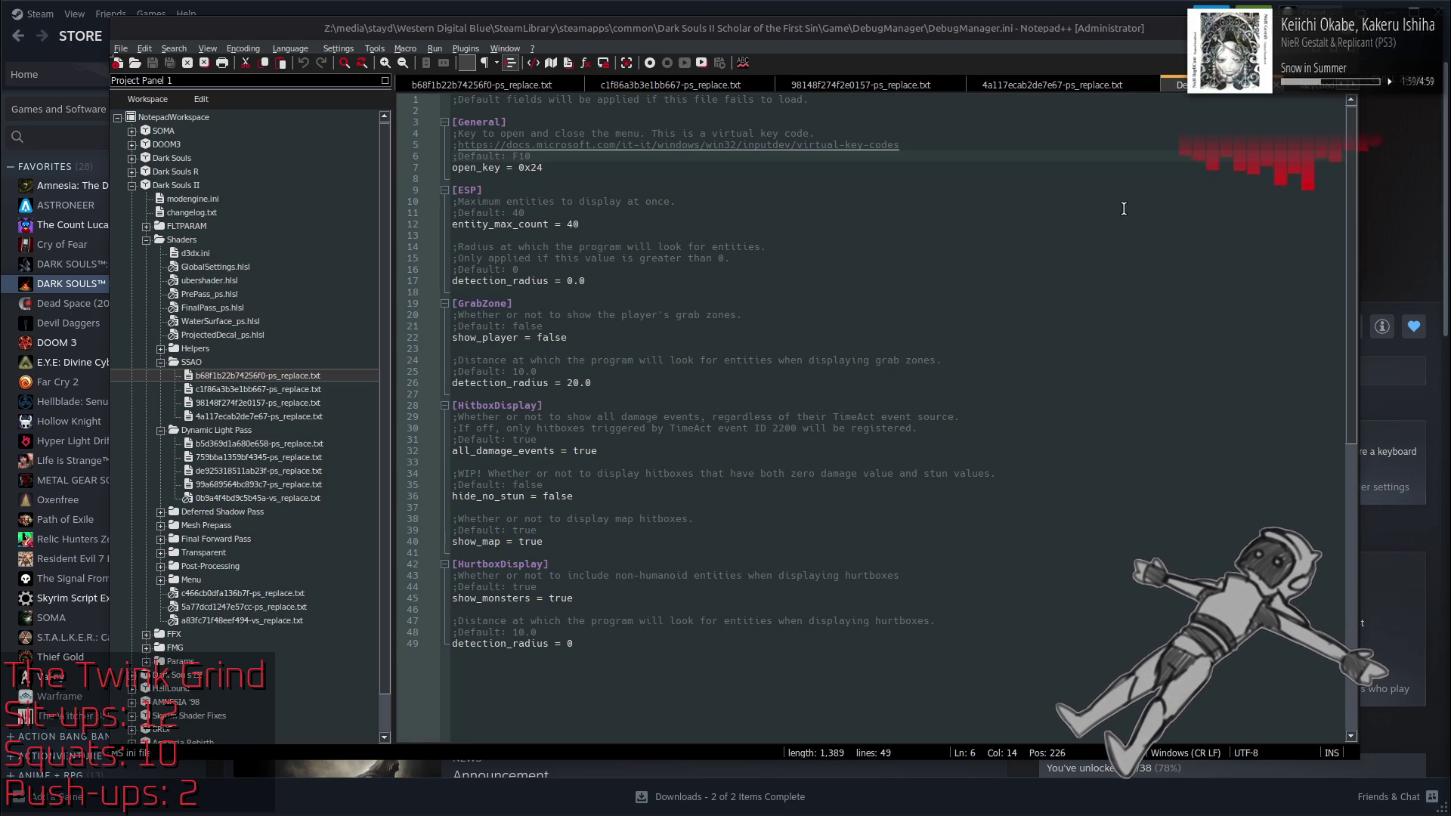
Step: Open d3dx.ini from the parent Game folder in Notepad++
key("alt+Tab")
key("alt+Tab")
key("alt+Up")
scroll(810, 313, "down", 8)
double_click(559, 485)
Step: Search d3dx.ini case-sensitively for capital F, then find where F9 is bound
key("ctrl+f")
type("F")
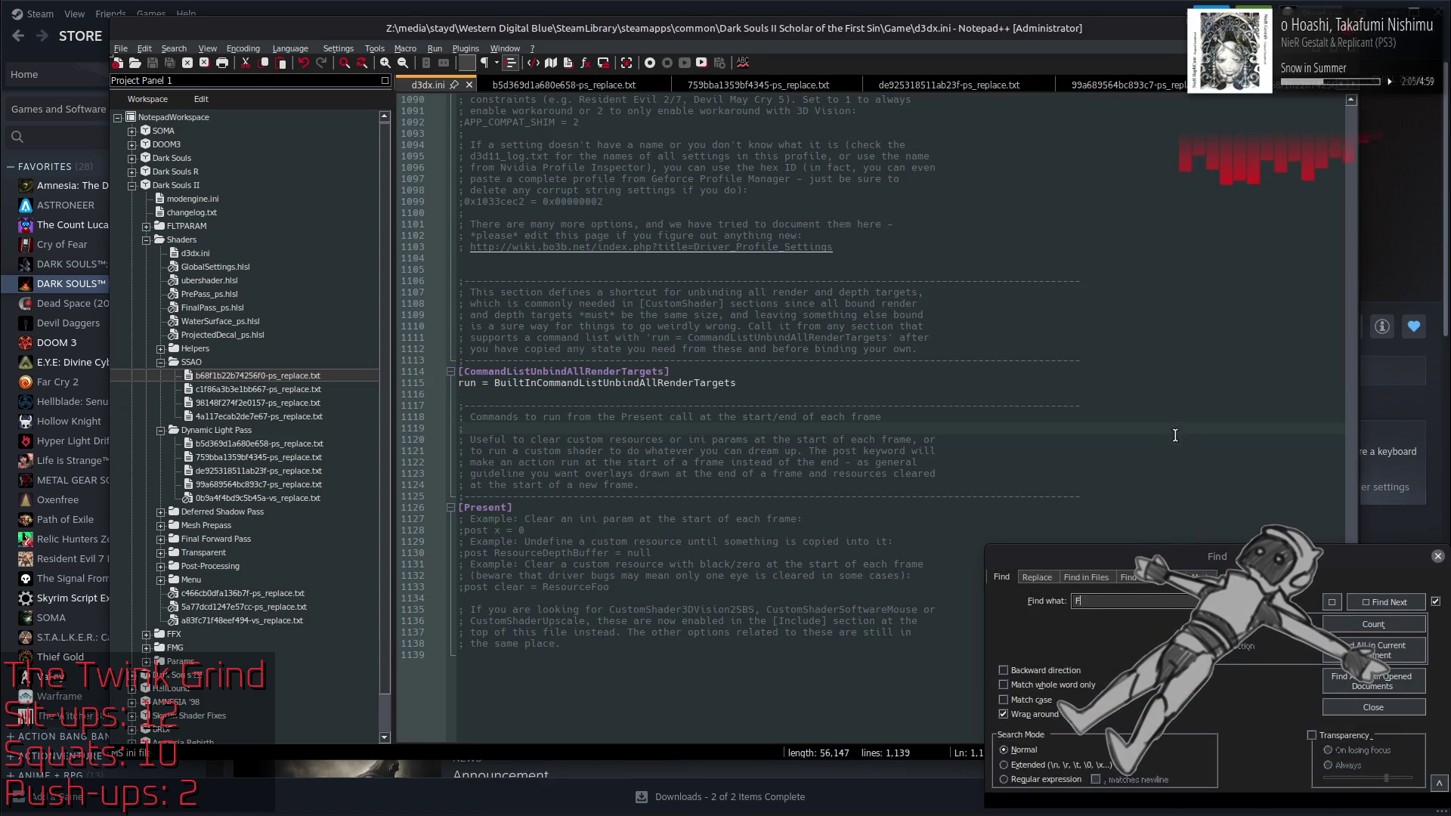
left_click(1003, 699)
left_click(1393, 605)
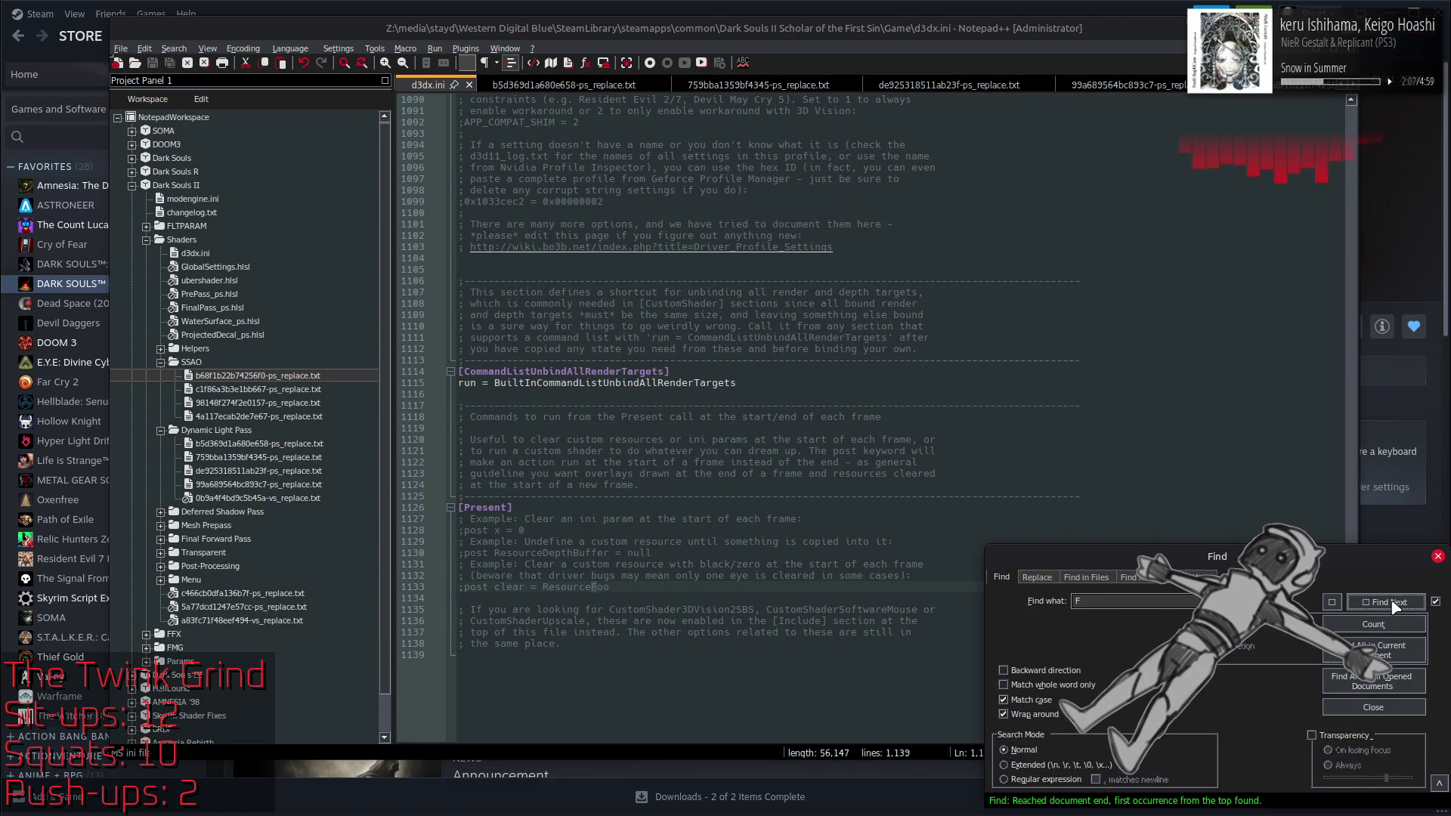
left_click(1394, 604)
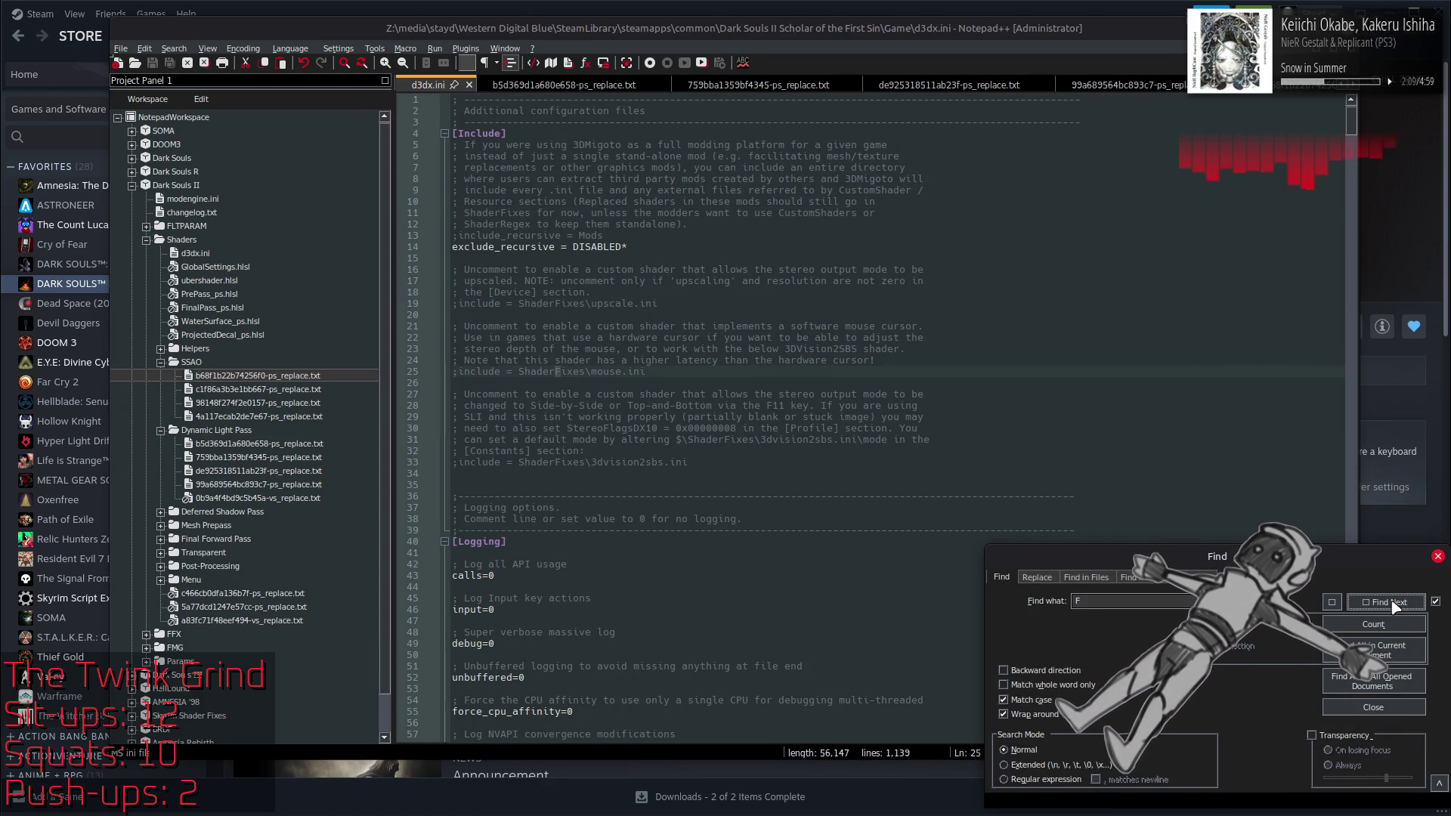
left_click(1394, 604)
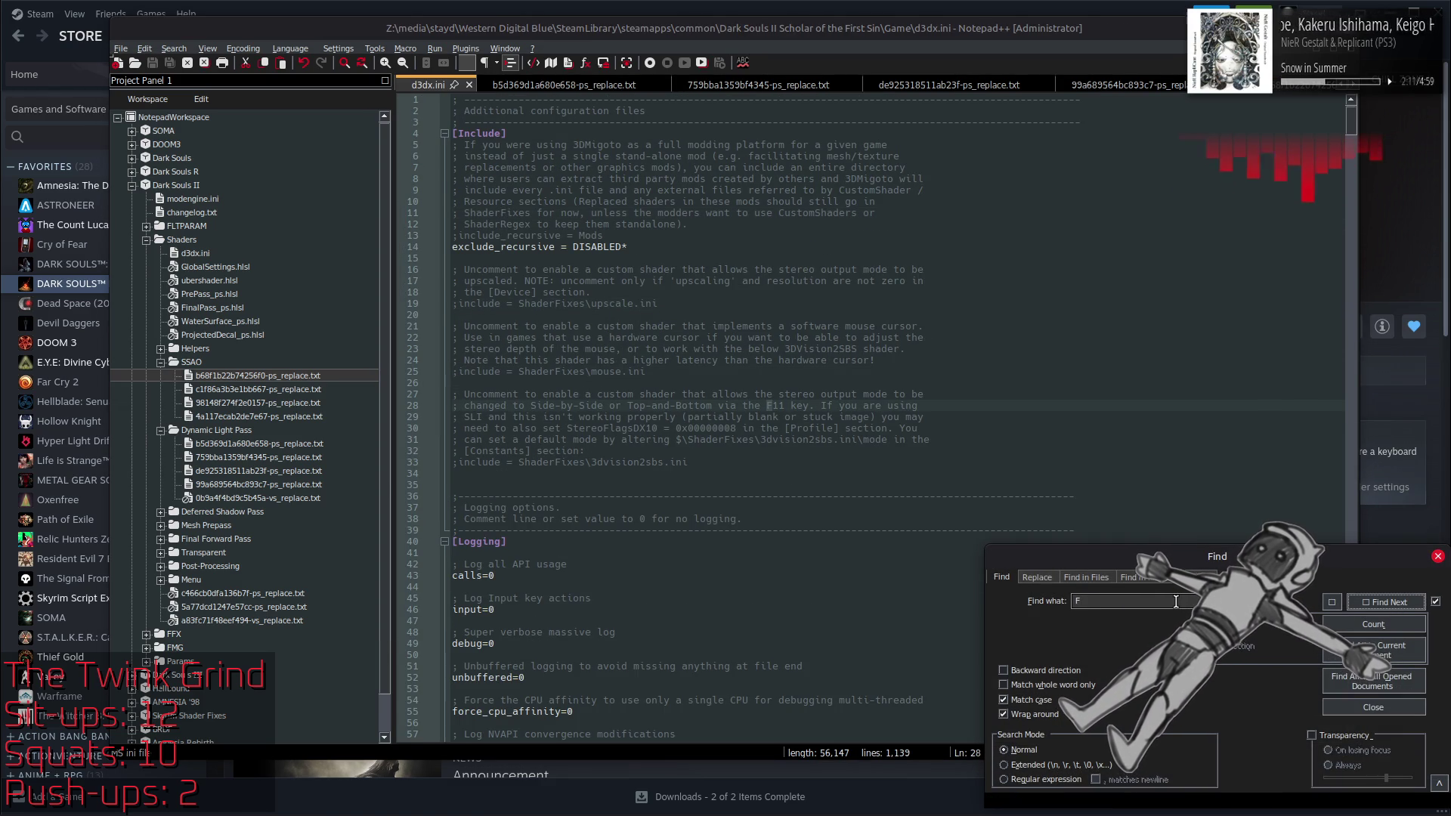
key("alt+c")
left_click(1131, 604)
type("9")
left_click(1383, 602)
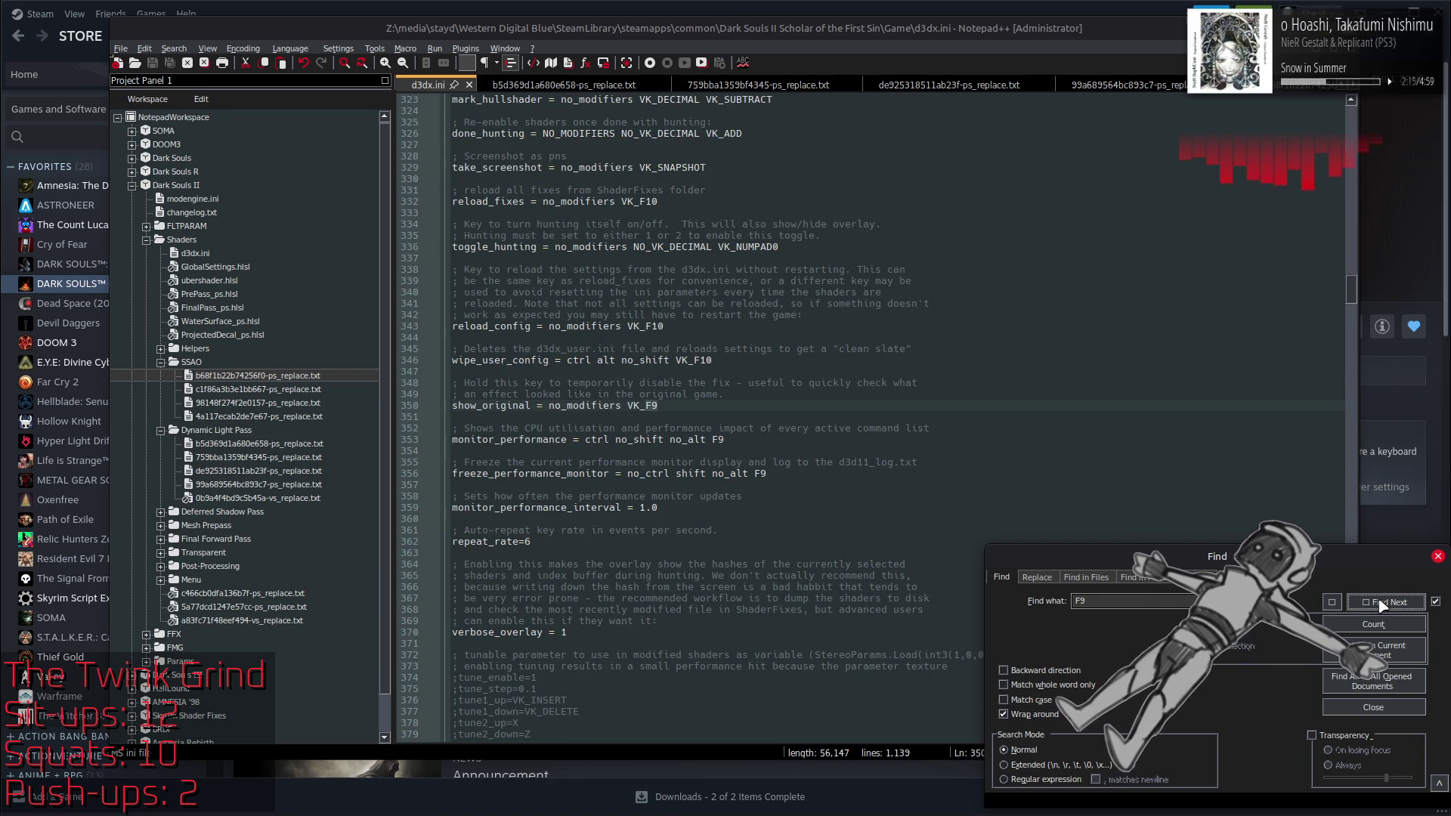
Step: Step through every F11 occurrence, then search the whole file for F12 and find none
left_click(1149, 602)
key("BackSpace")
type("11")
left_click(1363, 603)
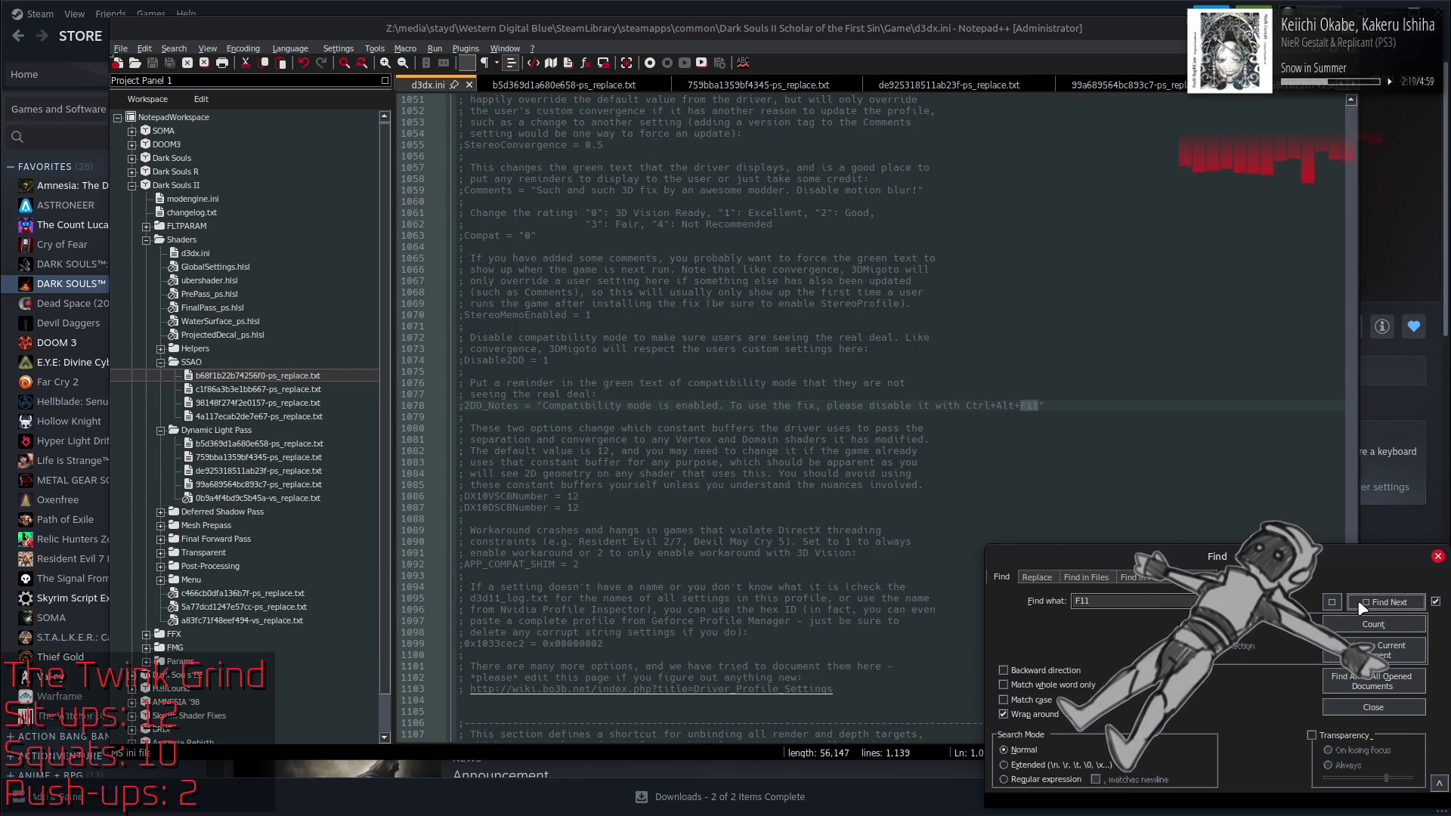
left_click(1363, 602)
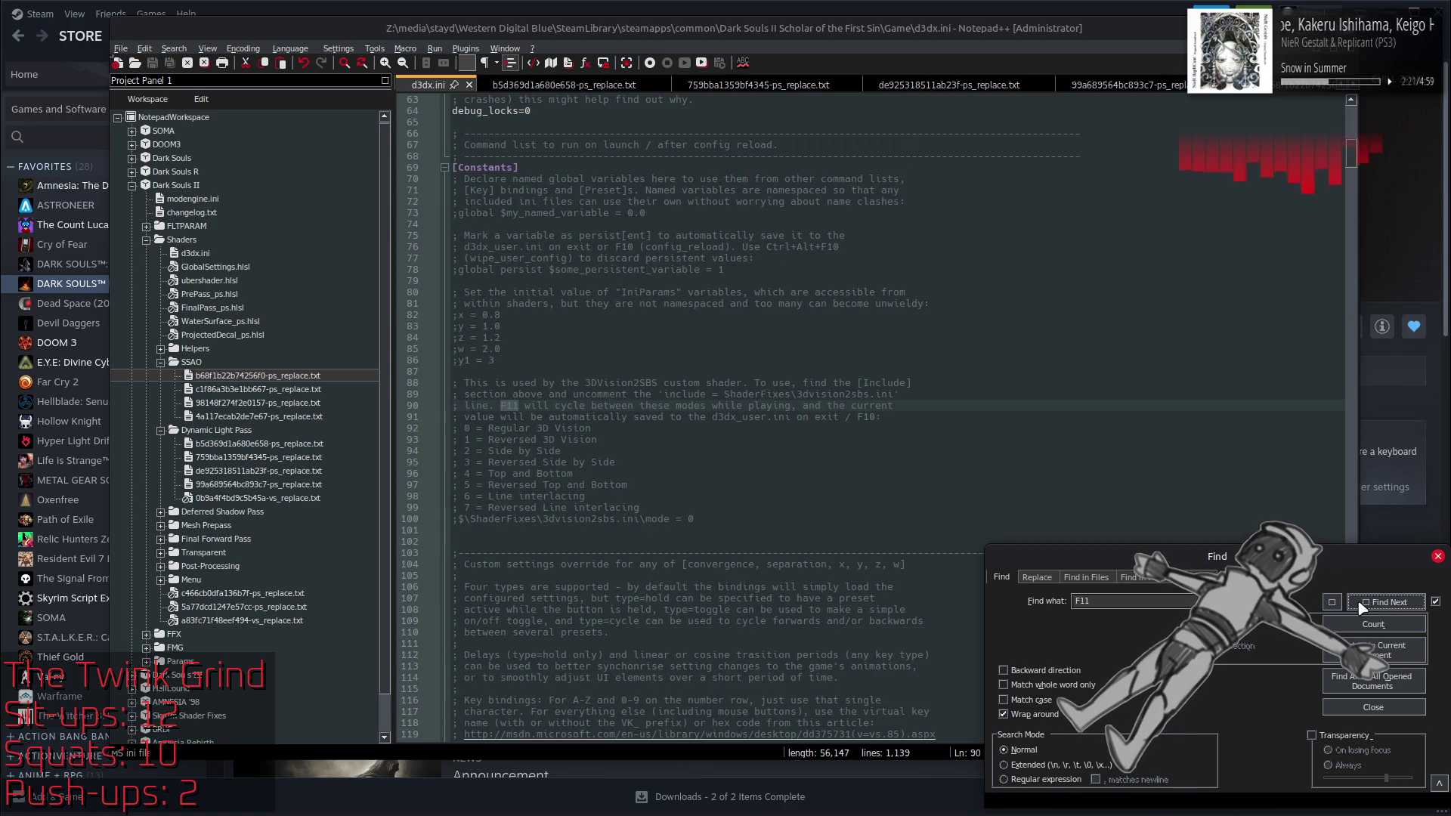
left_click(1360, 602)
left_click(1360, 602)
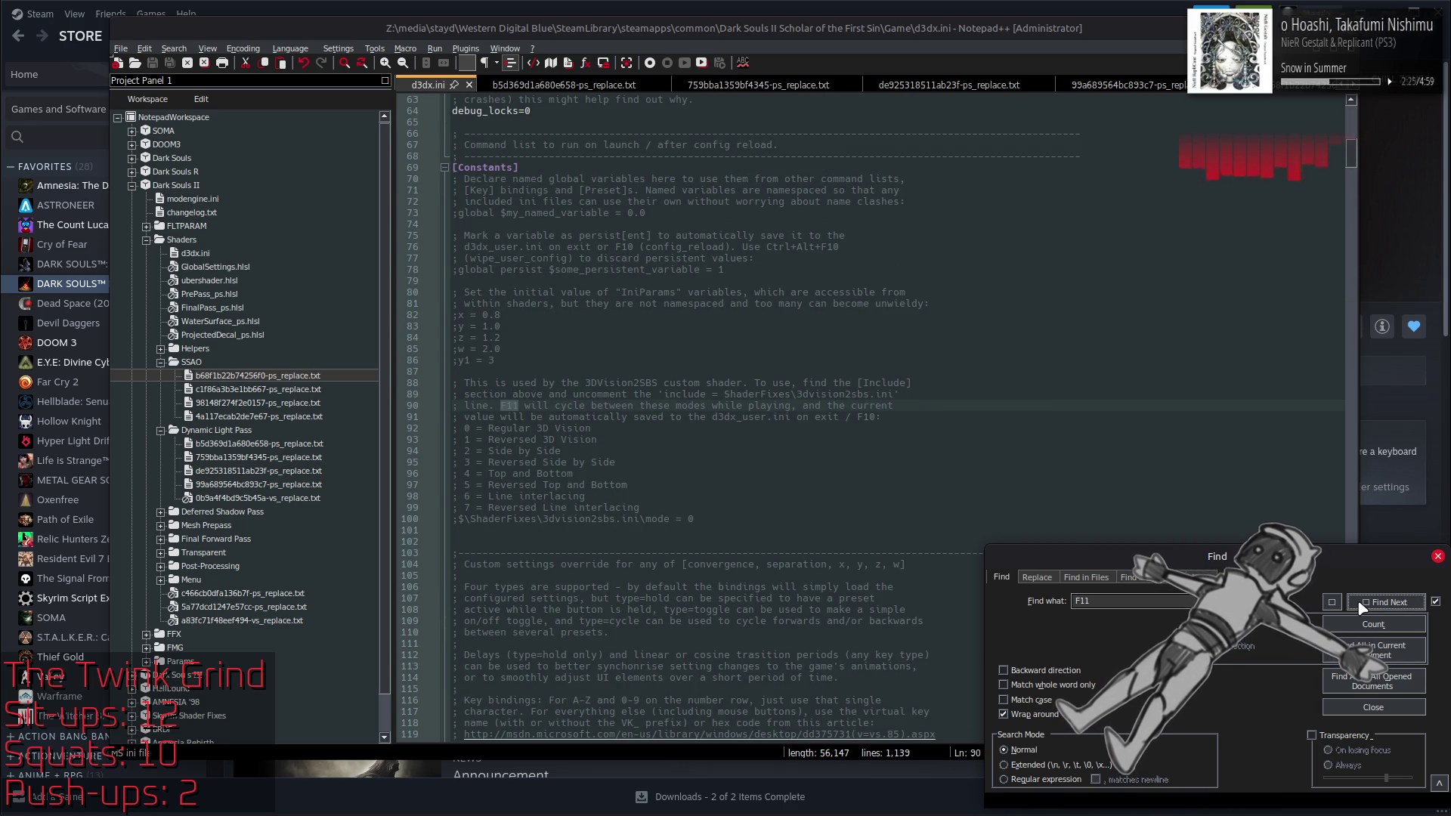
left_click(1334, 602)
left_click(1335, 603)
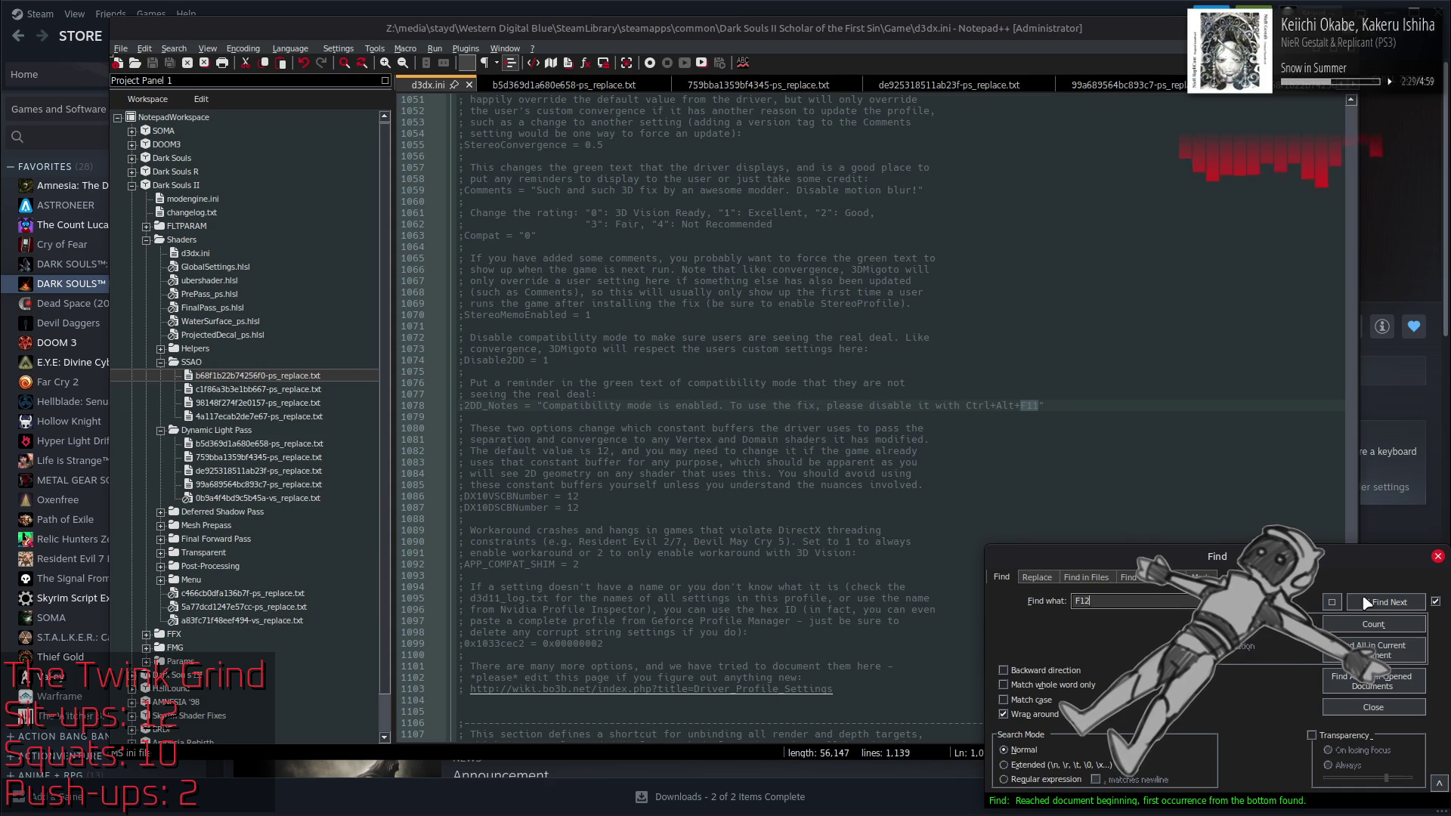
left_click(1367, 602)
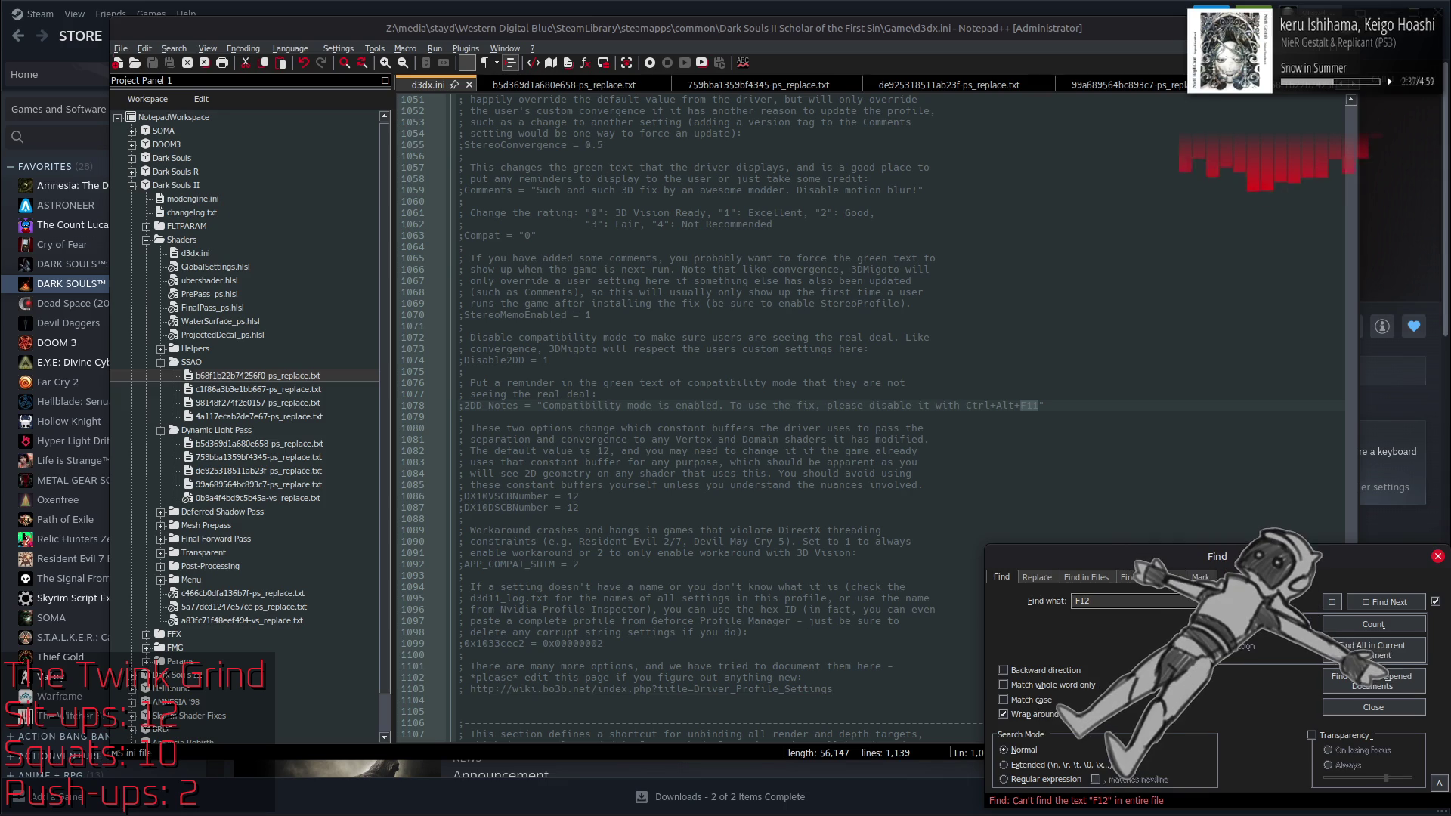
key("BackSpace")
key("BackSpace")
Step: Step through the F8 matches, including the line 385 analyse_frame binding
type("8")
left_click(1371, 604)
left_click(1371, 604)
left_click(1371, 605)
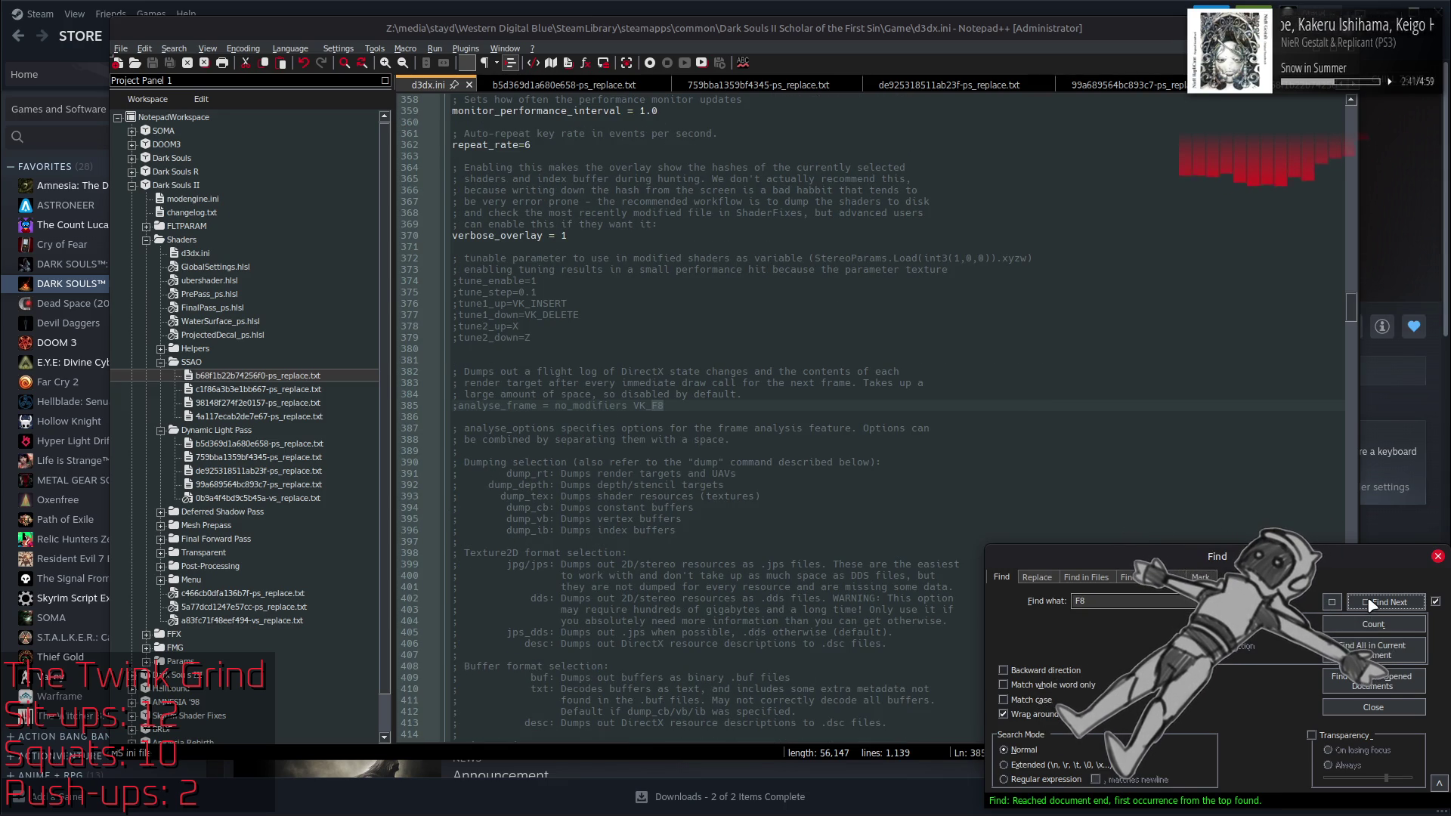
Step: Search for F7, finding its bindings at lines 601 and 610, then close the search
left_click(1120, 602)
key("BackSpace")
type("7")
left_click(1372, 604)
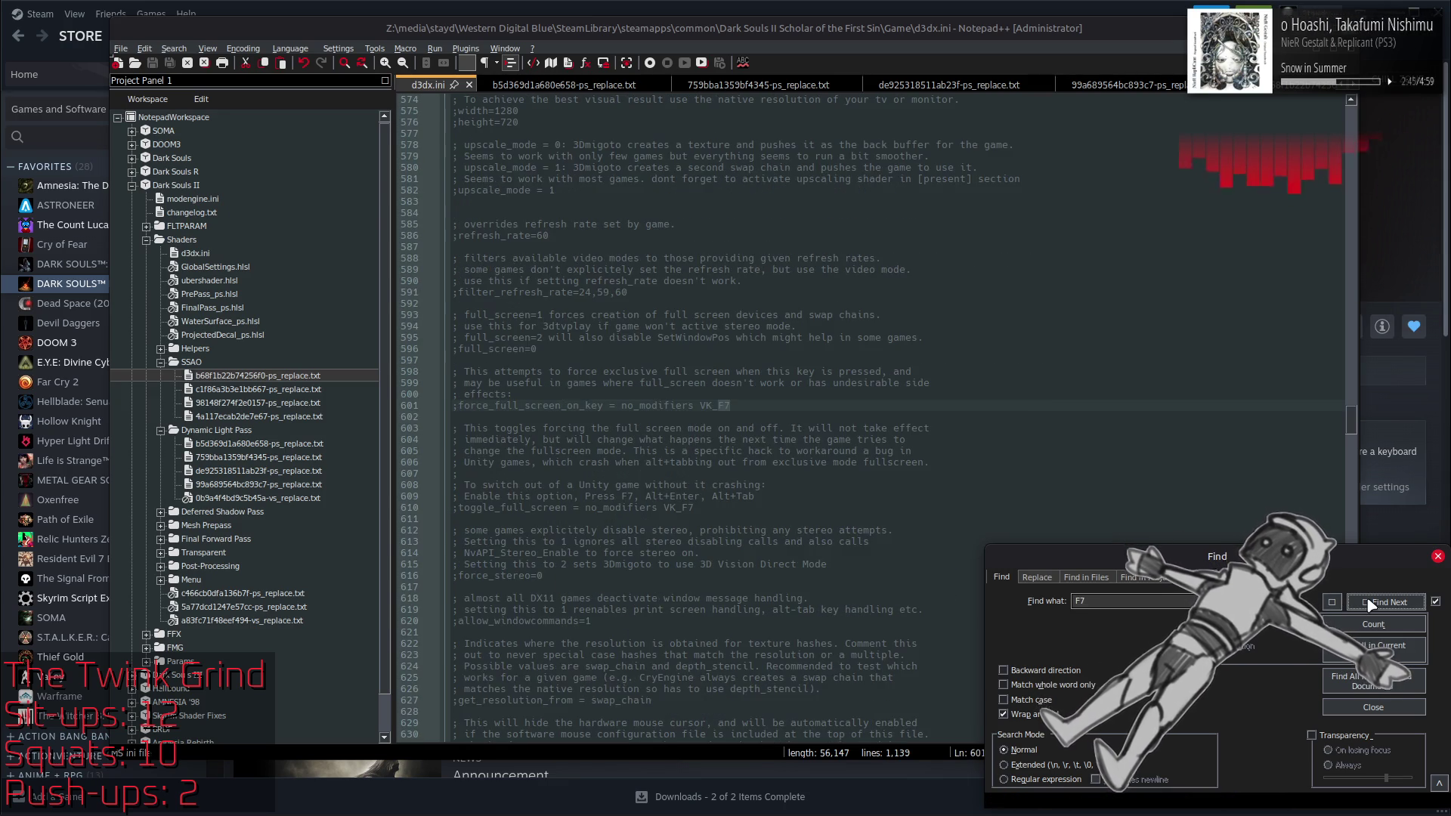
left_click(1371, 605)
left_click(1371, 605)
left_click(1372, 604)
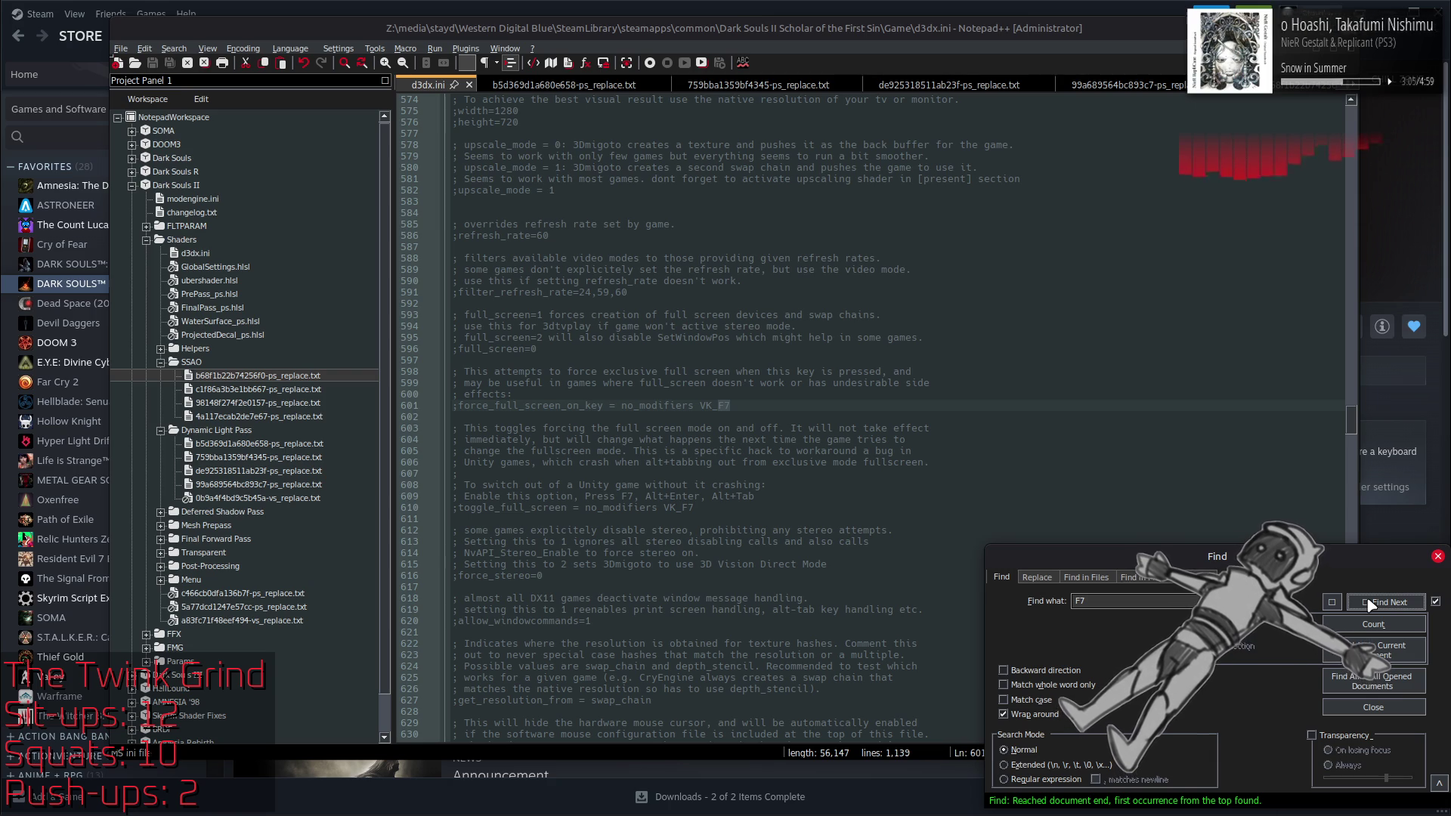
scroll(1068, 457, "down", 3)
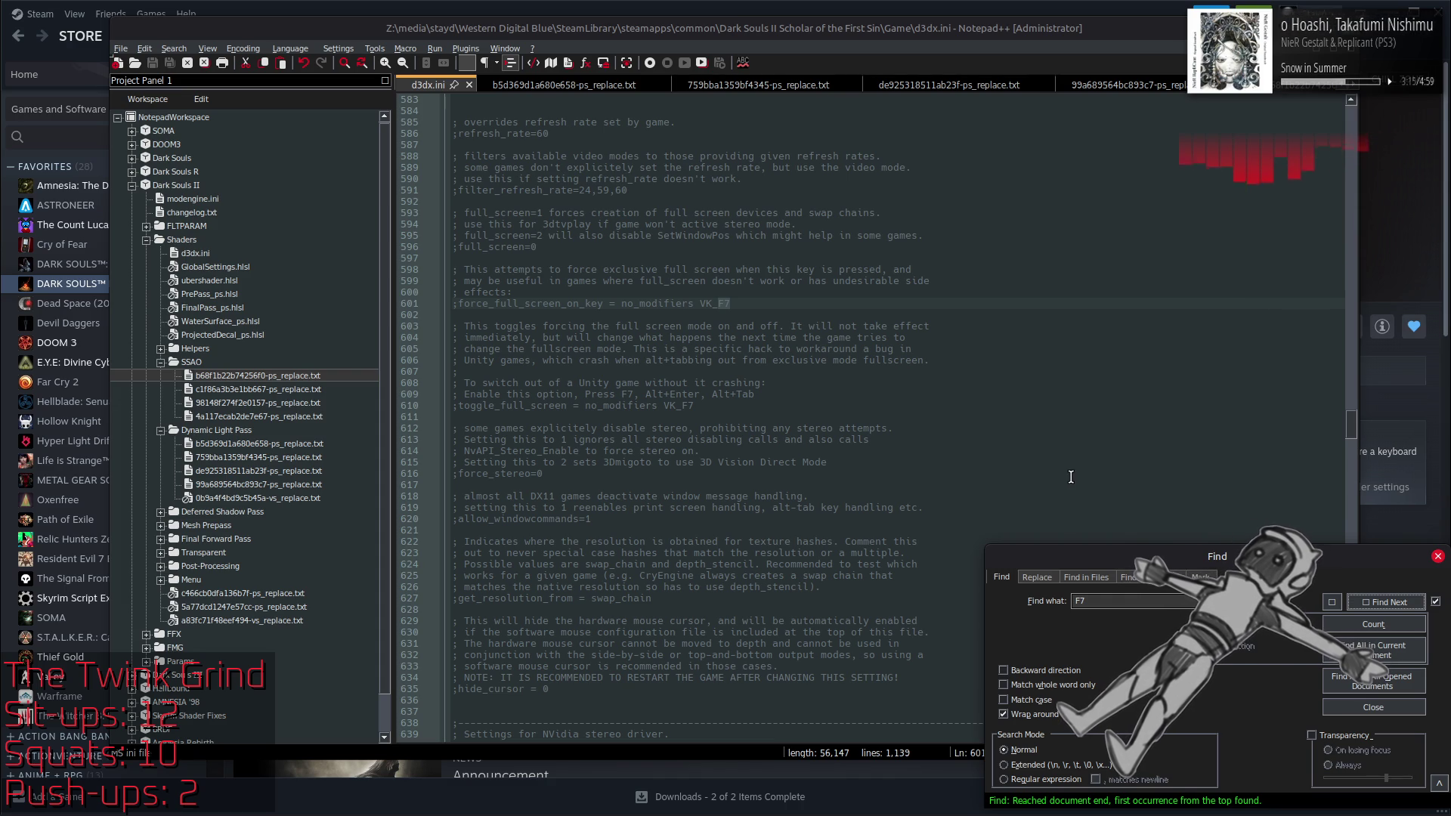
scroll(1079, 474, "down", 4)
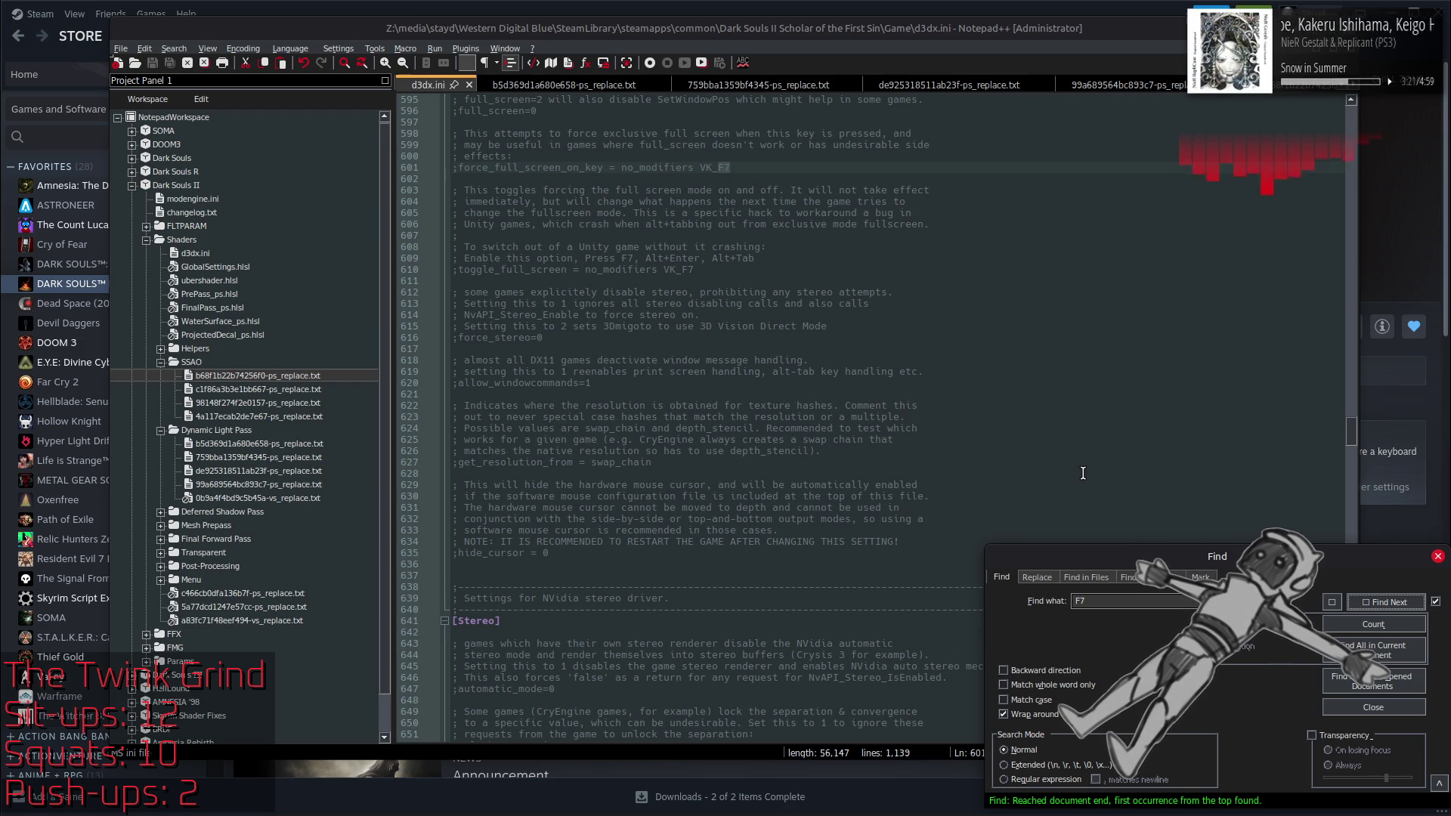
key("Escape")
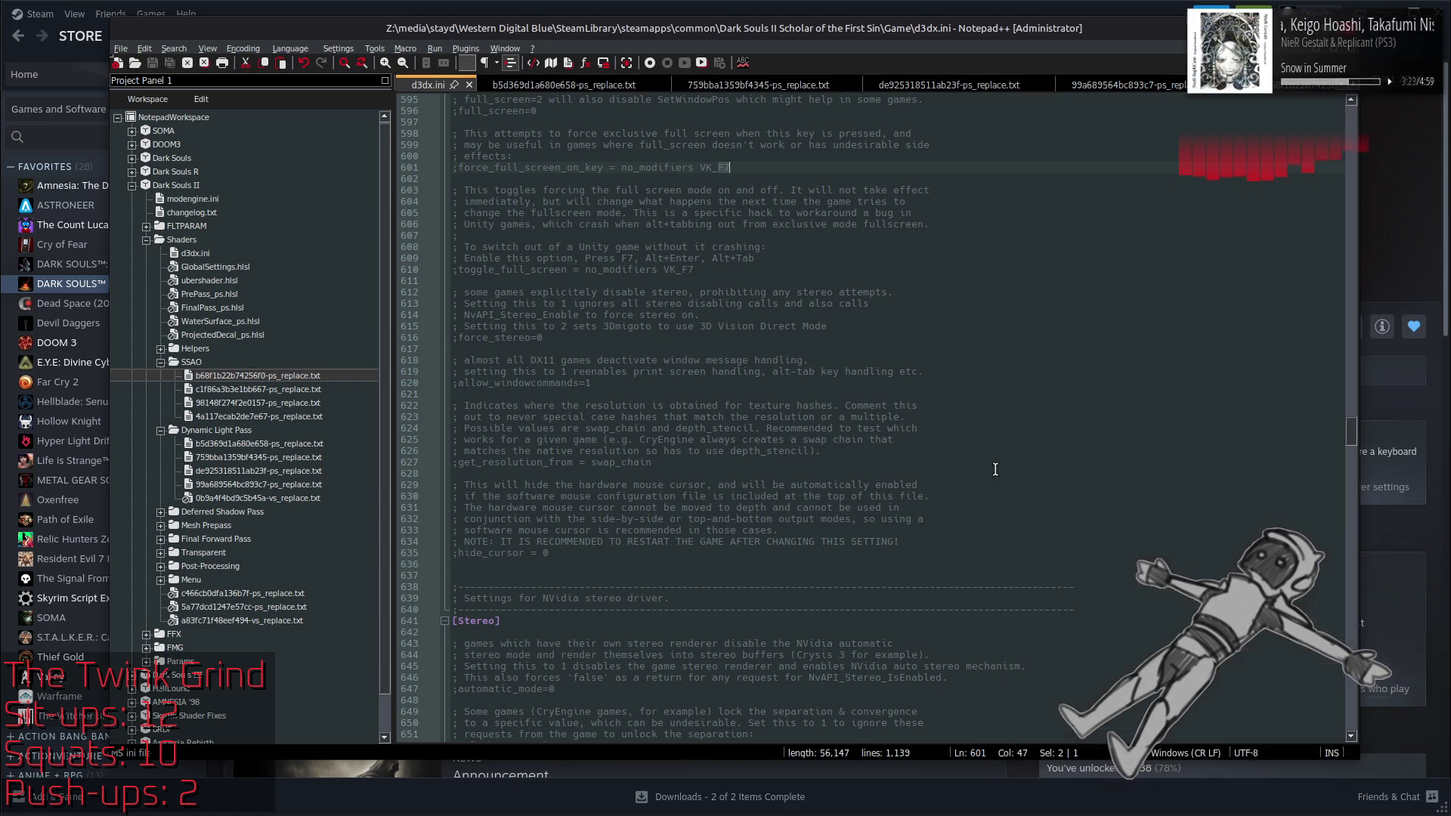
Step: Open DebugManager.ini and duplicate its open_key = 0x24 line
double_click(790, 437)
double_click(590, 275)
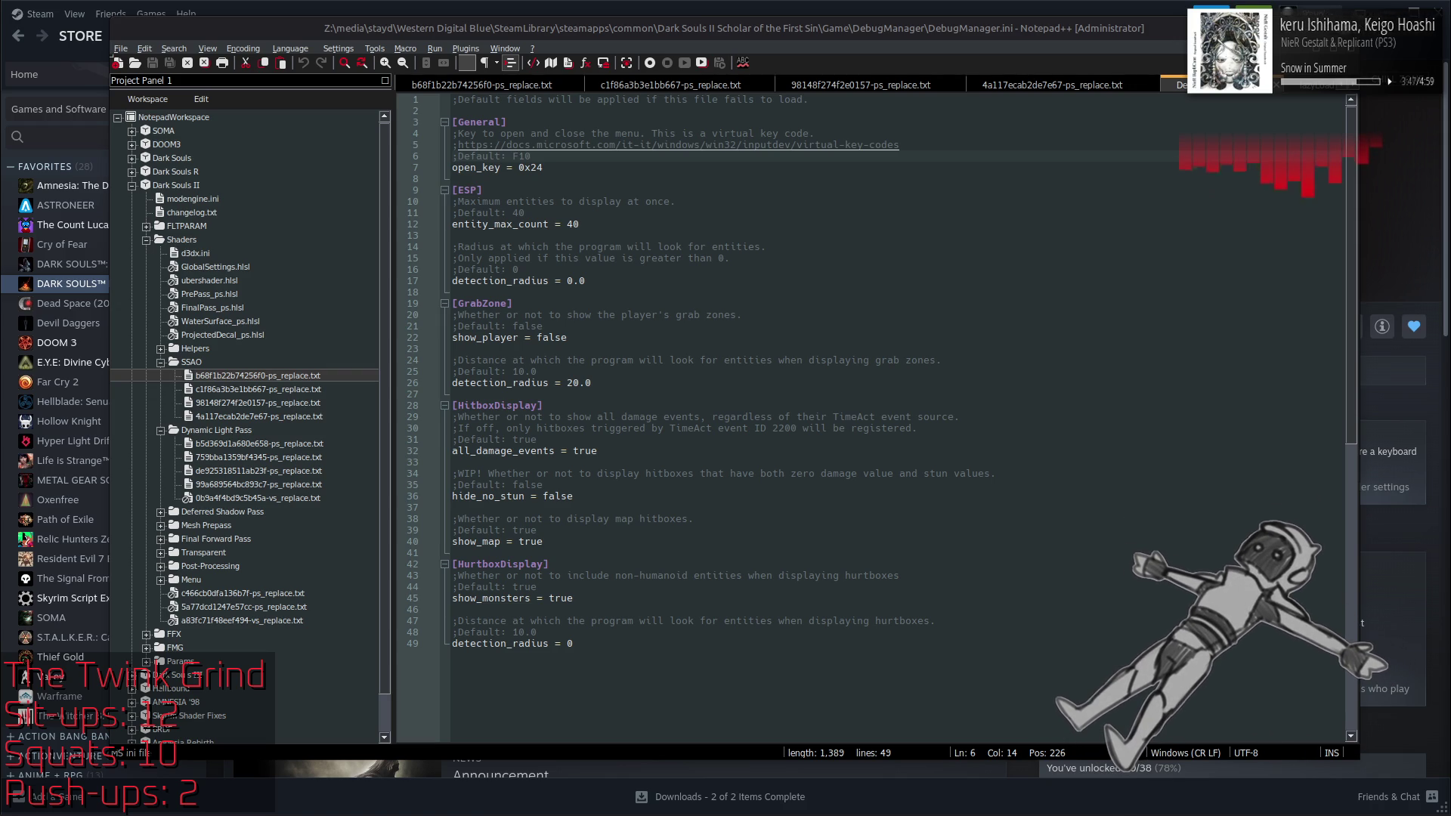
double_click(533, 168)
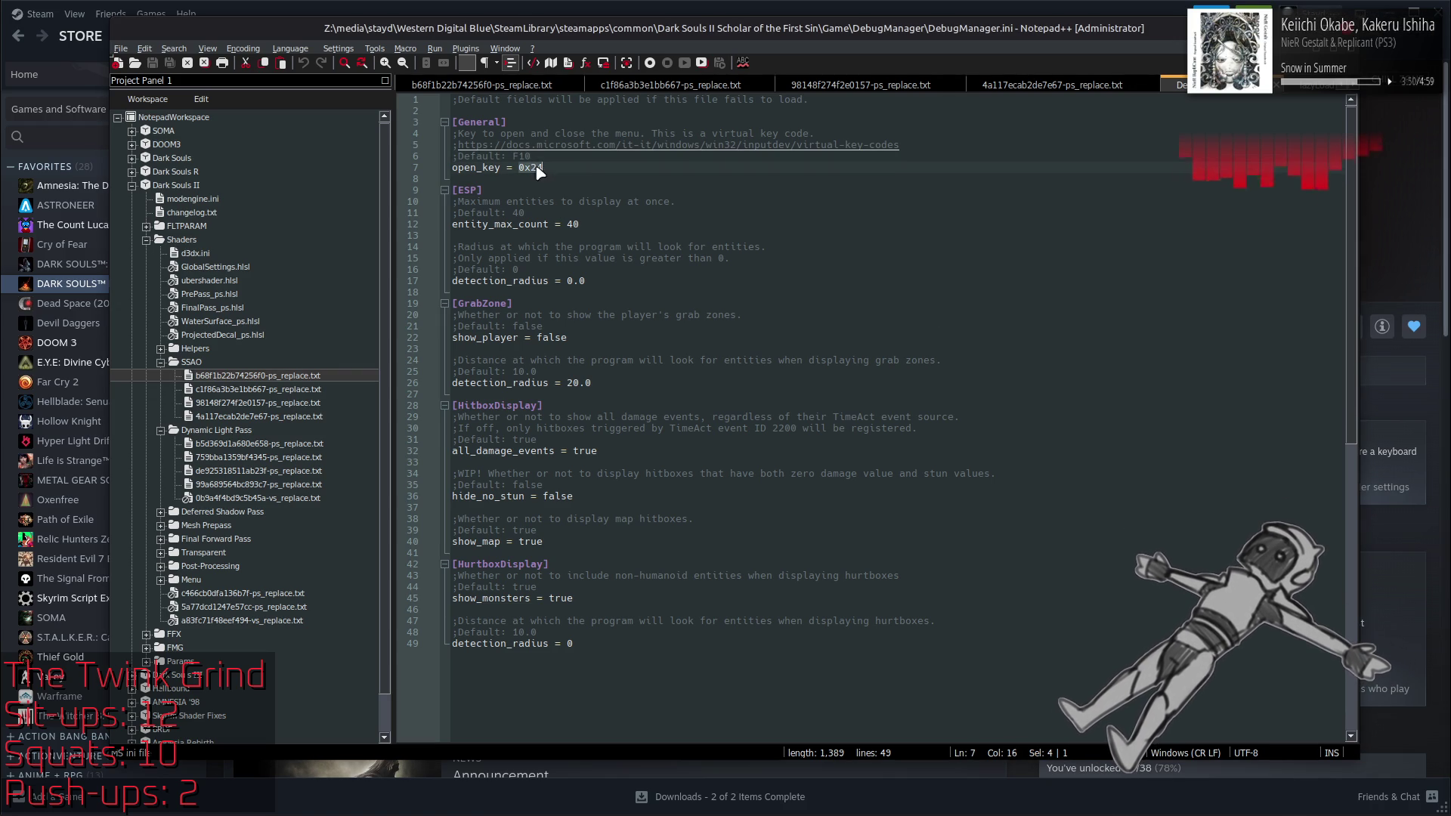
left_click(591, 172)
key("shift+Home")
key("ctrl+c")
key("End")
key("Return")
key("ctrl+v")
Step: Comment out the original 0x24 line with ';', change the copy to 0x77, and save
left_click(452, 167)
type(";")
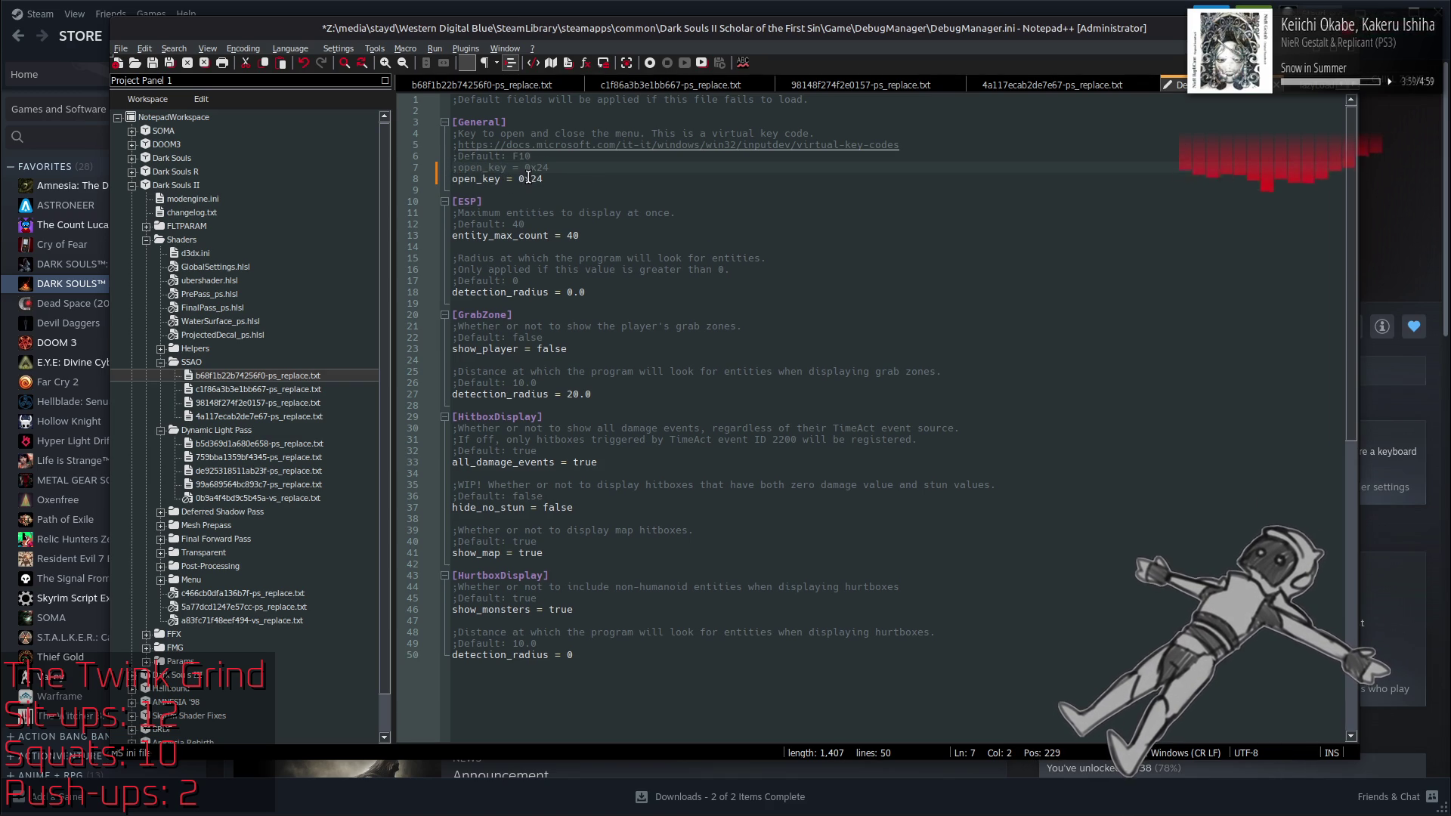
left_click_drag(532, 179, 551, 178)
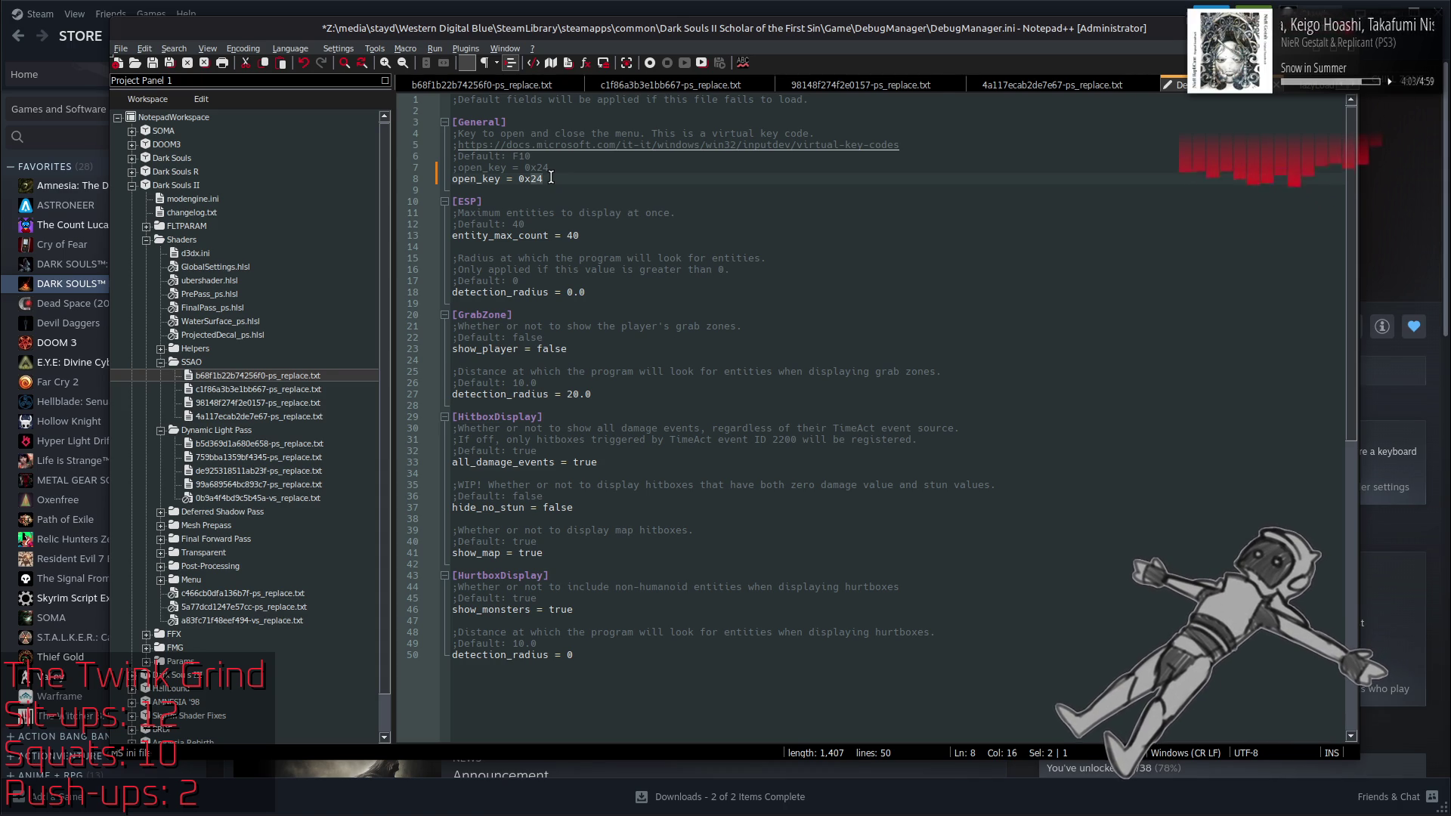
type("77")
left_click(651, 186)
key("ctrl+s")
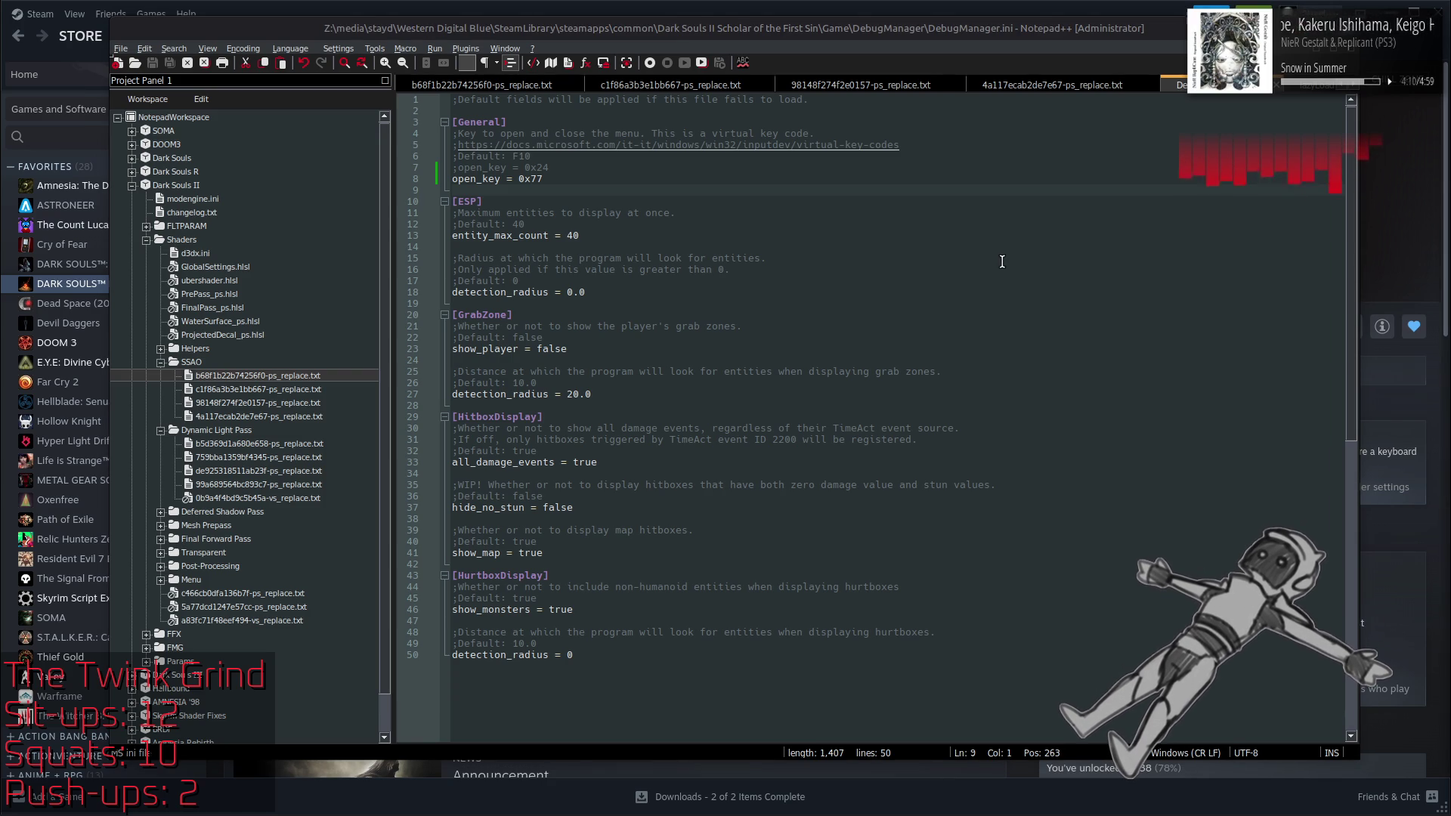
key("alt+Tab")
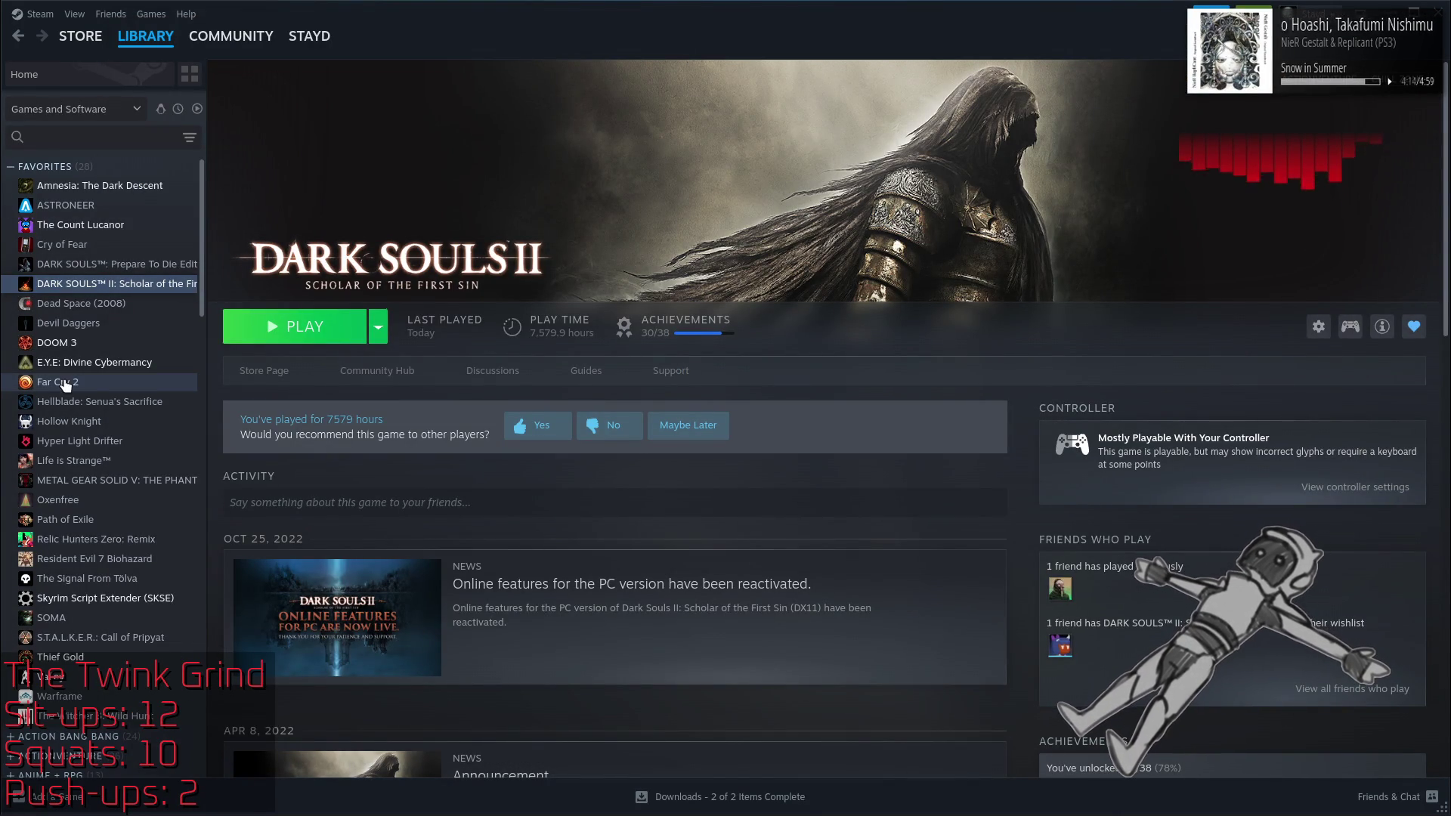
Step: Check E.Y.E.: Divine Cybermancy's launch options, which end with -window-mode borderless
left_click(90, 363)
right_click(88, 363)
left_click(127, 501)
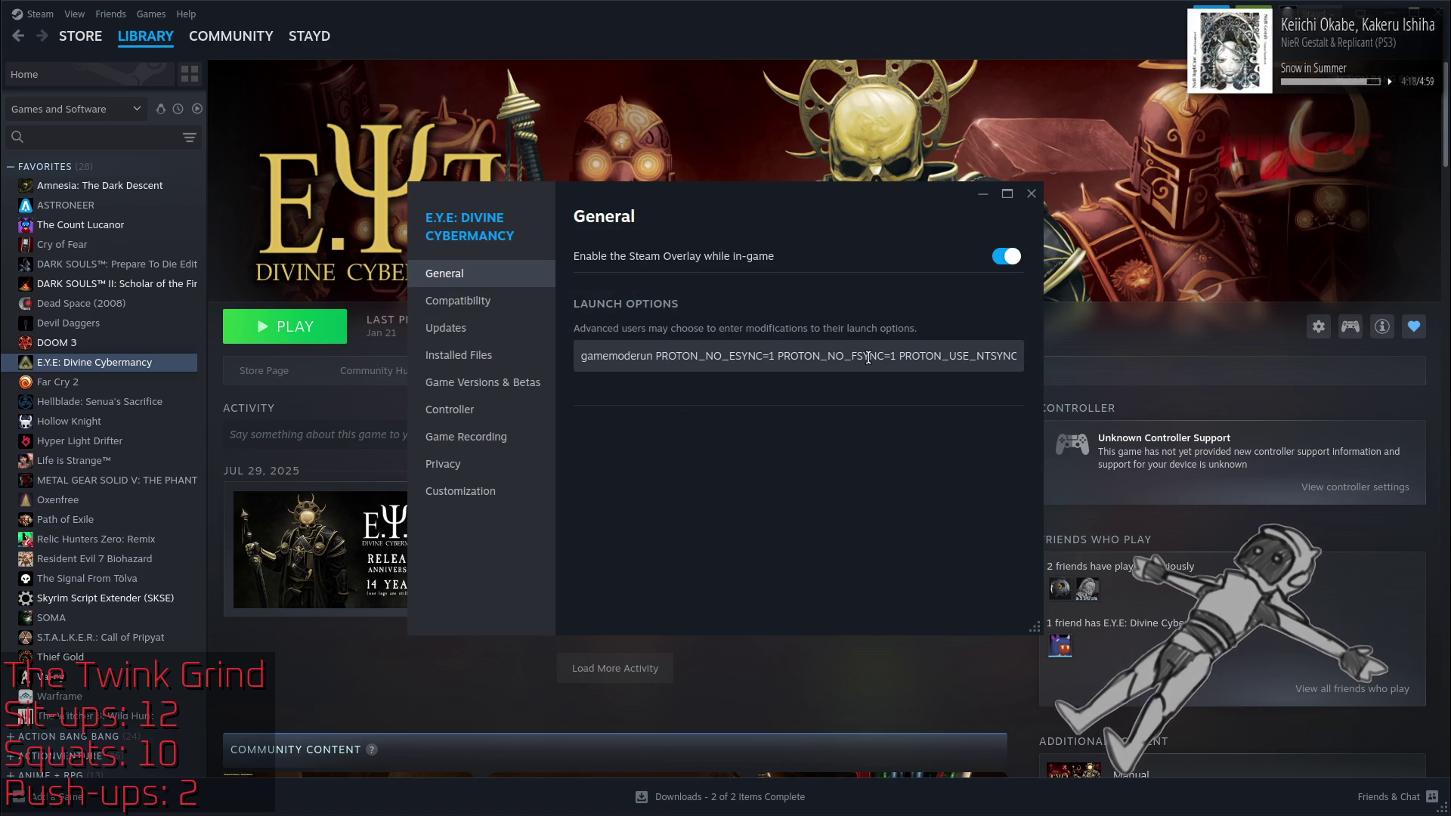
left_click_drag(868, 358, 1090, 350)
left_click(928, 356)
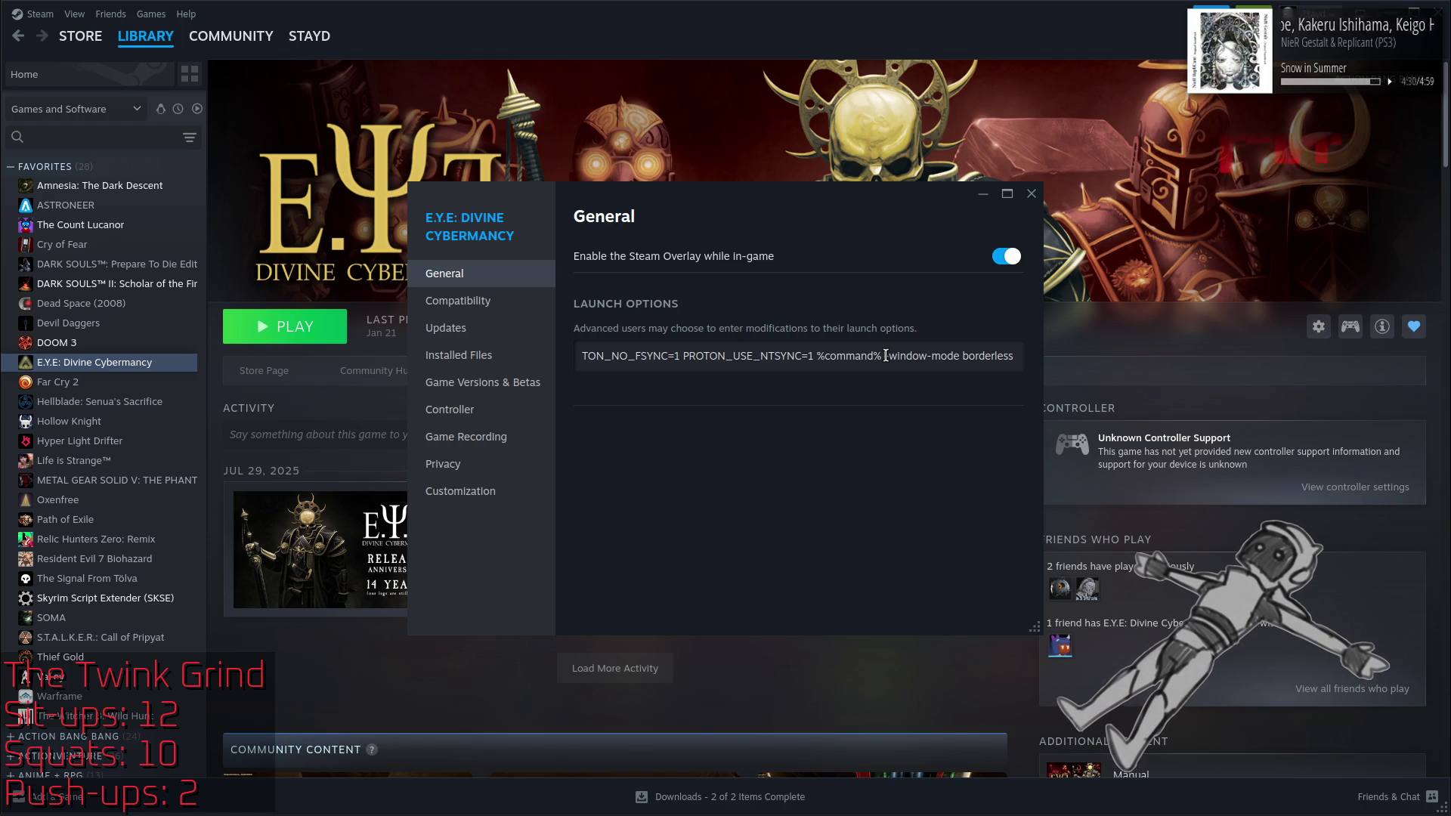
left_click_drag(885, 355, 1052, 357)
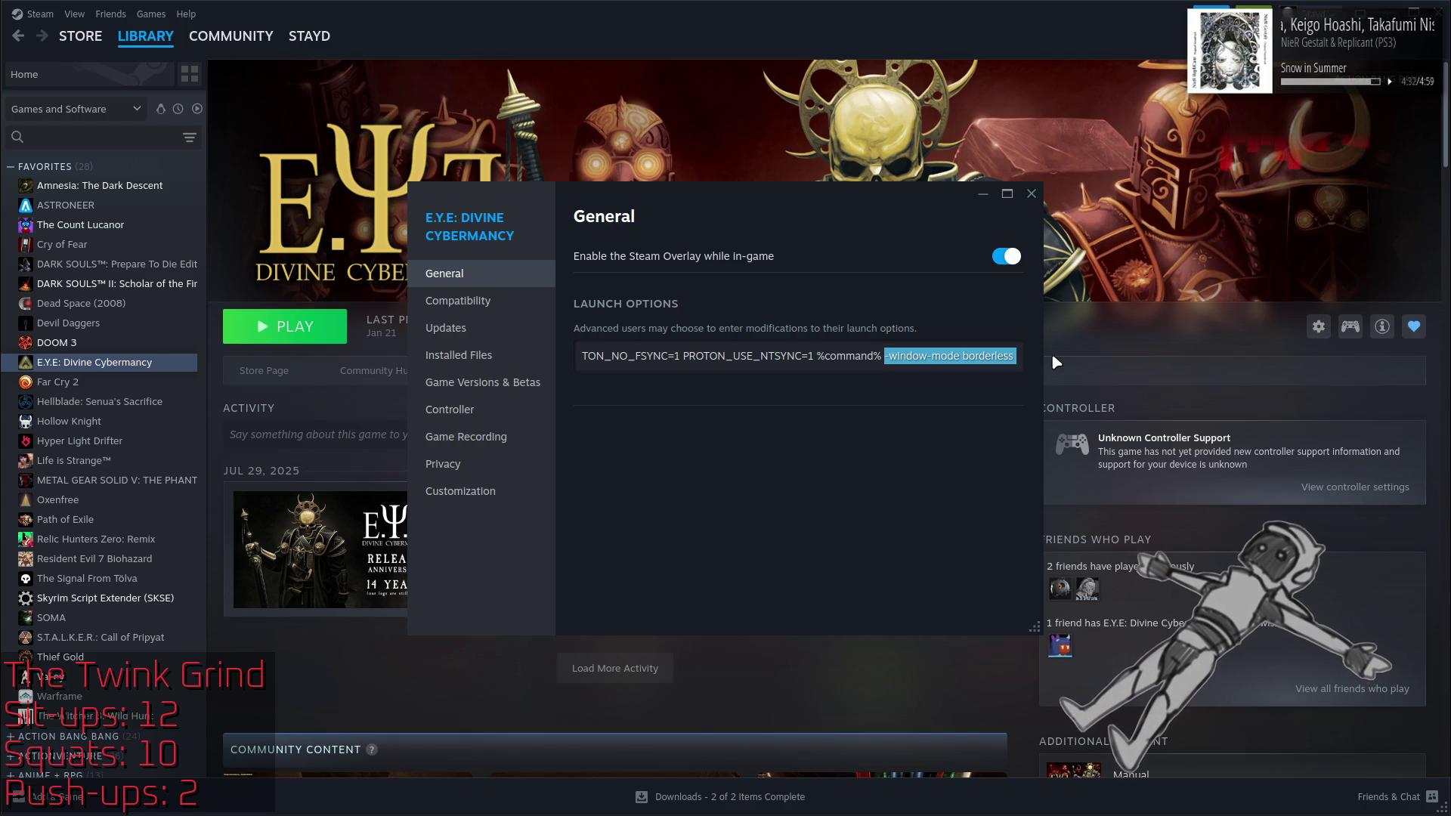
left_click(974, 353)
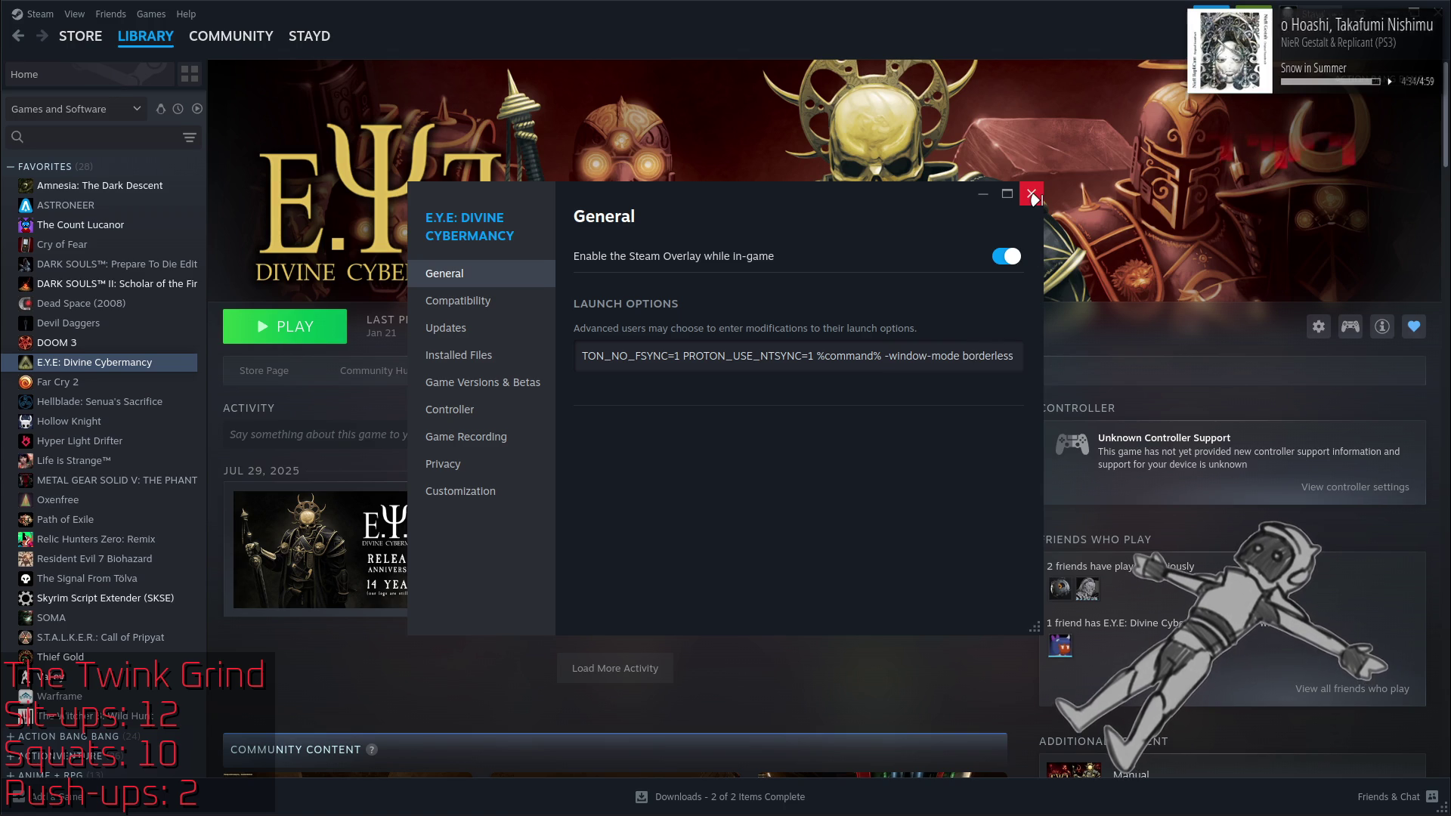
key("Home")
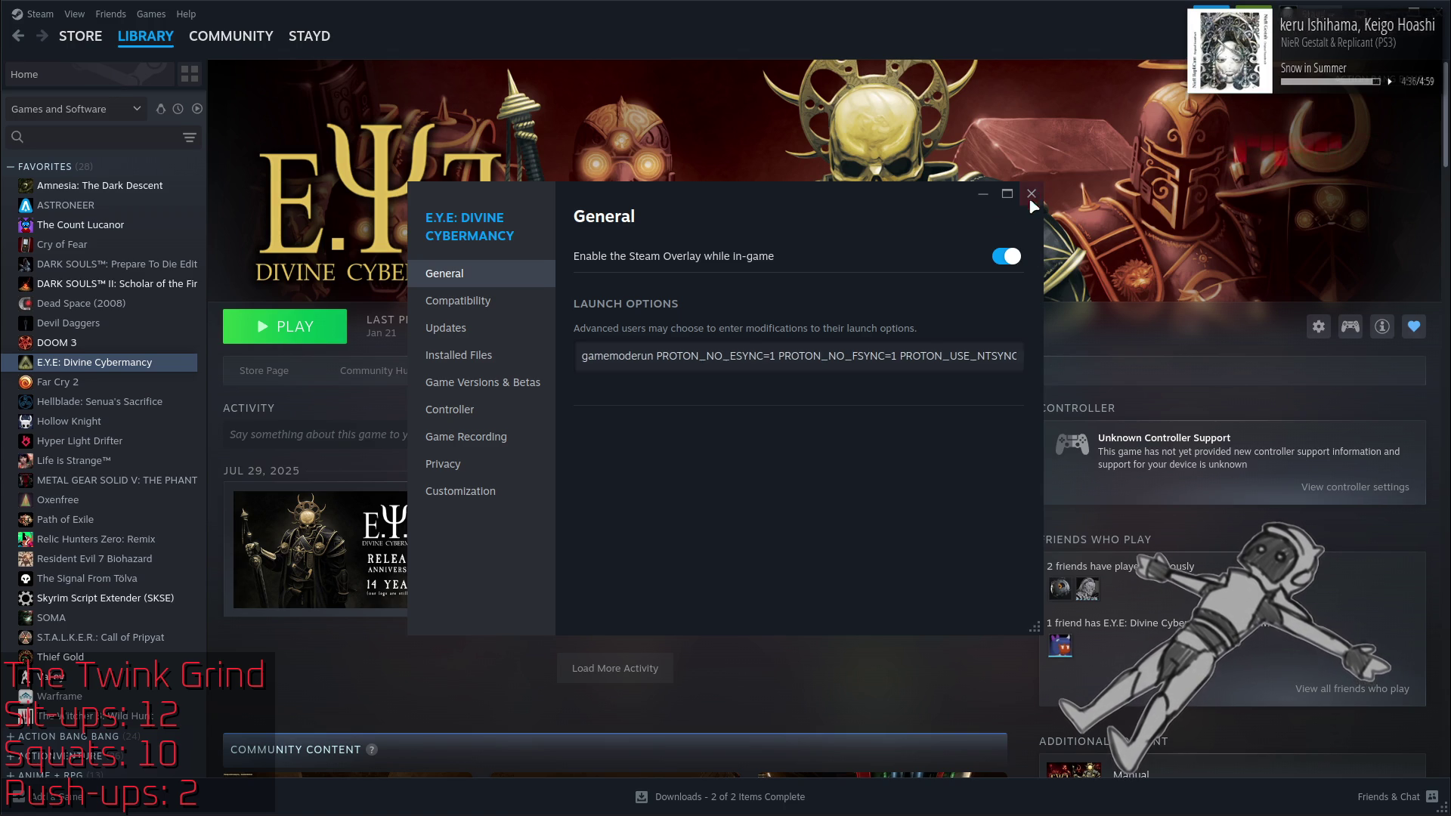
left_click(1032, 194)
Step: Append -window-mode borderless after %COMMAND% in Dark Souls II's launch options
left_click(143, 284)
right_click(146, 283)
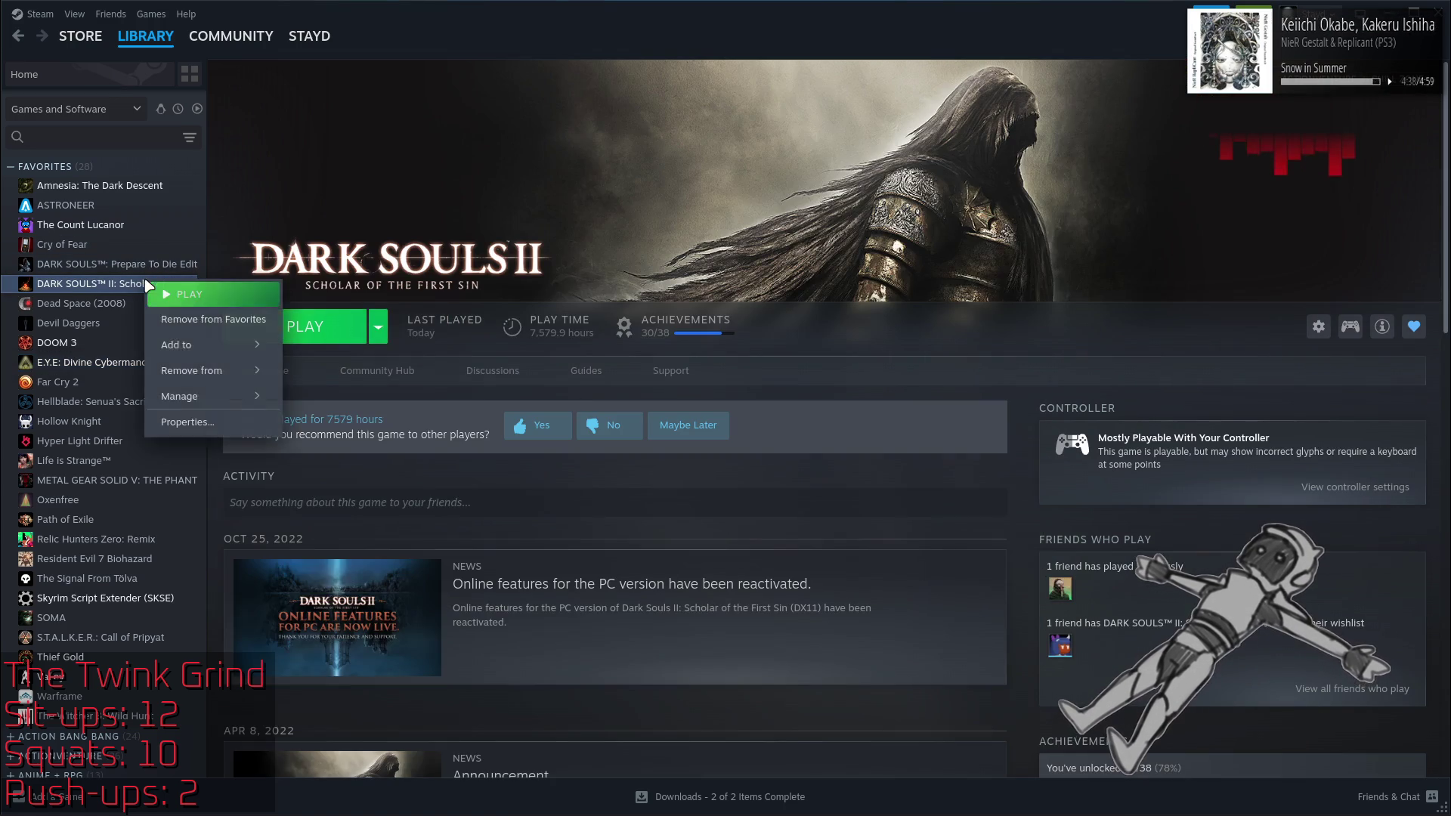
left_click(185, 422)
left_click(776, 401)
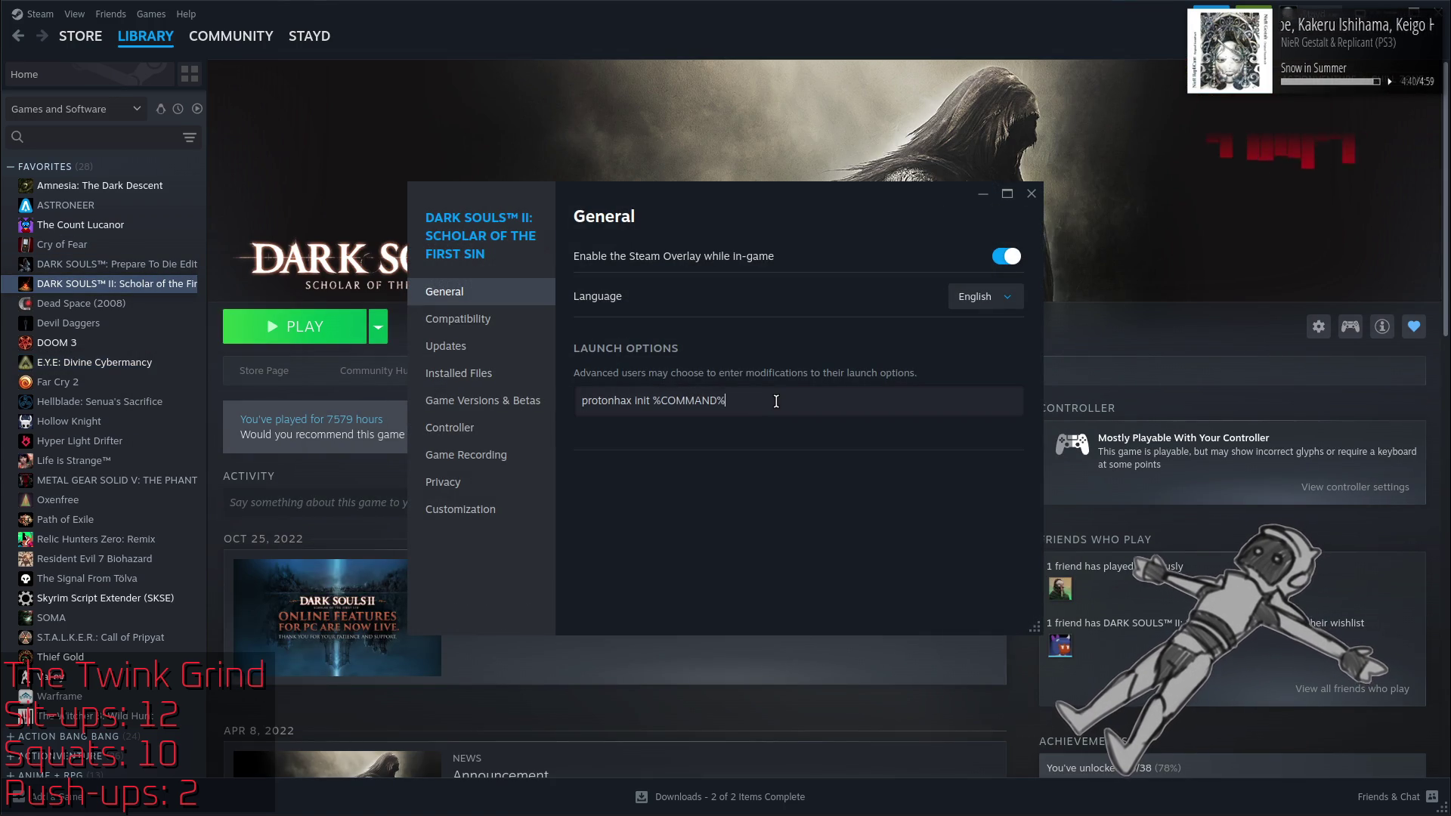
type(" -window-mode borderless")
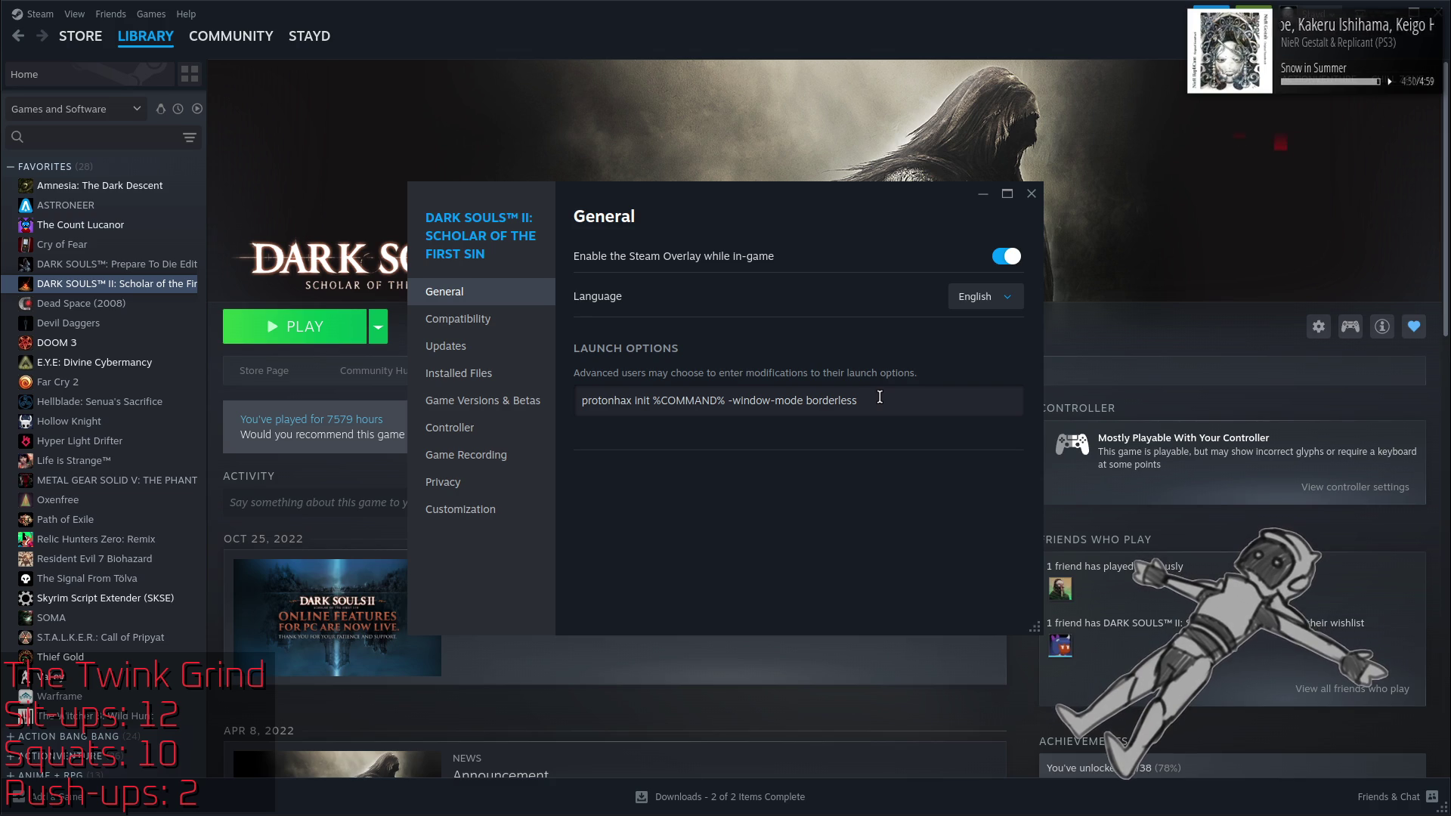
left_click(1031, 194)
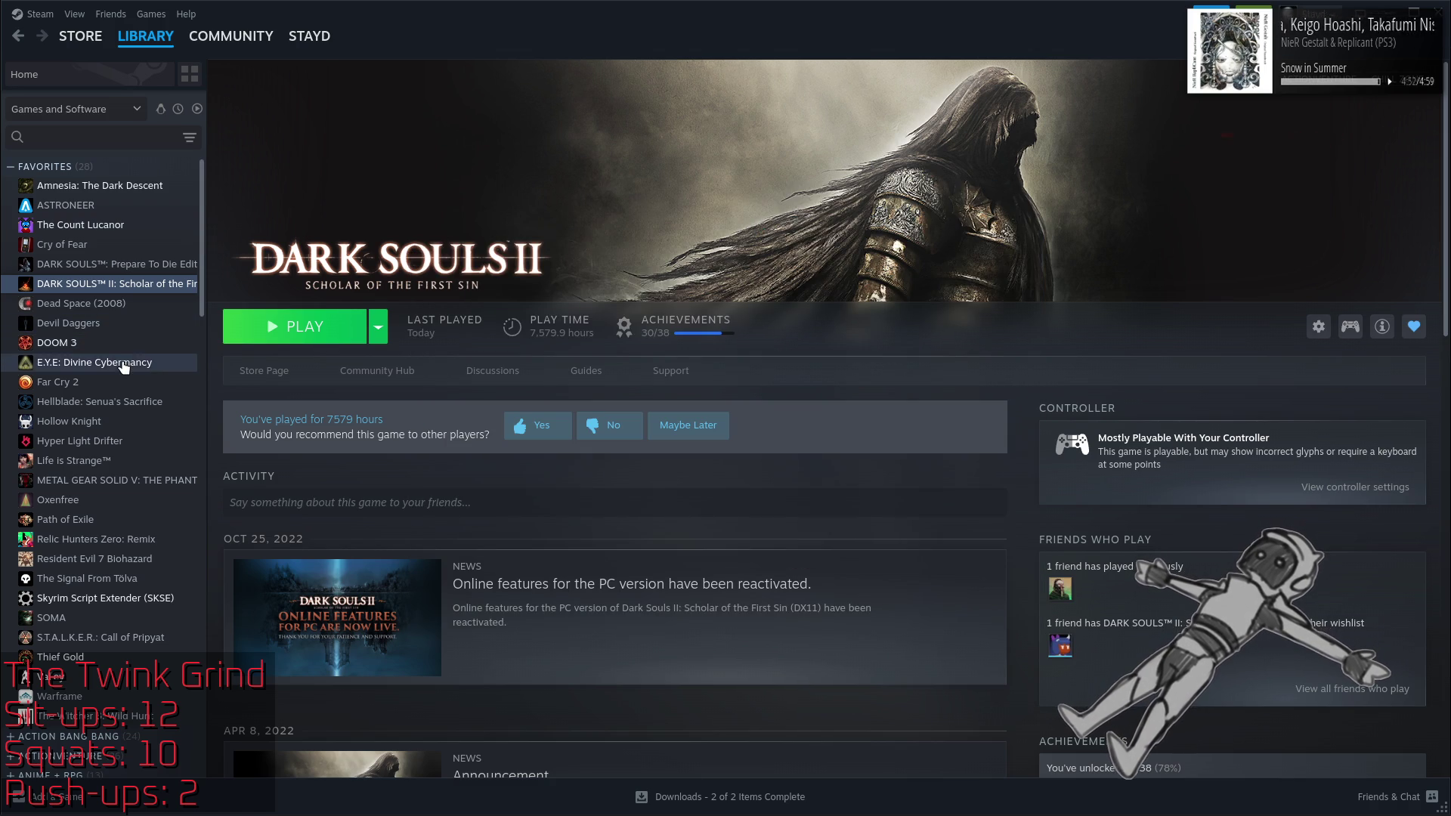
Step: Select E.Y.E.'s launch options line to copy its gamemoderun and Proton sync variables
left_click(124, 363)
right_click(124, 364)
left_click(163, 496)
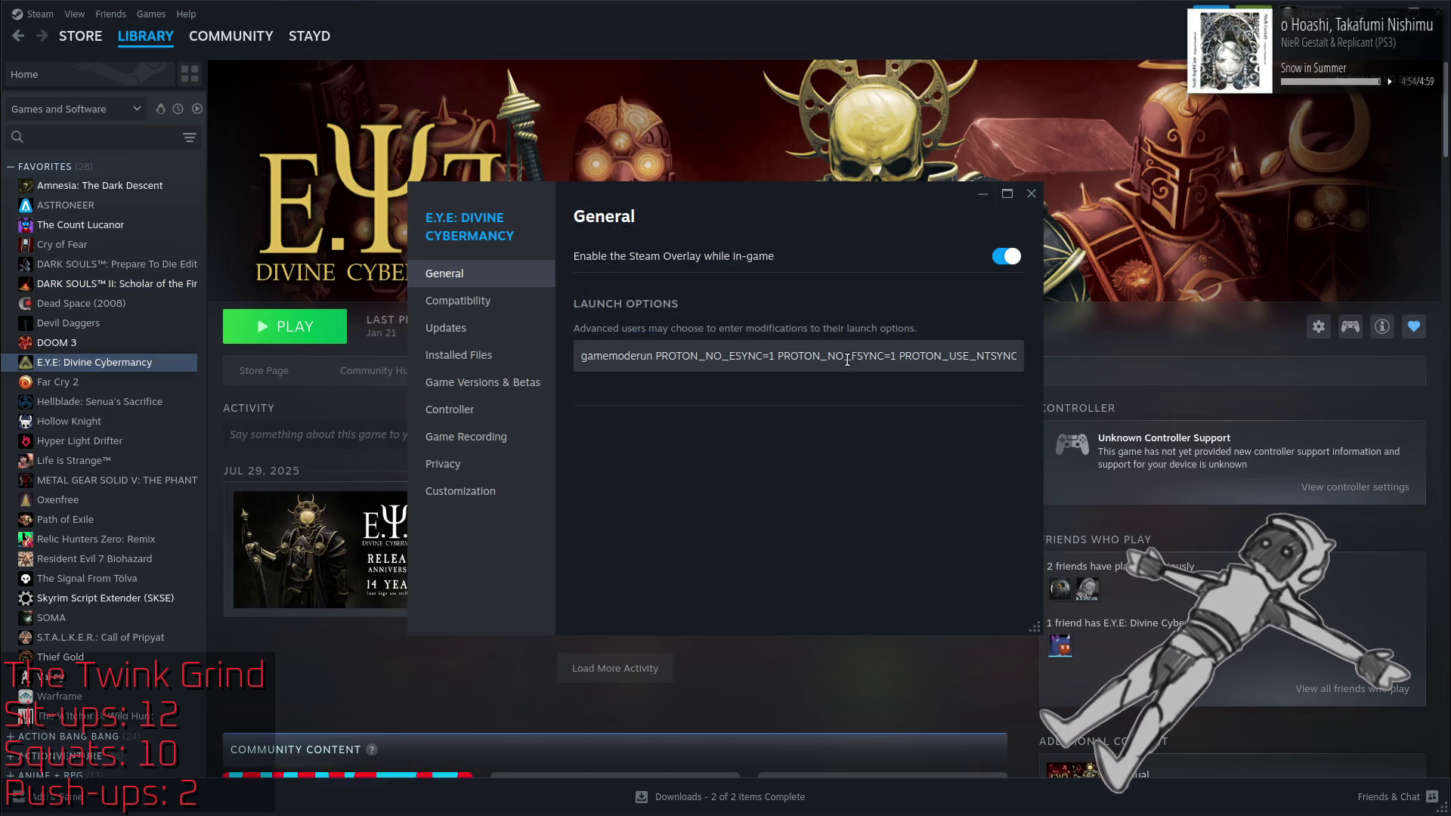
left_click(982, 356)
key("End")
type("-window-mode")
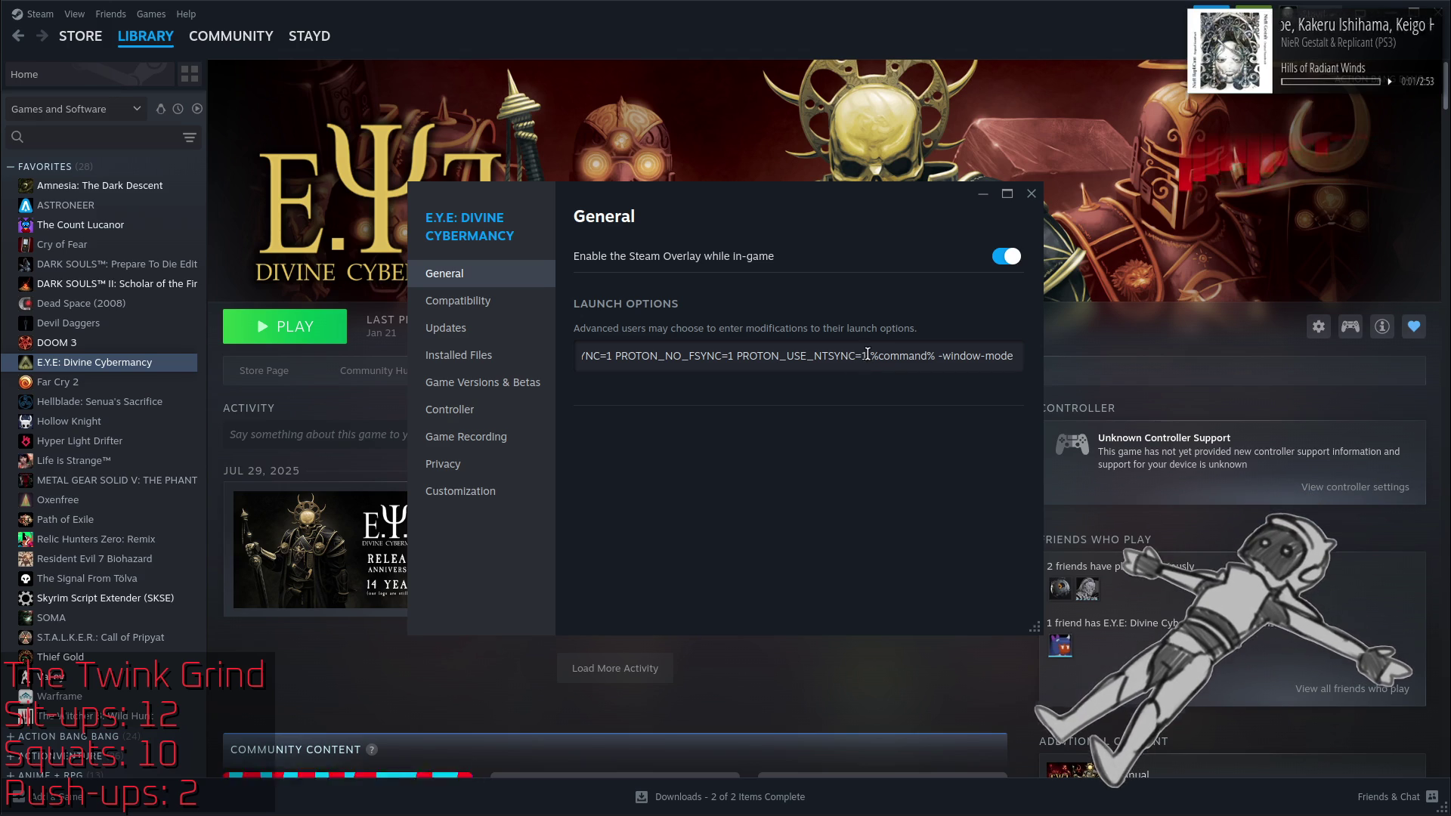
mouse_move(868, 355)
left_mouse_down()
mouse_move(461, 355)
mouse_move(591, 356)
left_mouse_up()
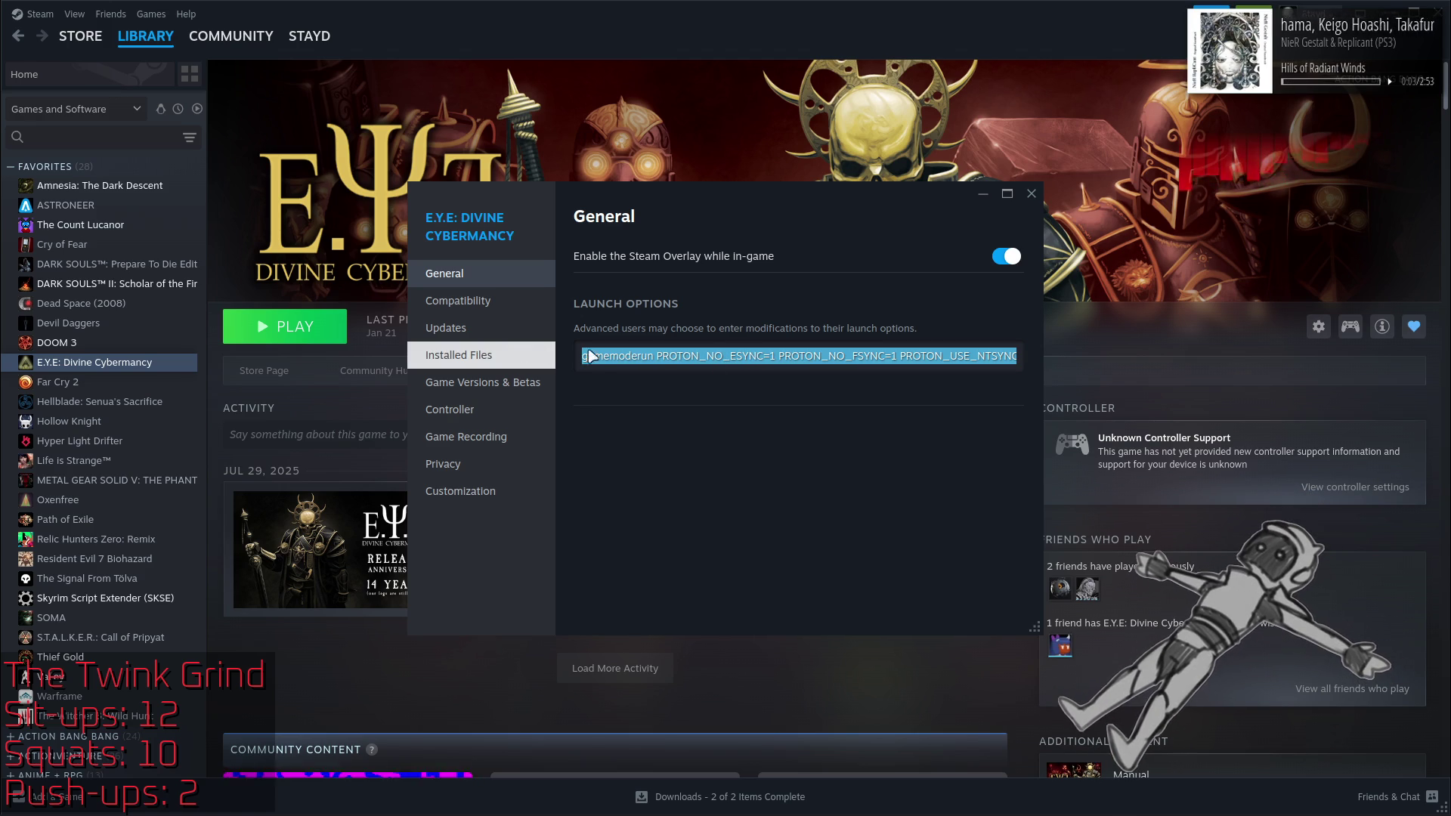
left_click(802, 359)
left_click(1032, 194)
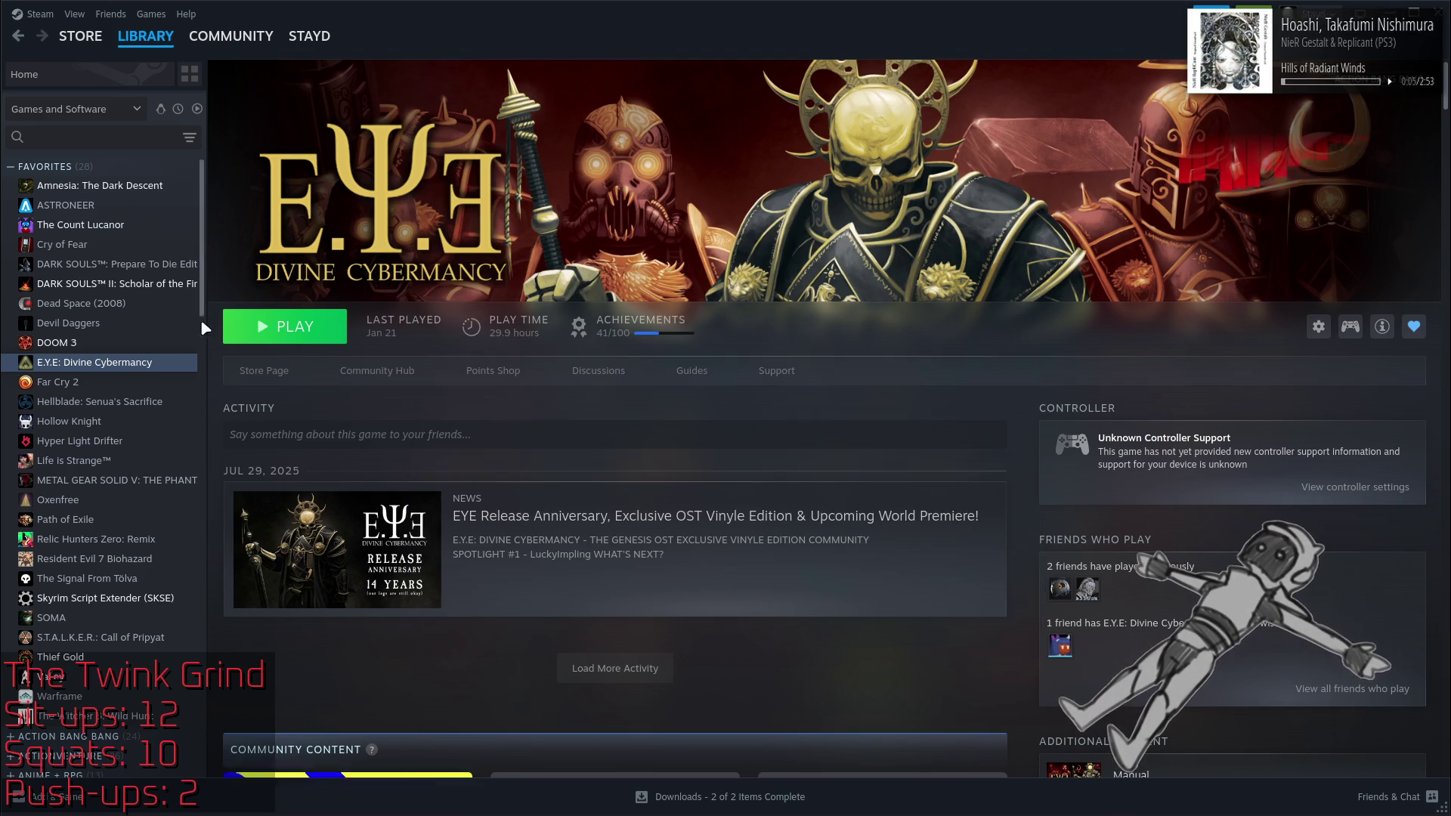
Step: Paste the gamemoderun and PROTON_* variables before protonhax in Dark Souls II's launch options
left_click(139, 284)
right_click(139, 284)
left_click(183, 423)
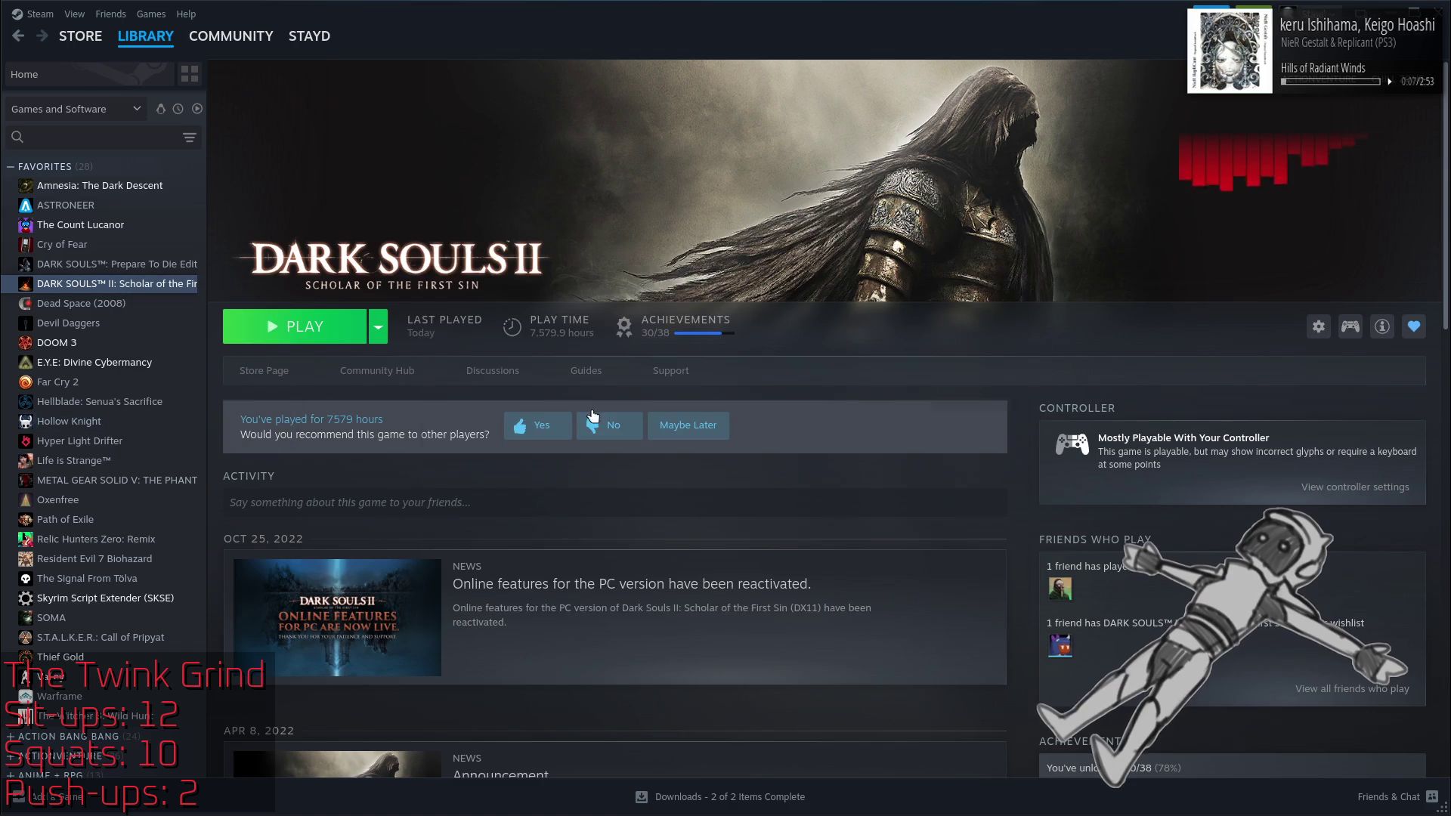
left_click(587, 402)
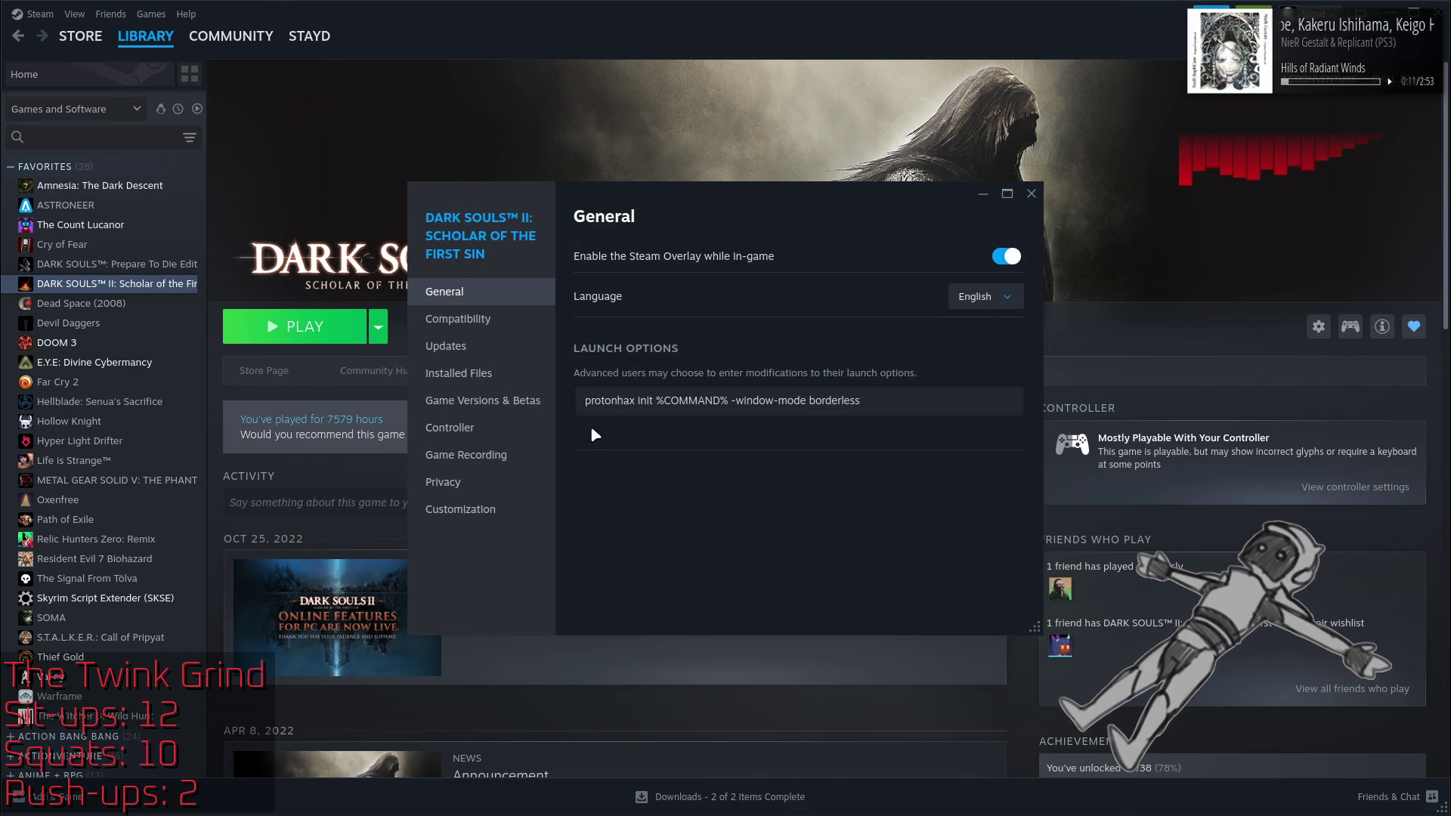
key("ctrl+v")
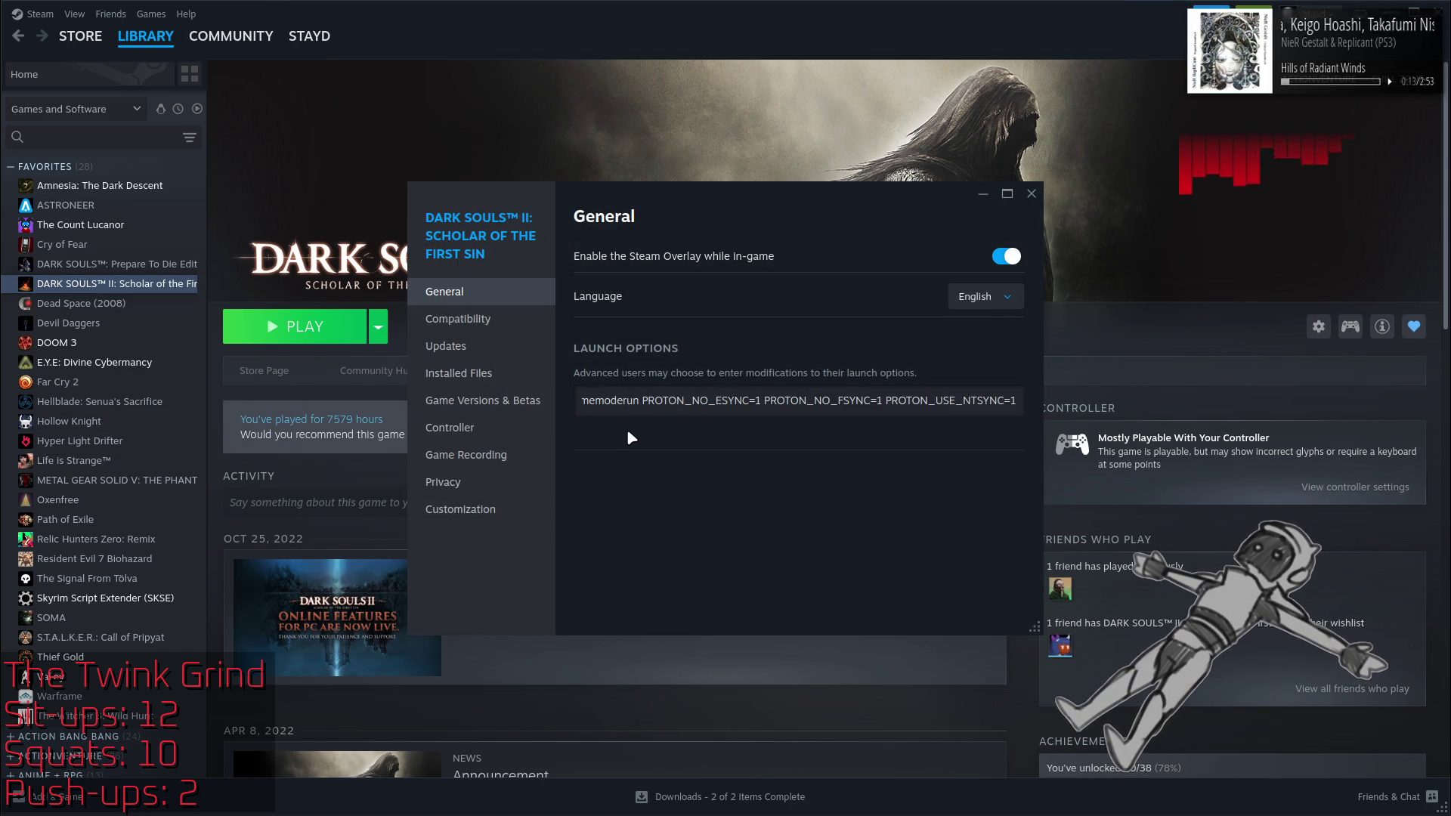
type("p")
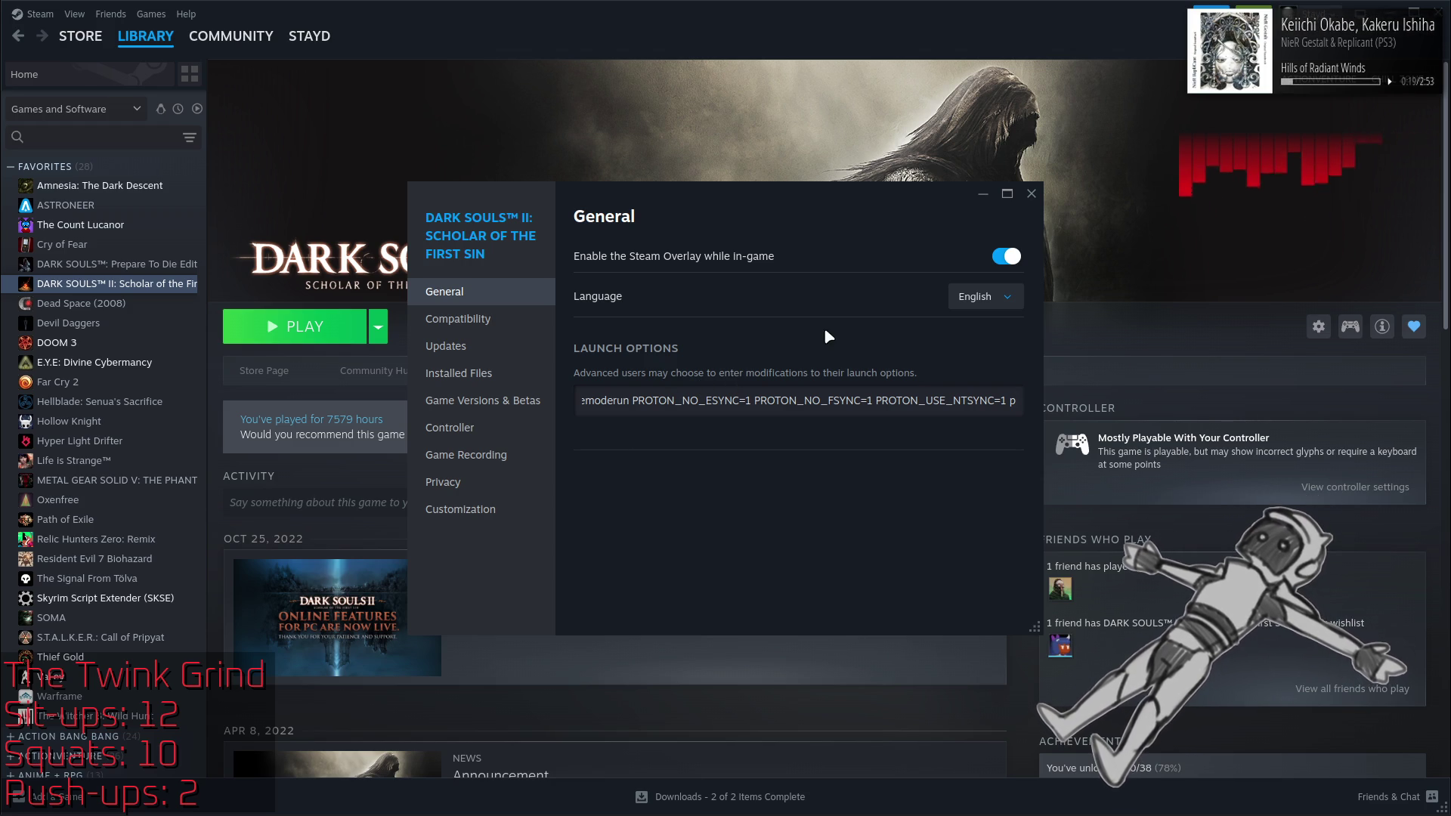
left_click(1032, 194)
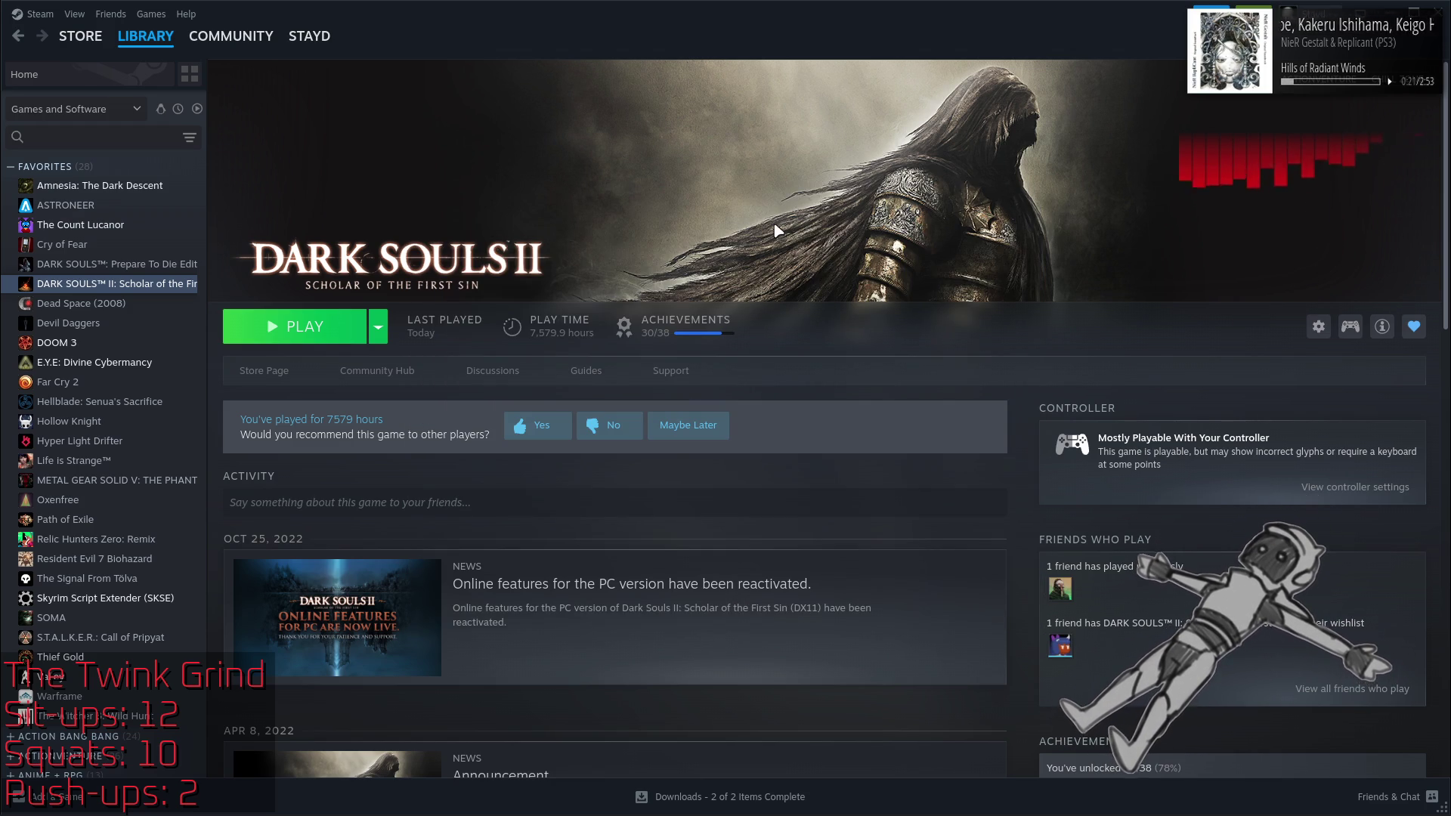
left_click(313, 325)
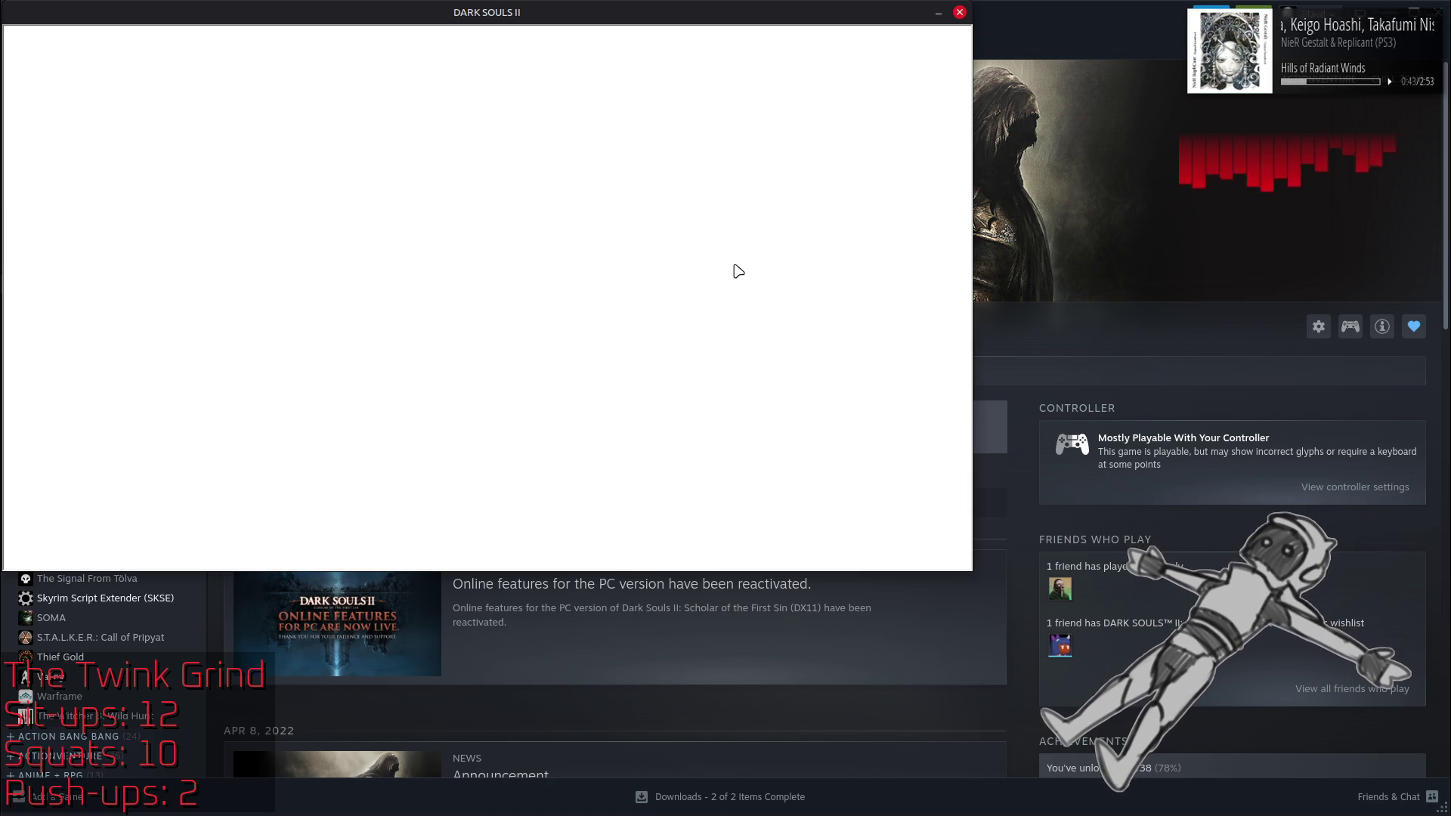
left_click(448, 805)
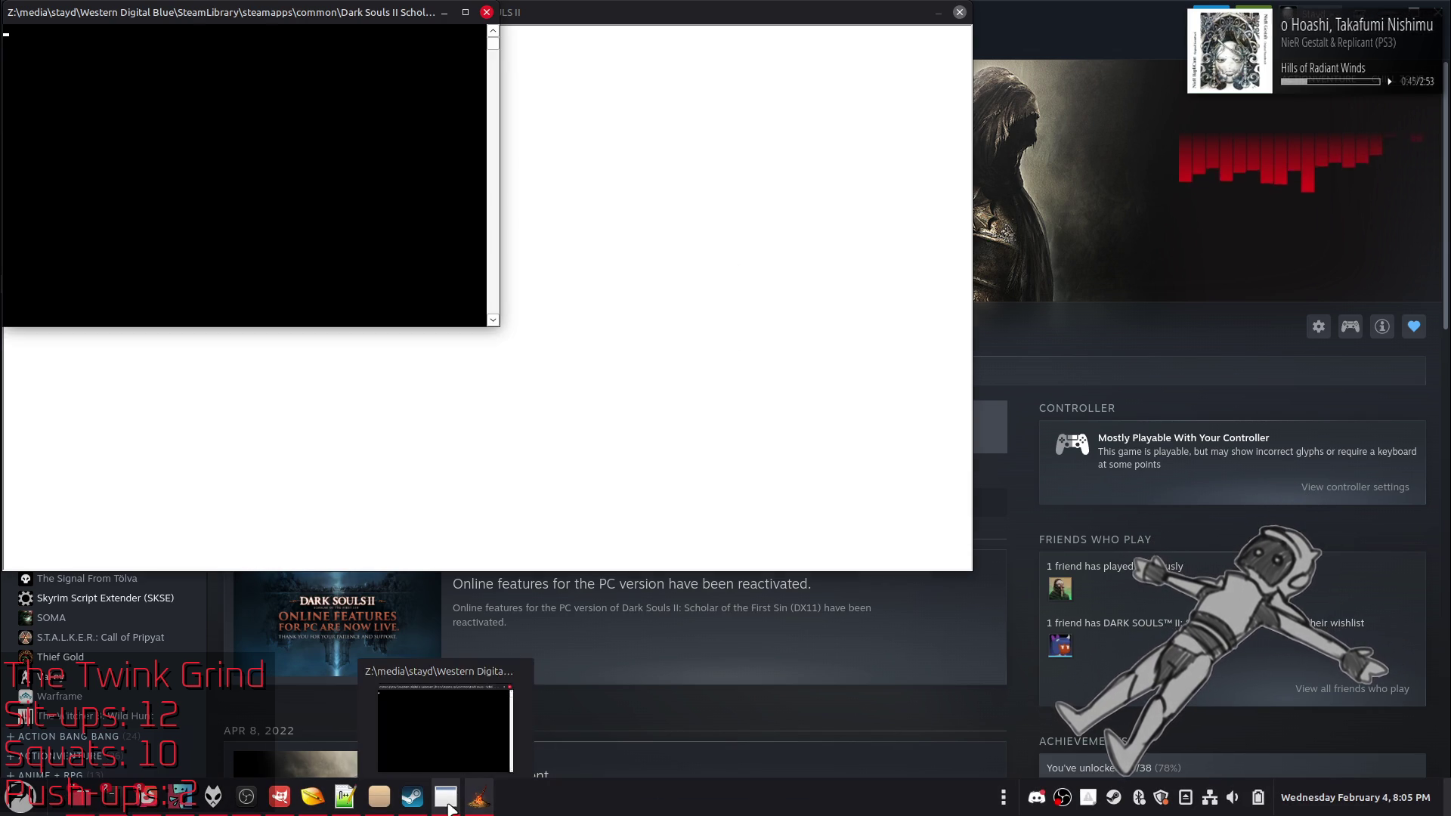
left_click(657, 142)
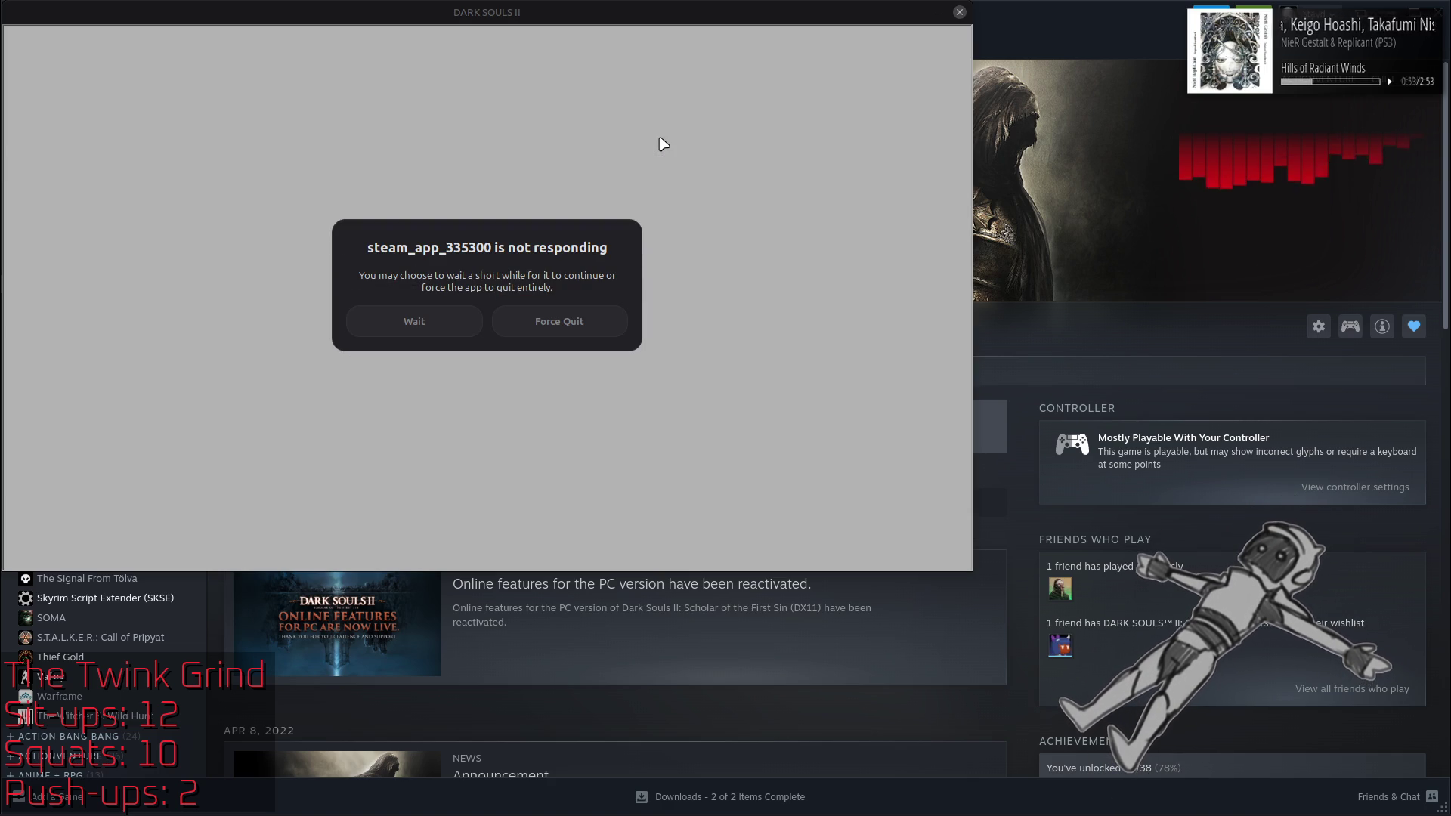
left_click(559, 321)
left_click(331, 338)
left_click(684, 444)
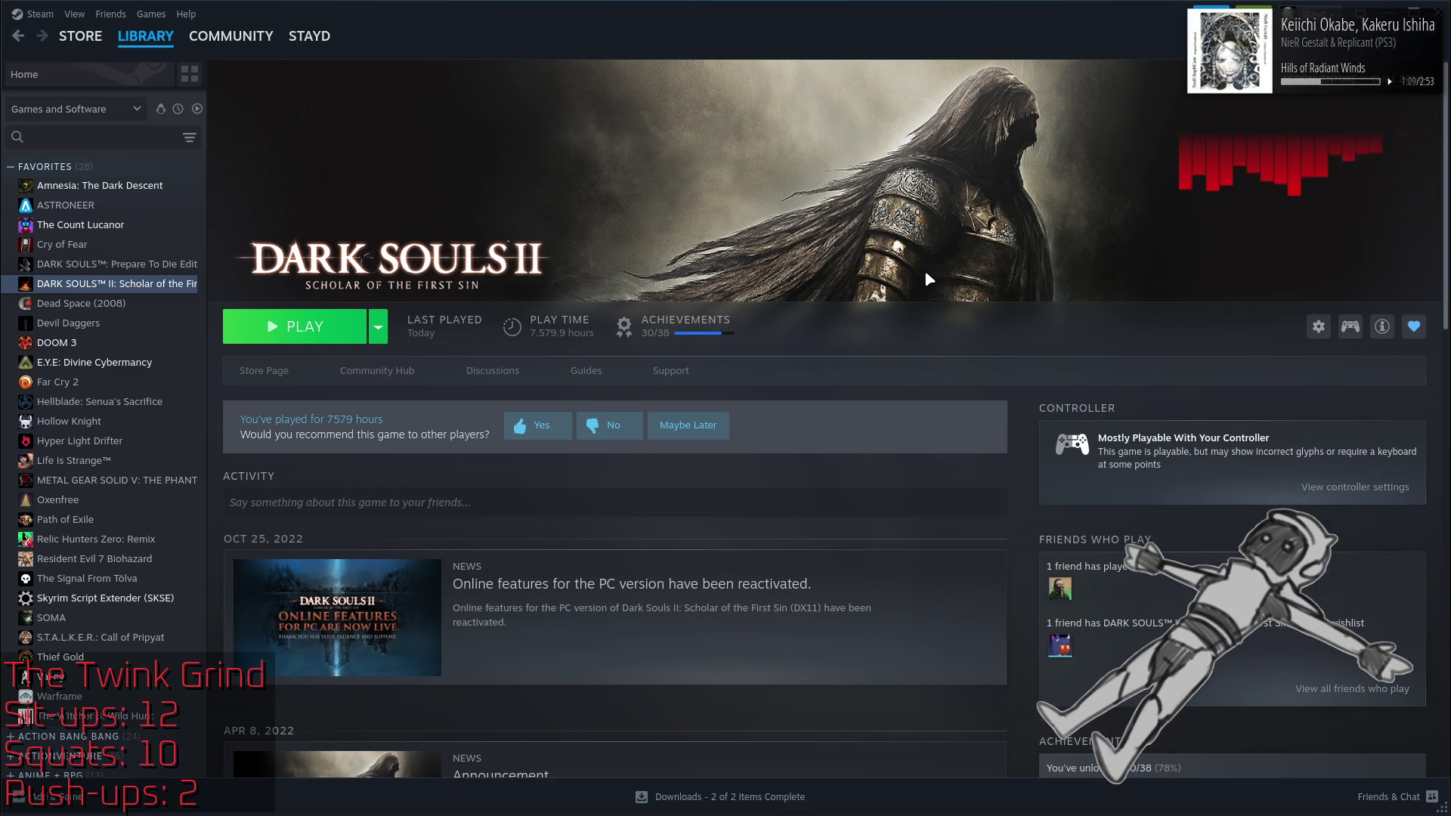
Step: Launch Dark Souls II, get a blank white window, and bring the Steam library back in front
left_click(302, 327)
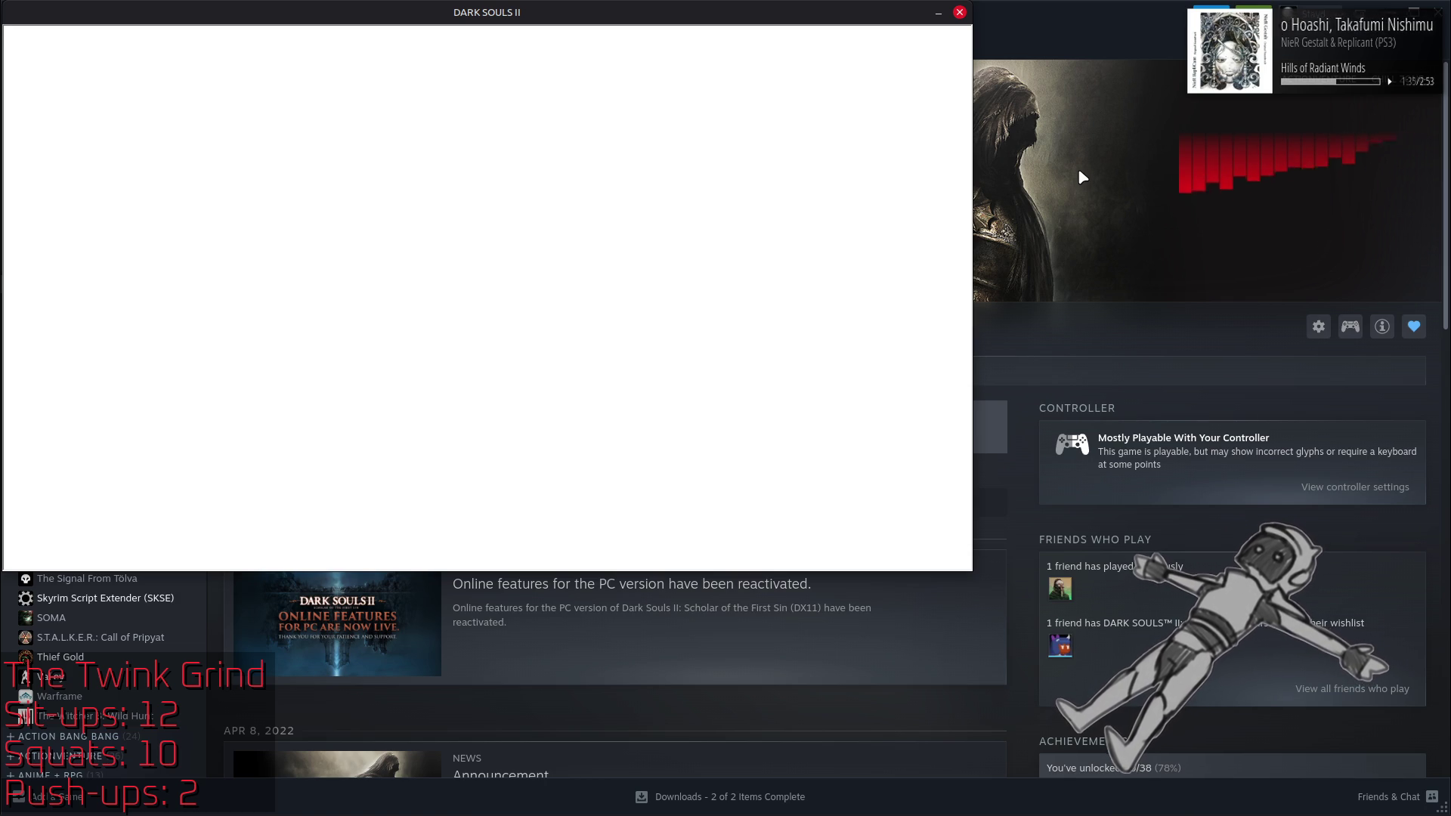
left_click(1079, 171)
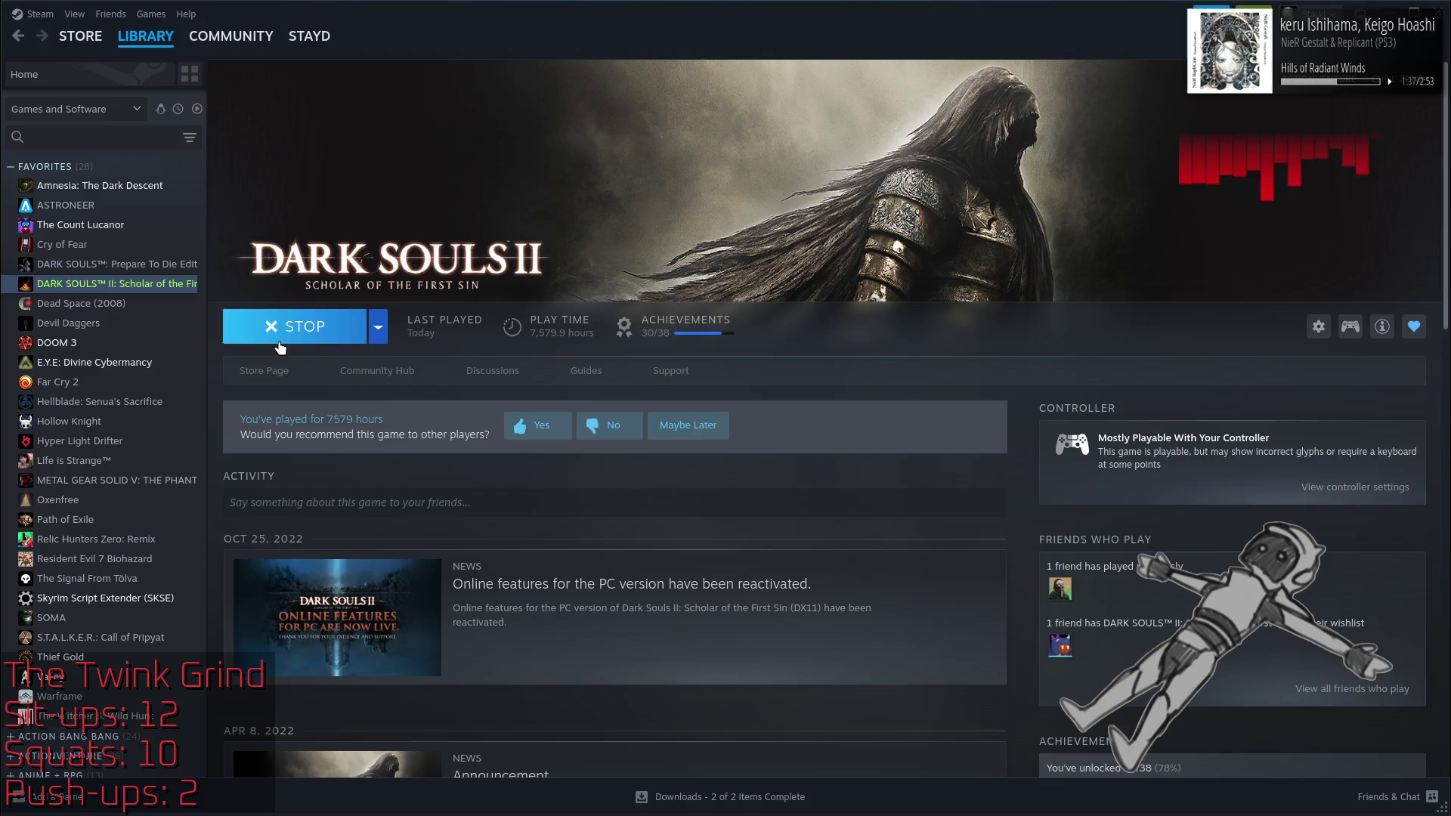
Step: Exit the game, delete gamemoderun PROTON_NO_ESYNC/NO_FSYNC/USE_NTSYNC from launch options, and relaunch
left_click(290, 343)
left_click(701, 446)
right_click(138, 291)
left_click(178, 429)
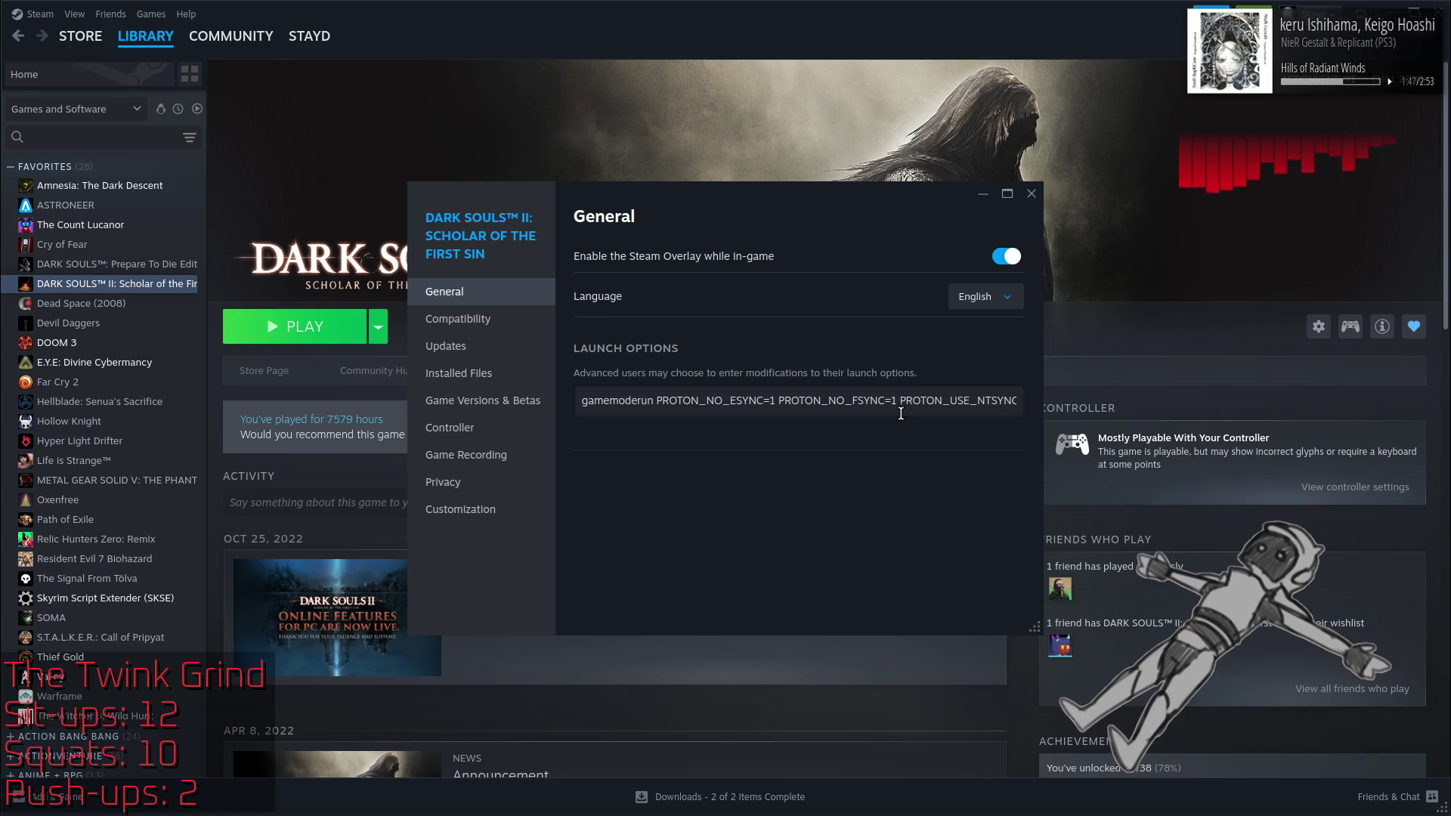
key("Right")
key("Right")
key("Right")
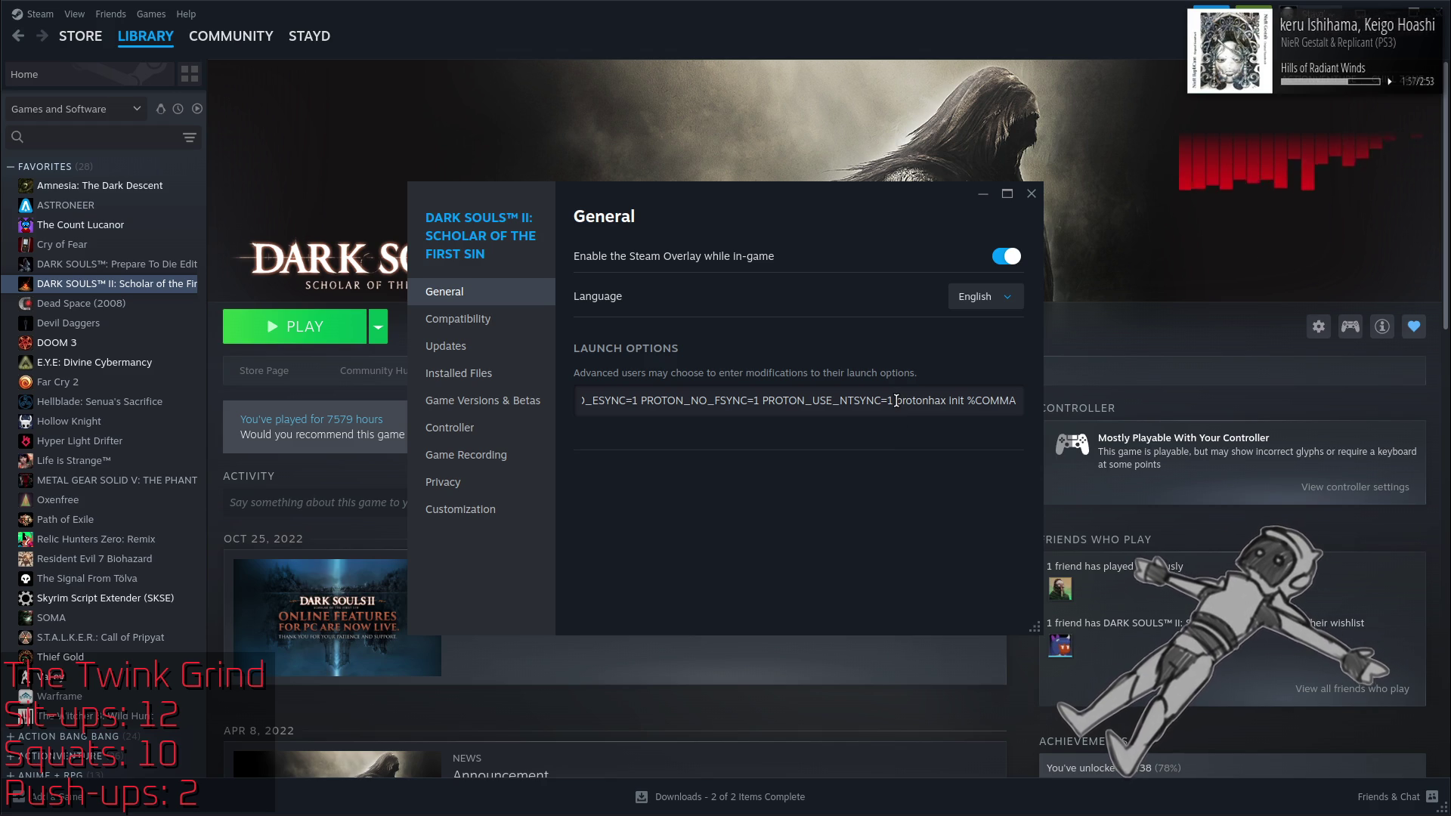
left_click_drag(896, 401, 557, 405)
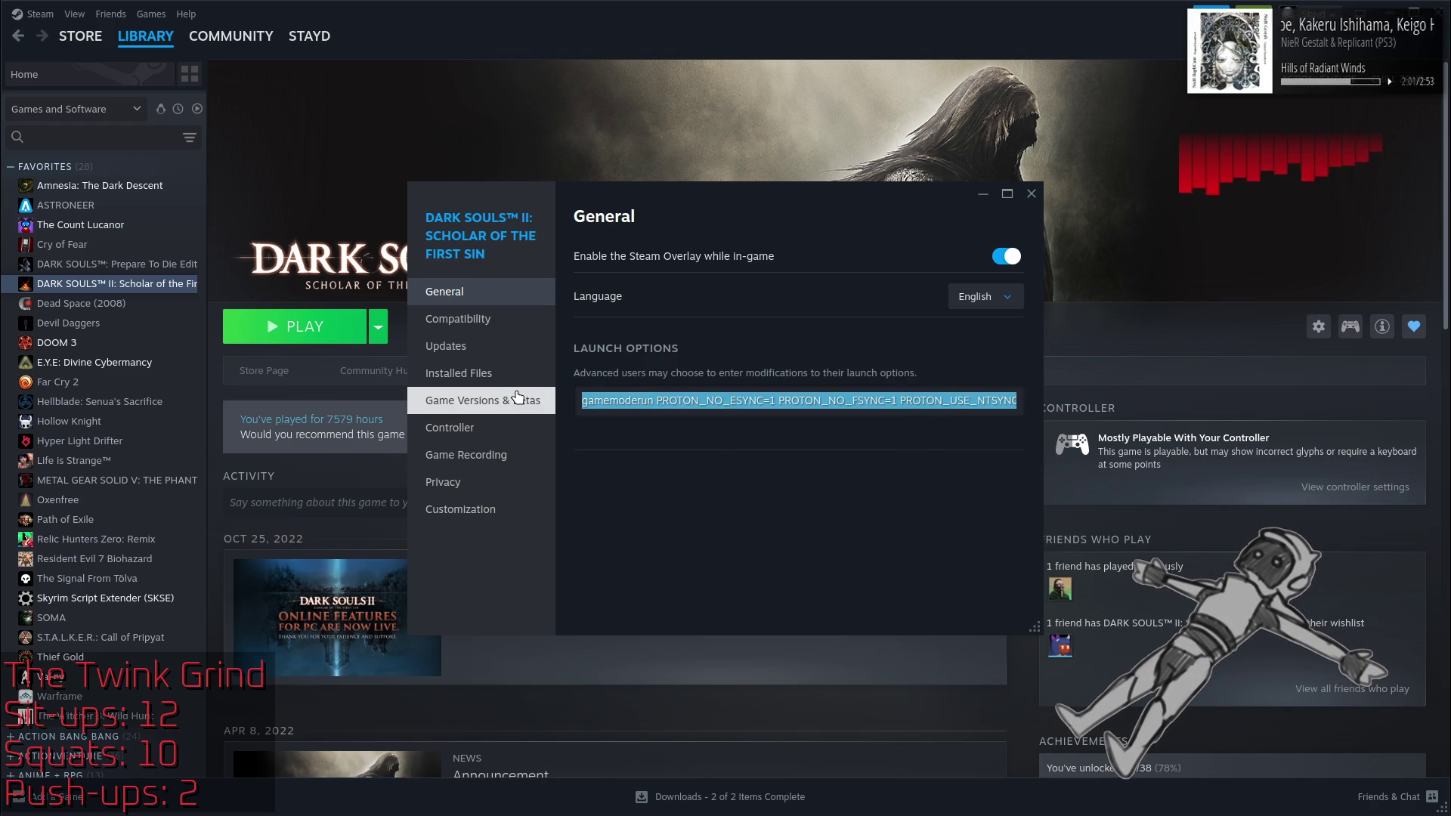
key("BackSpace")
left_click(1031, 194)
left_click(301, 311)
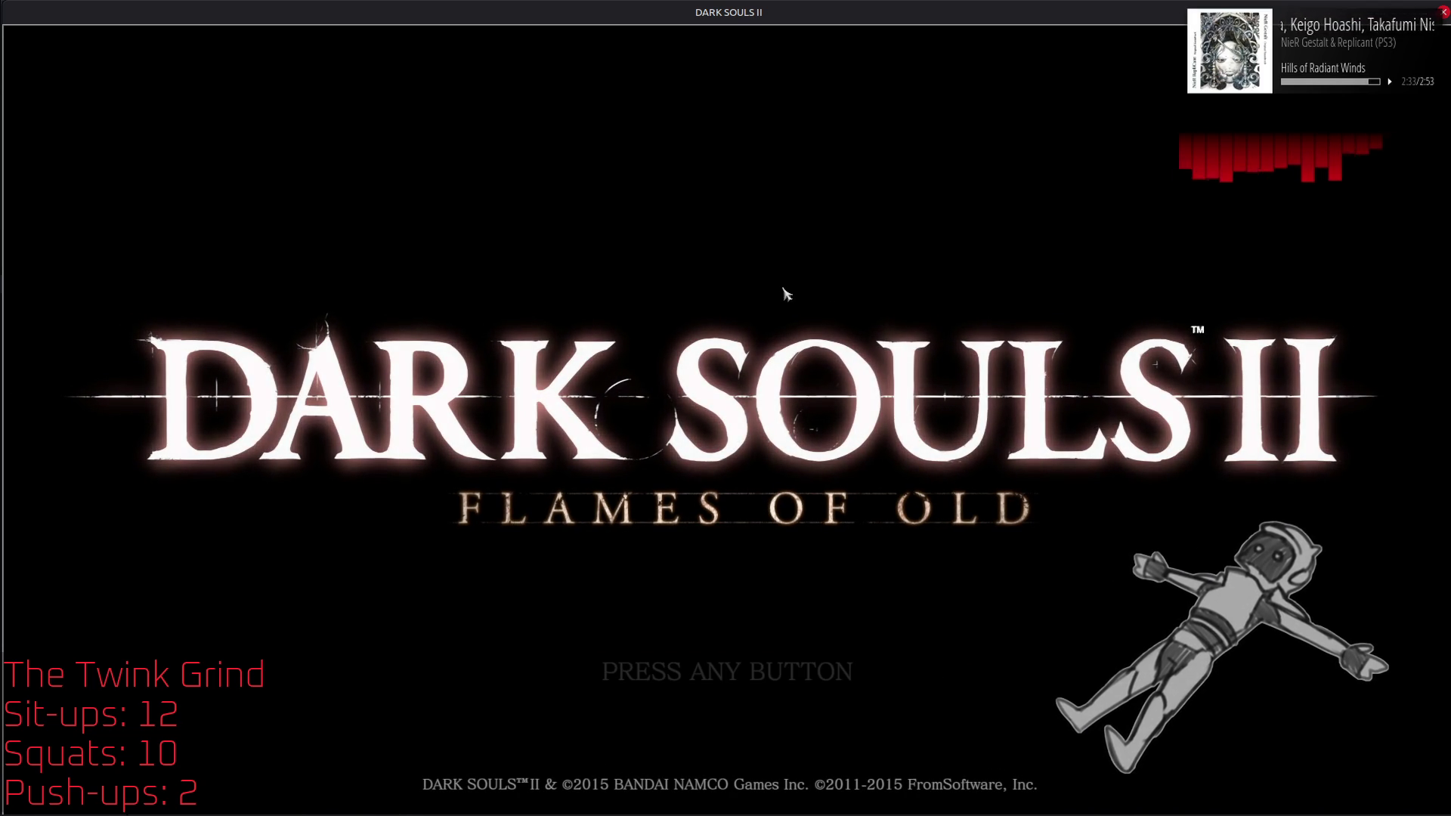
Step: Pass the PRESS ANY BUTTON screen, choose offline mode, and select Quit Game
key("Return")
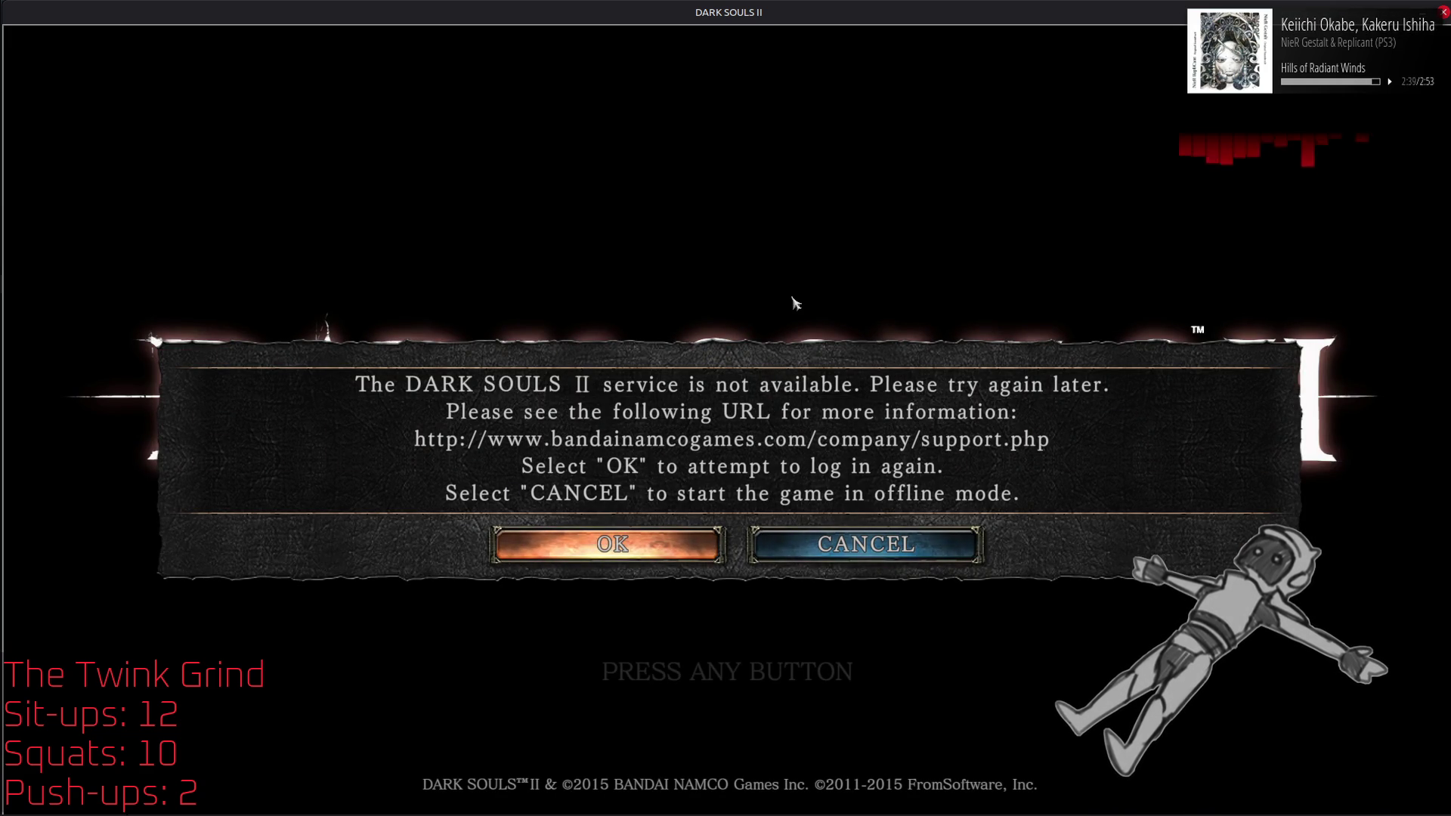
left_click(816, 540)
left_click(816, 540)
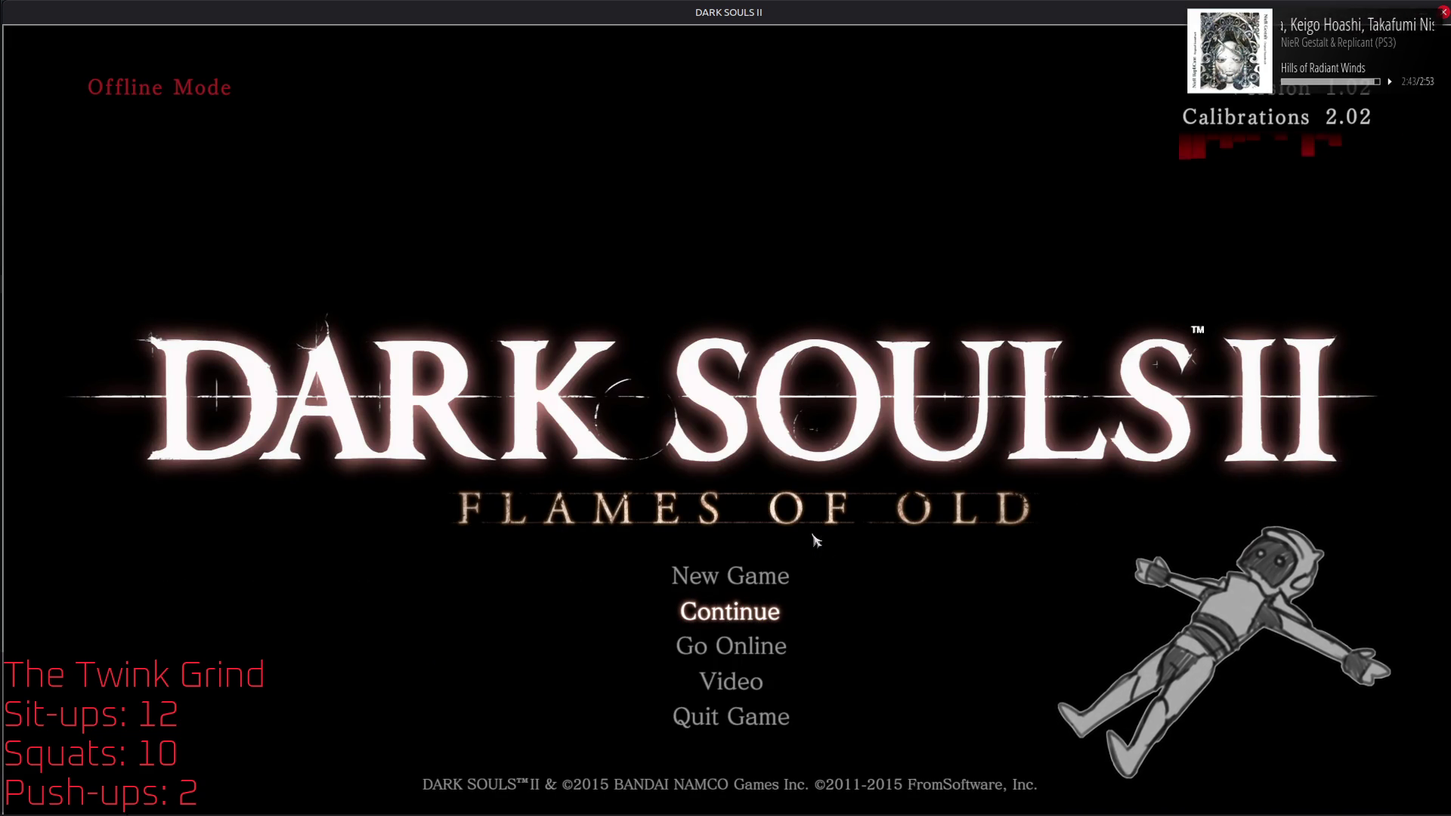
left_click(802, 715)
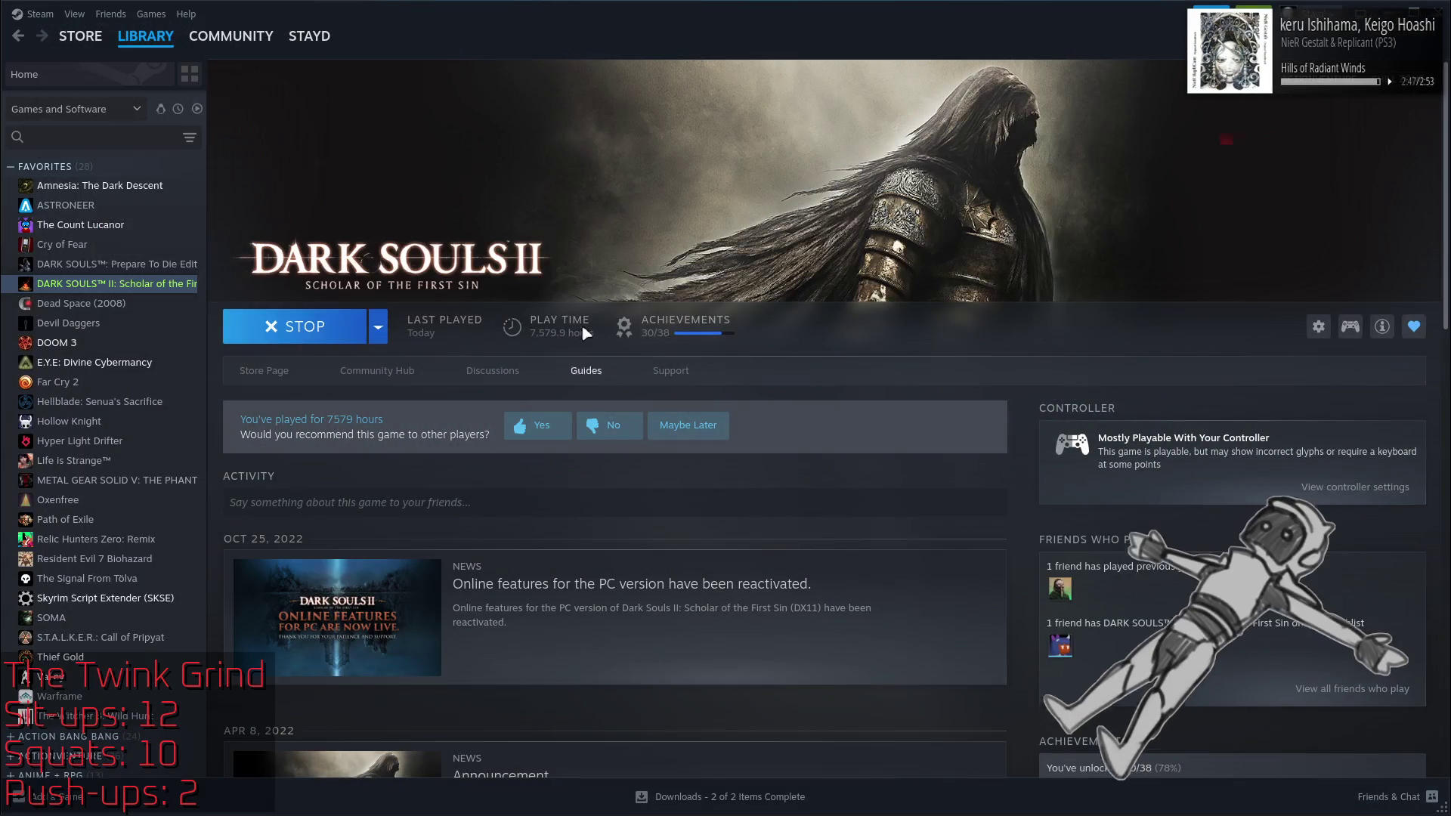
Step: Delete -window-mode borderless from Dark Souls II's launch options
right_click(151, 285)
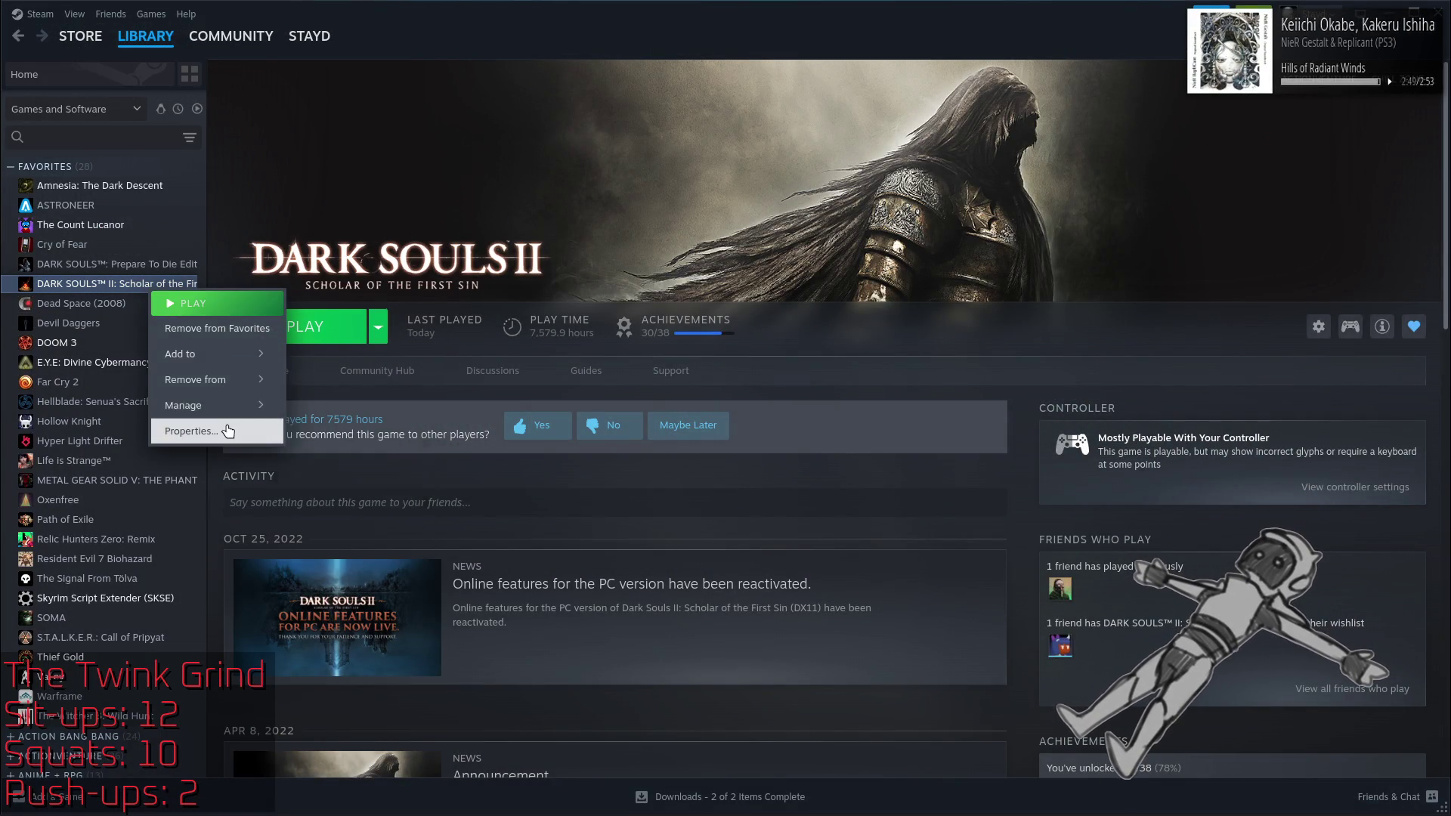
left_click(229, 430)
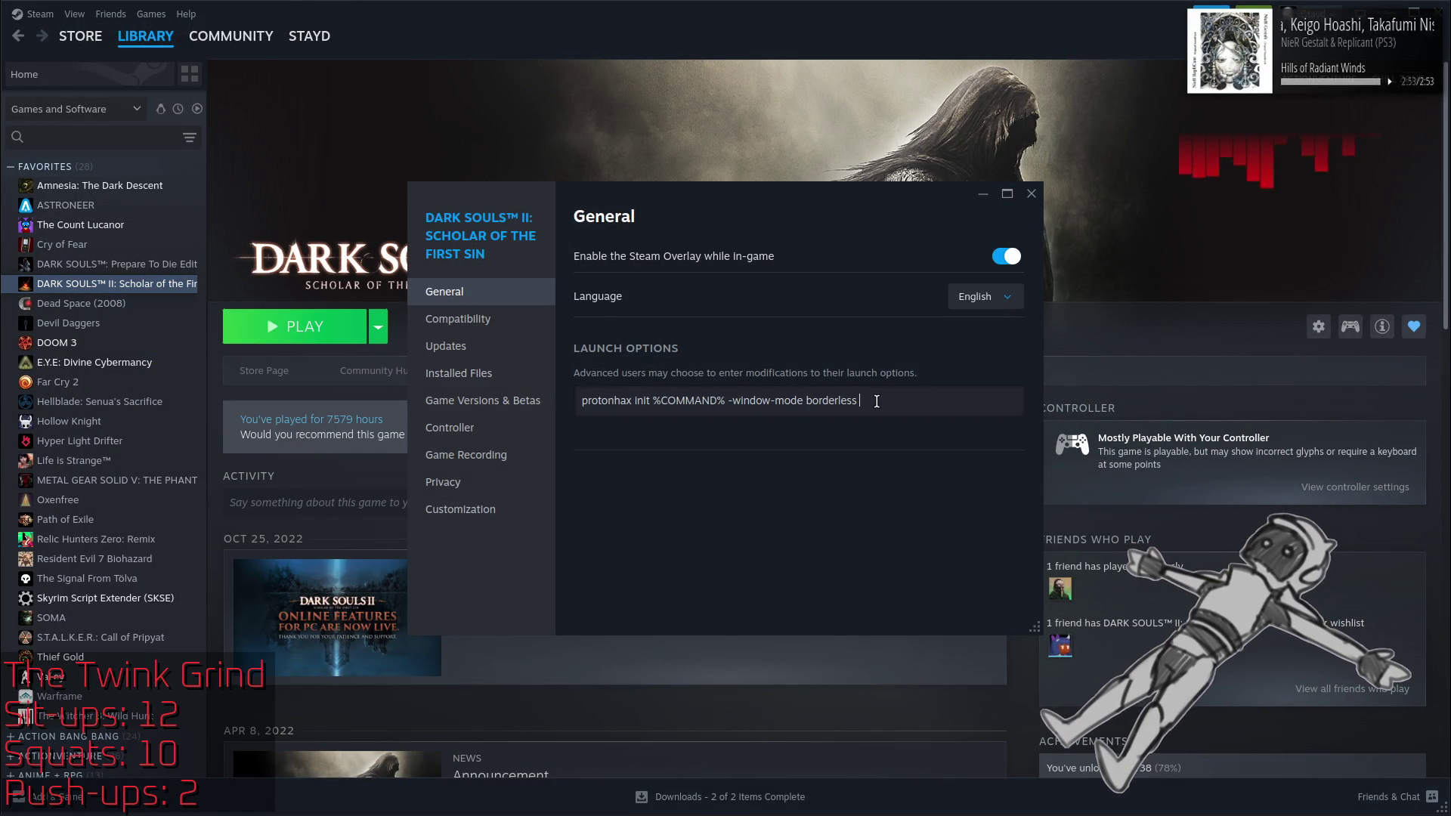
key("ctrl+v")
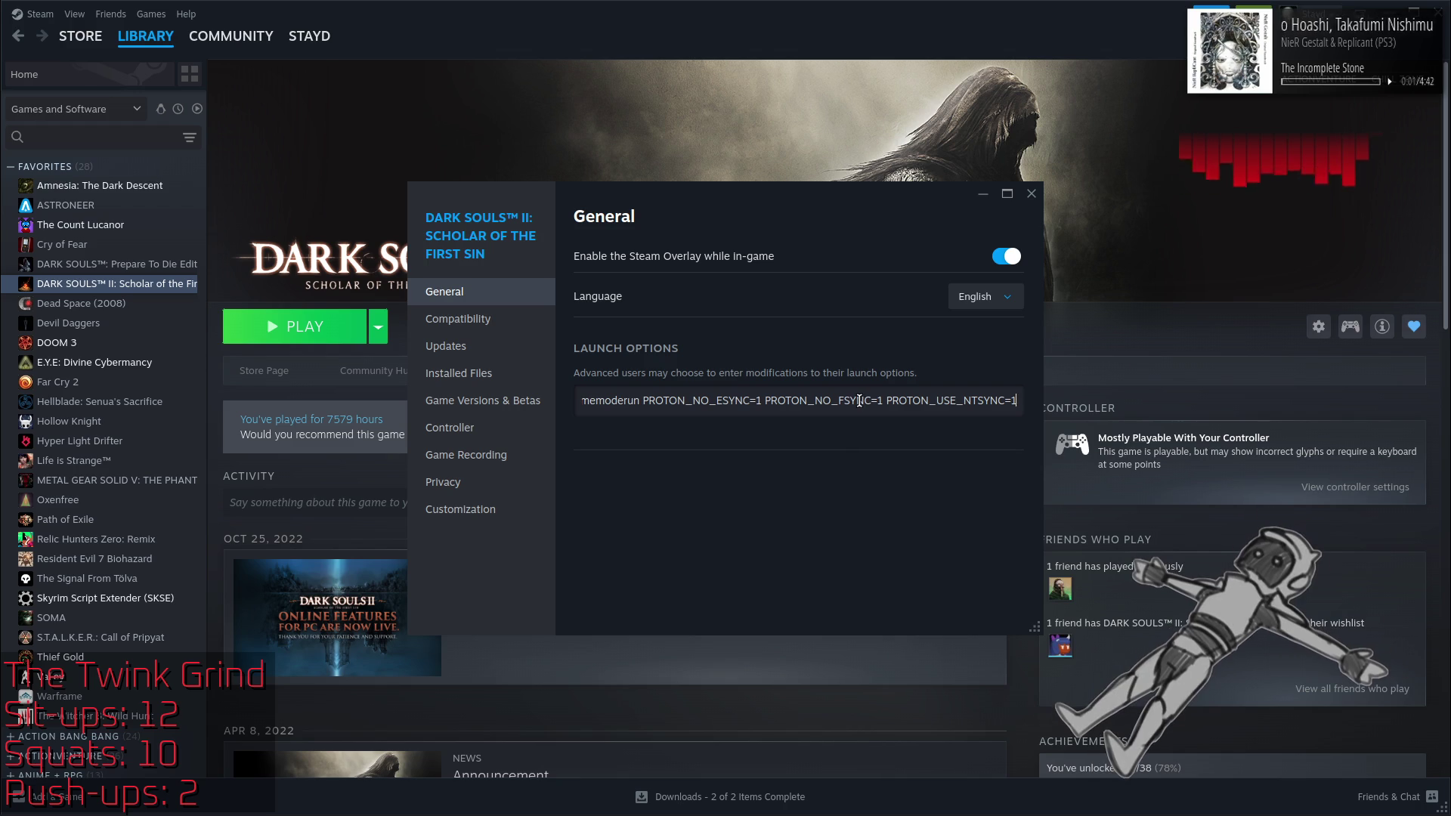
left_click_drag(859, 401, 578, 400)
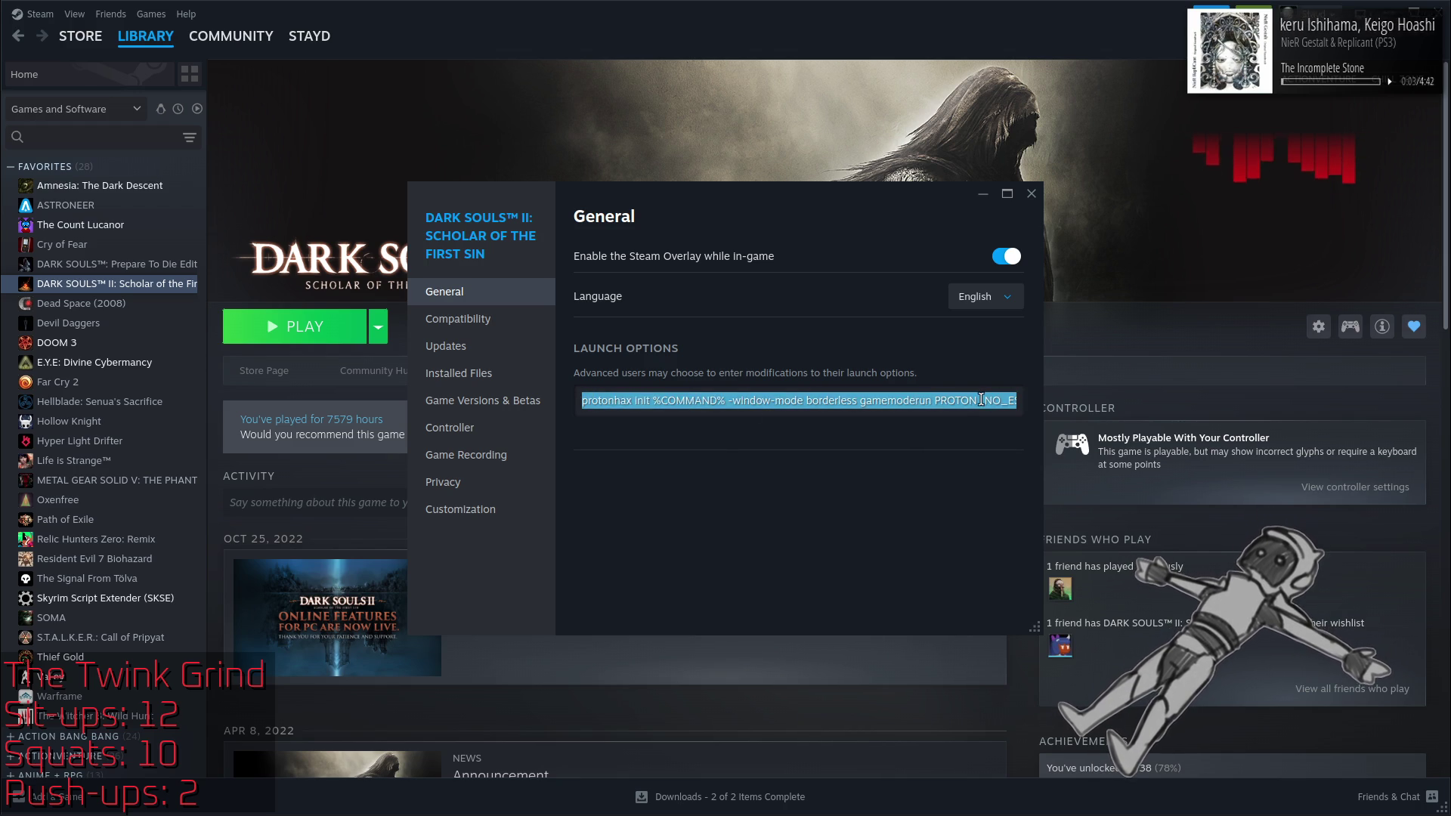
left_click(982, 401)
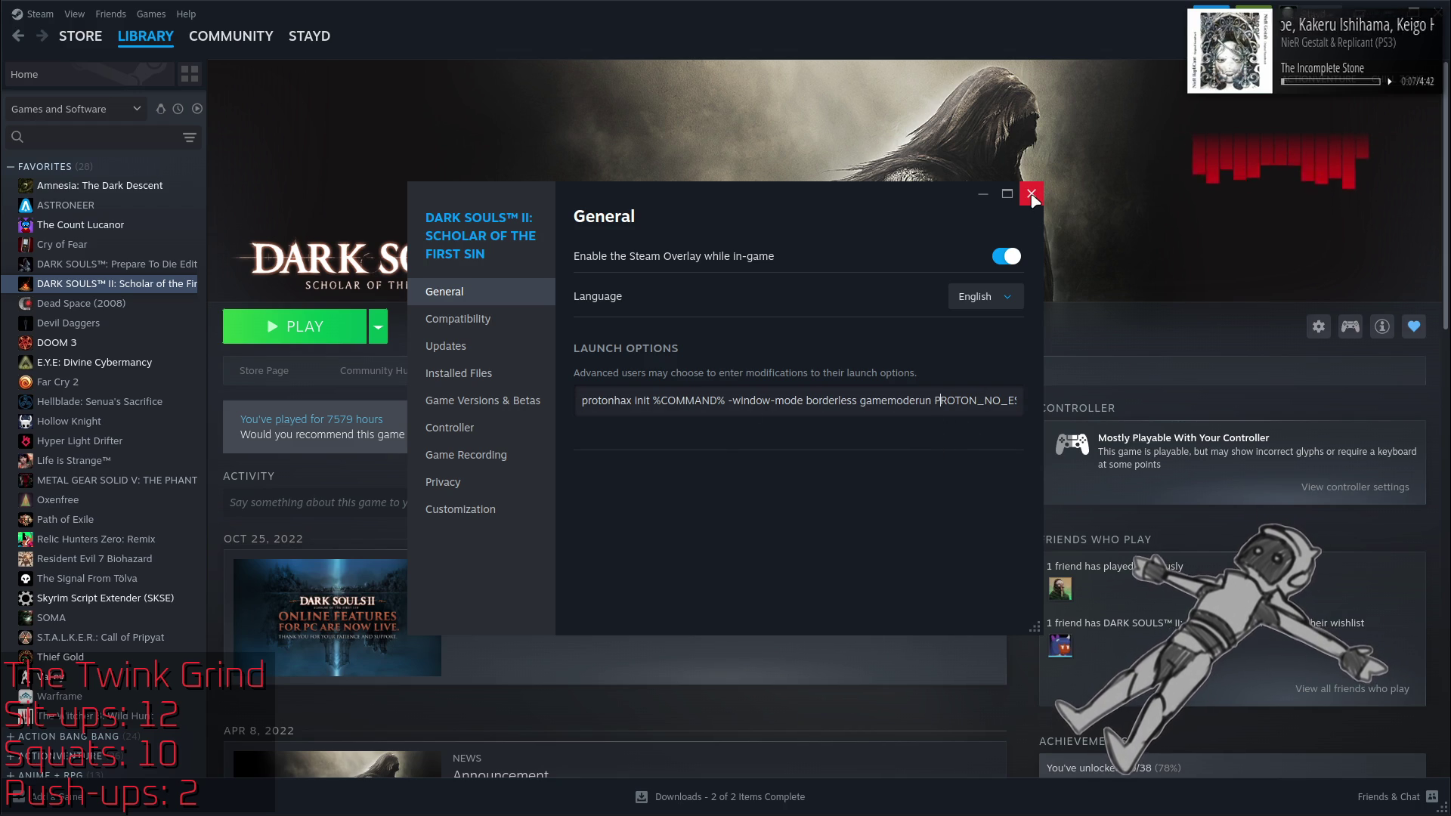
mouse_move(860, 401)
left_mouse_down()
mouse_move(982, 400)
mouse_move(734, 405)
left_mouse_up()
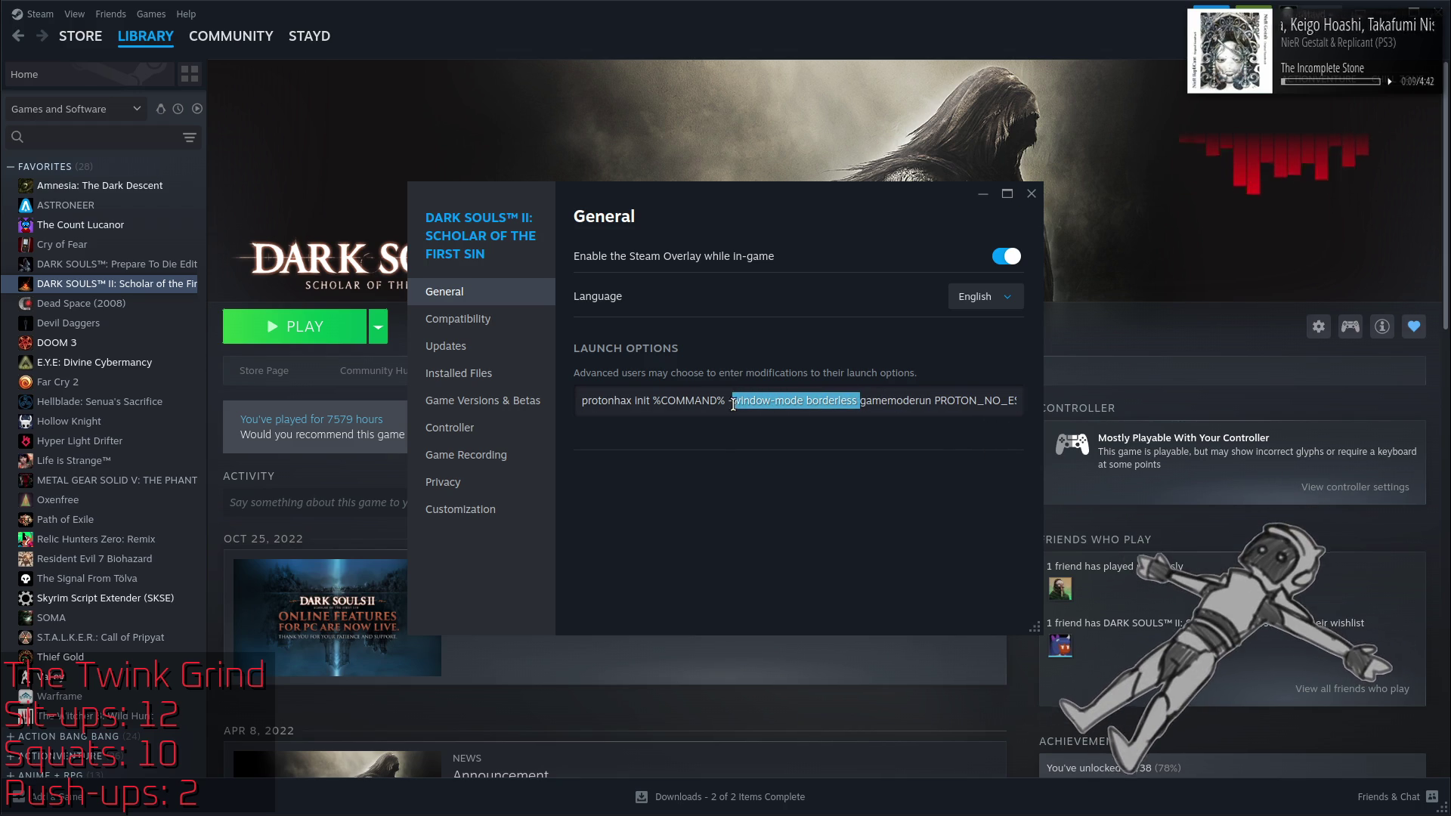
key("BackSpace")
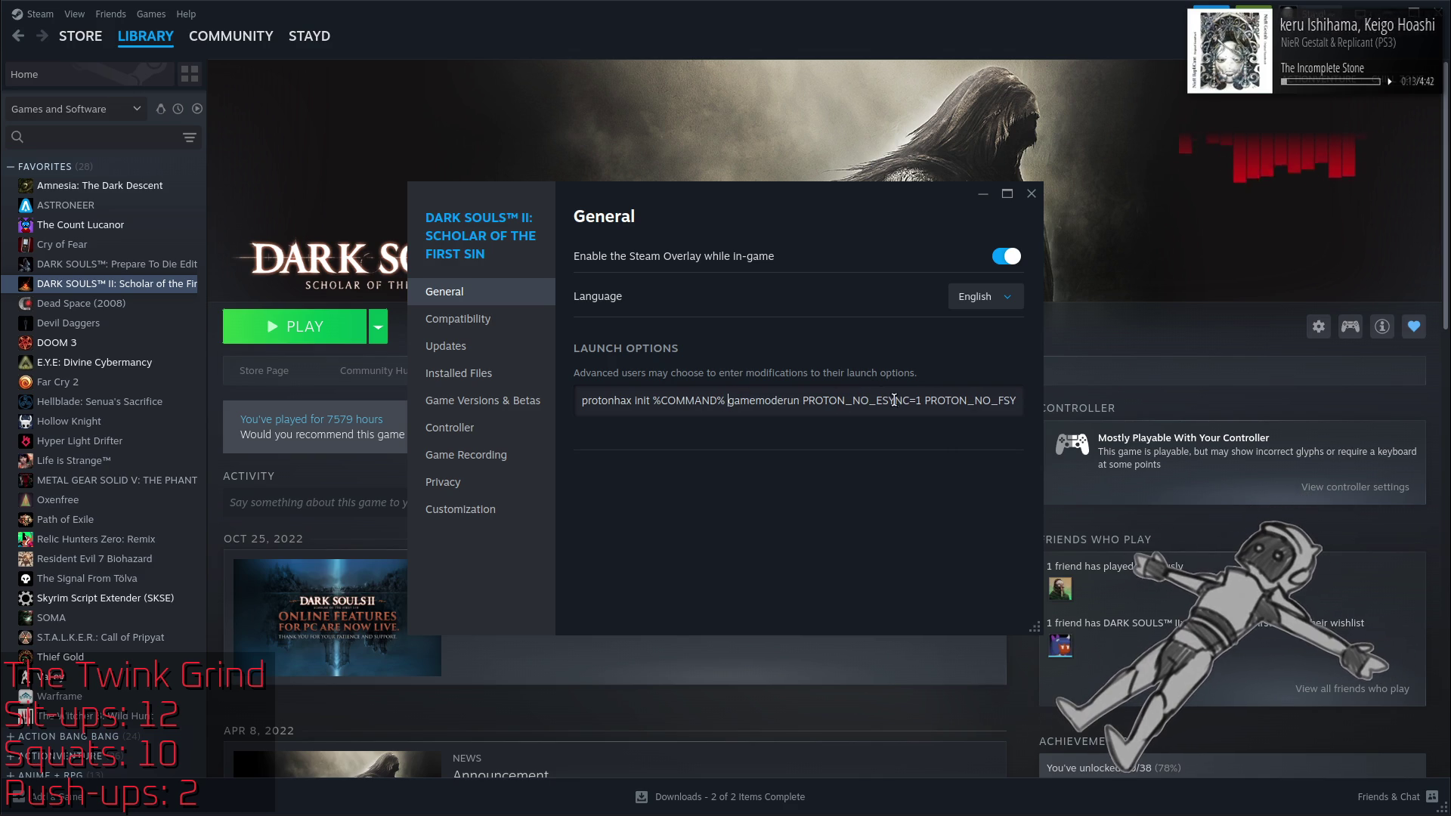
Step: Check the remaining launch options, close the properties, and press PLAY
left_click_drag(889, 395, 1109, 408)
left_click(984, 397)
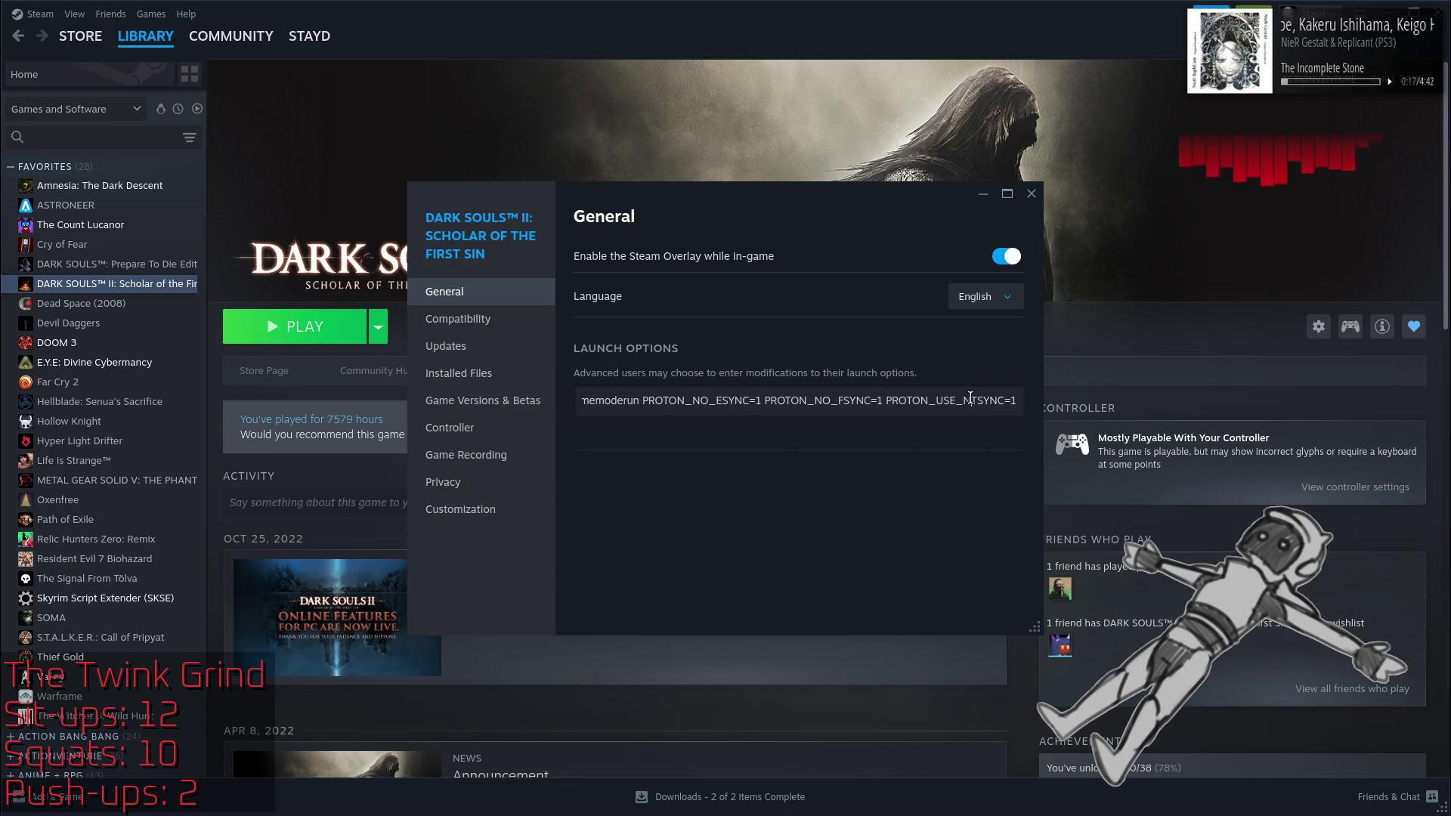
double_click(970, 397)
left_click(1031, 194)
left_click(298, 318)
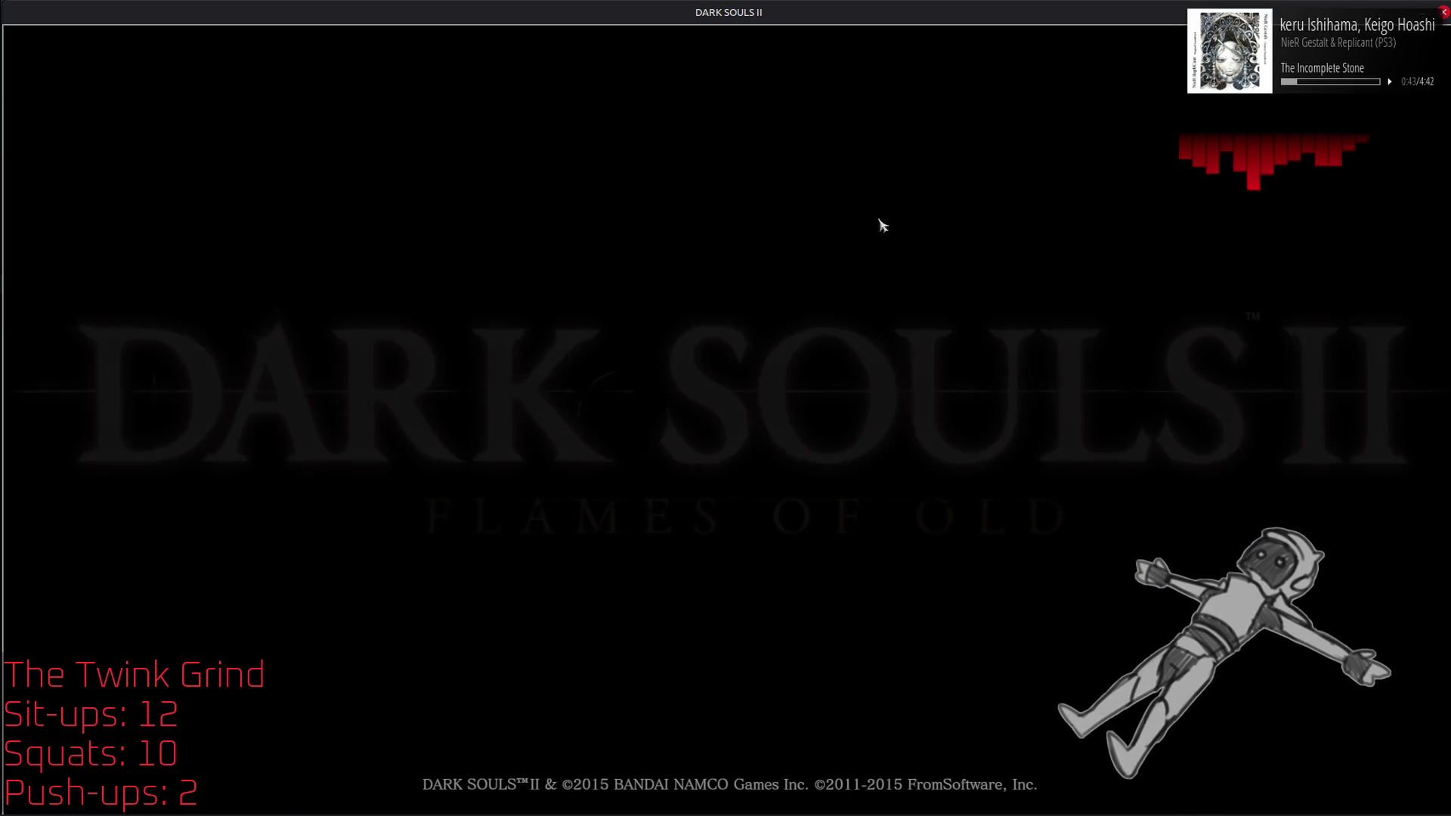
Step: Alt-Tab from the Dark Souls II title screen to Firefox showing the Dirty Flag chapter
key("alt+Tab")
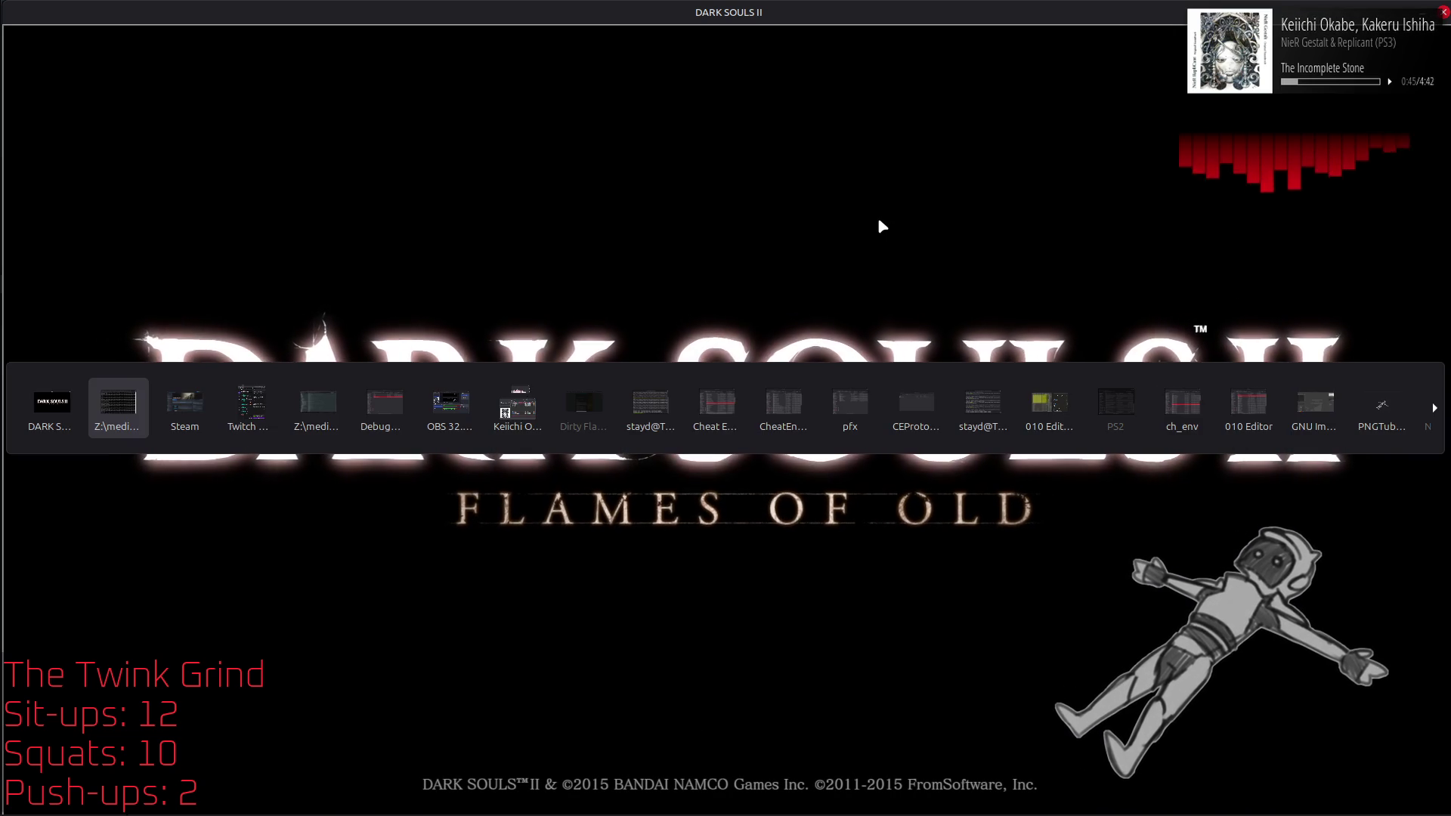
key("Tab")
key("Tab")
key("Tab")
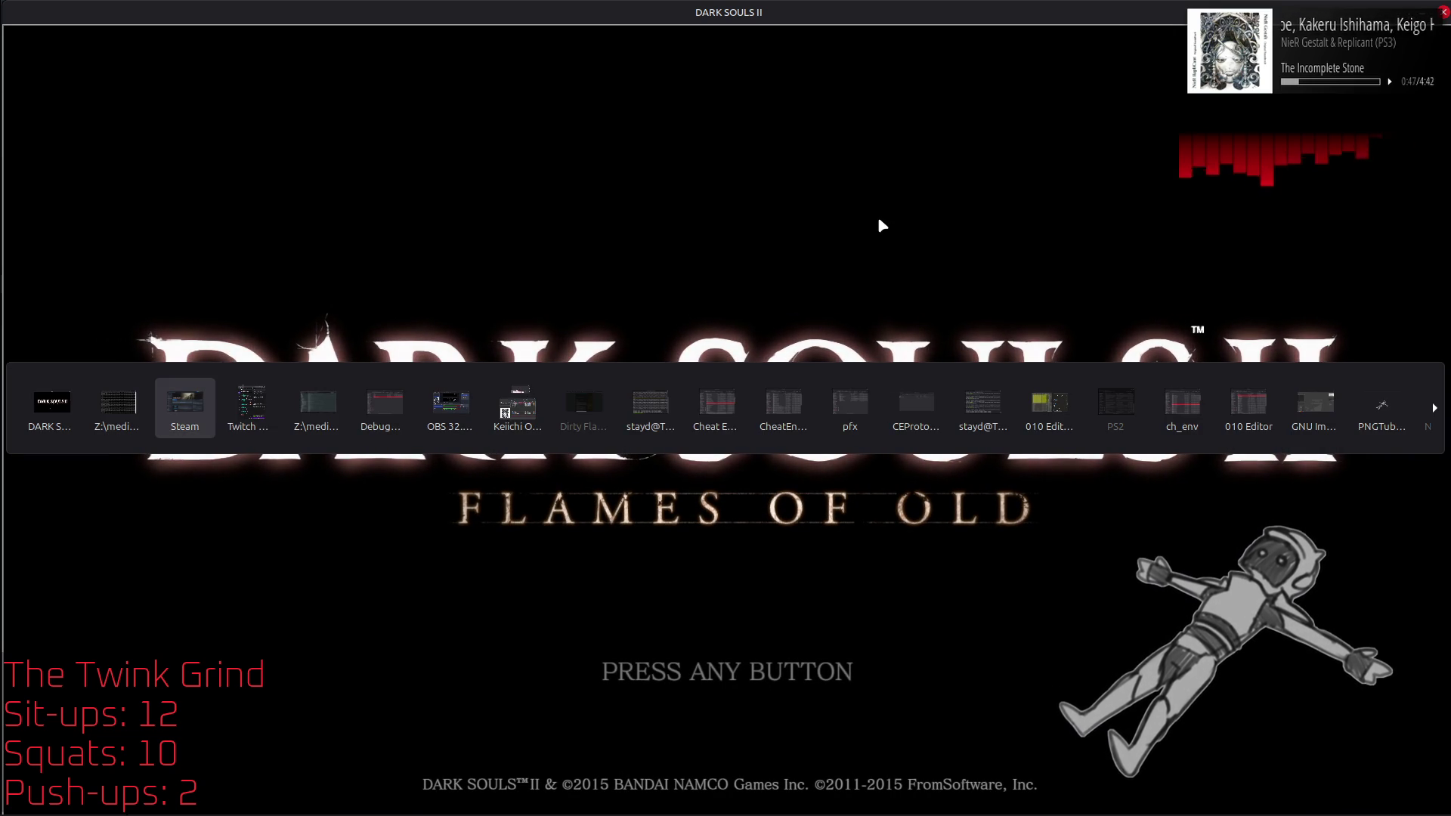
key("Tab")
key("Tab")
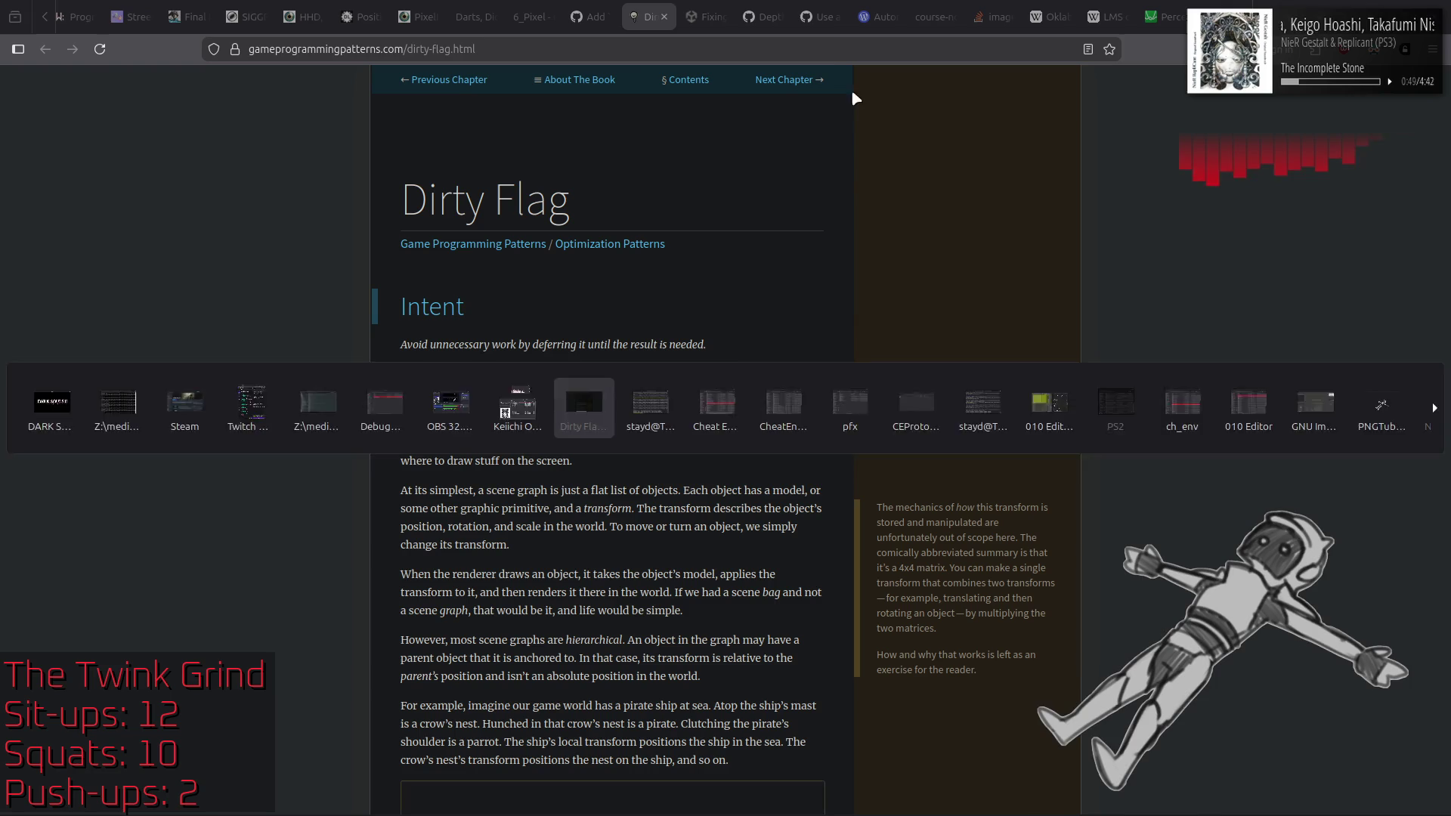
Step: Search 'linux proton force borderless fullscreen' in a new browser tab
right_click(637, 22)
left_click(680, 28)
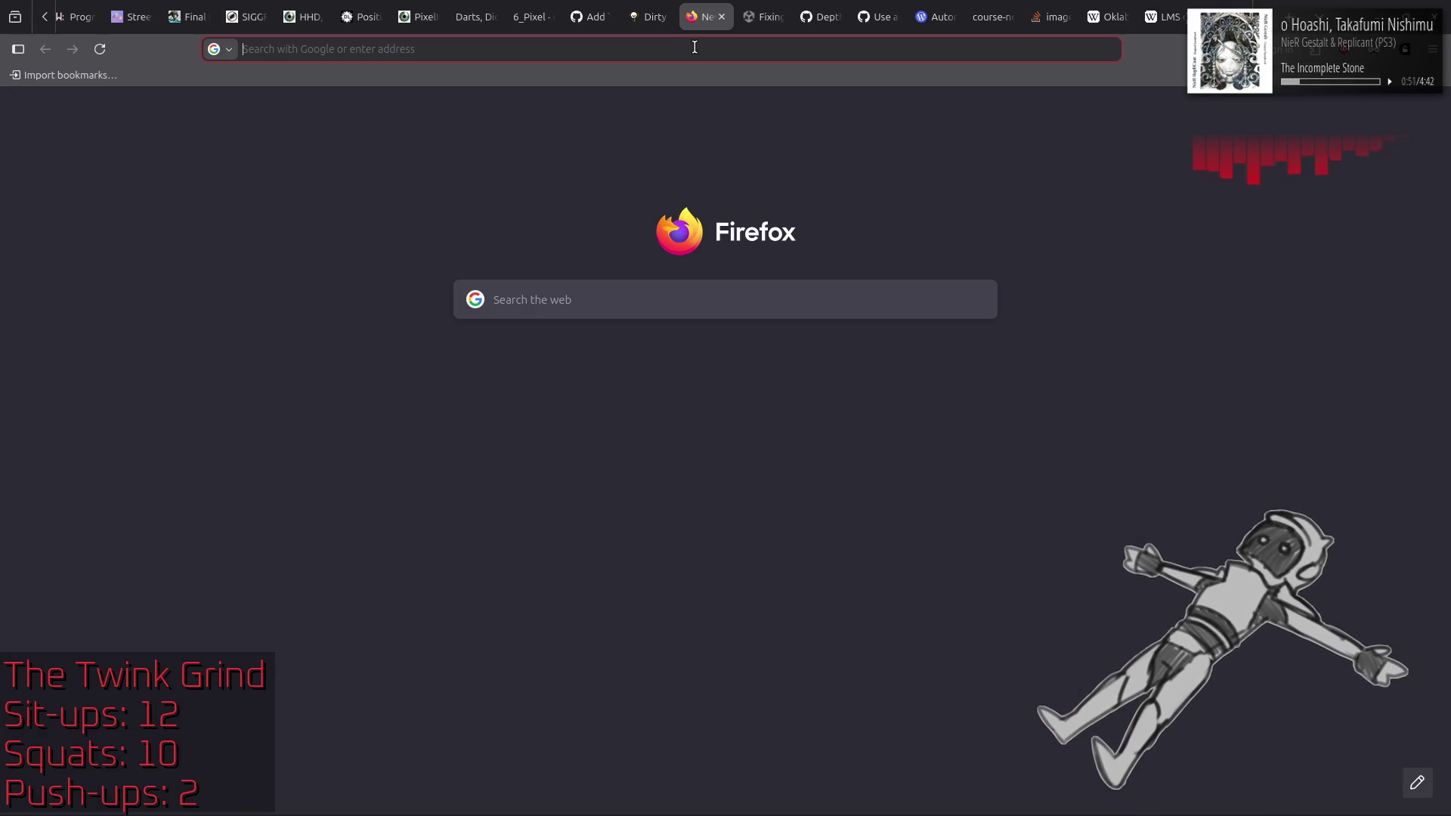
type("linux pr")
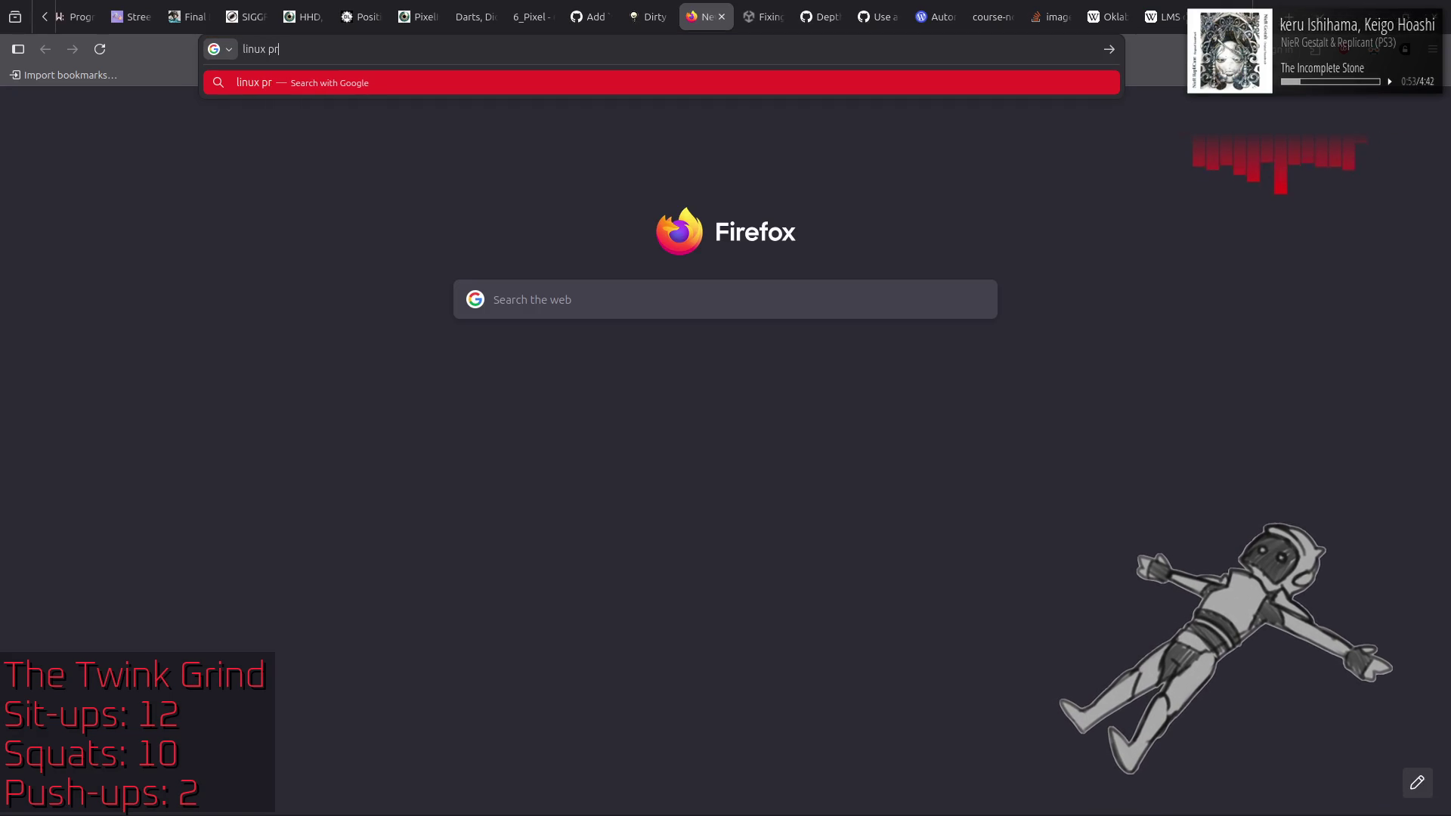
type("oton force b")
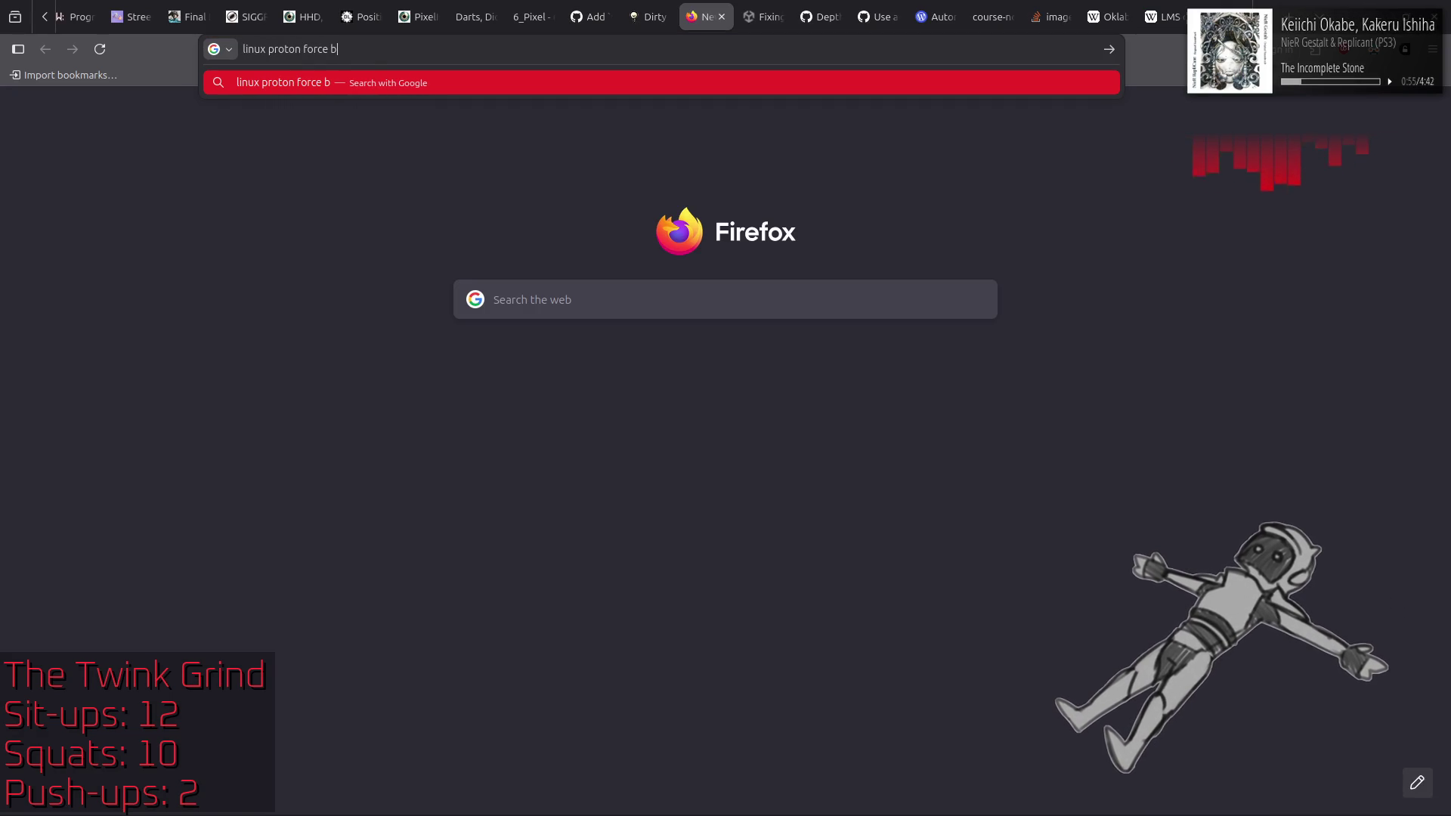
type("orderless fu")
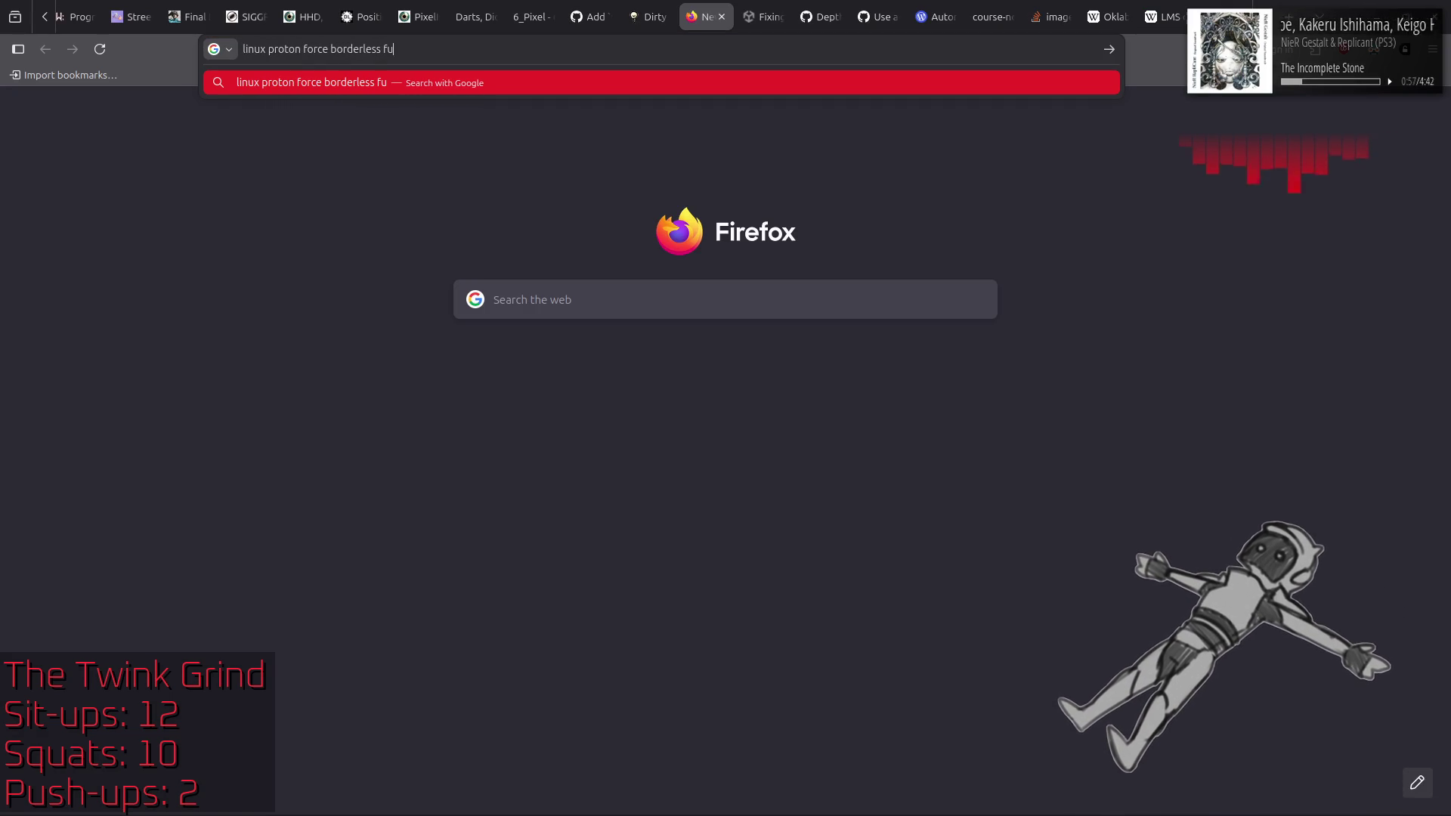
type("llscreen")
key("Return")
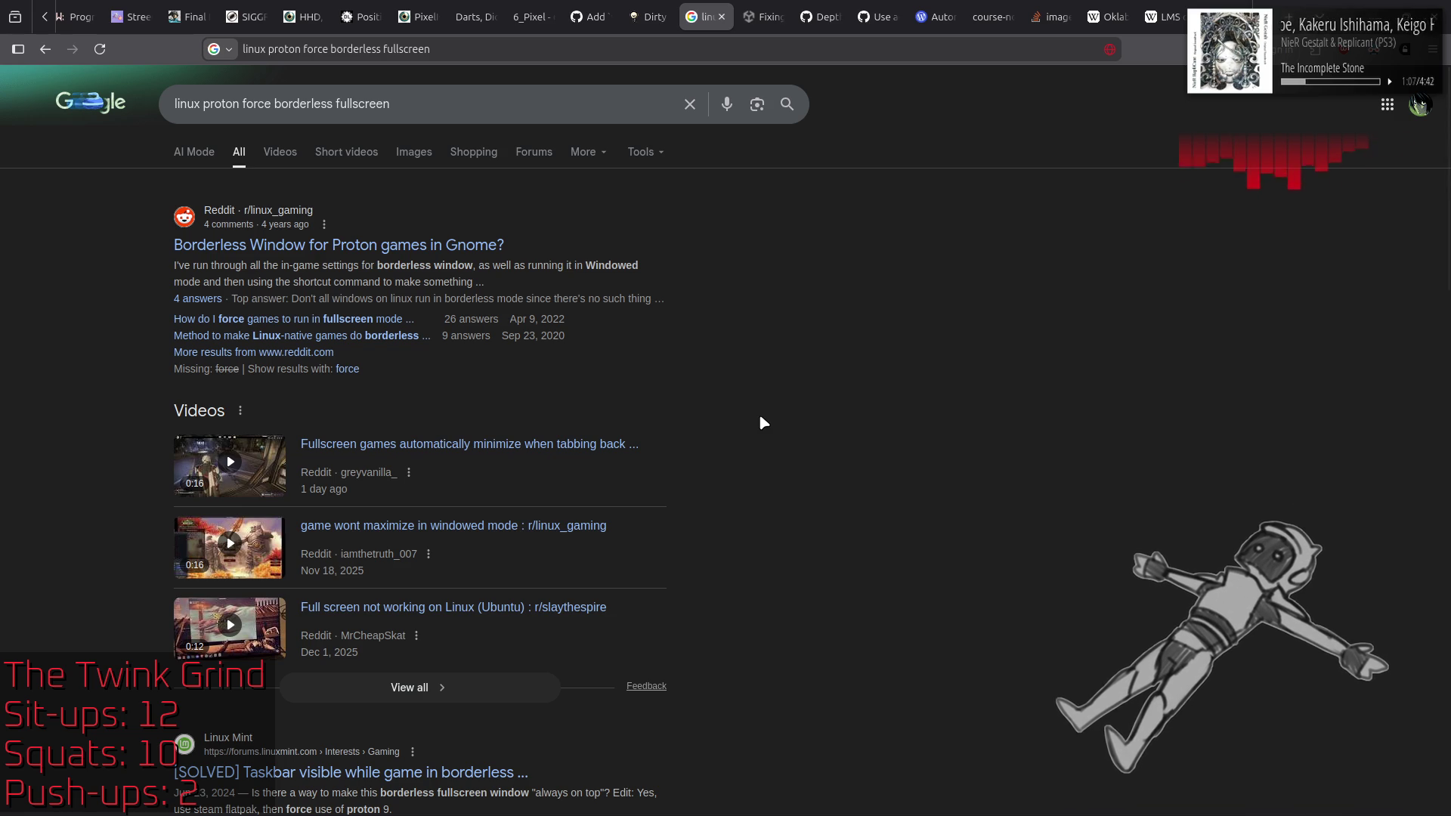
Step: Read through the first page of results, then go to the next page
scroll(834, 422, "down", 6)
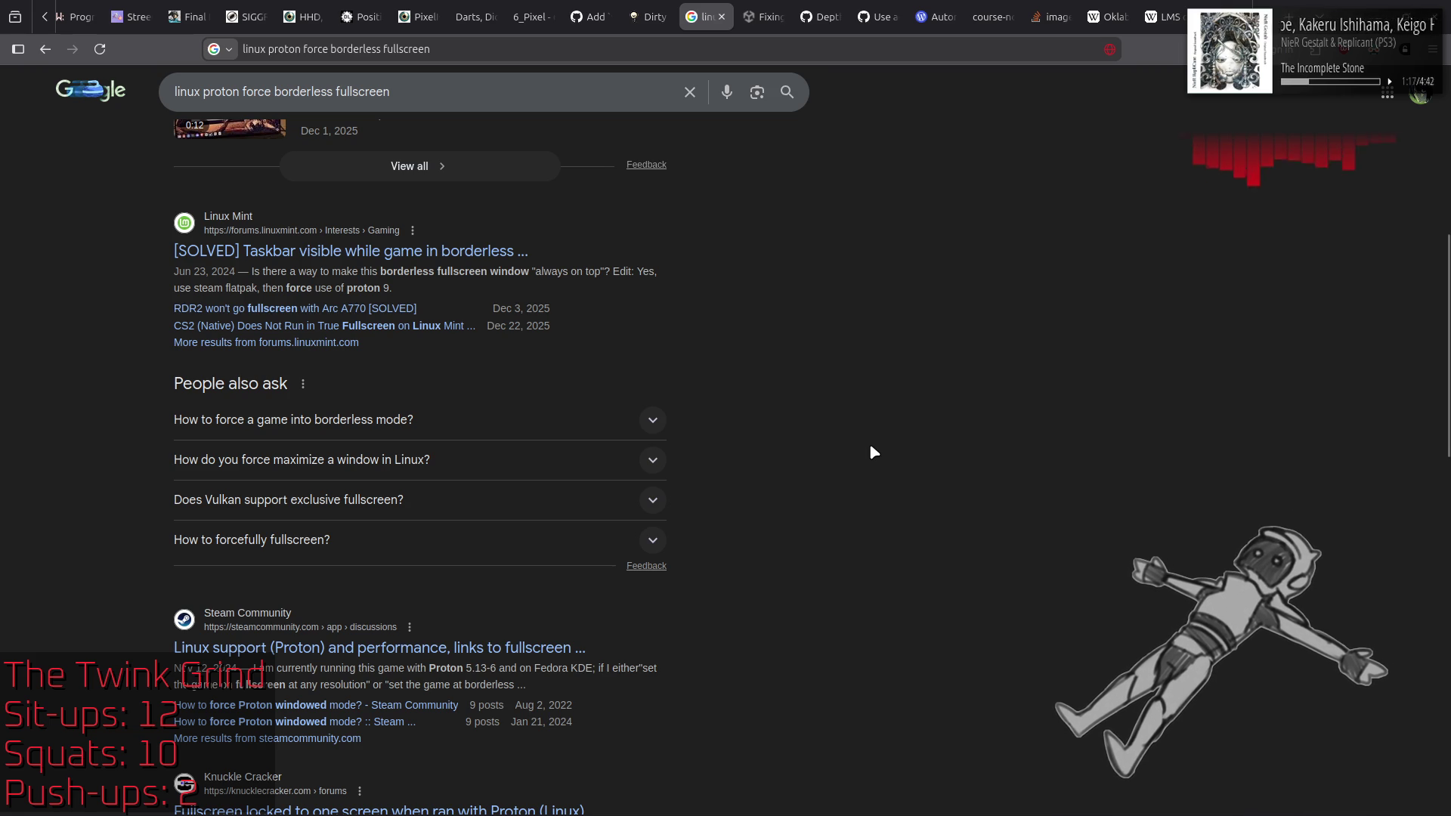
scroll(873, 452, "down", 4)
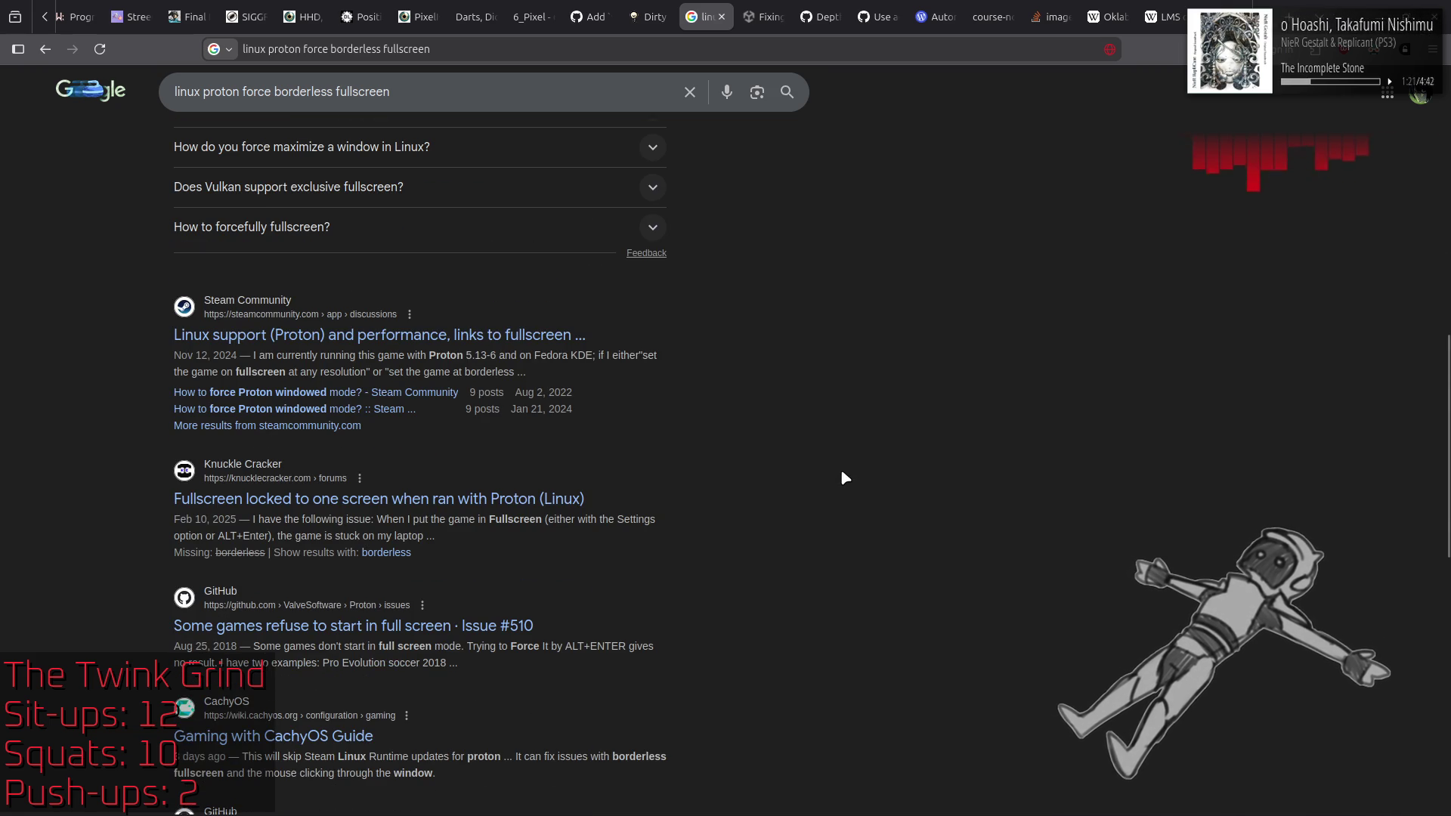
scroll(844, 478, "down", 3)
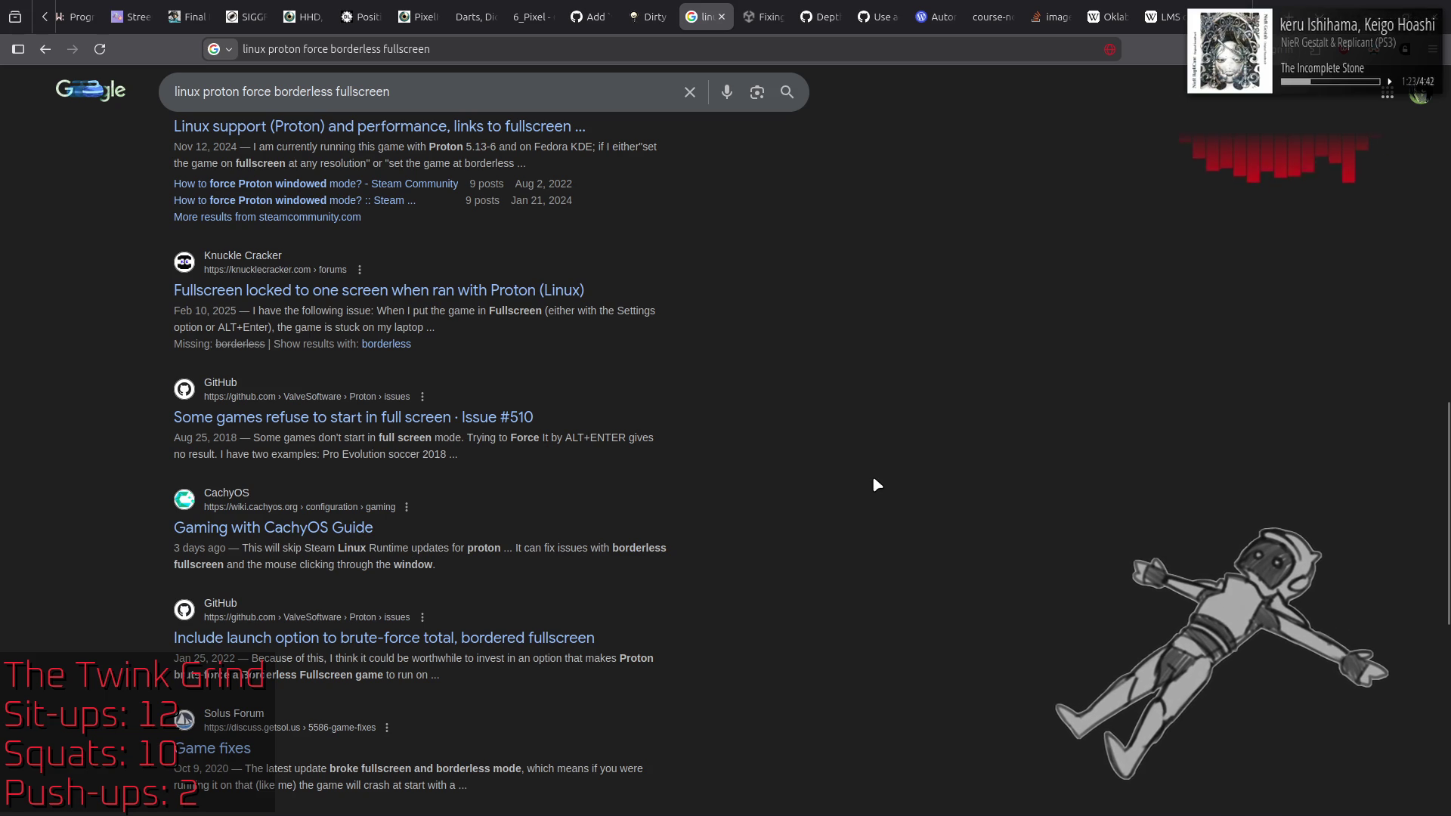
scroll(872, 475, "down", 1)
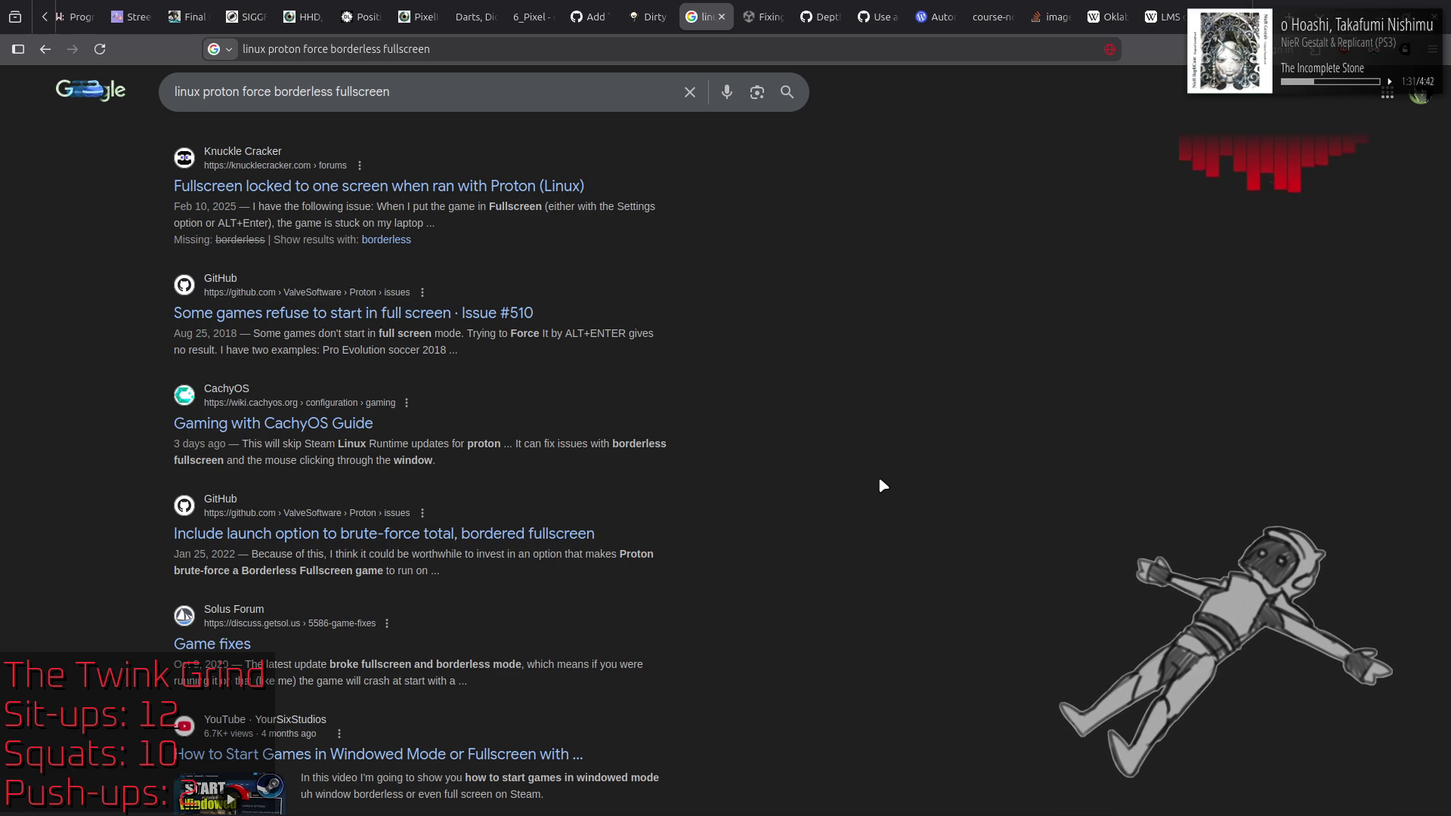
scroll(880, 484, "down", 3)
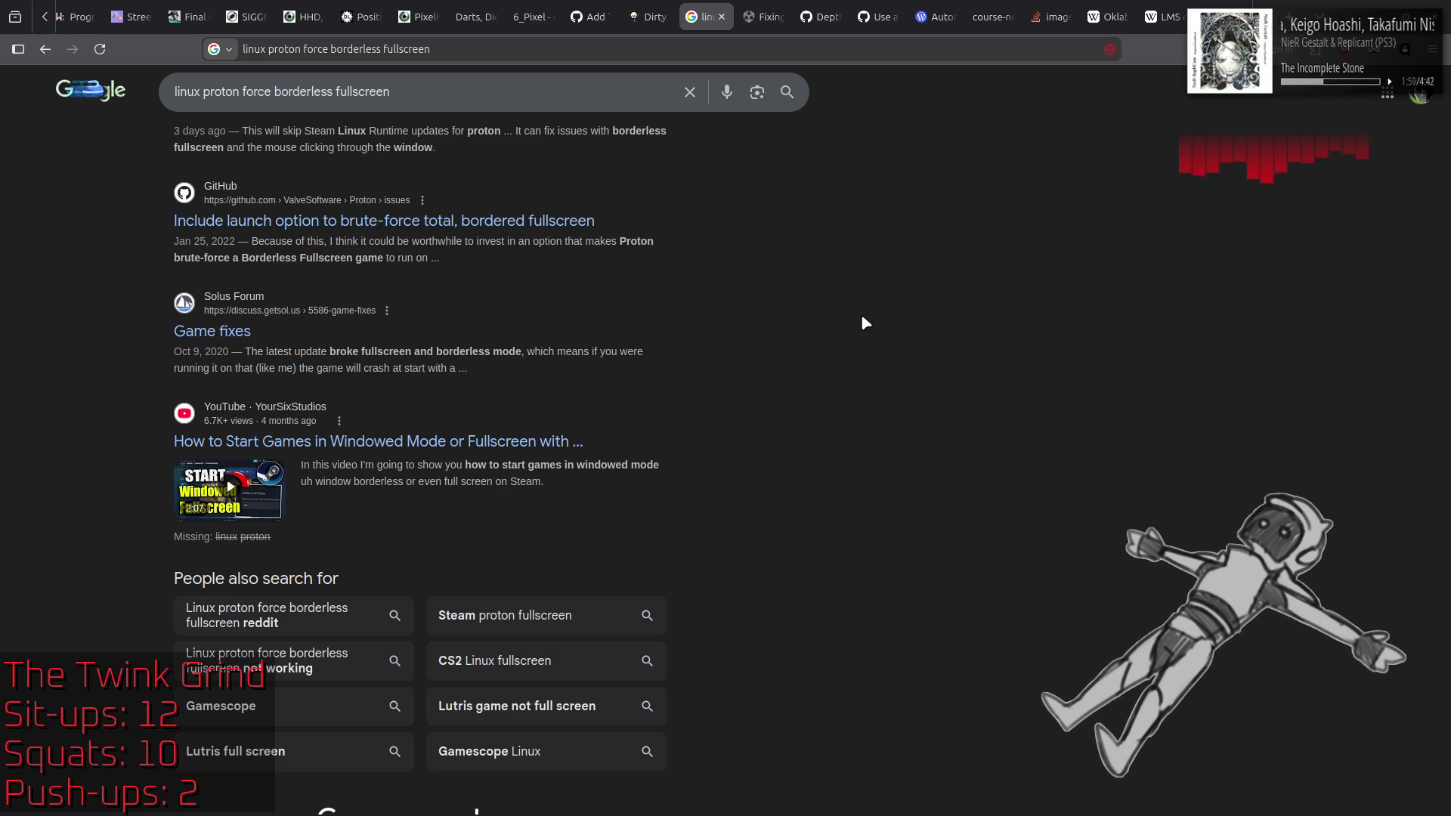
scroll(862, 318, "down", 3)
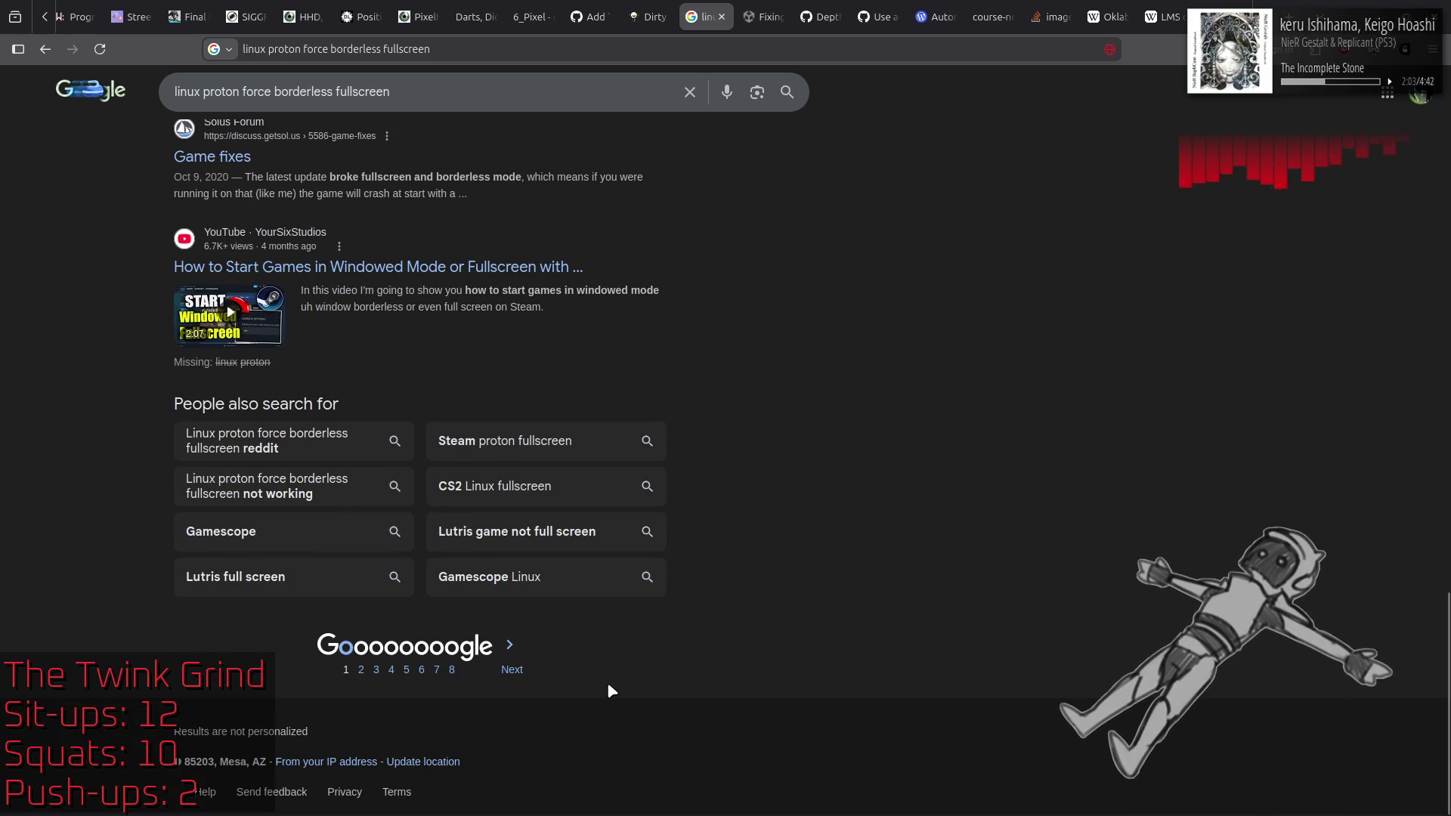
left_click(518, 672)
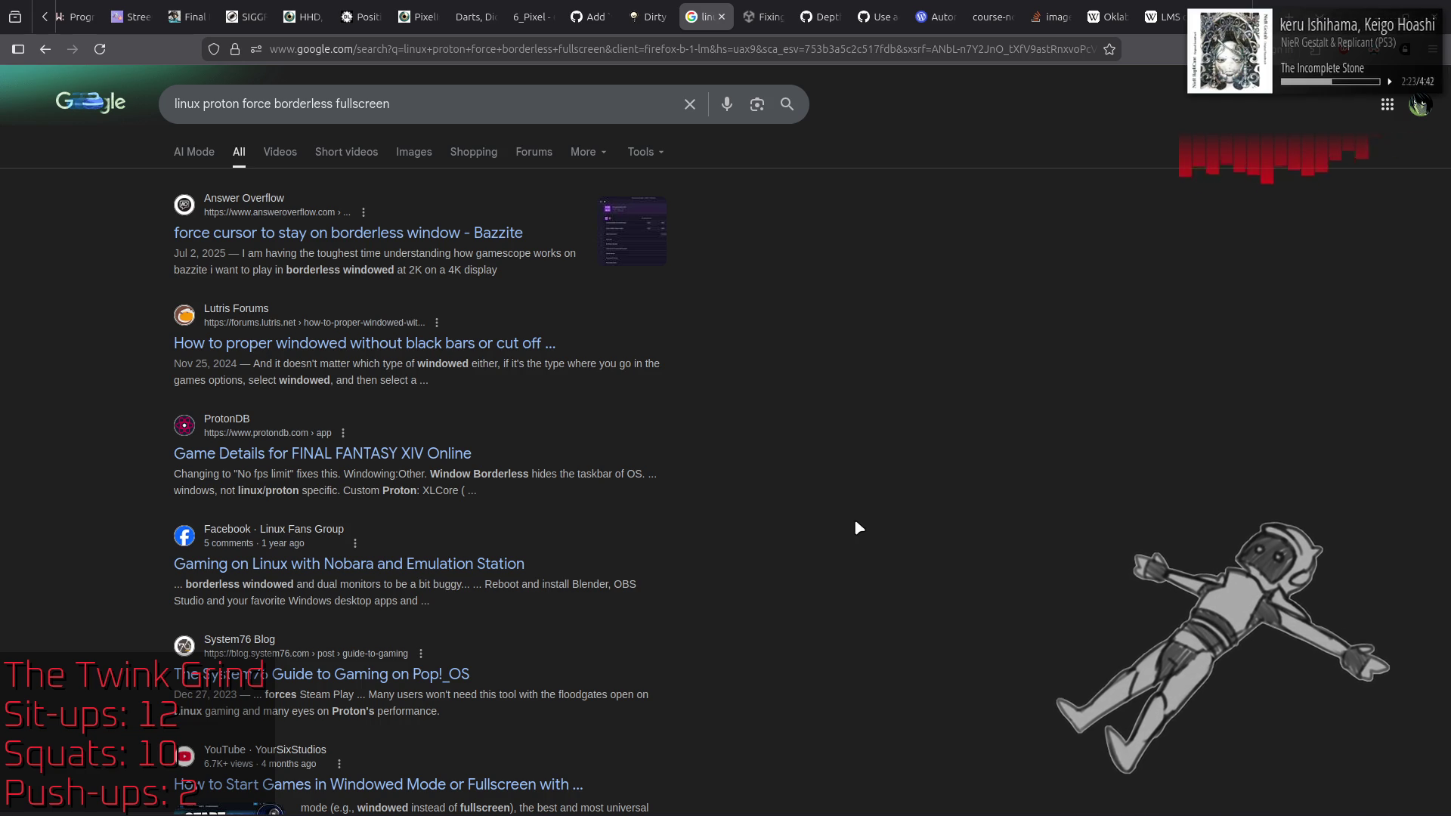
Step: Read down the second results page, then select the address bar for a new search
scroll(856, 527, "down", 5)
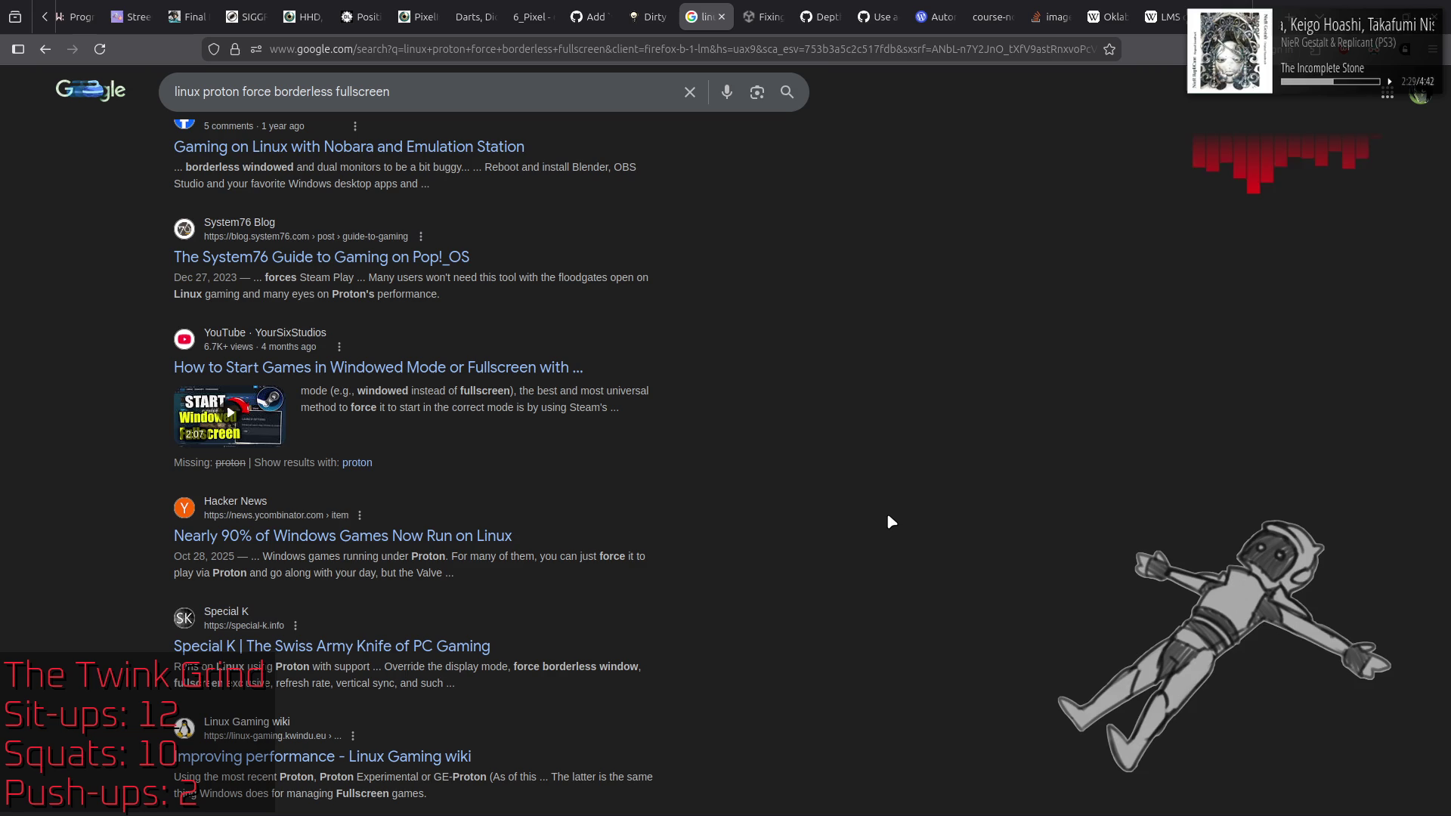
scroll(890, 521, "down", 5)
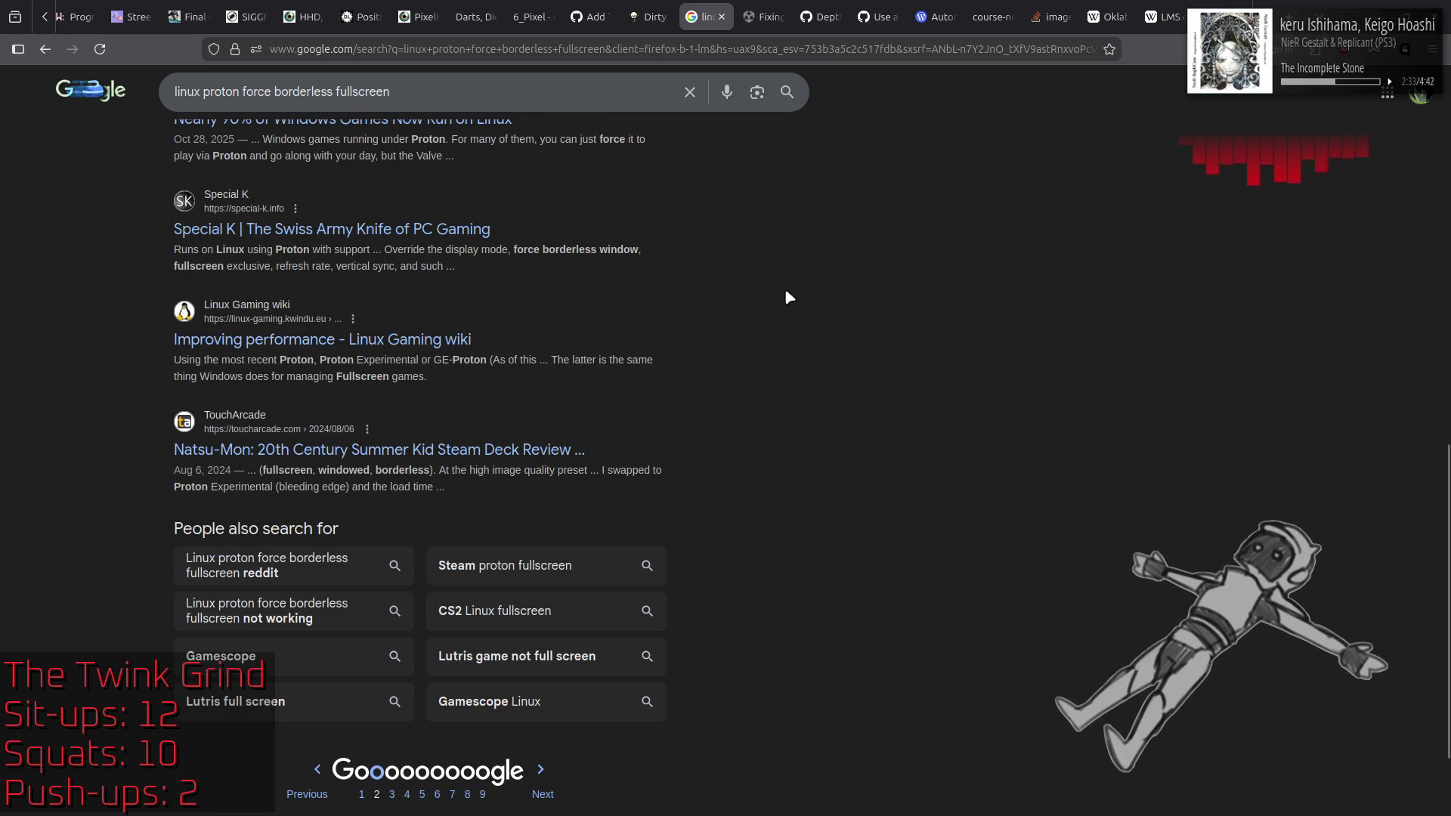
left_click(755, 49)
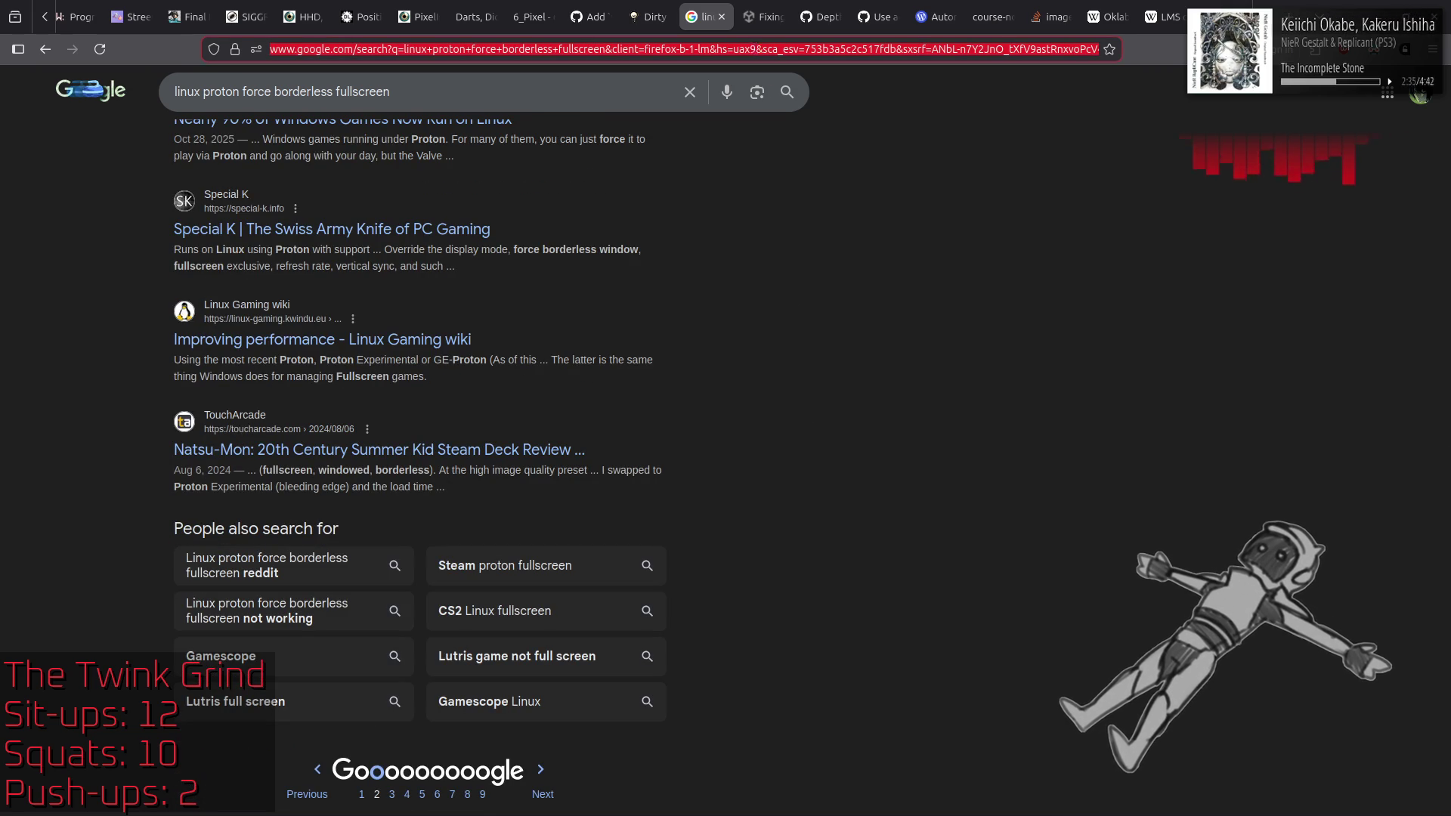
Step: Search 'steam proton launch options' and open the Reddit dxvk/Proton thread and its dxvk.conf and Proton GitHub links
type("steam proton launch o")
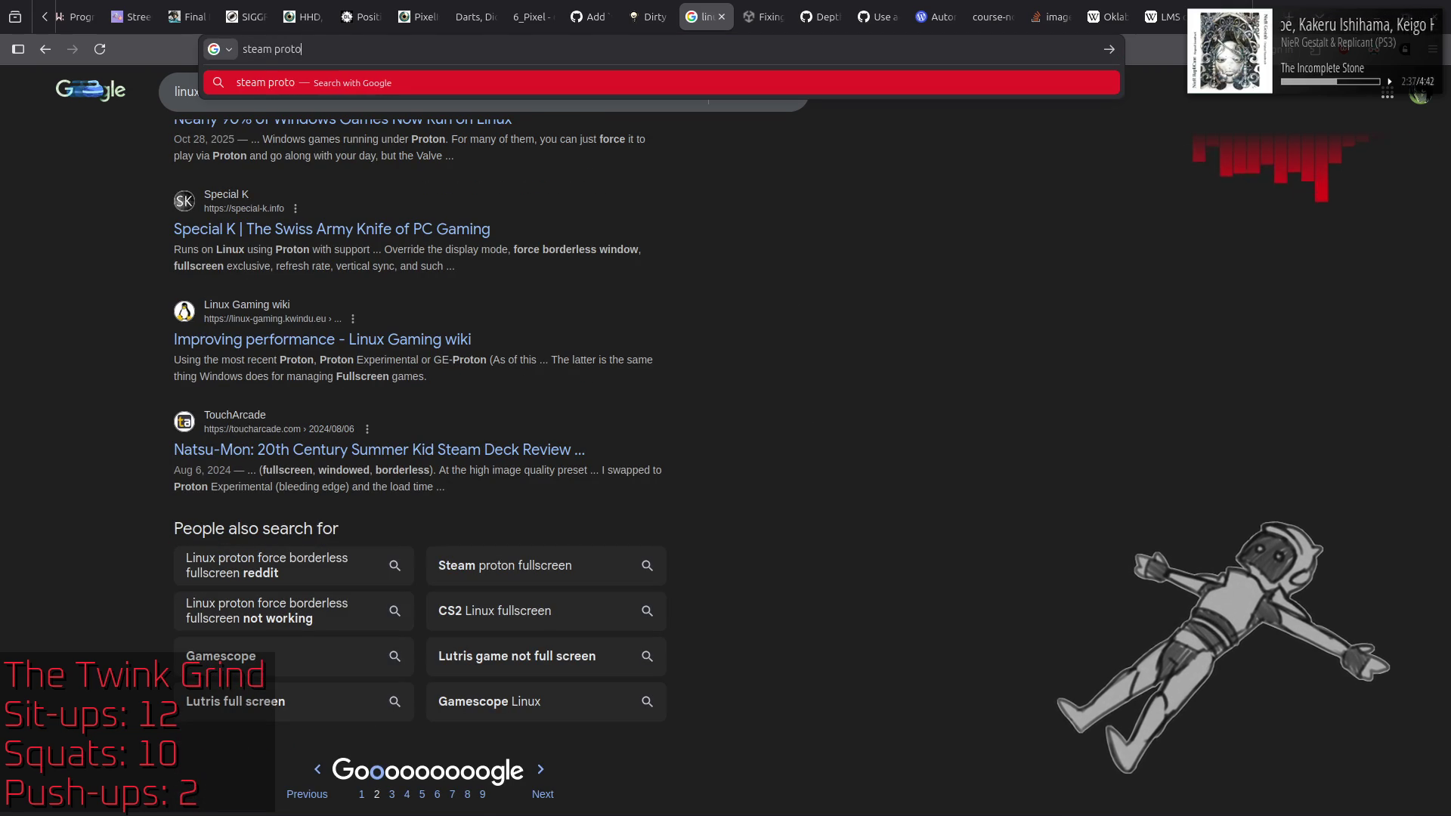
type("ptions")
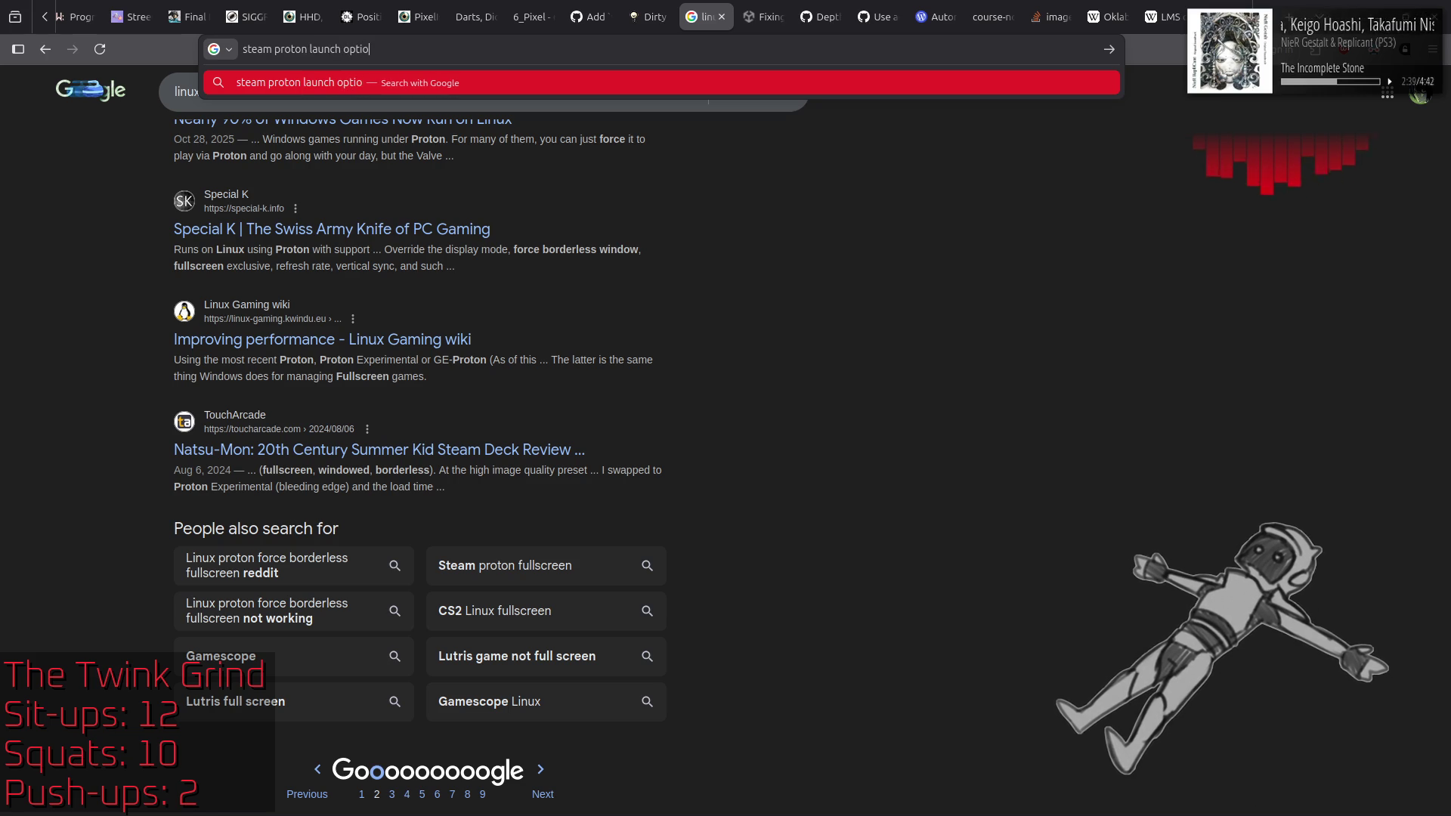
key("Return")
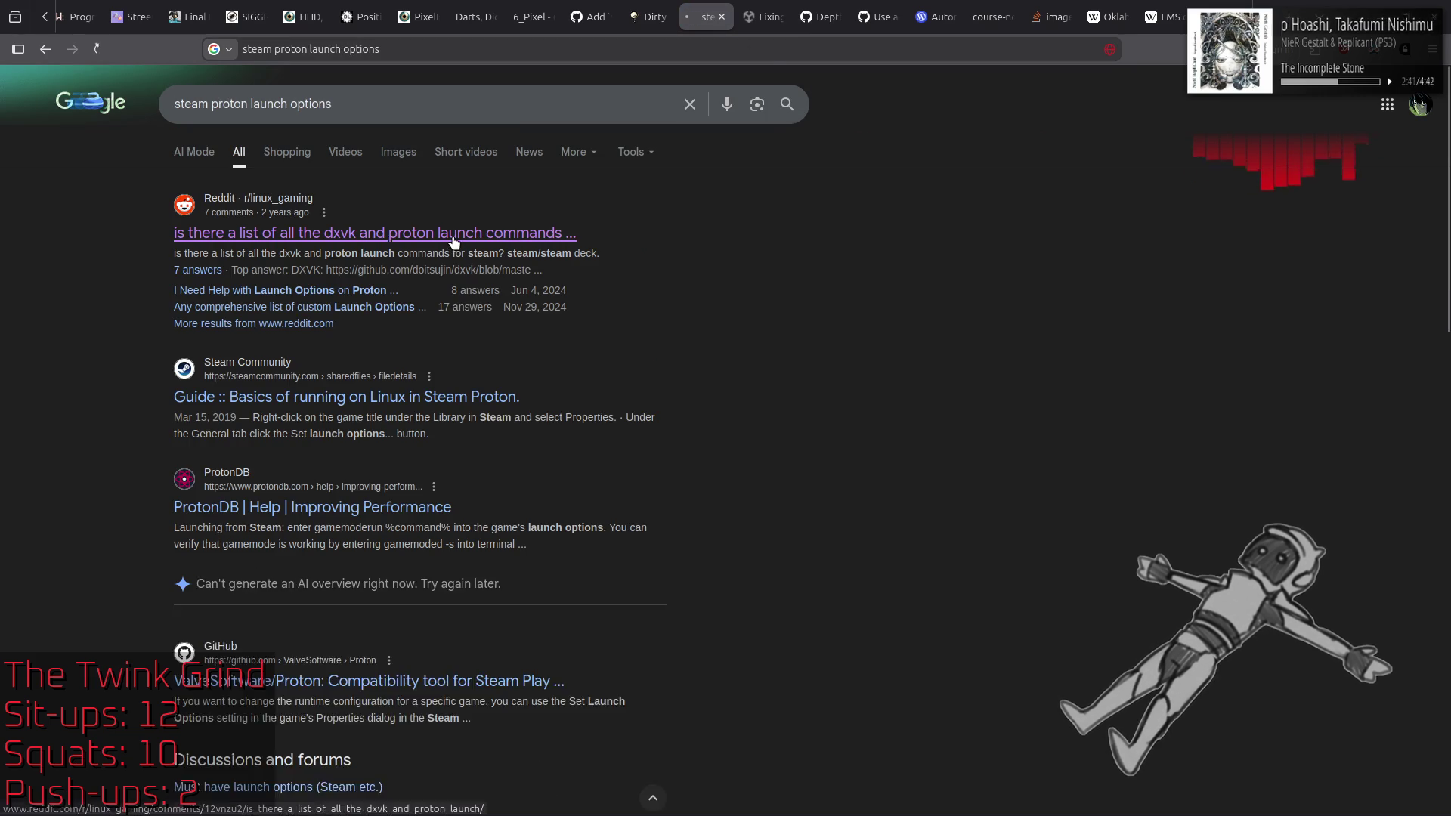
left_click(452, 234)
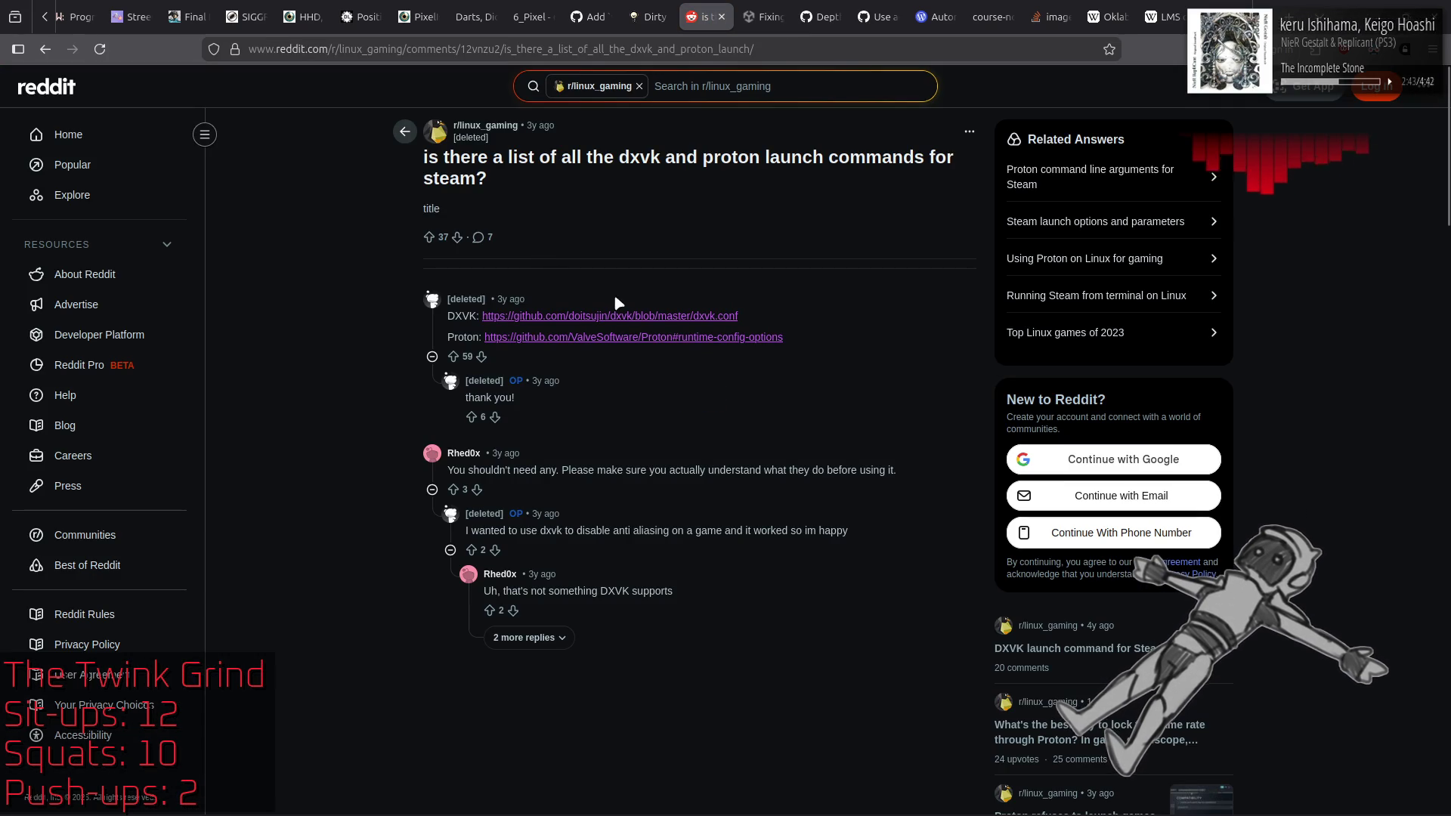
middle_click(626, 318)
middle_click(637, 342)
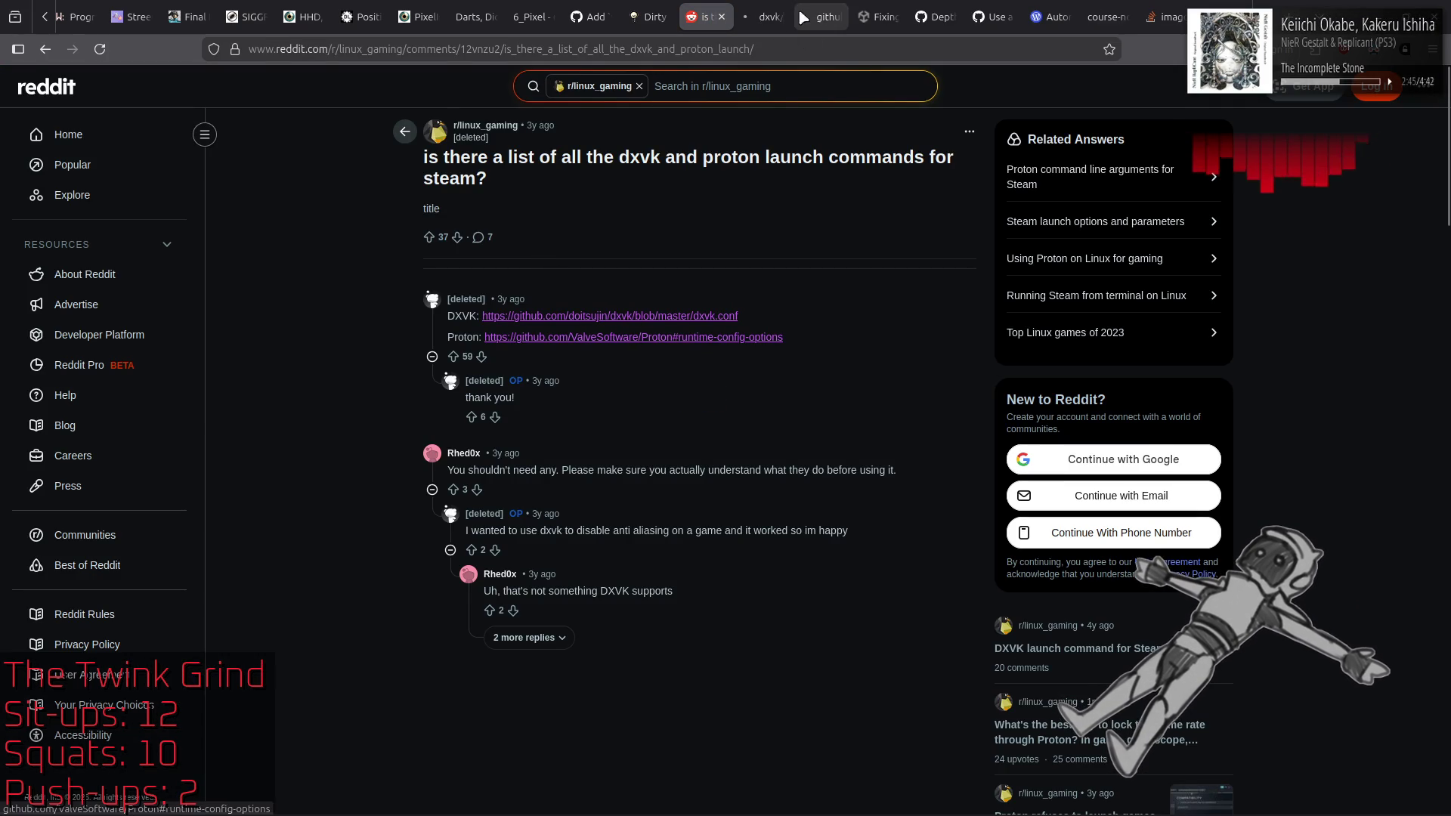
left_click(765, 17)
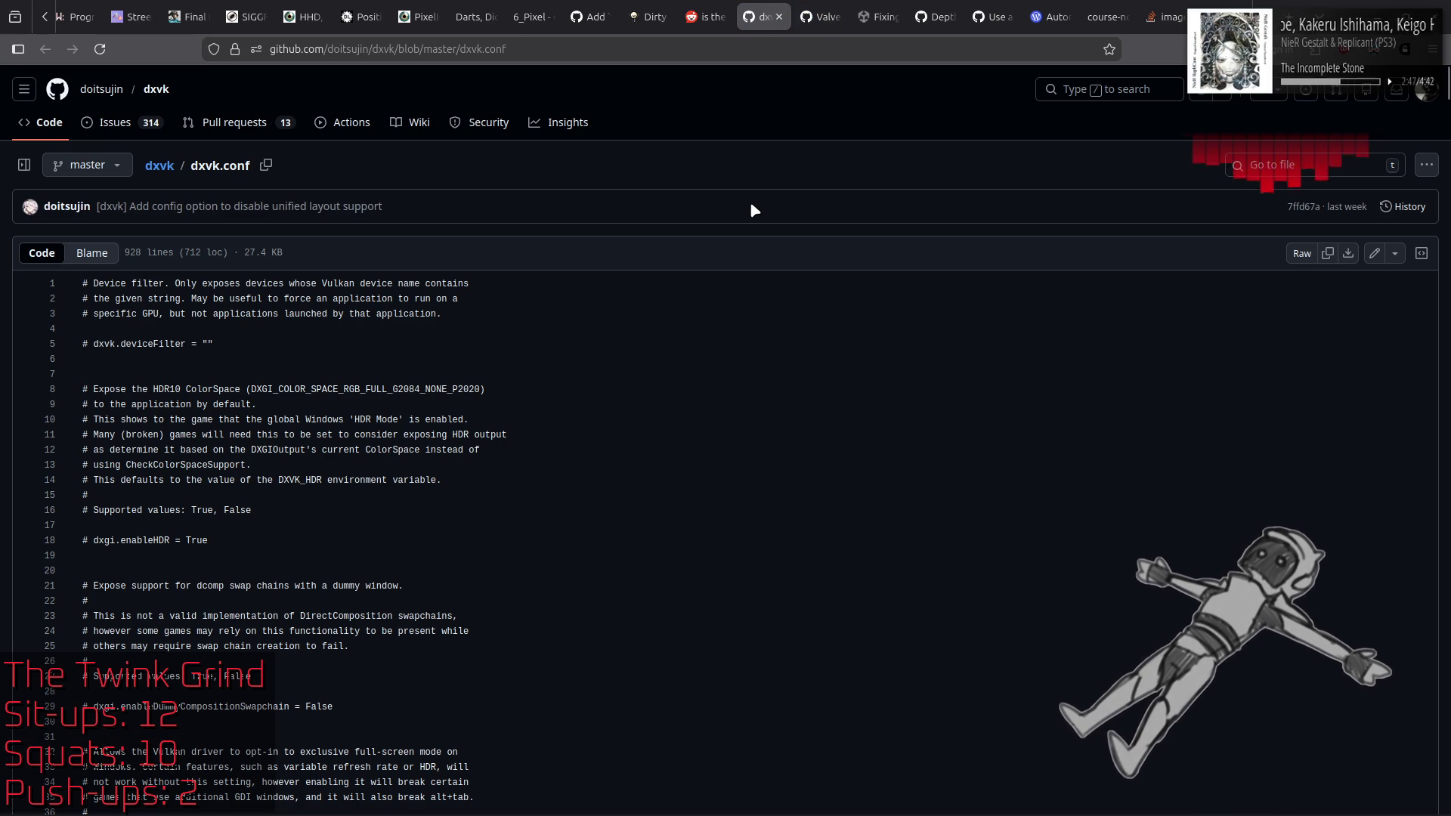
Step: Search dxvk.conf for 'full' with whole-word matching turned off
scroll(711, 275, "down", 4)
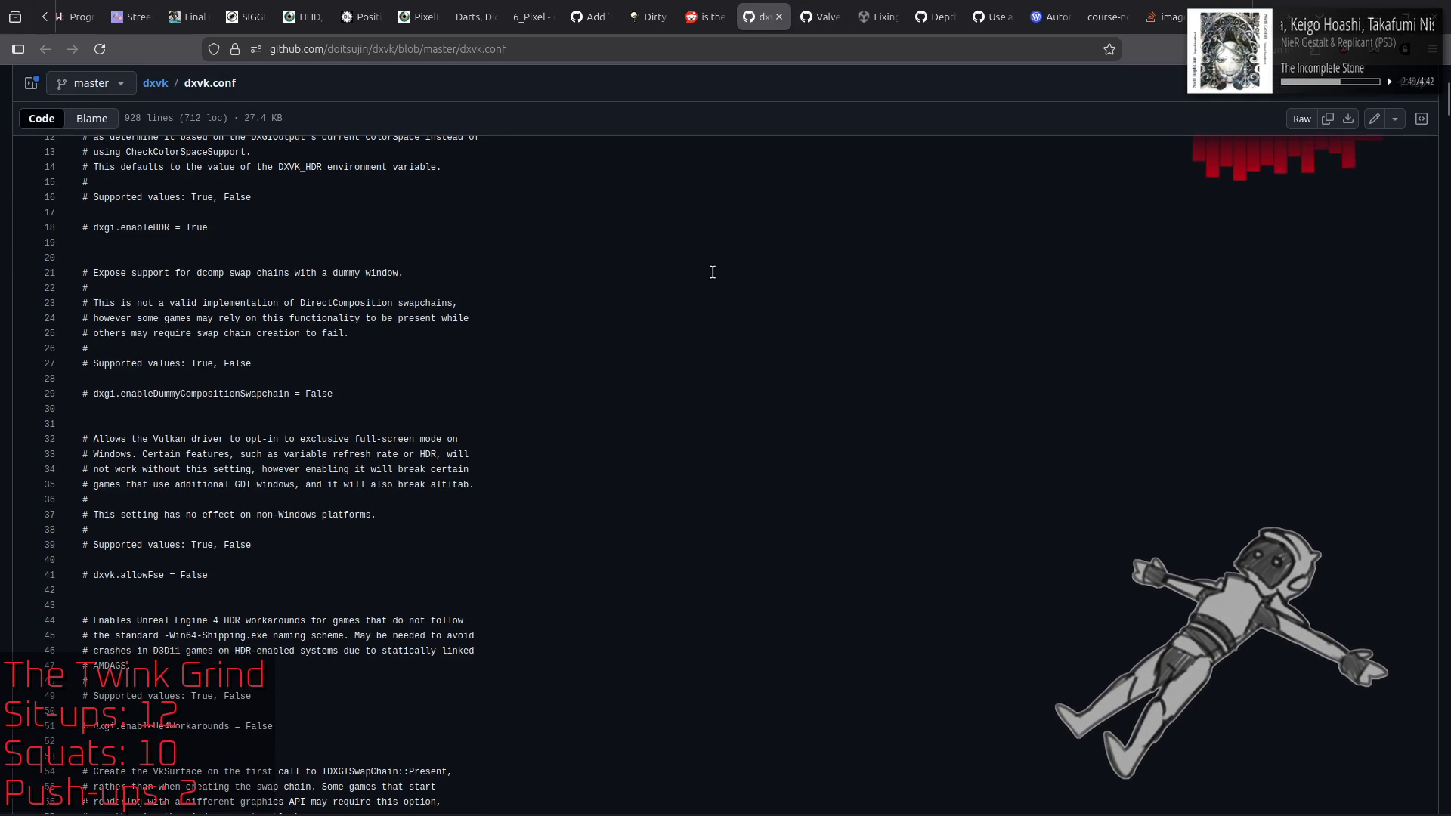
key("ctrl+f")
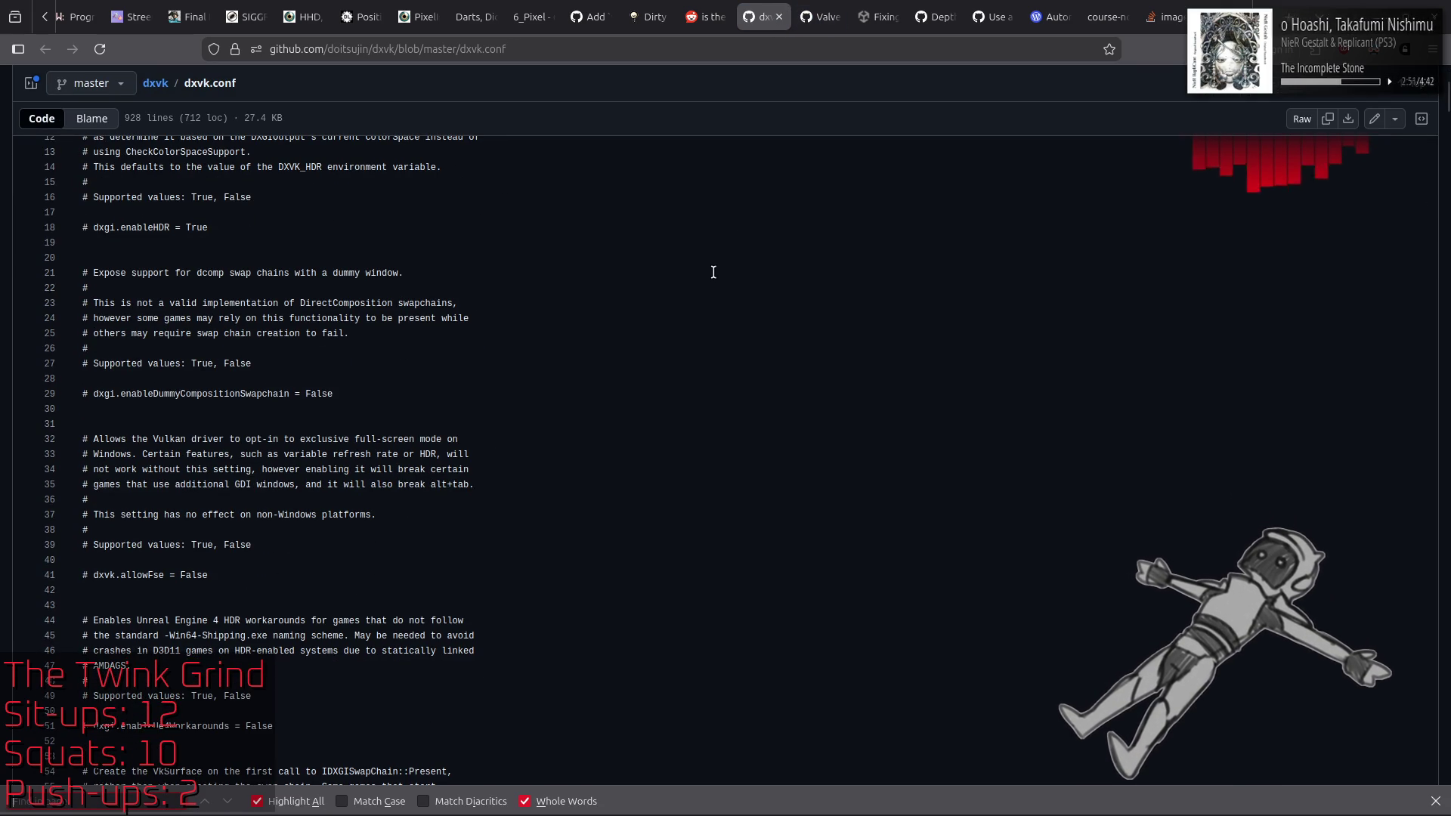
type("border")
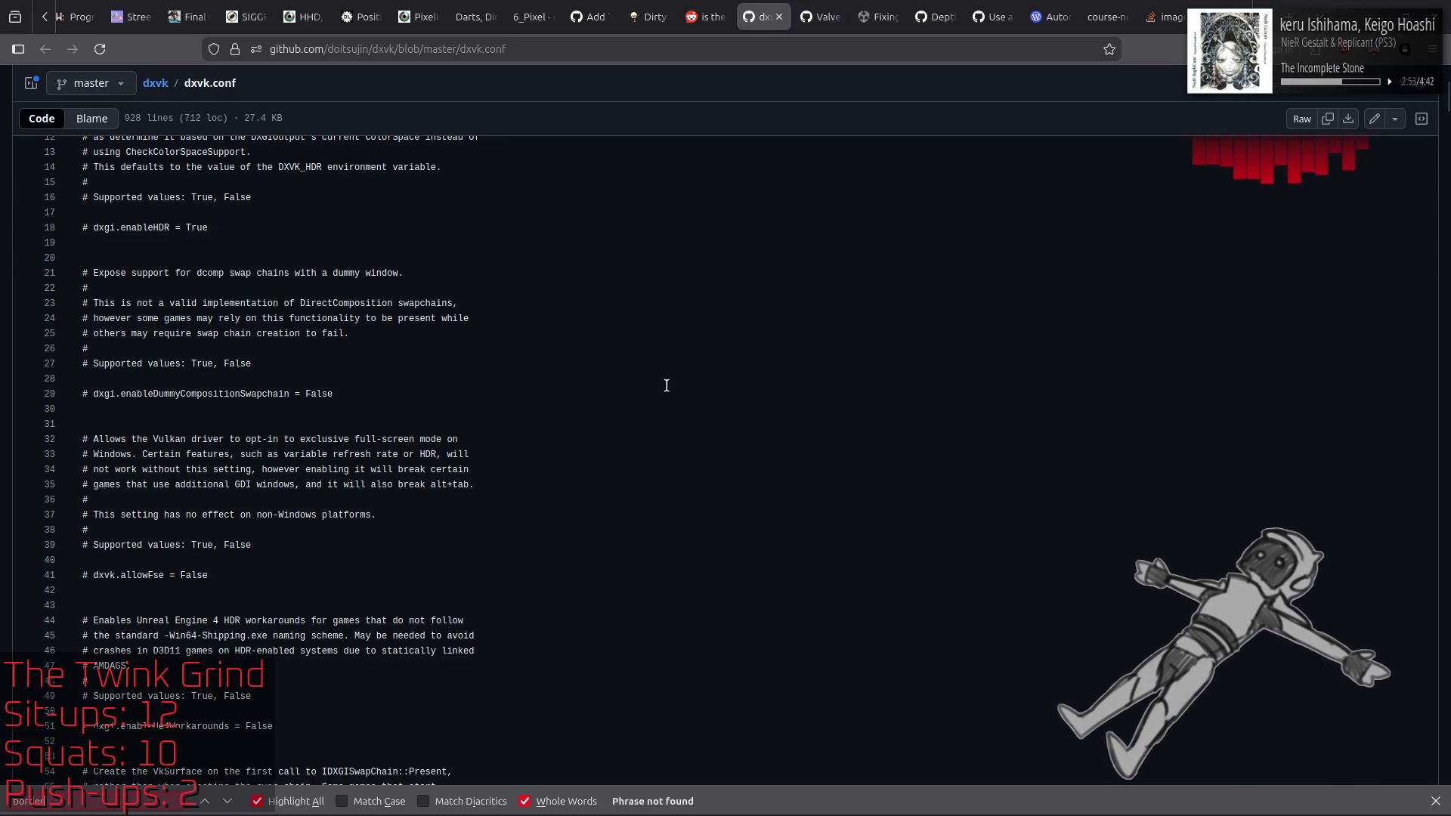
left_click(554, 802)
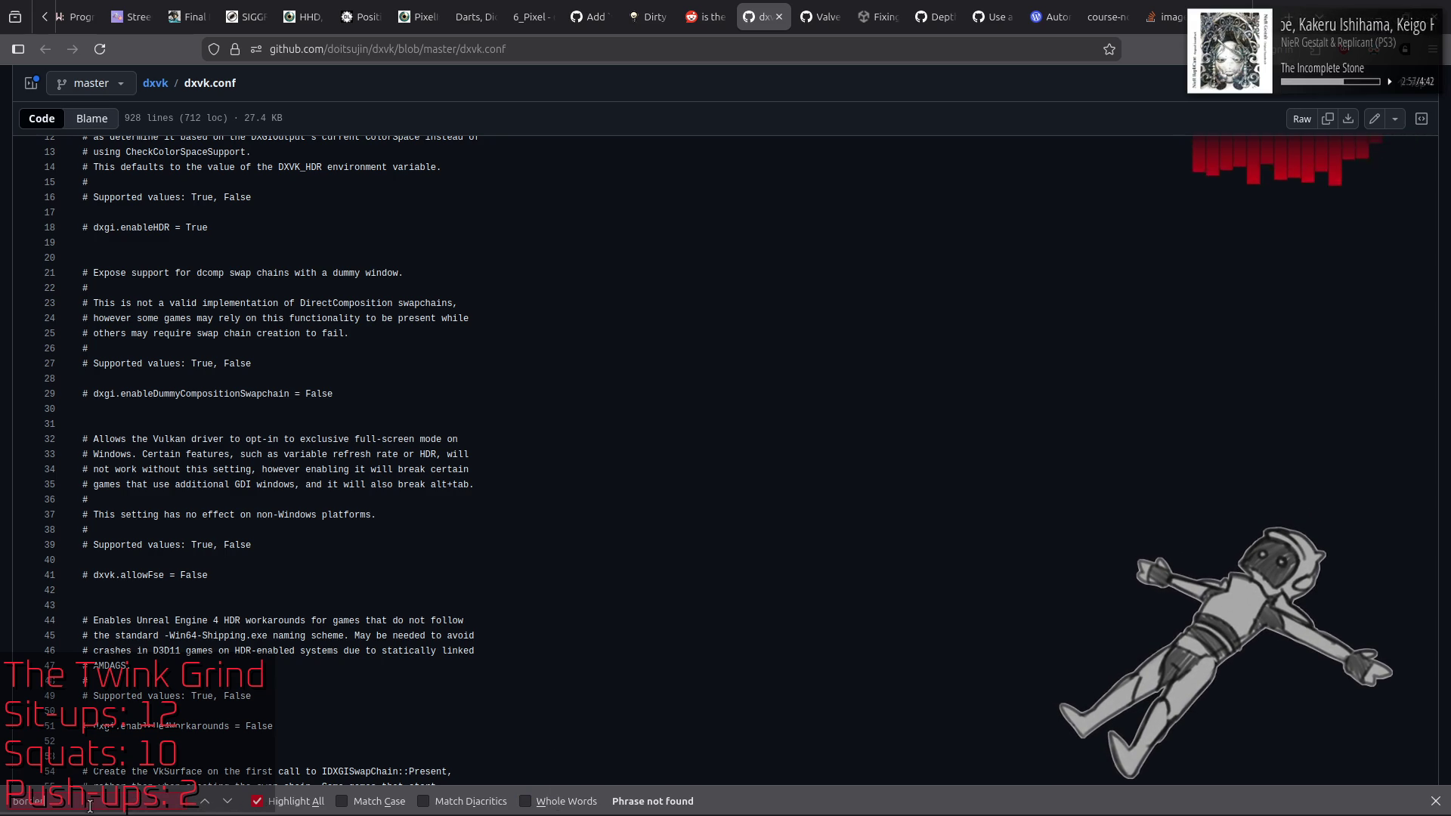
key("ctrl+f")
type("full")
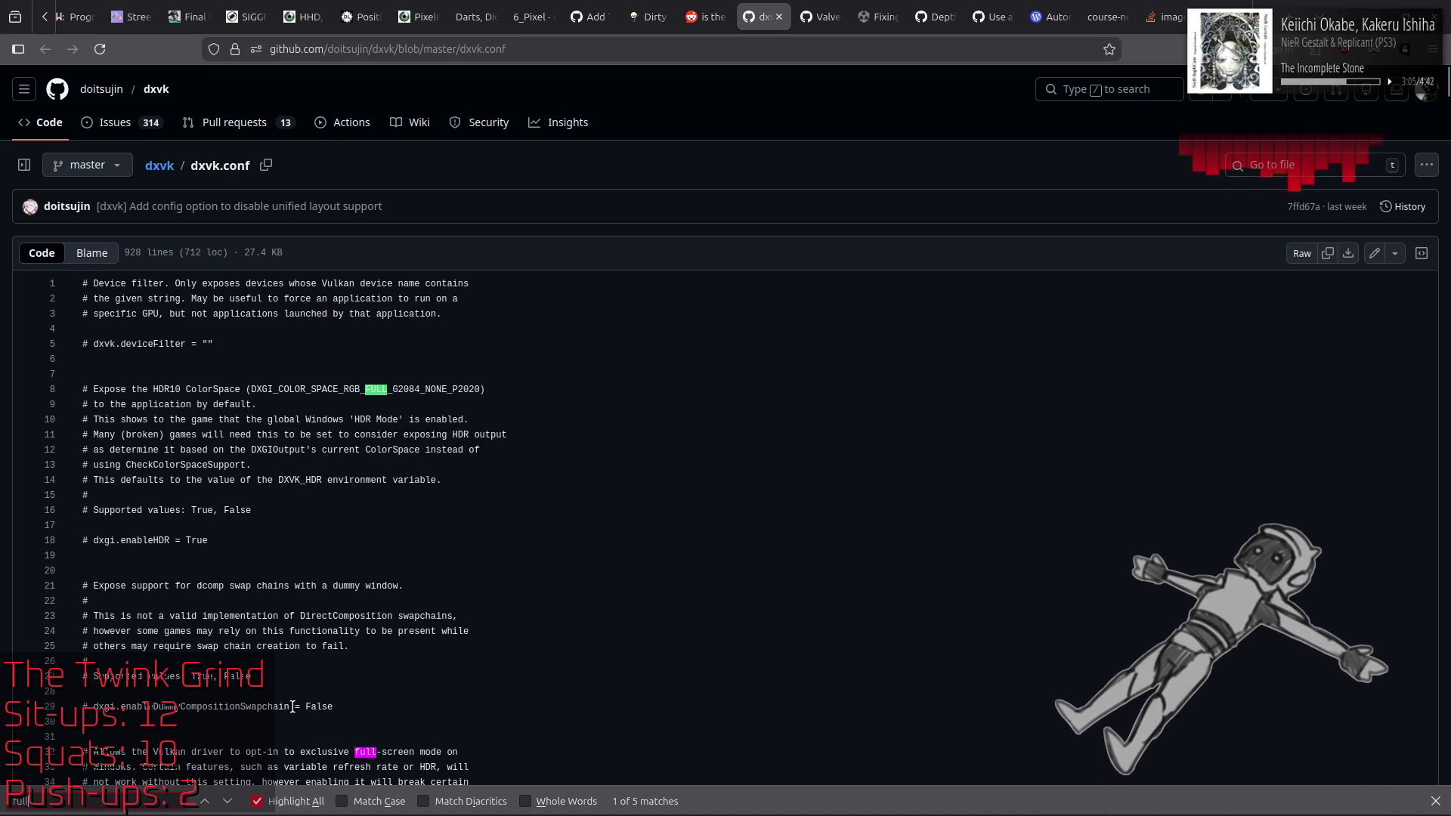
Step: Step through the 'full' matches to the fullscreen note, then switch to the Proton README tab
left_click(226, 801)
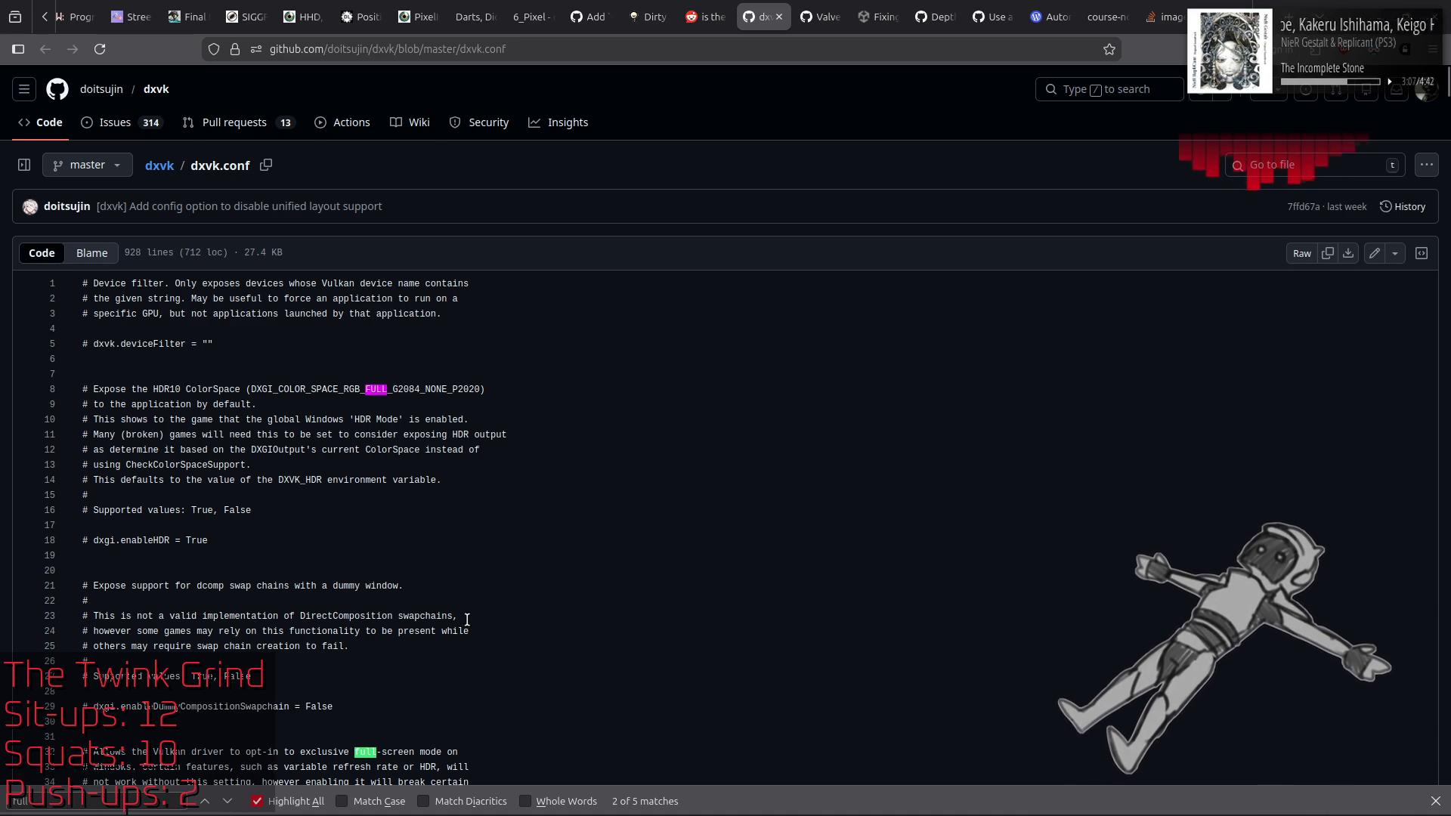
scroll(462, 620, "down", 5)
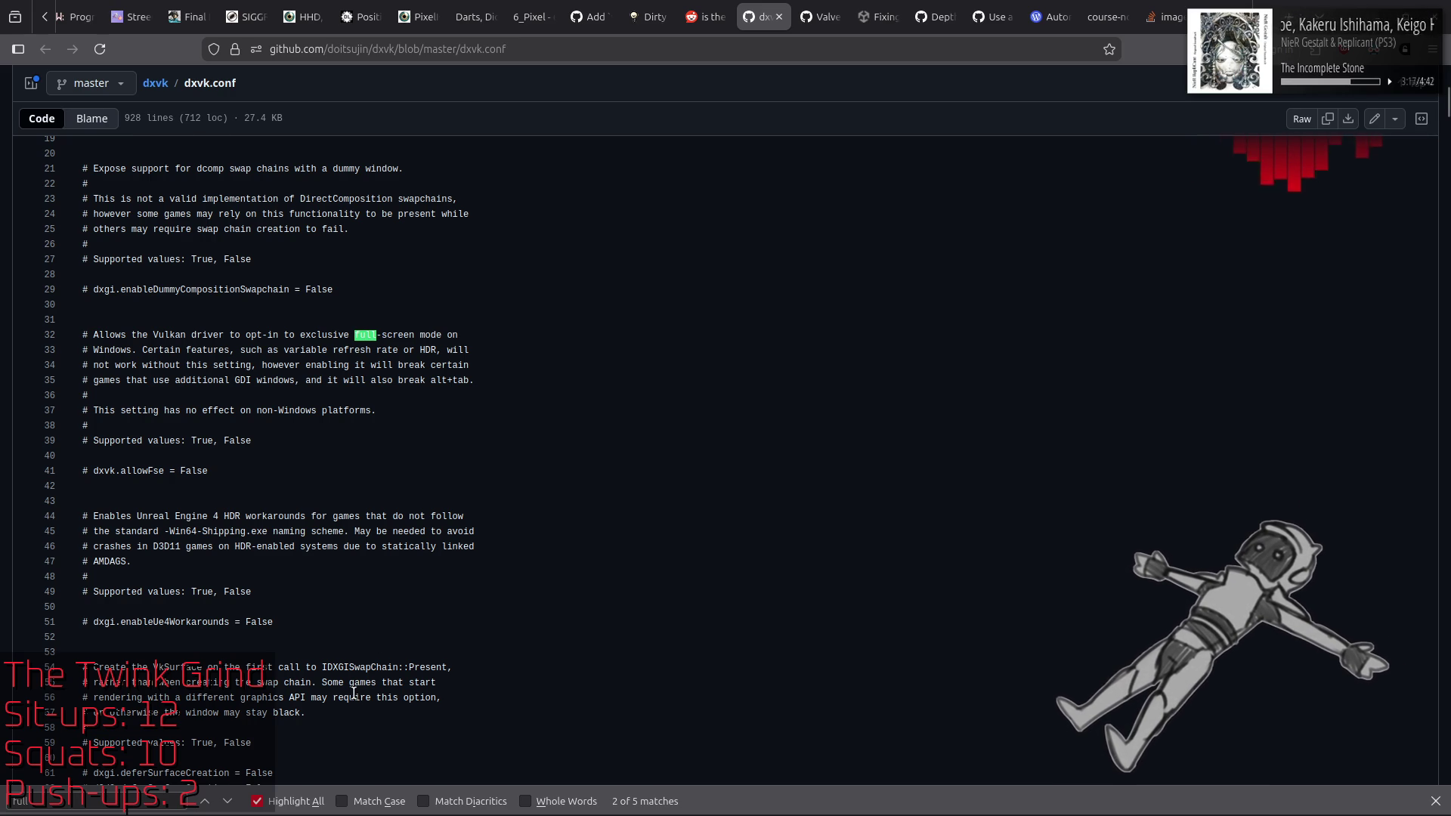
left_click(228, 804)
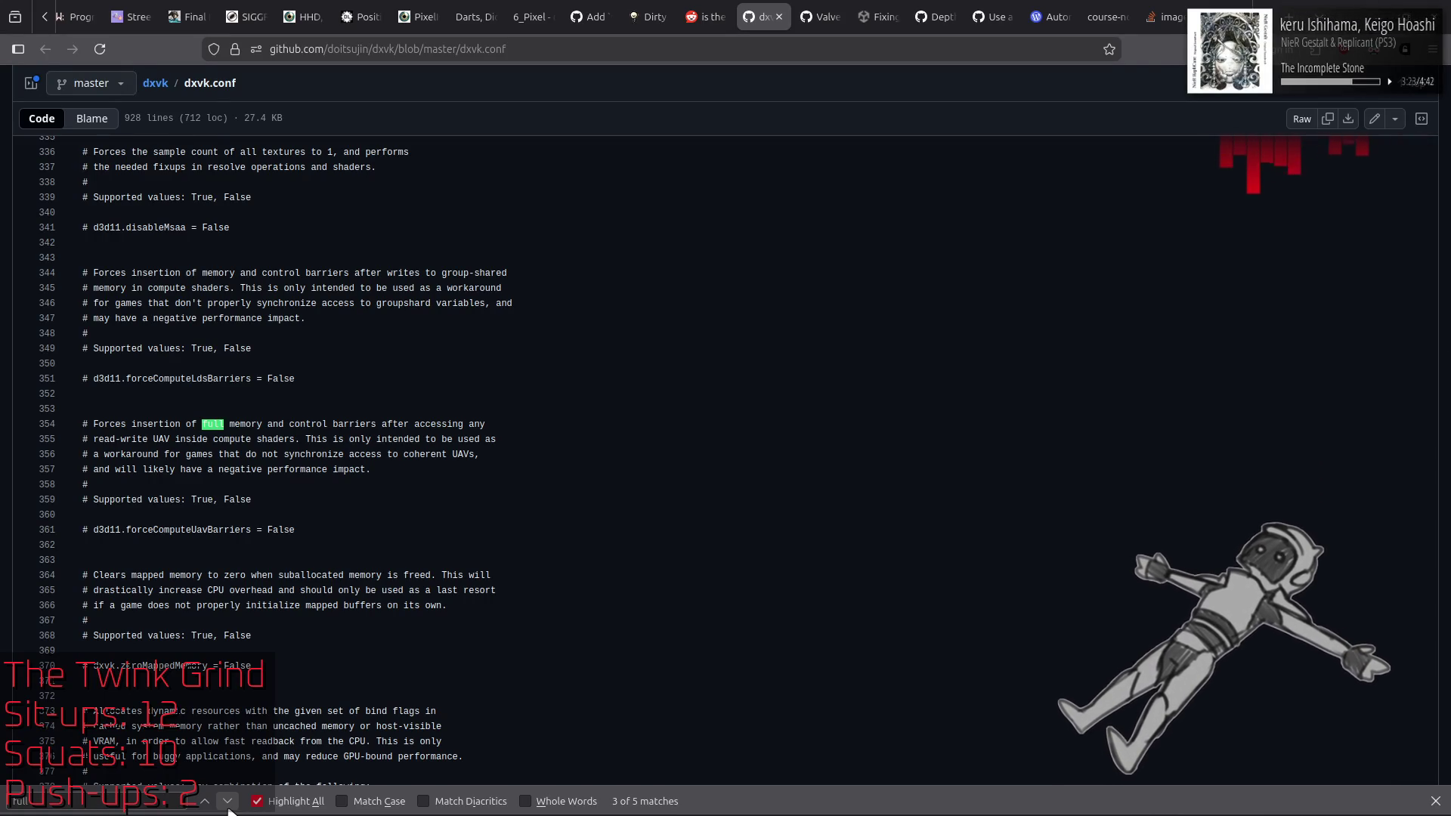
left_click(228, 804)
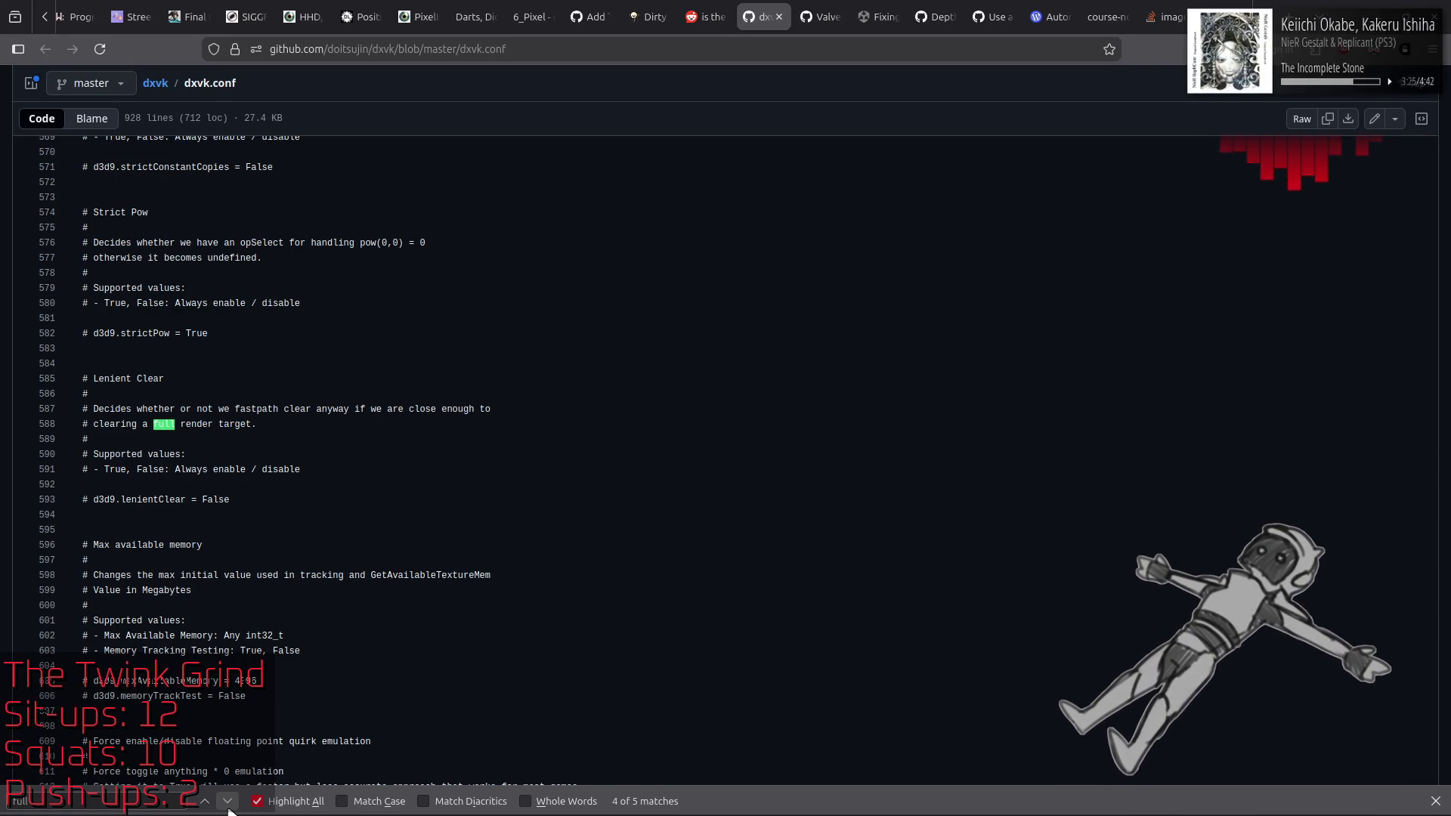
left_click(228, 803)
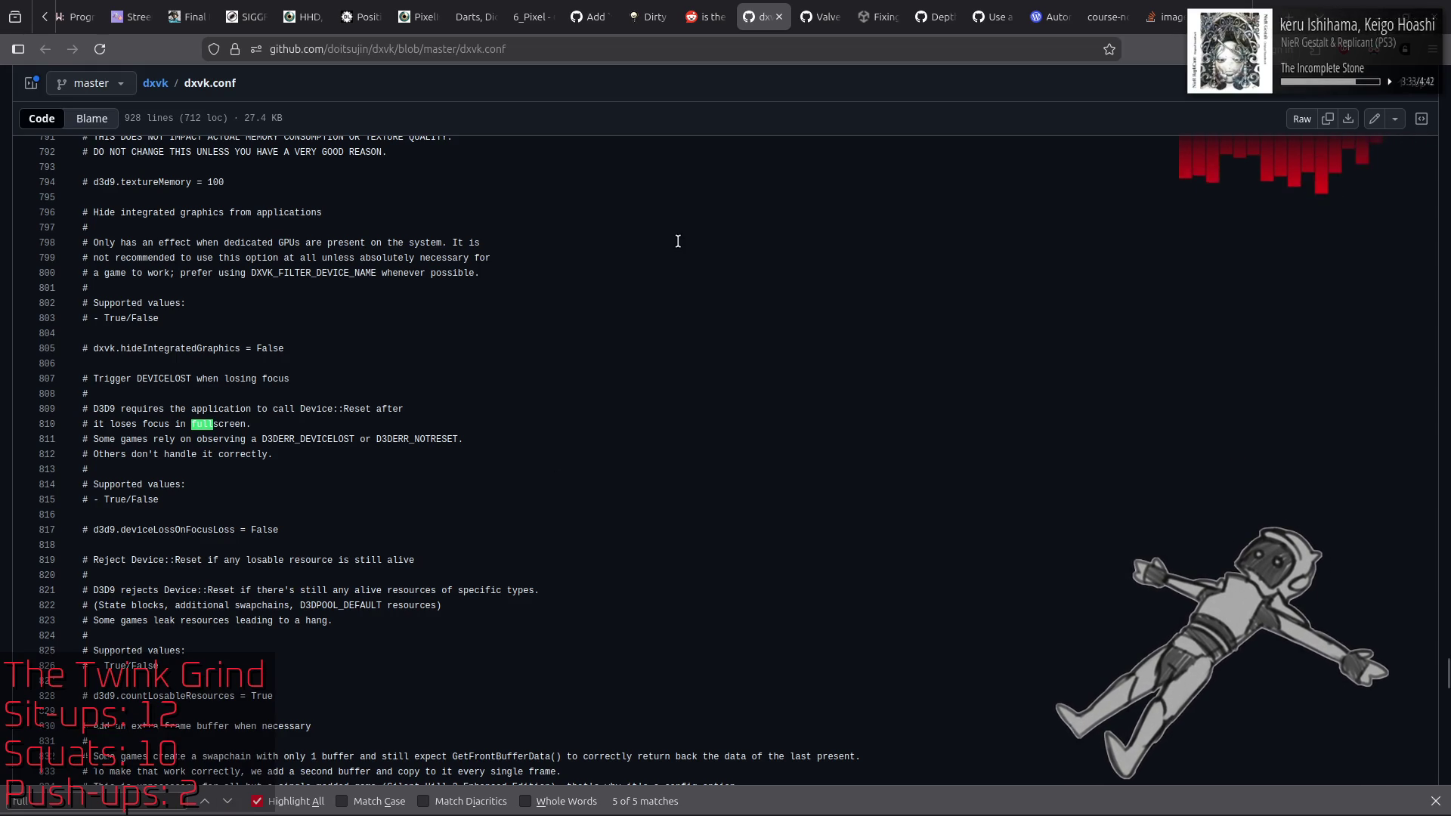
left_click(824, 8)
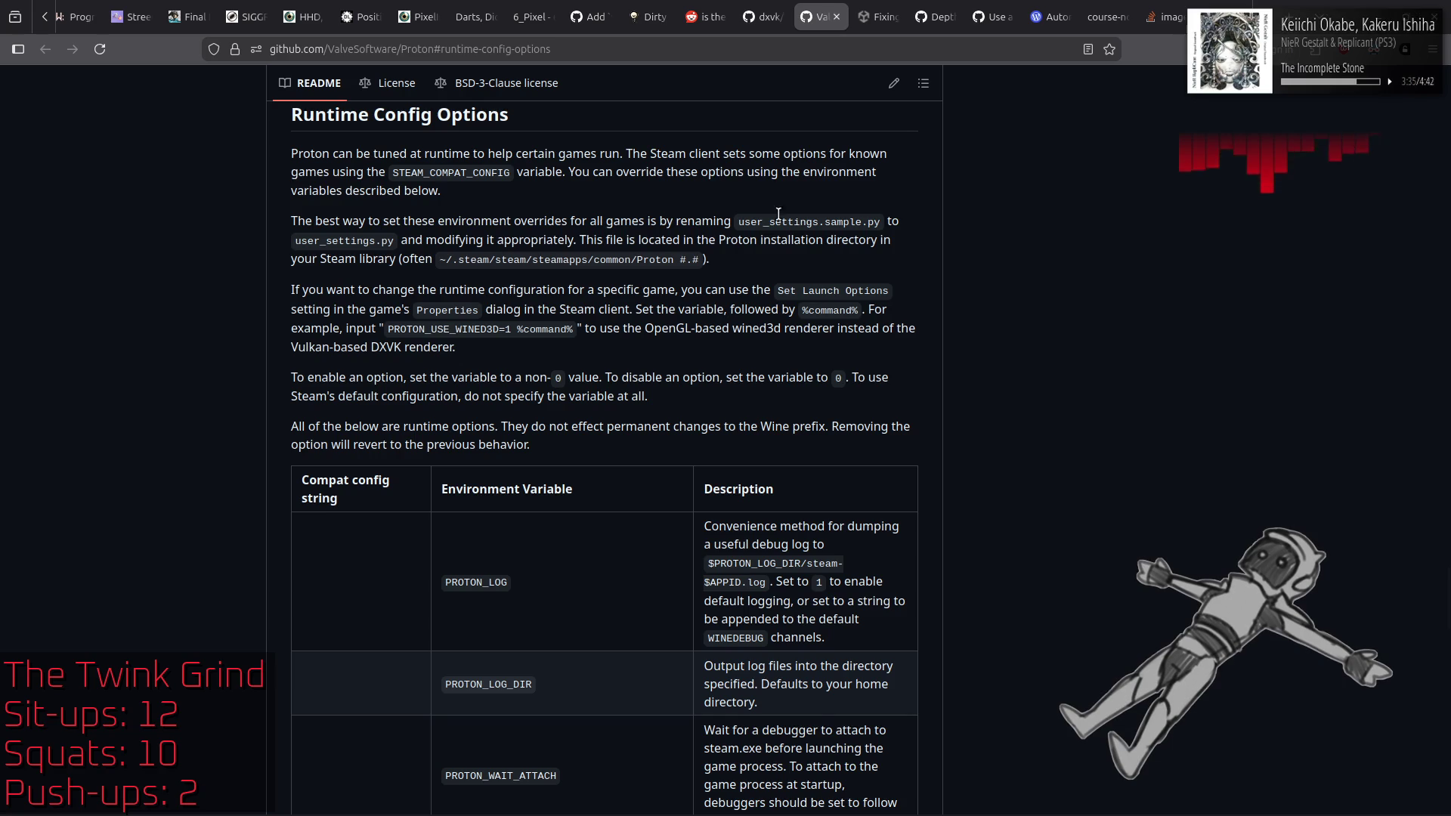
scroll(996, 369, "down", 5)
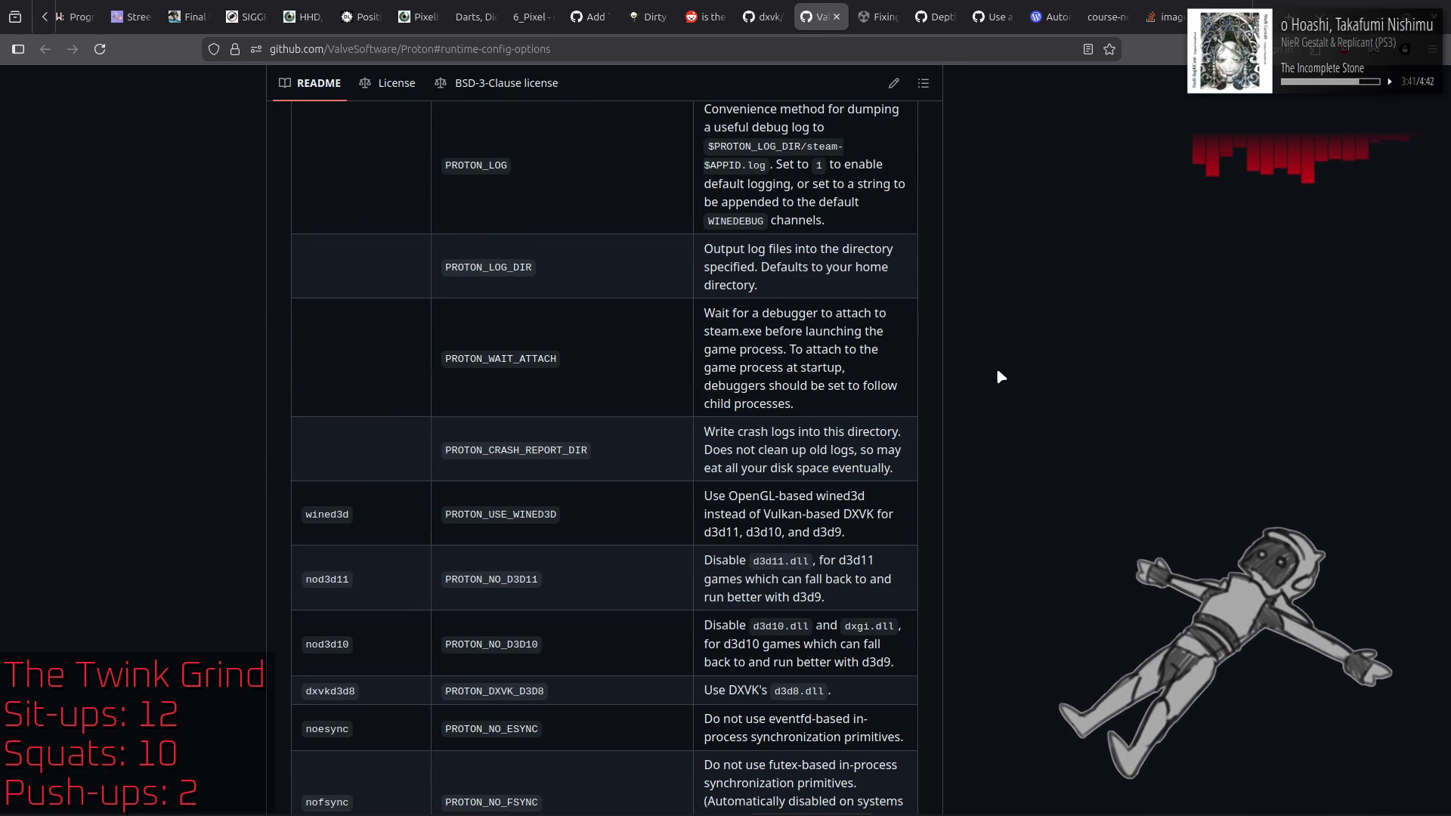
scroll(996, 367, "up", 3)
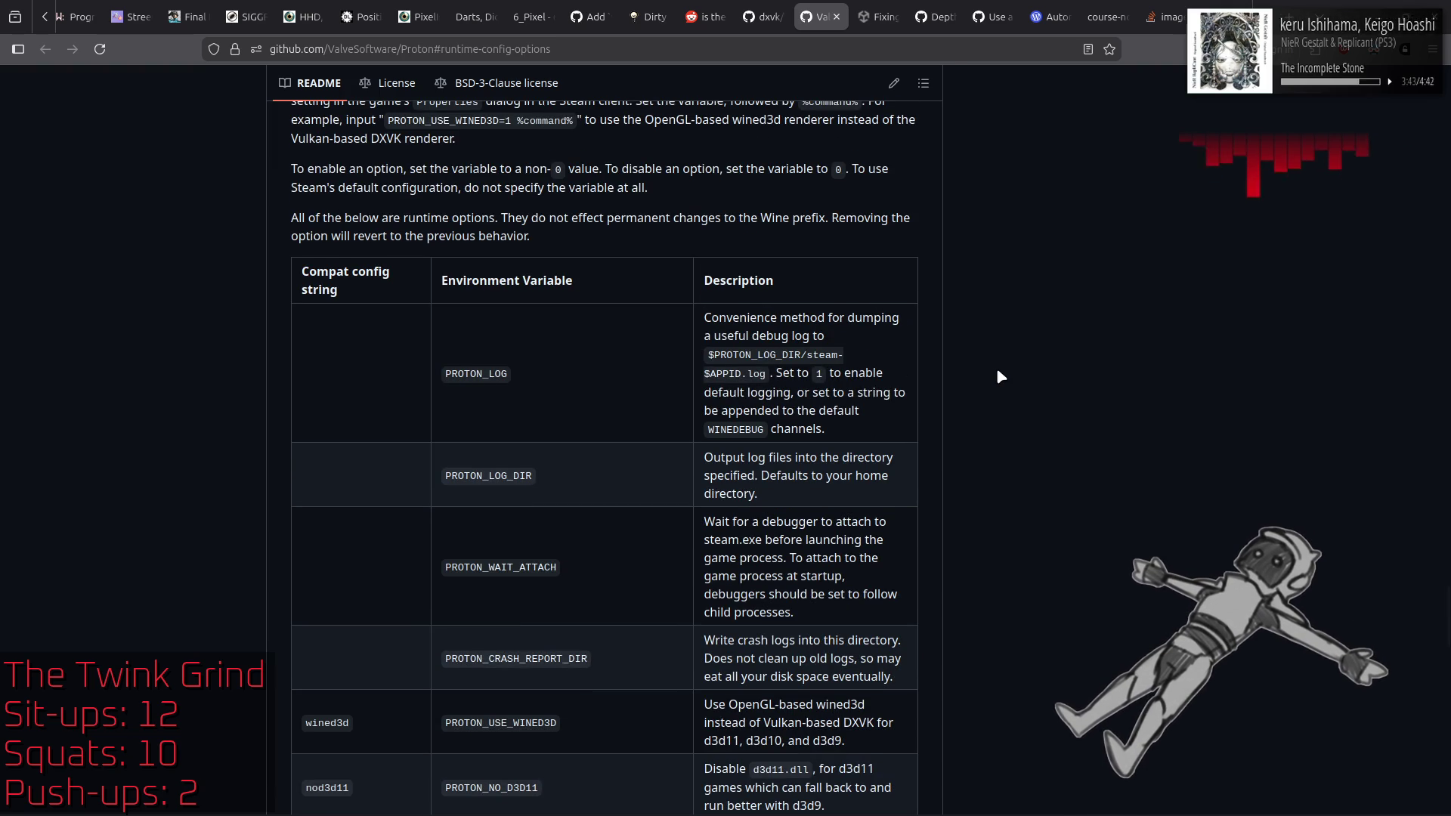
scroll(998, 371, "down", 5)
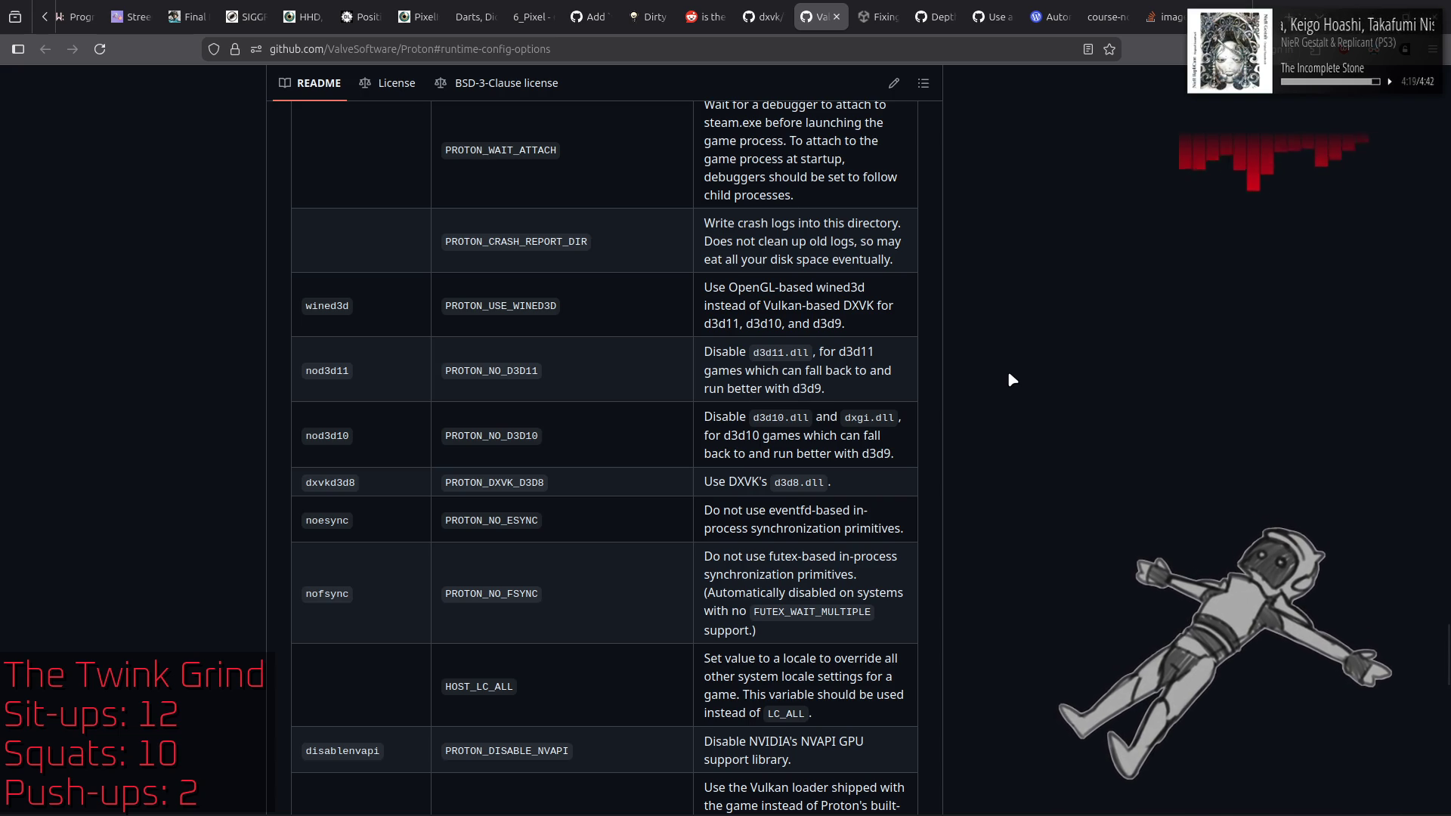
scroll(1009, 373, "down", 4)
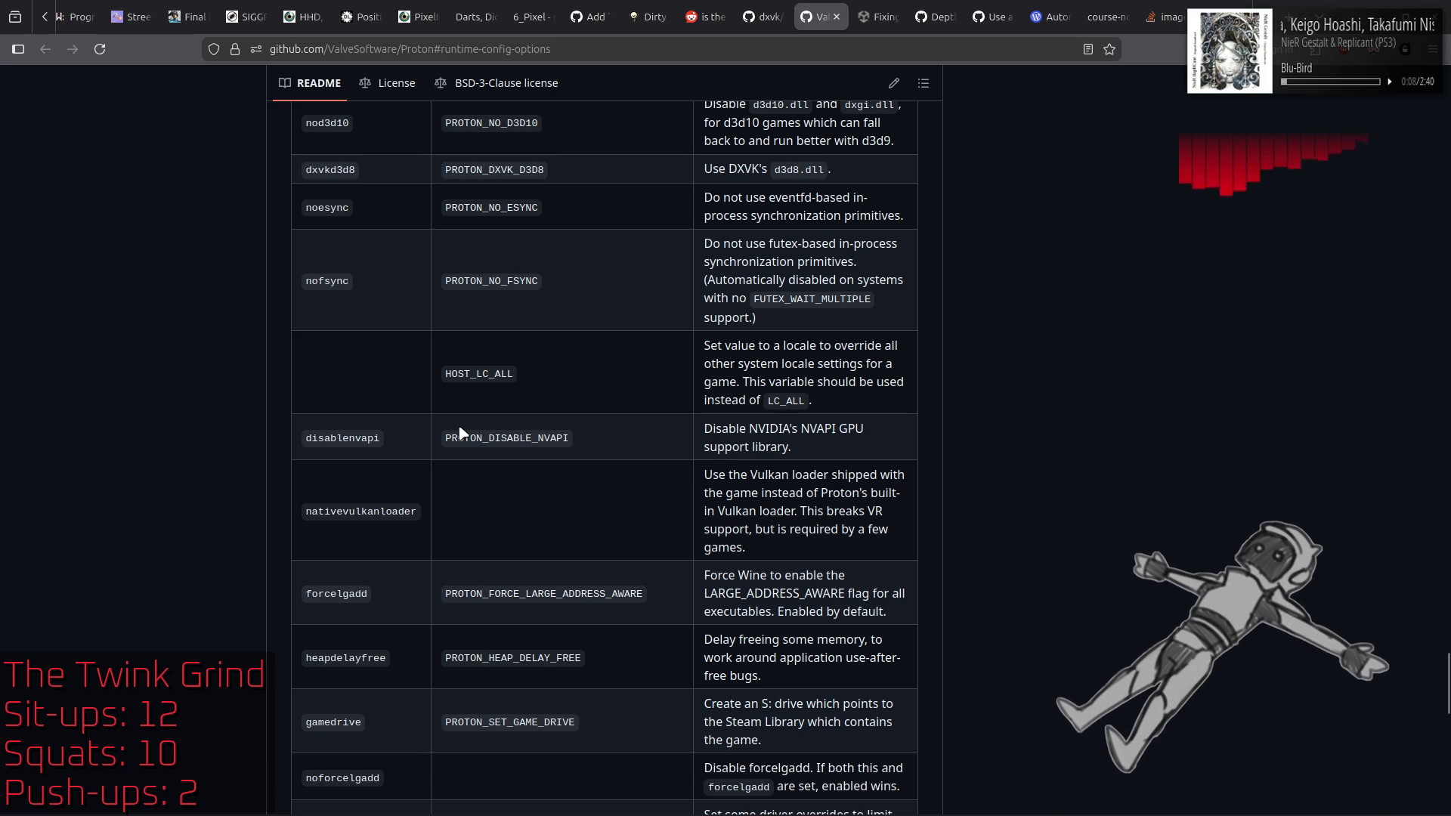
scroll(983, 444, "down", 1)
scroll(981, 443, "down", 4)
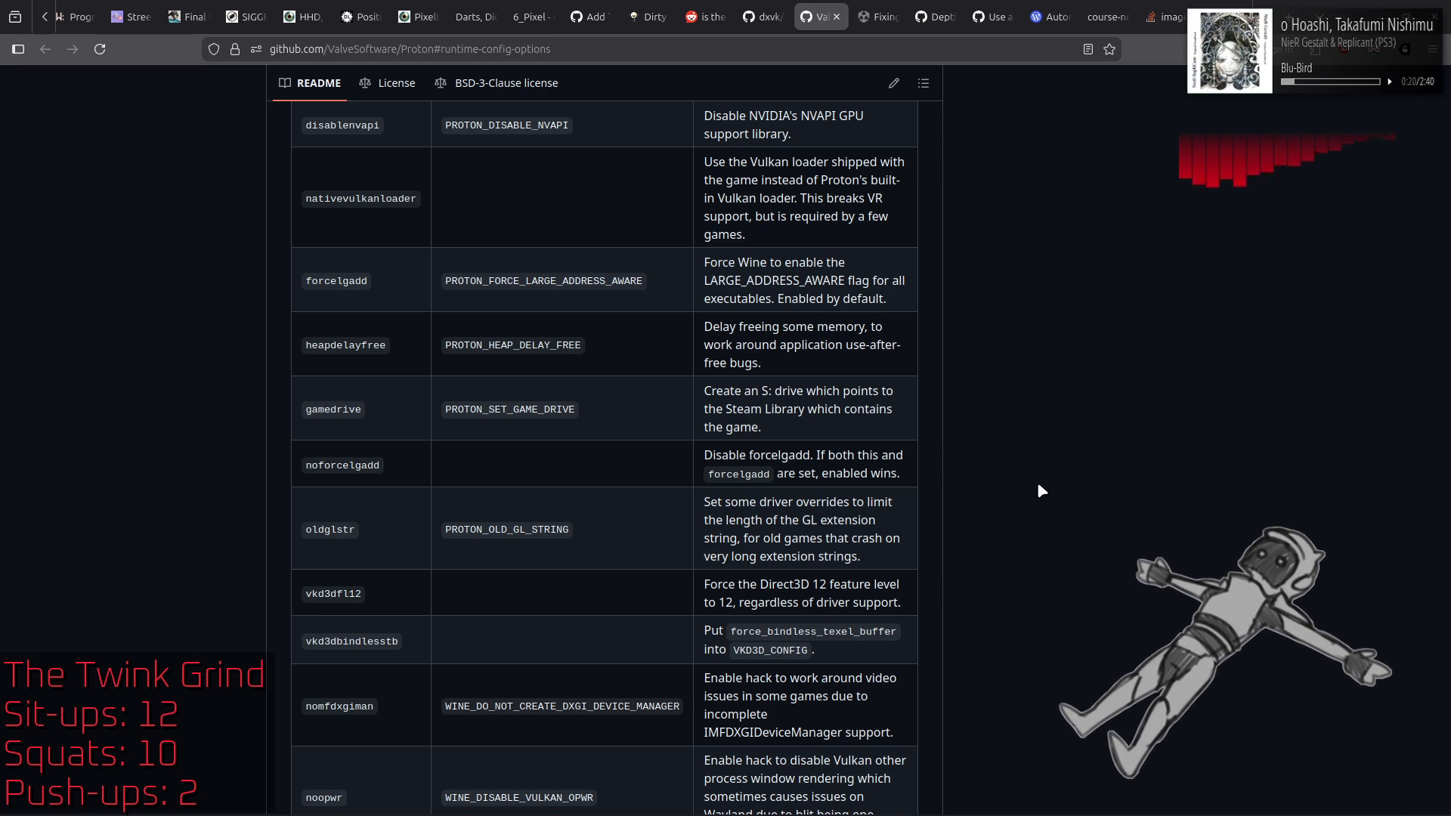
scroll(1043, 491, "down", 2)
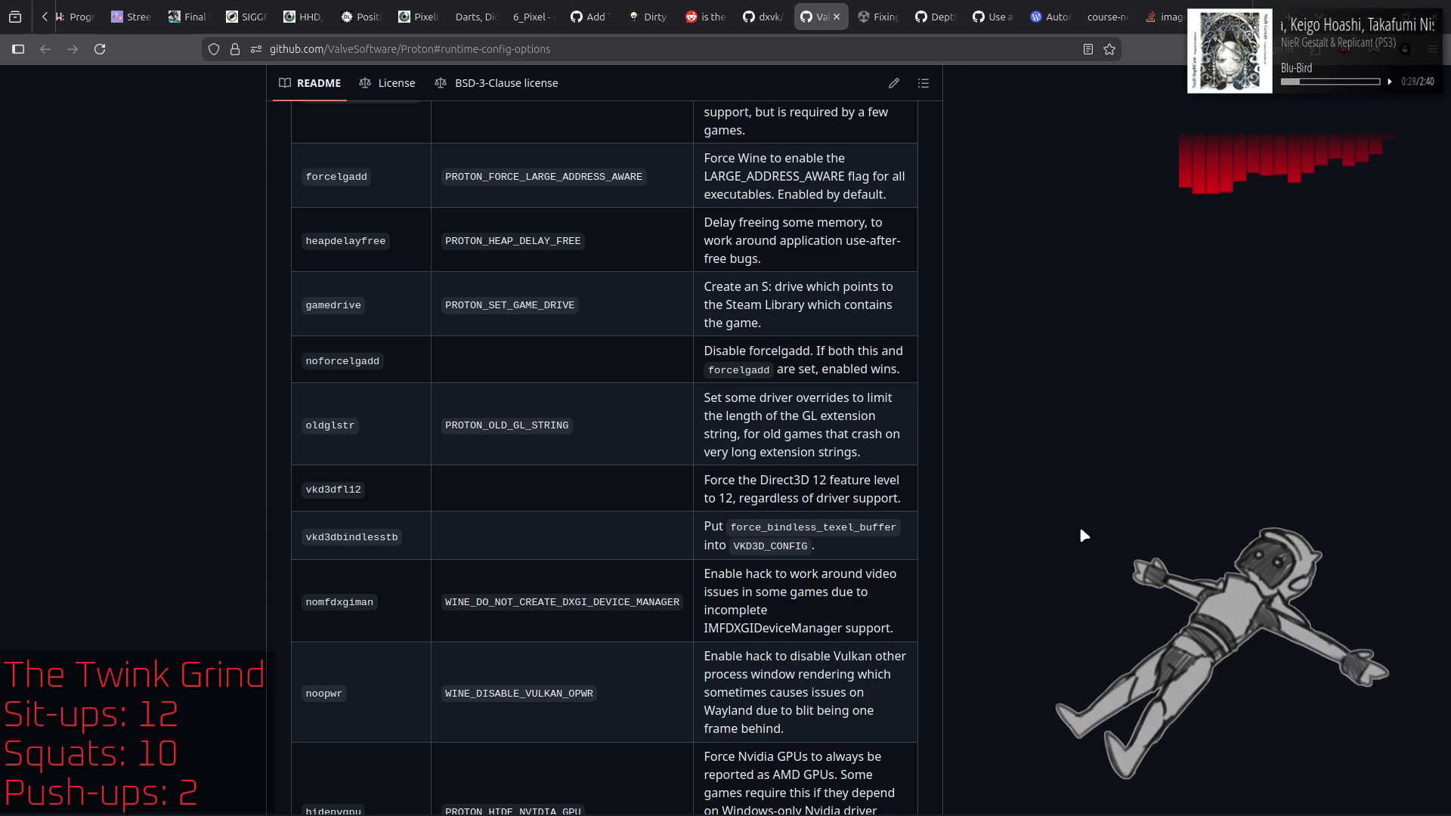
scroll(1080, 529, "down", 4)
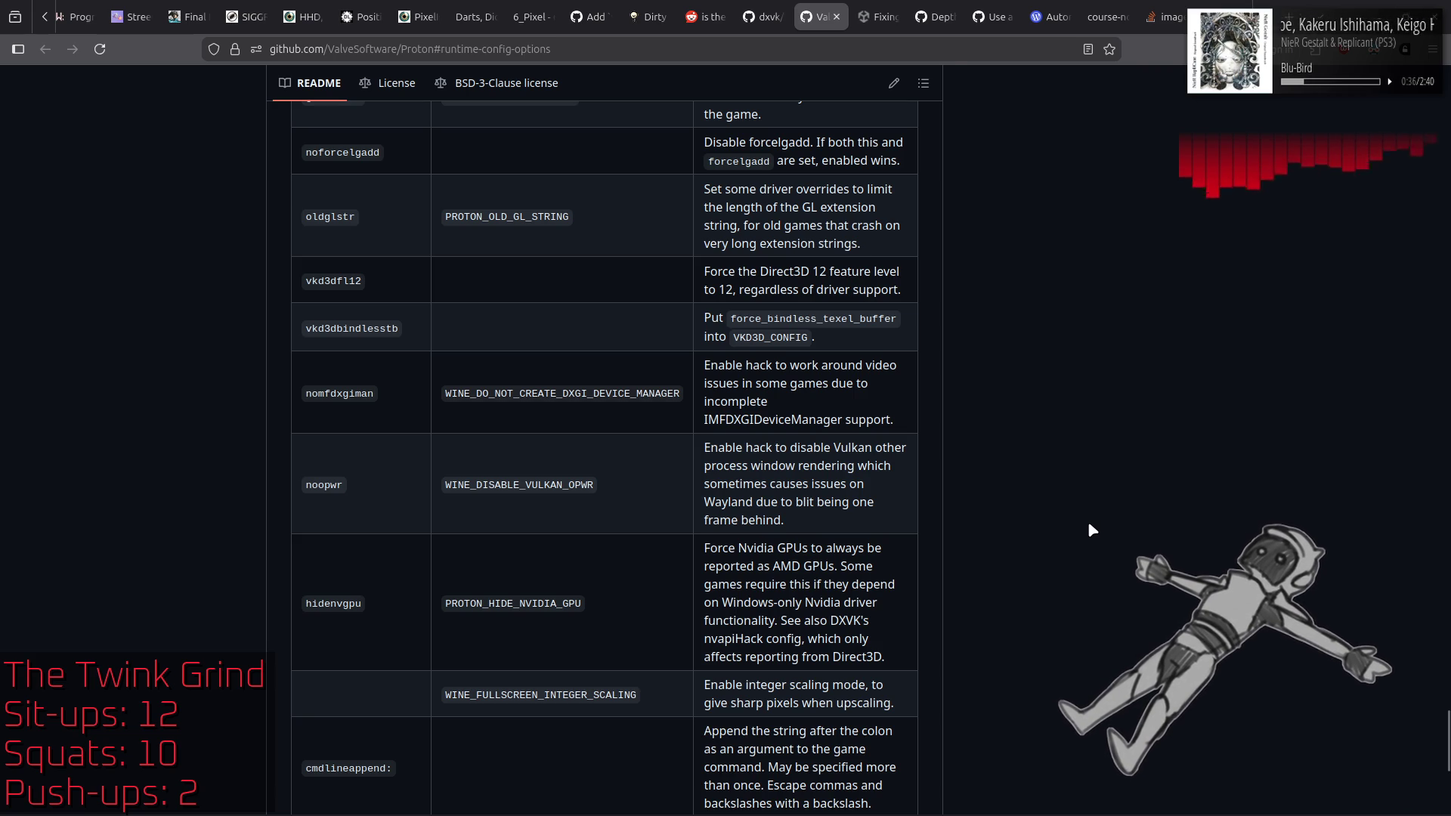
scroll(1088, 525, "down", 2)
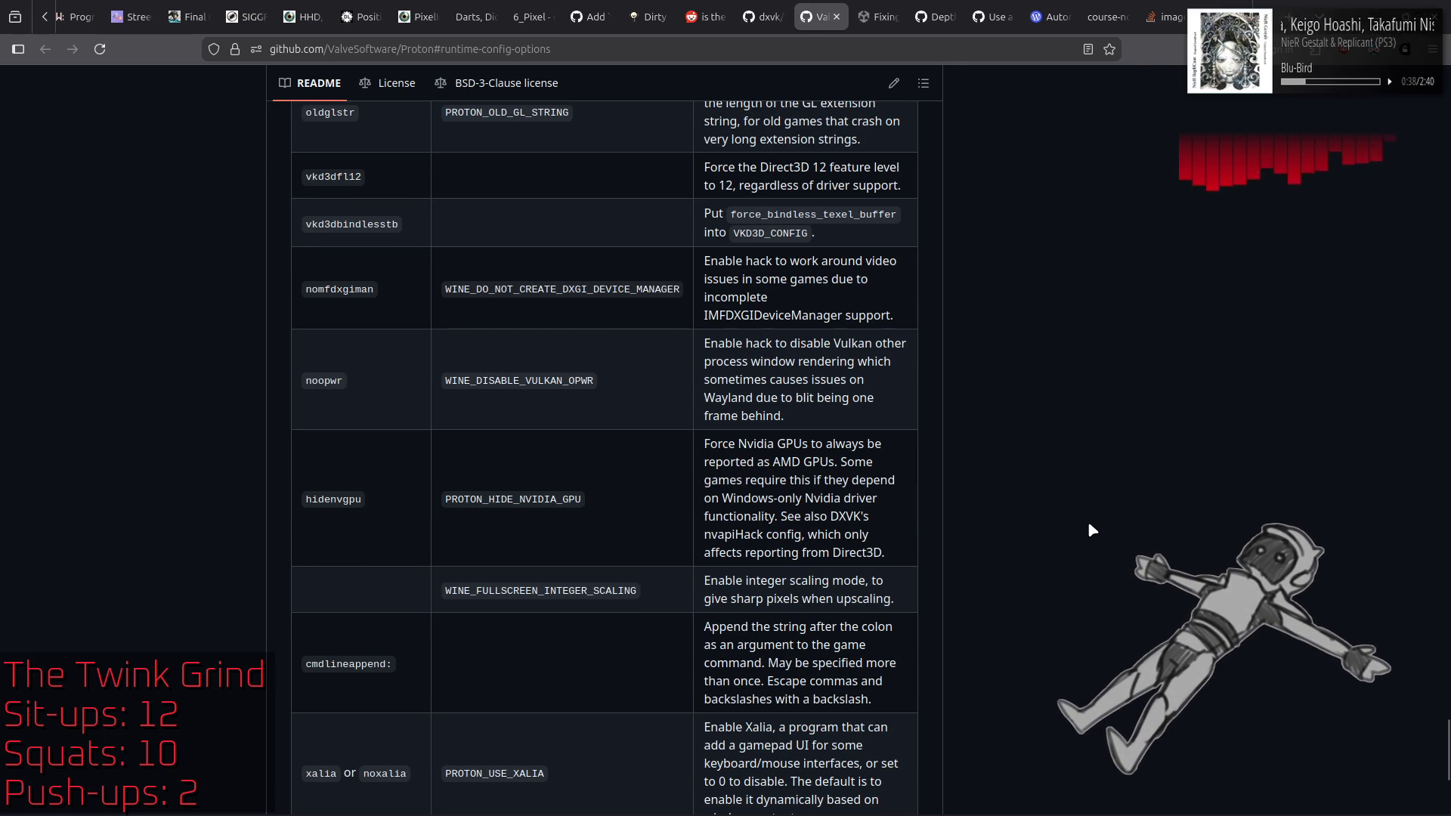
scroll(1089, 524, "down", 2)
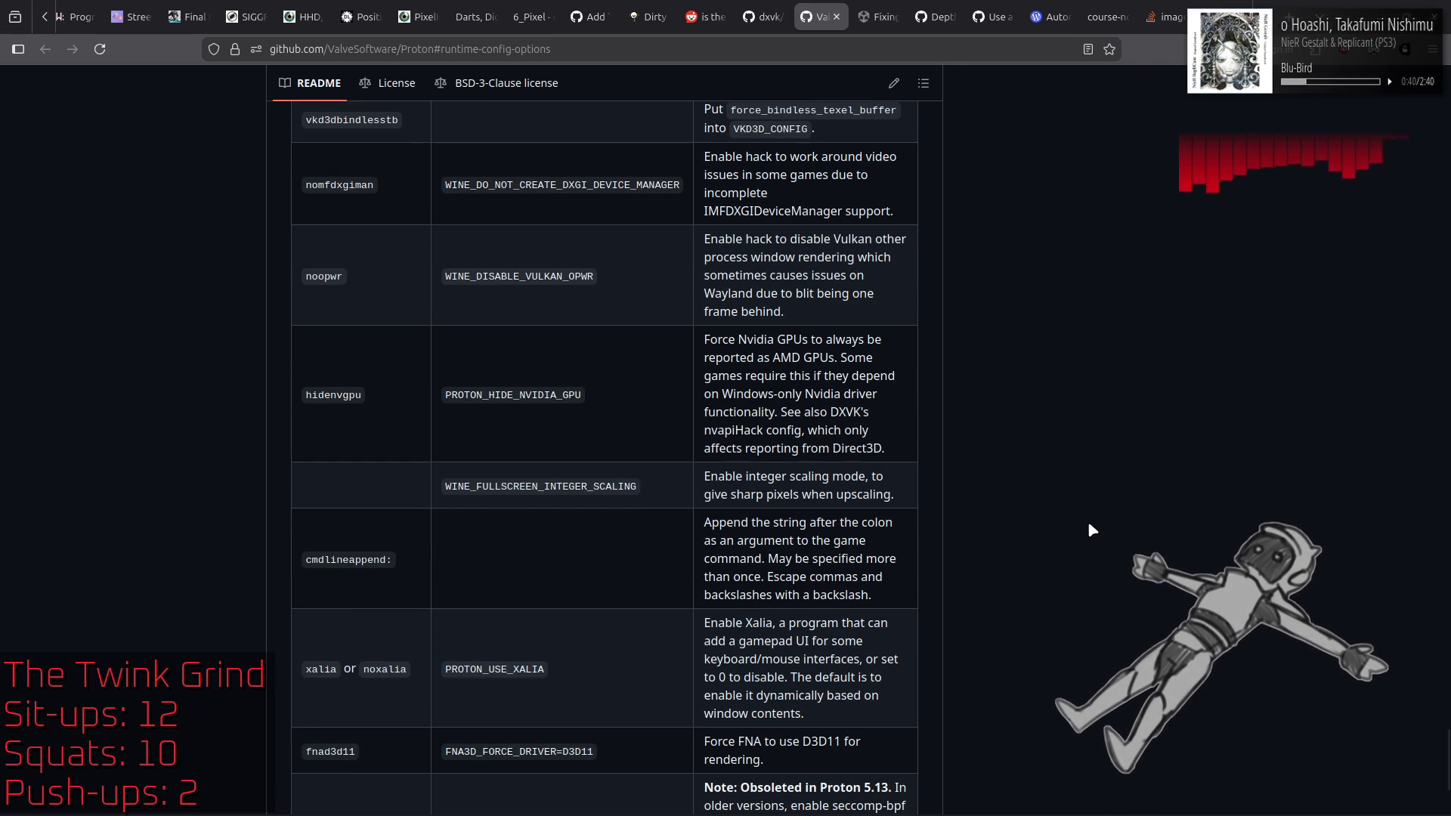
scroll(1089, 525, "down", 2)
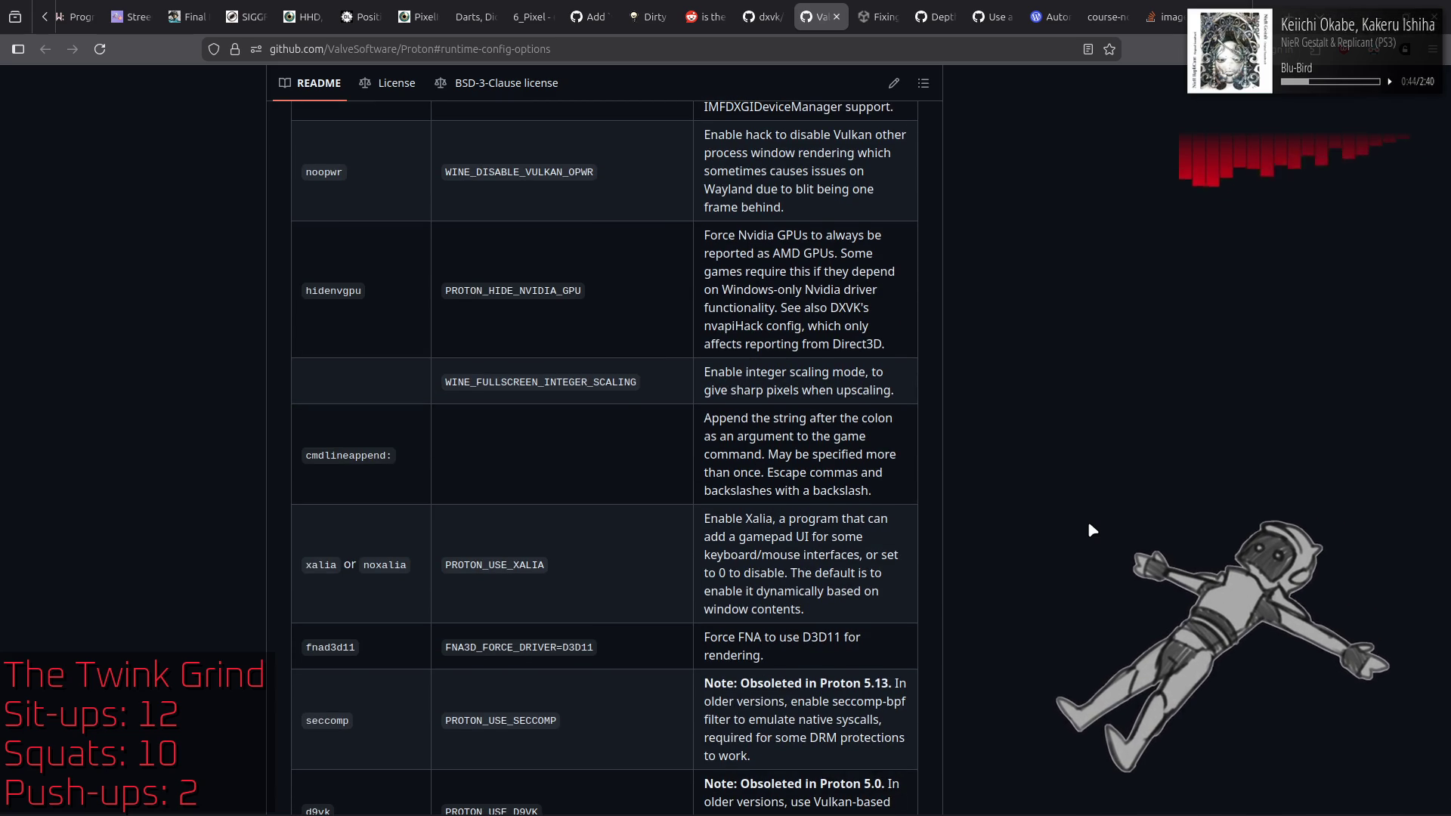
scroll(1088, 525, "down", 2)
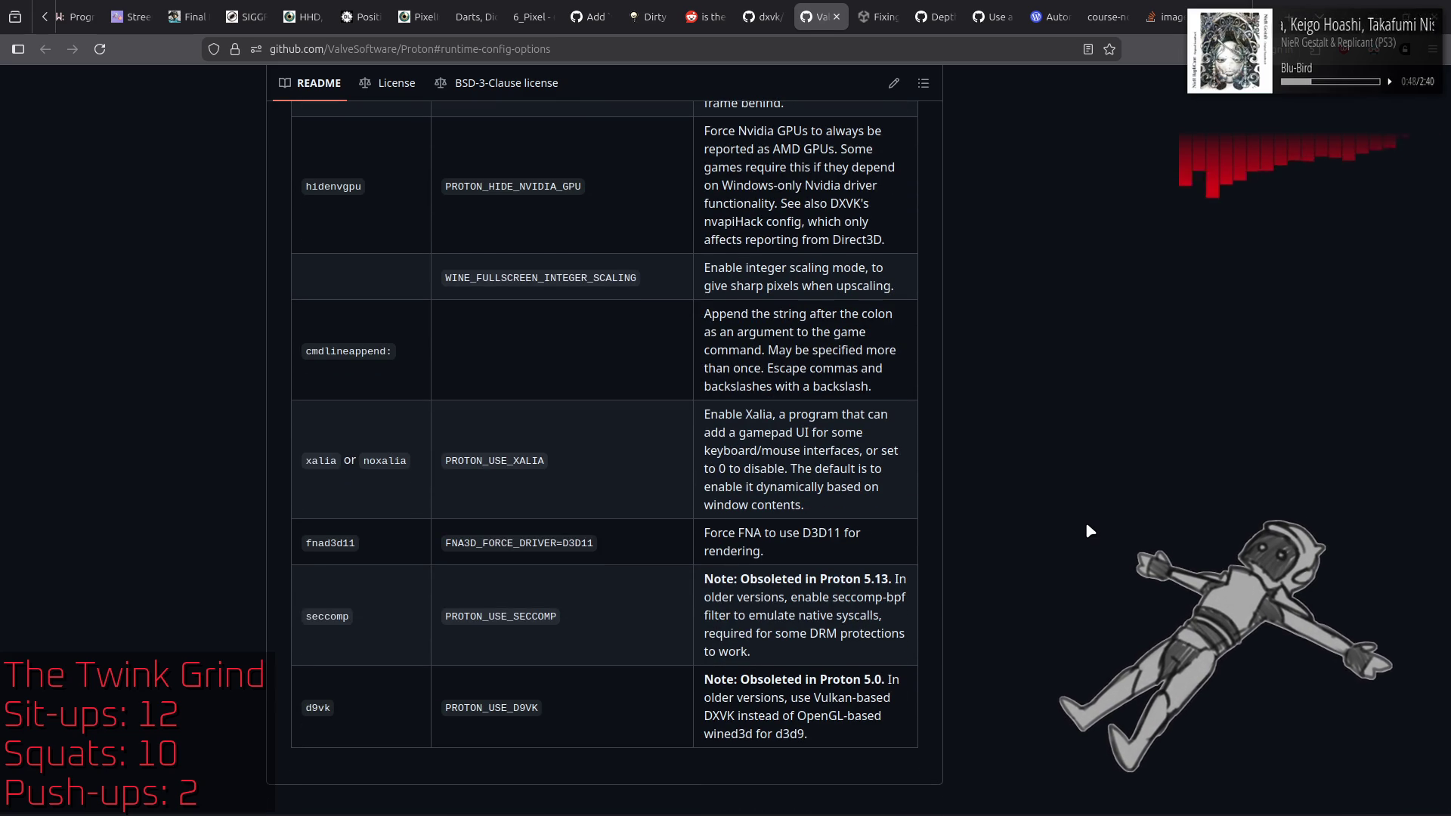
scroll(1085, 521, "down", 2)
scroll(1083, 520, "up", 10)
scroll(1086, 527, "up", 20)
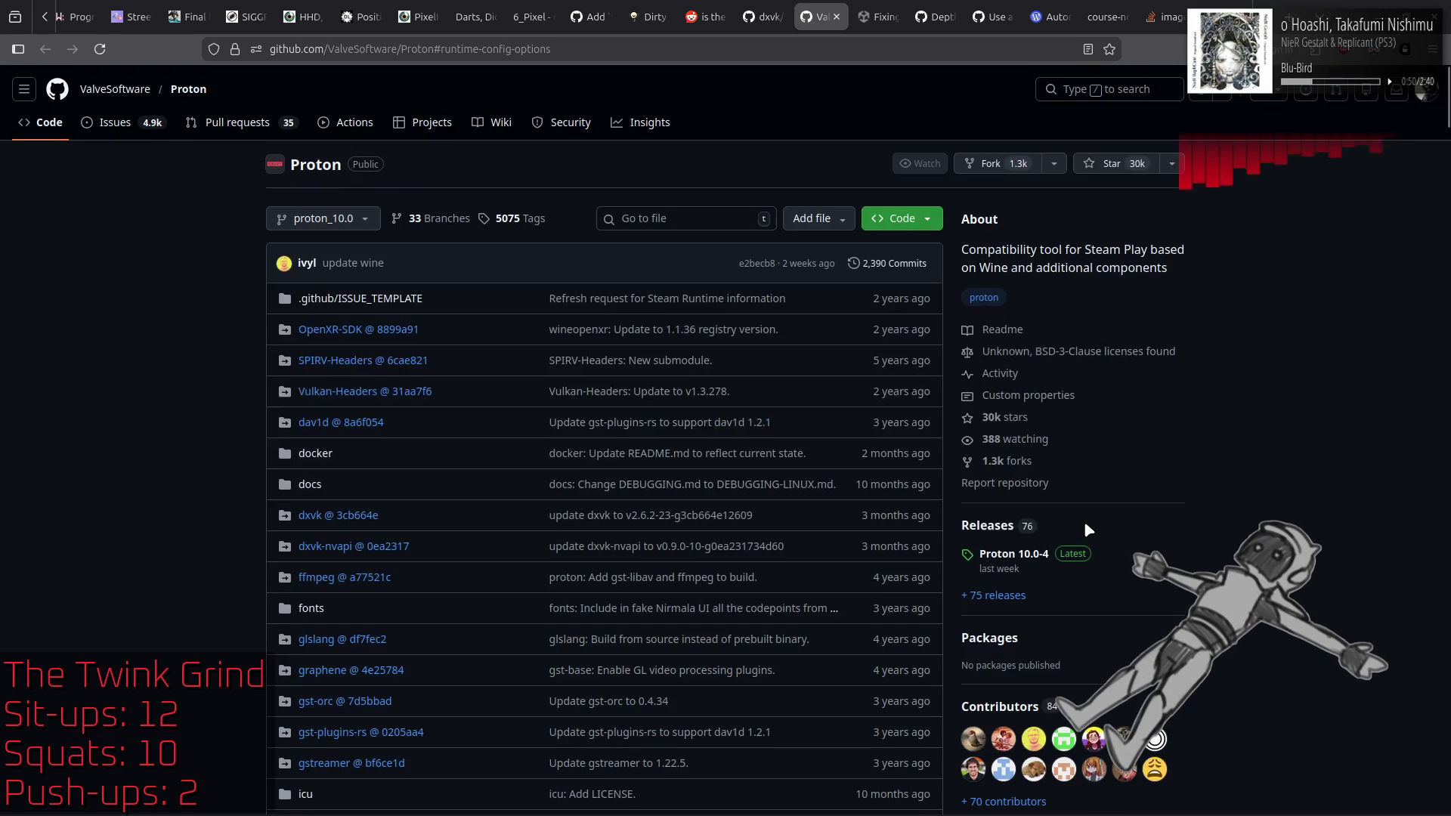
Step: Scroll through the Proton README runtime options table, then switch back to the dxvk.conf tab
scroll(1086, 526, "down", 15)
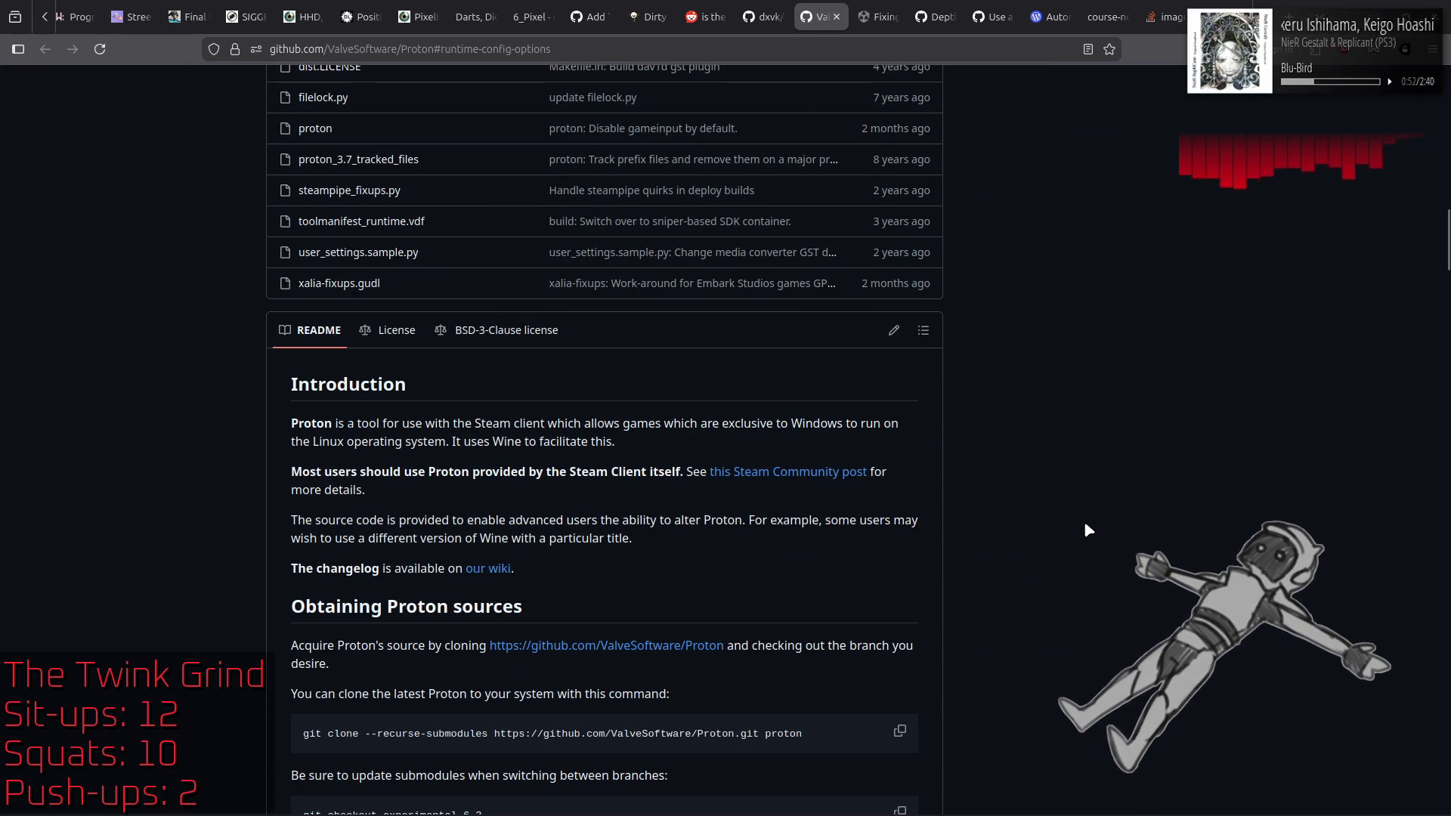
scroll(1085, 525, "down", 6)
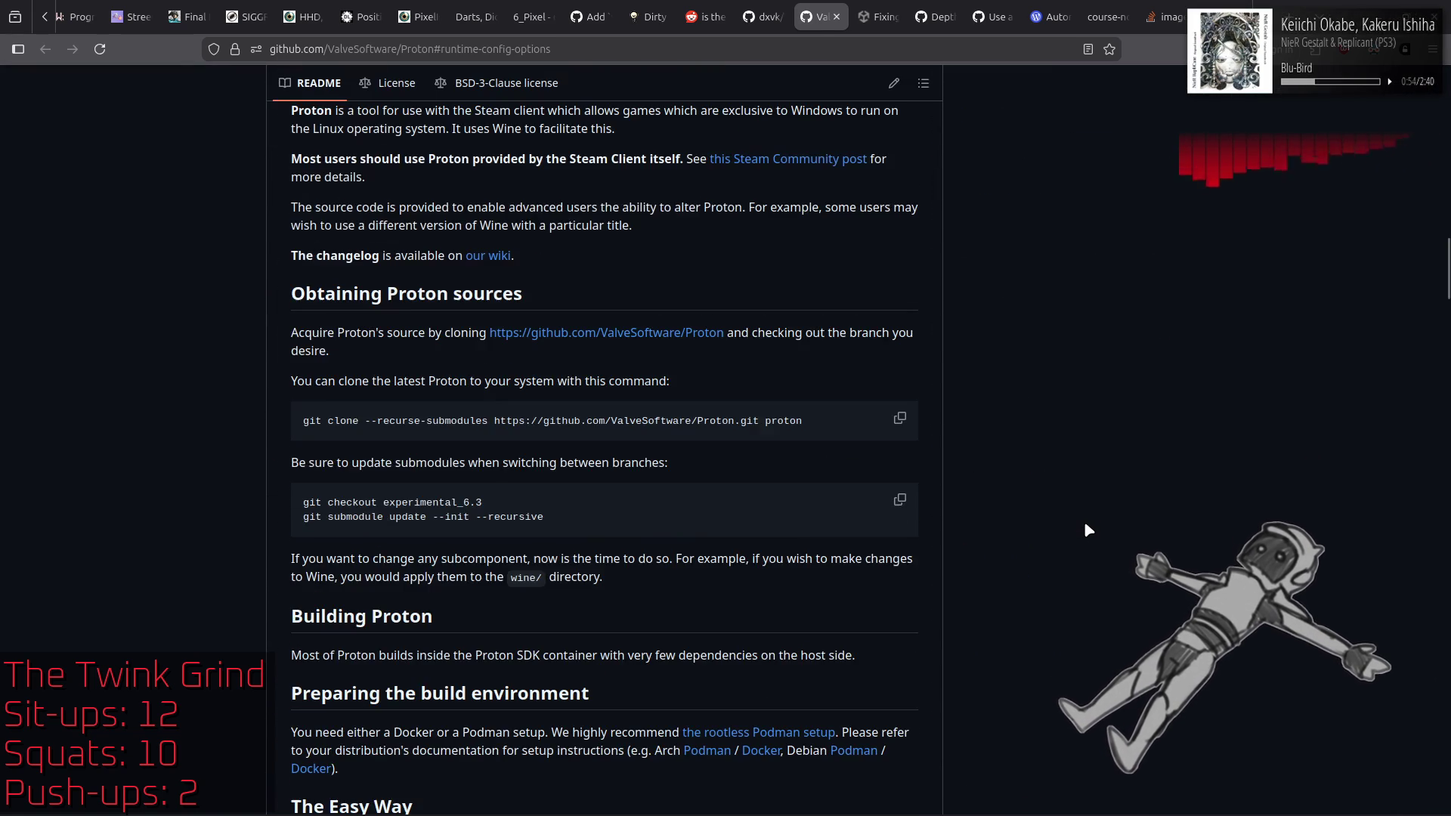
scroll(1085, 525, "down", 10)
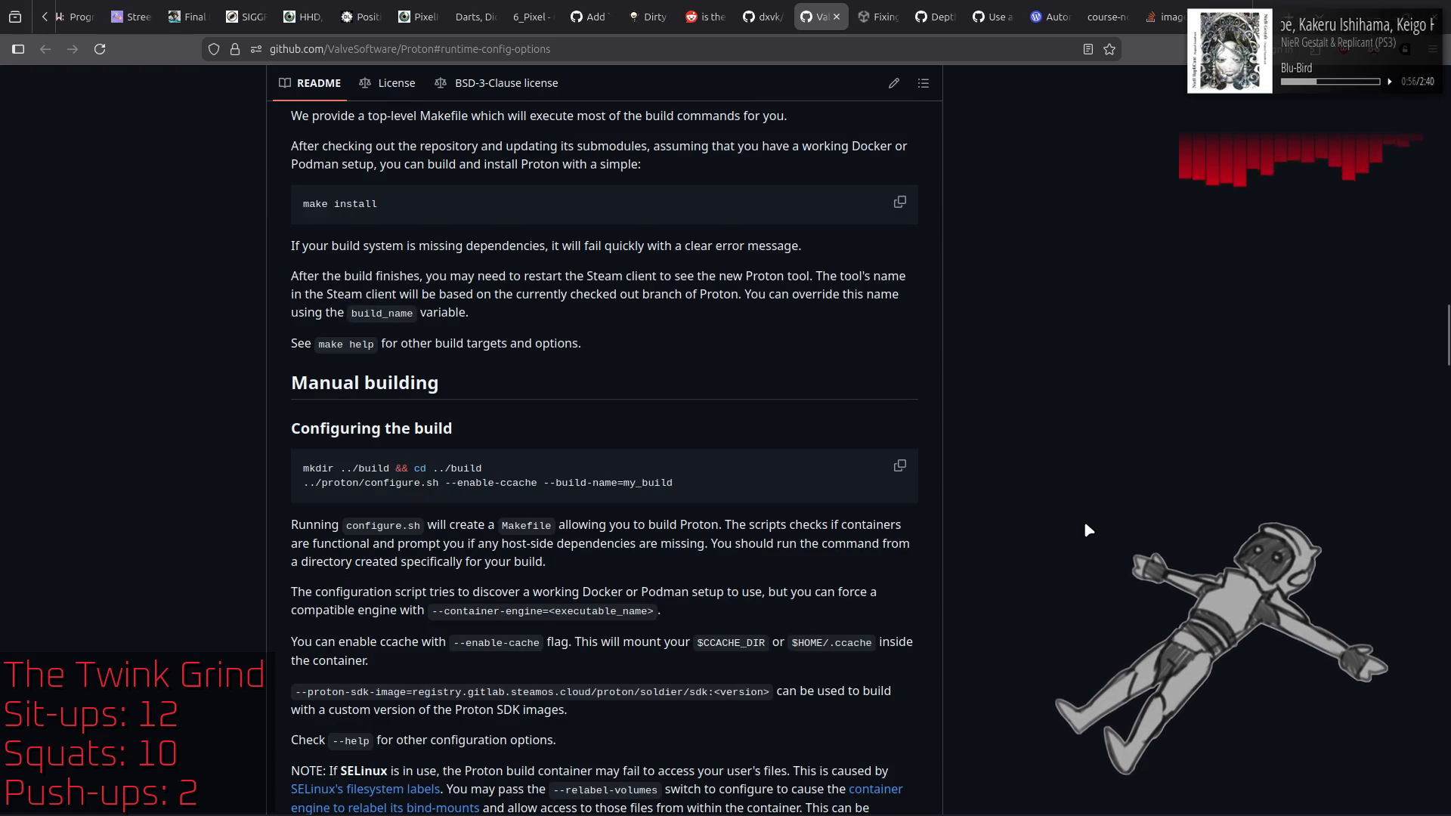
scroll(1085, 525, "down", 15)
scroll(1085, 525, "down", 20)
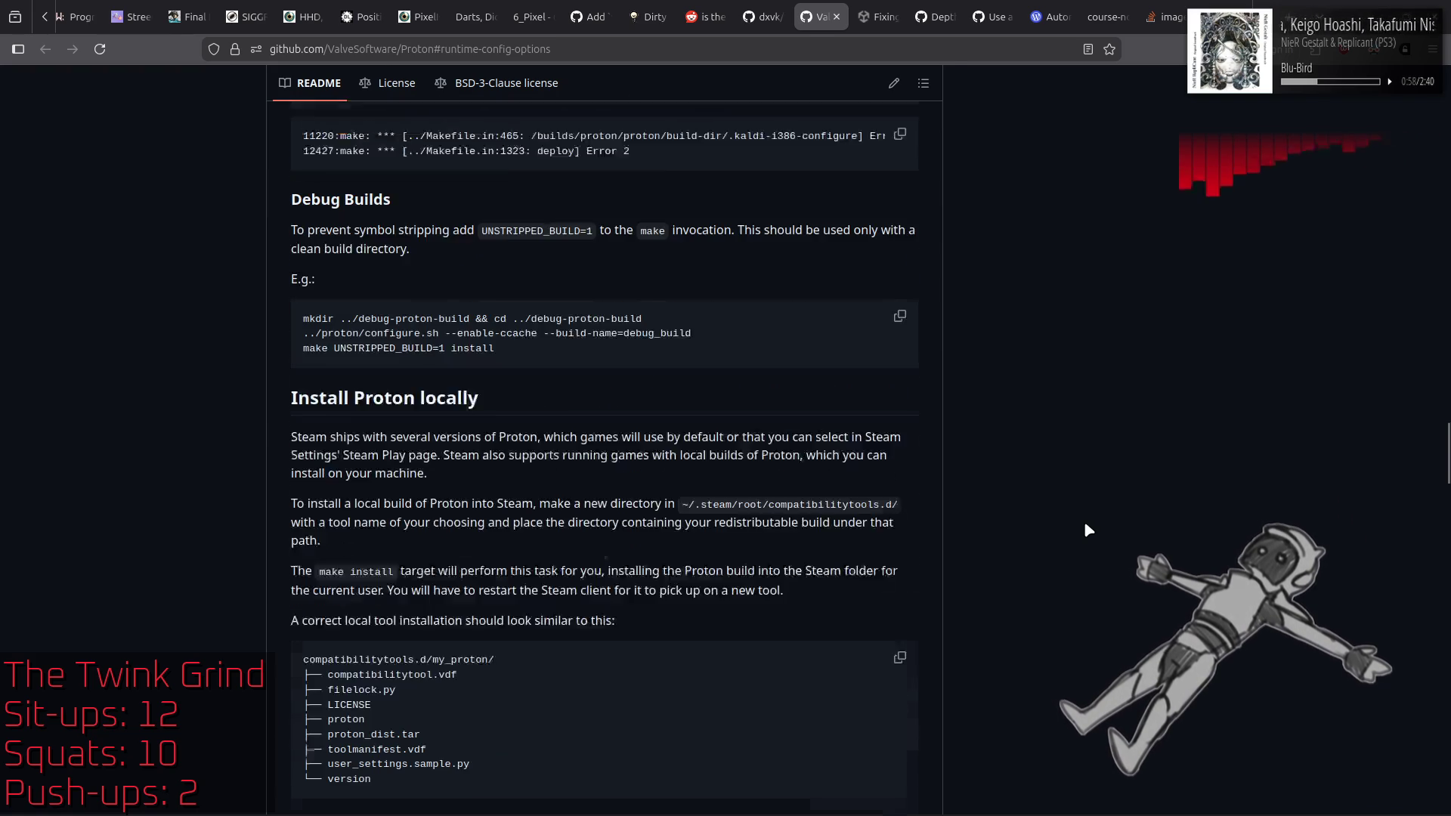
scroll(1086, 525, "down", 7)
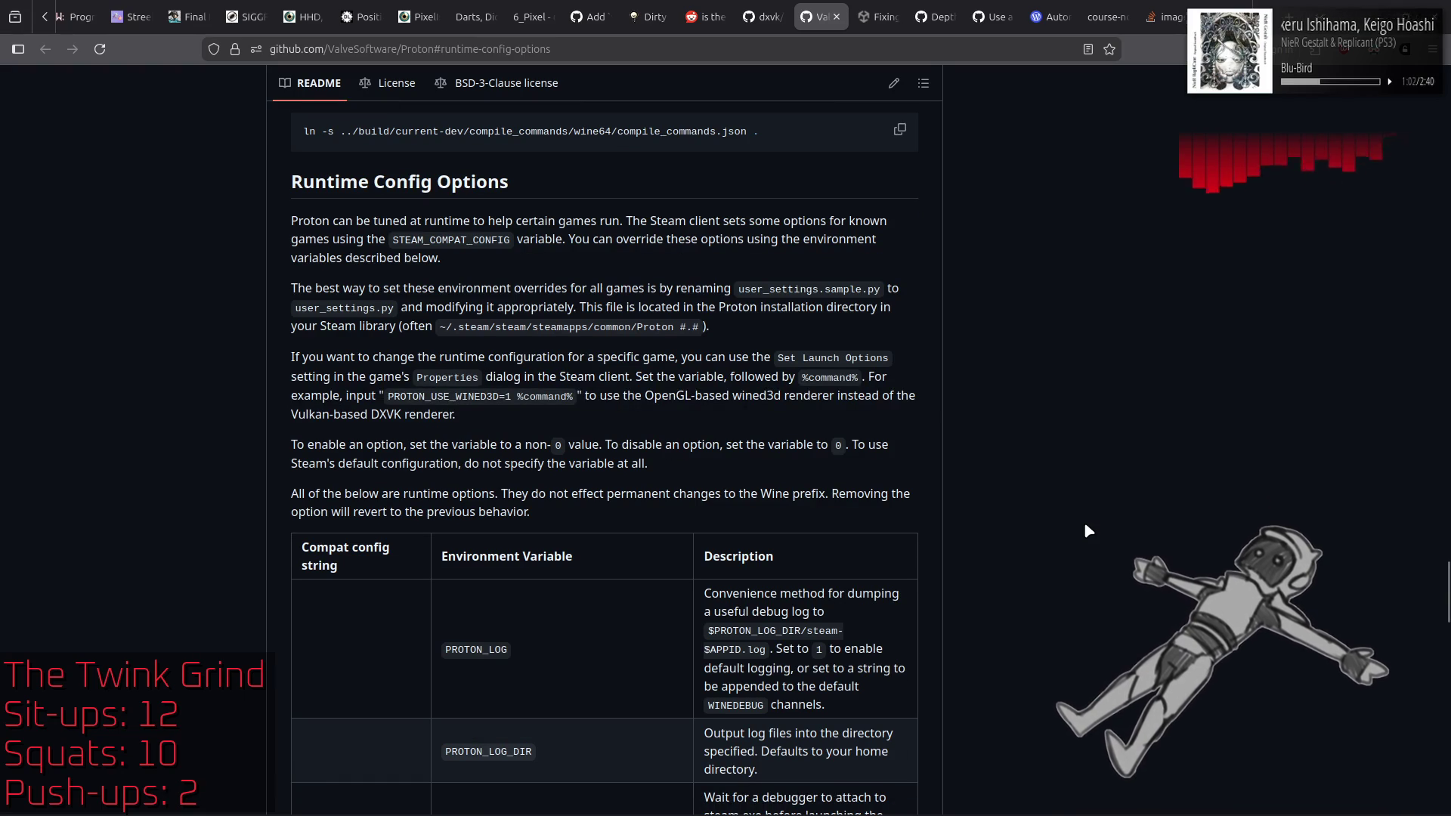
scroll(1085, 525, "down", 8)
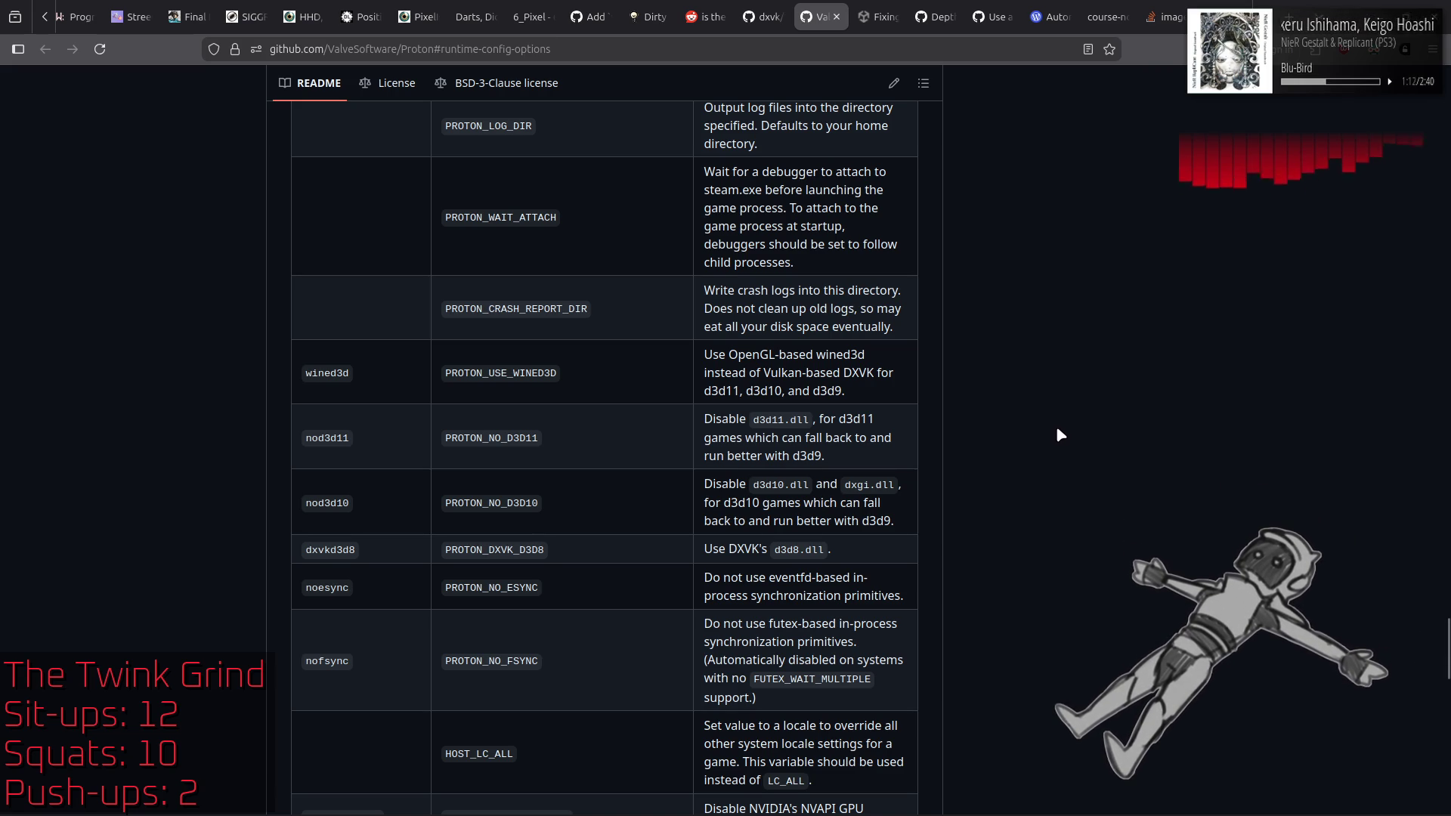
scroll(1058, 429, "up", 1)
scroll(1061, 433, "up", 3)
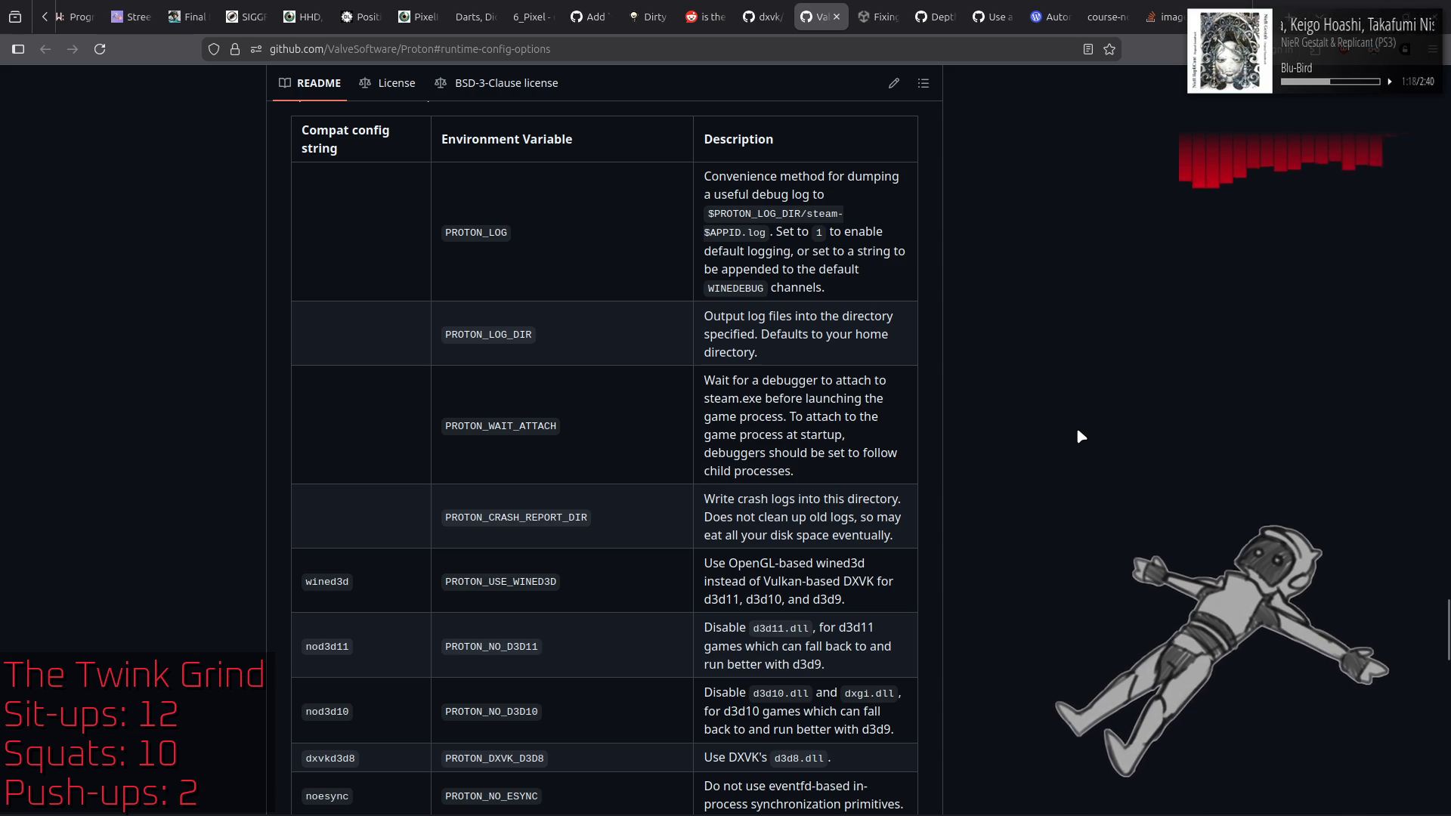
scroll(1078, 432, "down", 1)
scroll(1079, 436, "down", 3)
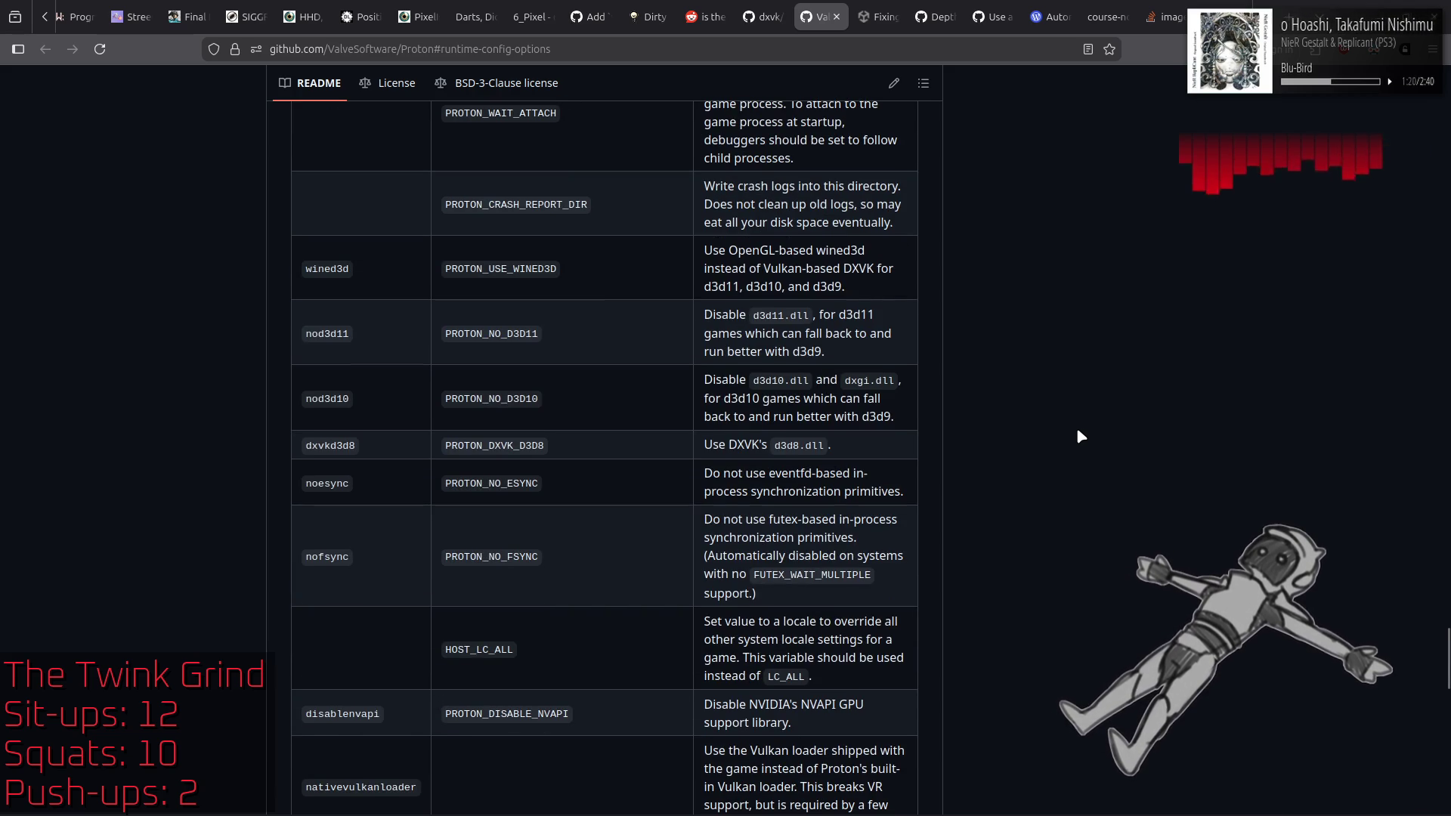
key("ctrl+Page_Up")
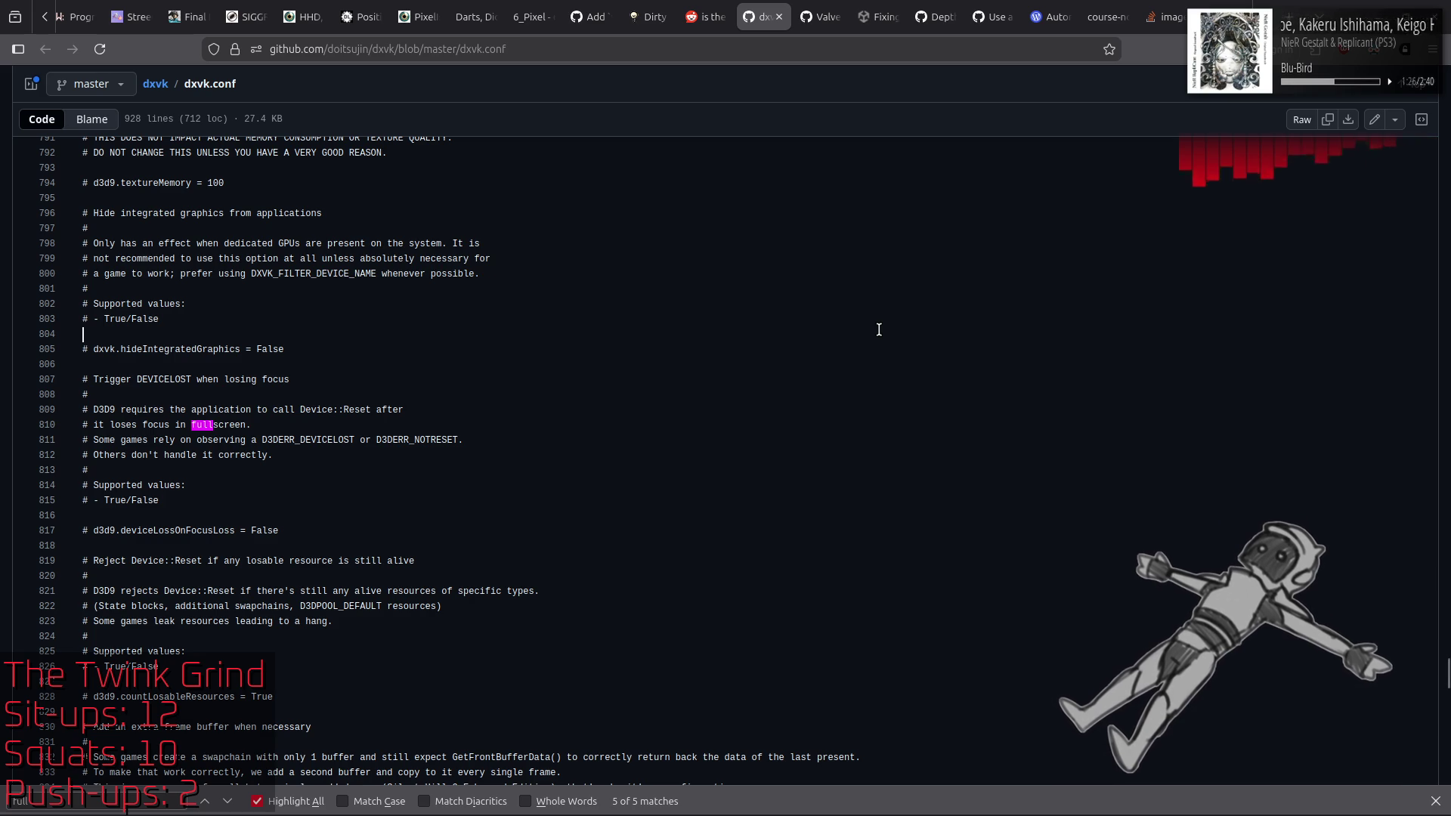
Step: Search dxvk.conf for 'window' and step through every match to the last one
scroll(879, 329, "up", 4)
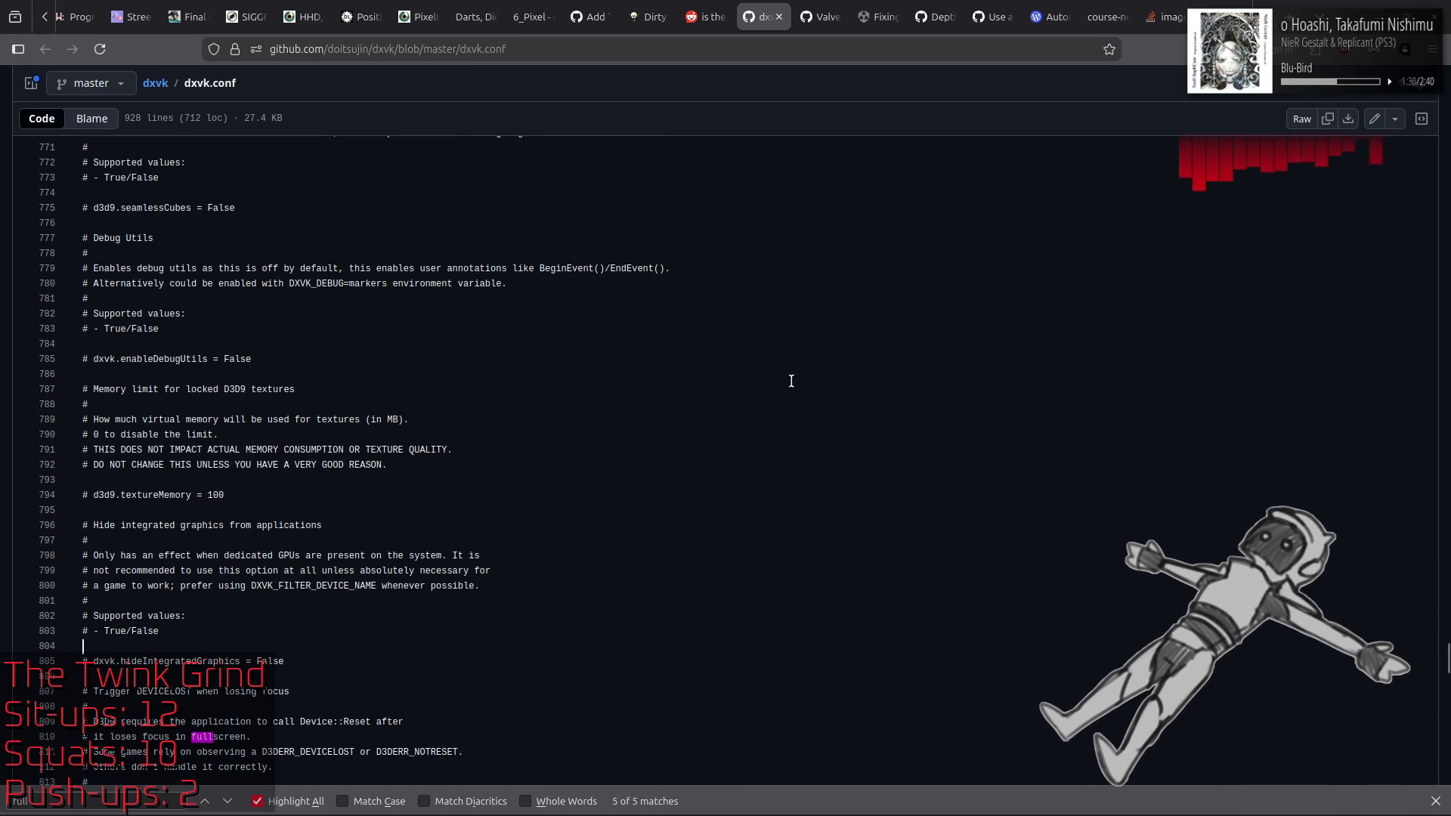
key("ctrl+f")
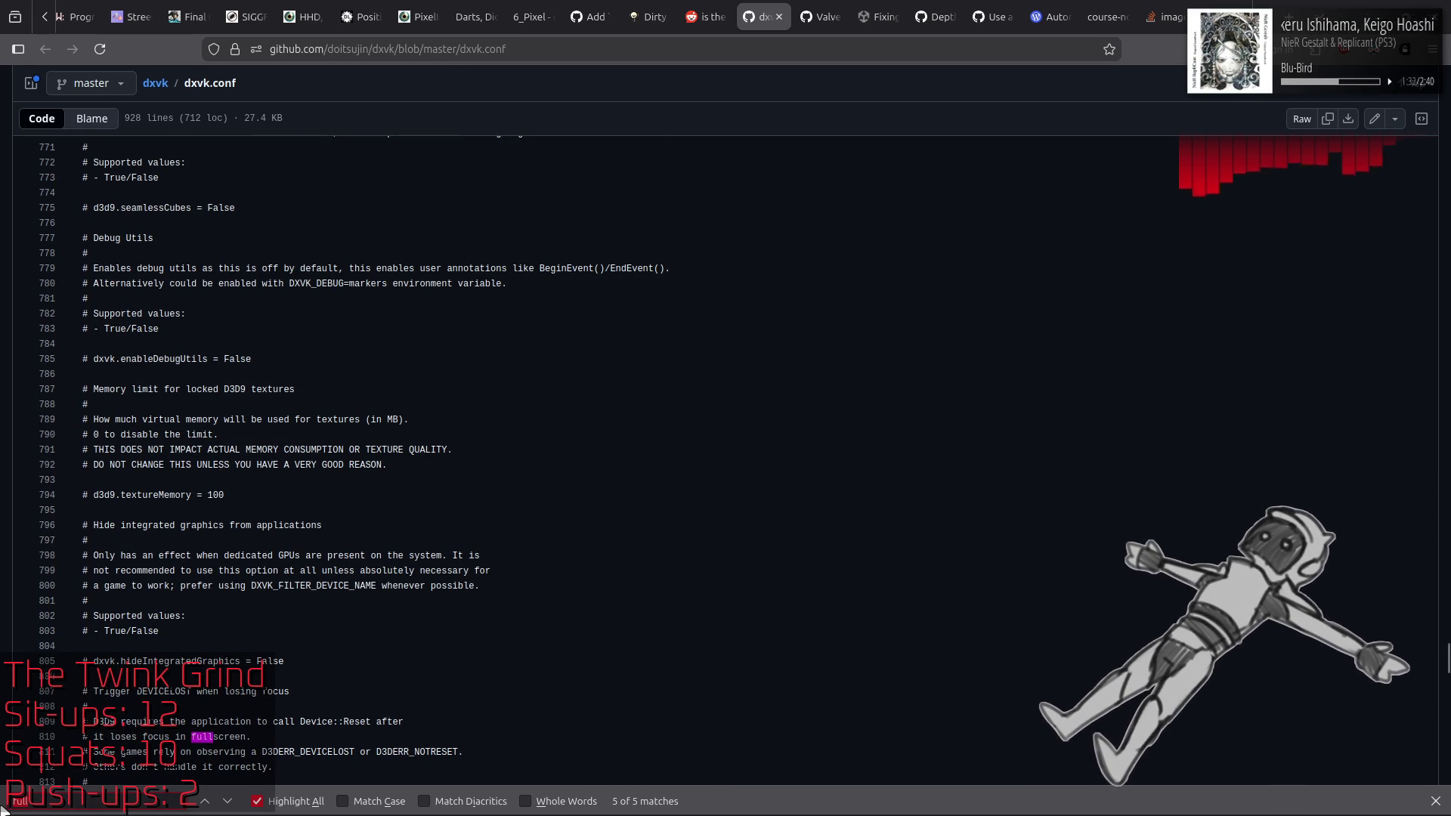
type("window")
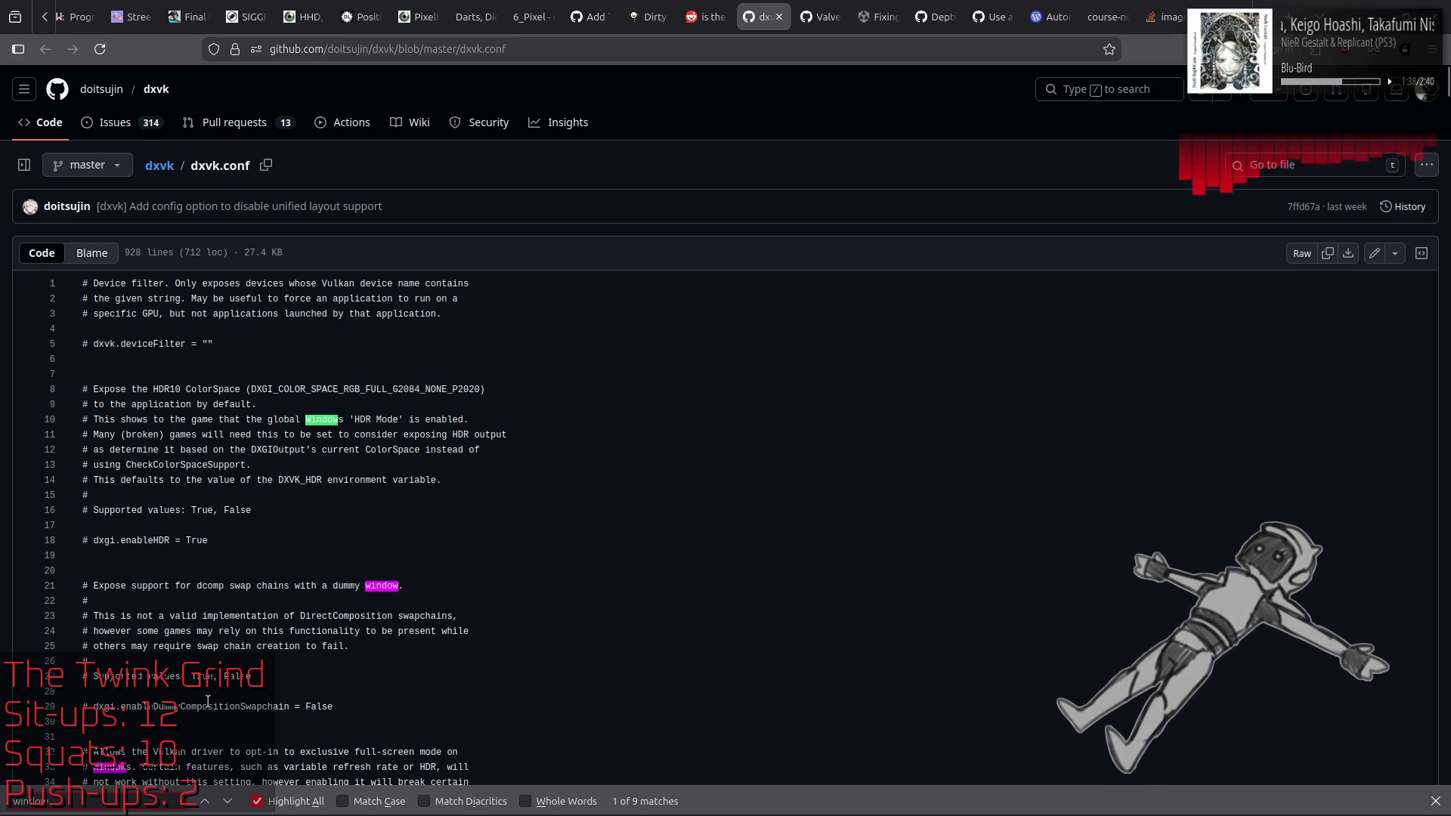
scroll(266, 689, "down", 3)
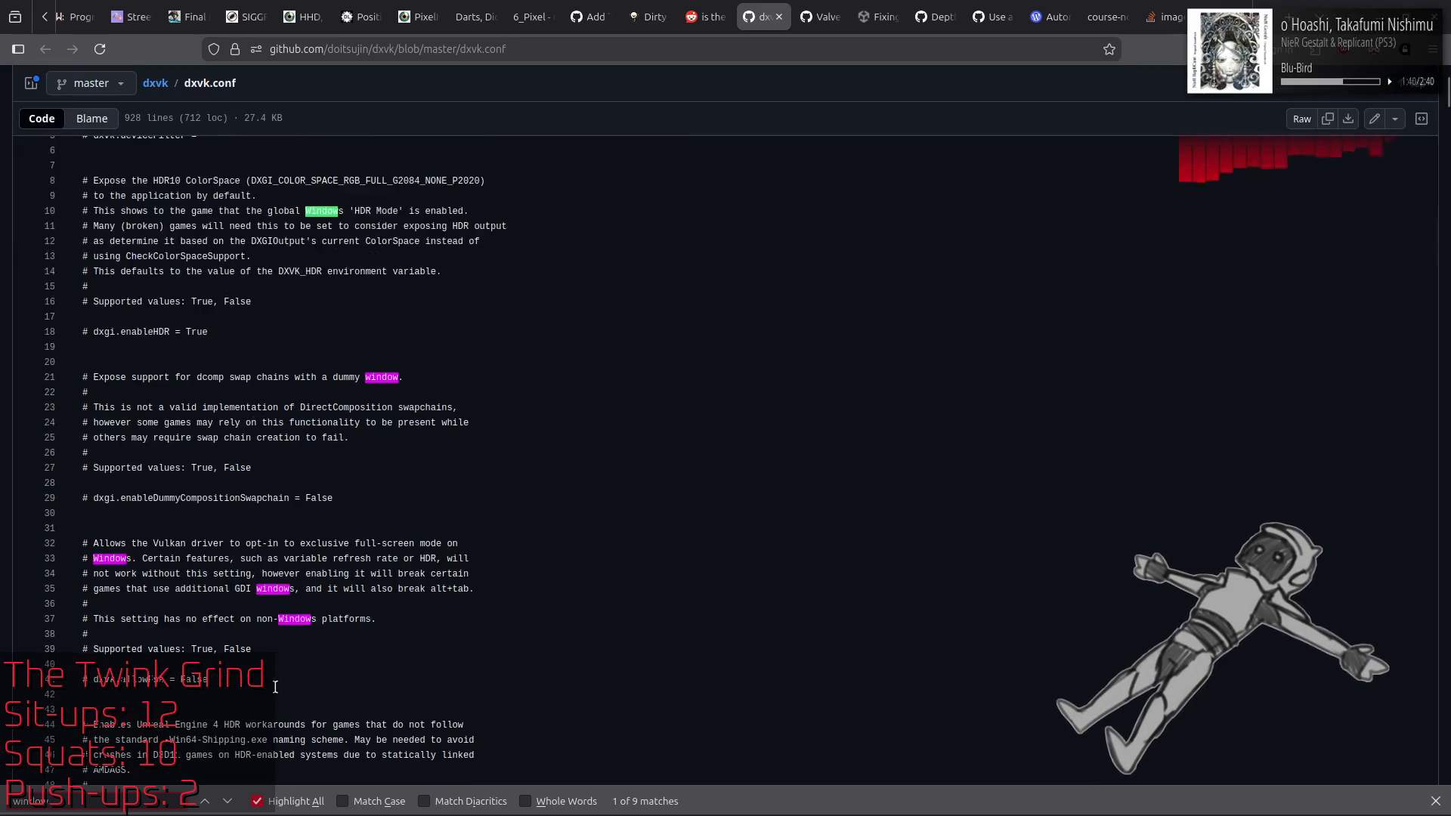
left_click(227, 801)
left_click(227, 801)
left_click(226, 801)
left_click(227, 801)
left_click(227, 801)
left_click(231, 801)
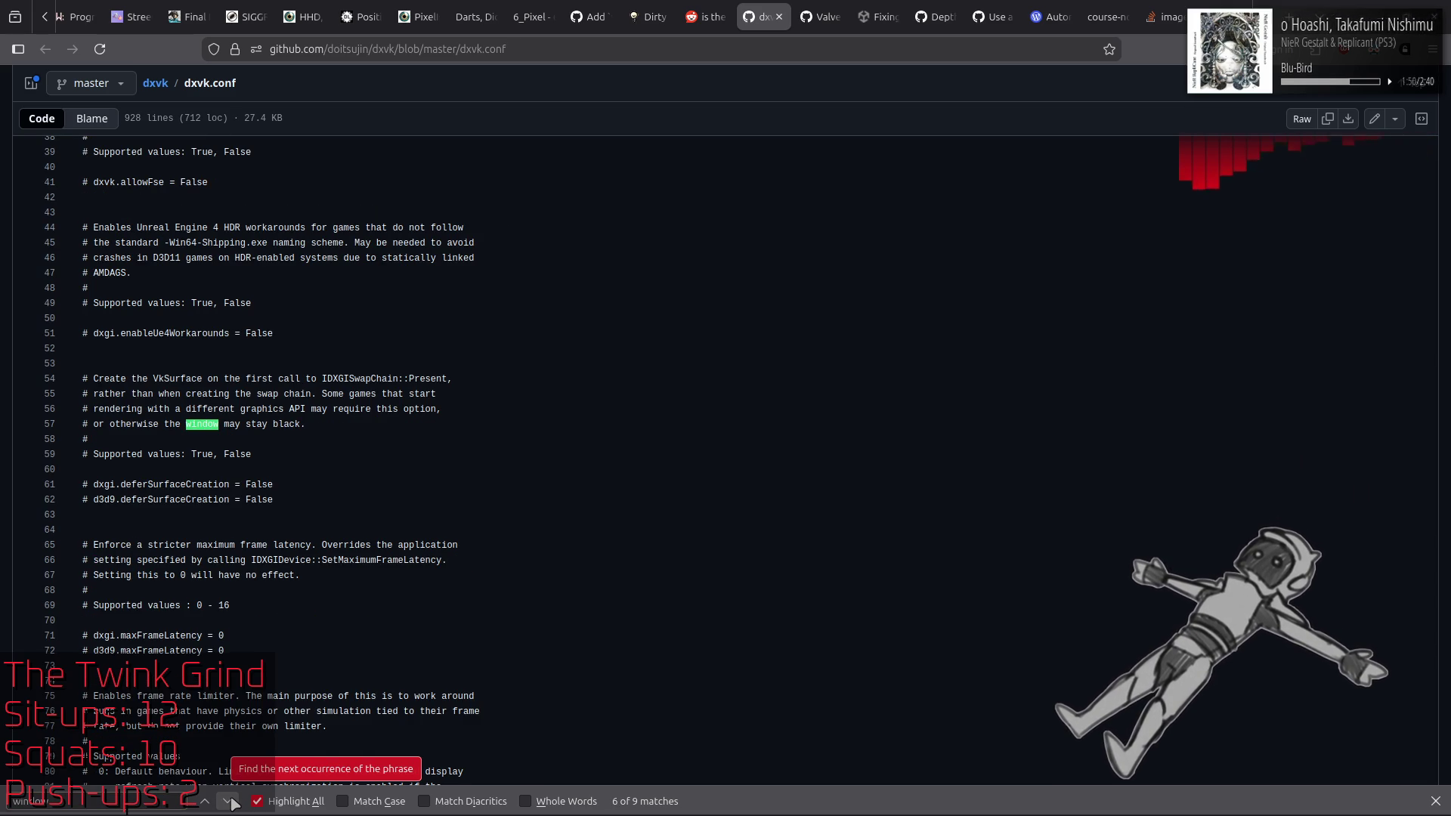
left_click(231, 802)
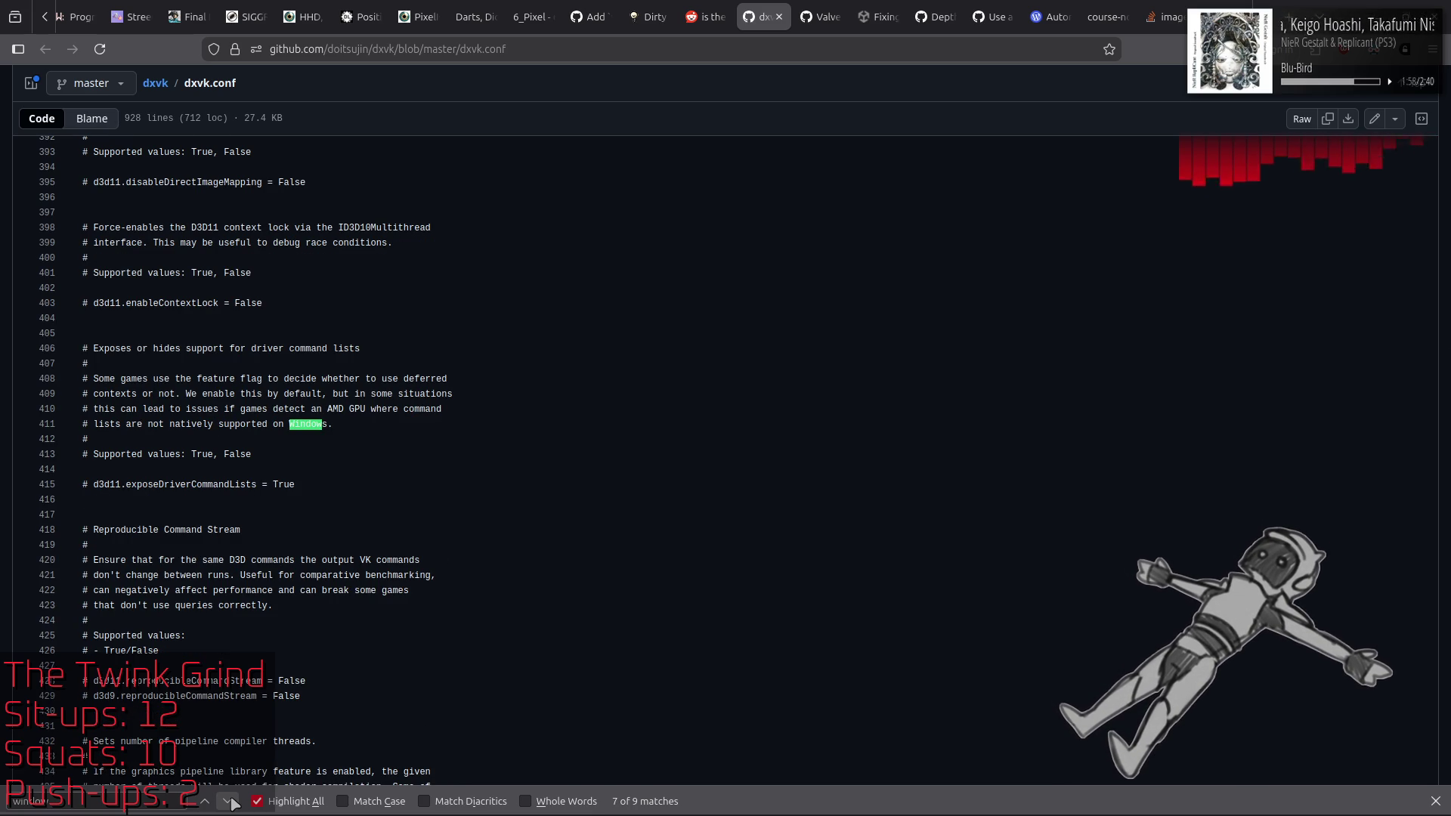
left_click(231, 803)
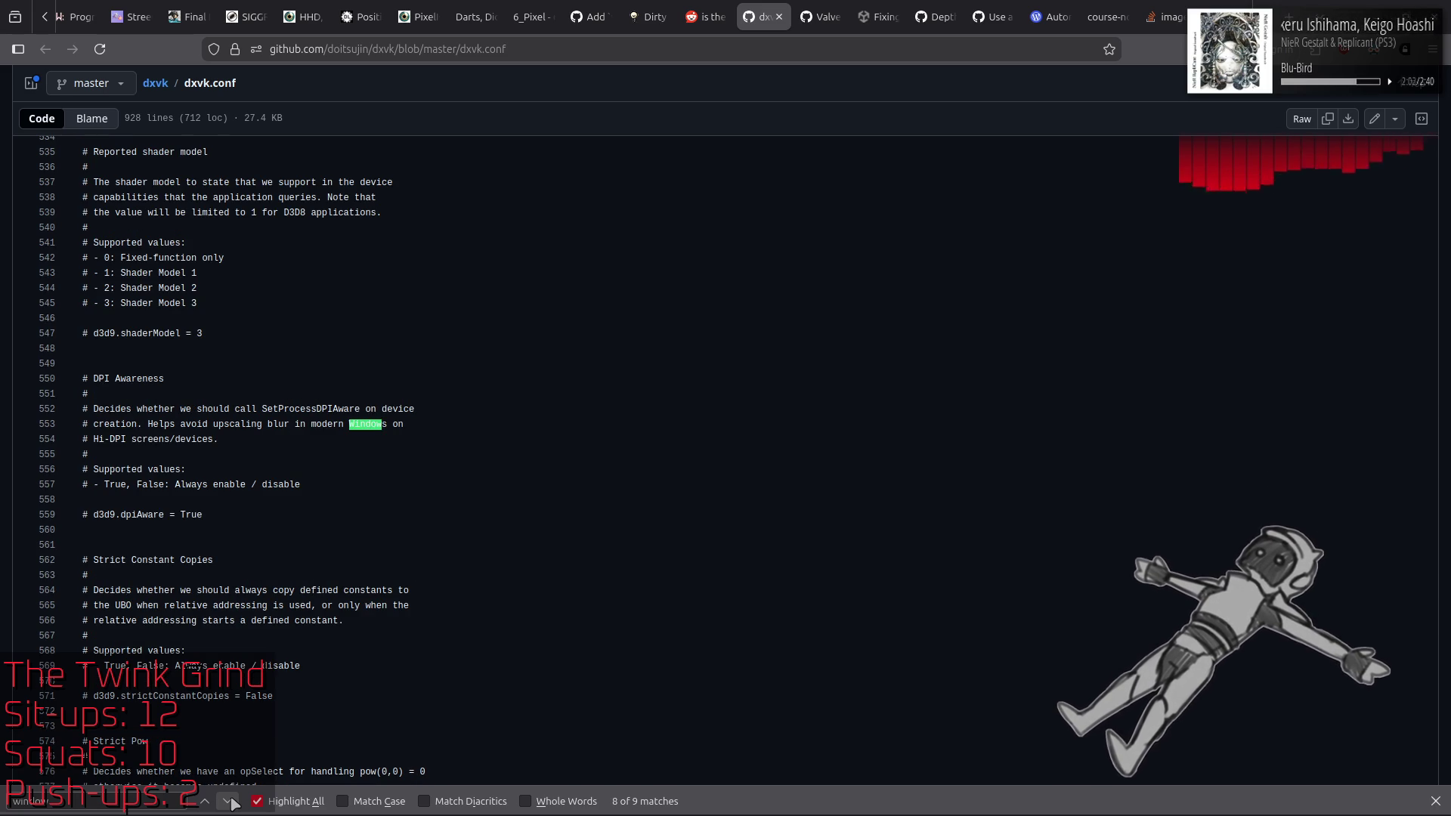
left_click(231, 803)
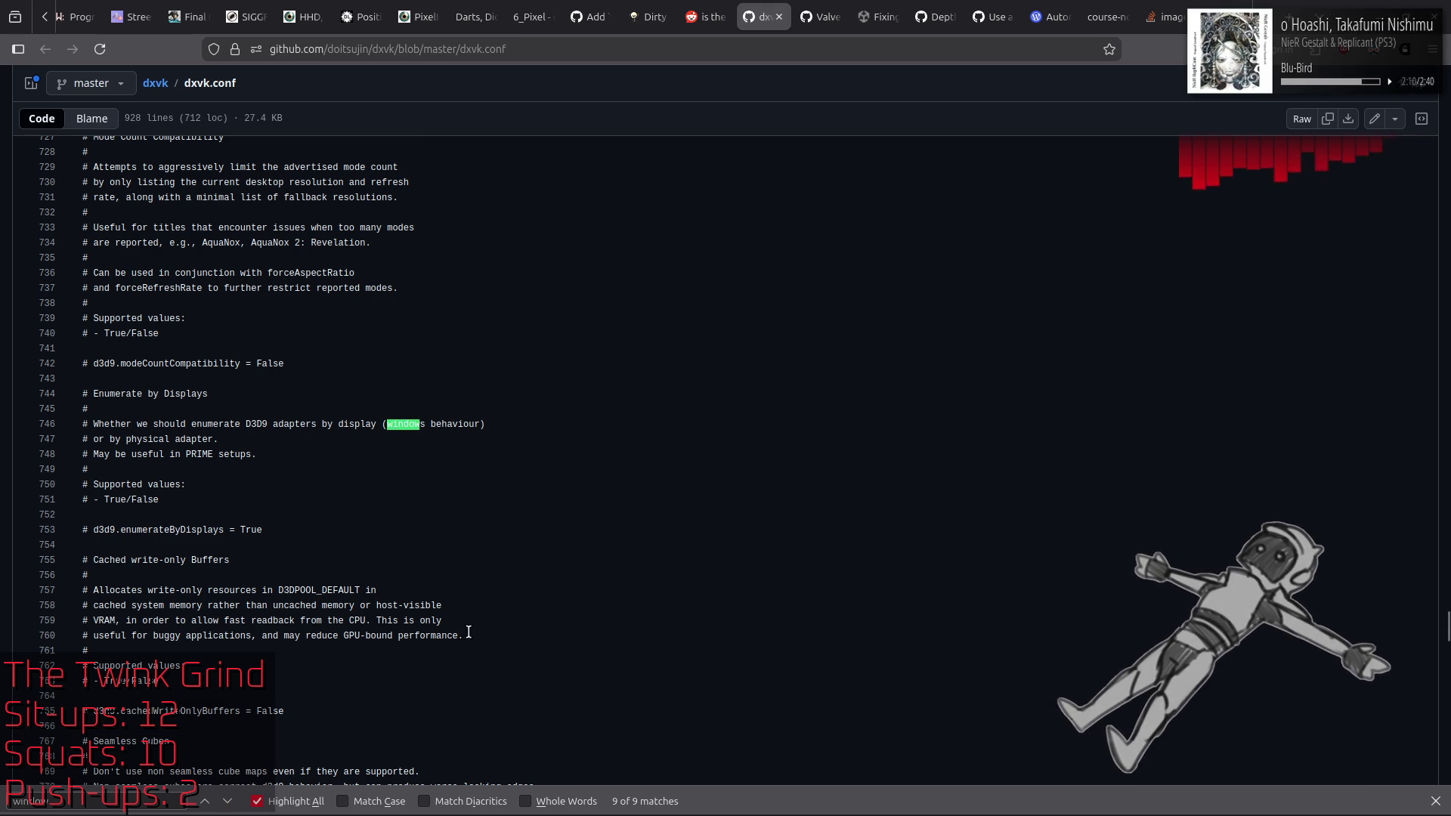
Step: Close the in-page search and switch back to the Reddit launch-commands thread
scroll(526, 601, "down", 5)
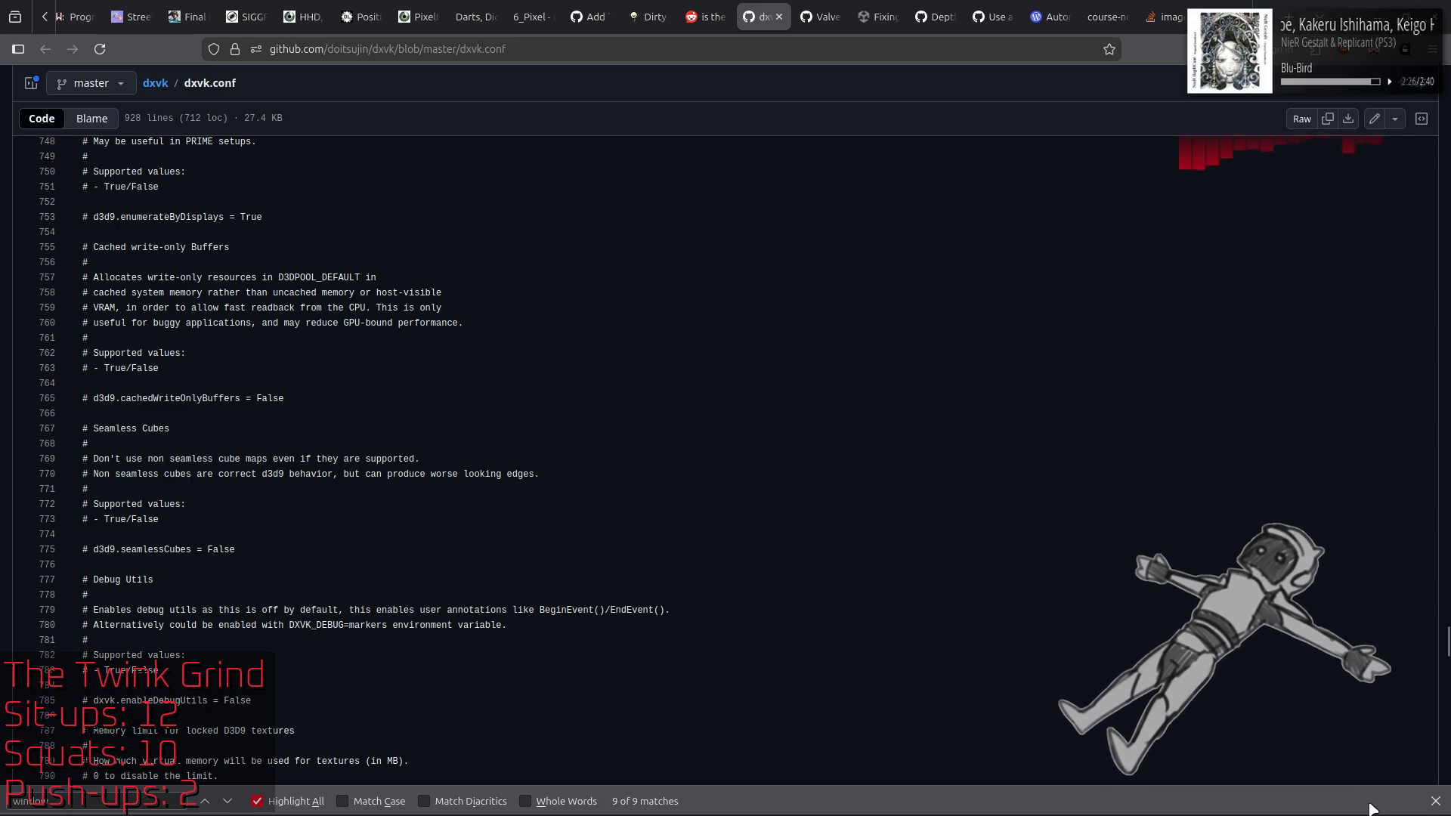
key("Escape")
key("ctrl+Page_Up")
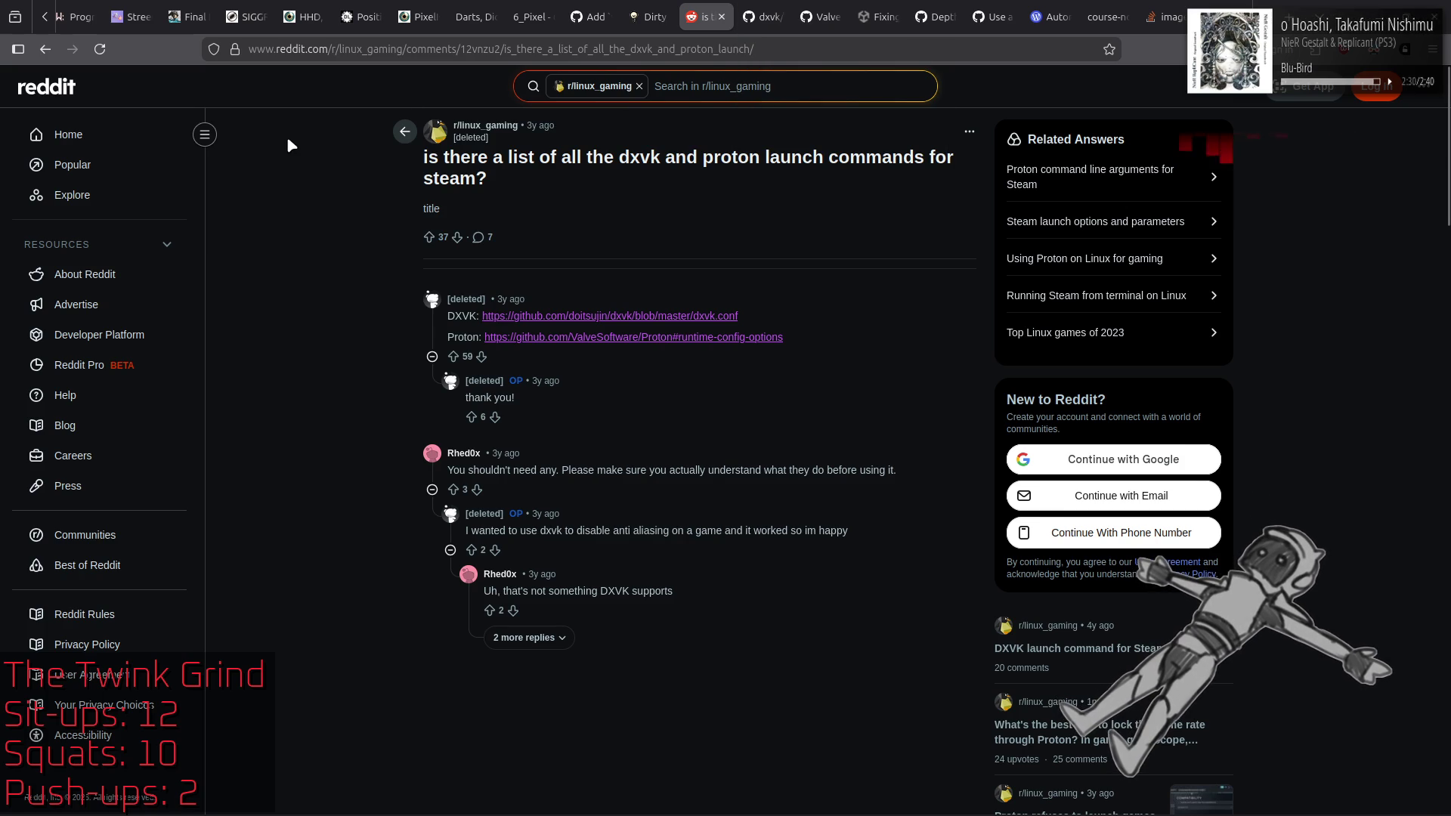
Step: Go back to the launch options results, then search 'dxvk force borderless fullscreen' in a new tab
key("alt+Left")
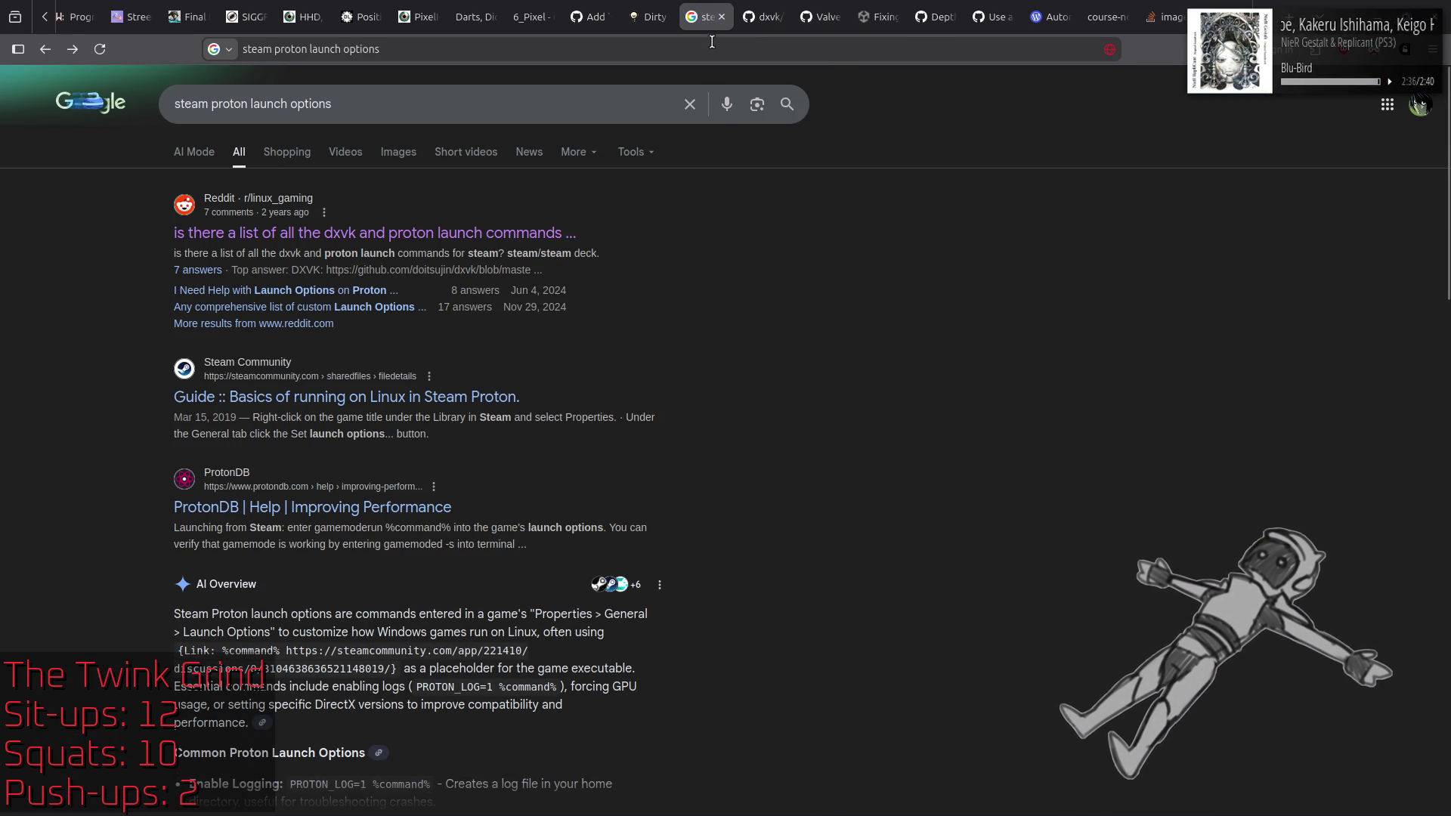
right_click(707, 17)
left_click(748, 30)
type("dxvk")
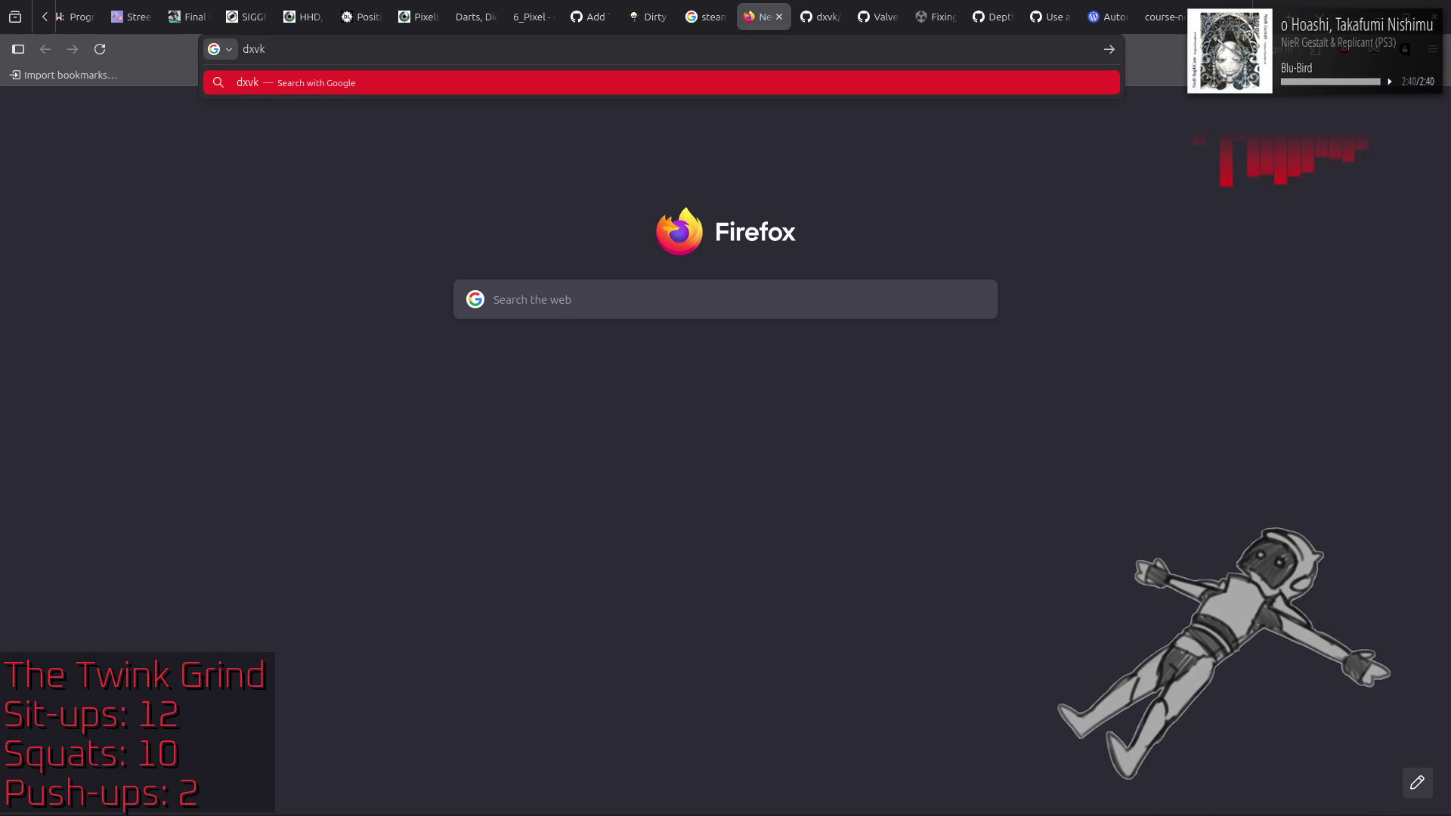
type(" force borderless fullscreen")
key("Return")
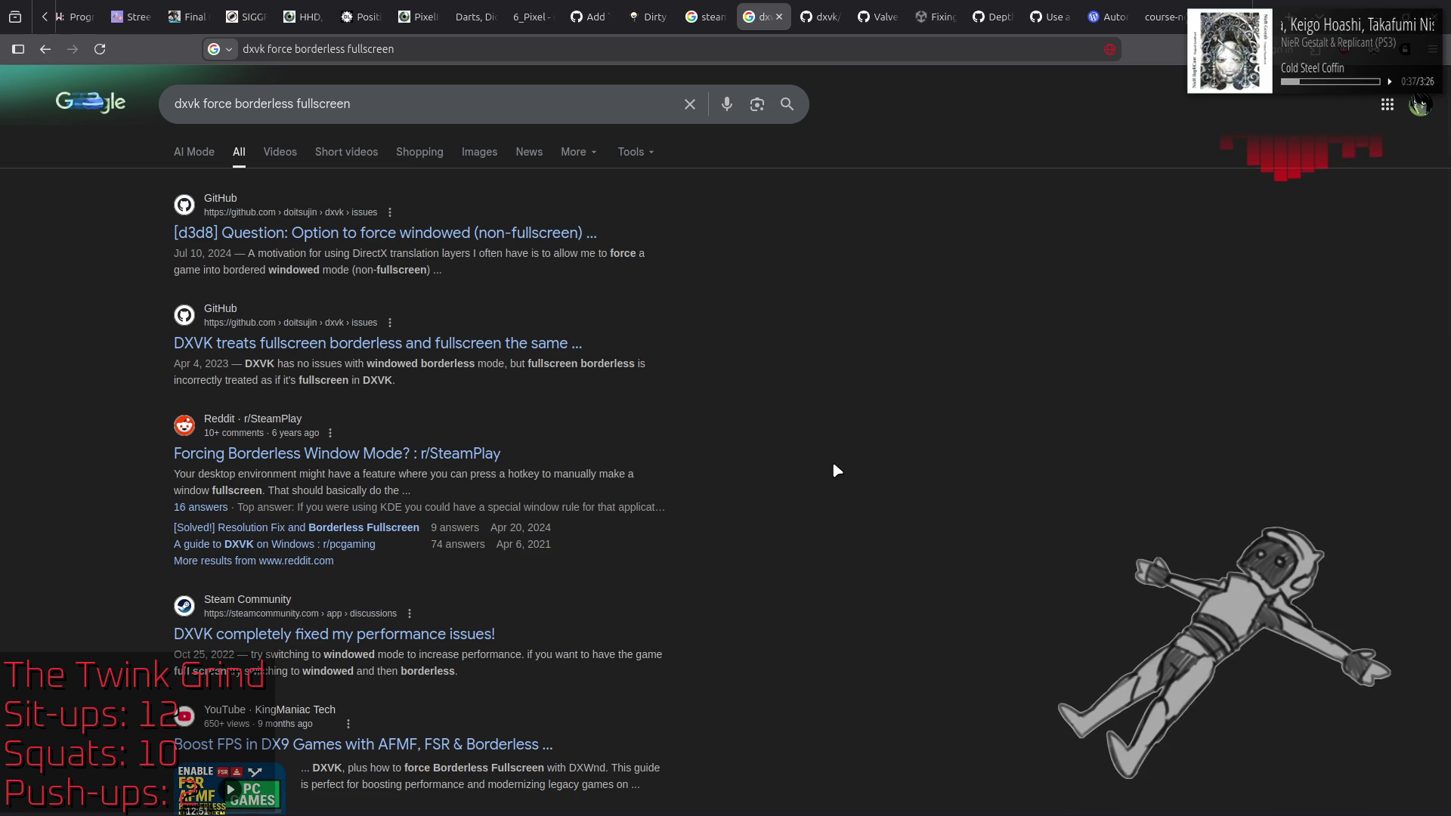
Step: Read the 'Forcing Borderless Window Mode?' thread down to the dxwnd and wmctrl replies, then go back
left_click(493, 454)
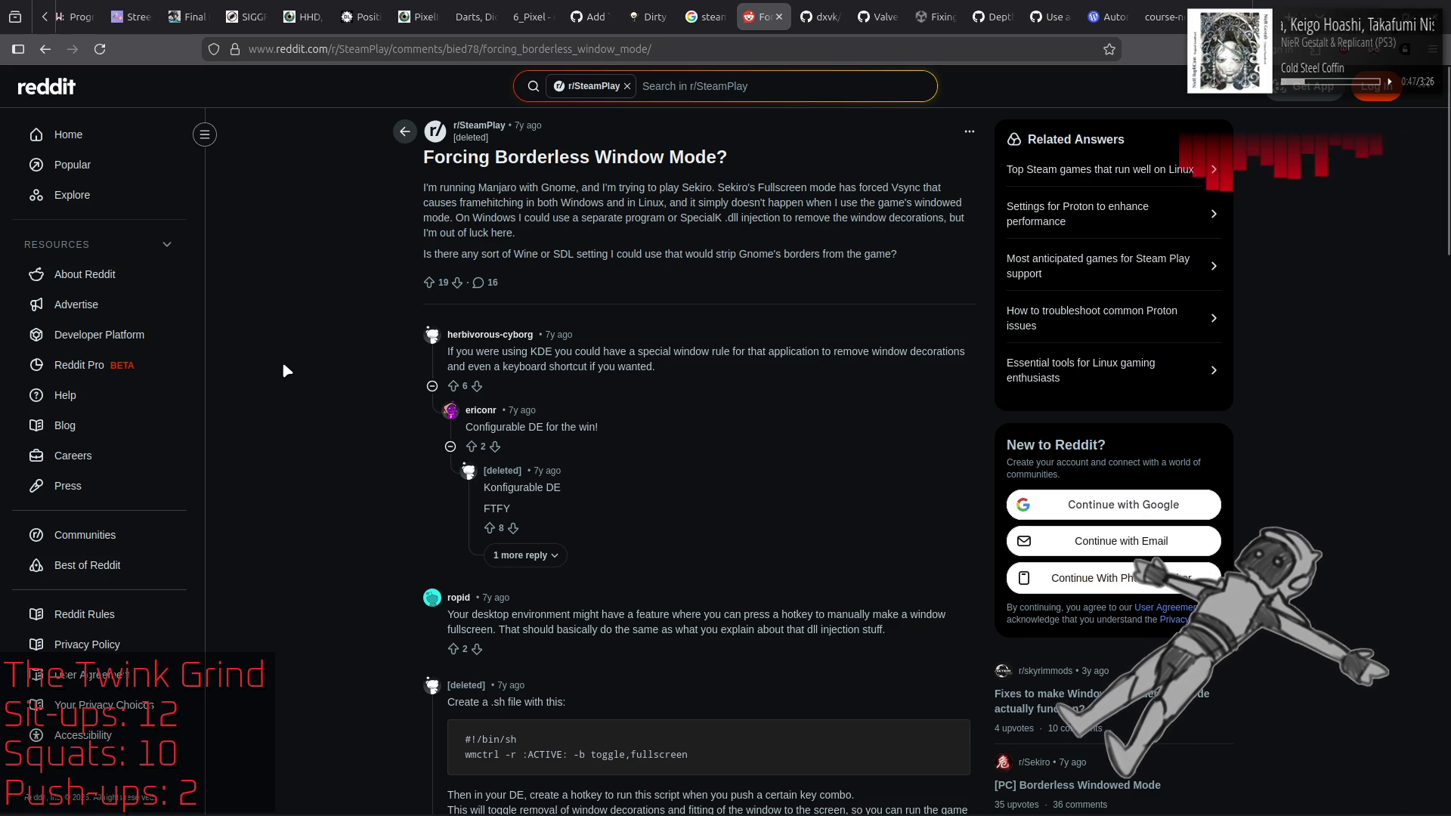
scroll(285, 368, "down", 3)
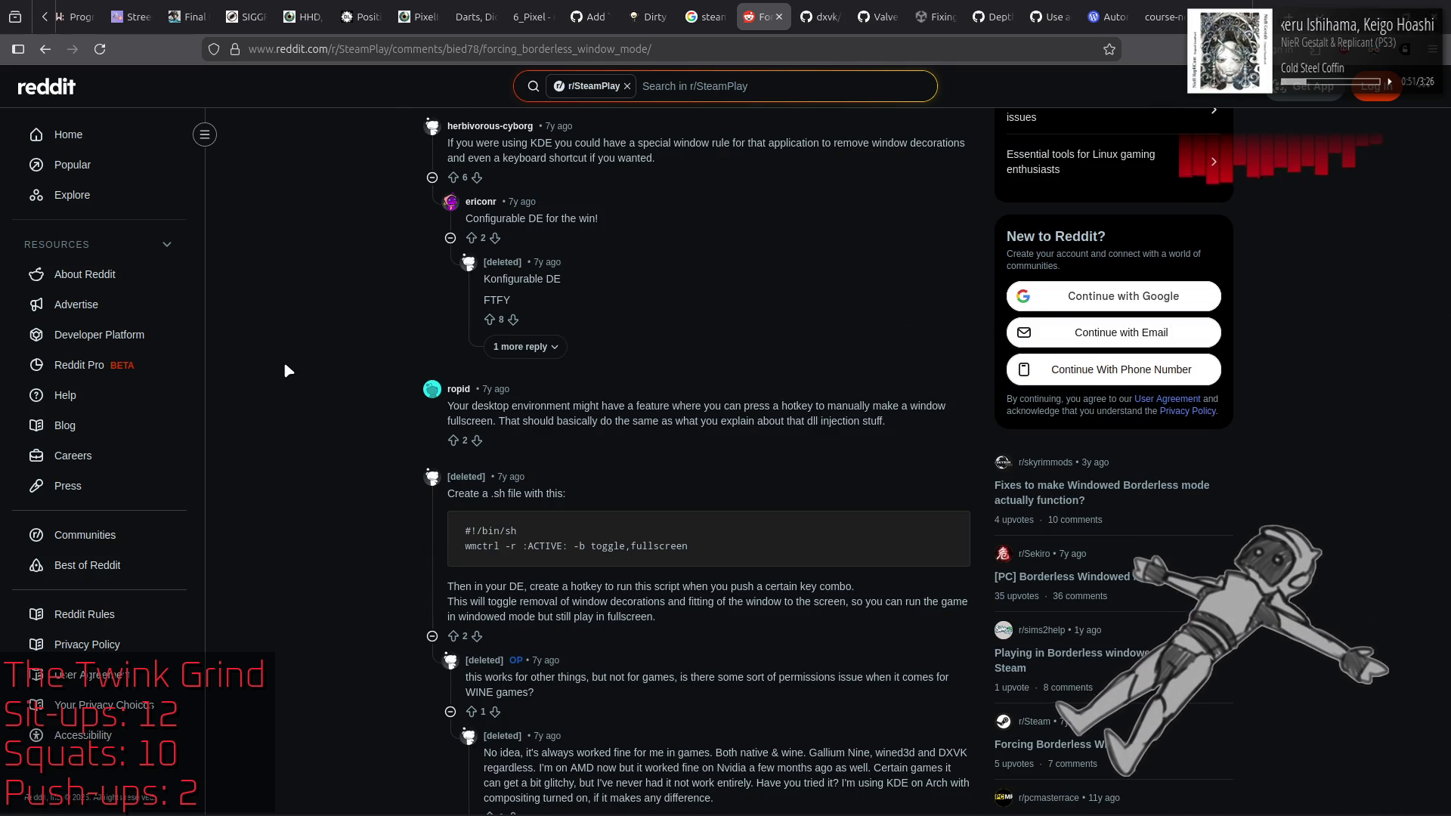
scroll(287, 367, "down", 3)
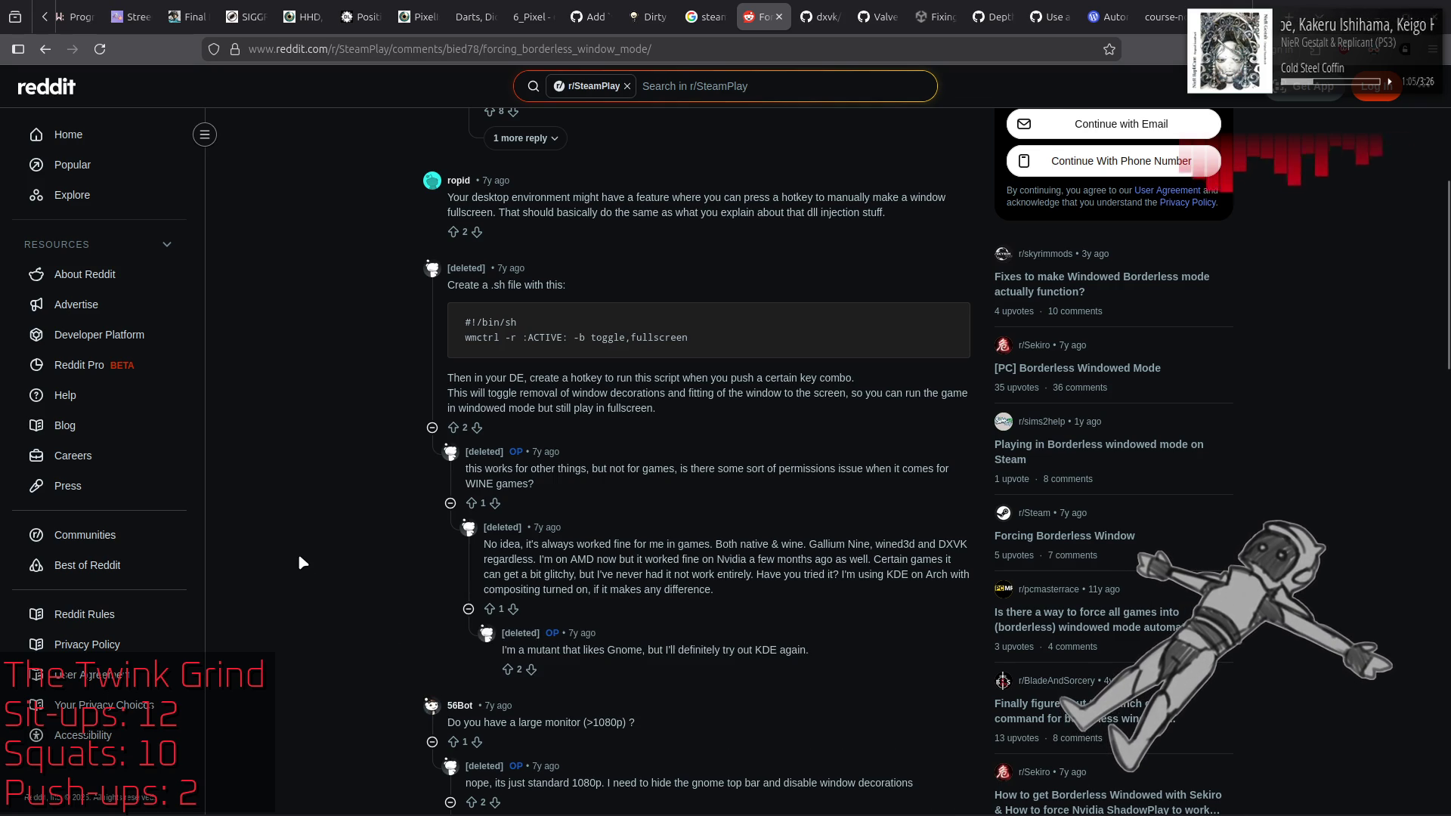
scroll(301, 563, "down", 4)
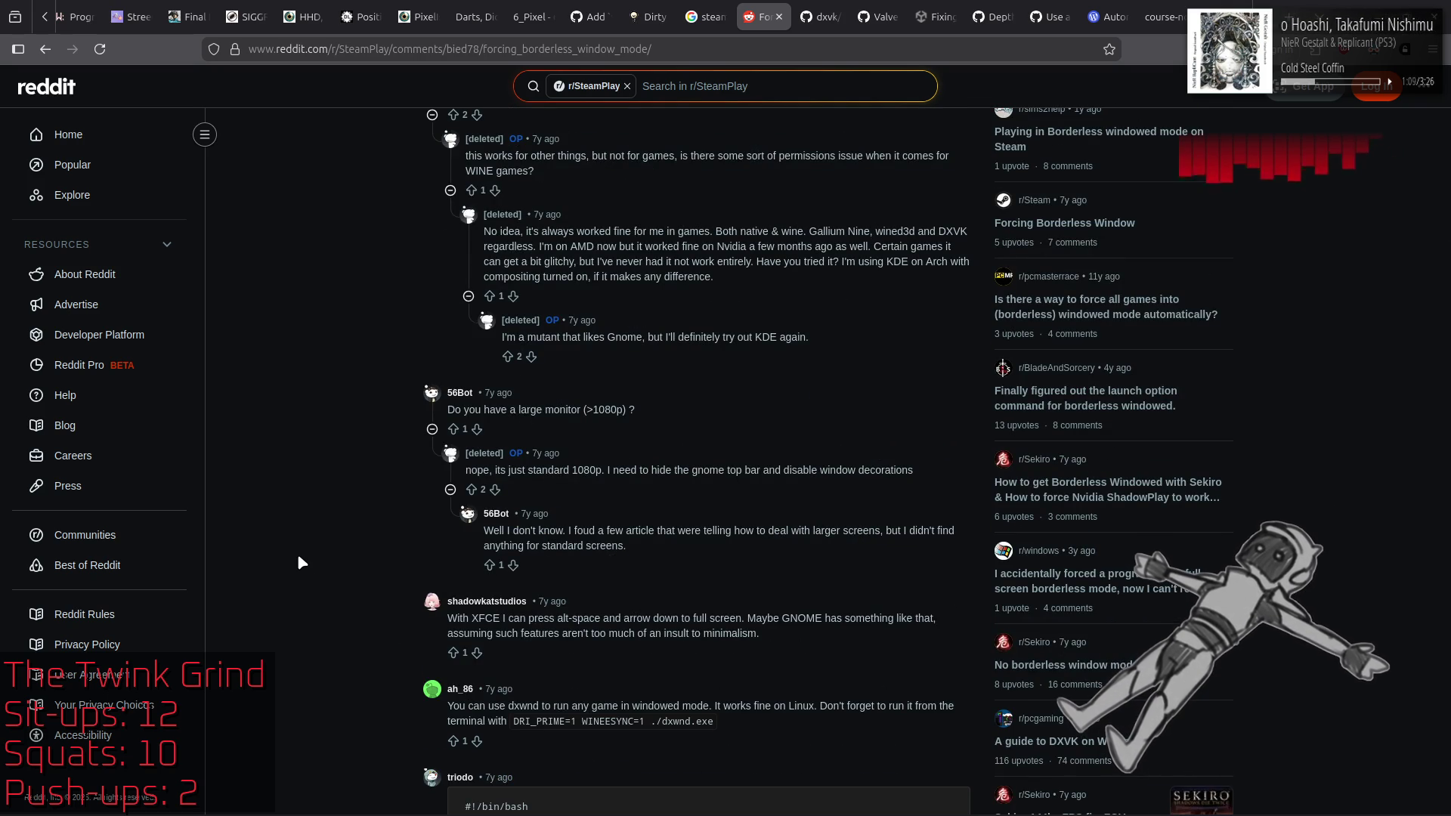
scroll(299, 557, "down", 3)
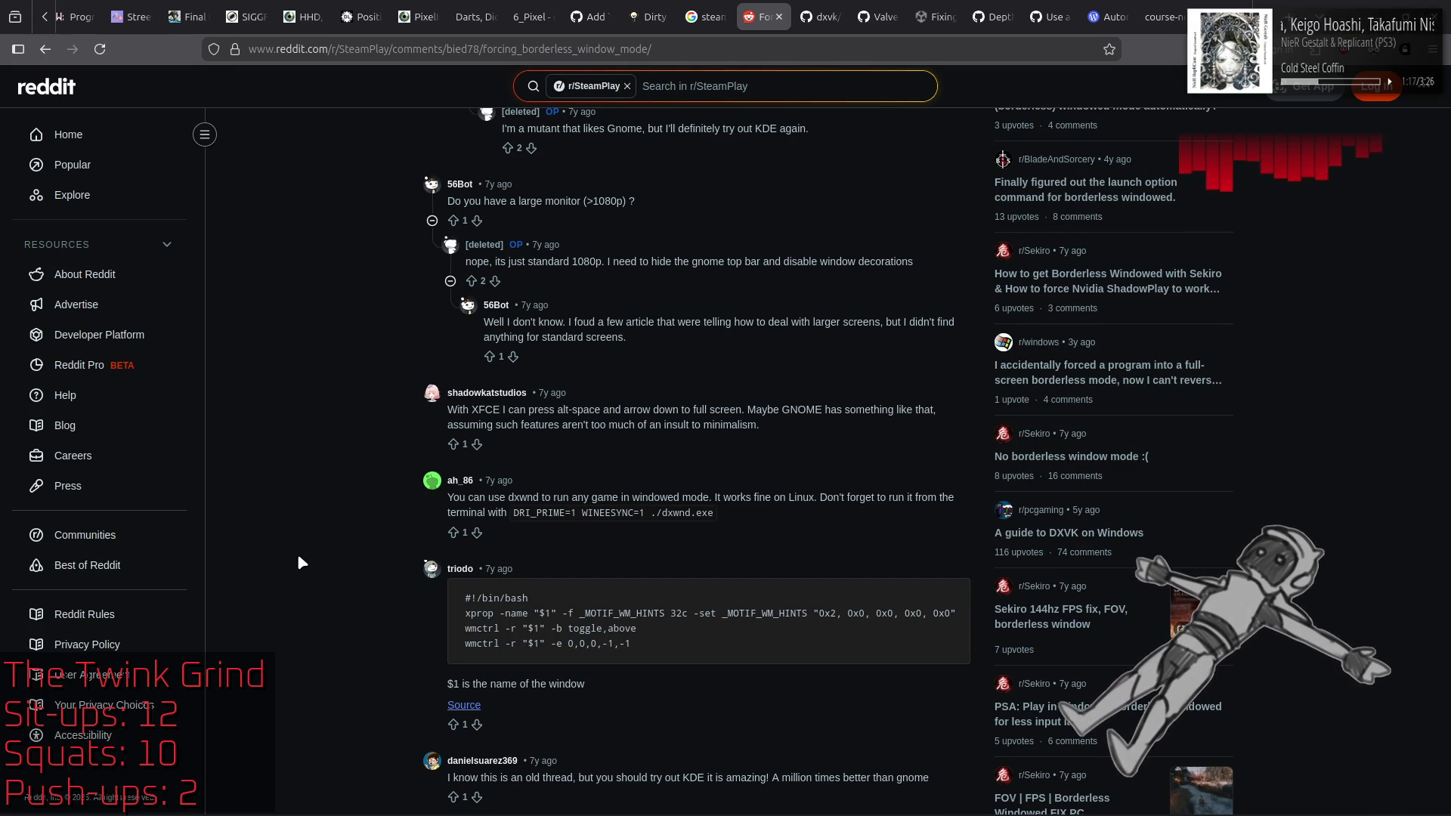
scroll(299, 557, "down", 2)
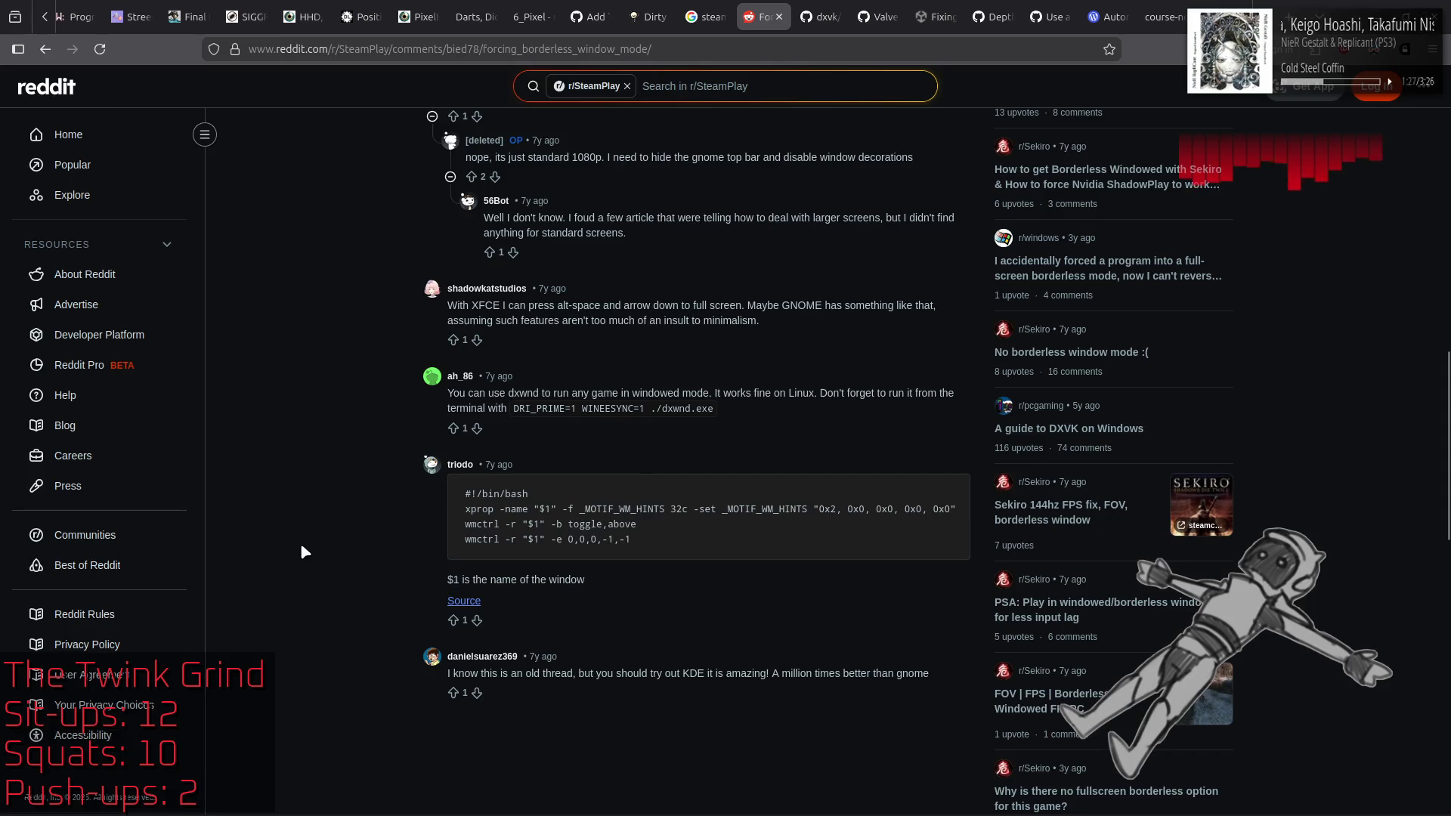
key("alt+Left")
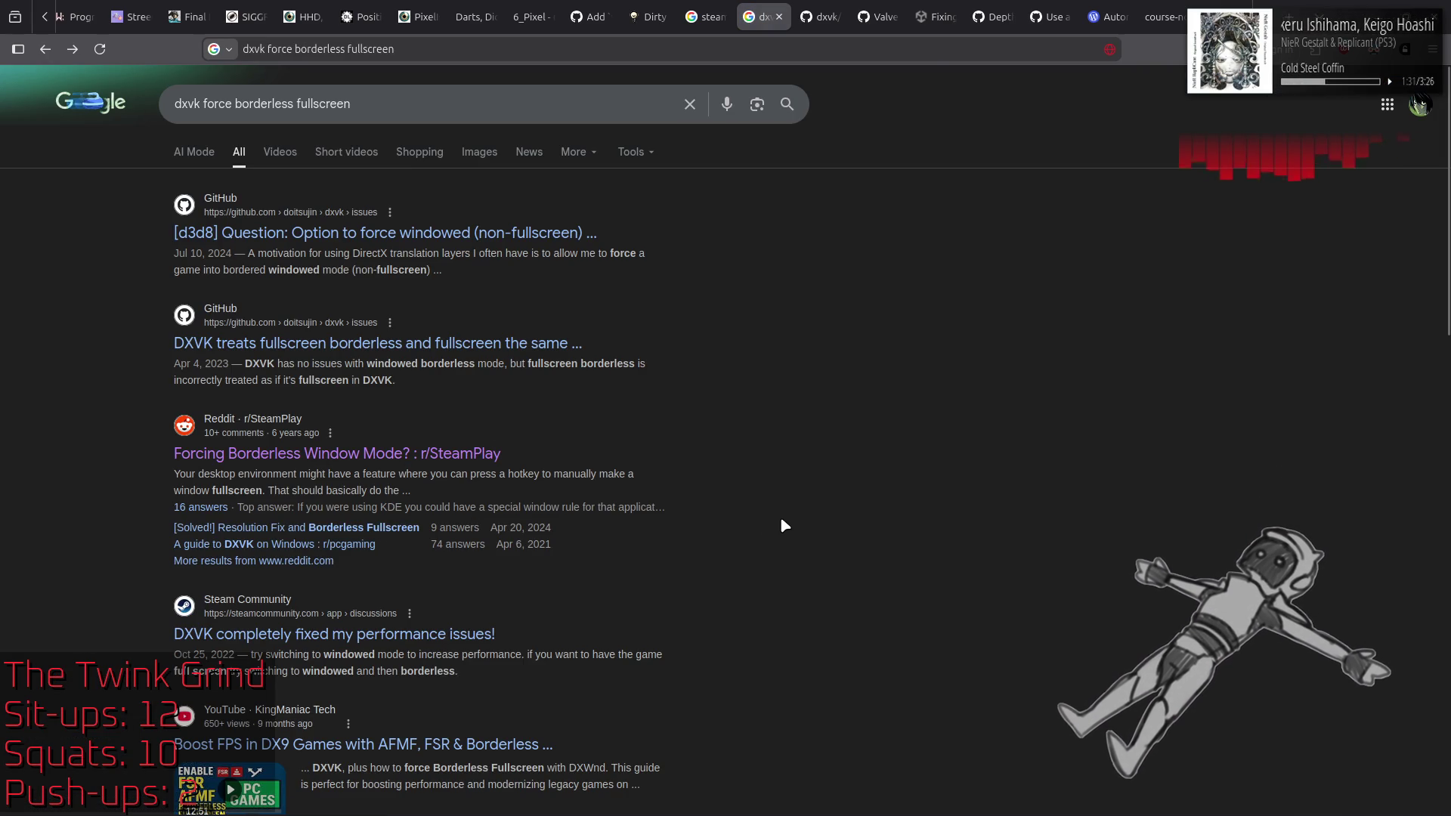
Step: Check the '[Solved!] Resolution Fix and Borderless Fullscreen' thread, return to results, and open a new tab
left_click(336, 532)
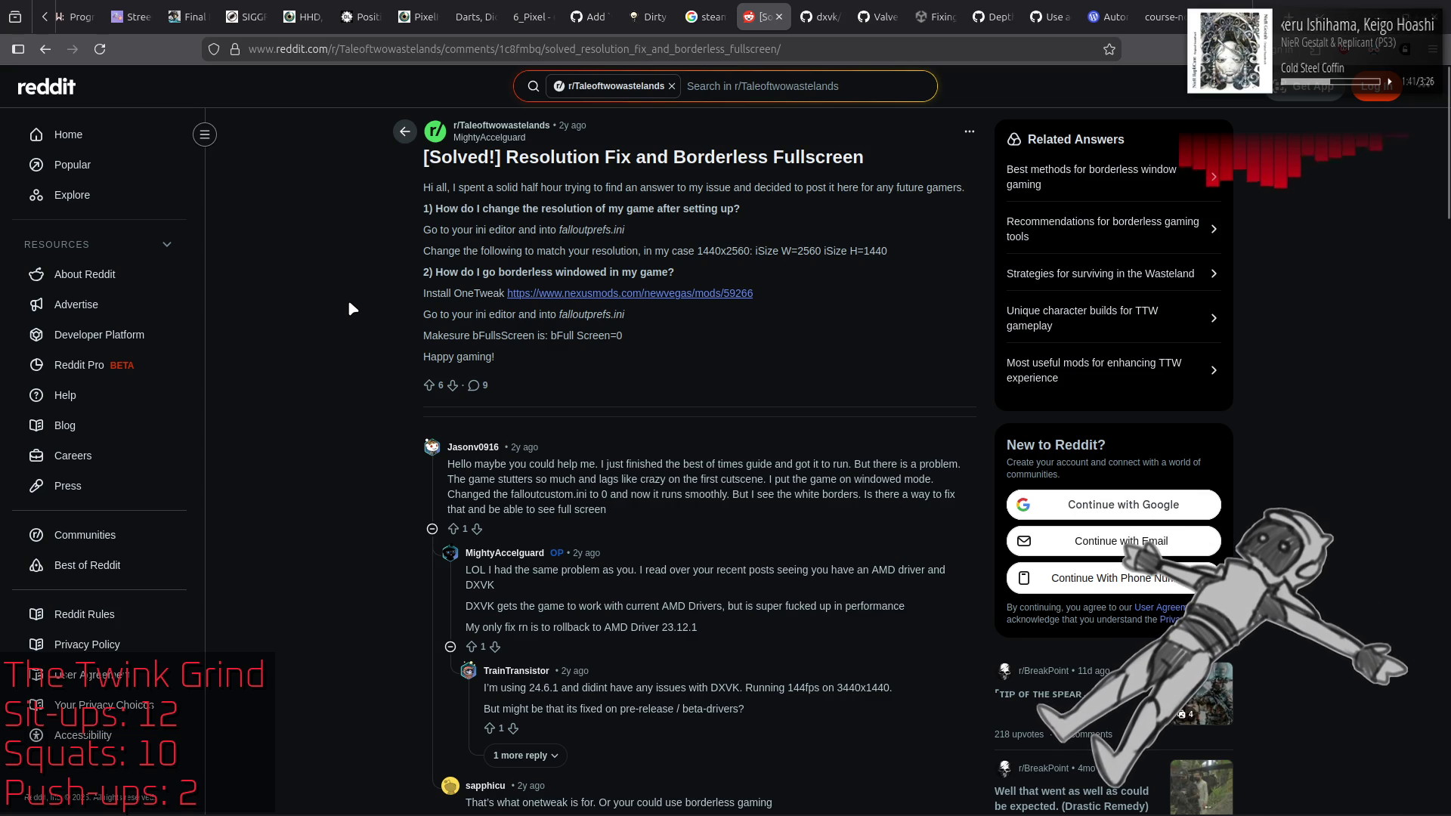
key("alt+Left")
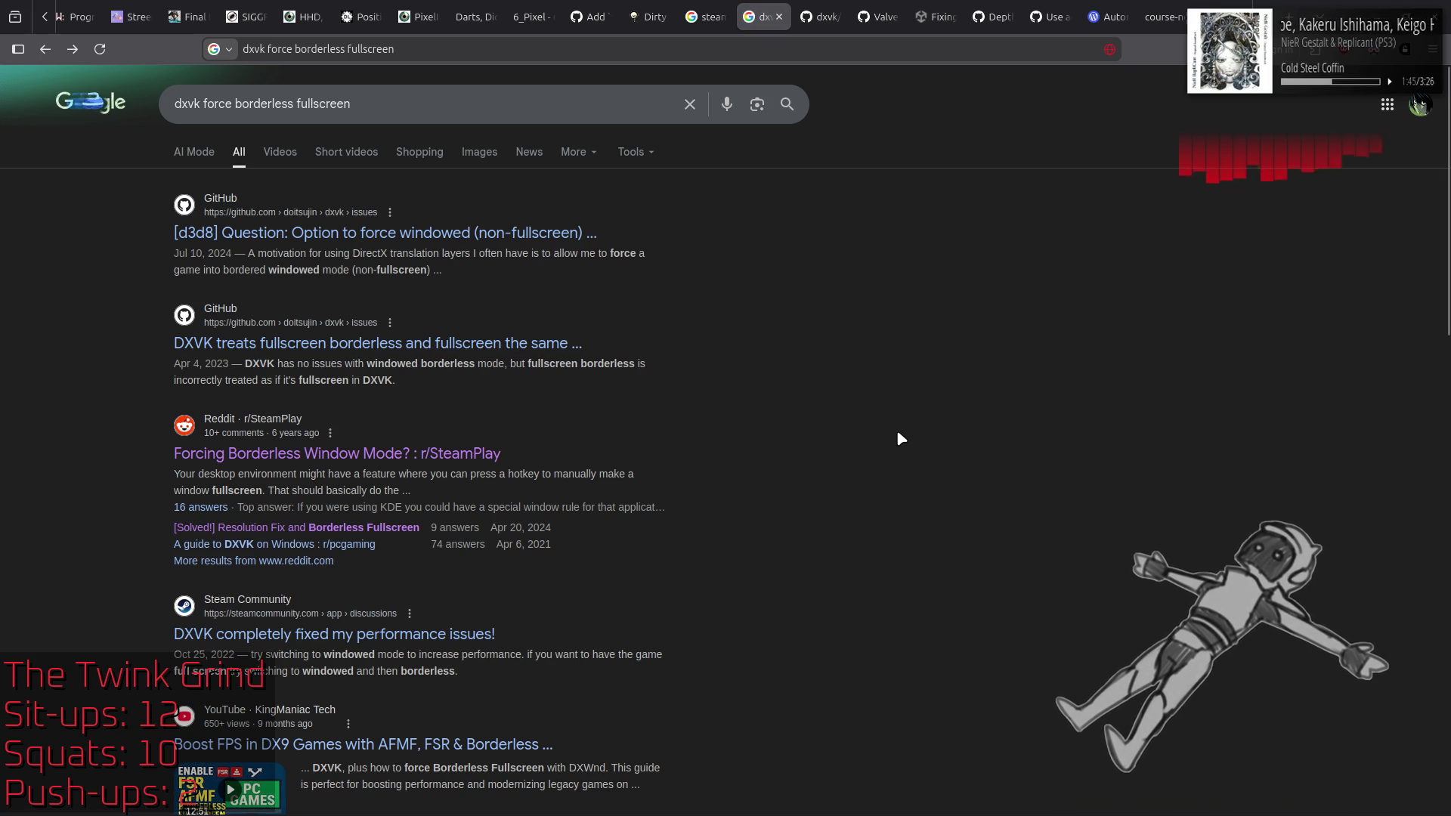
scroll(899, 437, "down", 10)
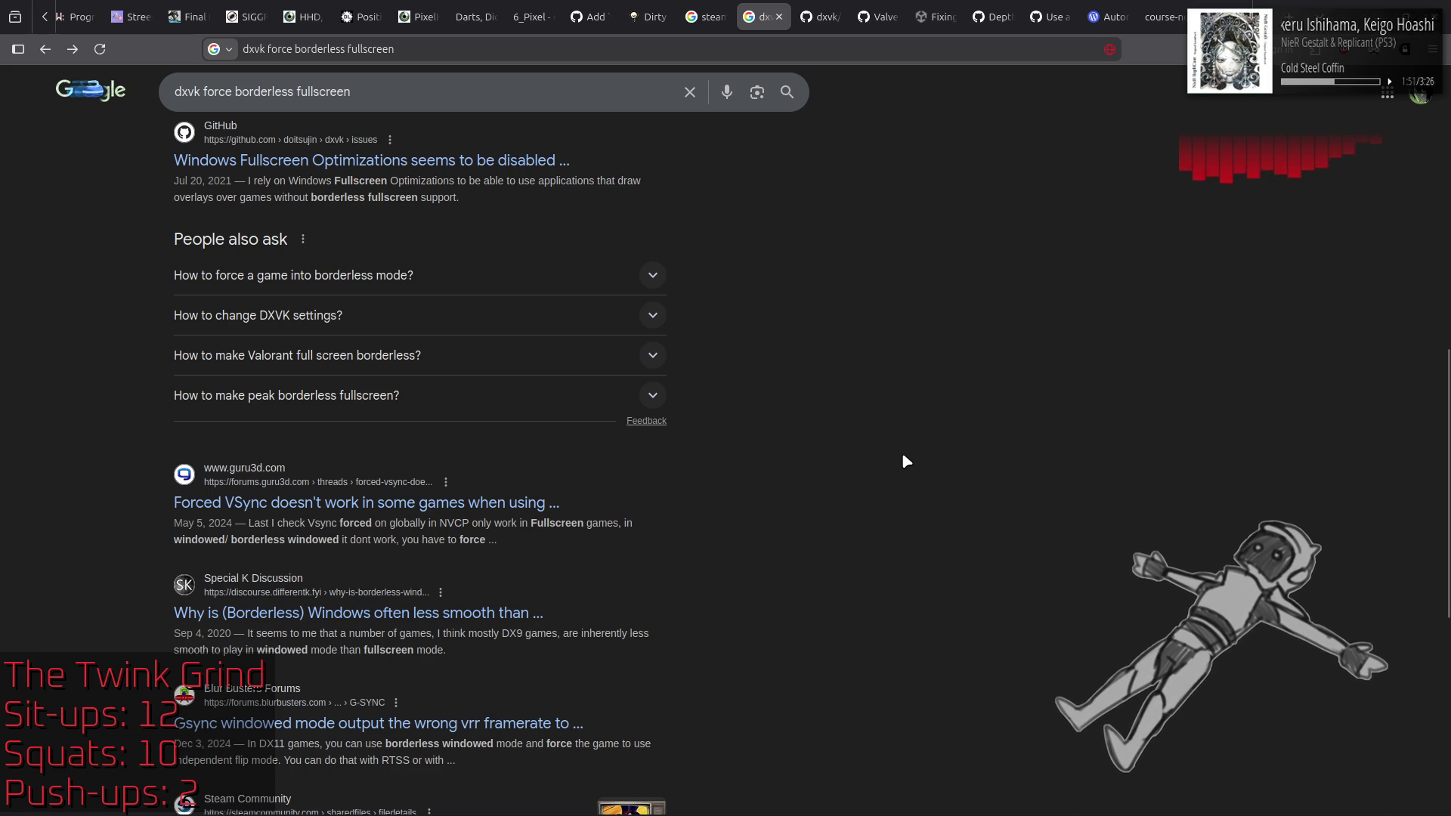
scroll(903, 456, "down", 7)
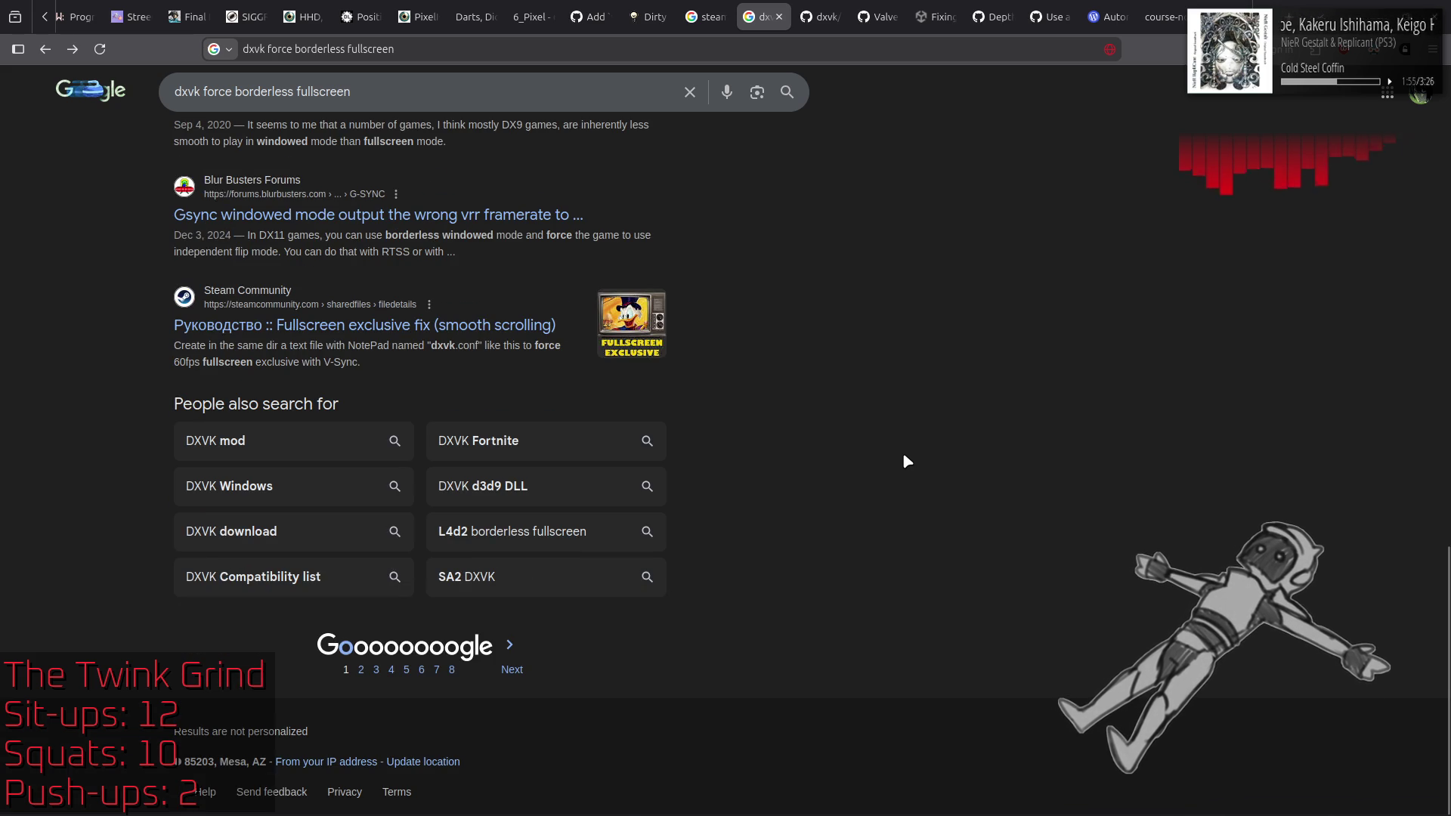
scroll(904, 457, "up", 10)
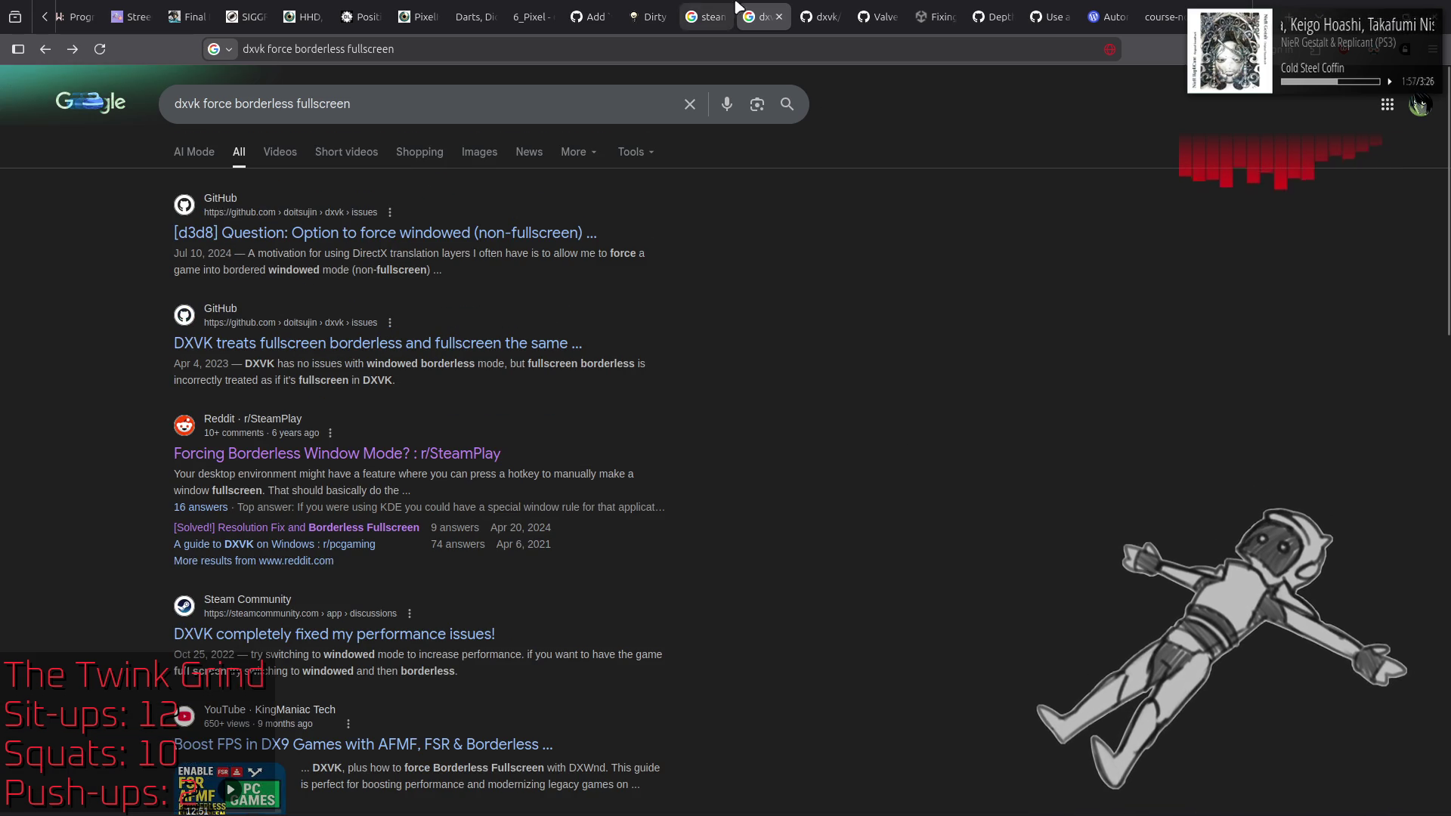
right_click(753, 10)
left_click(791, 18)
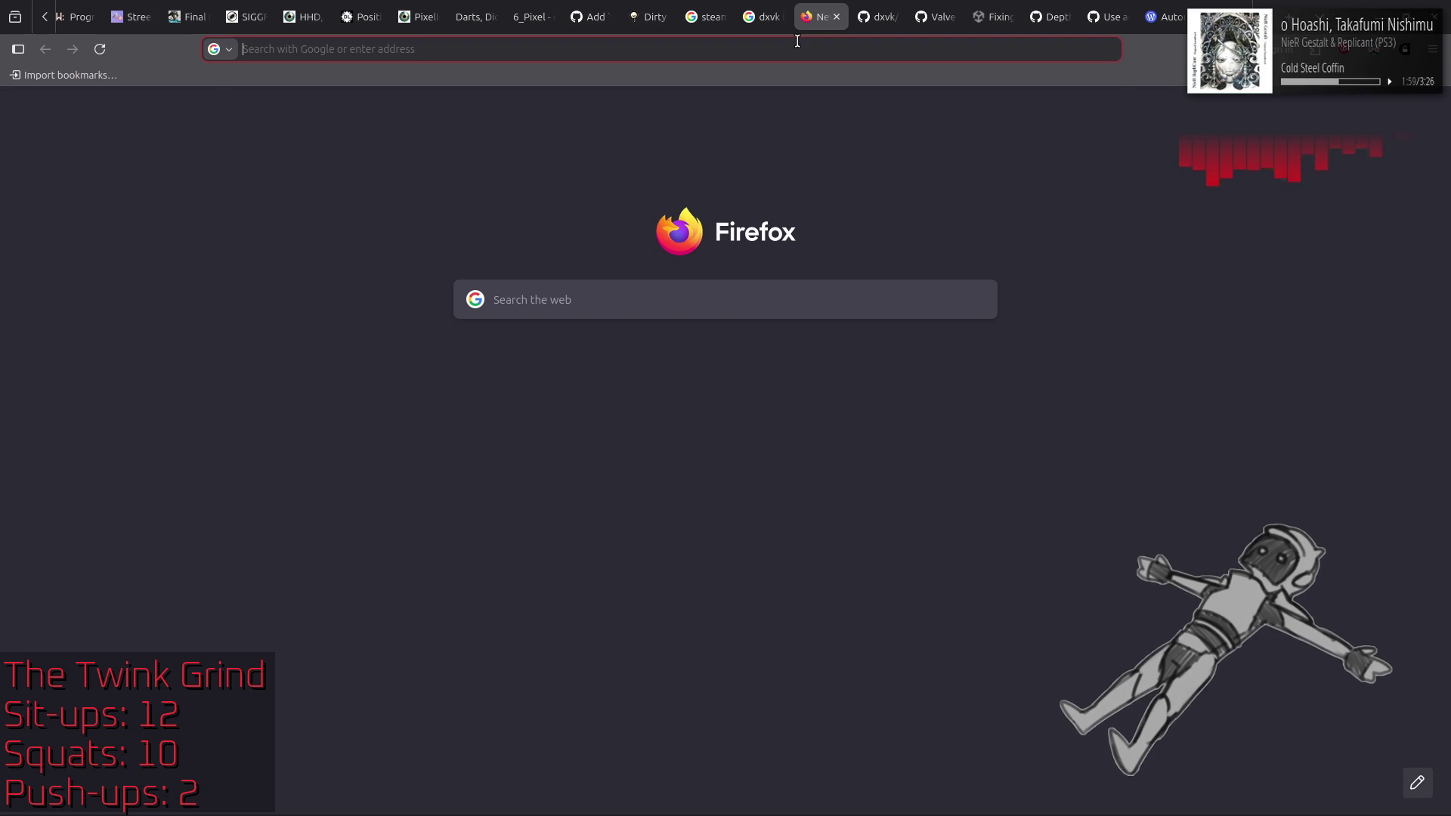
Step: Search 'linux mint cinnamon borderless fullscreen toggle', then open the application menu
type("linux mint cinnamon borderles")
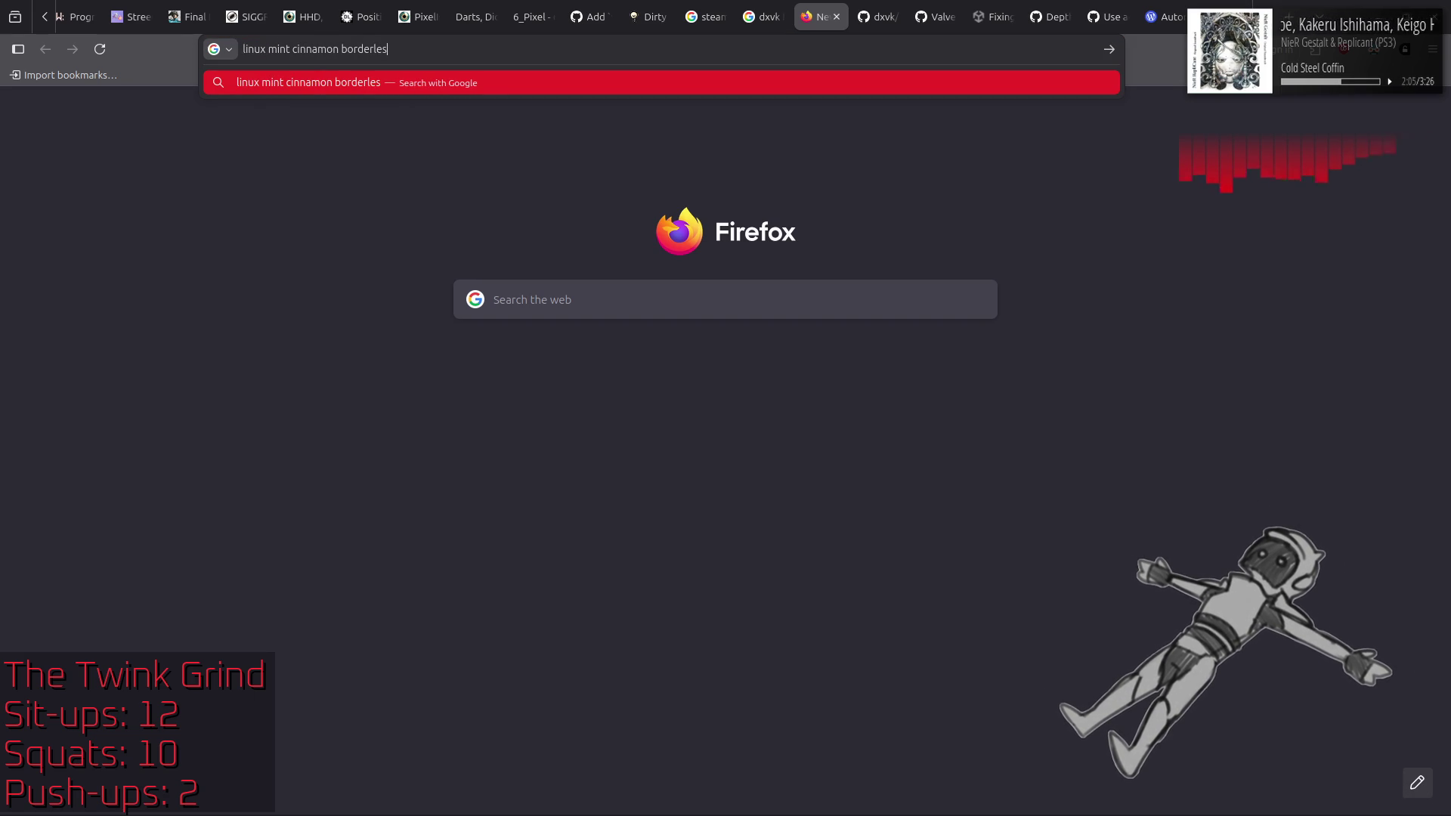
type("s fullscreen toggle")
key("Return")
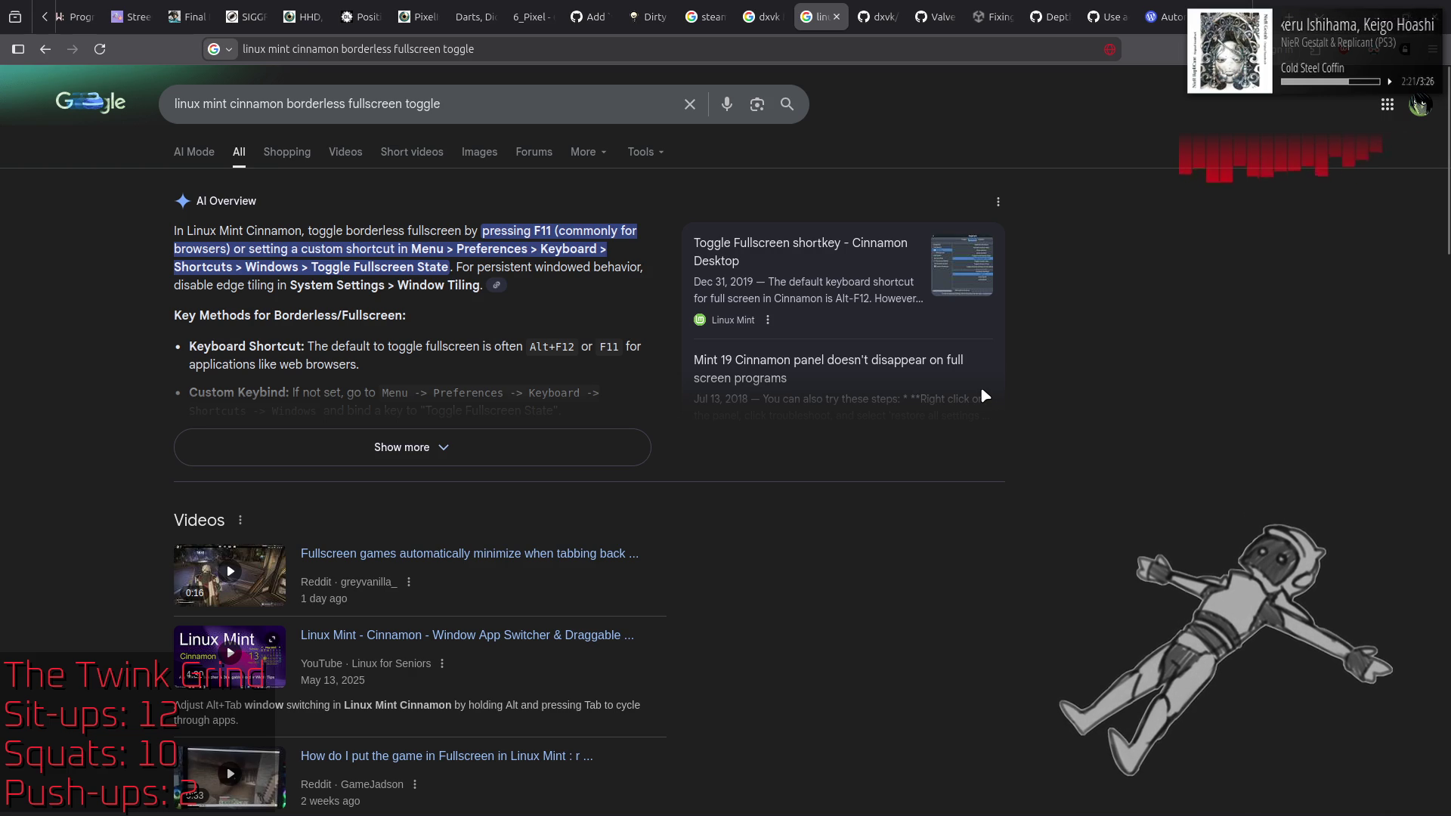
left_click(18, 798)
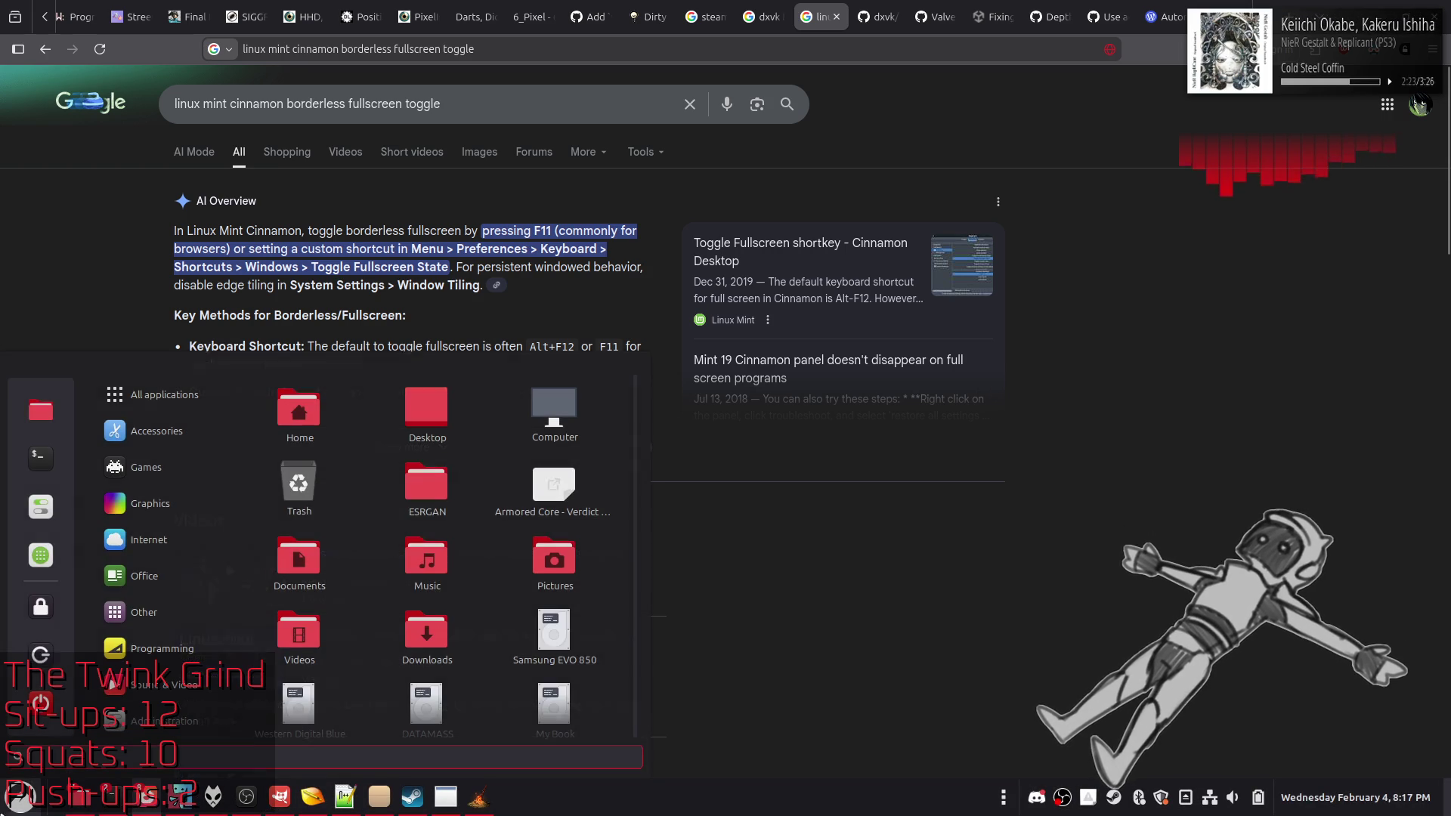
Step: Launch System Settings, move its window aside, and open Keyboard shortcuts under Hardware
left_click(41, 508)
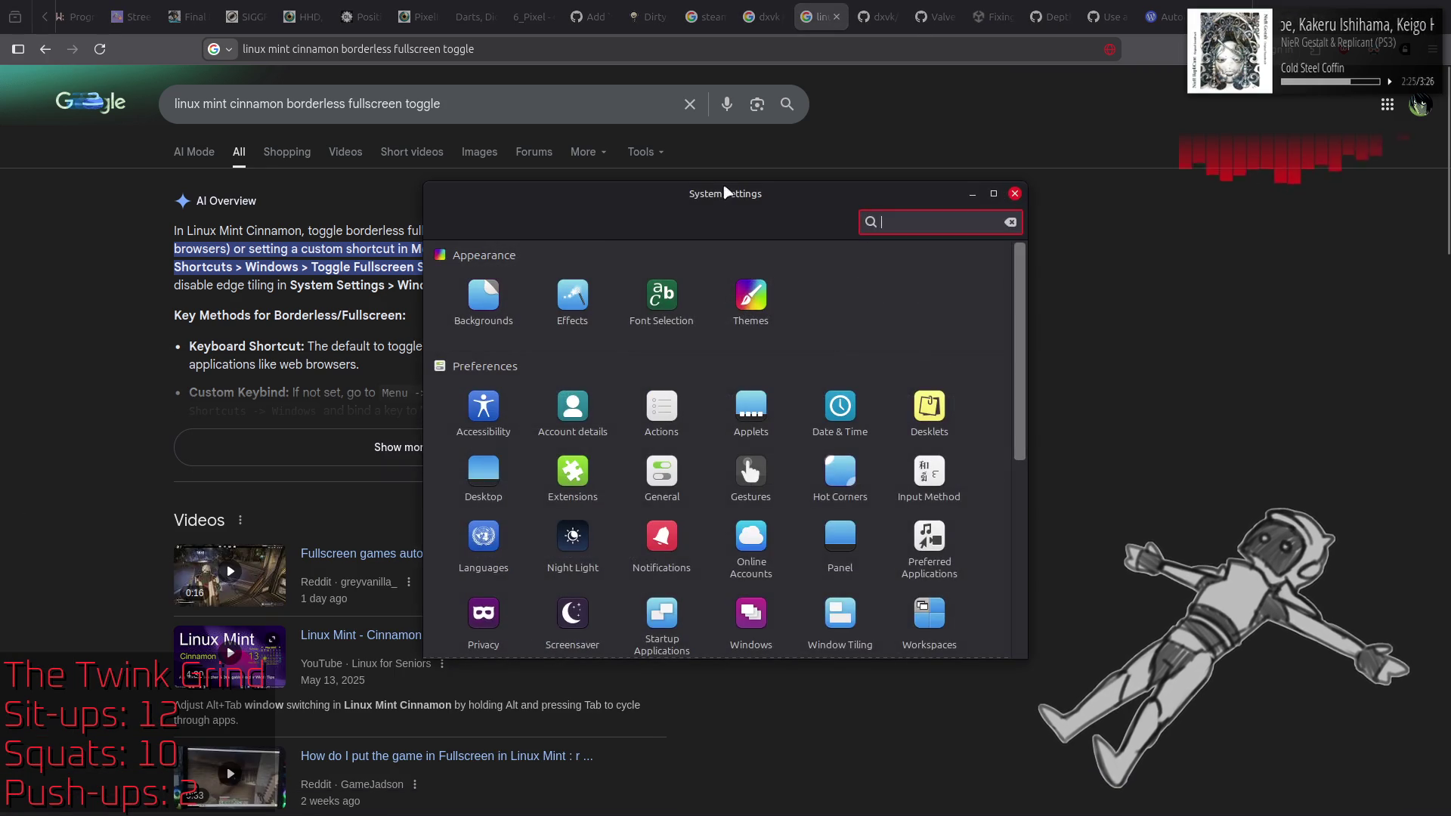
mouse_move(720, 197)
left_mouse_down()
mouse_move(918, 278)
mouse_move(1018, 295)
left_mouse_up()
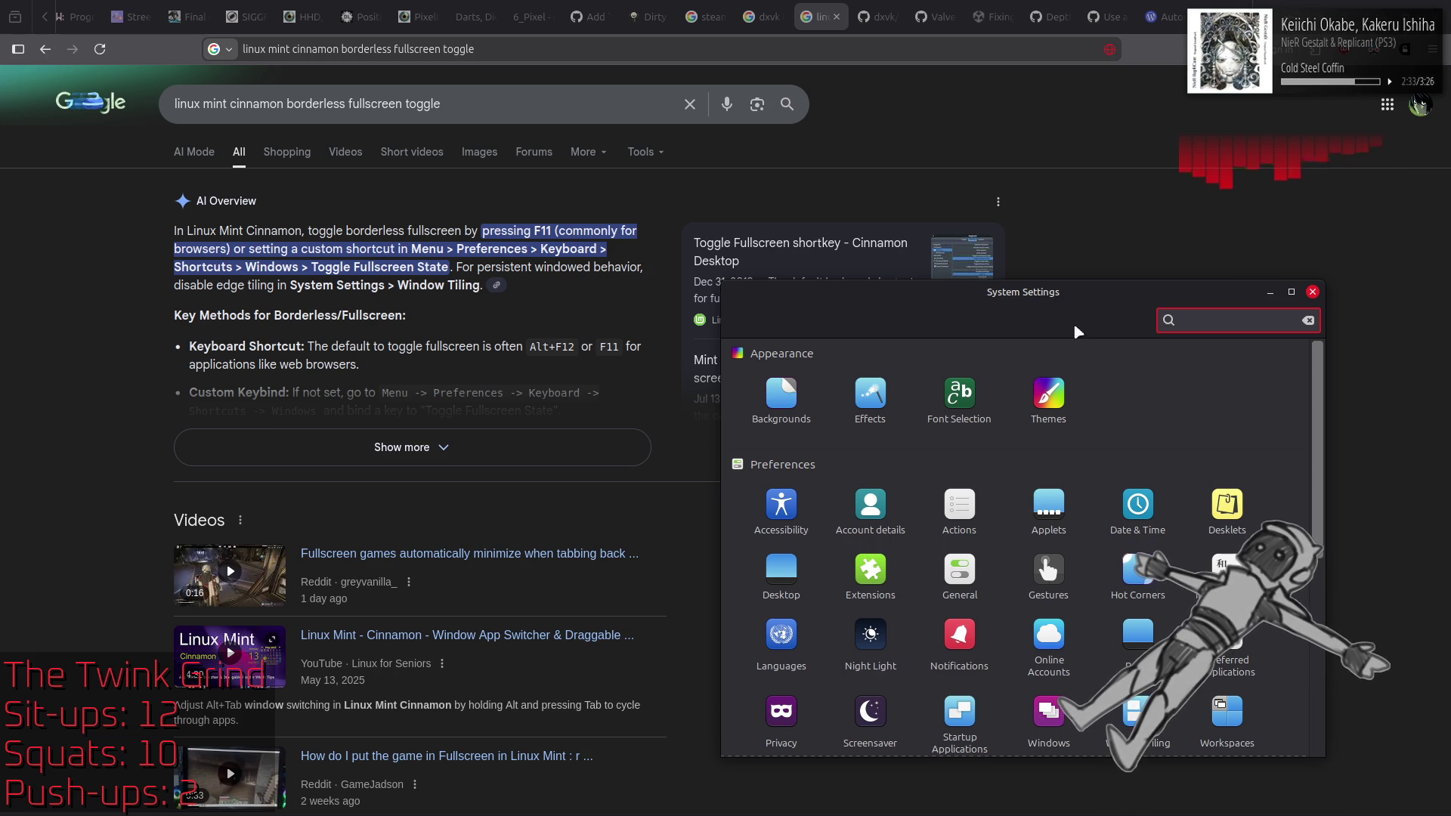
scroll(831, 416, "down", 1)
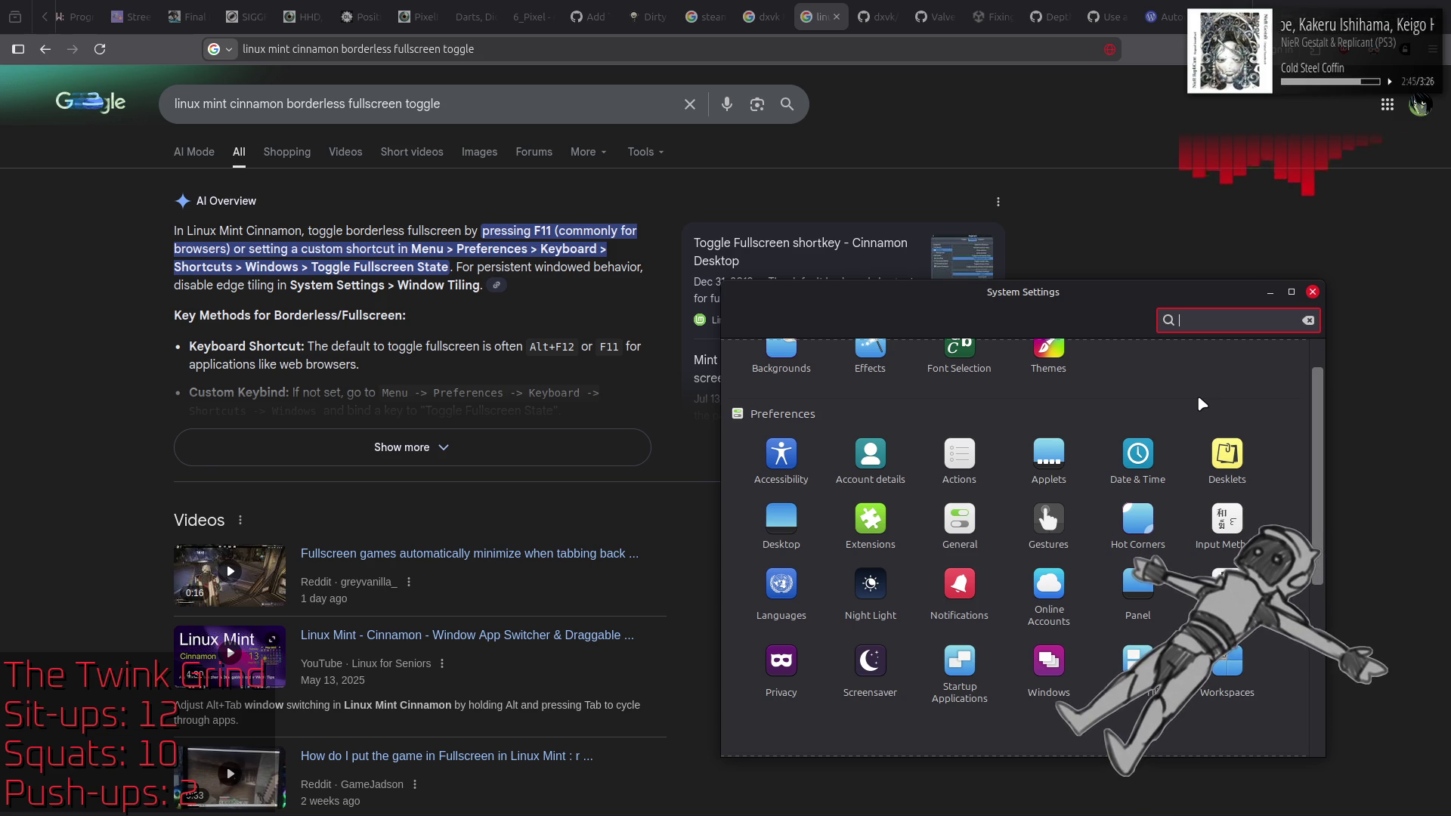
scroll(890, 660, "down", 5)
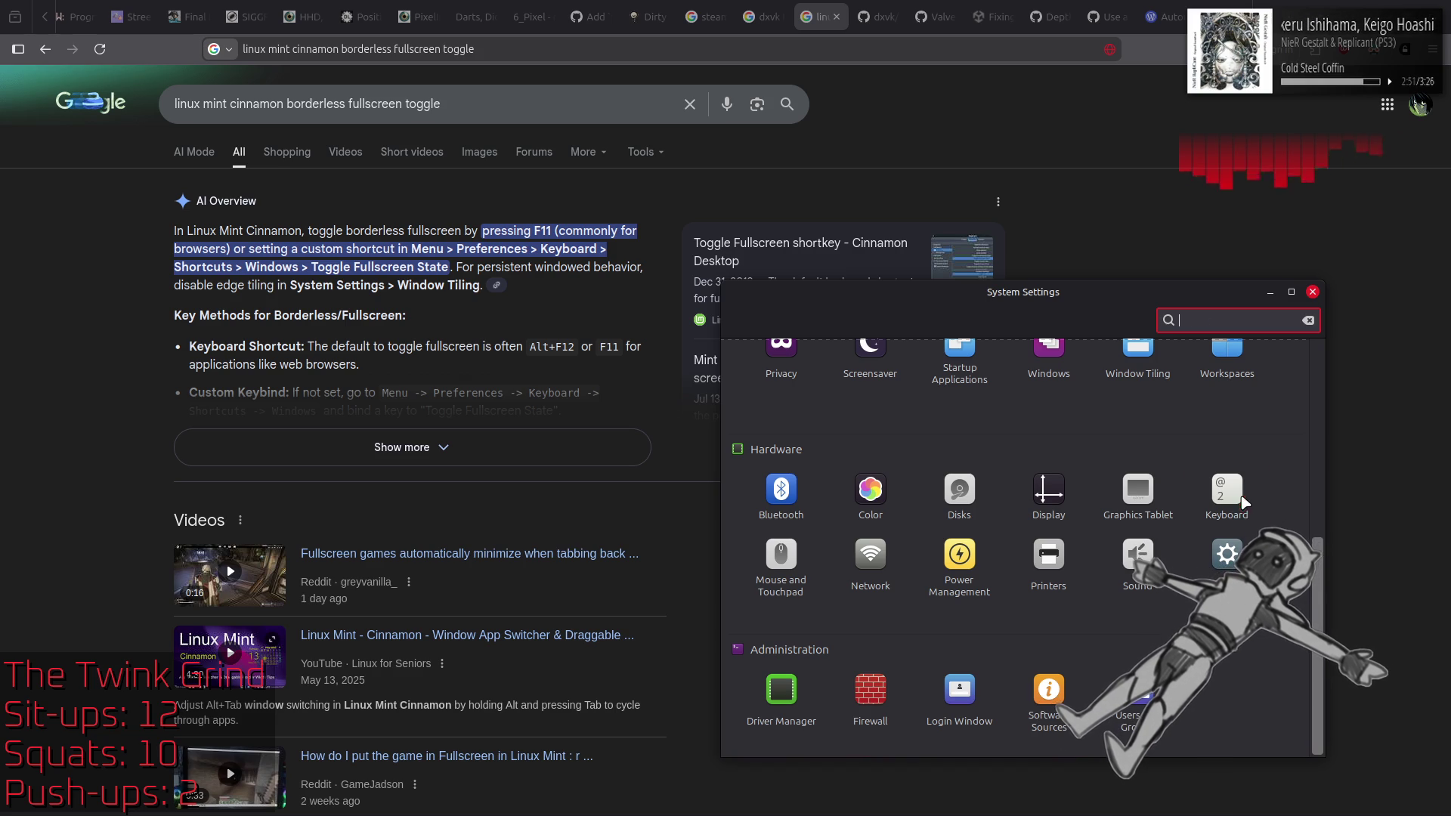
left_click(1232, 491)
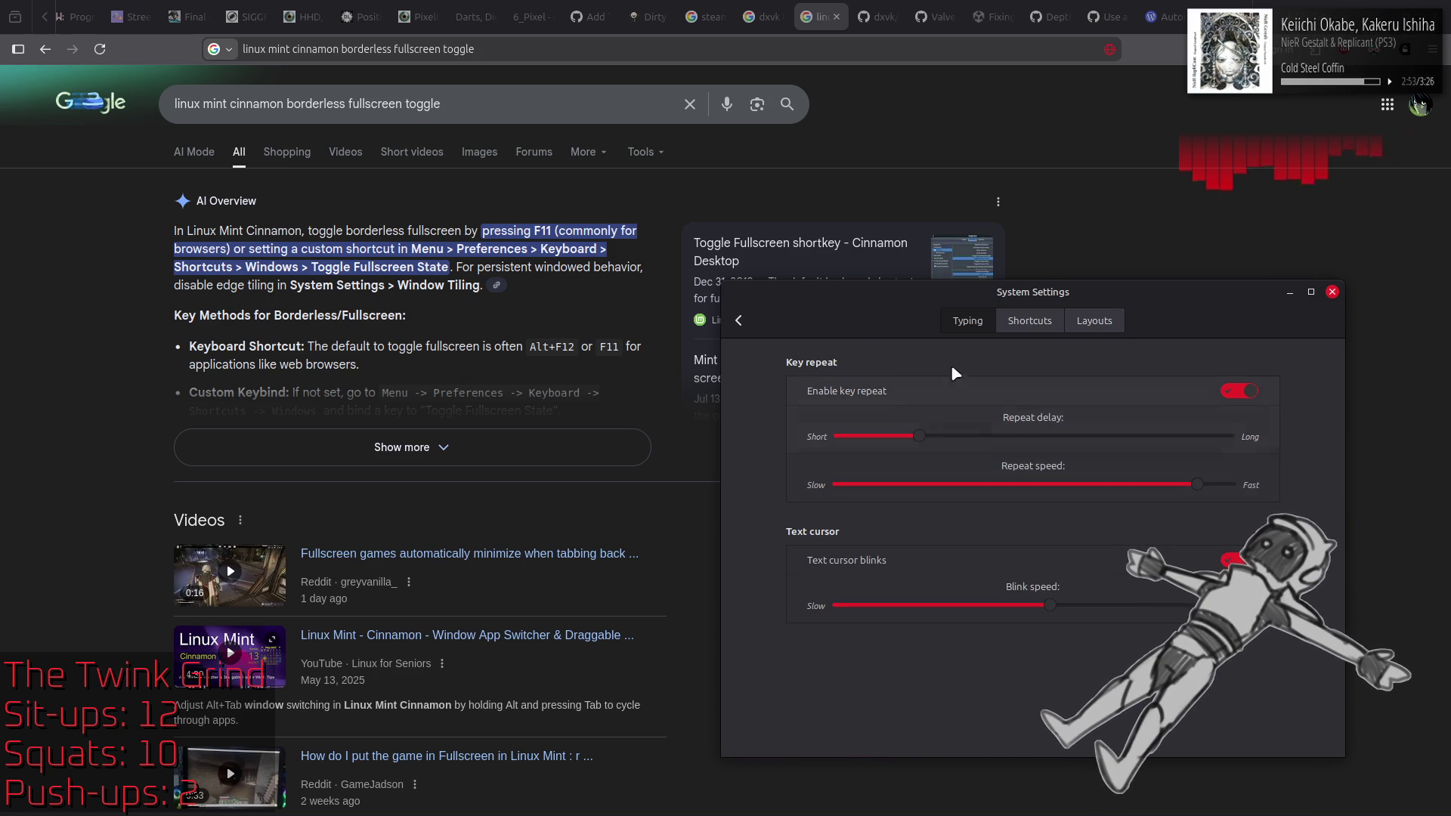
left_click(1027, 322)
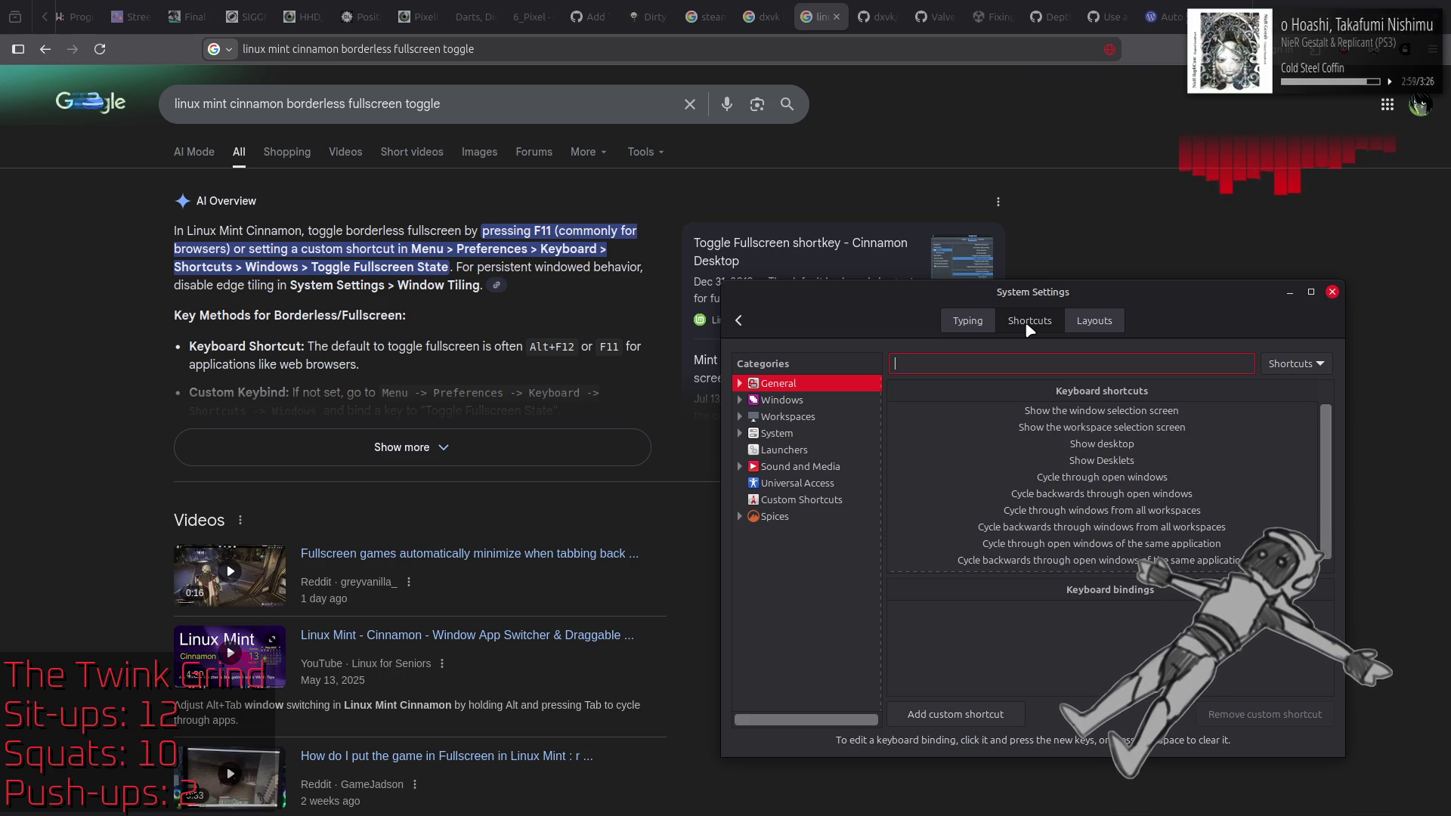
Step: Expand Windows shortcuts and browse Positioning, Tiling and Snapping, Inter-workspace and Inter-monitor
left_click(785, 402)
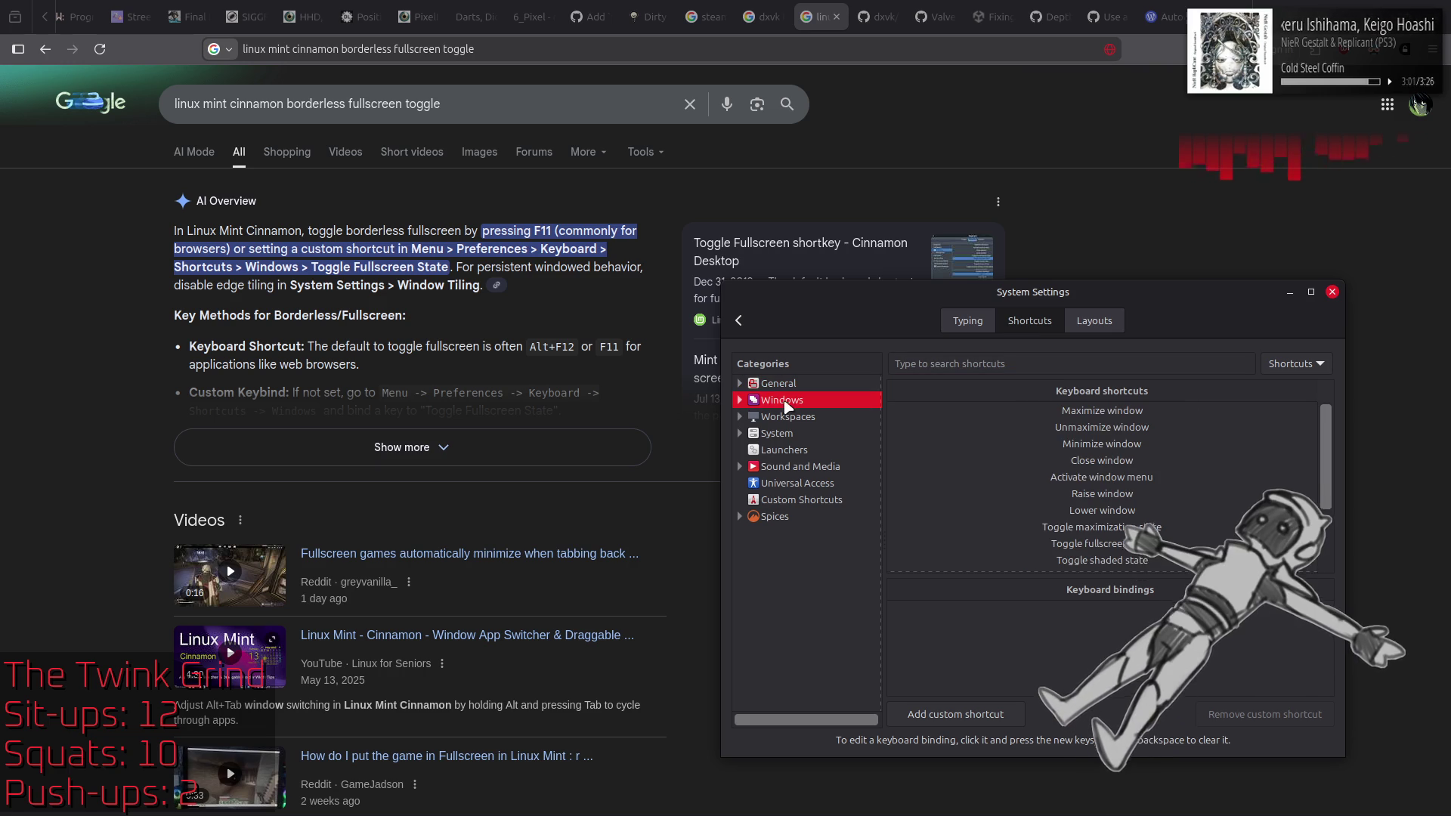
left_click(739, 400)
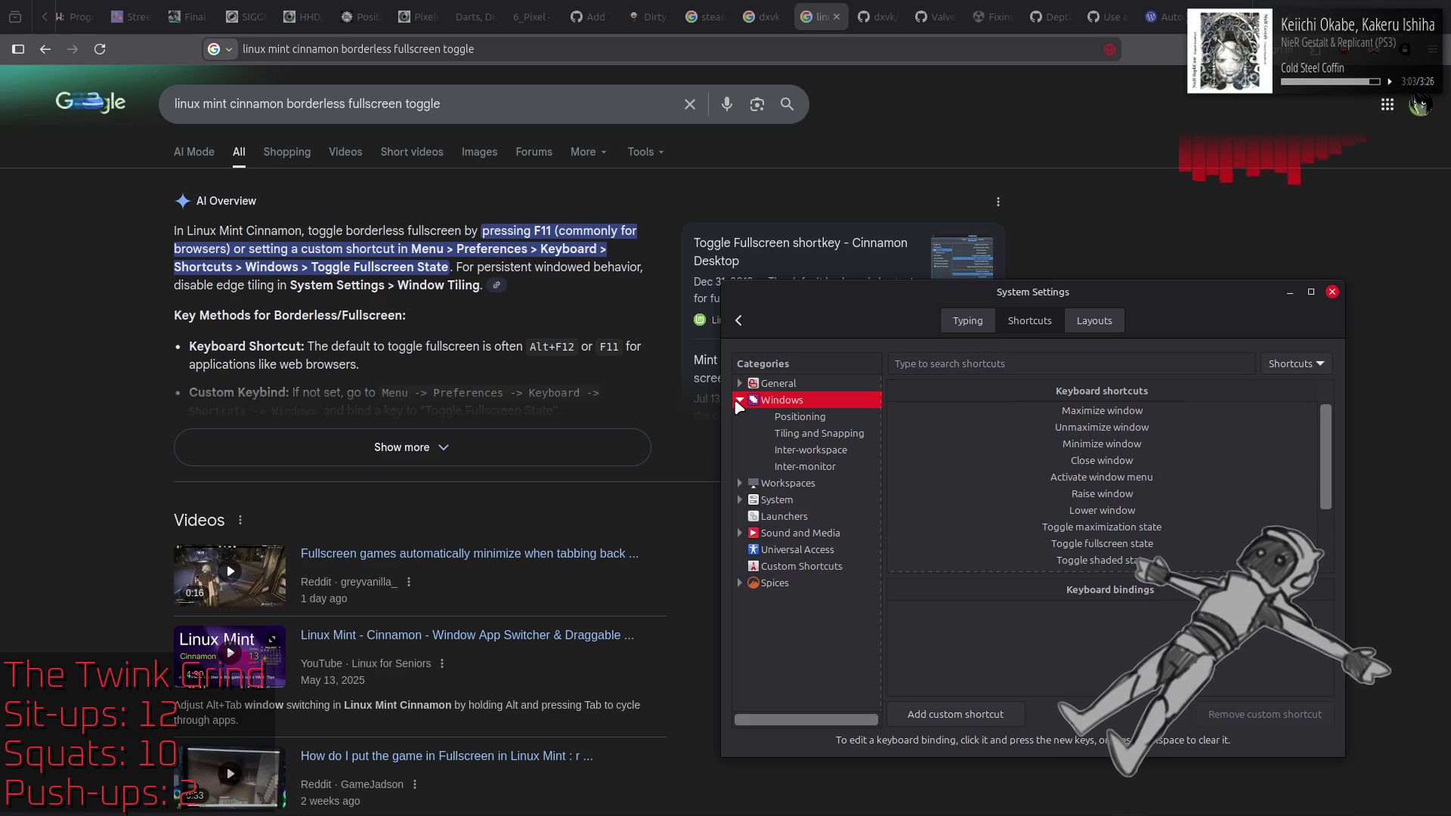
left_click(797, 418)
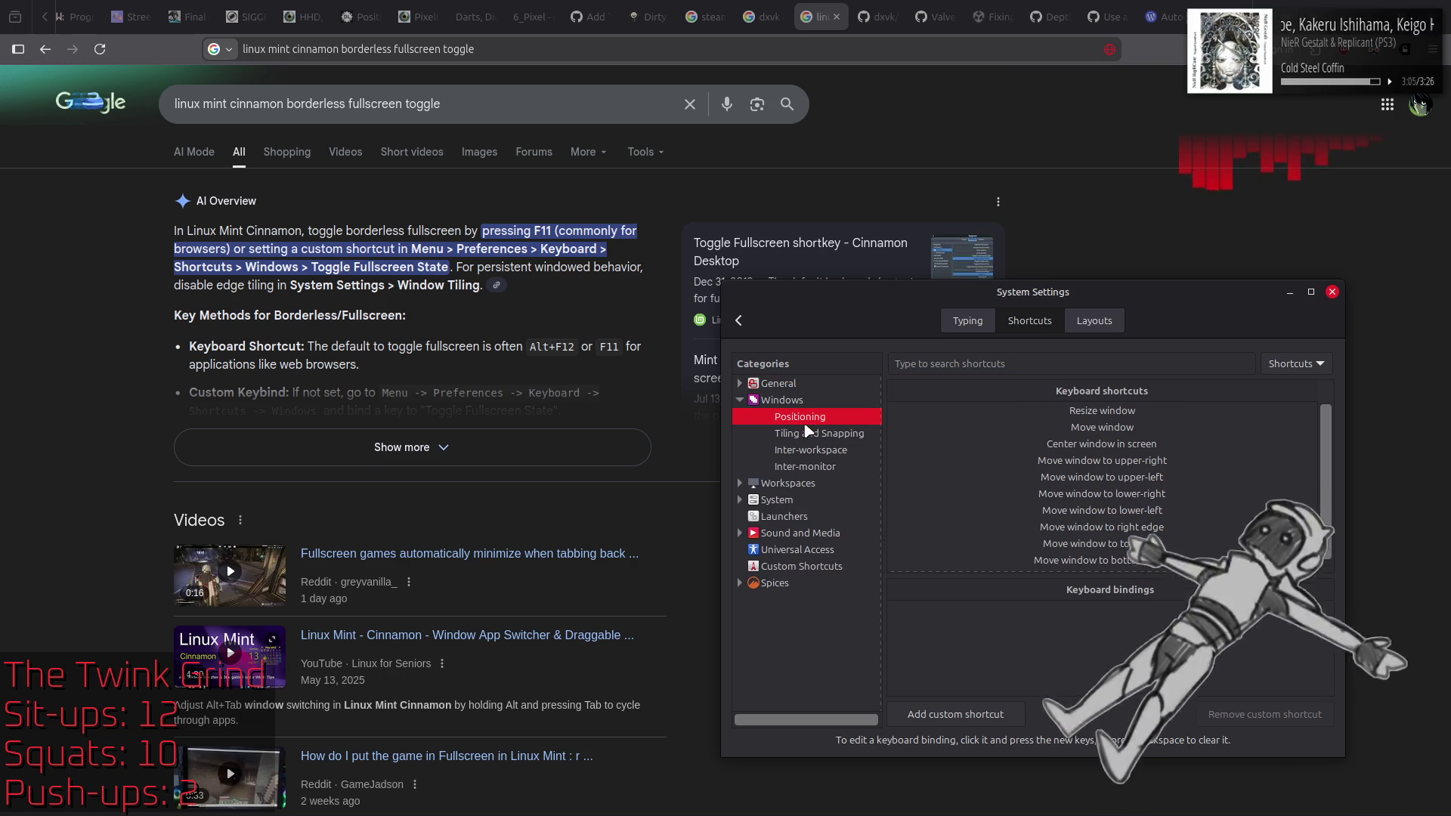
left_click(816, 437)
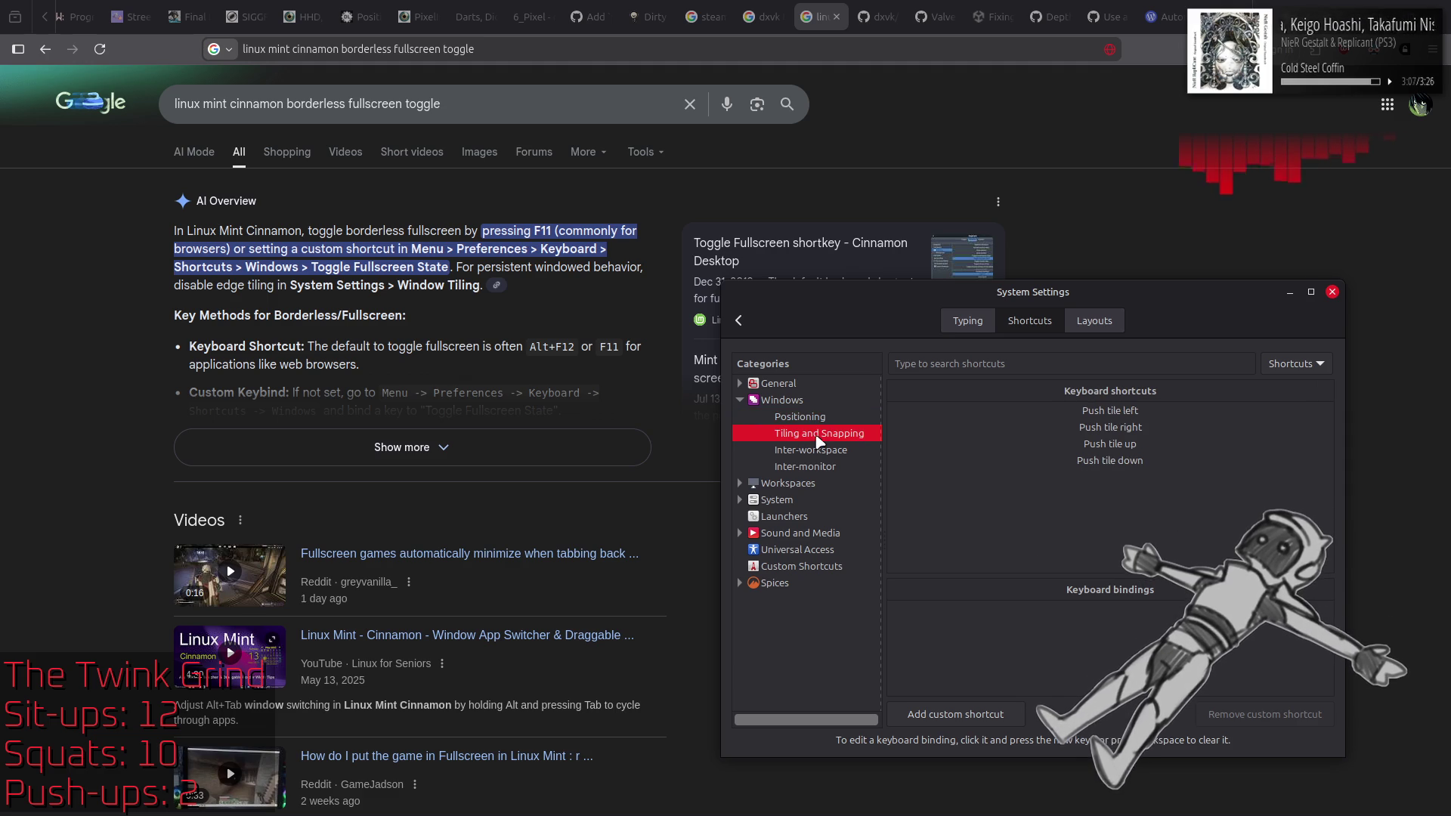
left_click(832, 454)
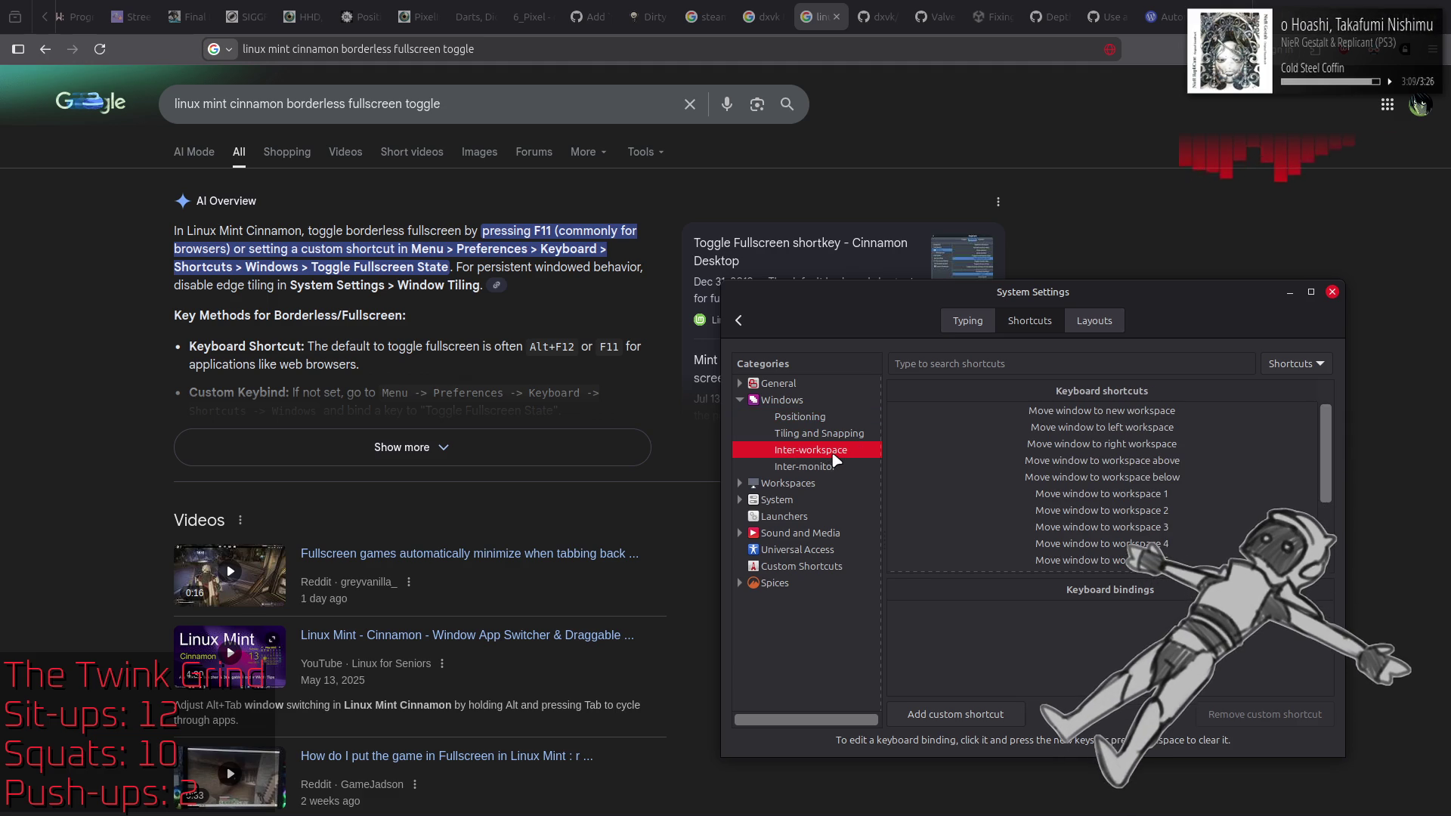
left_click(836, 467)
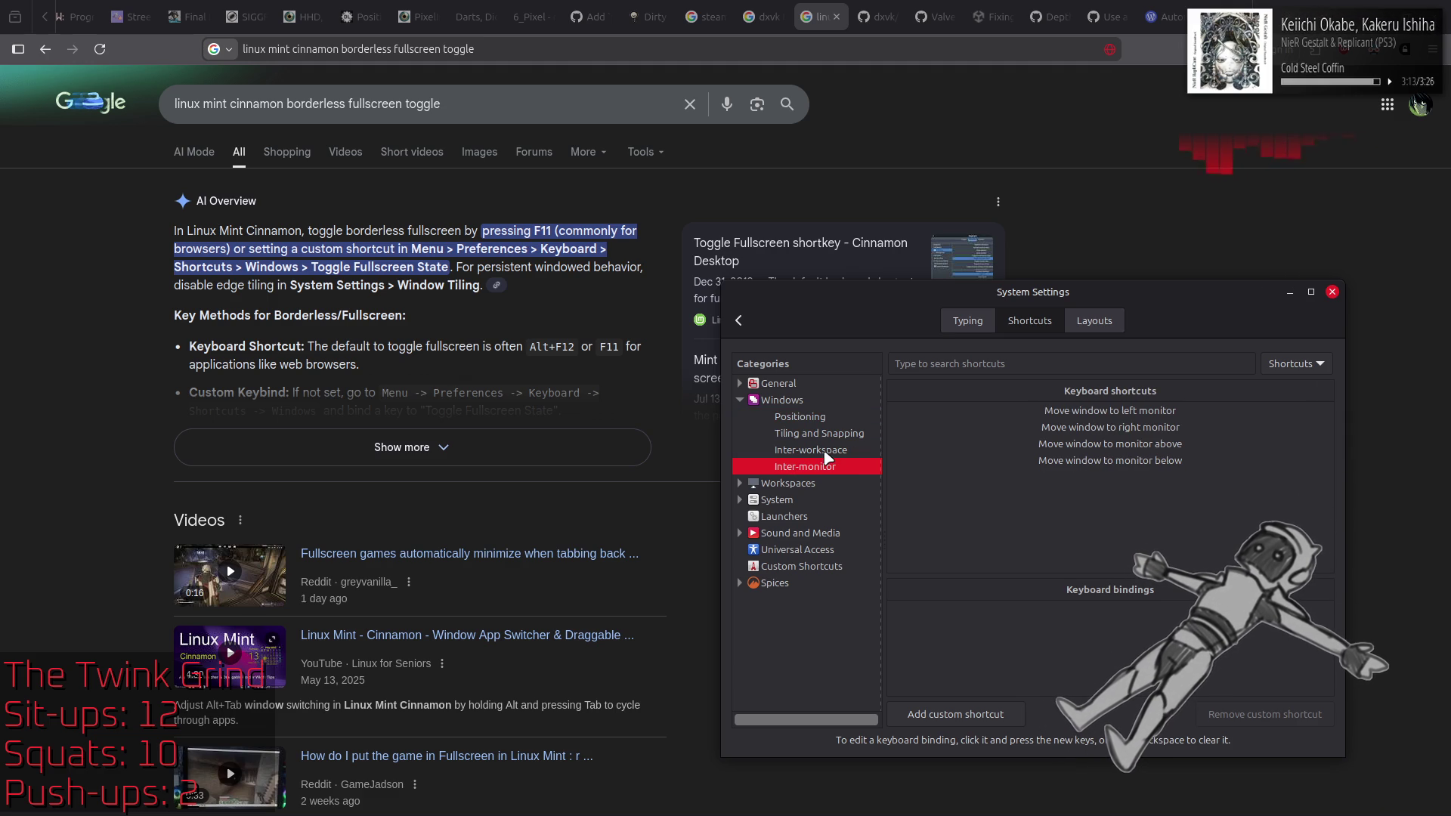
left_click(825, 452)
left_click(818, 441)
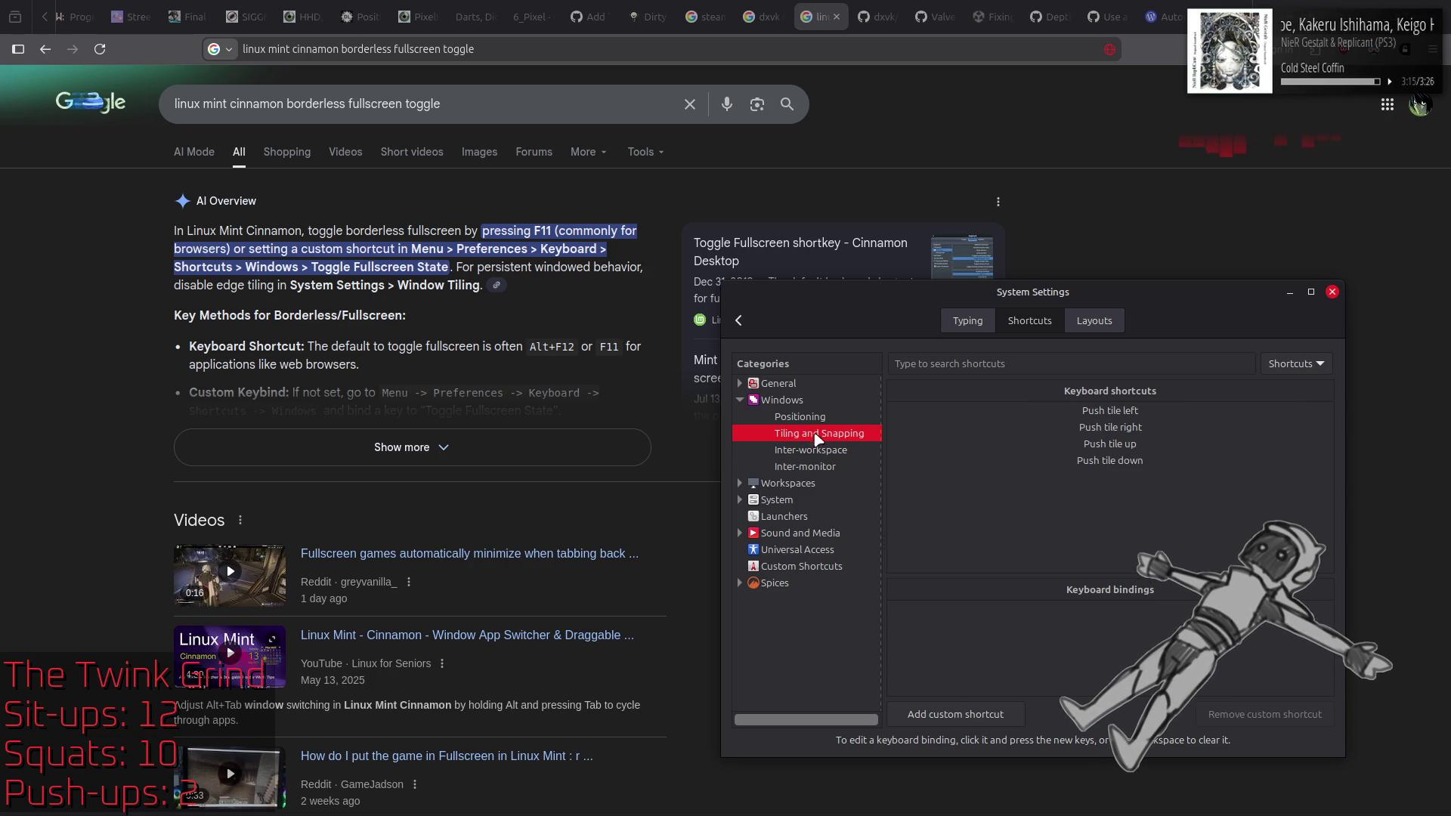
left_click(814, 420)
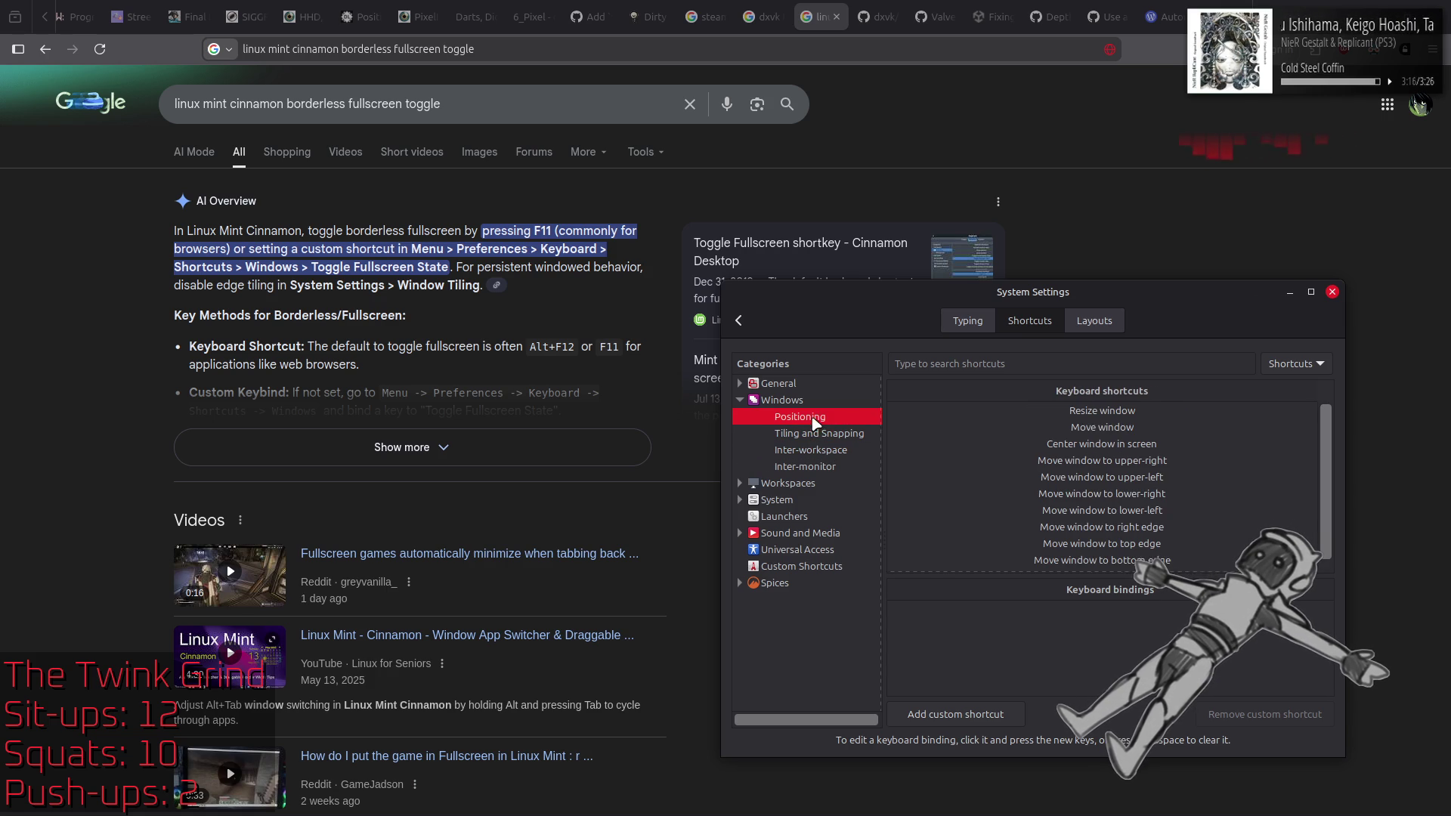
Step: Check bindings for Resize, Move, Center window and Move to upper-right, then view General
left_click(1033, 410)
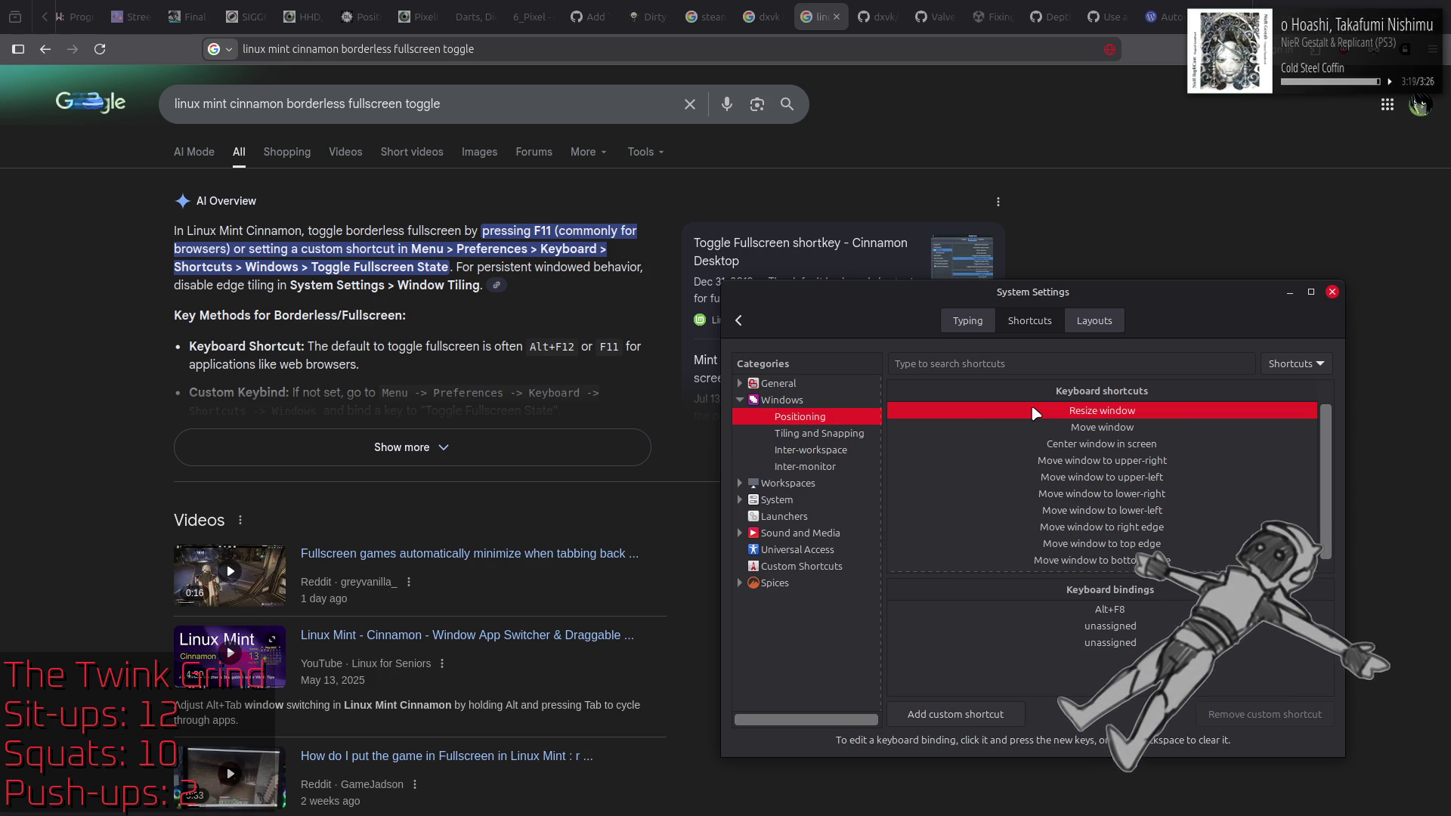
left_click(1032, 428)
left_click(1032, 445)
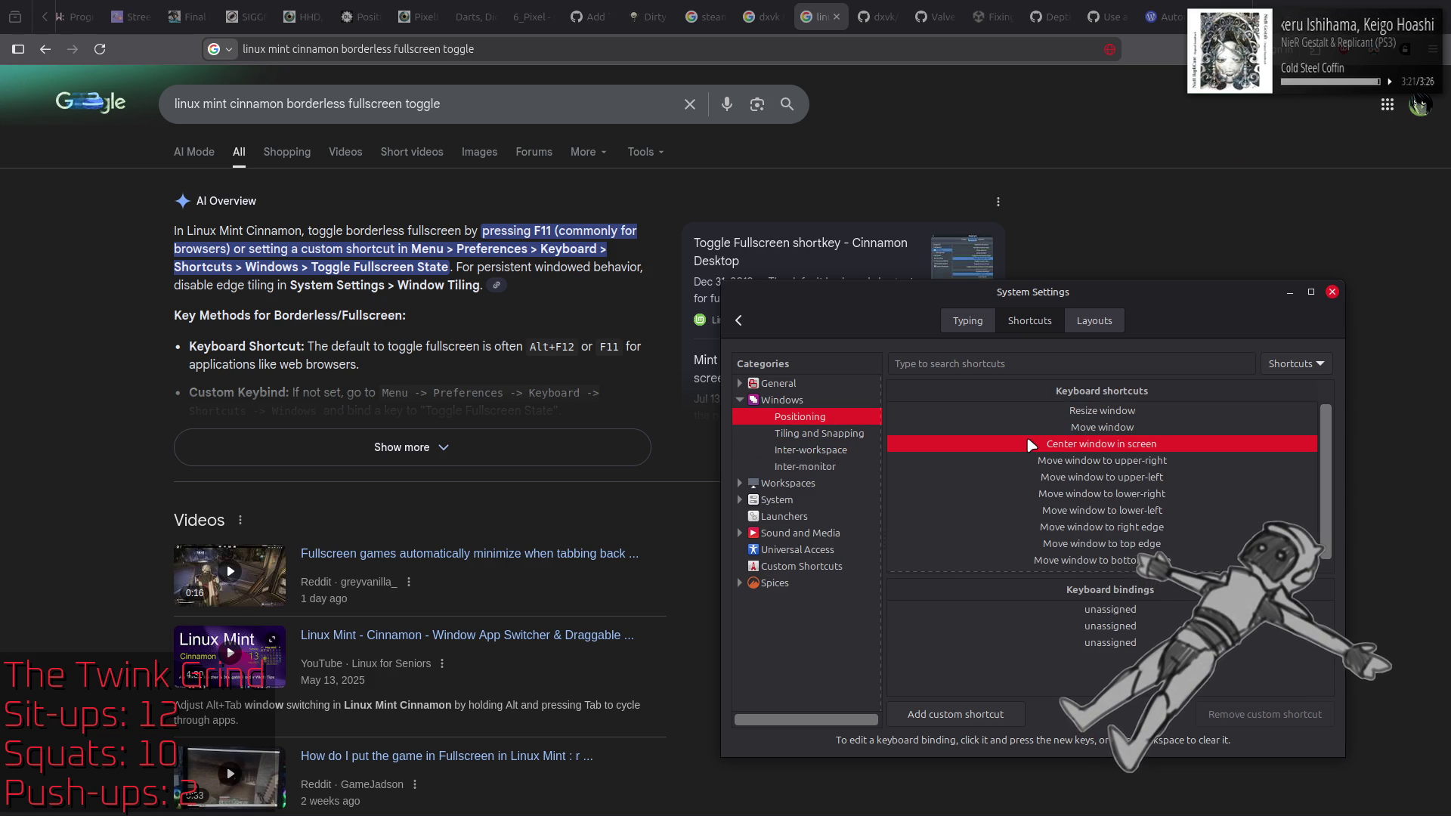
left_click(1032, 459)
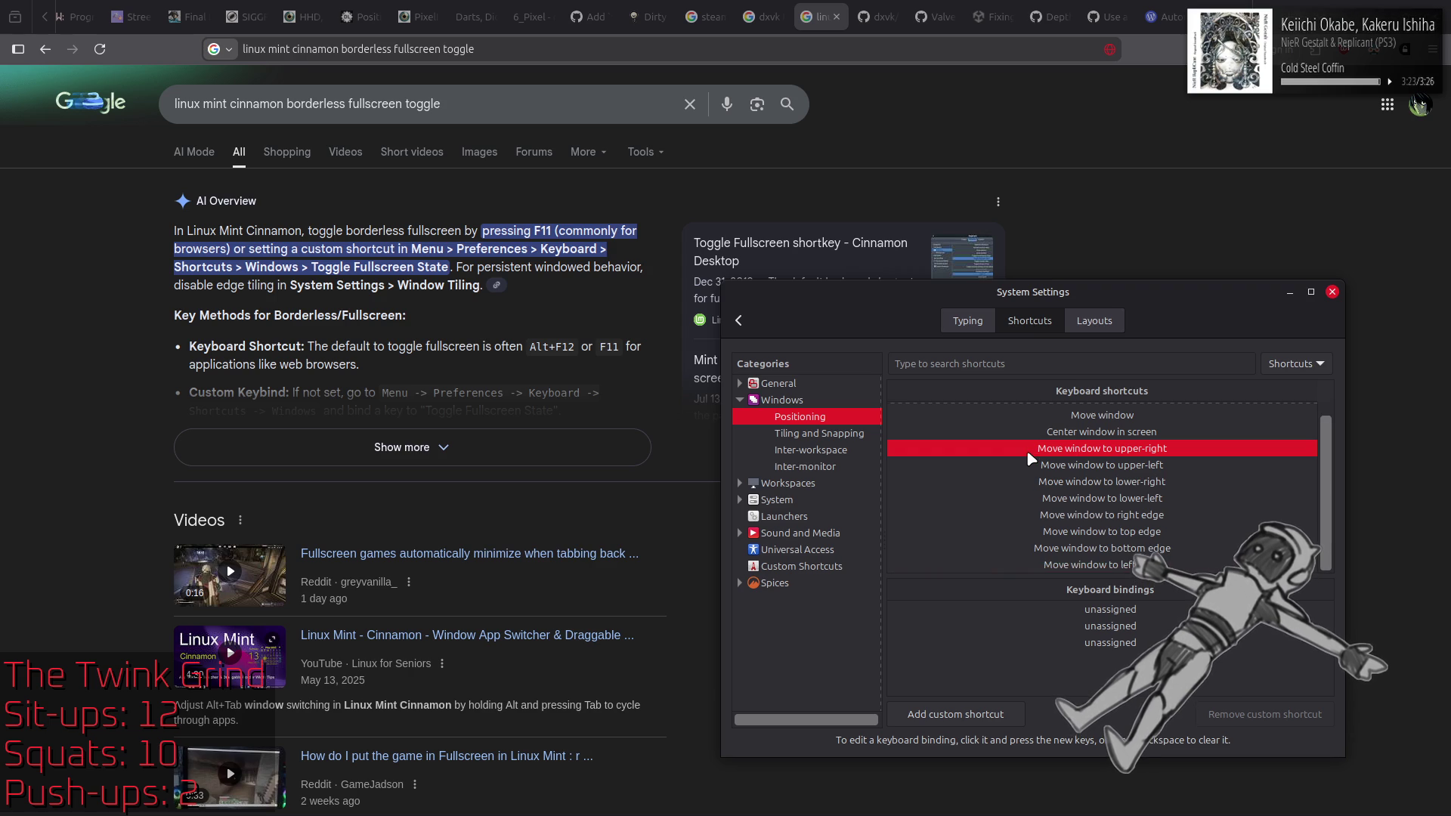
scroll(1081, 491, "up", 1)
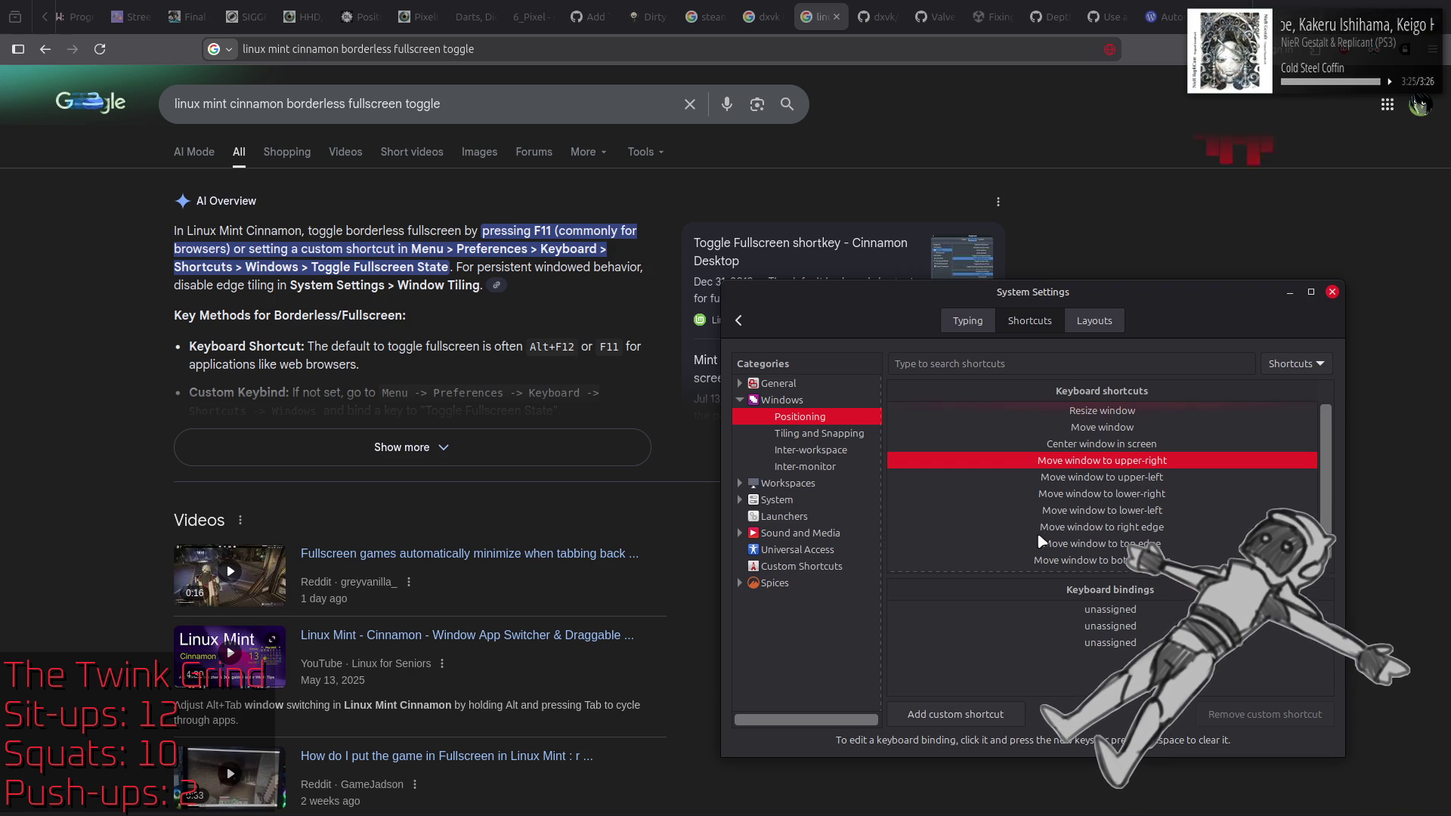
left_click(1112, 413)
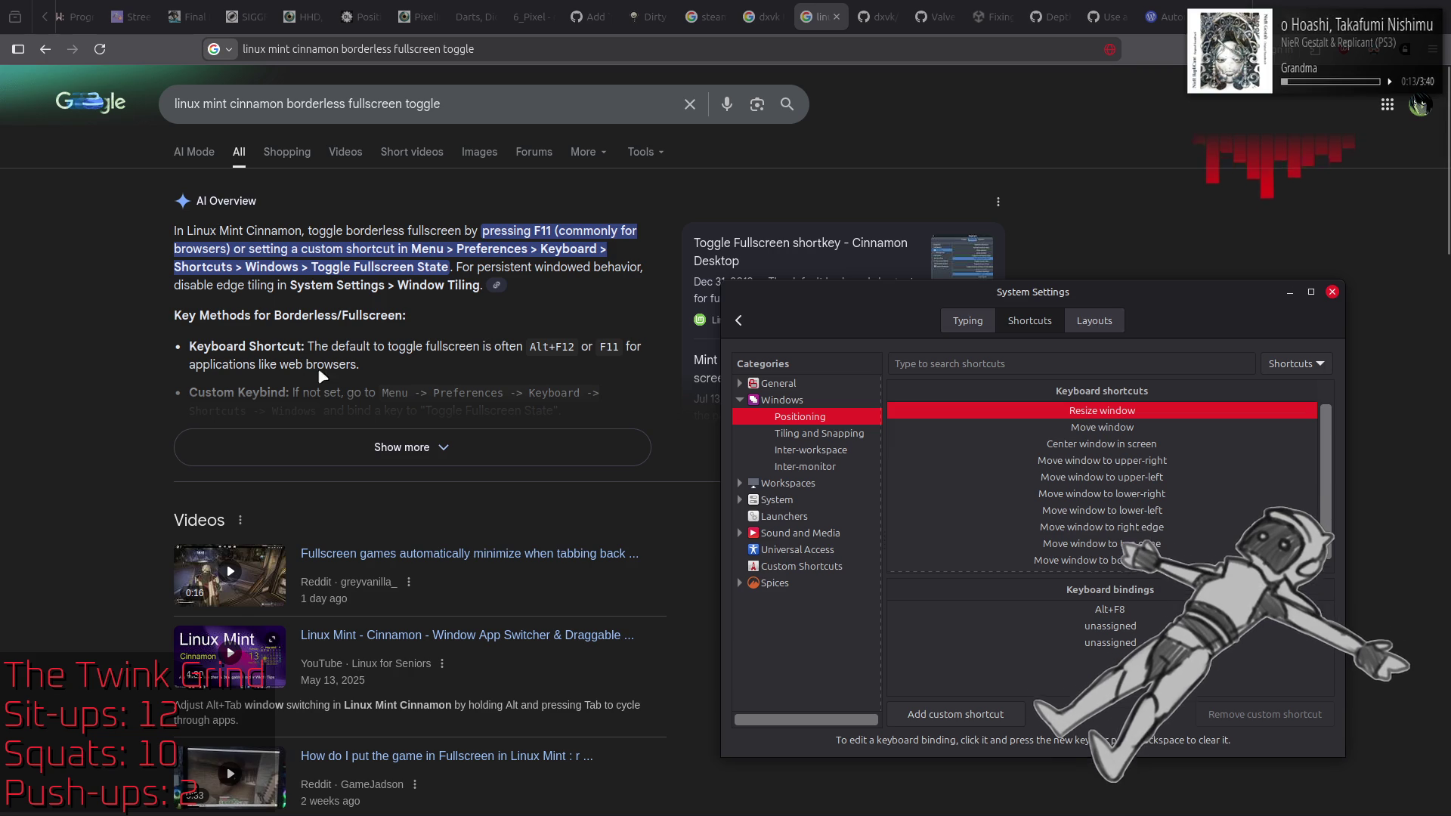
left_click(778, 384)
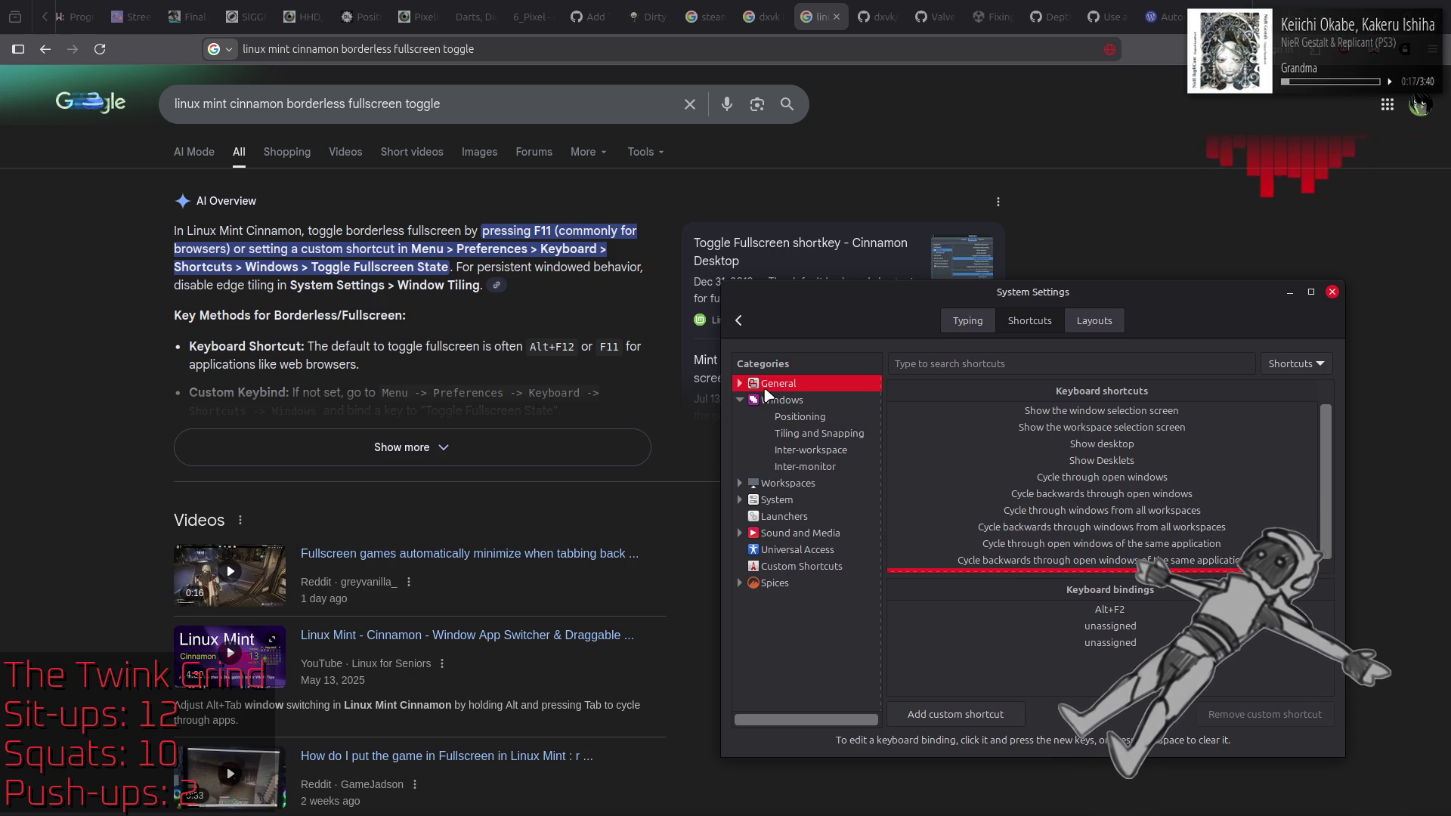
Step: Check the General bindings for the window and workspace selection screens
left_click(740, 383)
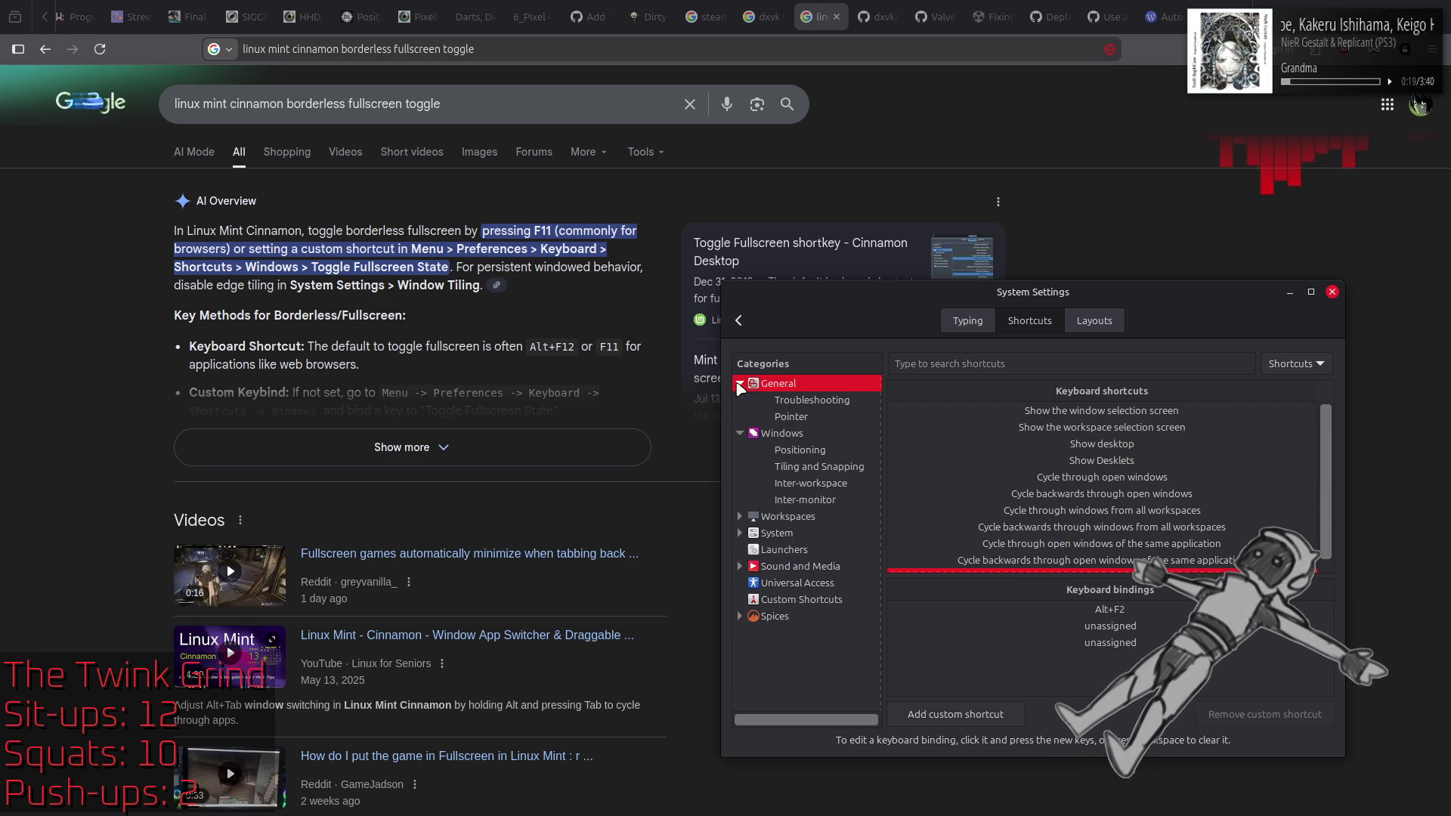
scroll(991, 434, "down", 1)
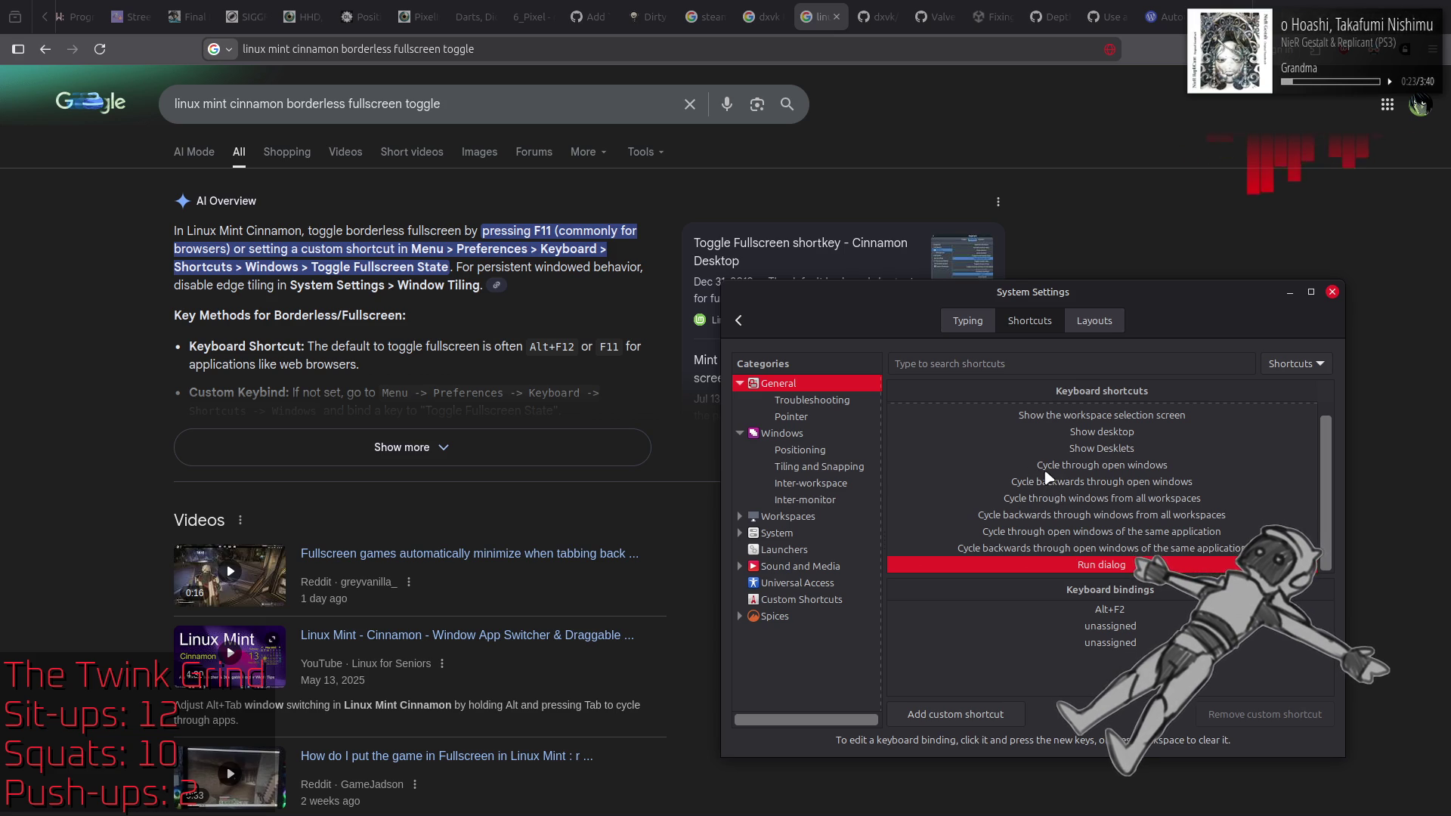
scroll(1064, 549, "up", 1)
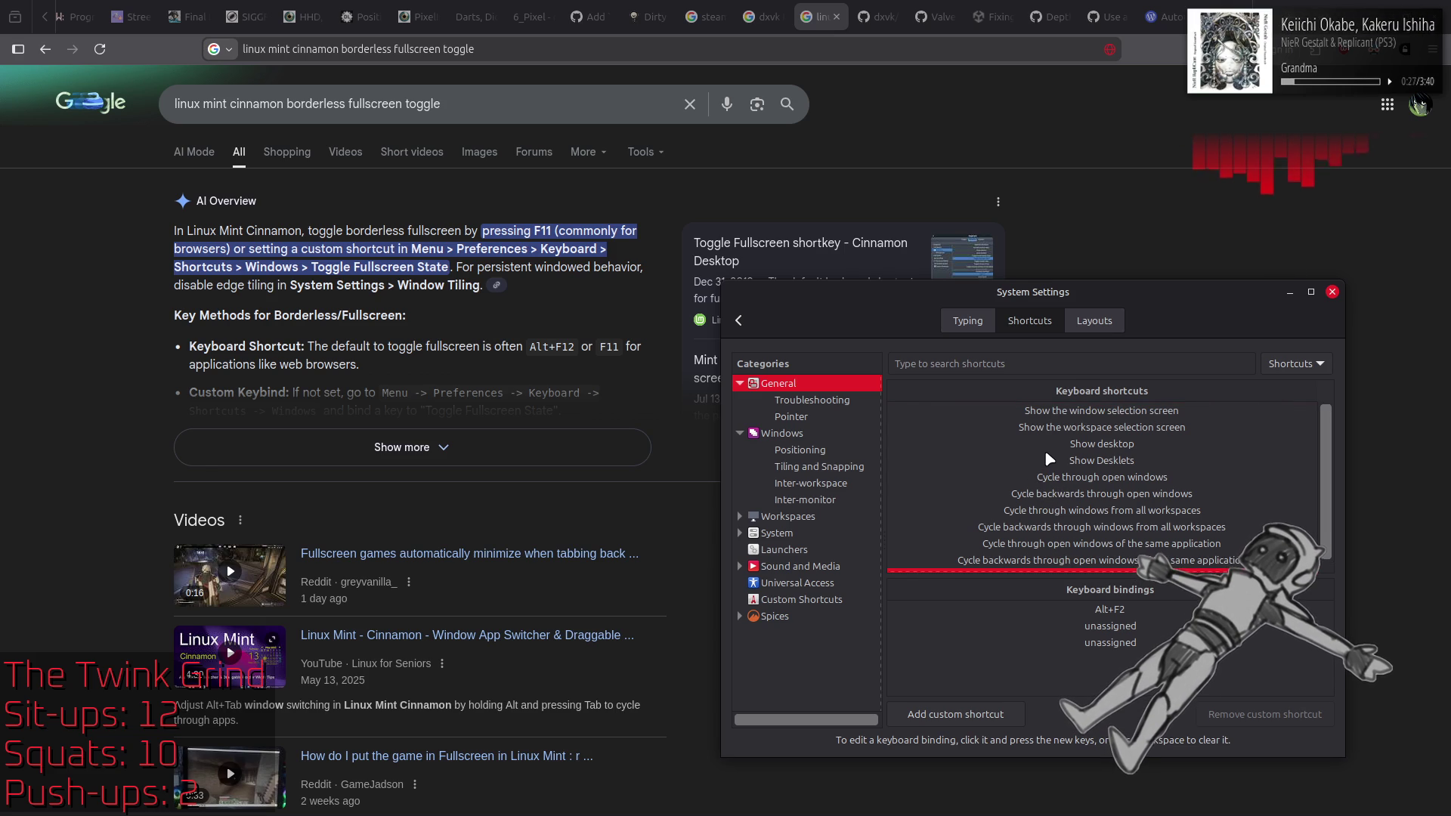
left_click(1047, 412)
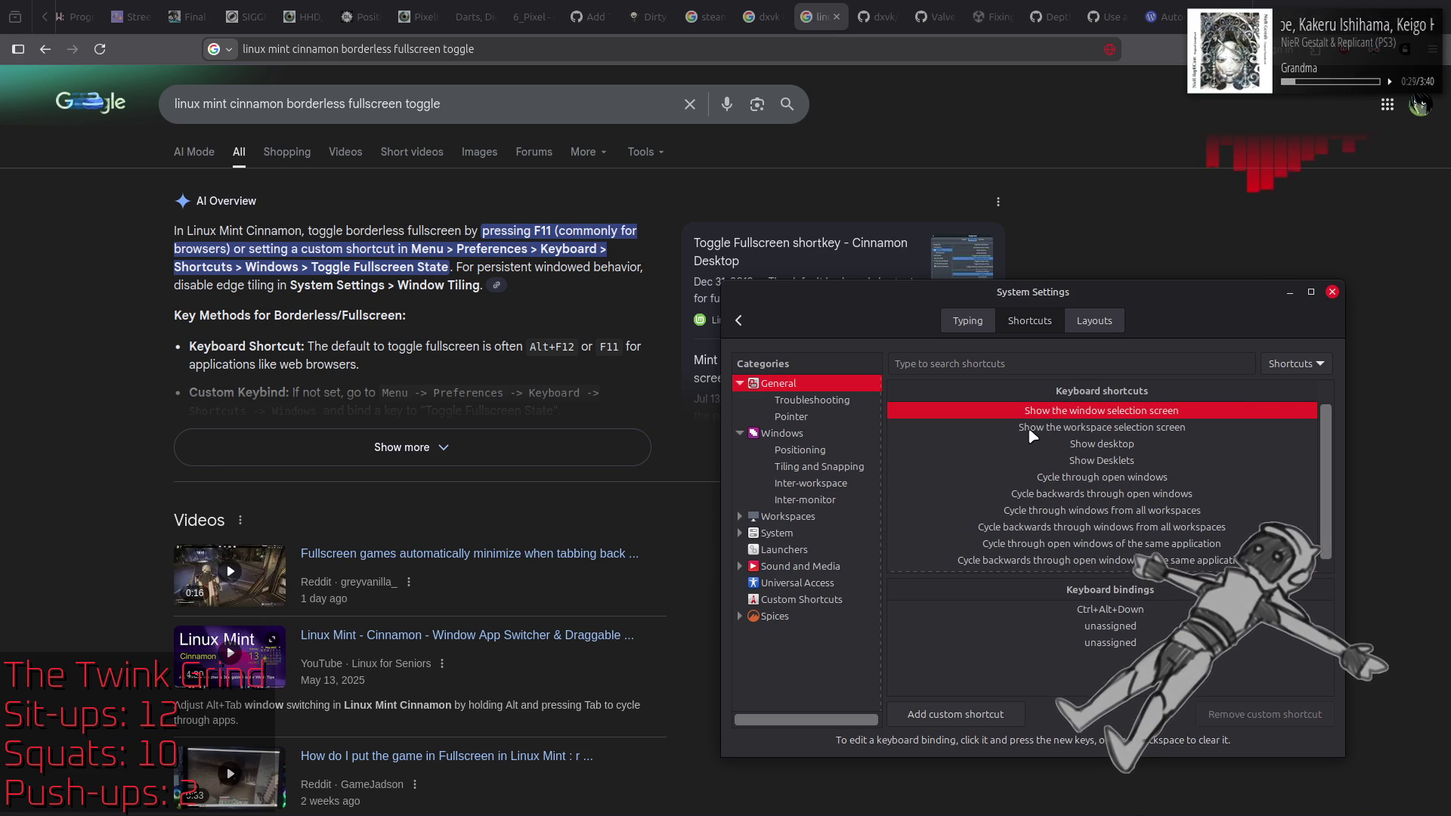
left_click(1032, 428)
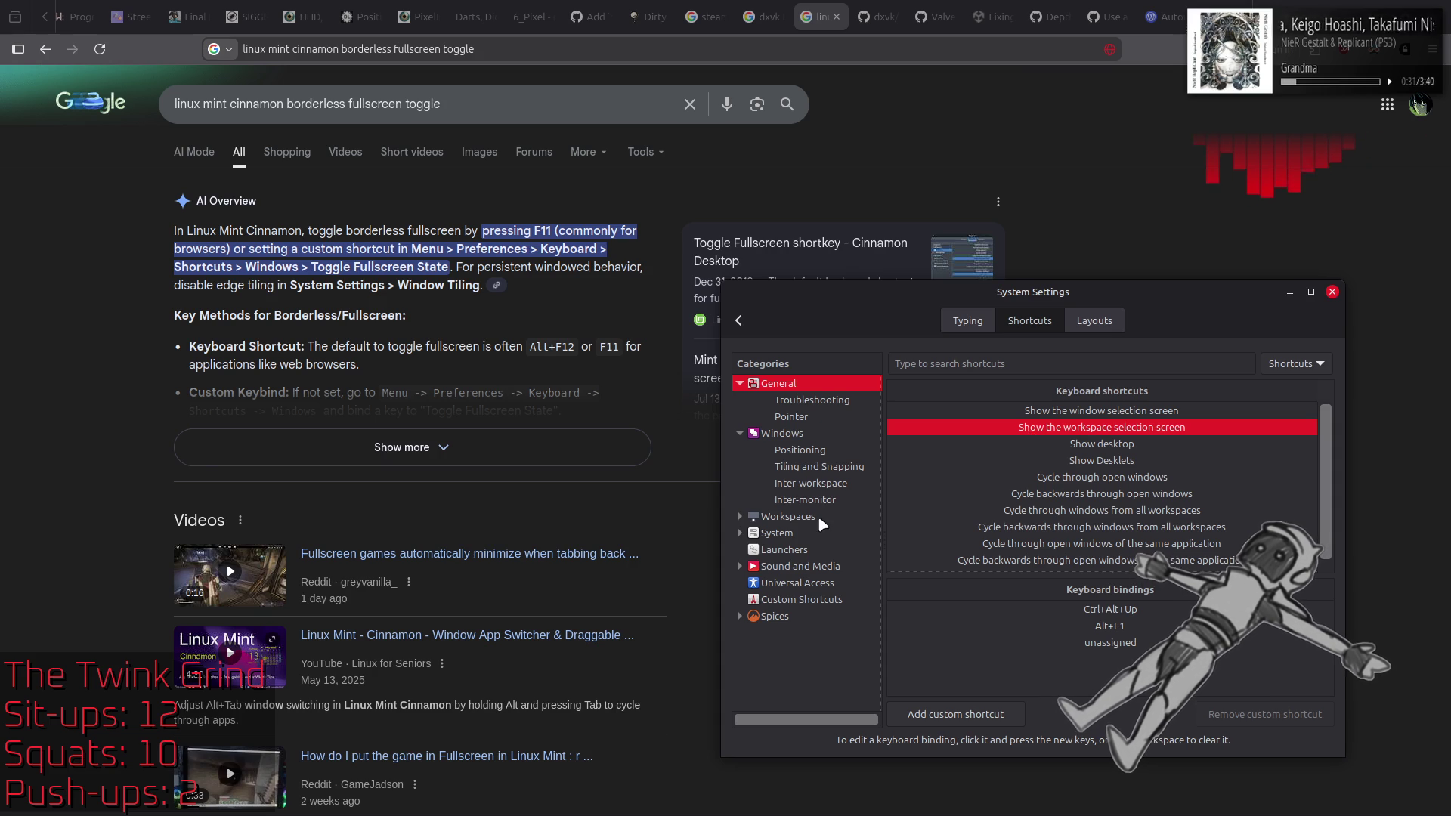
Step: Browse the Workspaces, System and Hardware shortcut categories
left_click(740, 516)
left_click(766, 521)
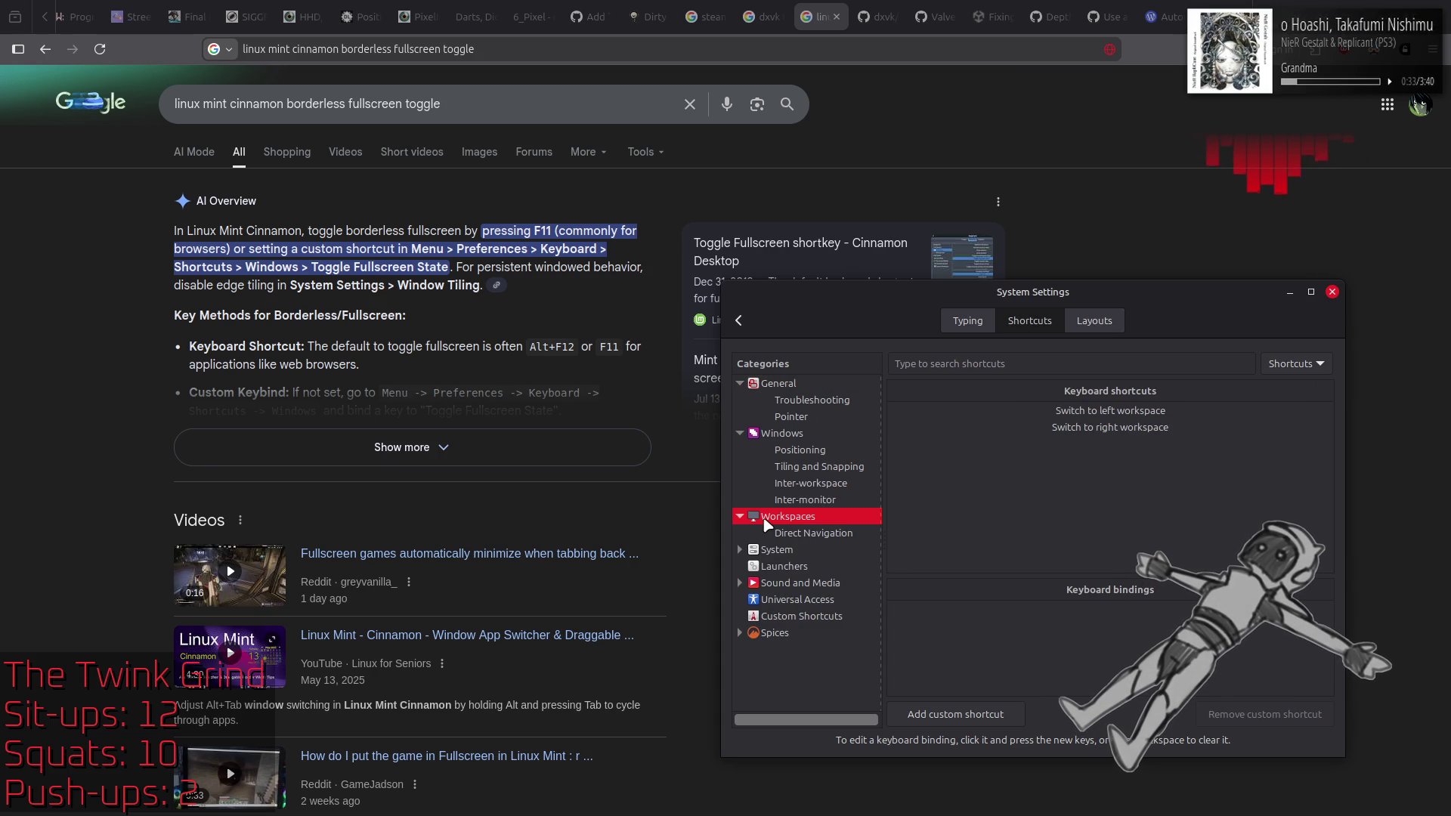
left_click(768, 551)
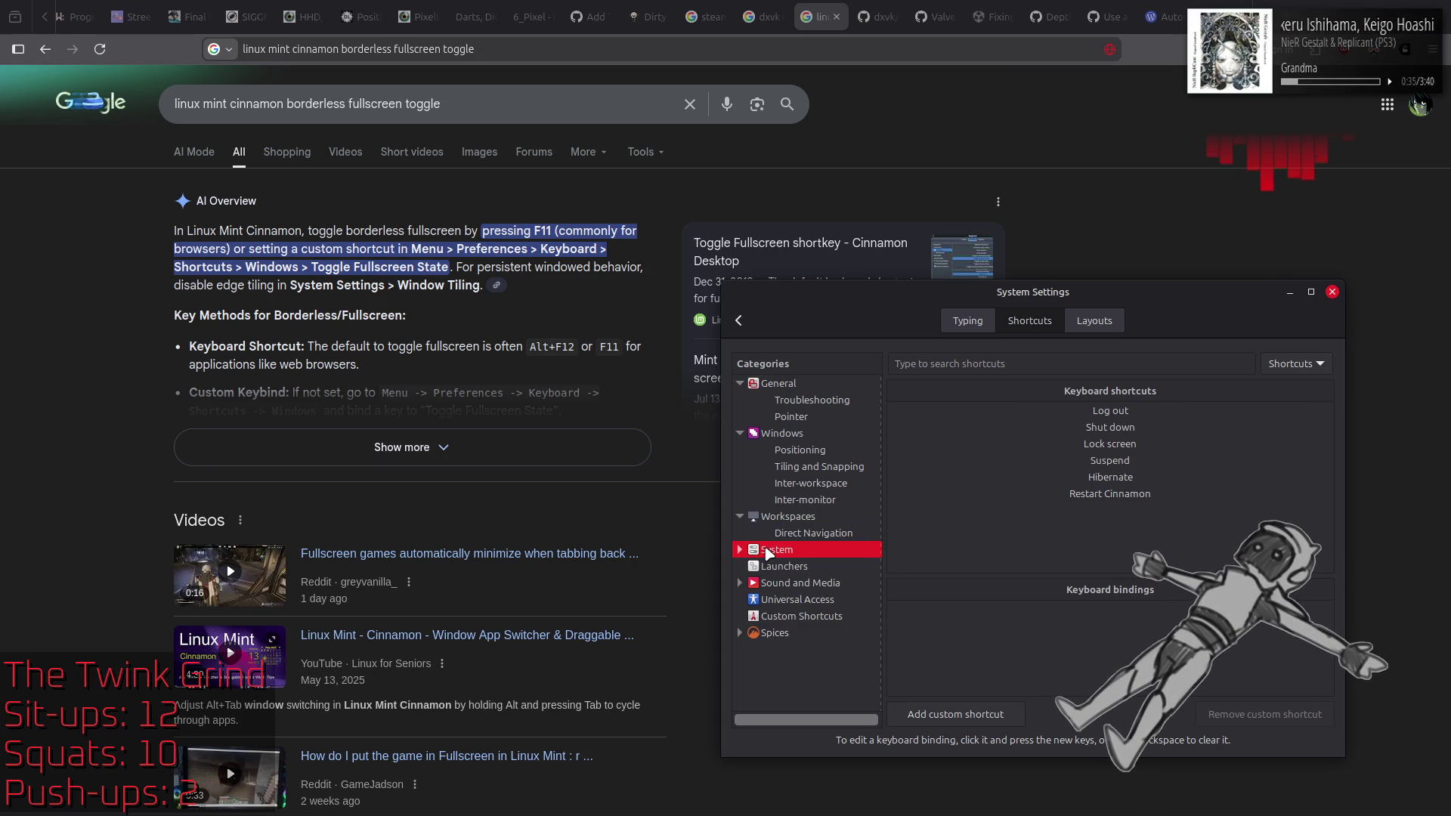
left_click(740, 550)
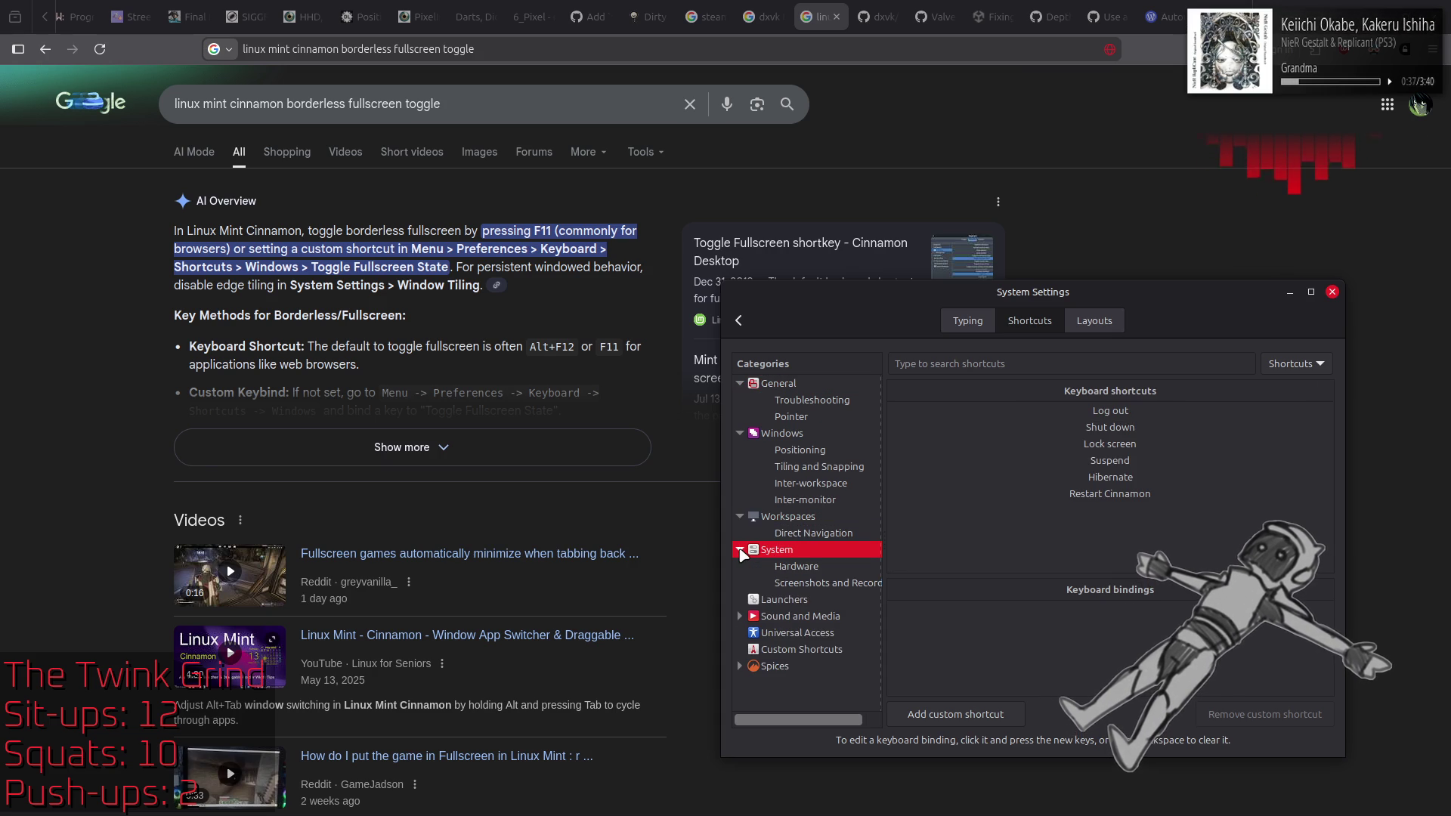
left_click(798, 566)
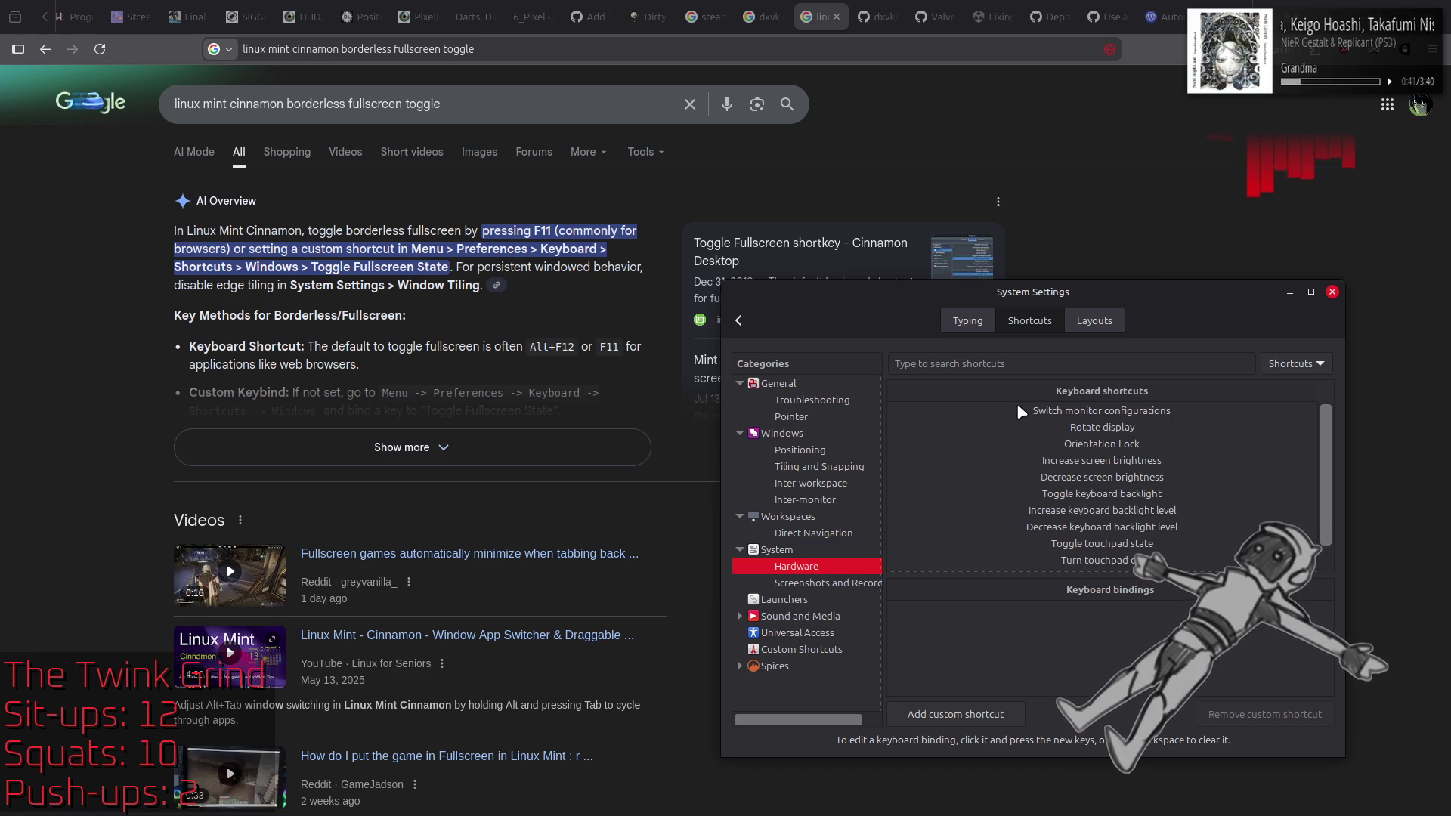
Step: Find Toggle fullscreen state among the Windows shortcuts and see it has no keys bound
left_click(823, 485)
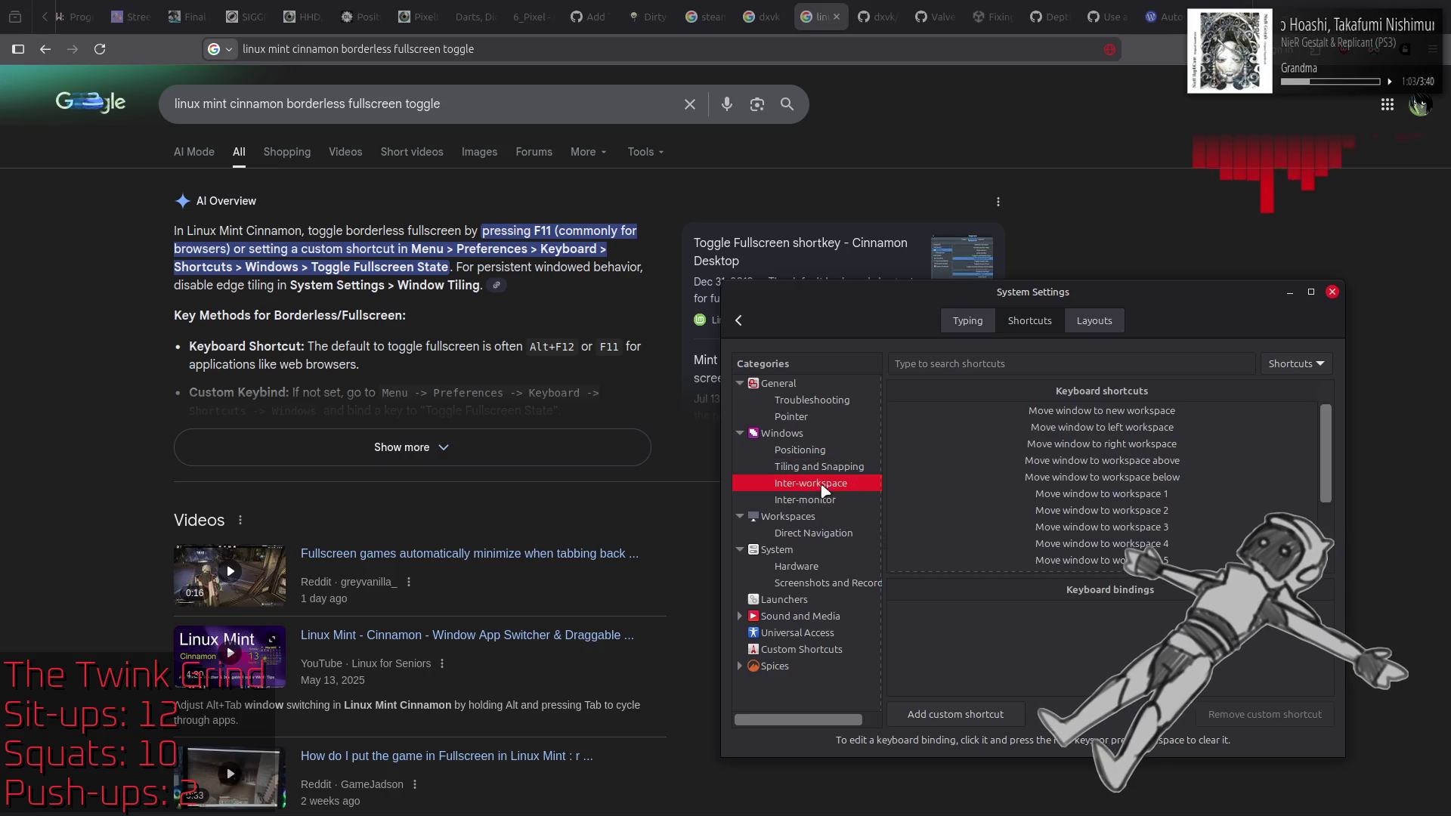
left_click(822, 454)
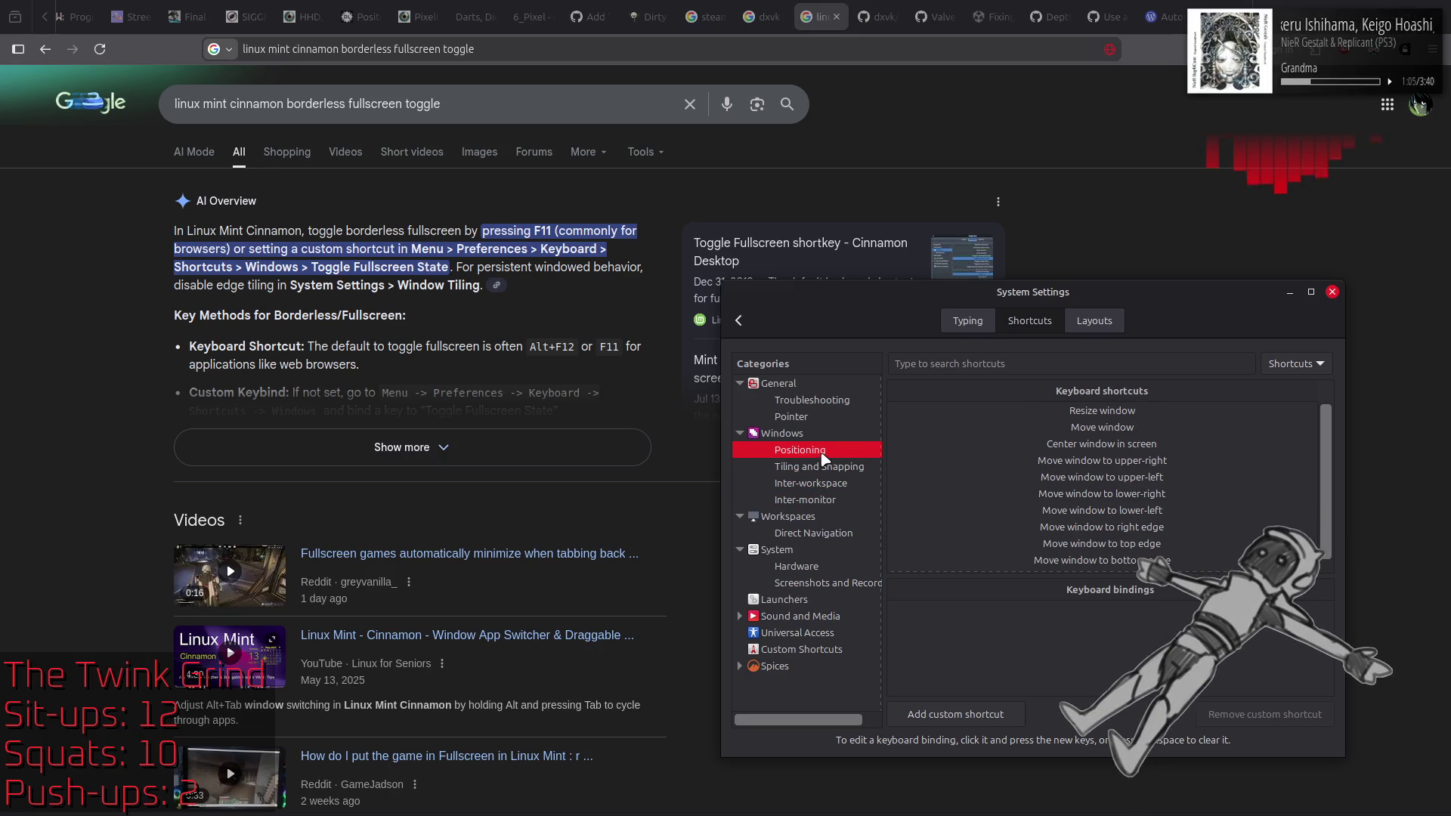
left_click(814, 436)
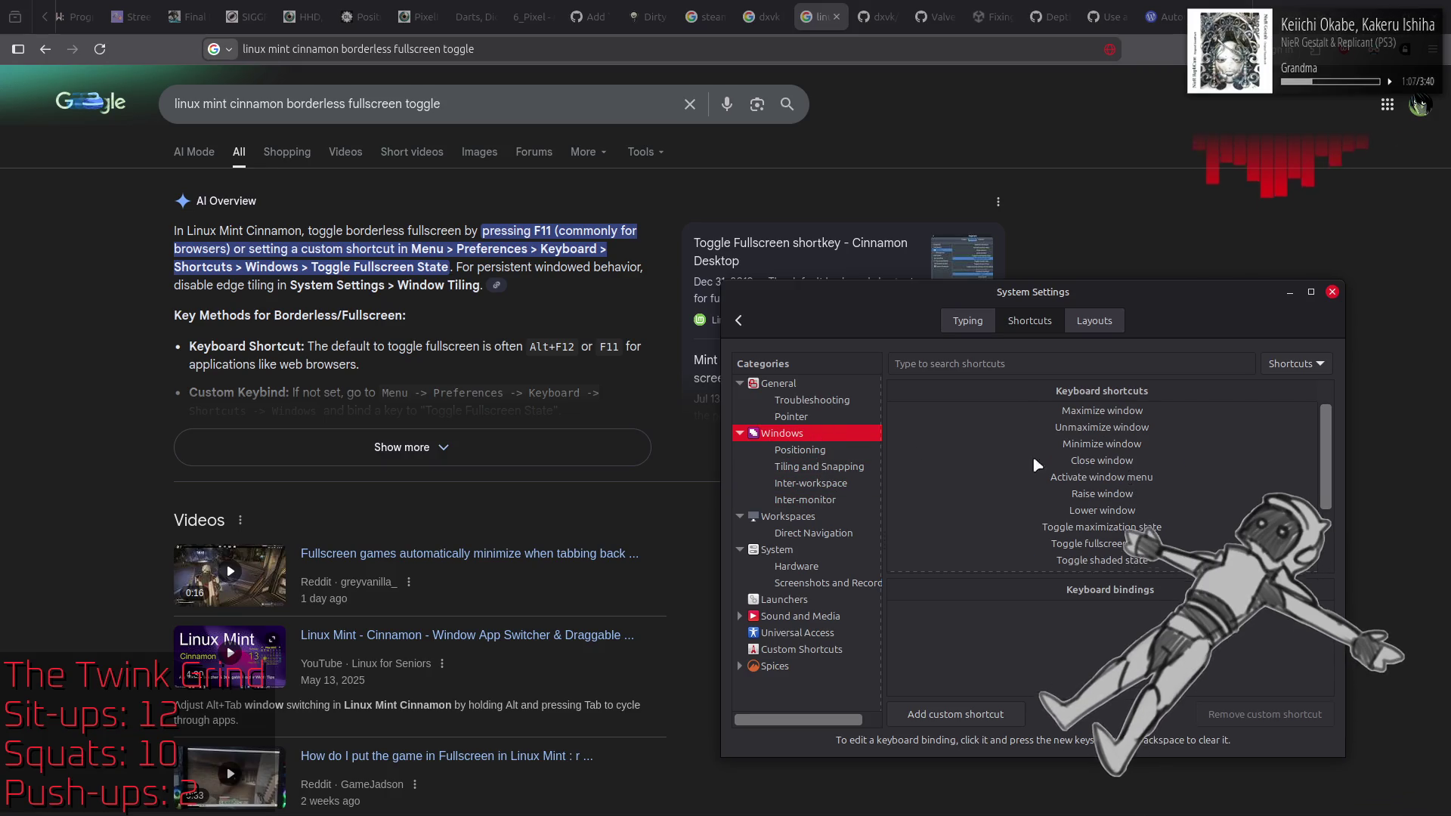
left_click(799, 452)
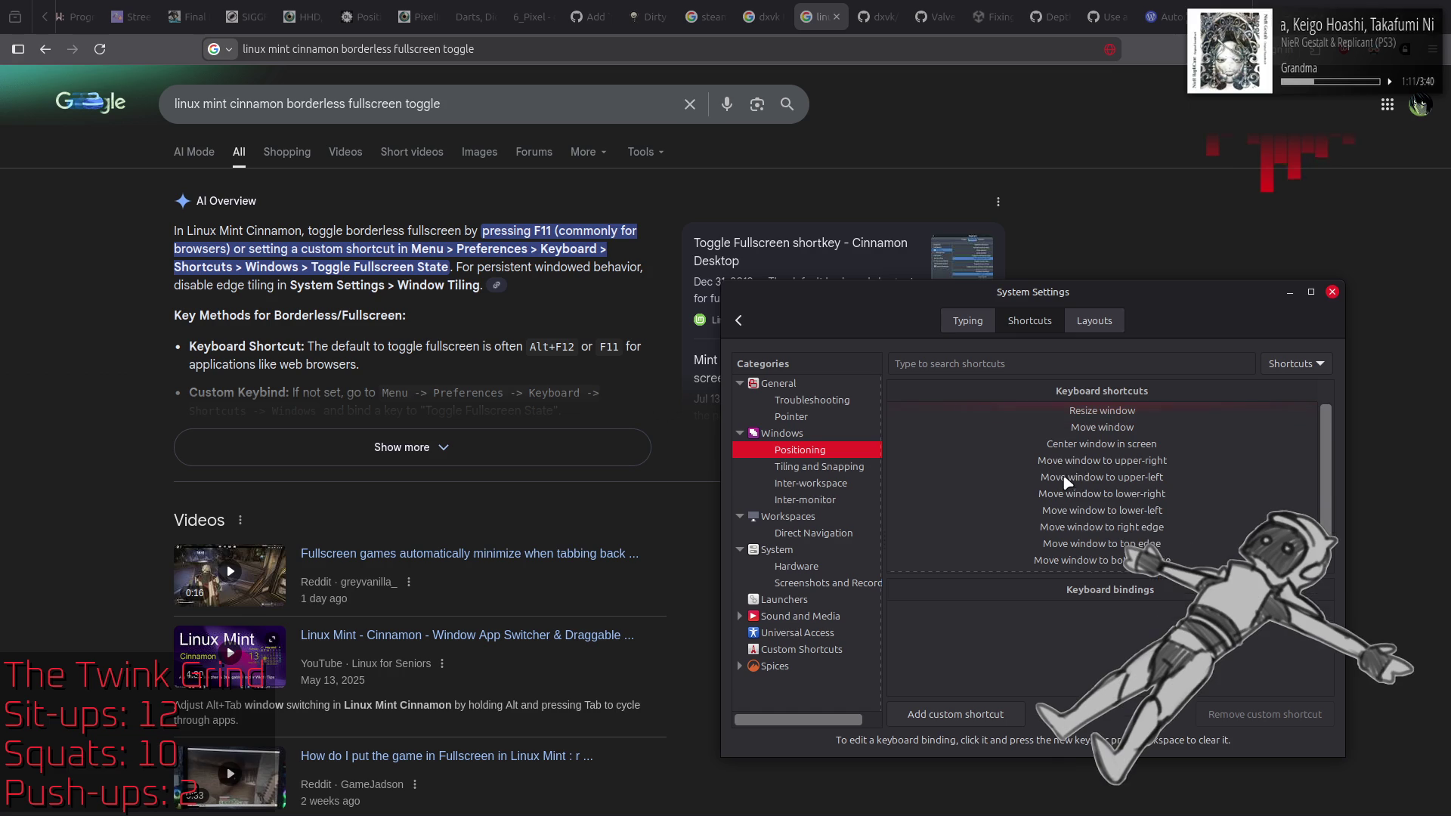
left_click(830, 466)
left_click(807, 483)
left_click(804, 499)
left_click(796, 435)
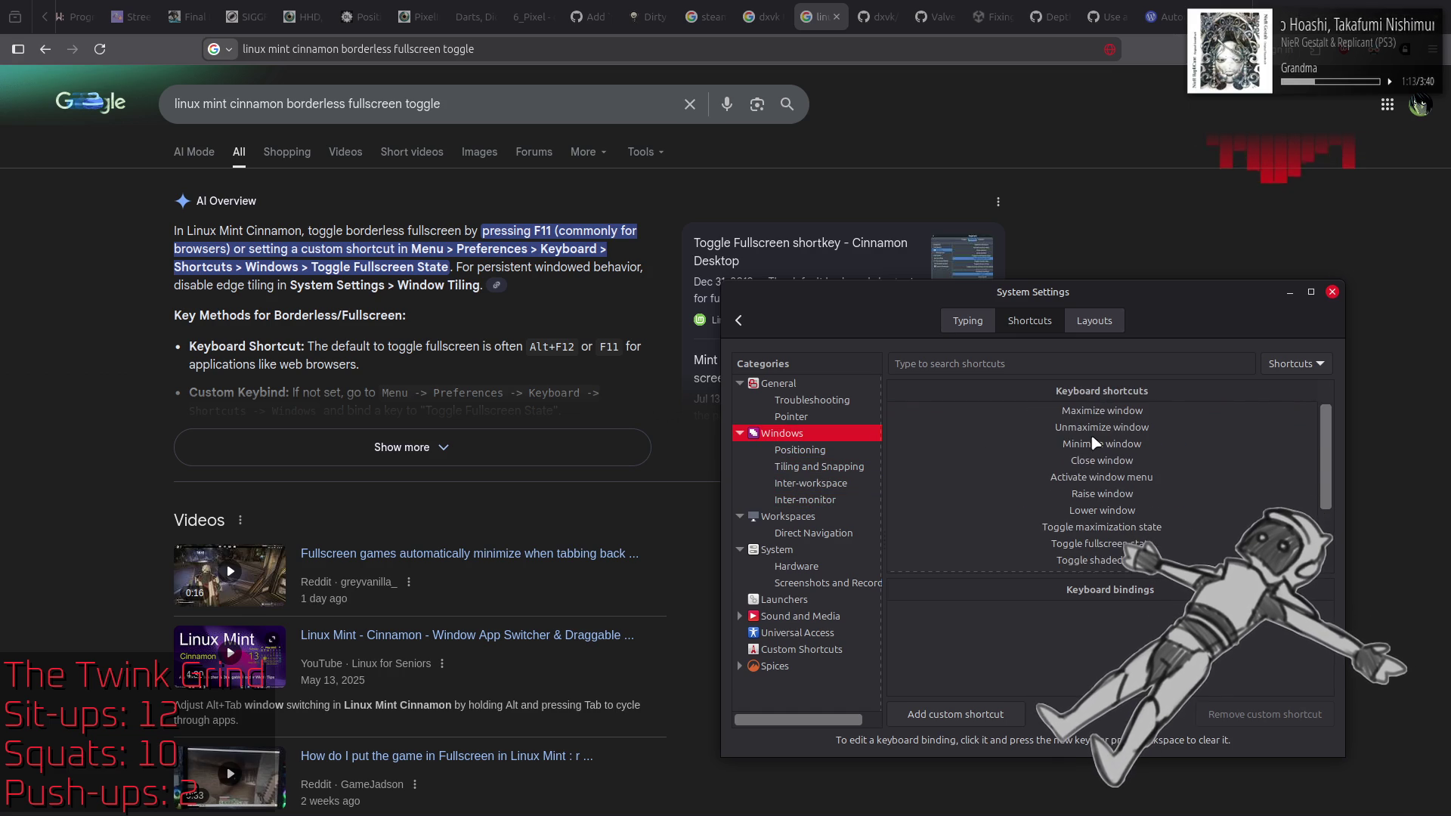
left_click(1141, 544)
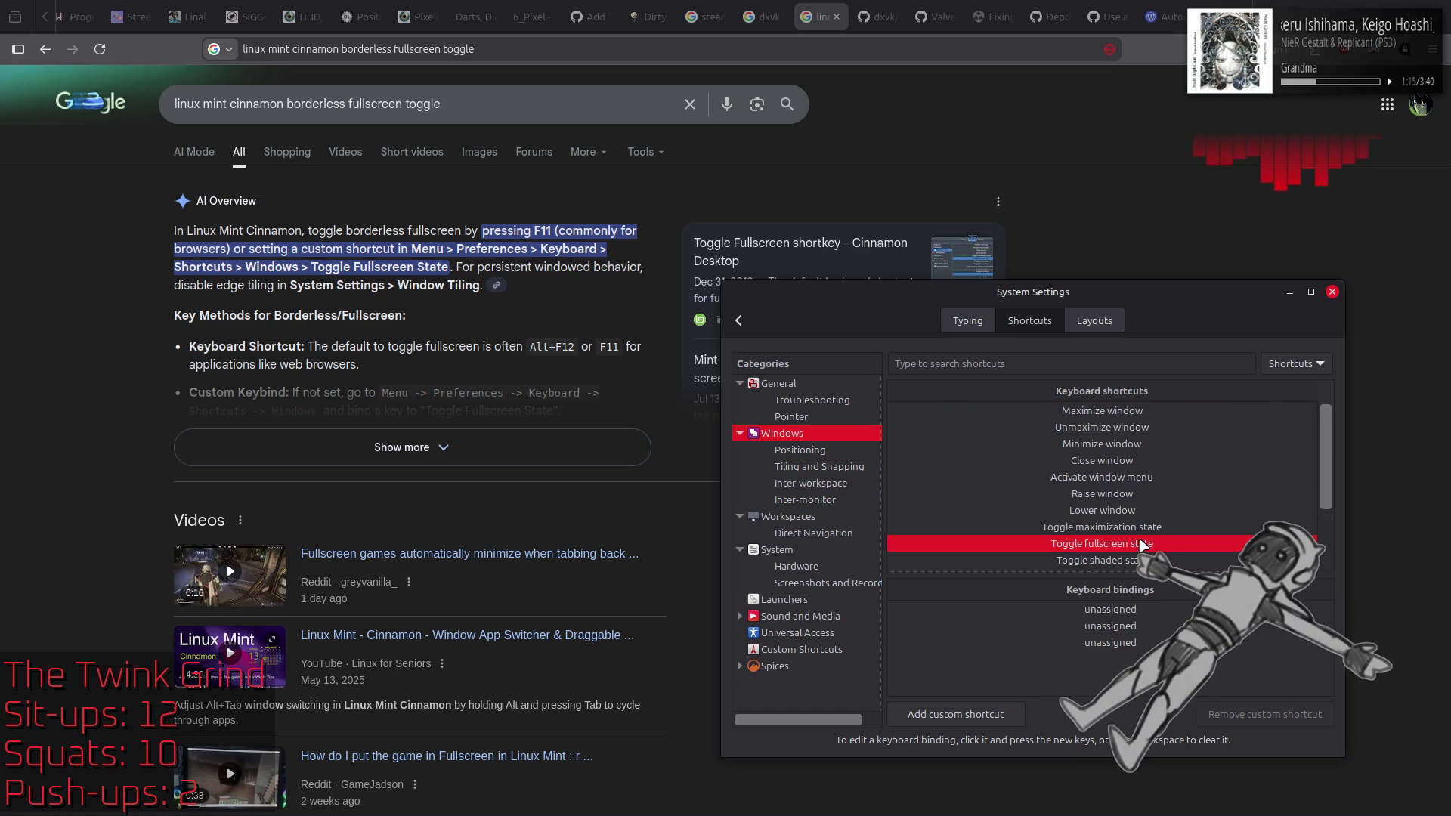
Step: Review Unmaximize (Alt+F5), Close (Alt+F4) and Raise window bindings; switch search to Bindings
key("Down")
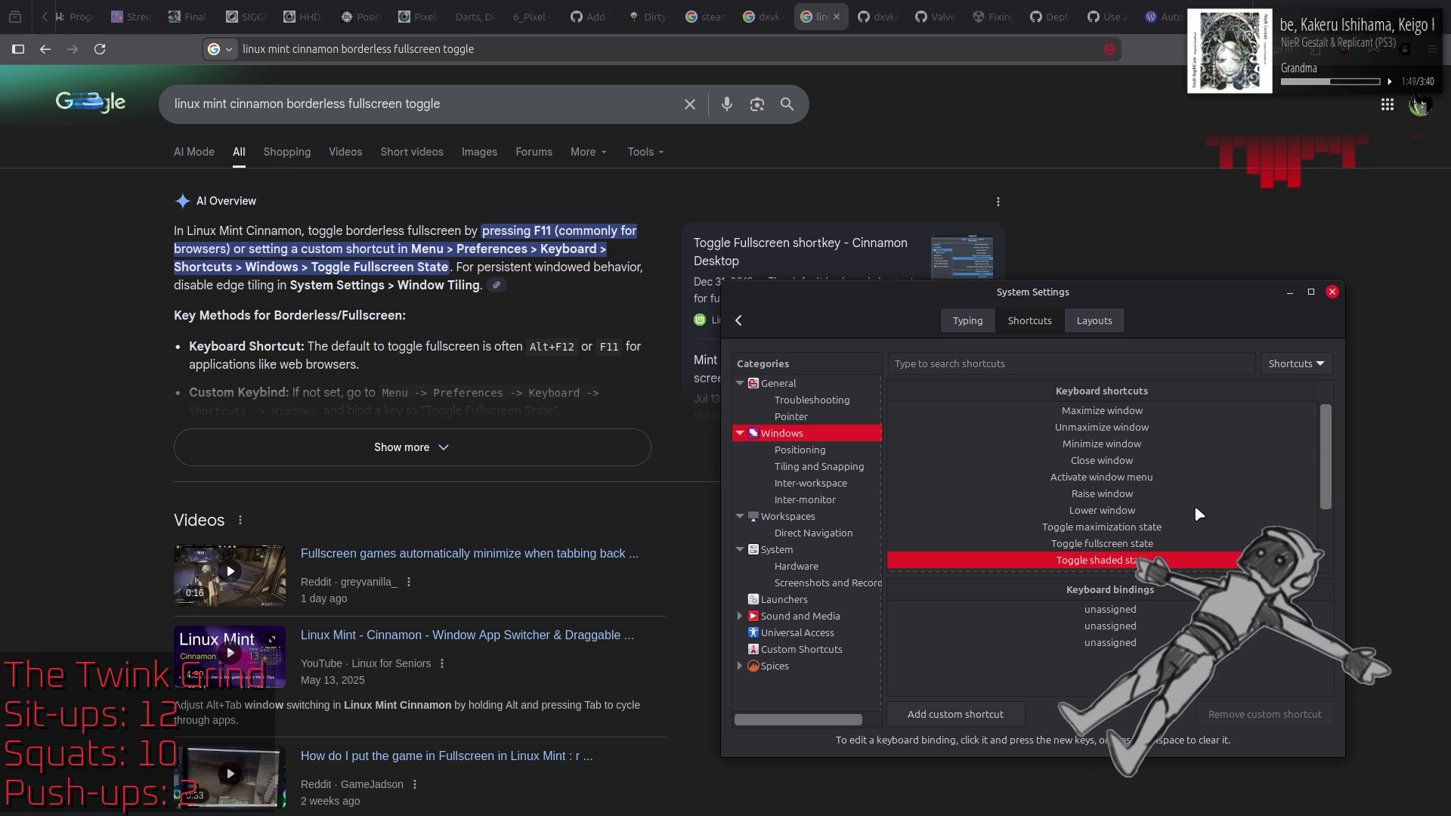
scroll(1195, 508, "down", 3)
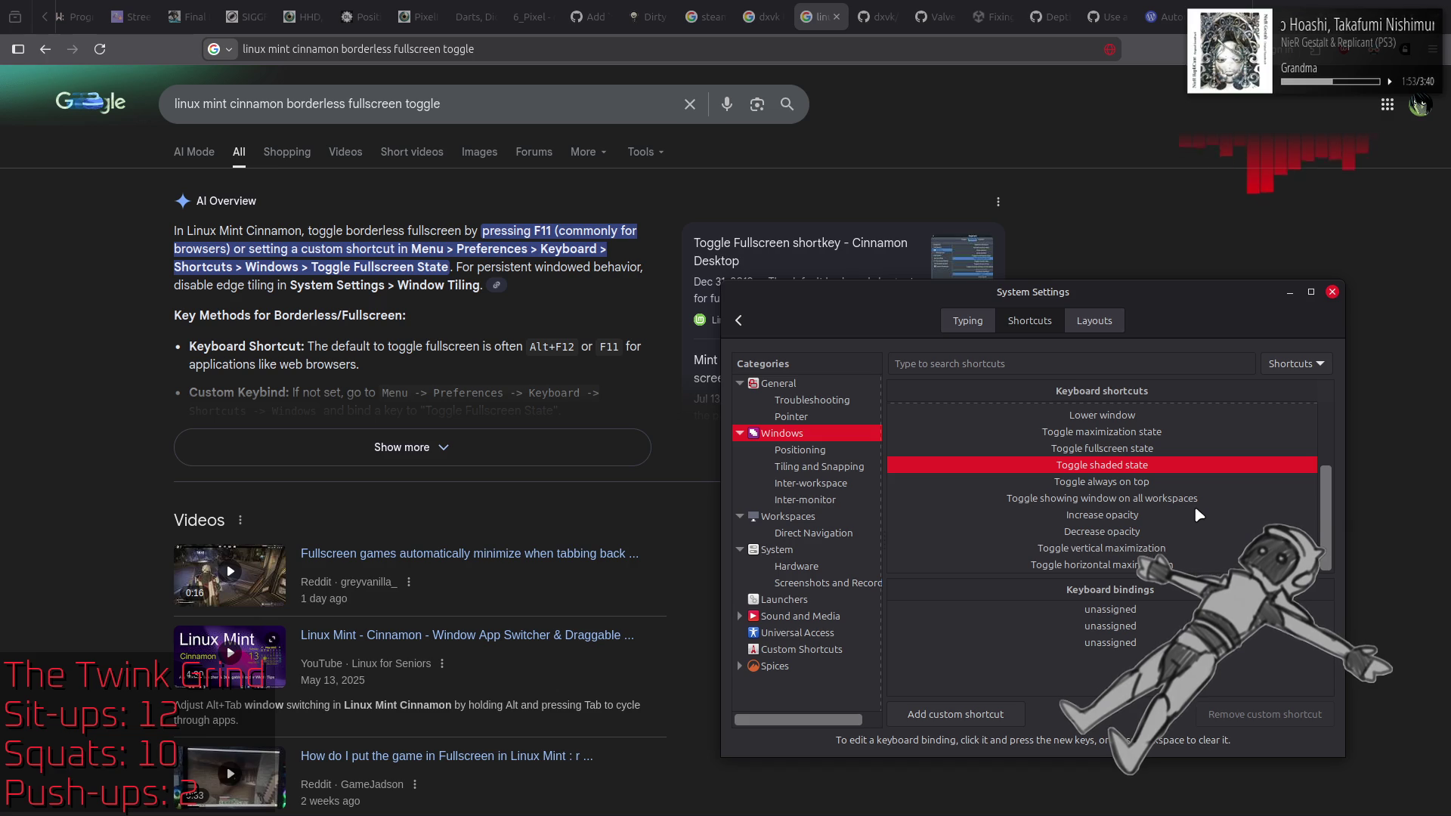
scroll(1142, 438, "up", 3)
left_click(1138, 410)
left_click(1141, 427)
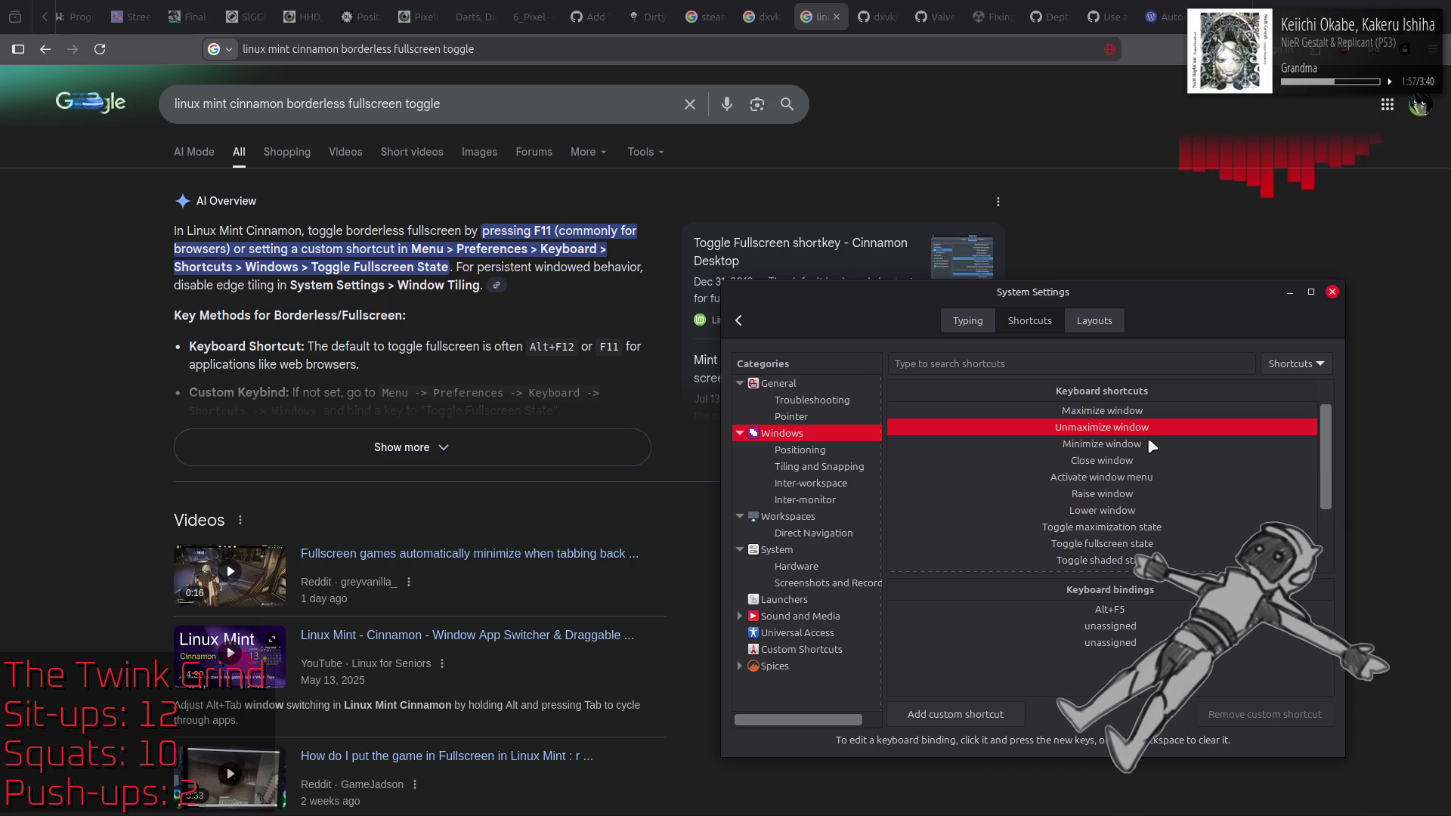
left_click(1149, 443)
left_click(1142, 459)
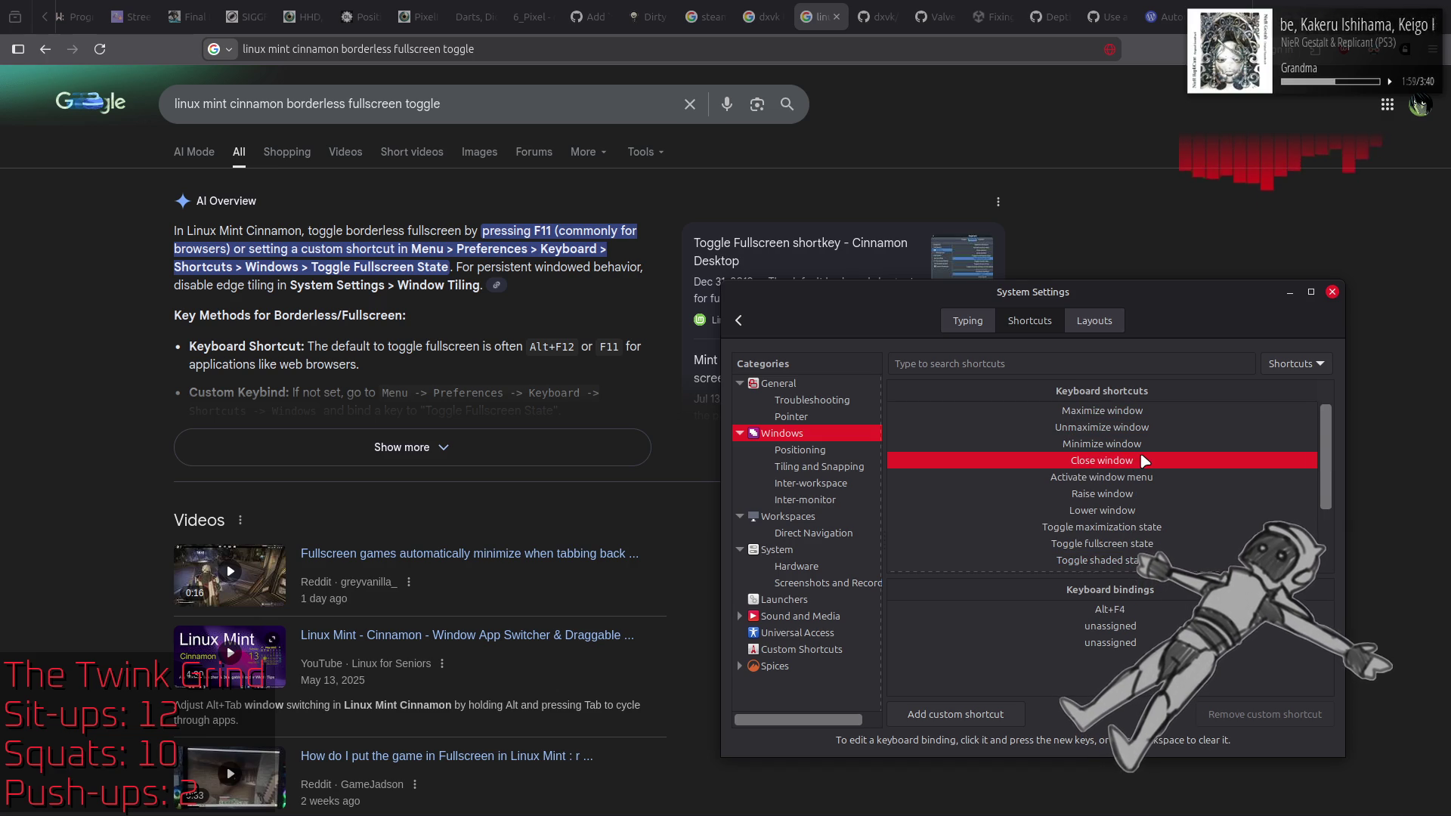
left_click(1144, 477)
left_click(1146, 493)
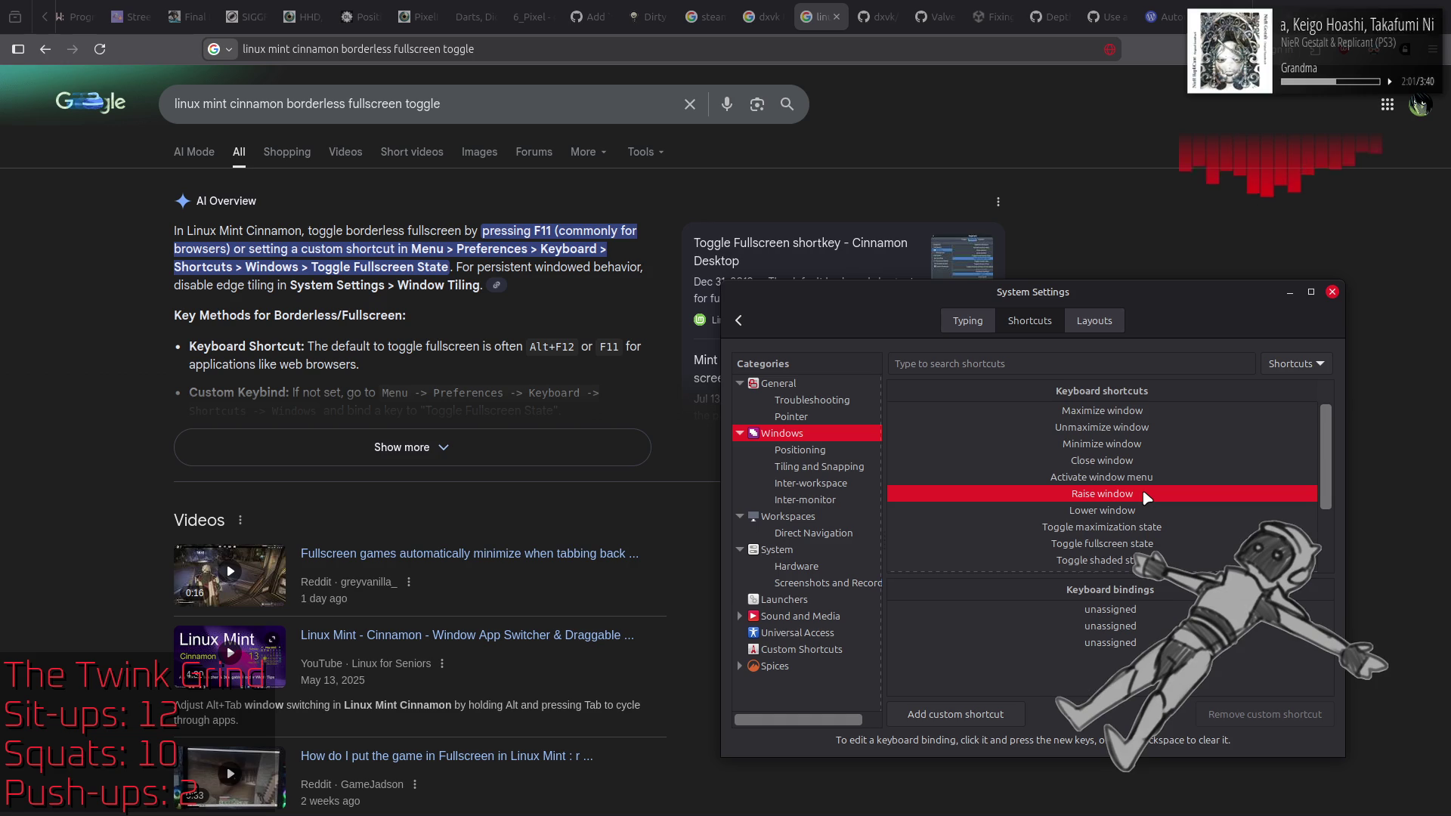
left_click(1296, 364)
left_click(1293, 382)
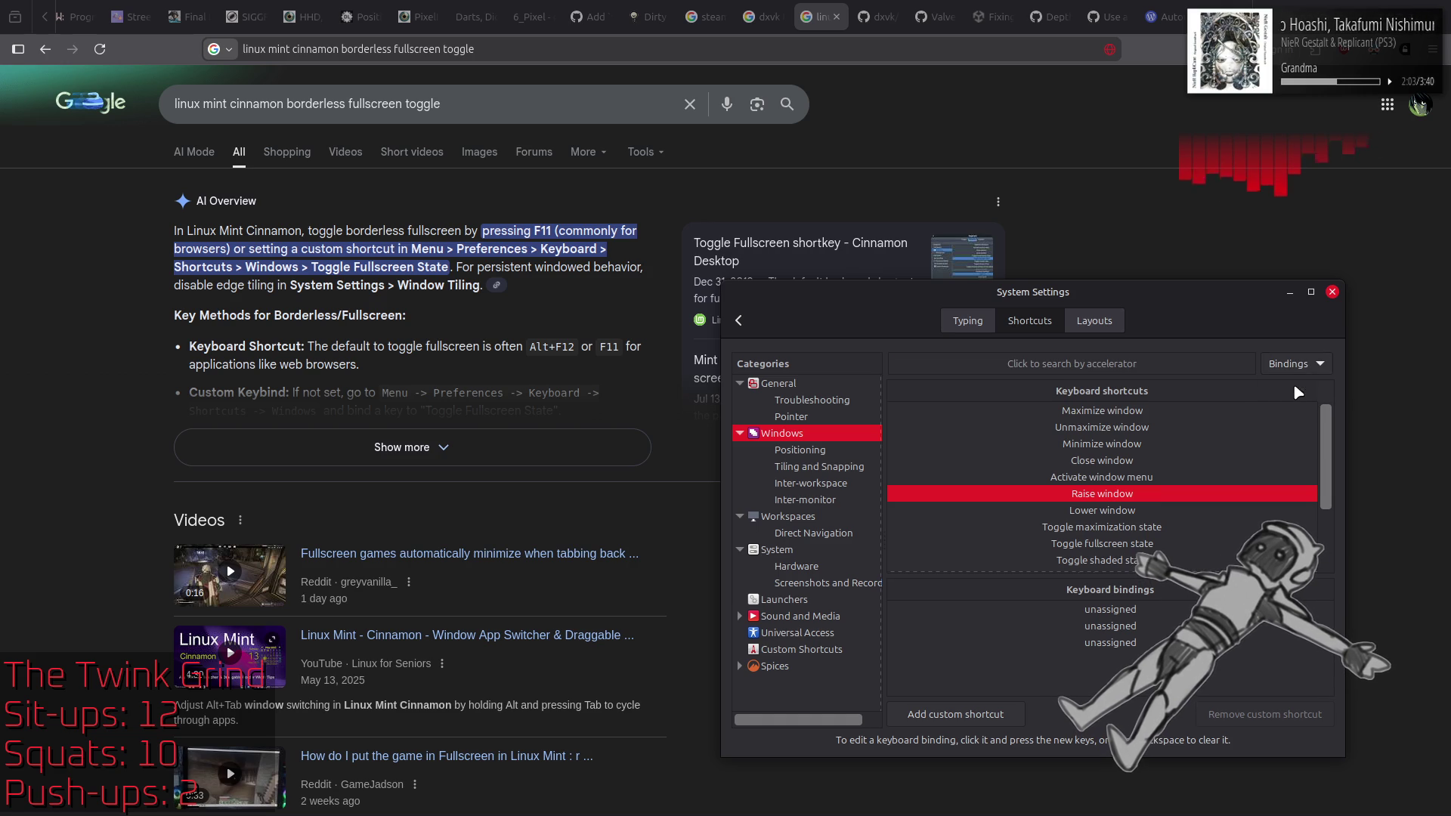
Step: Switch the search mode back to Shortcuts and show the General shortcuts
left_click(1296, 363)
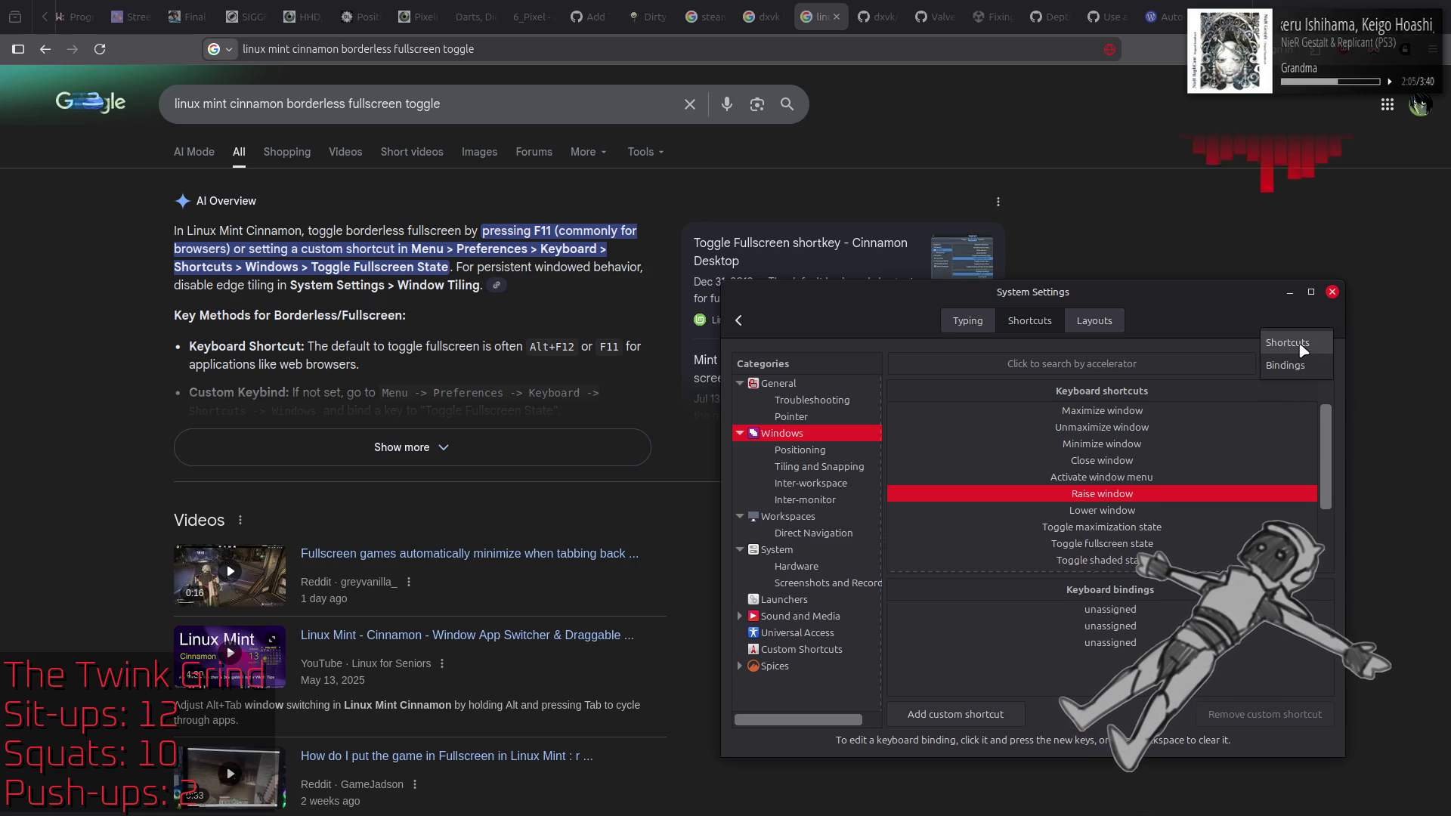
left_click(1300, 344)
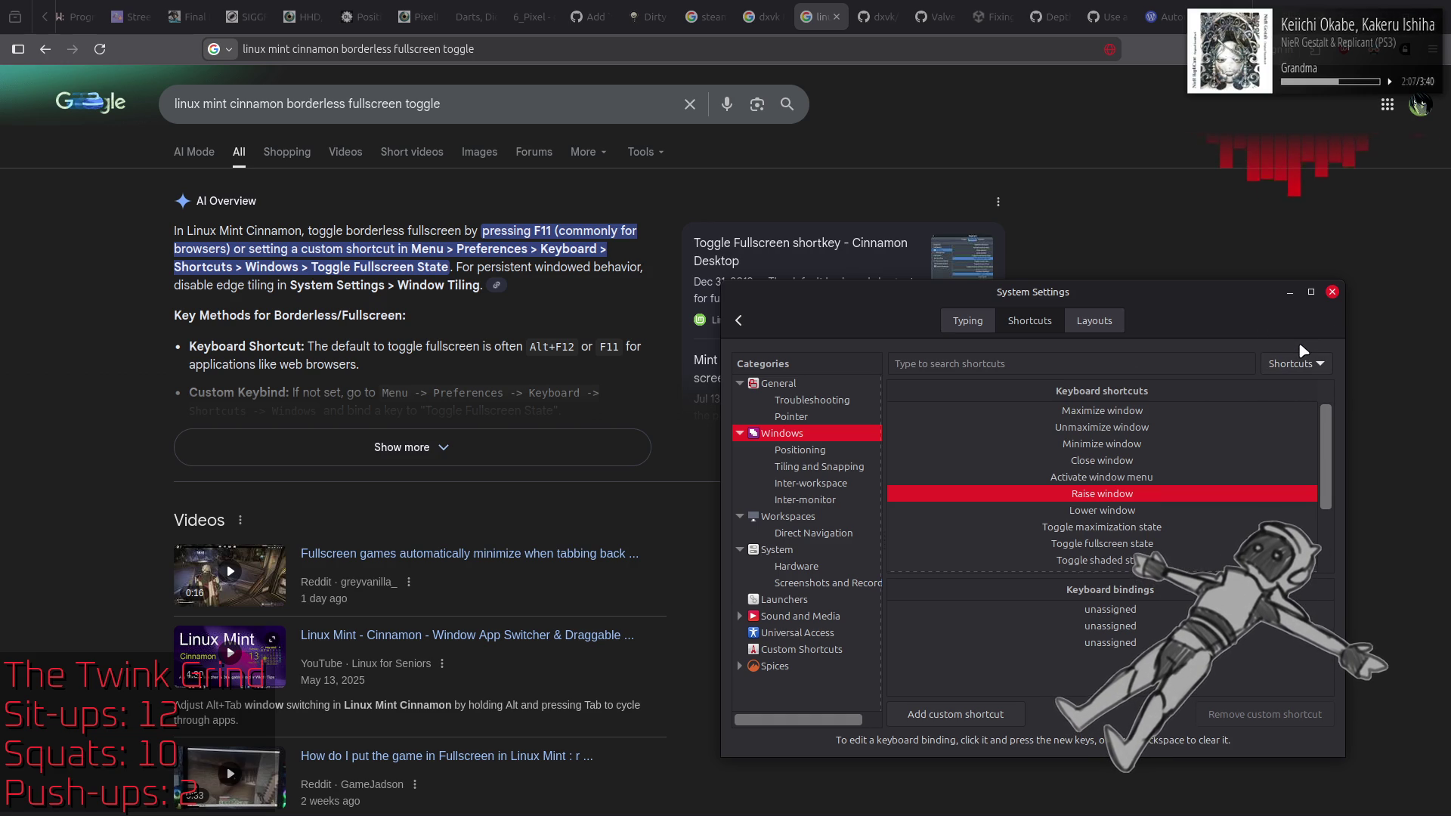
left_click(791, 384)
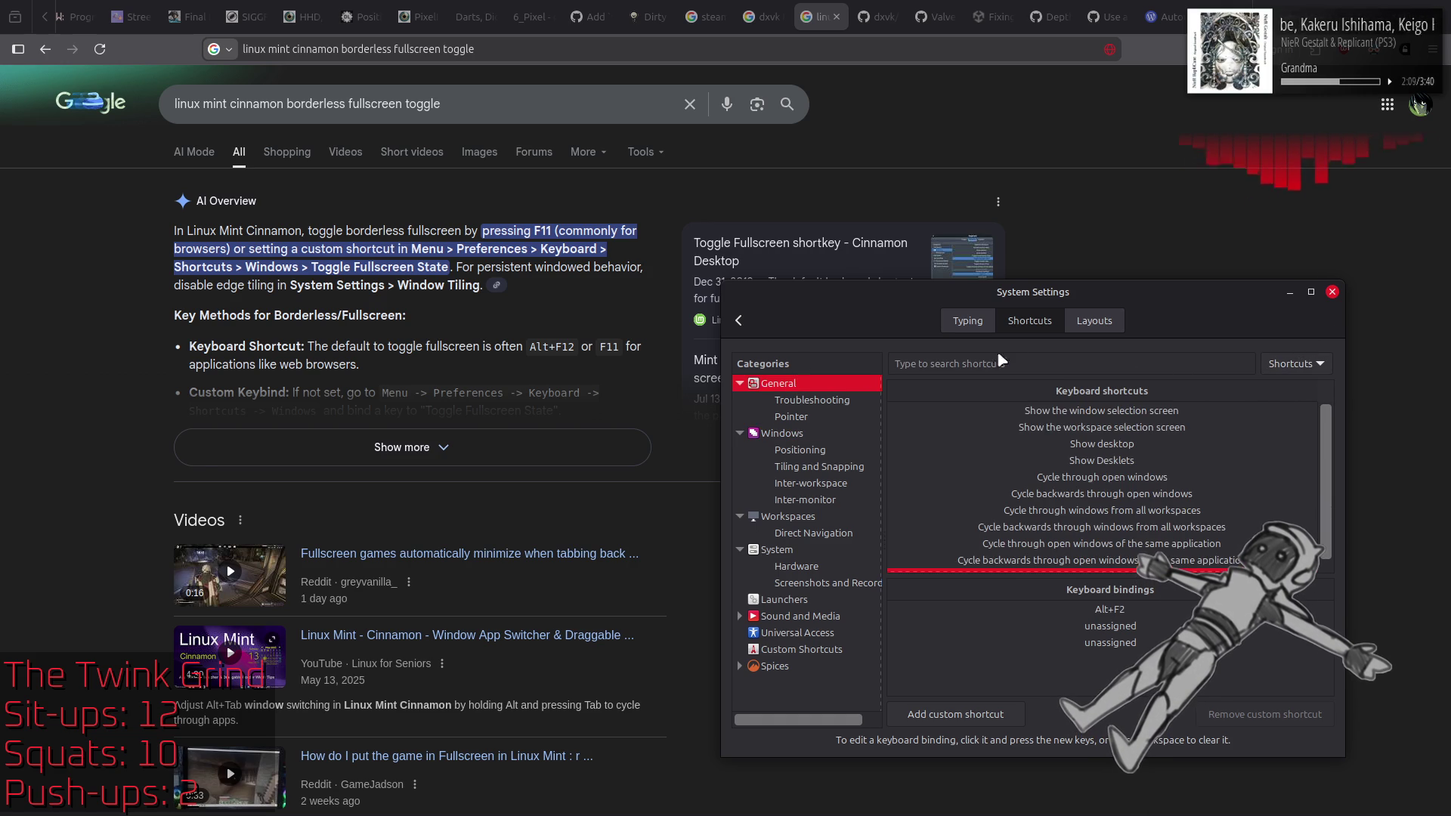
left_click(1019, 364)
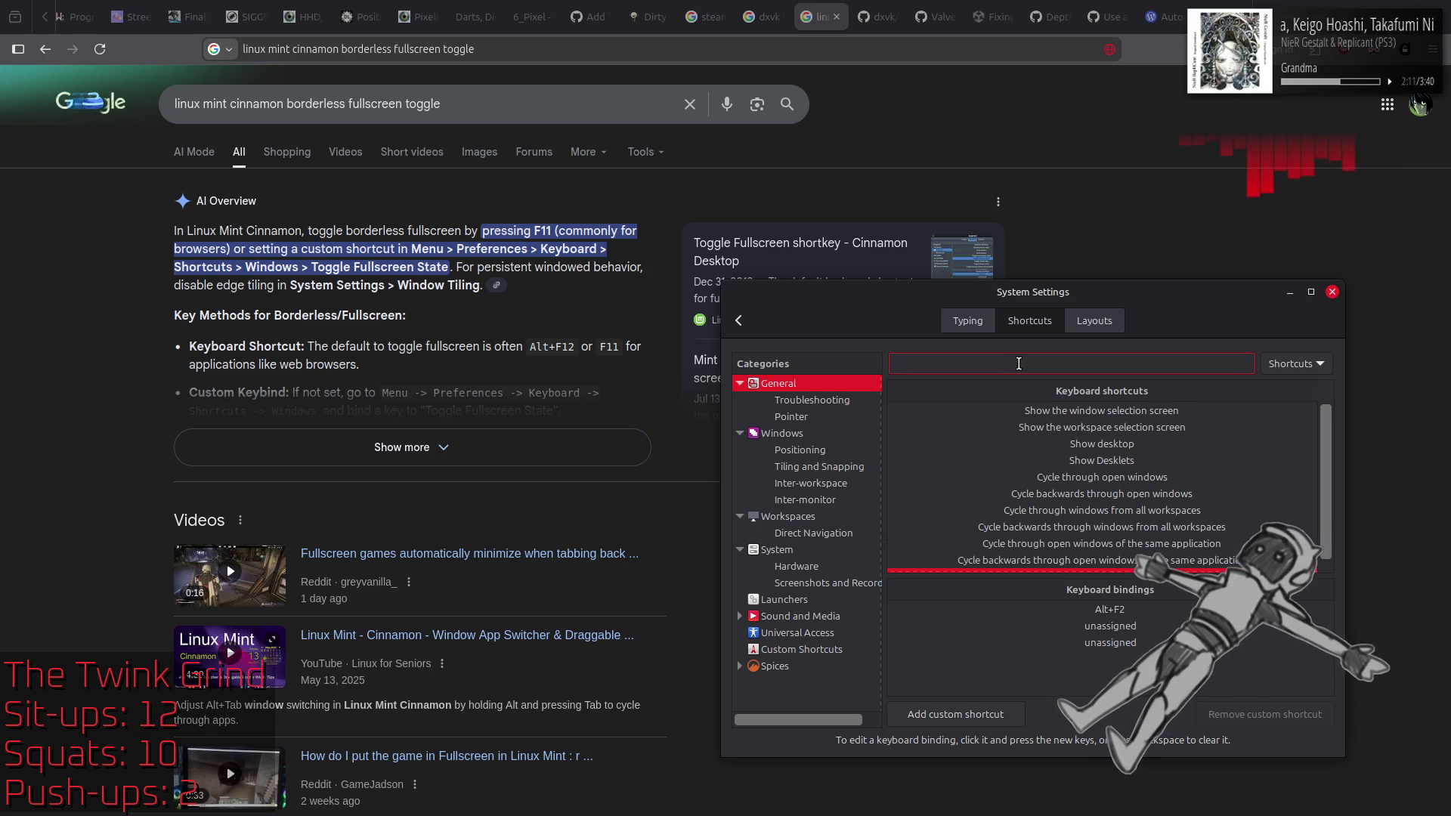
Step: Search shortcuts by key binding for F12, finding none bound to it
left_click(1305, 365)
left_click(1288, 388)
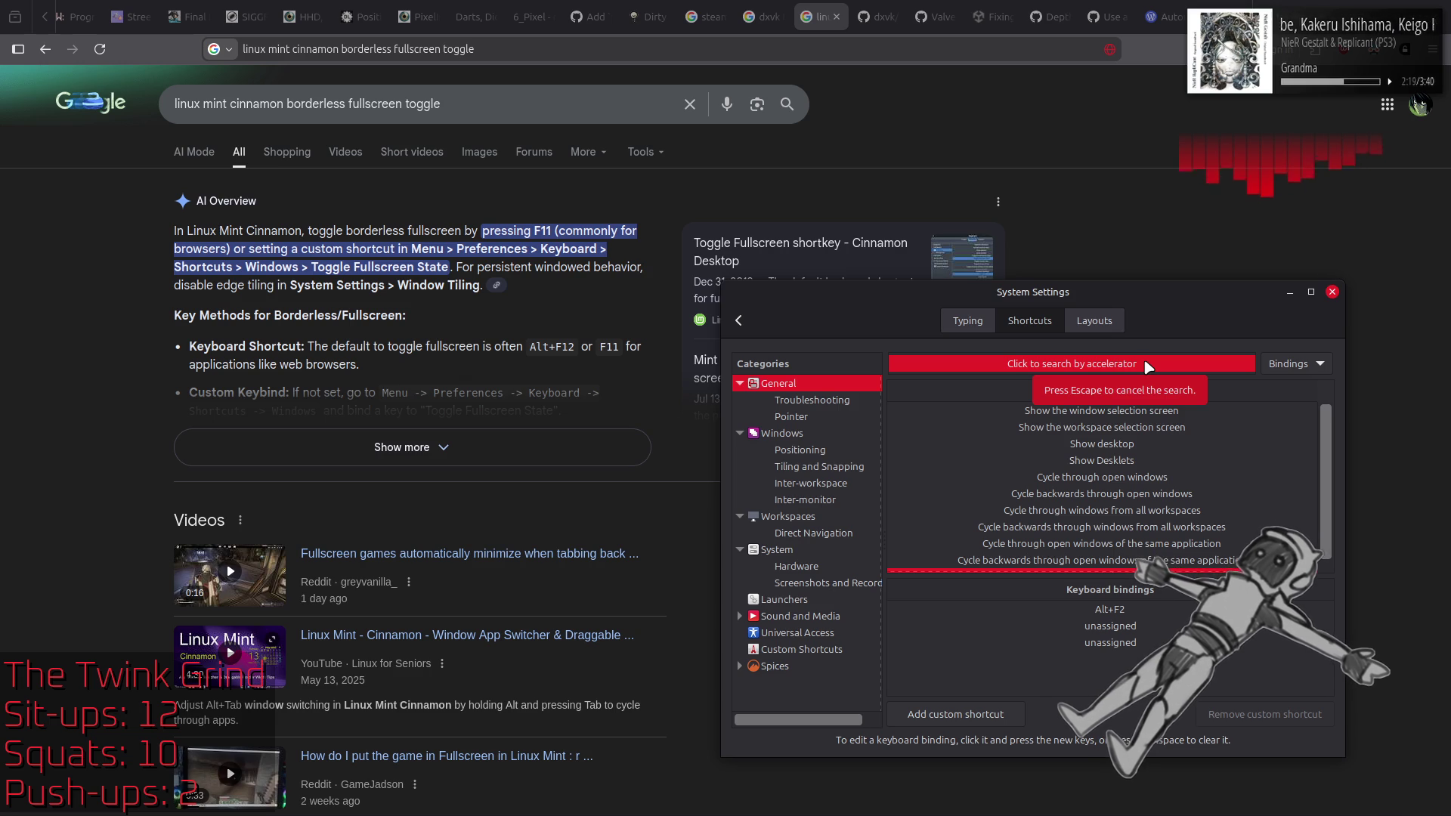
left_click(1146, 364)
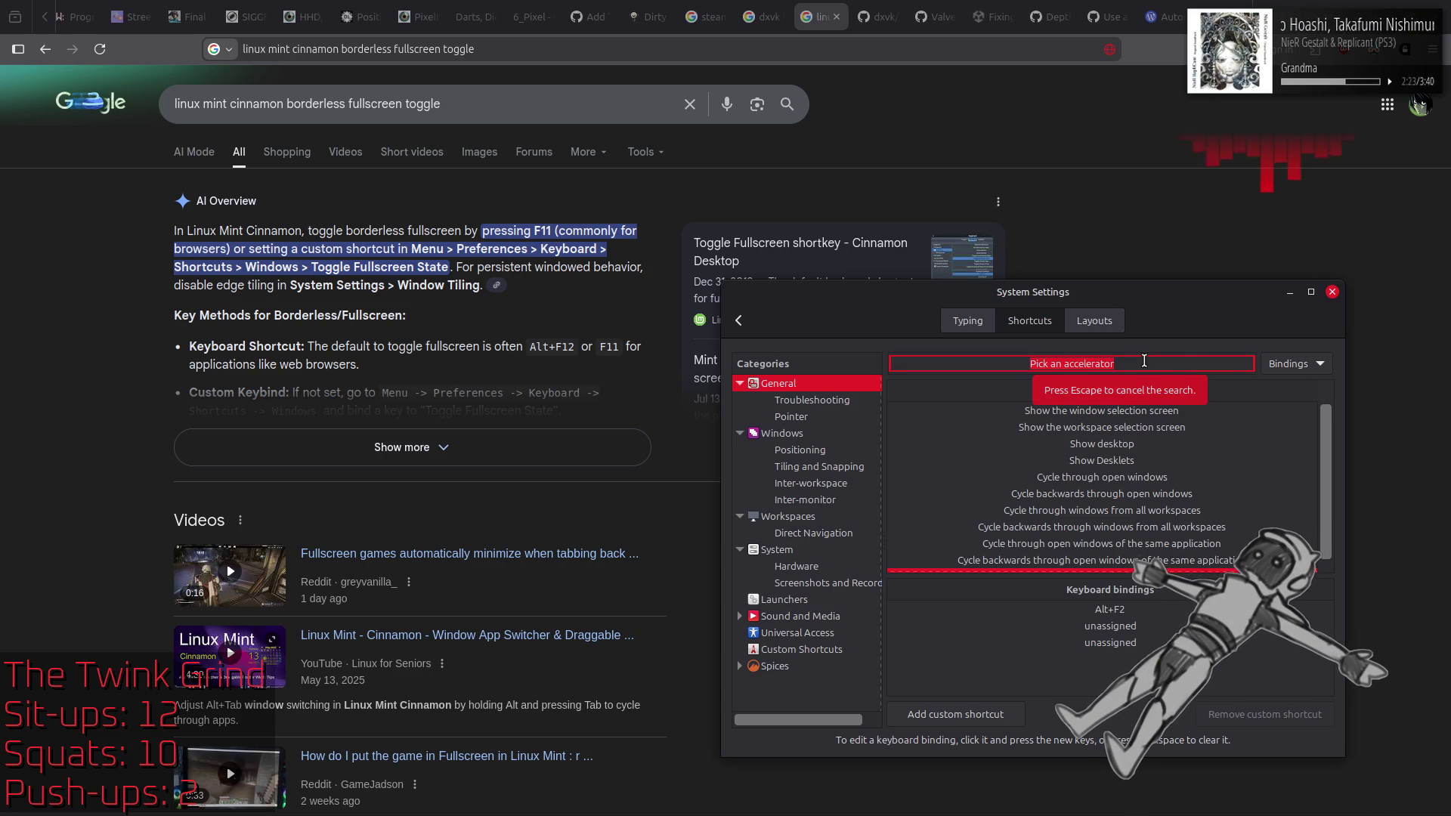
key("F12")
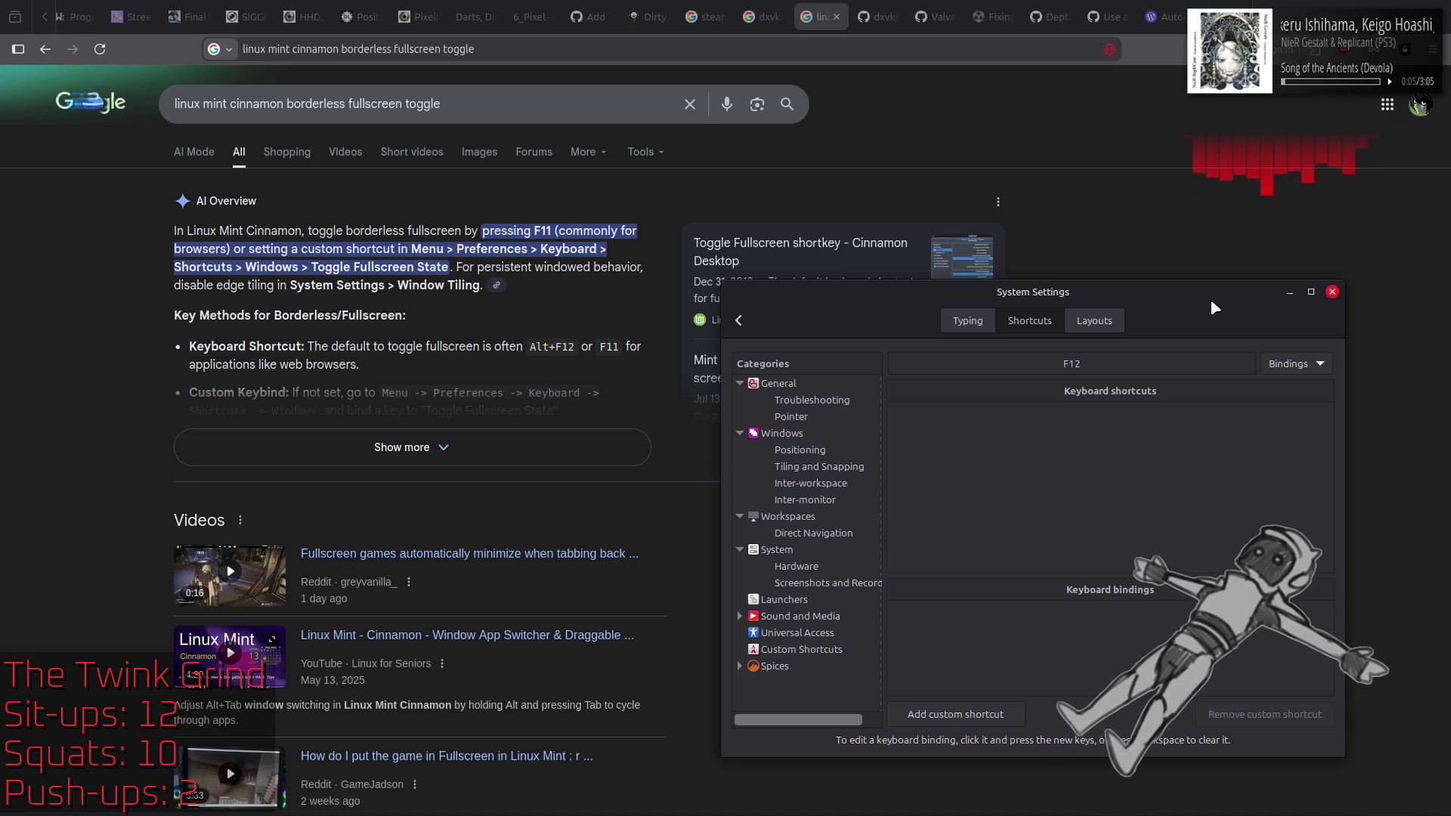
Step: Change the key search to F2 and look up shortcuts bound to it
double_click(1188, 364)
type("2")
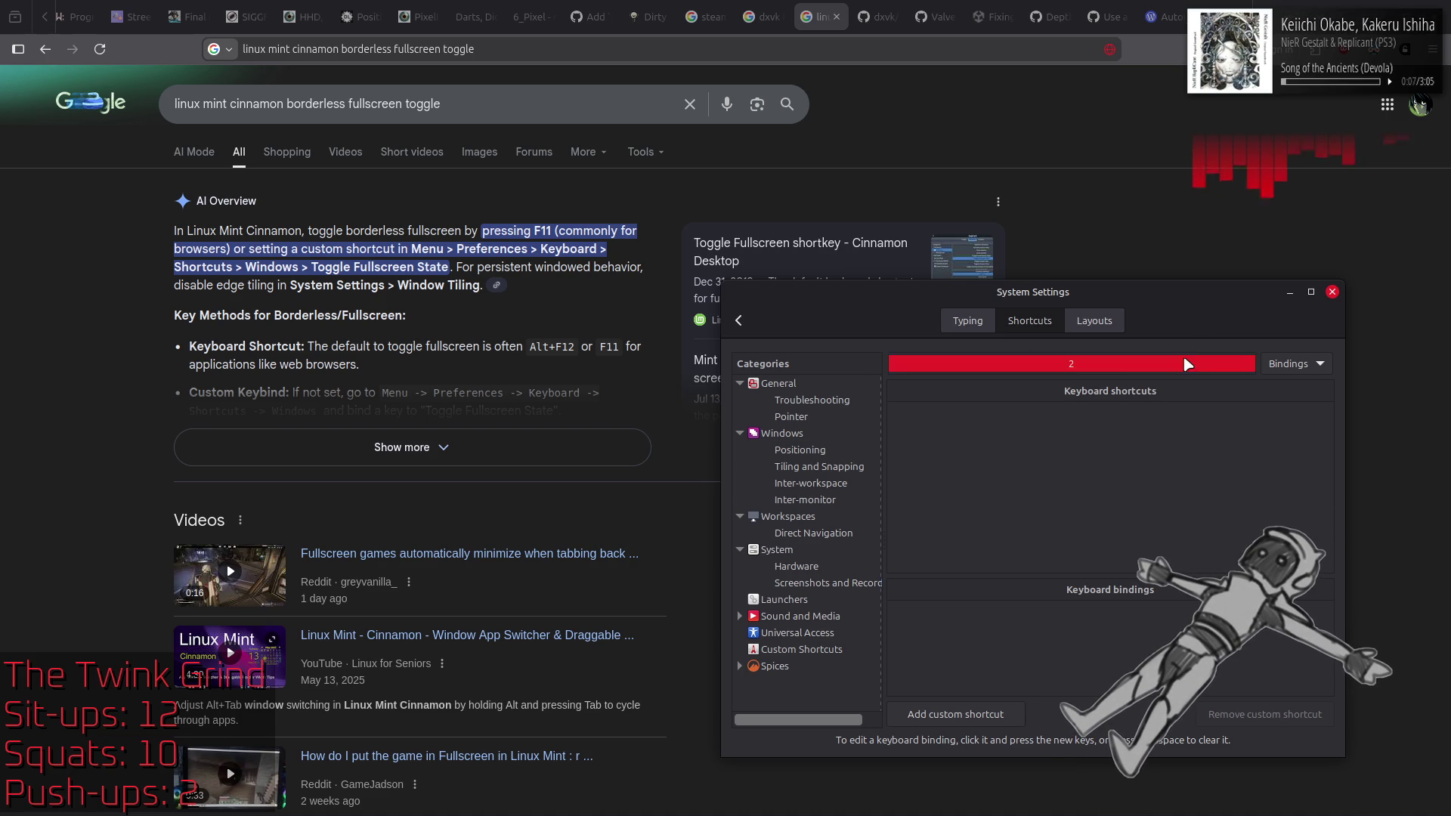
left_click(1183, 360)
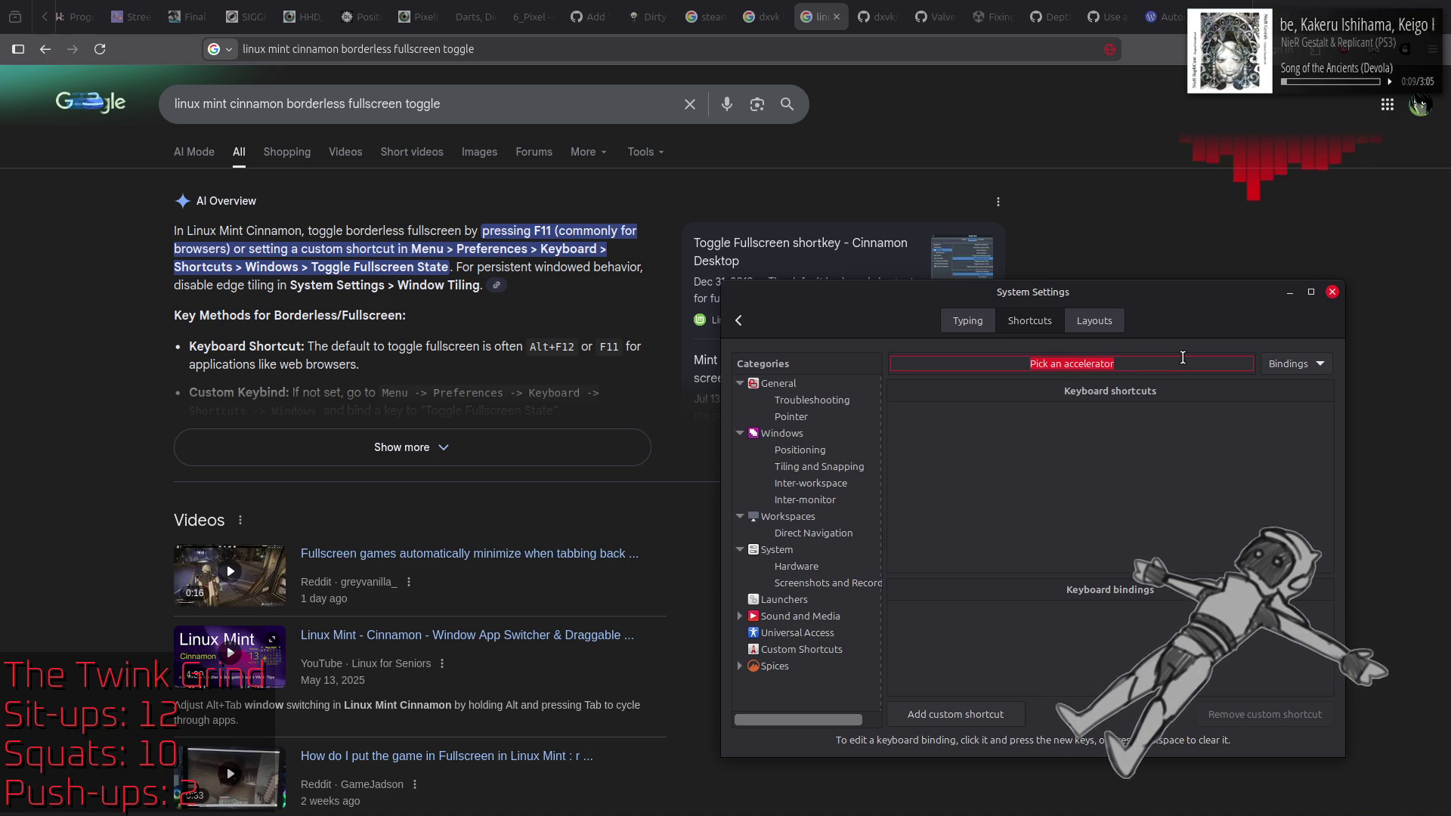
key("F2")
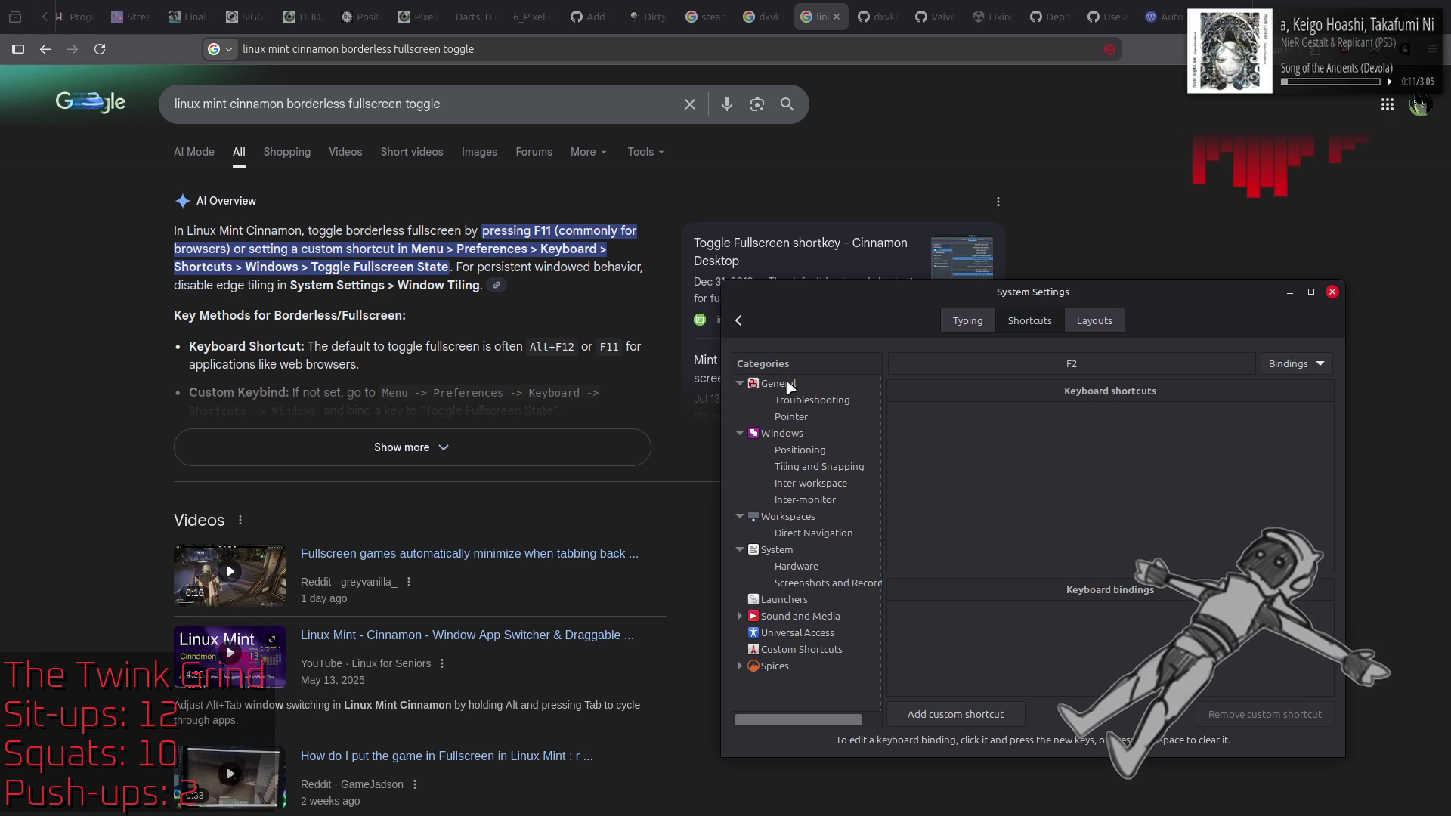
Step: Browse the Spices and Notifications applet shortcuts, then recheck the General selection-screen bindings
left_click(789, 386)
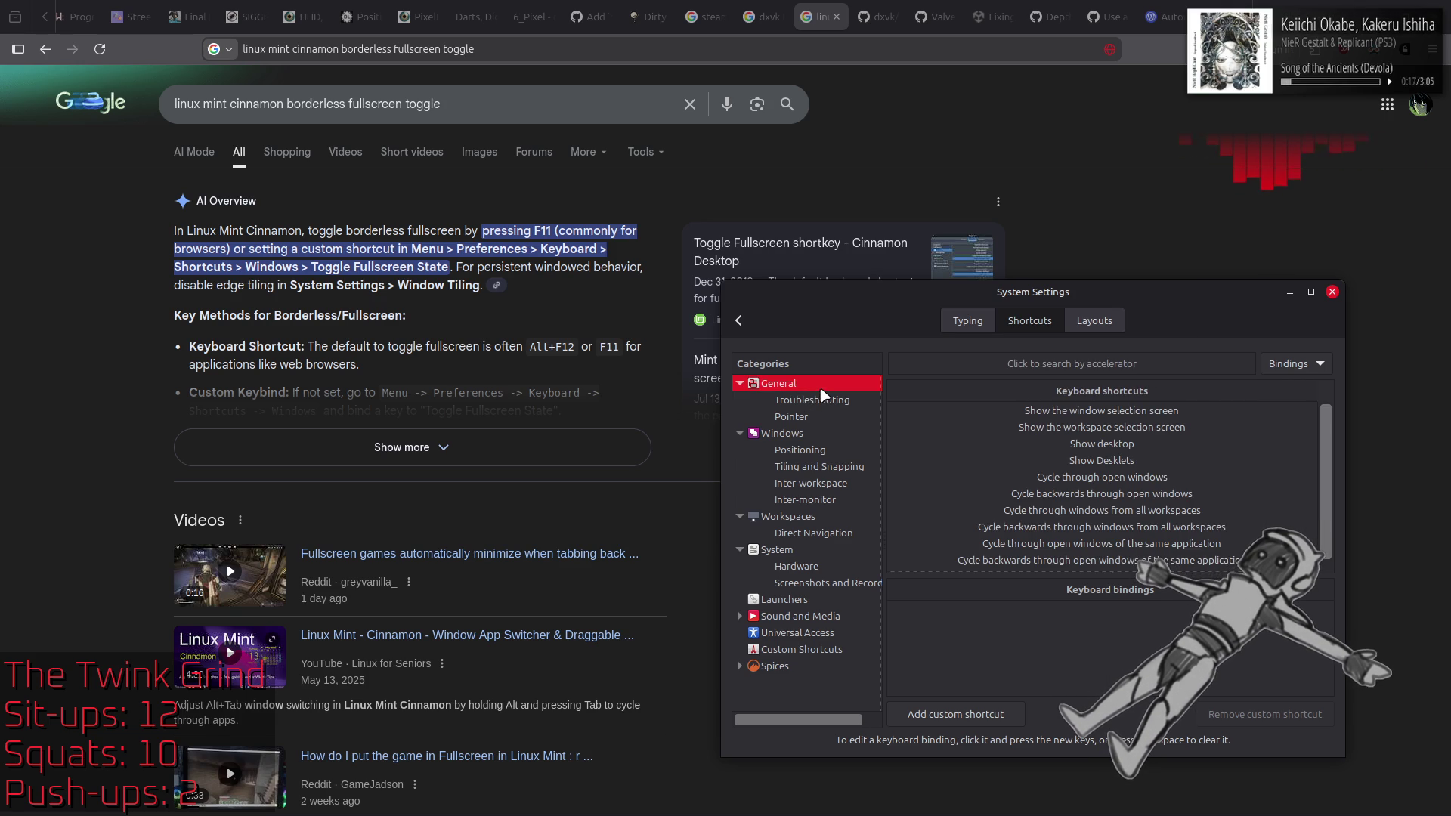
left_click(793, 668)
left_click(740, 667)
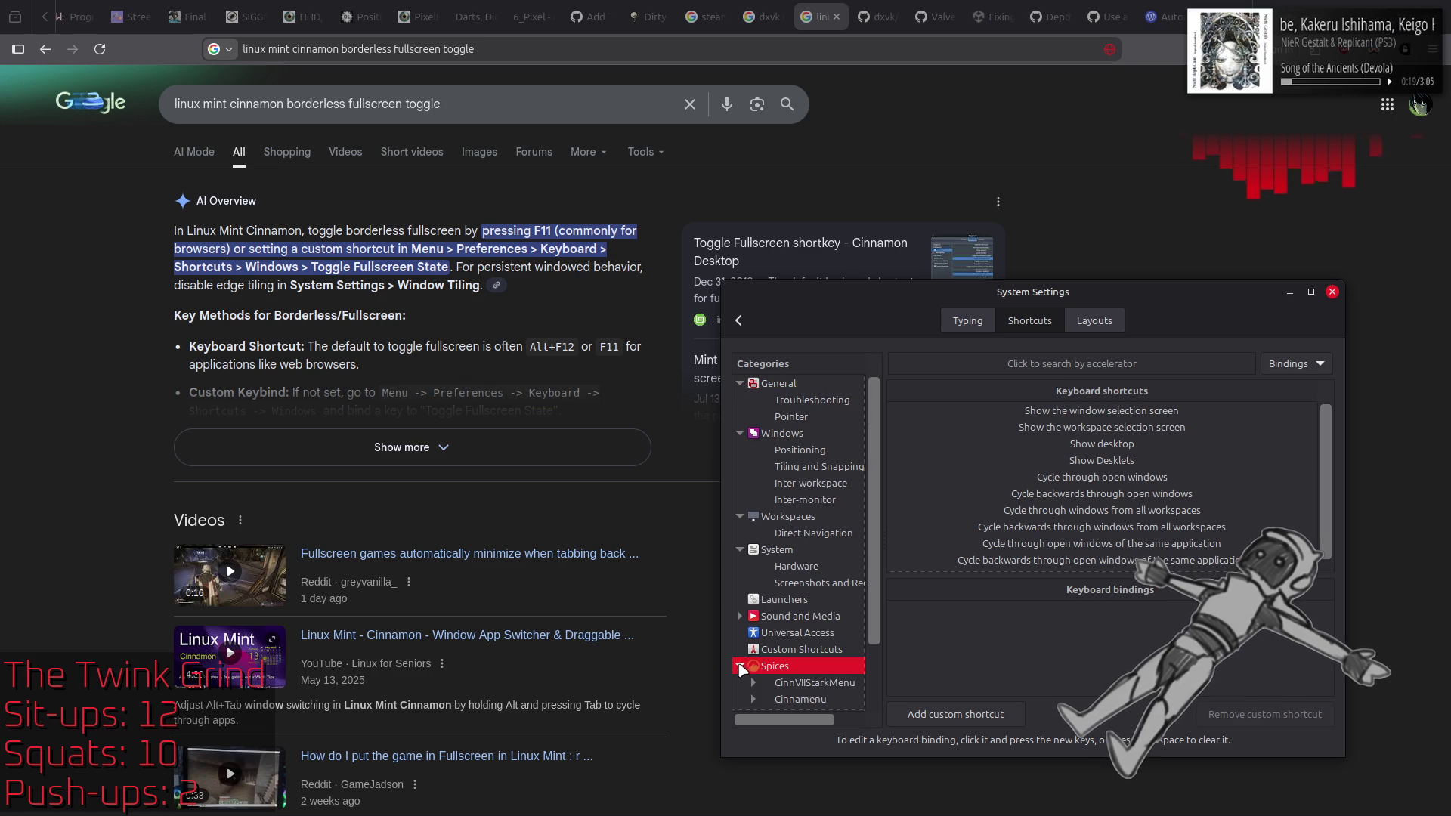
scroll(759, 638, "down", 2)
left_click(808, 686)
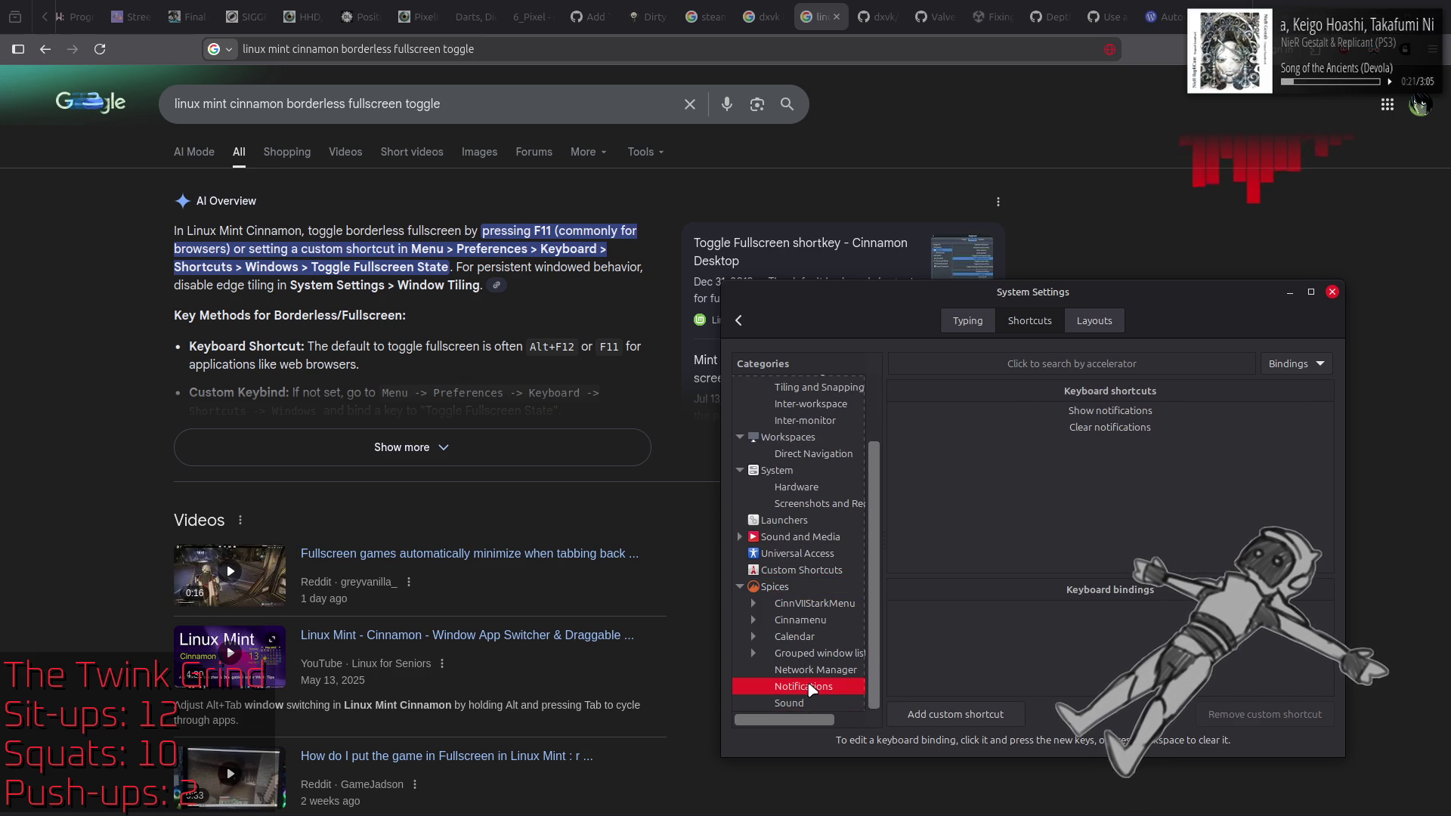
left_click(739, 593)
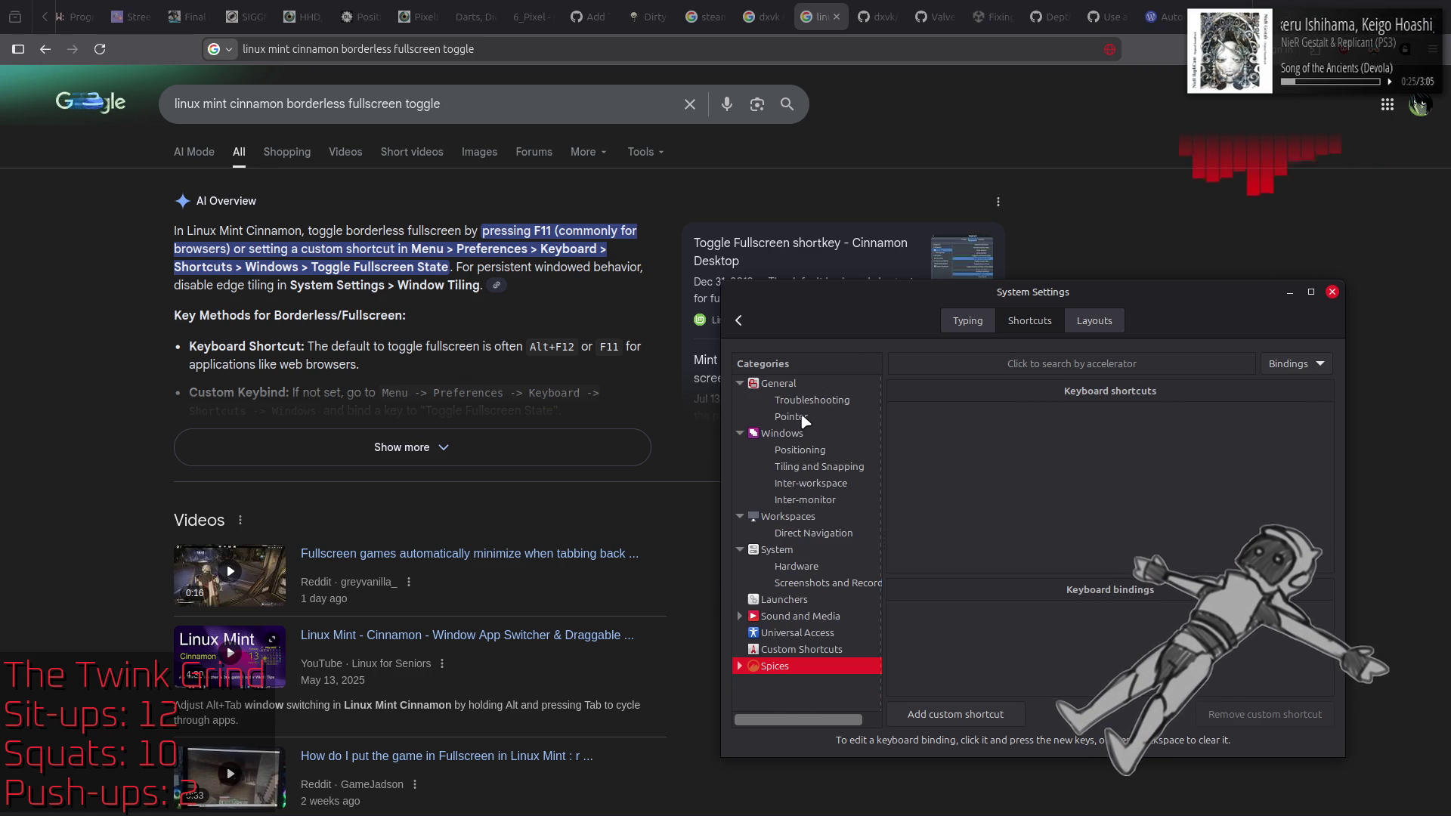
left_click(813, 384)
left_click(1062, 411)
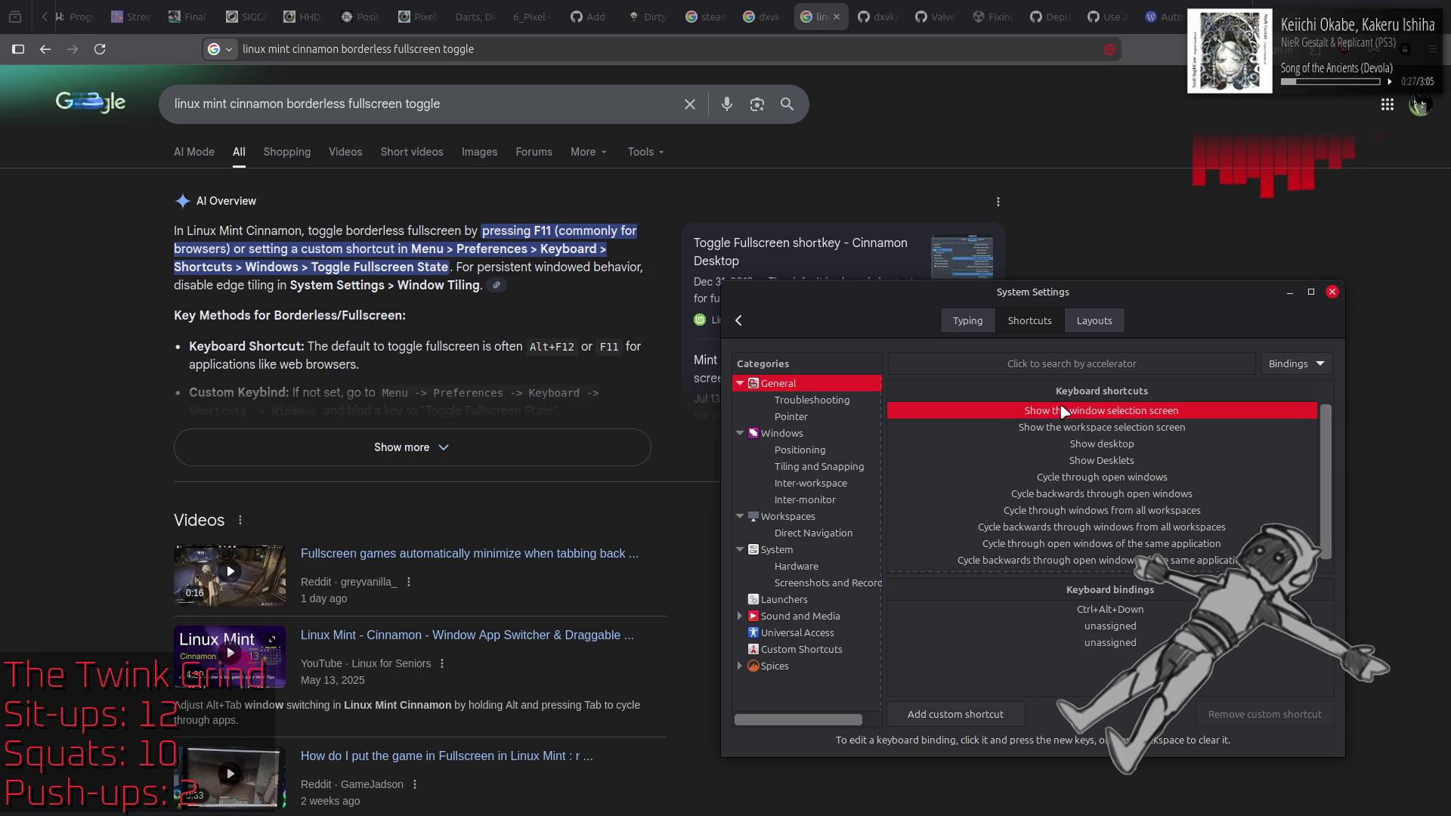
left_click(1049, 430)
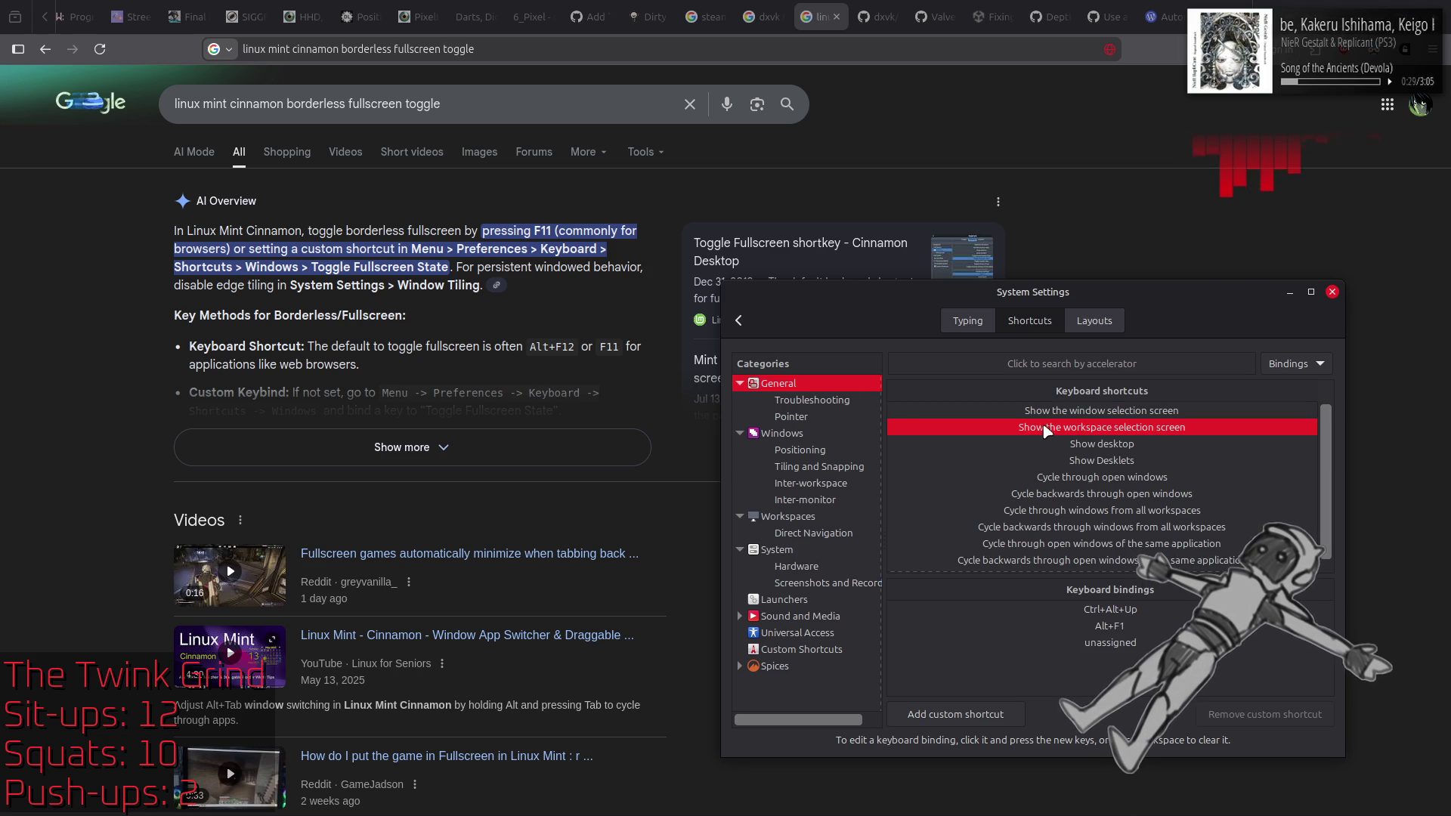
Step: Search by key for Alt+F12 and Alt+F11, confirming neither is bound
left_click(1054, 366)
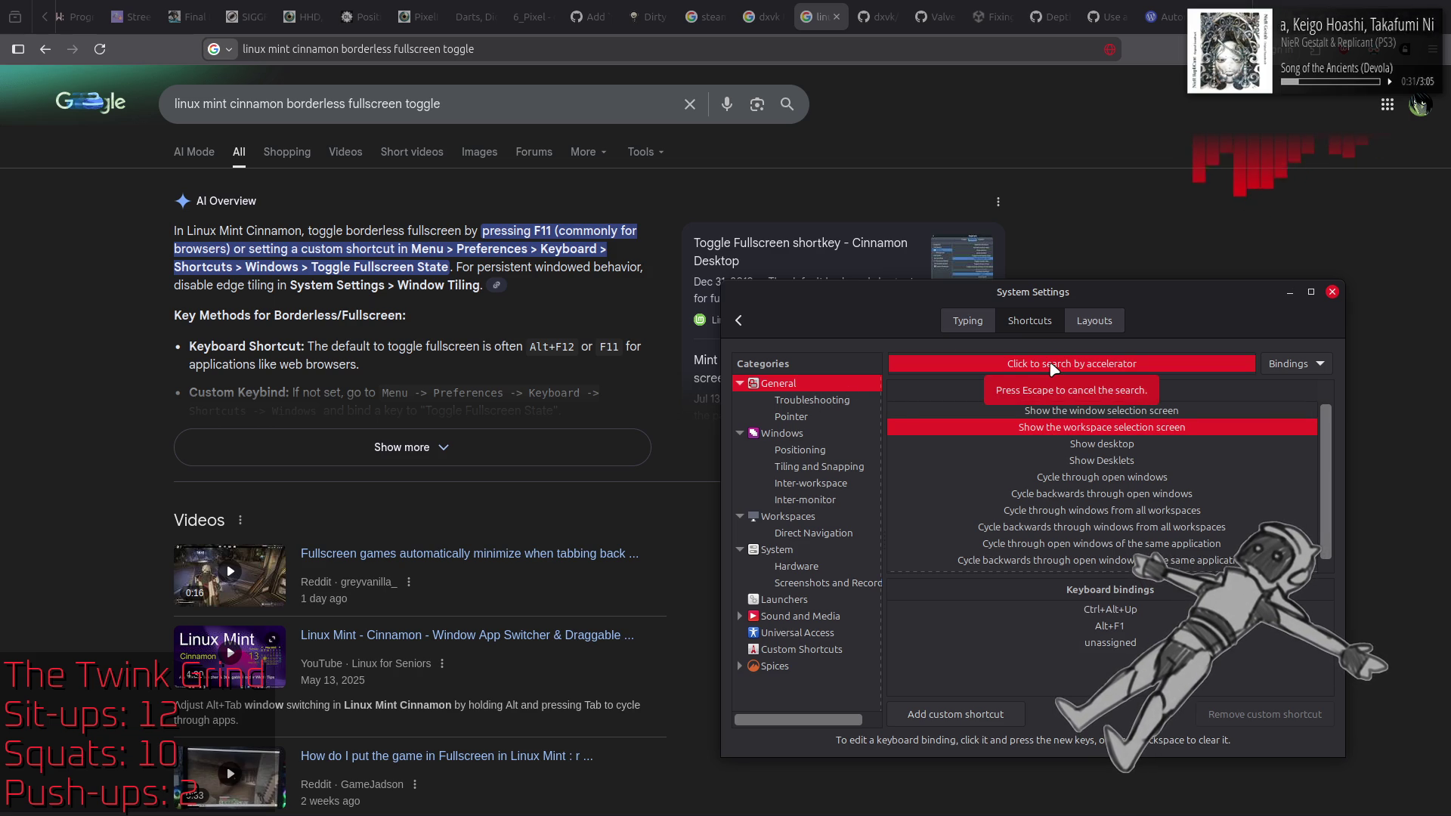
left_click(1087, 366)
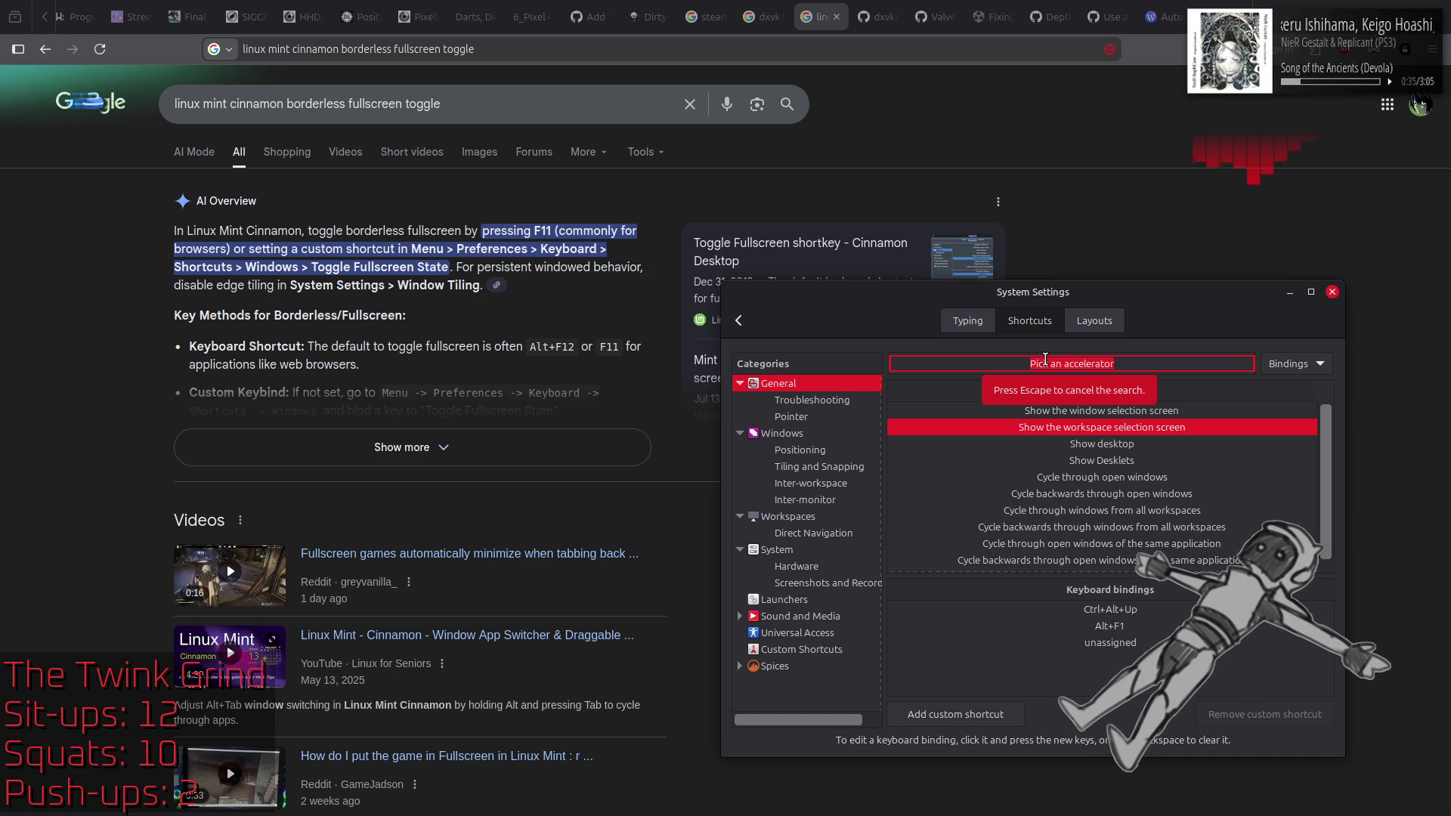
key("alt+F12")
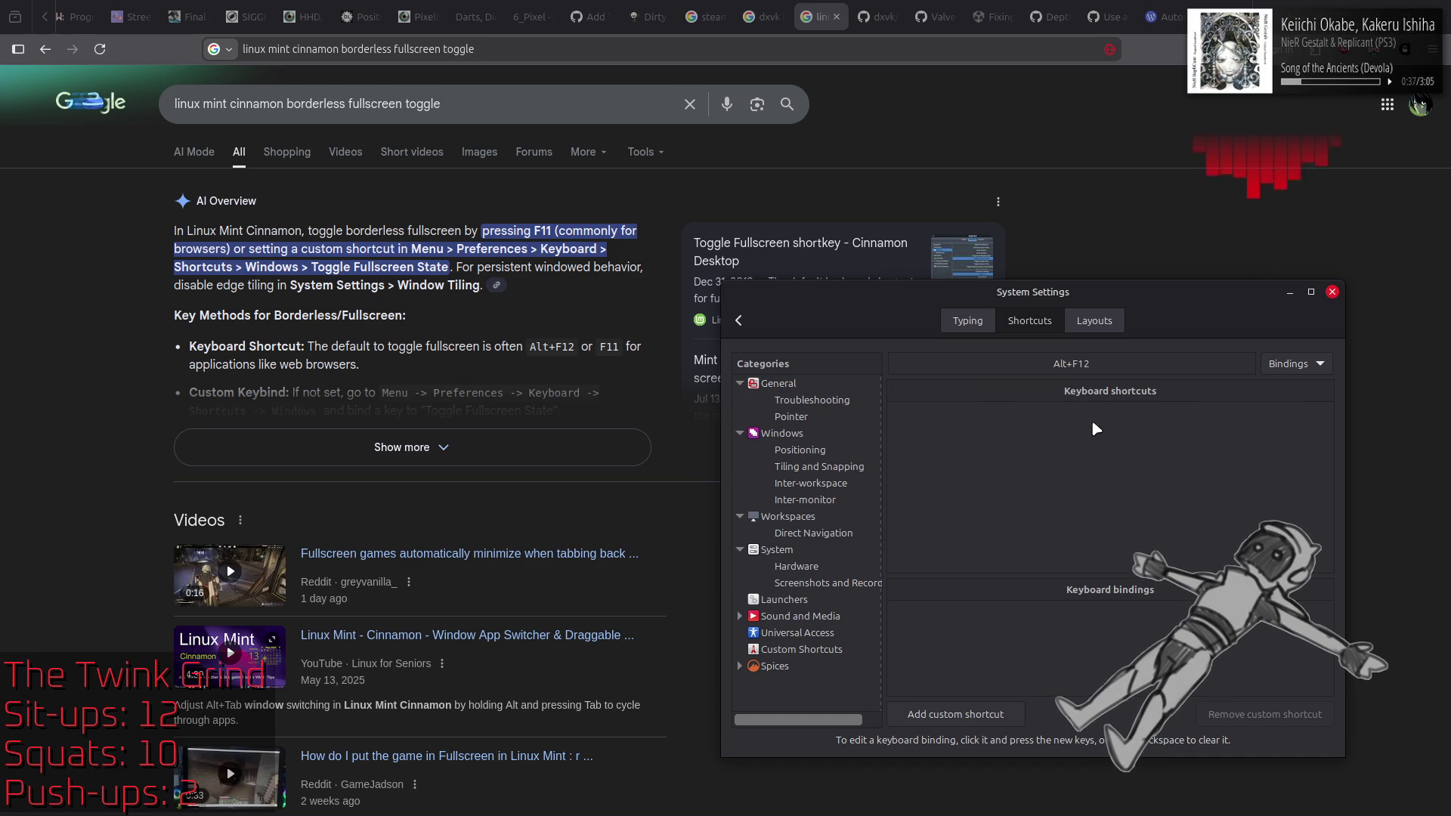
left_click(1097, 364)
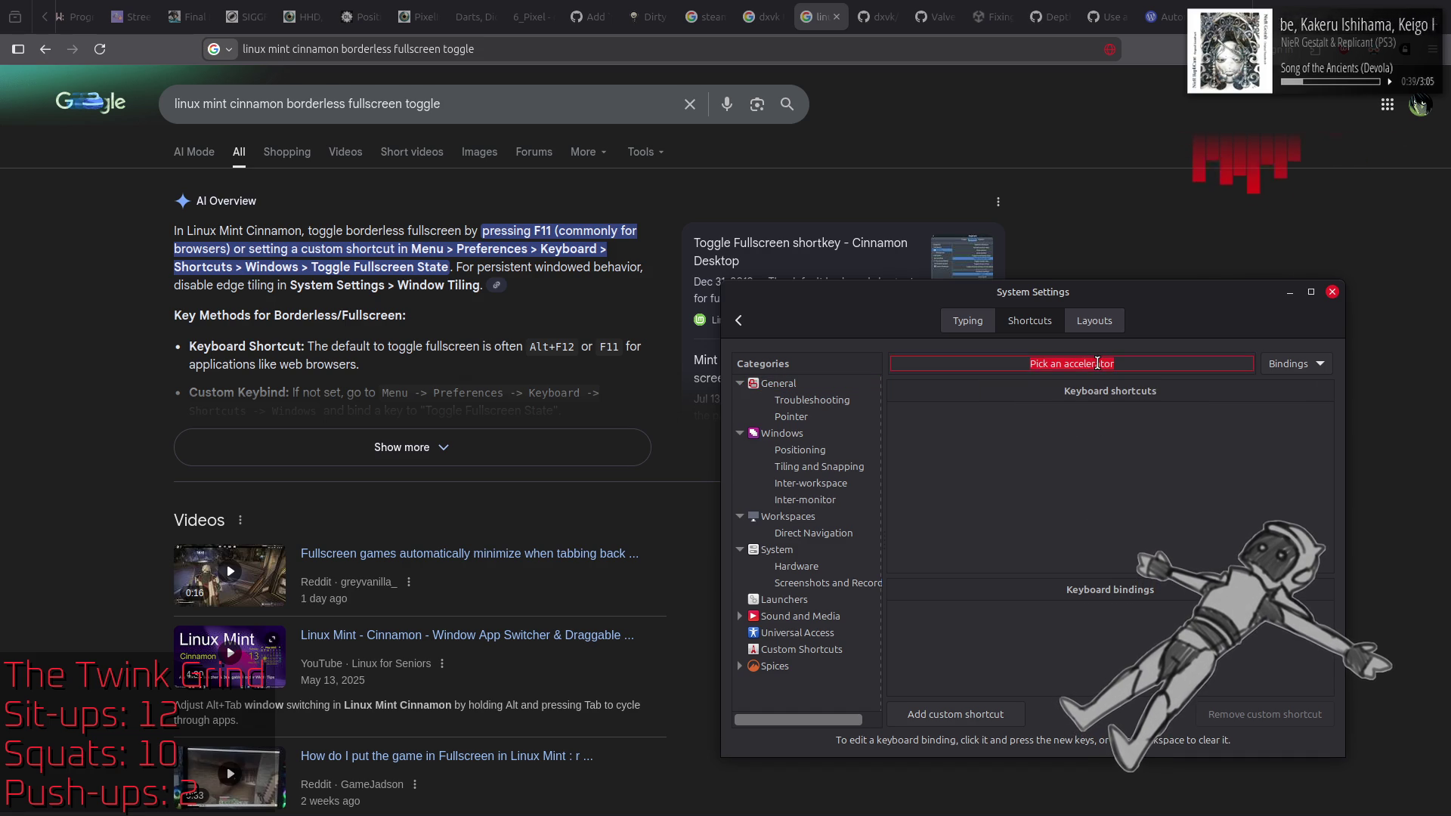
key("alt+F11")
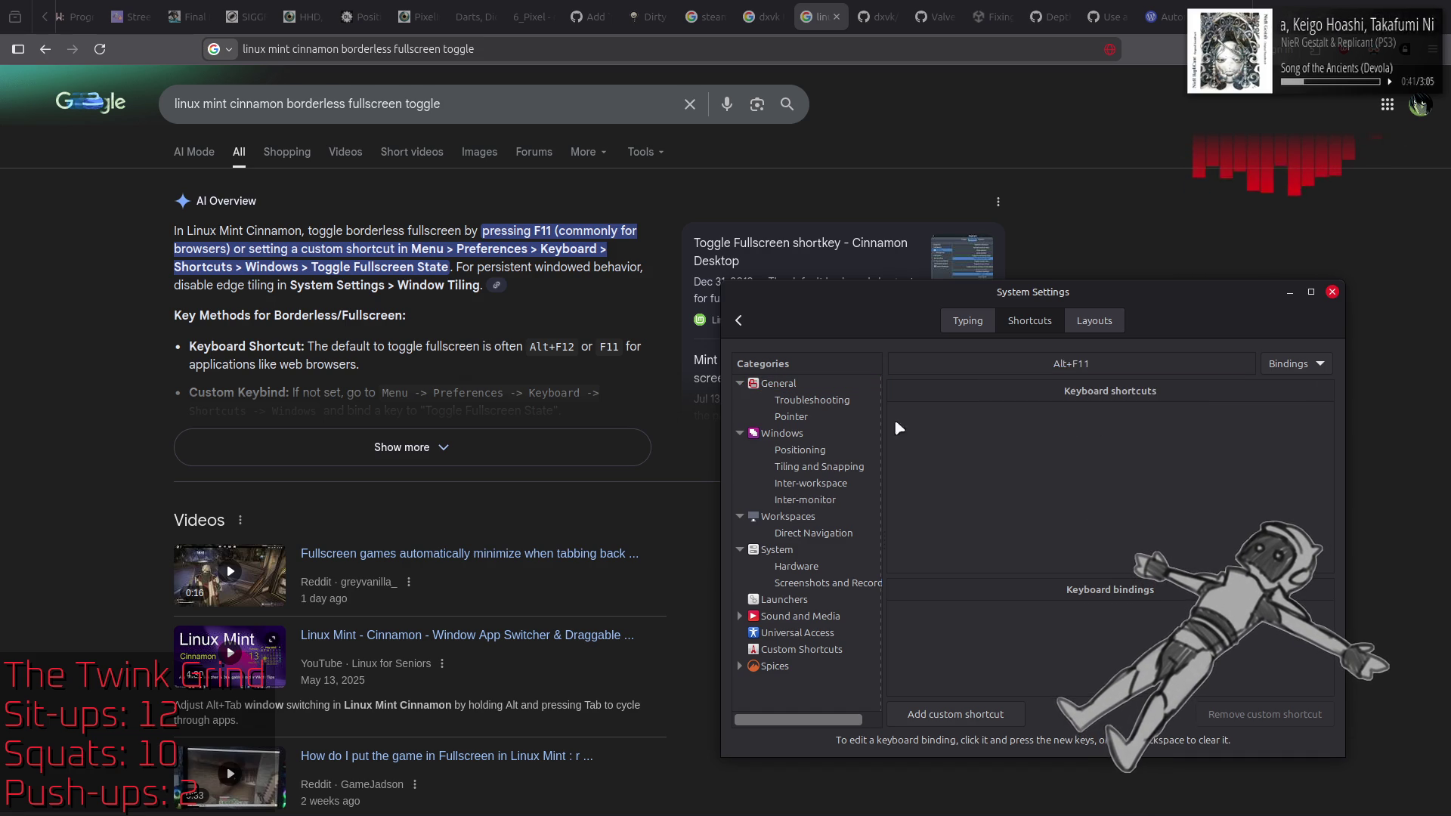
left_click(795, 436)
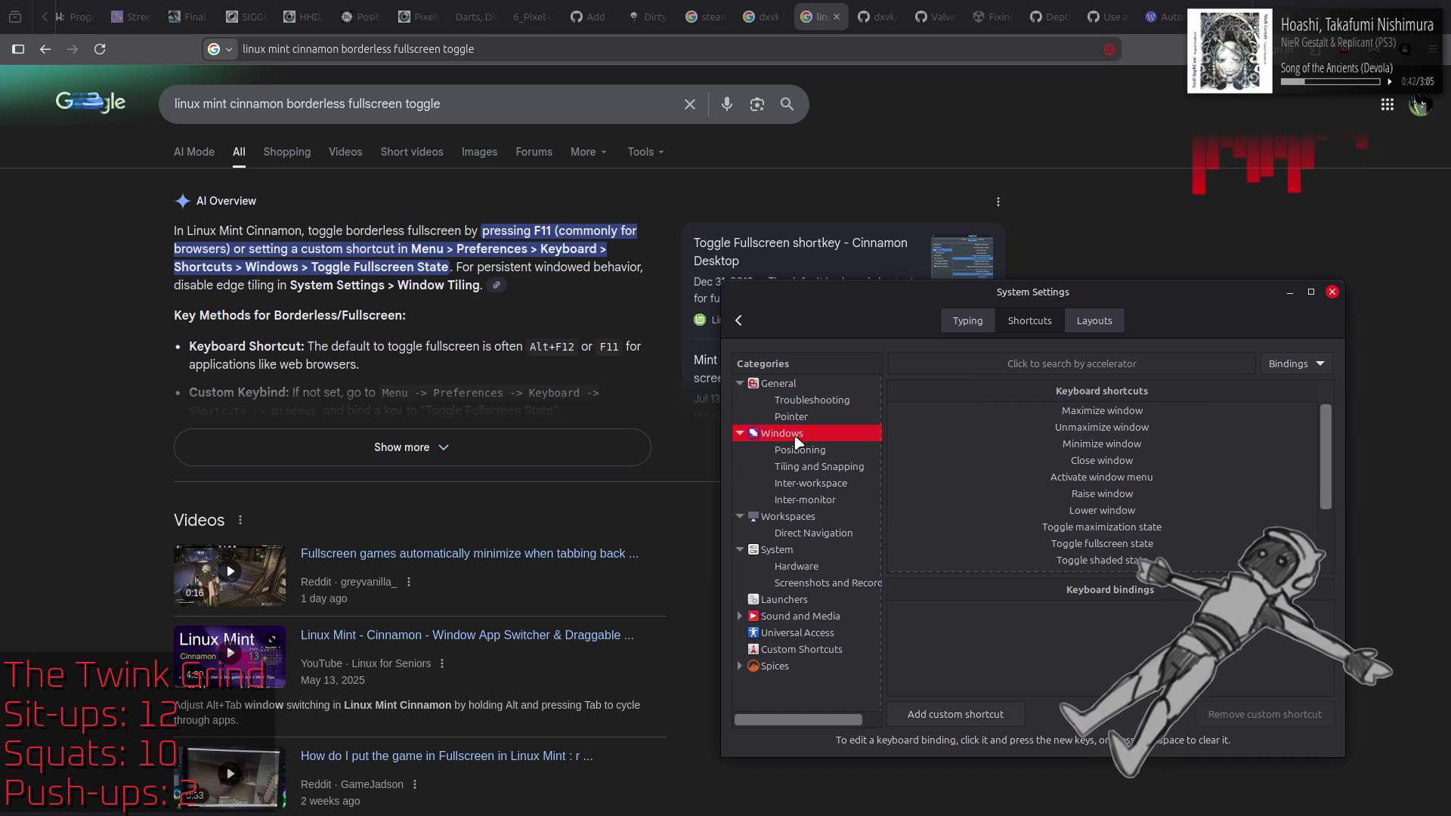
Step: Look up Alt+F5 by key and confirm it belongs to Unmaximize window
left_click(1050, 427)
left_click(1005, 364)
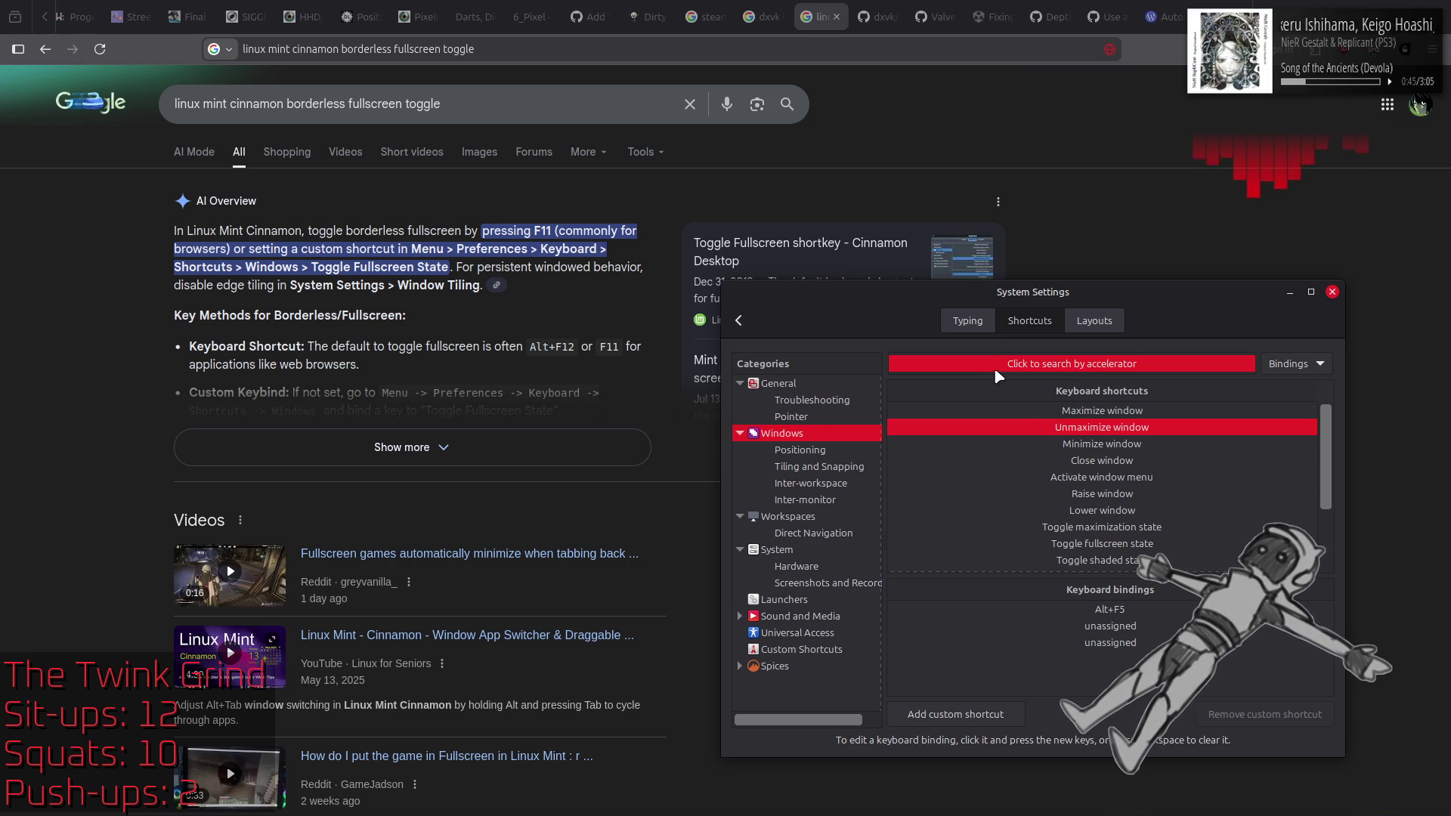
key("alt+F5")
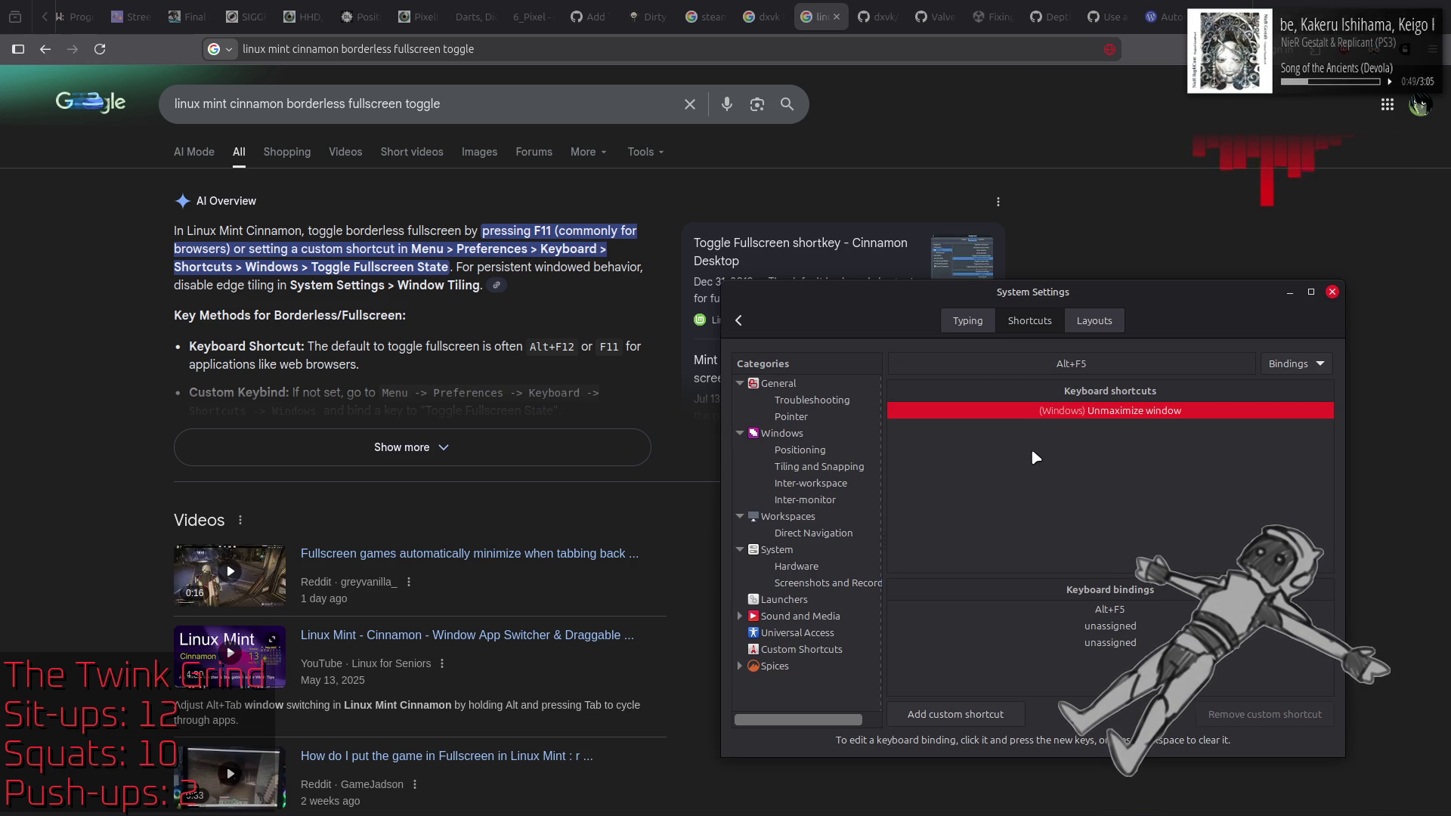
left_click(786, 433)
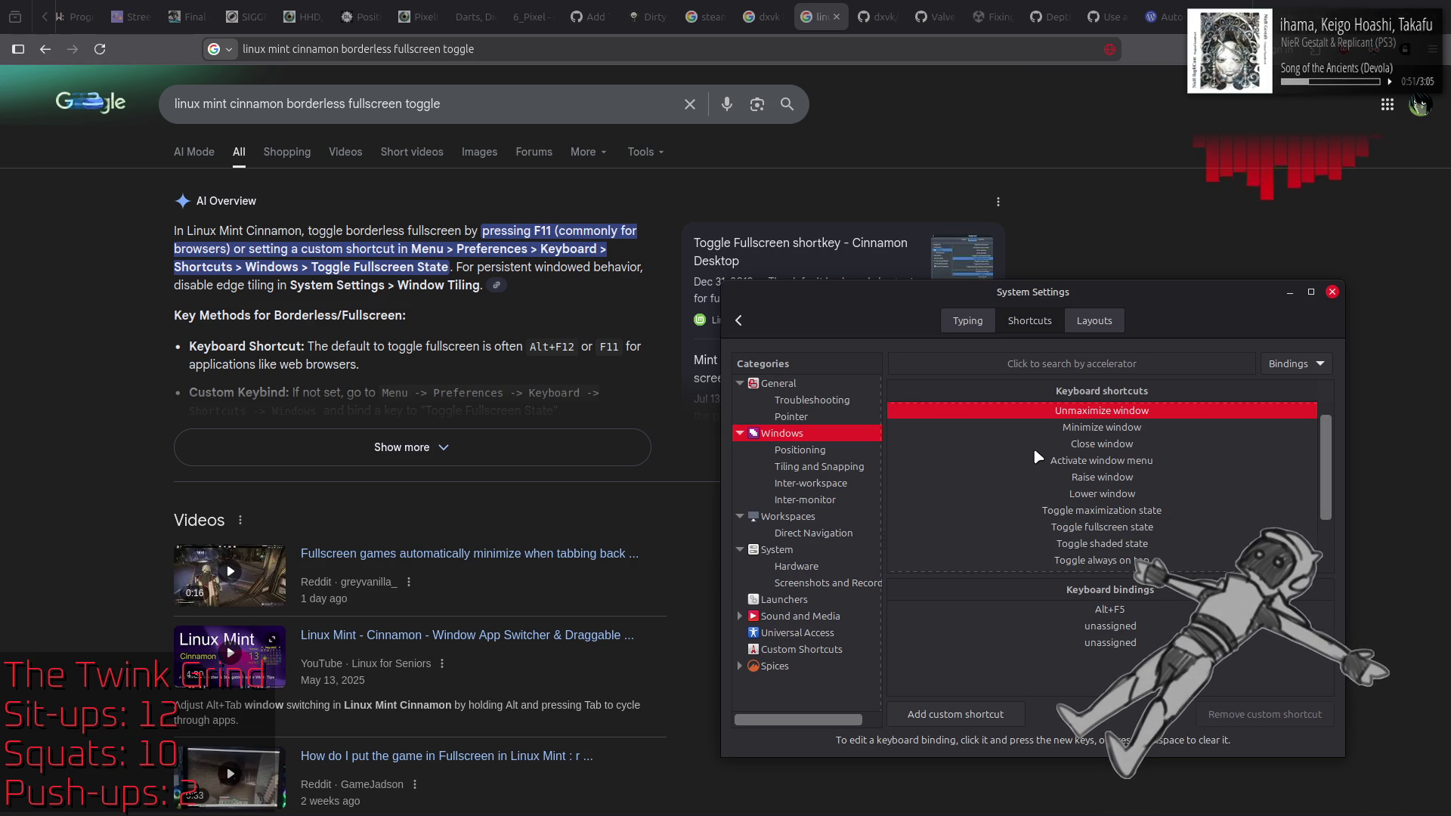
left_click(790, 383)
left_click(1096, 364)
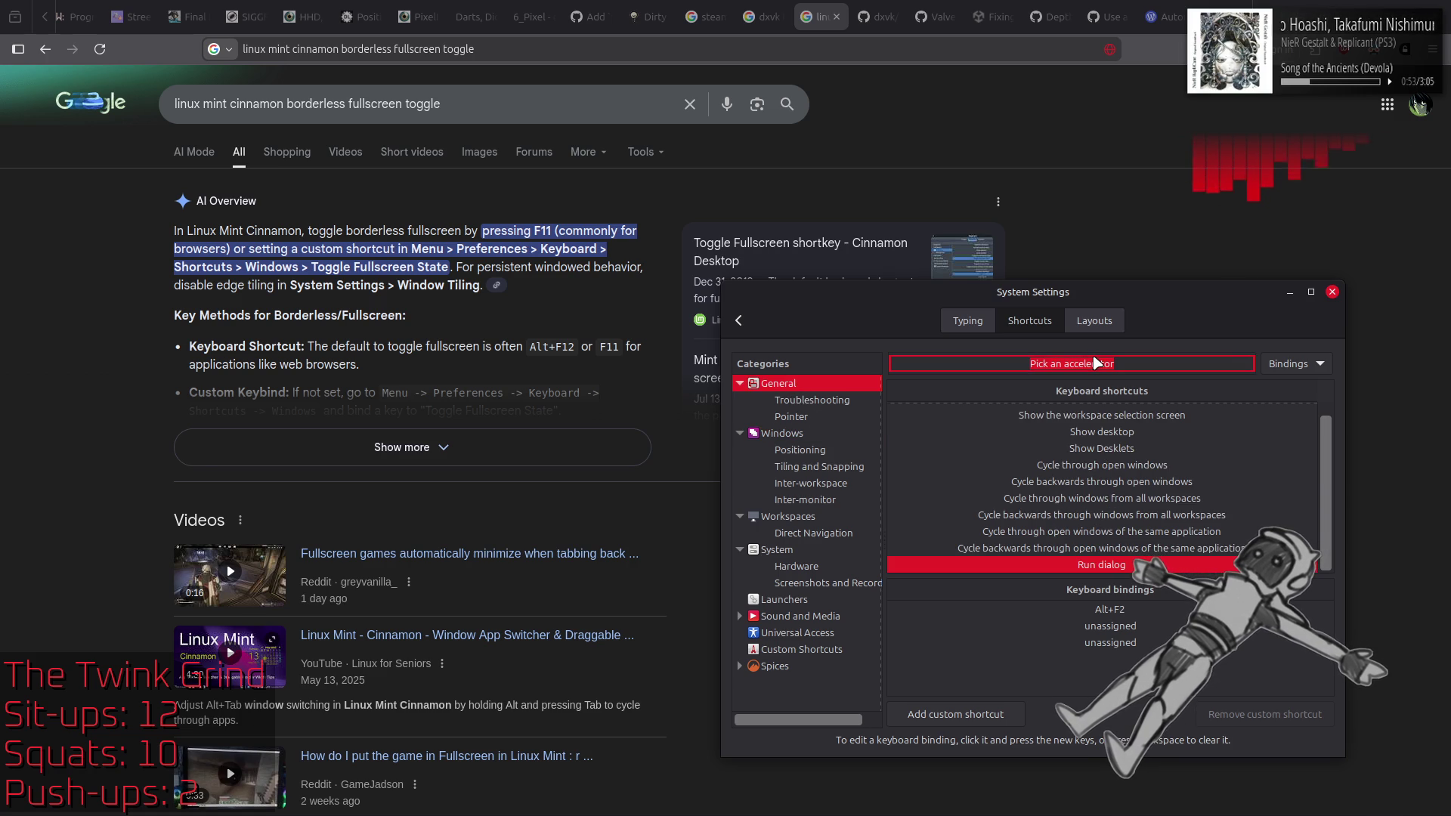
key("alt+F5")
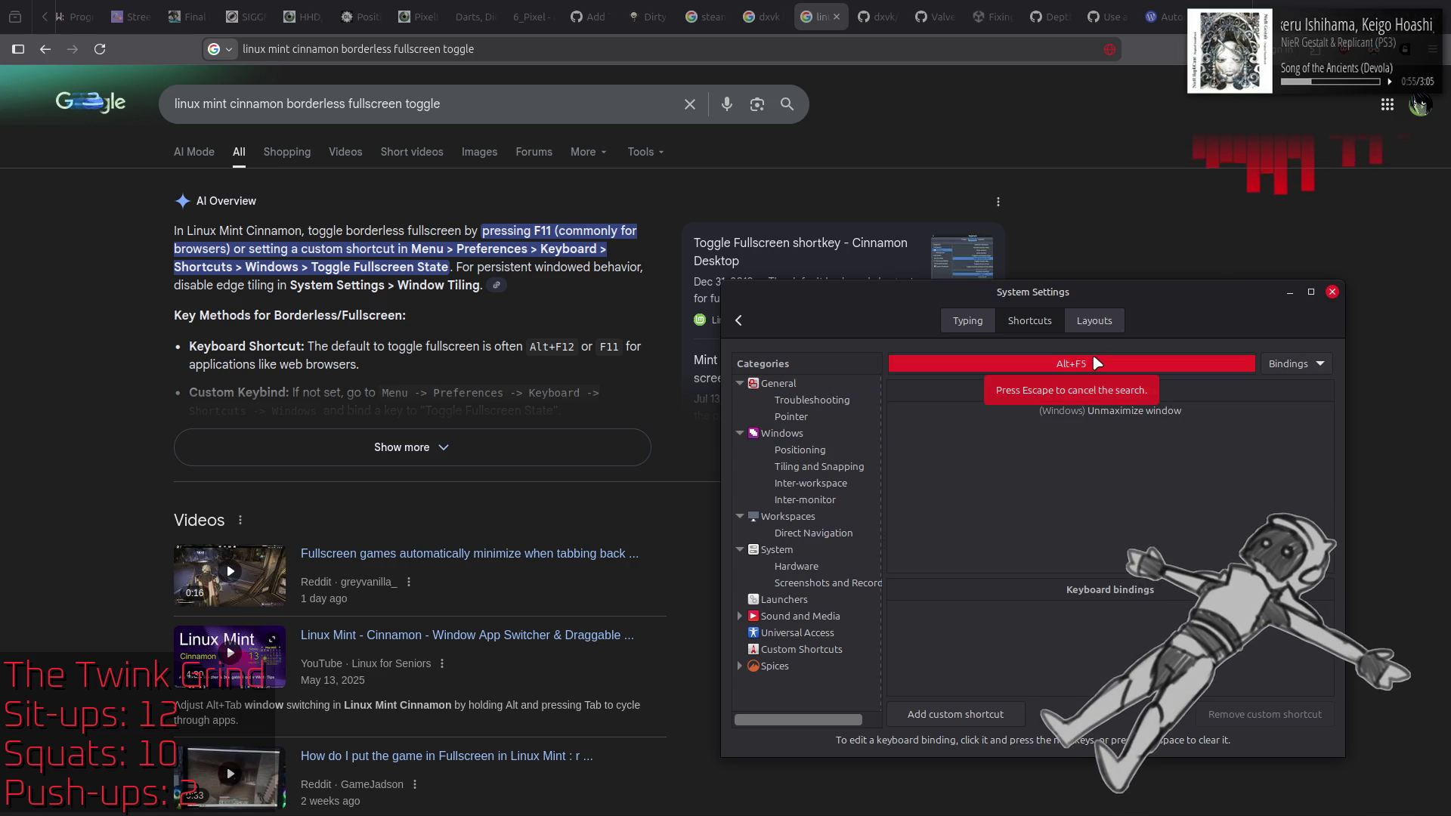
left_click(1137, 413)
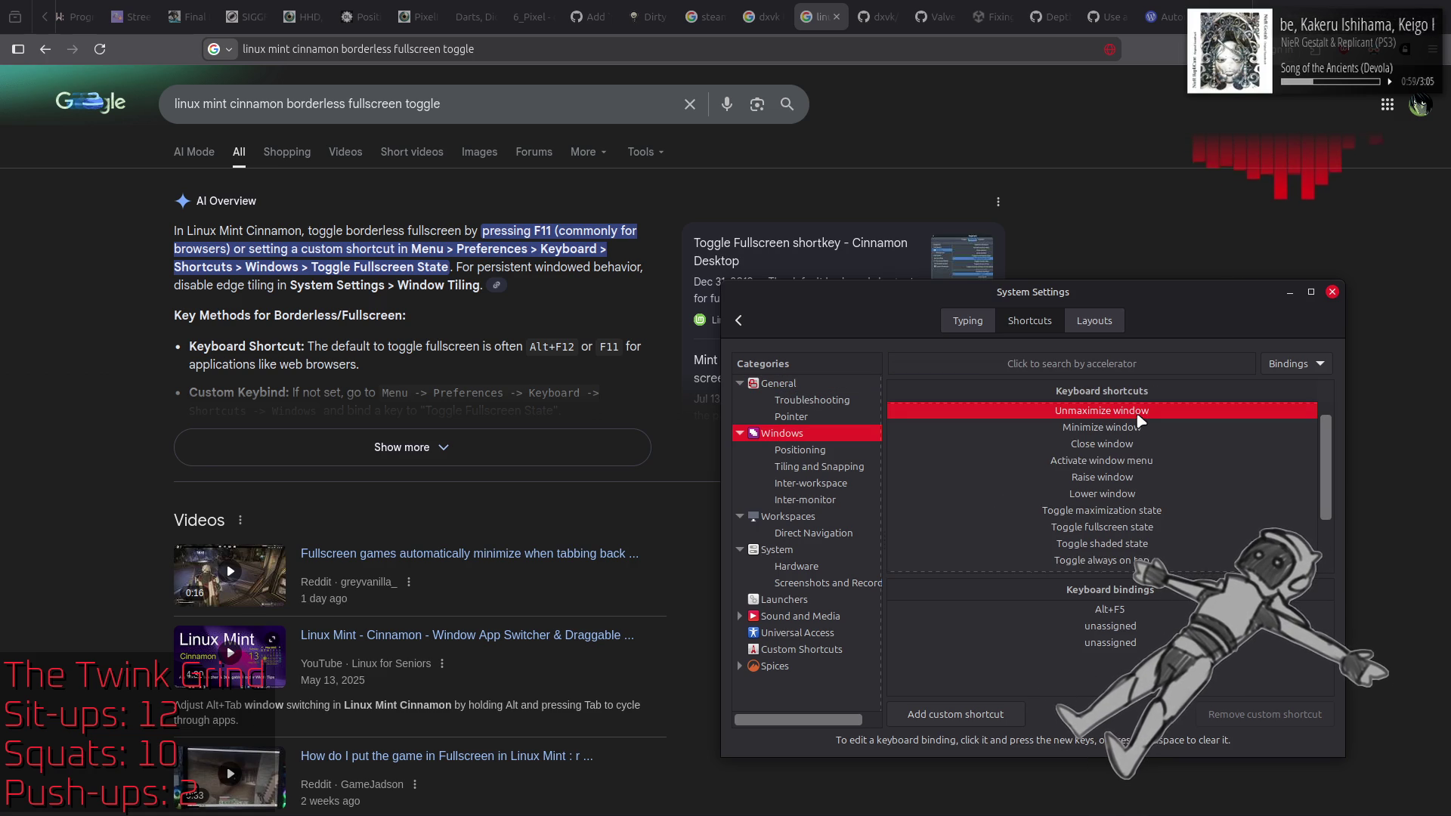
Step: Recheck that Alt+F11 is unbound, then close System Settings
left_click(829, 385)
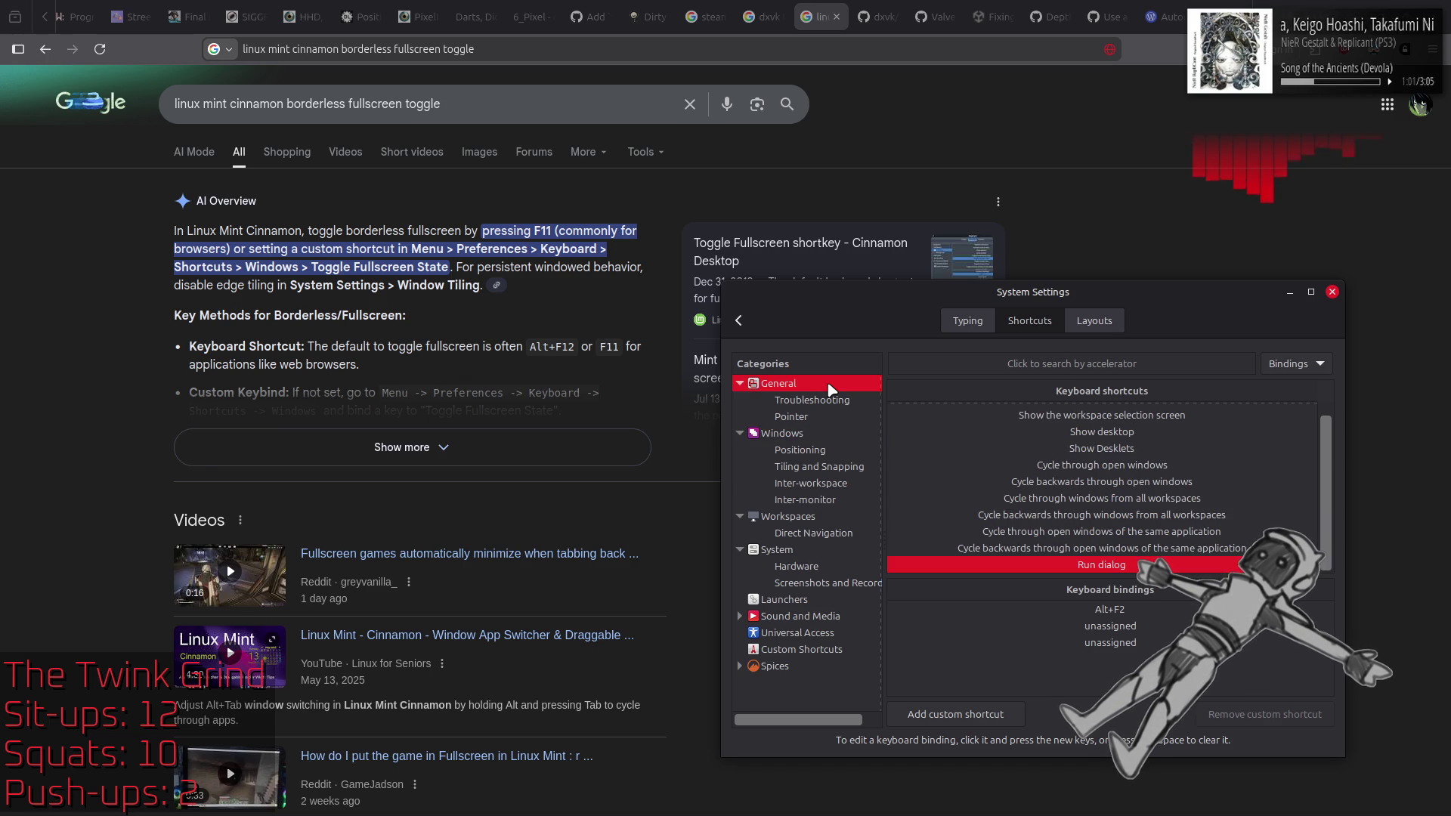
left_click(1036, 363)
key("alt+F11")
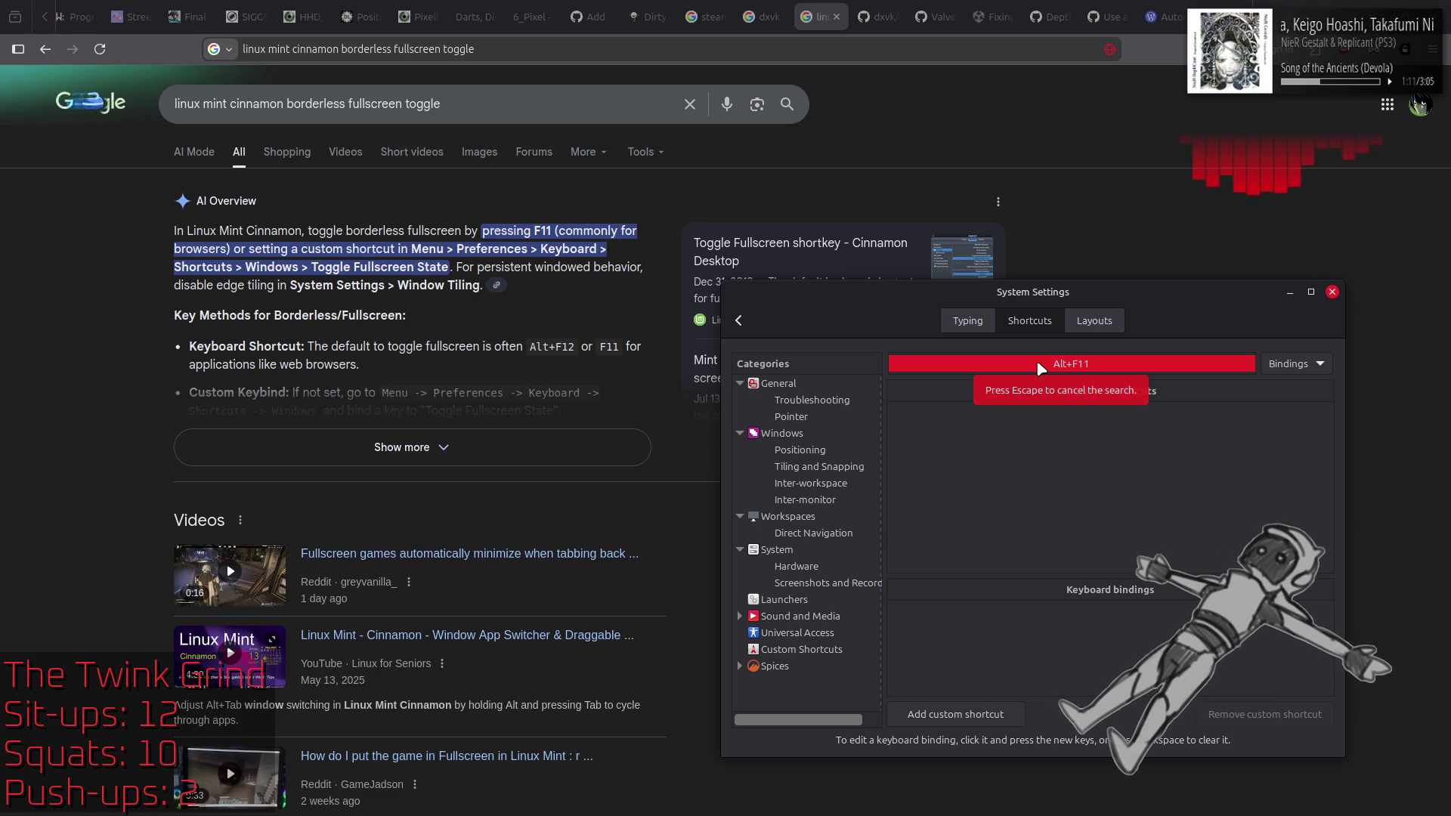
left_click(1179, 234)
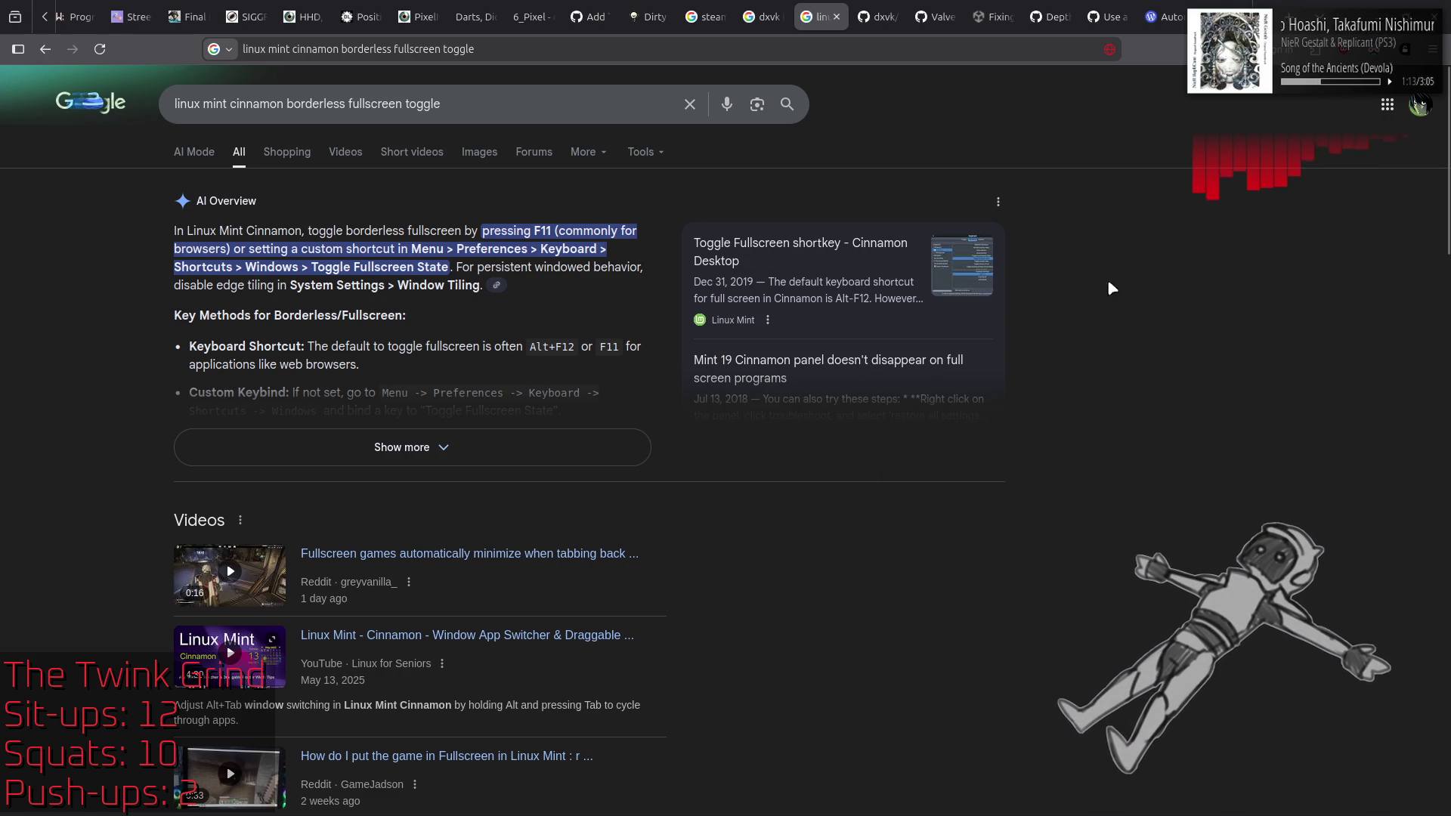
Step: Open the 'Toggle Fullscreen shortkey - Cinnamon Desktop' thread and read down to the Alt+F12 reply
left_click(786, 249)
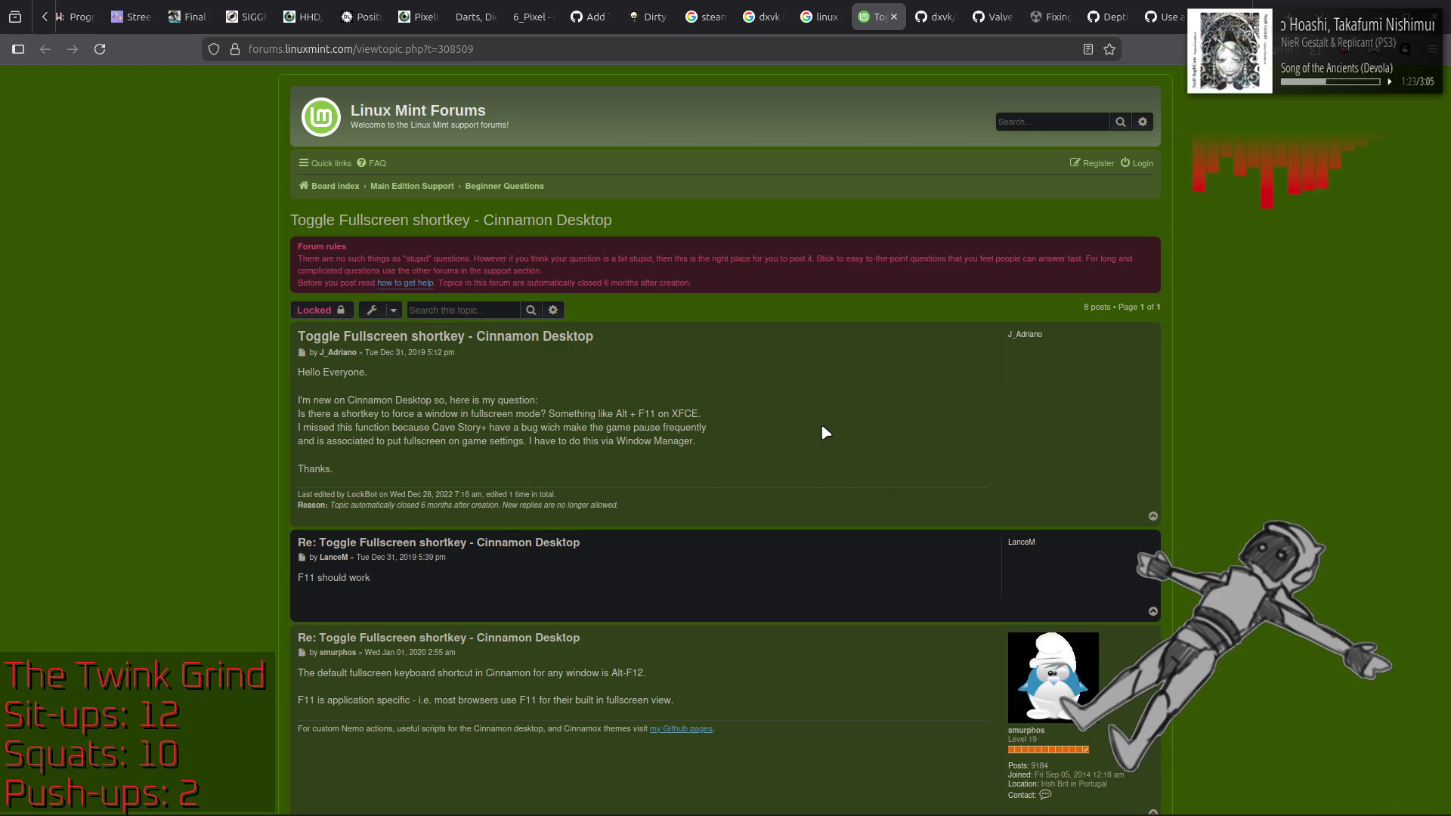
scroll(823, 432, "down", 3)
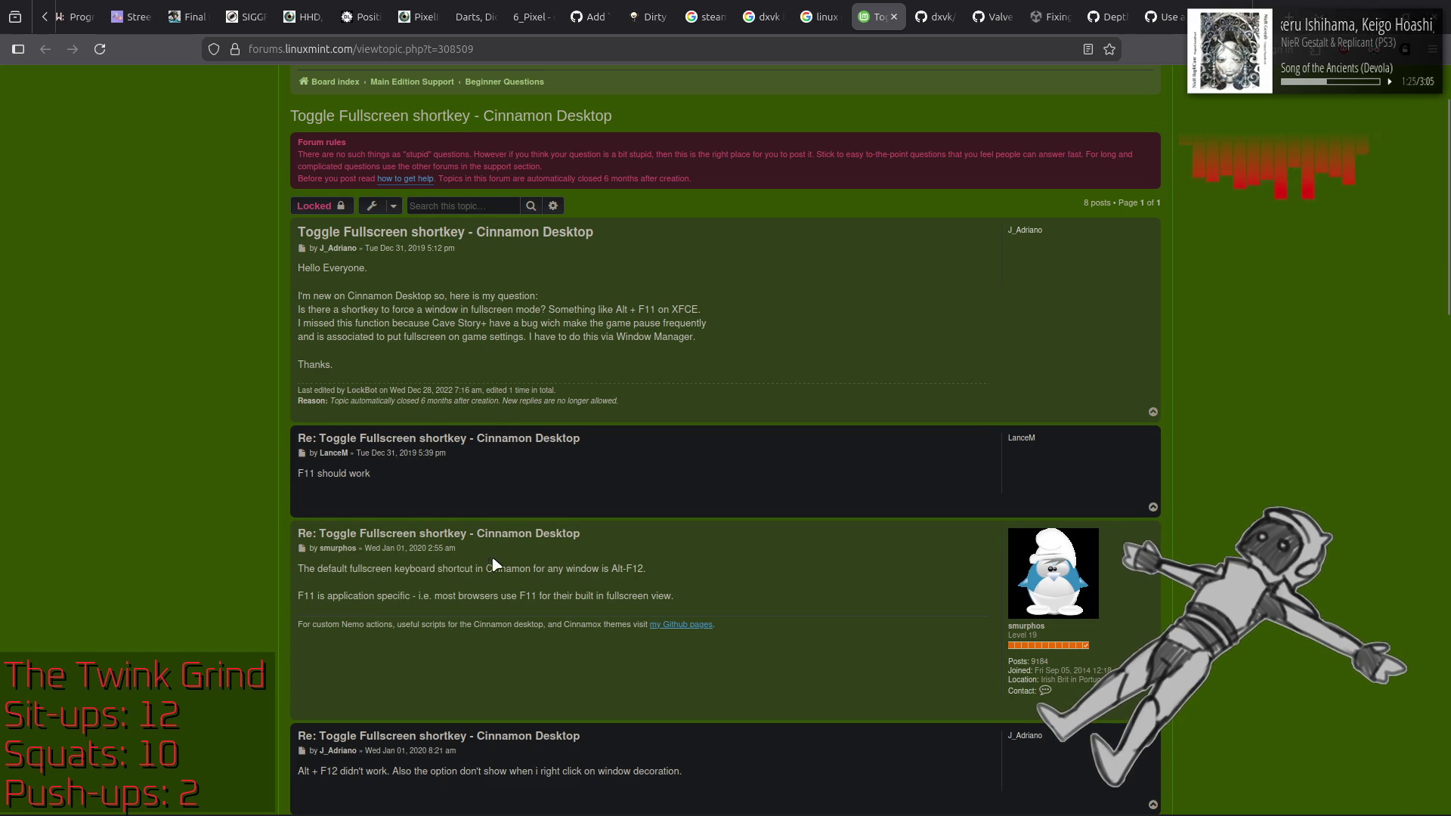
left_click_drag(493, 569, 678, 581)
left_click(725, 572)
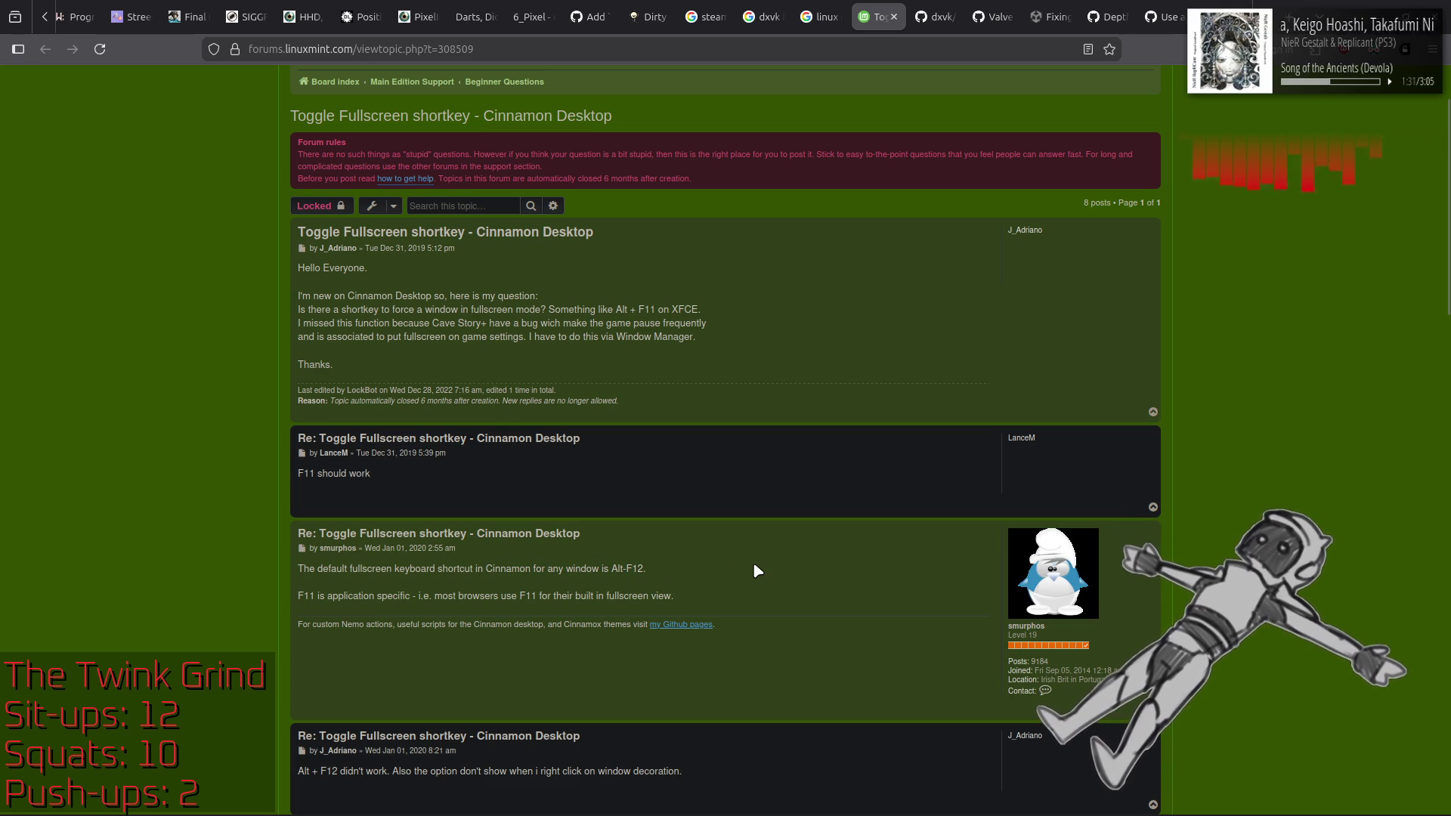
scroll(758, 570, "down", 3)
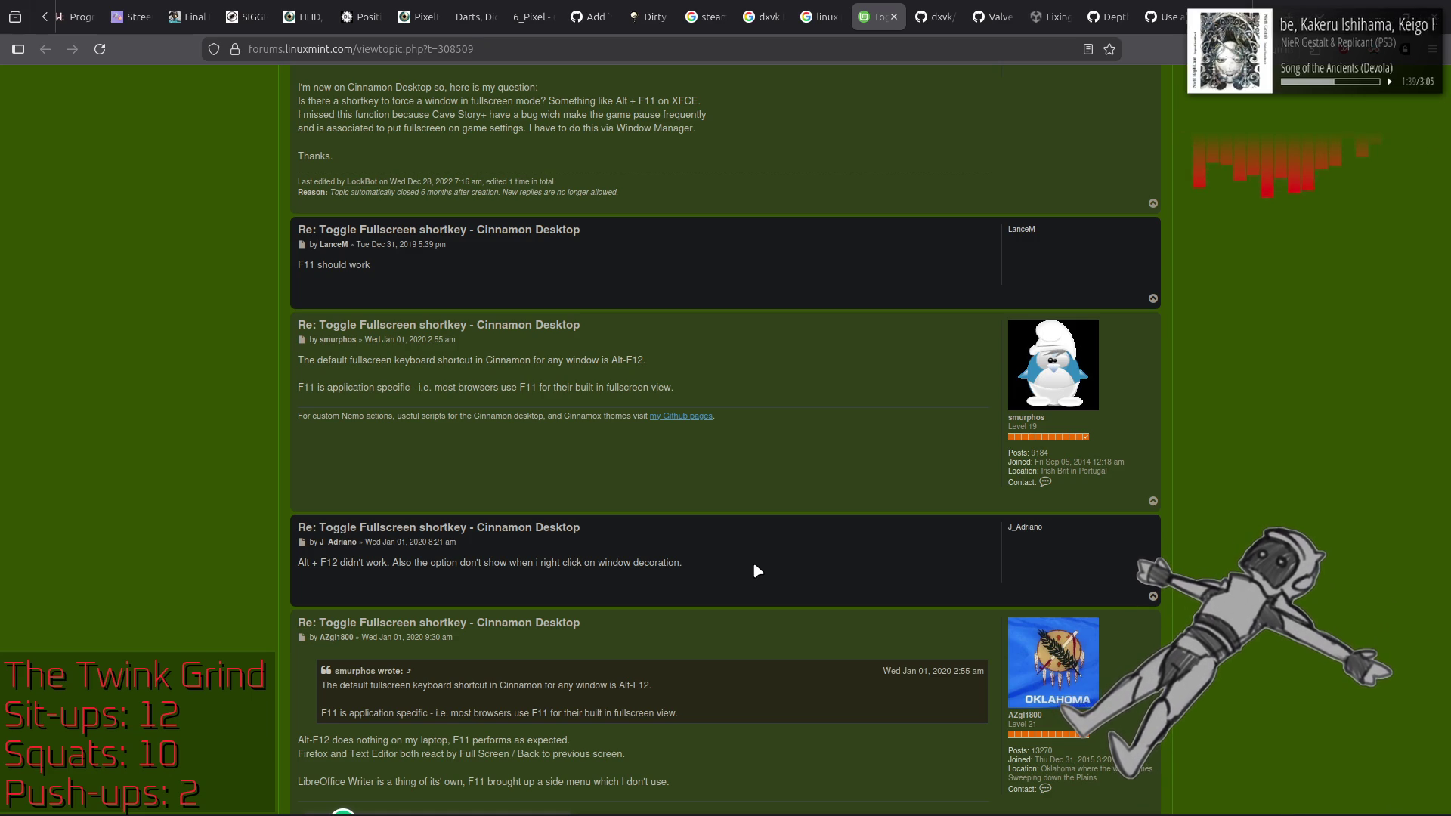
scroll(754, 563, "down", 3)
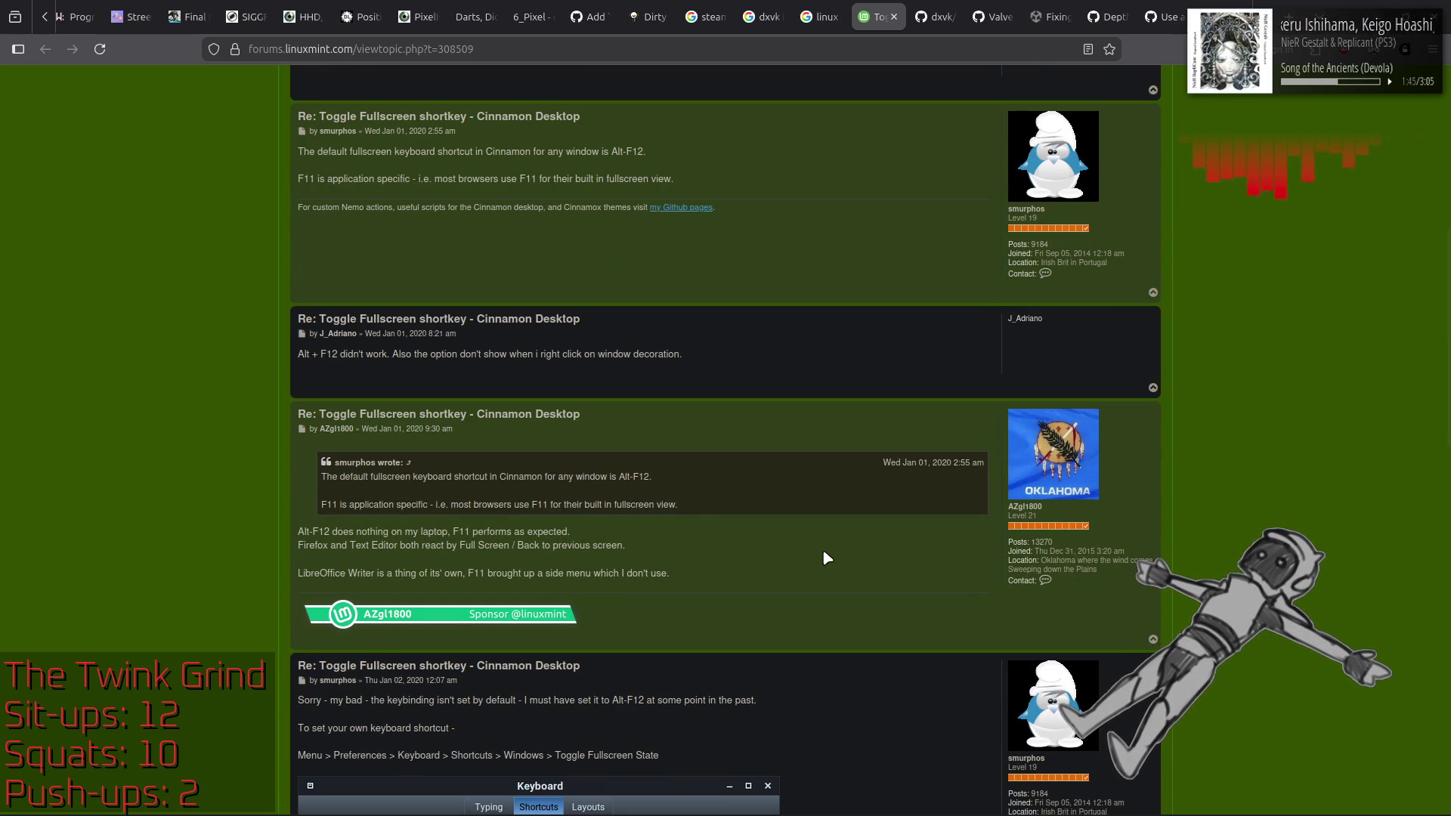
scroll(823, 558, "down", 3)
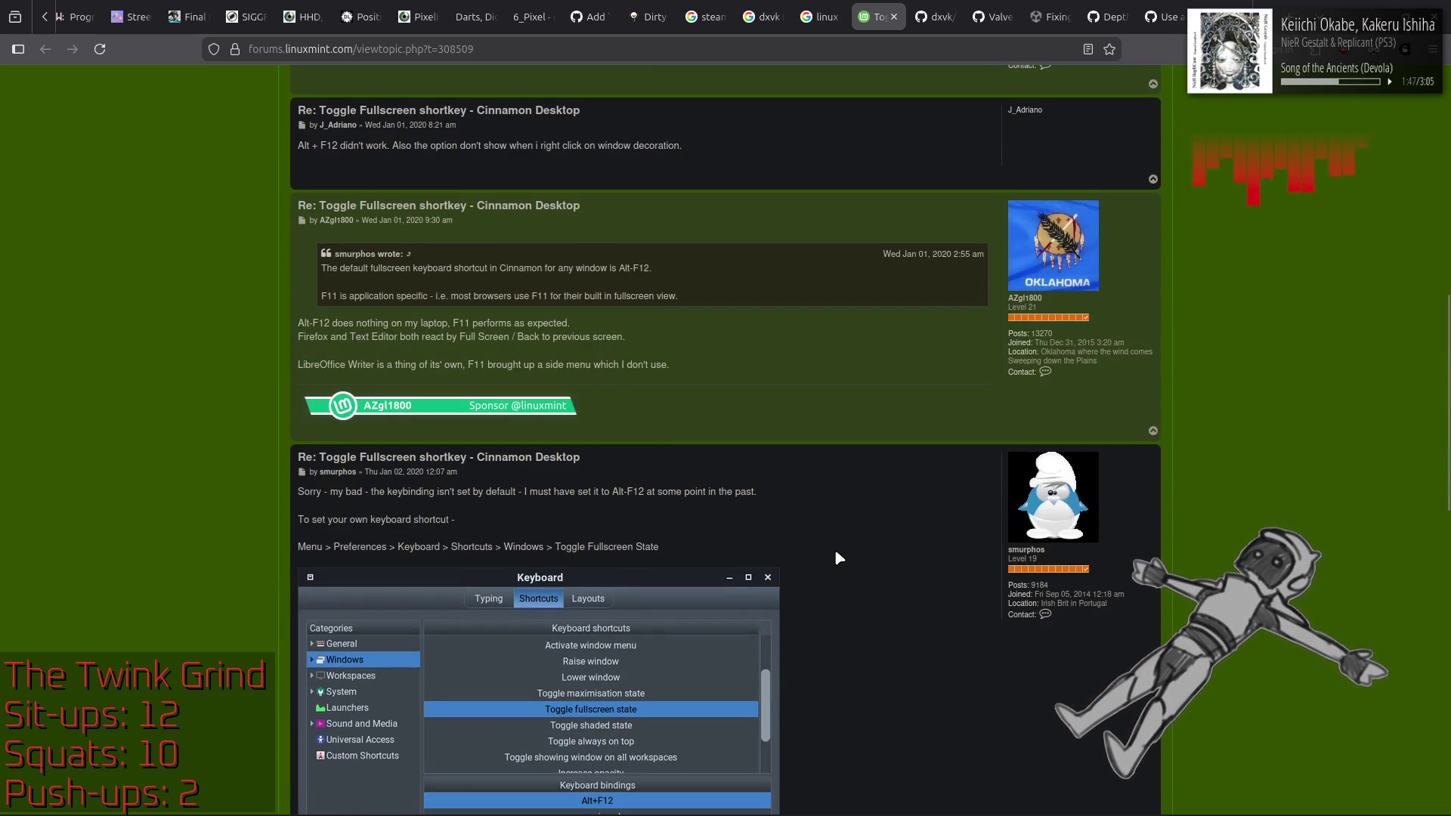
mouse_move(424, 502)
left_mouse_down()
mouse_move(519, 492)
mouse_move(371, 491)
left_mouse_up()
left_click(173, 506)
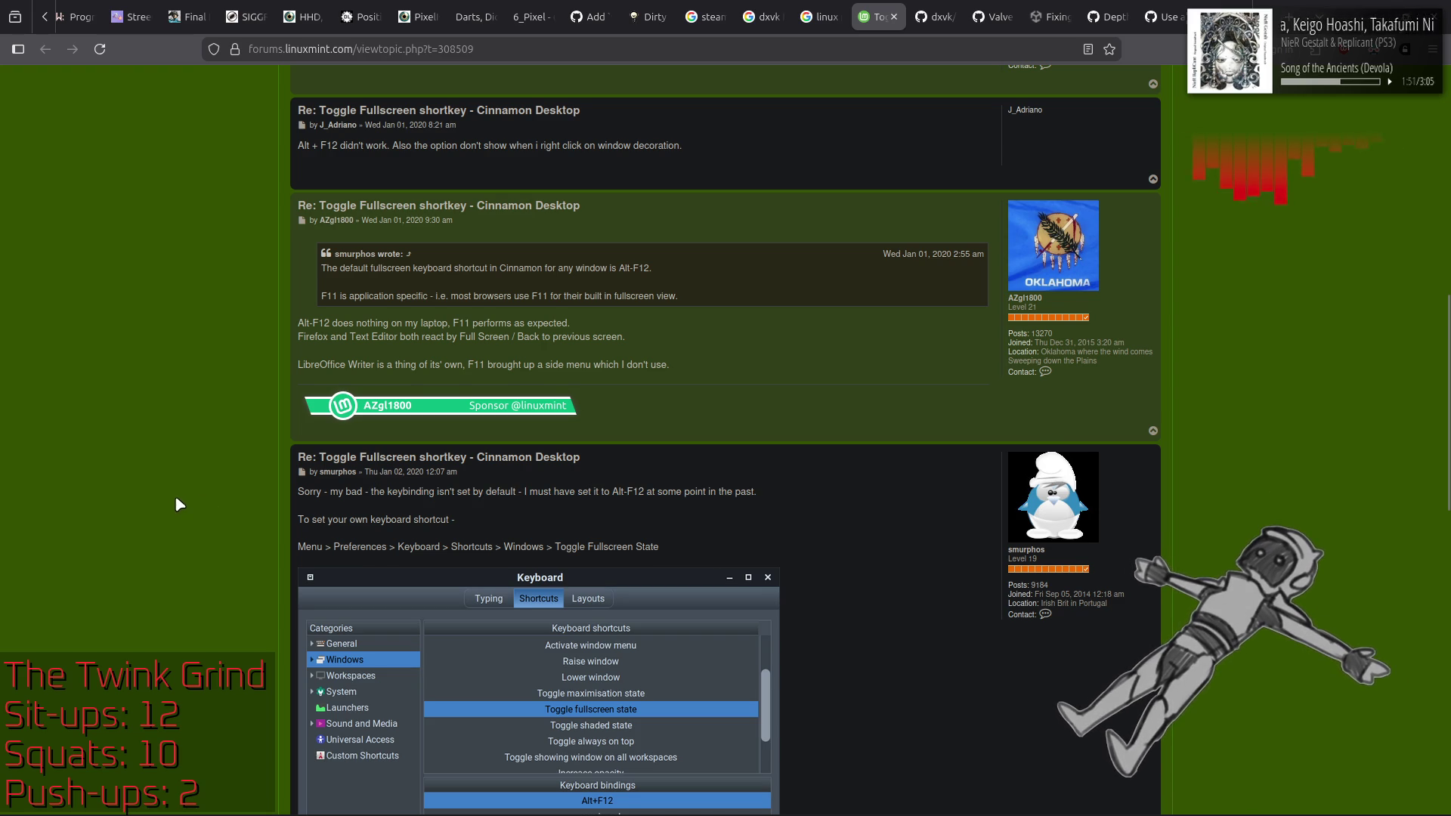
scroll(176, 504, "down", 2)
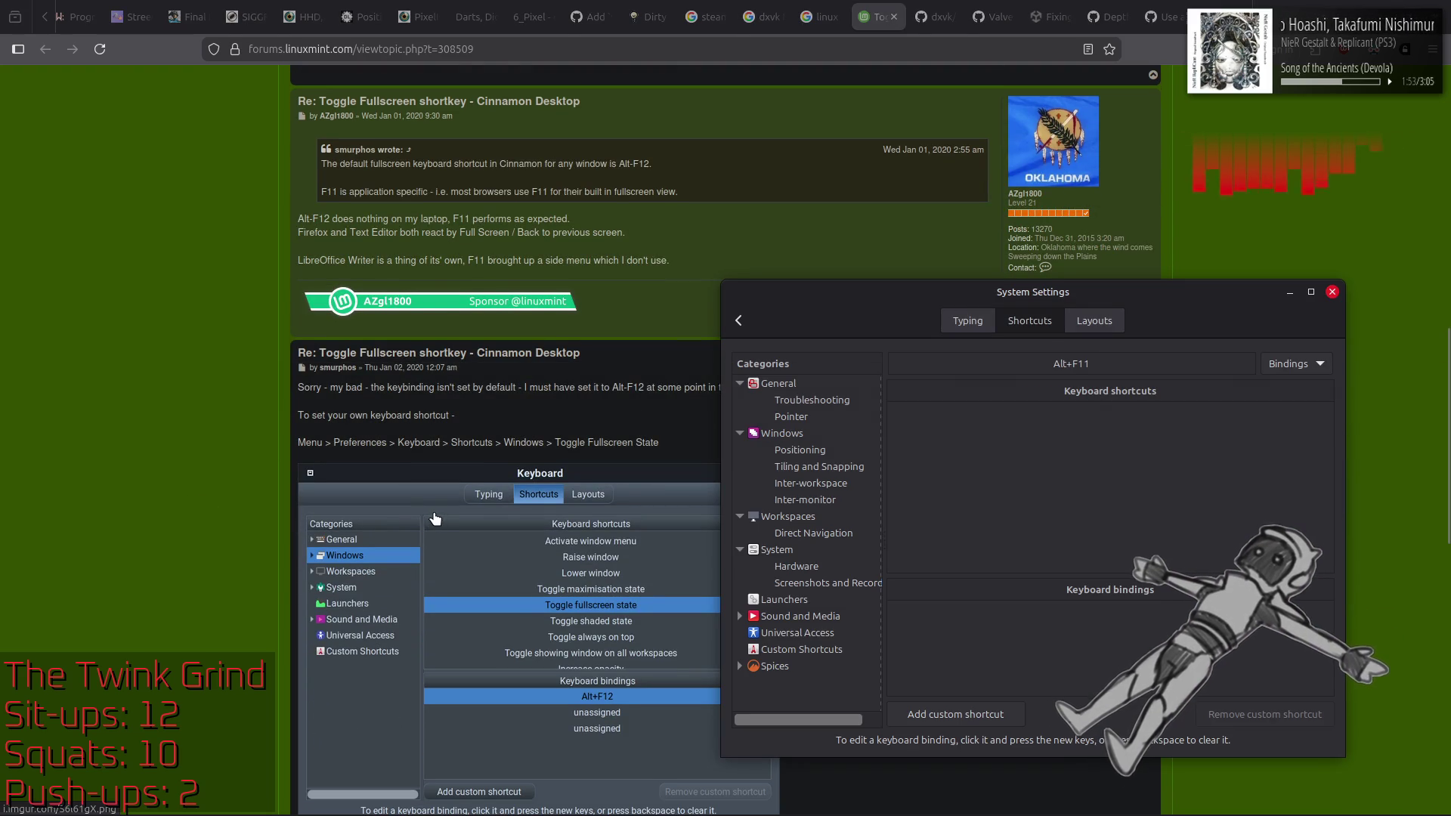
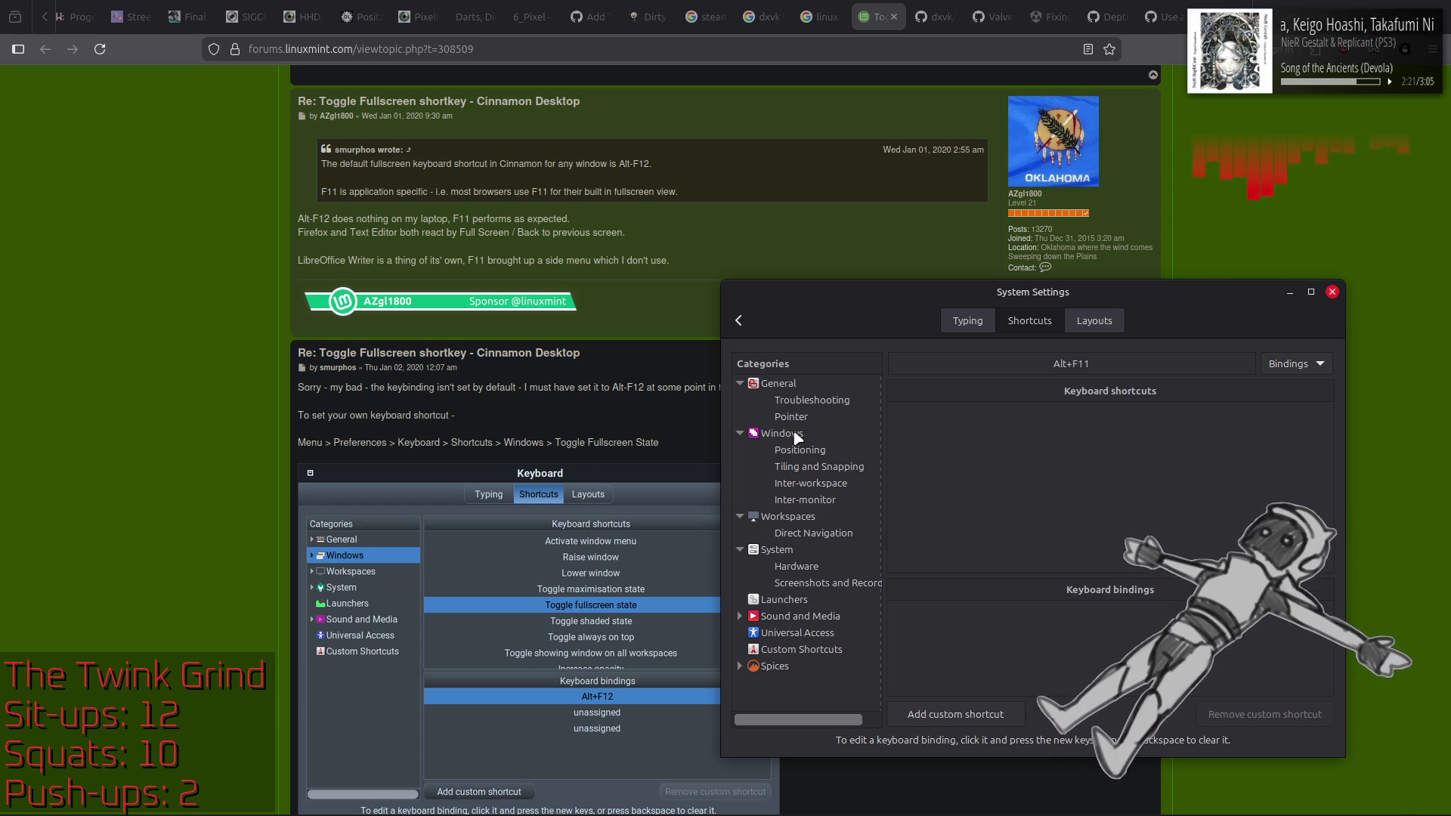
Step: Browse the Custom, Launchers, Hardware, System and Screenshot shortcut categories in Keyboard > Shortcuts
left_click(822, 438)
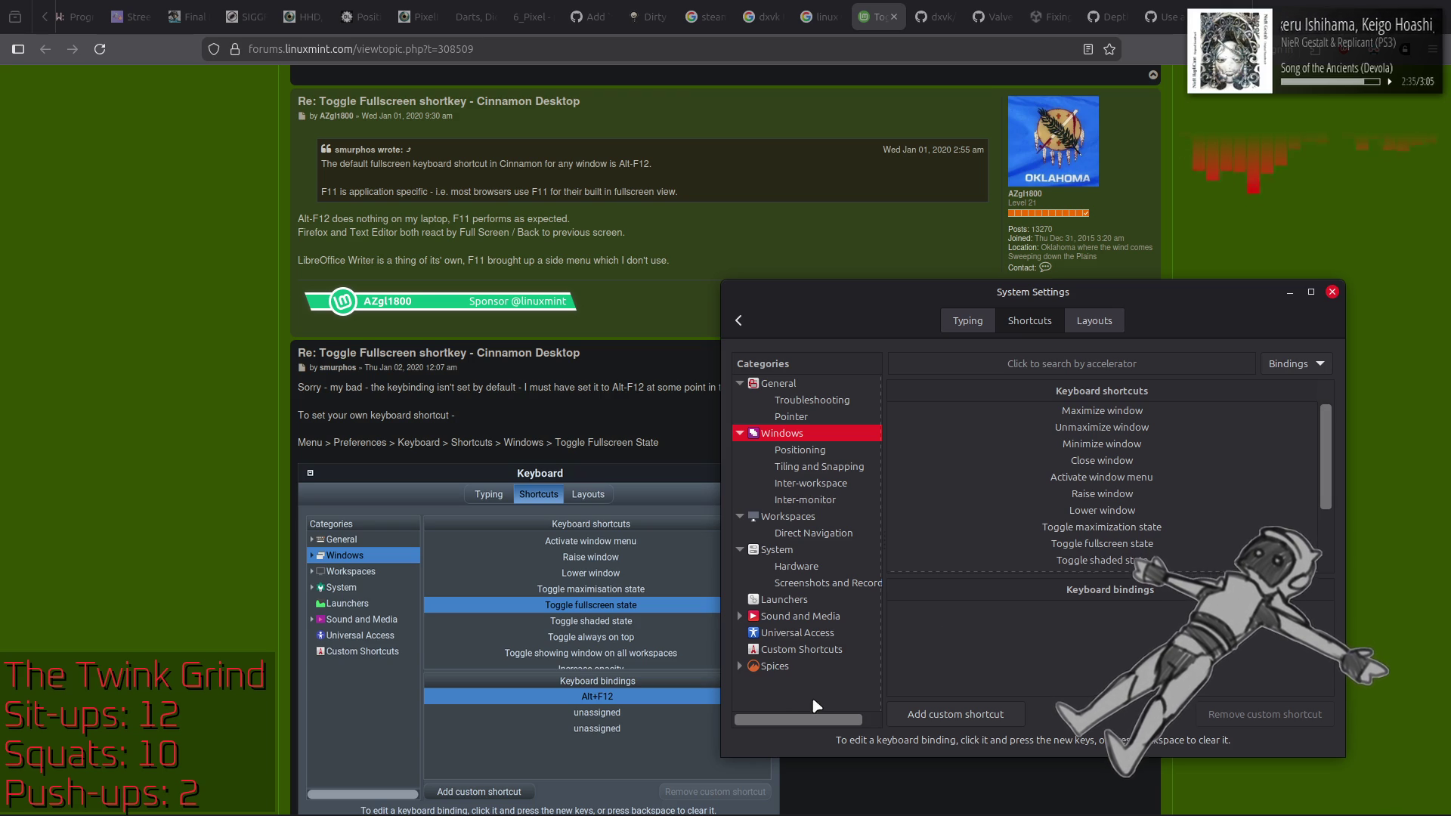
left_click(807, 654)
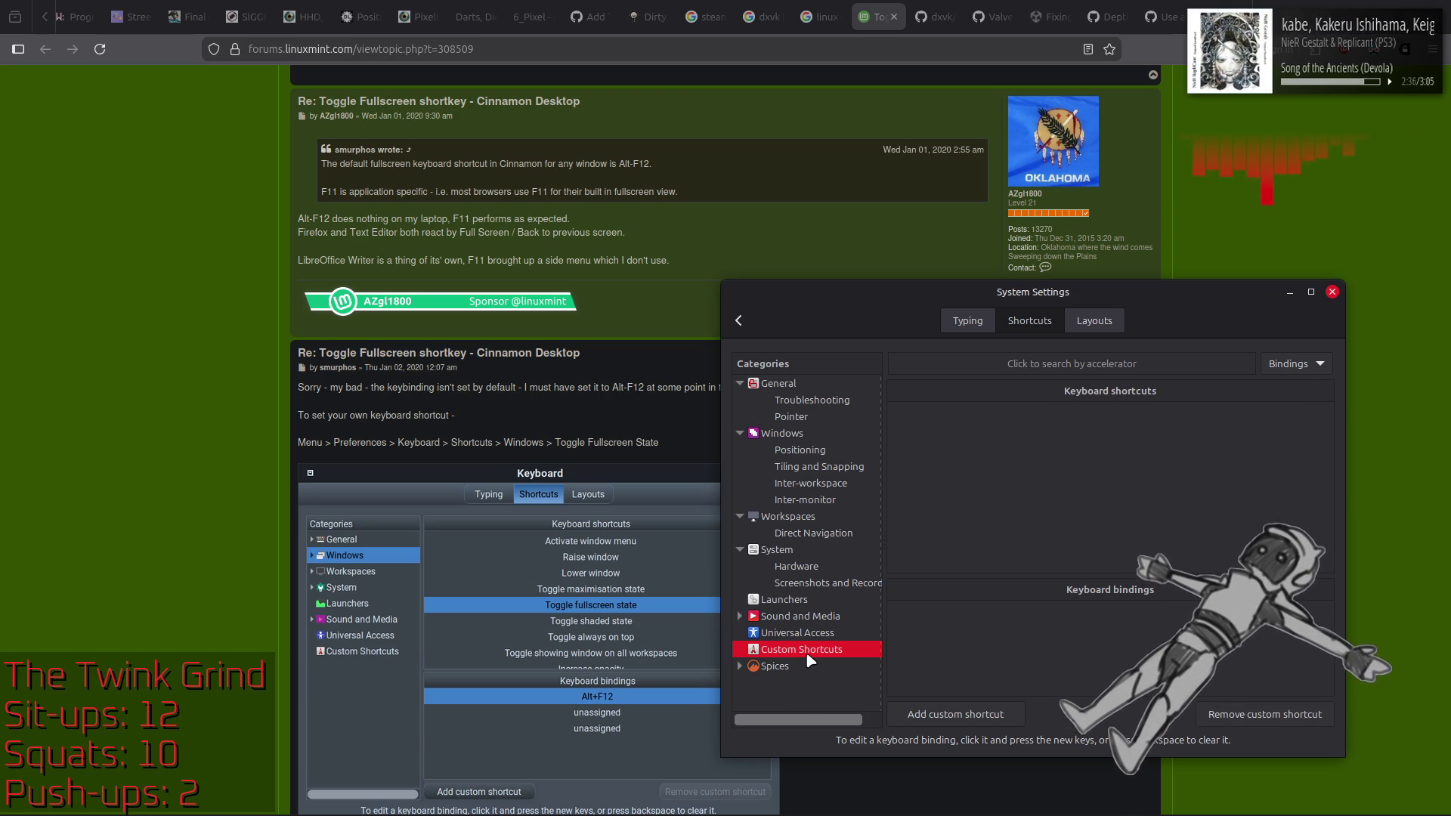
left_click(806, 605)
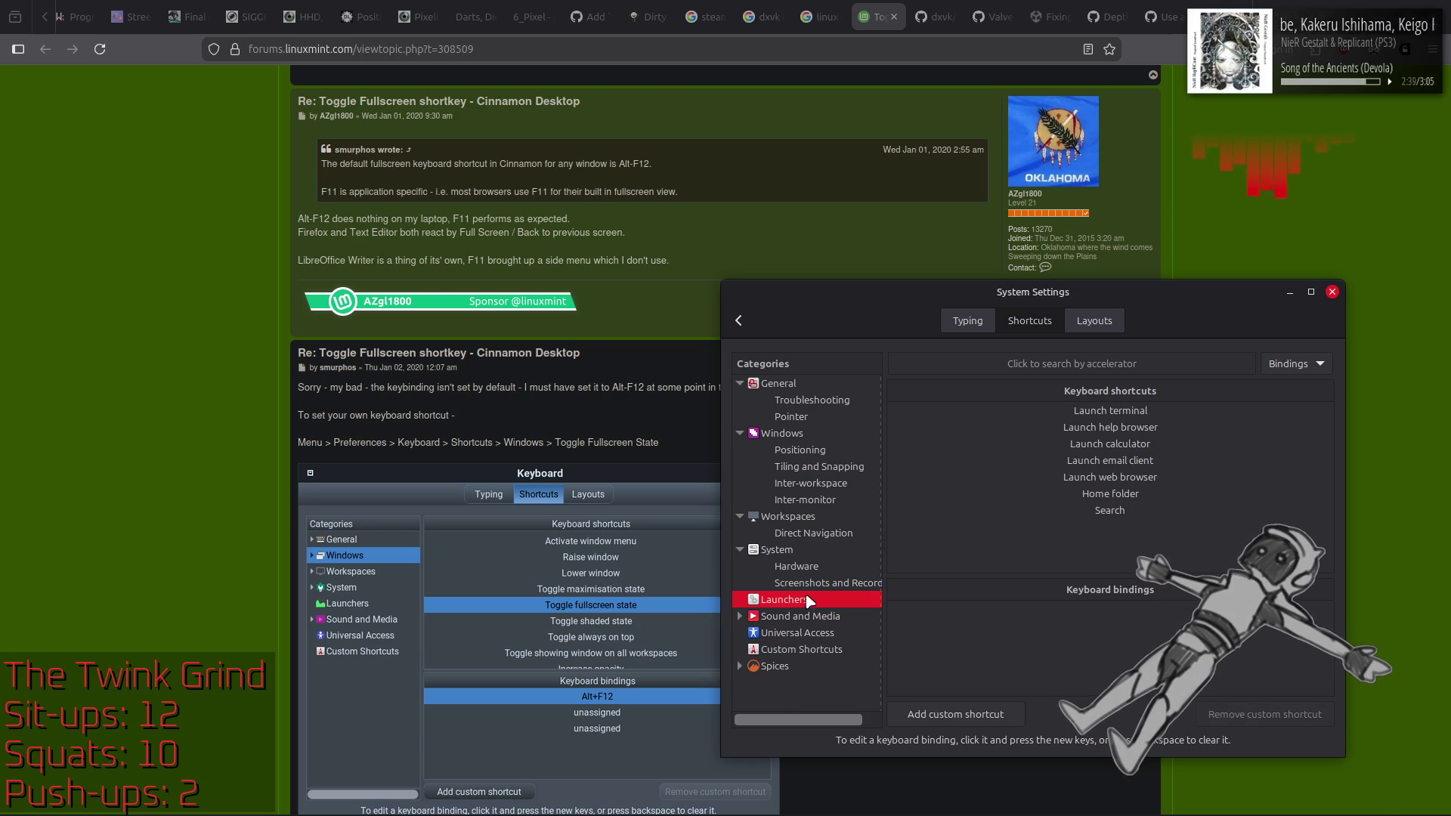
left_click(810, 569)
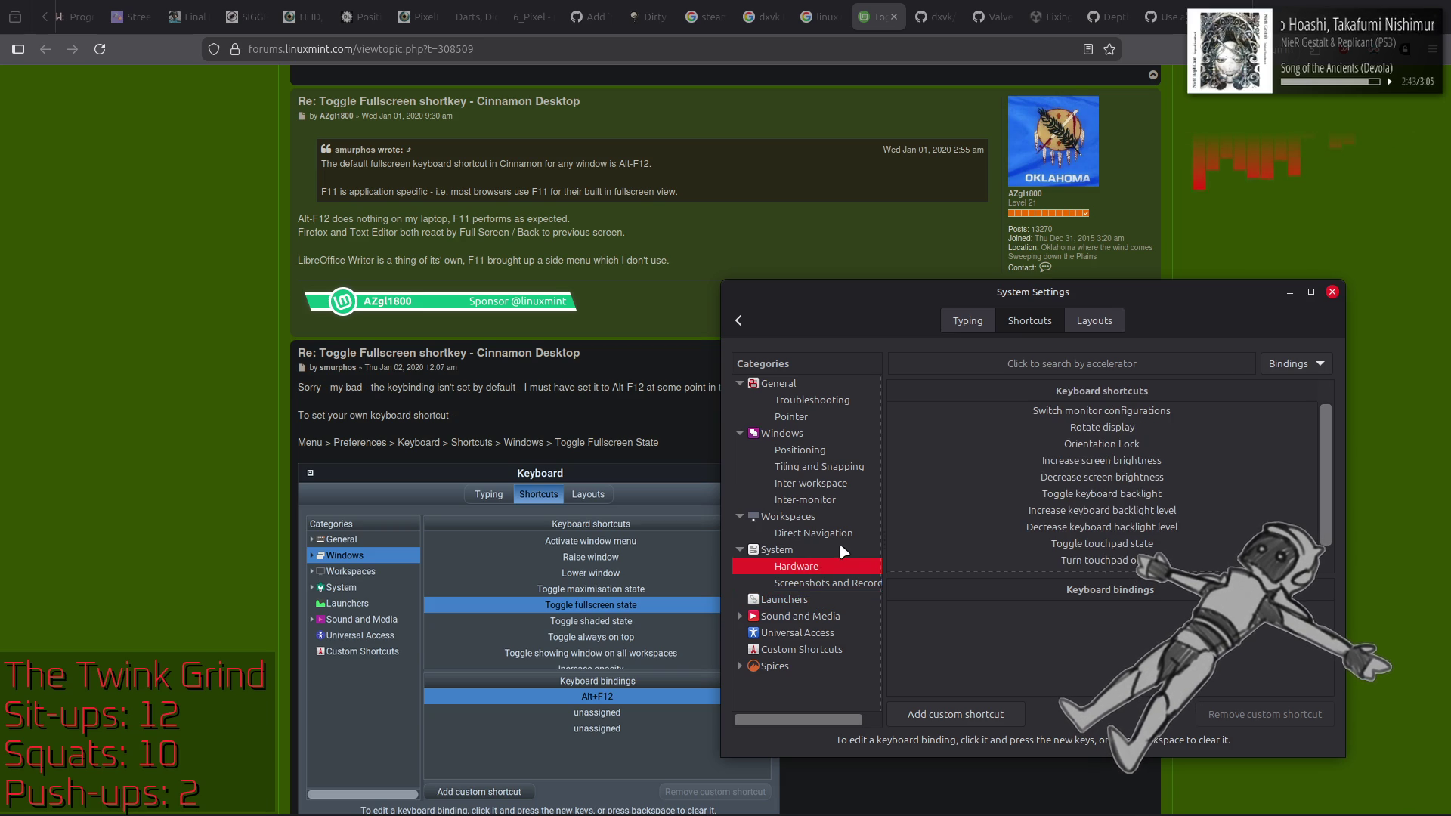
left_click(809, 551)
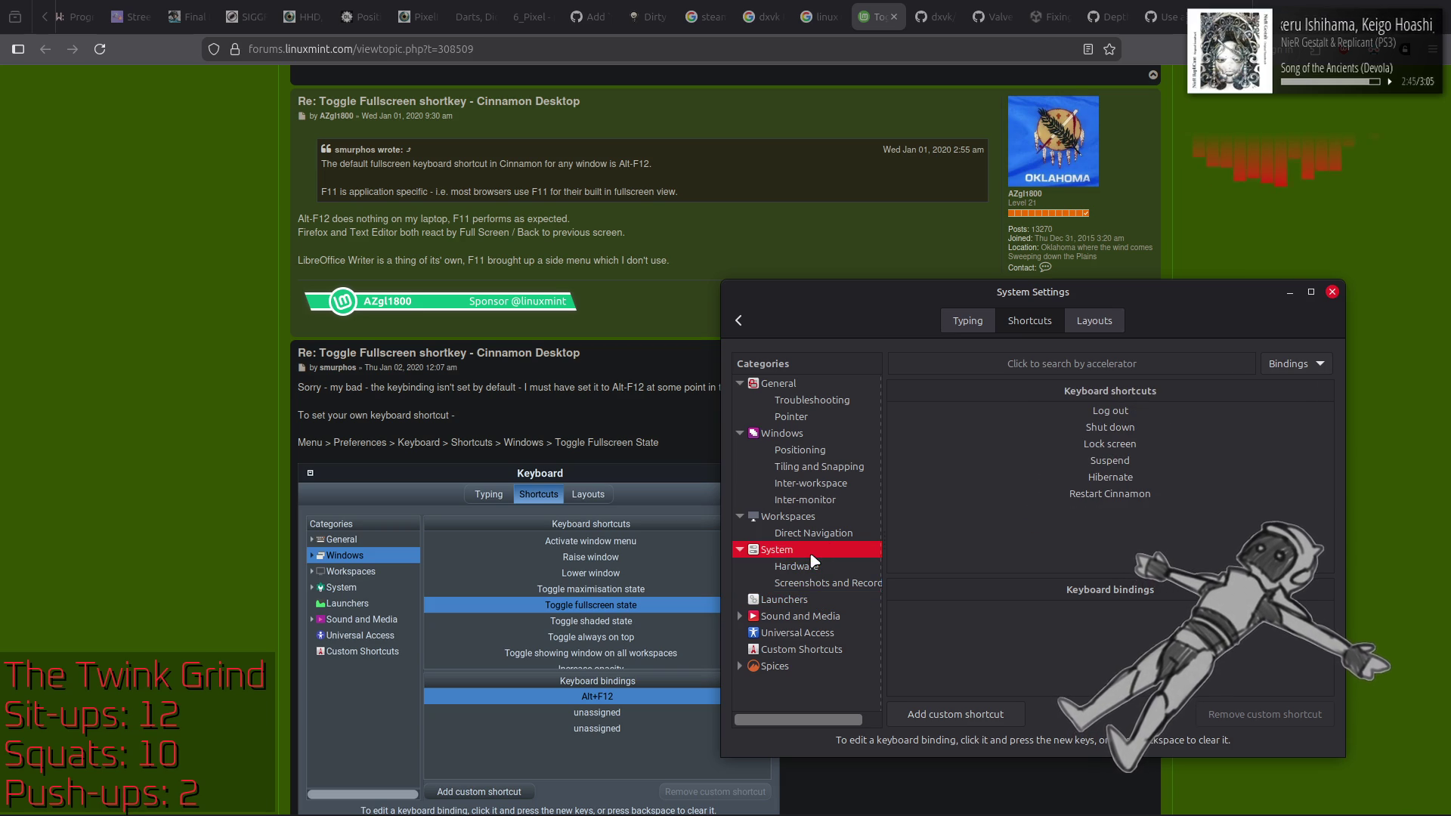
left_click(814, 568)
left_click(819, 585)
Step: Go back to Windows shortcuts and select Toggle fullscreen state, showing its unassigned bindings
left_click(818, 568)
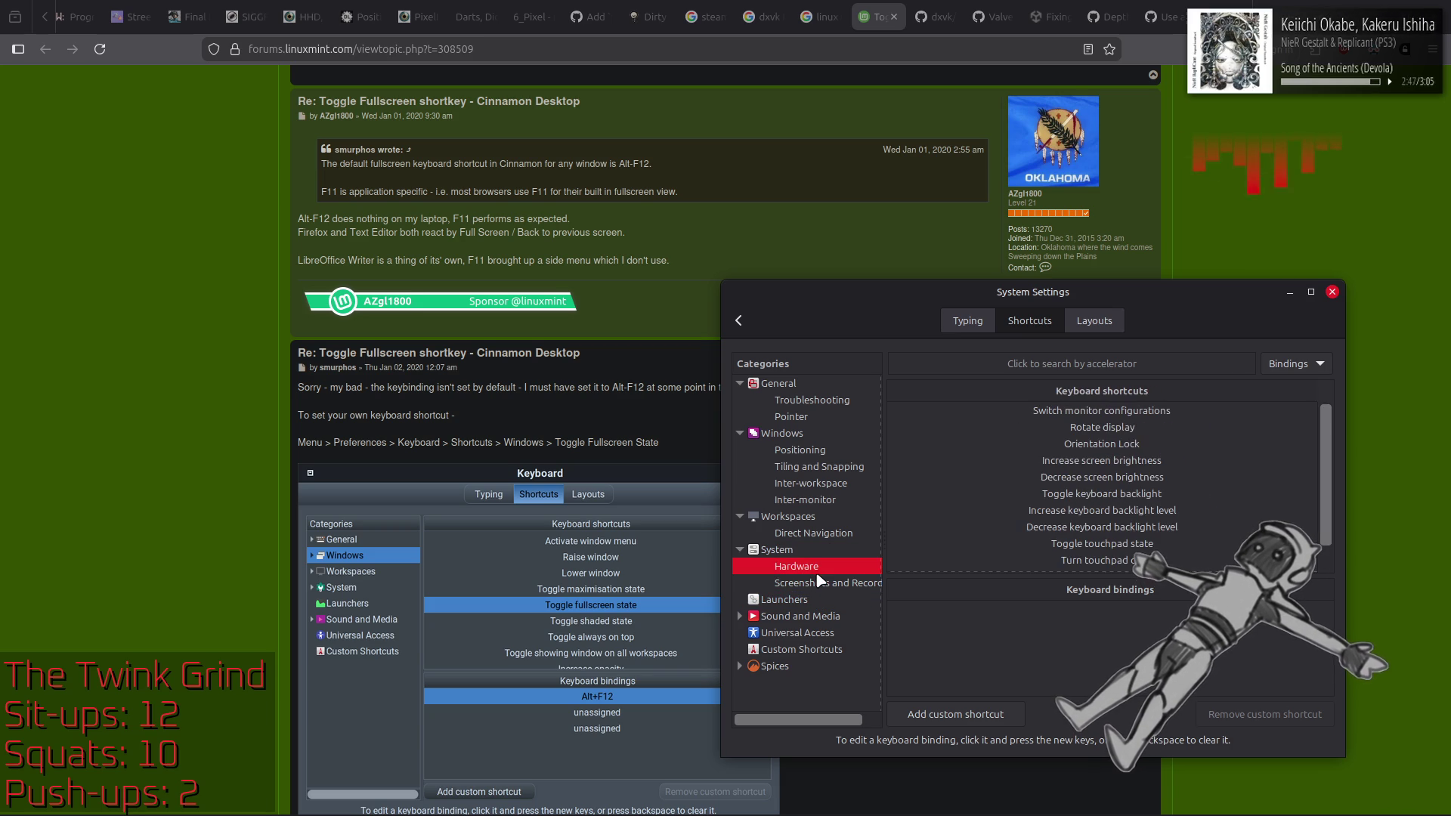
left_click(824, 436)
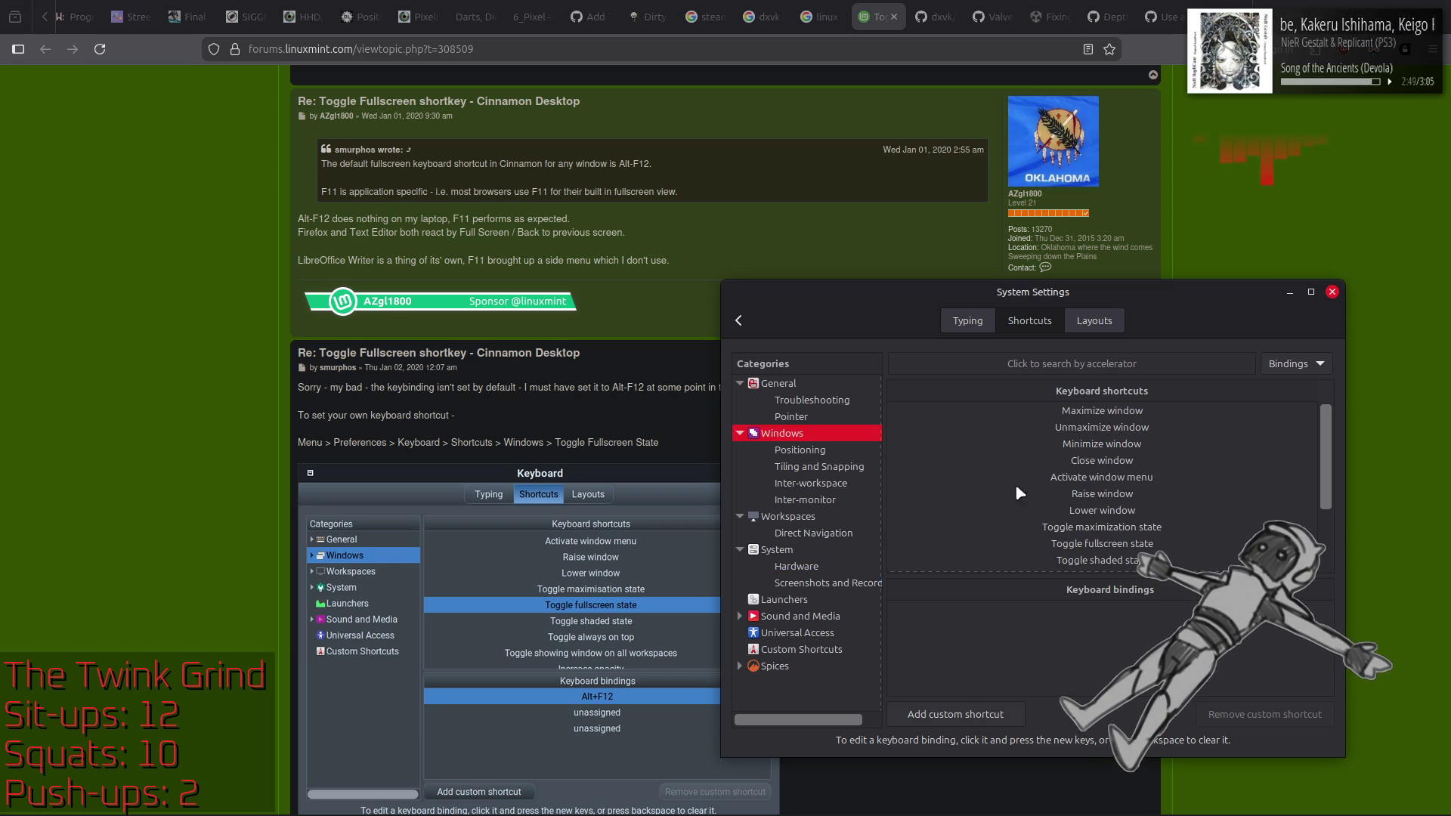
left_click(1134, 545)
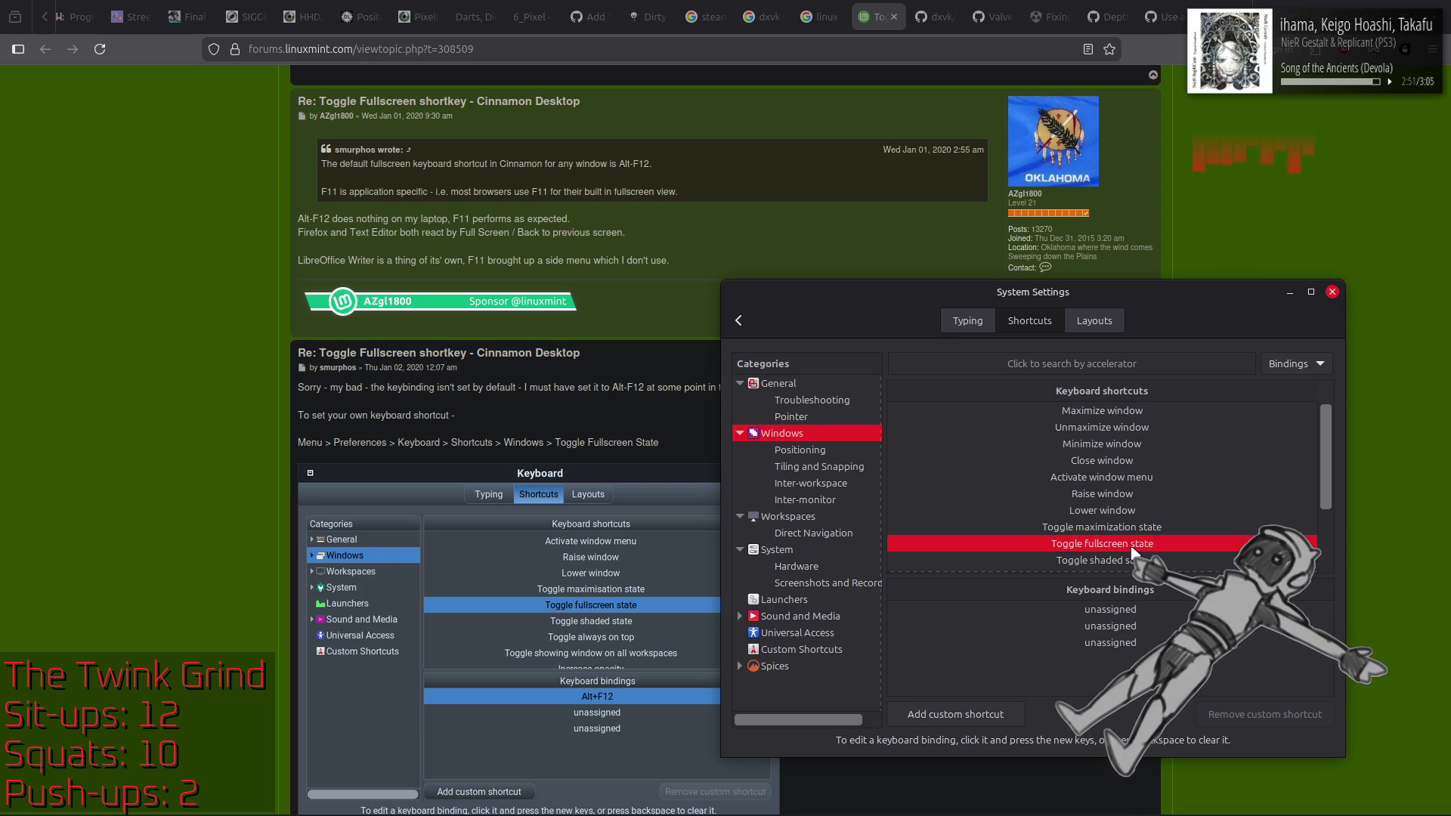
Step: Assign Alt+F12 to Toggle fullscreen state's first binding, verify it saved, and go back
left_click(1125, 616)
left_click(1124, 610)
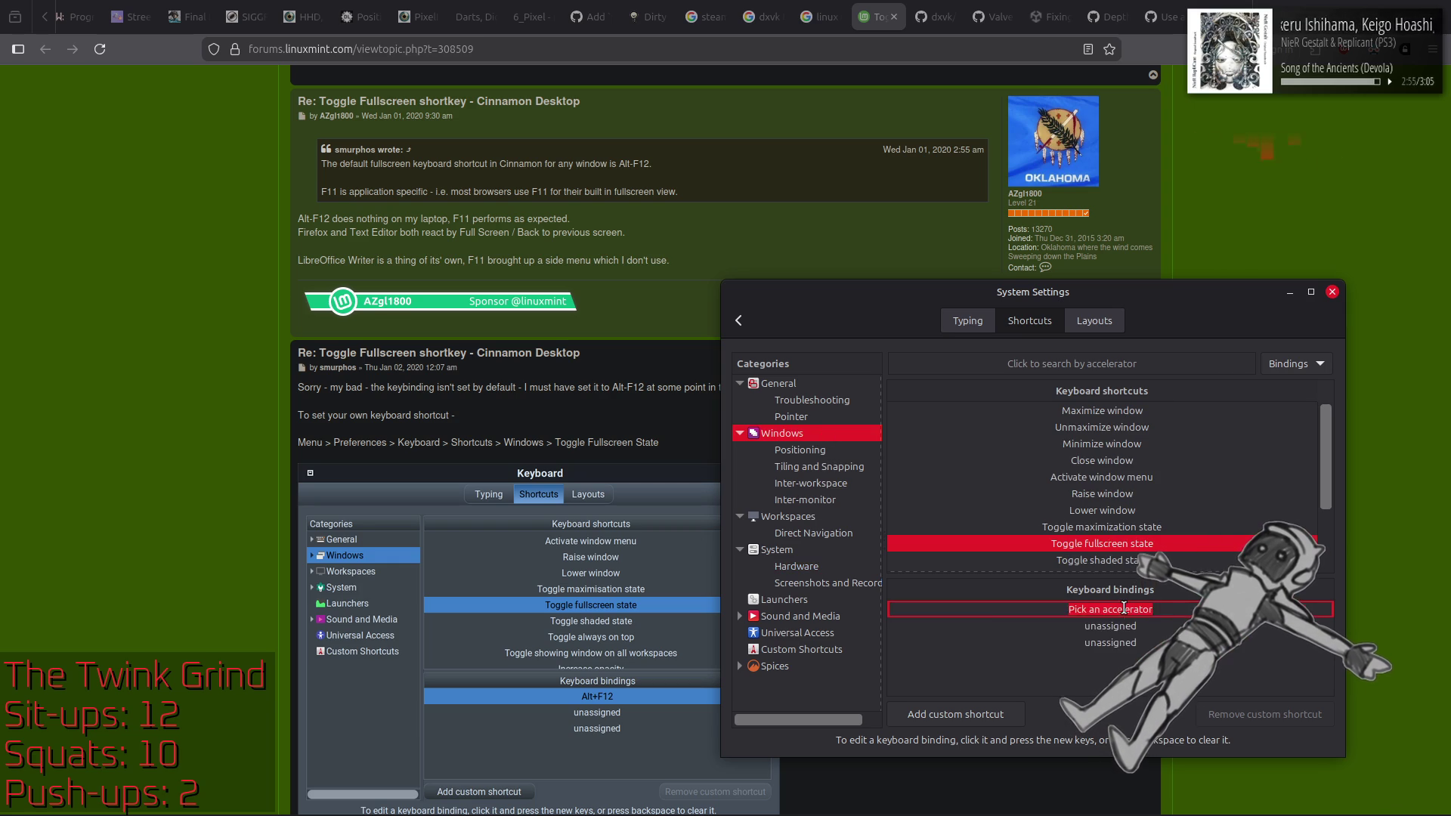
key("alt+F12")
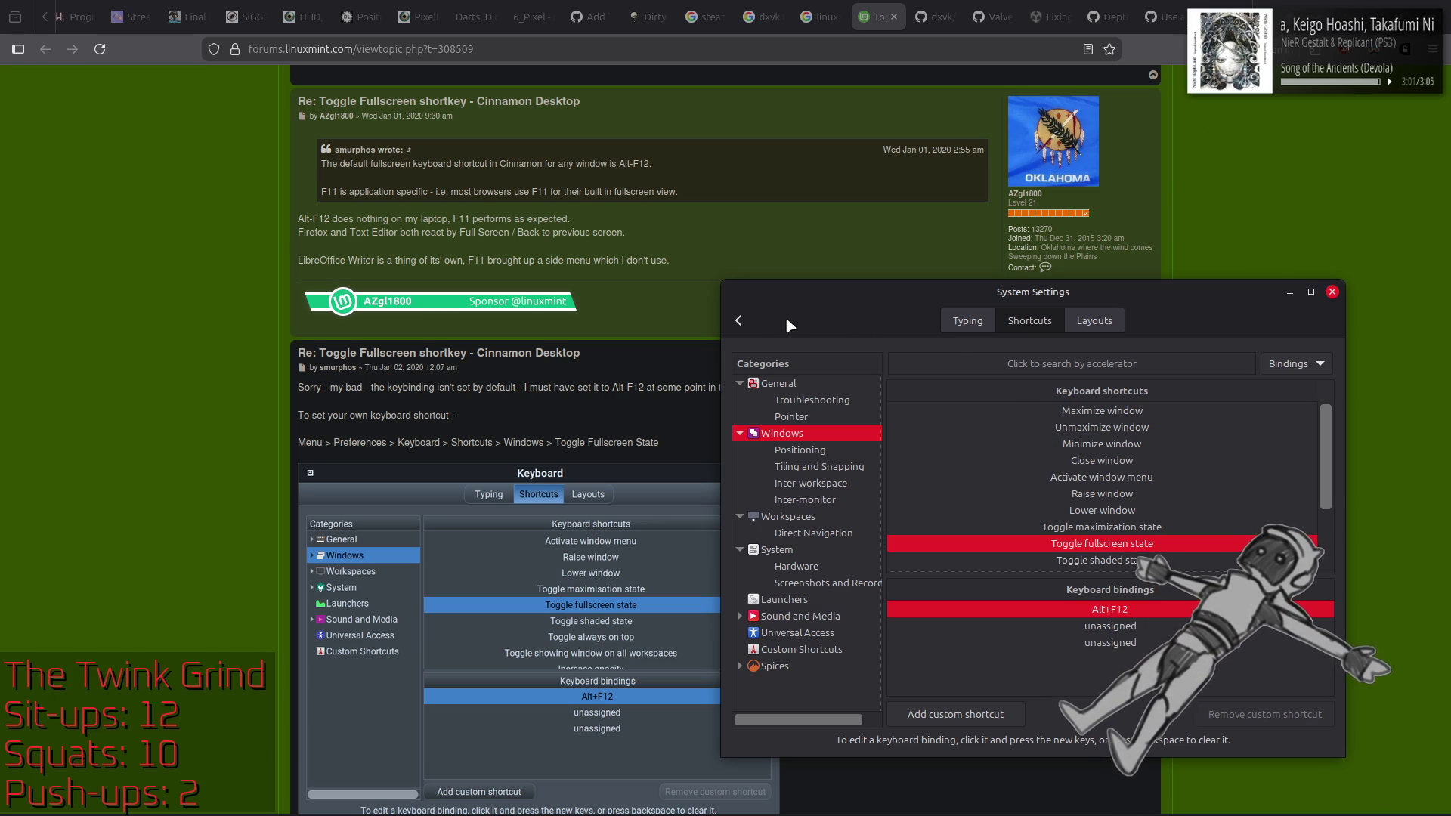
left_click(803, 434)
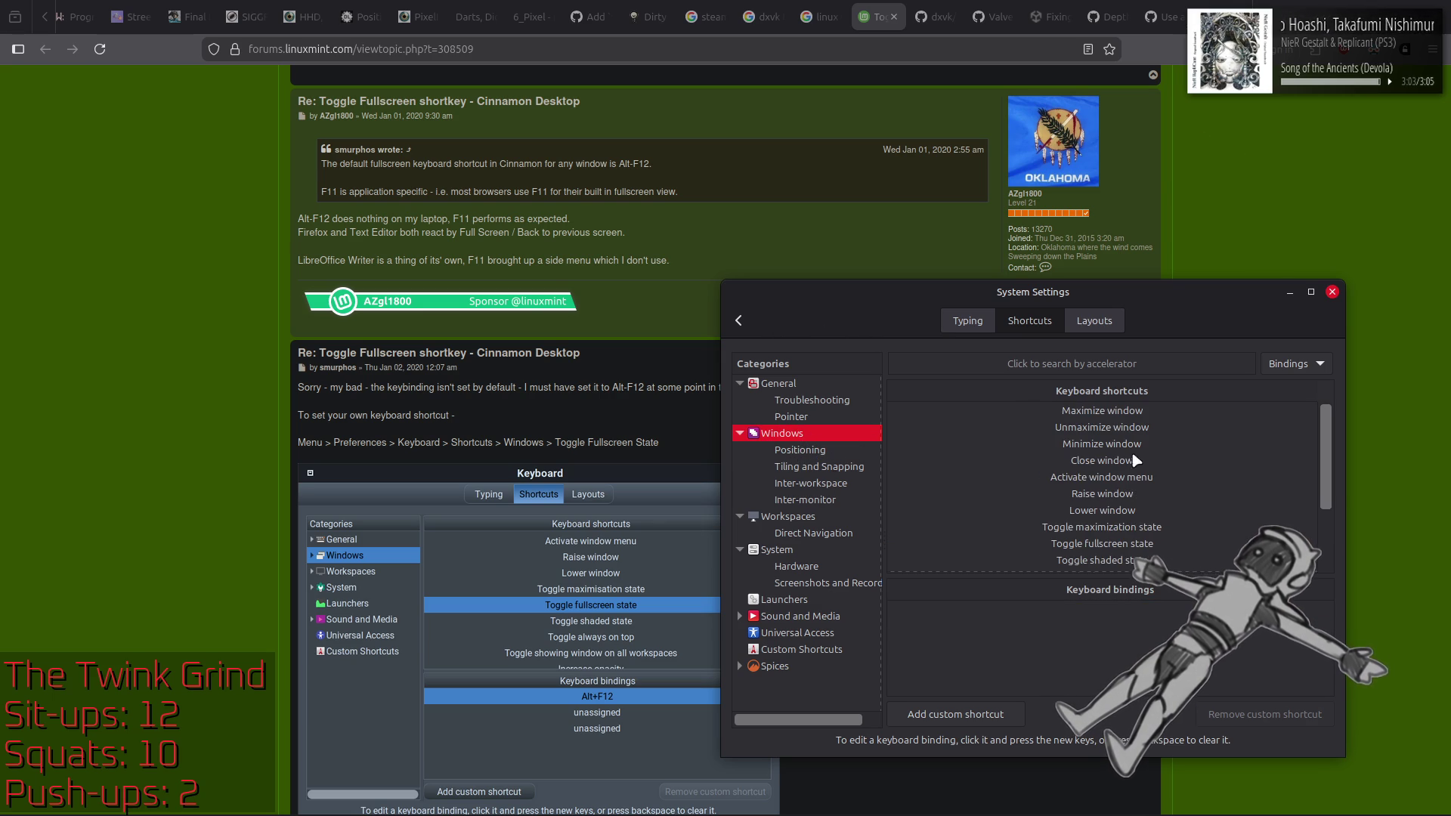
left_click(1111, 557)
left_click(1111, 541)
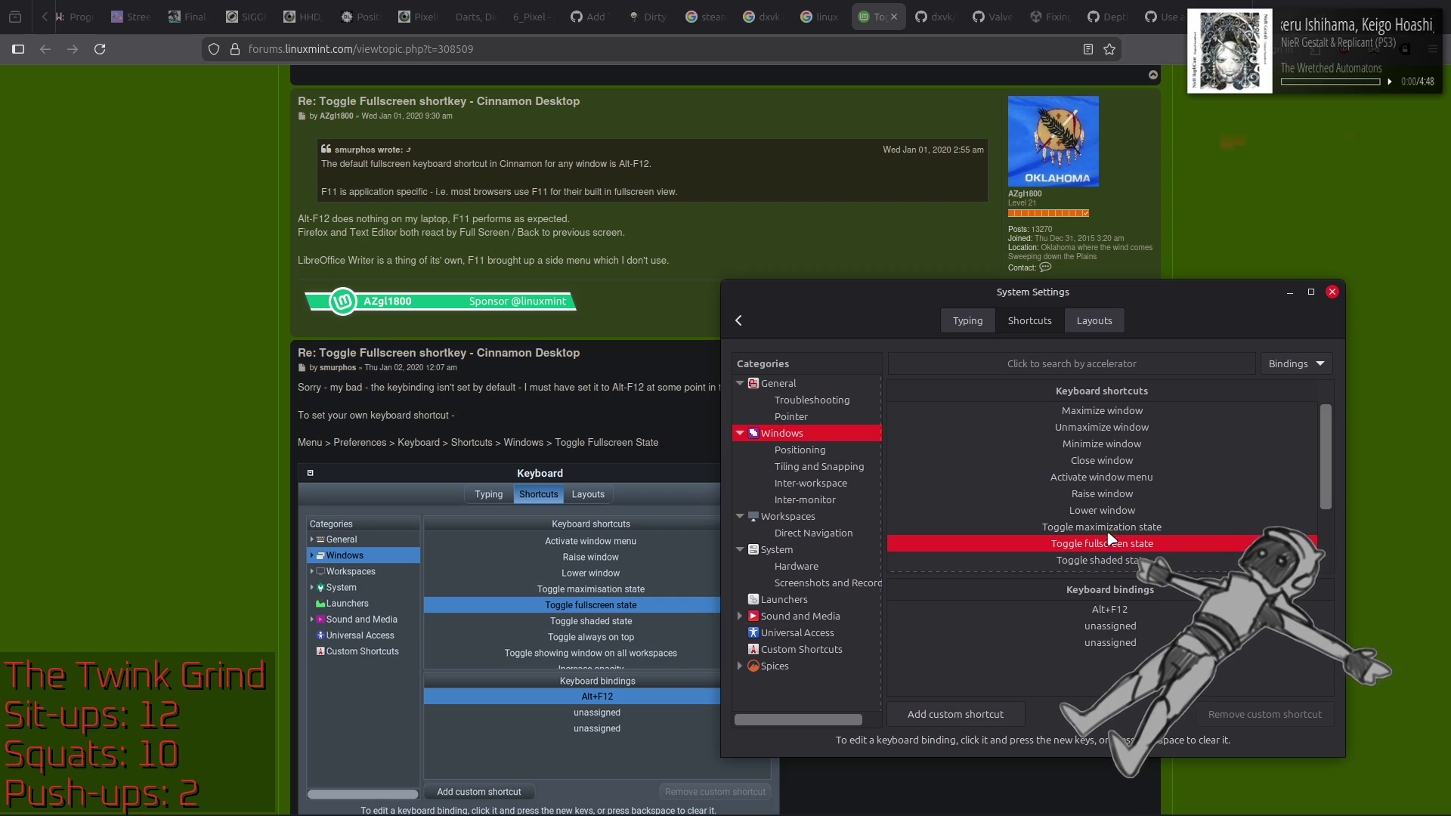
left_click(742, 327)
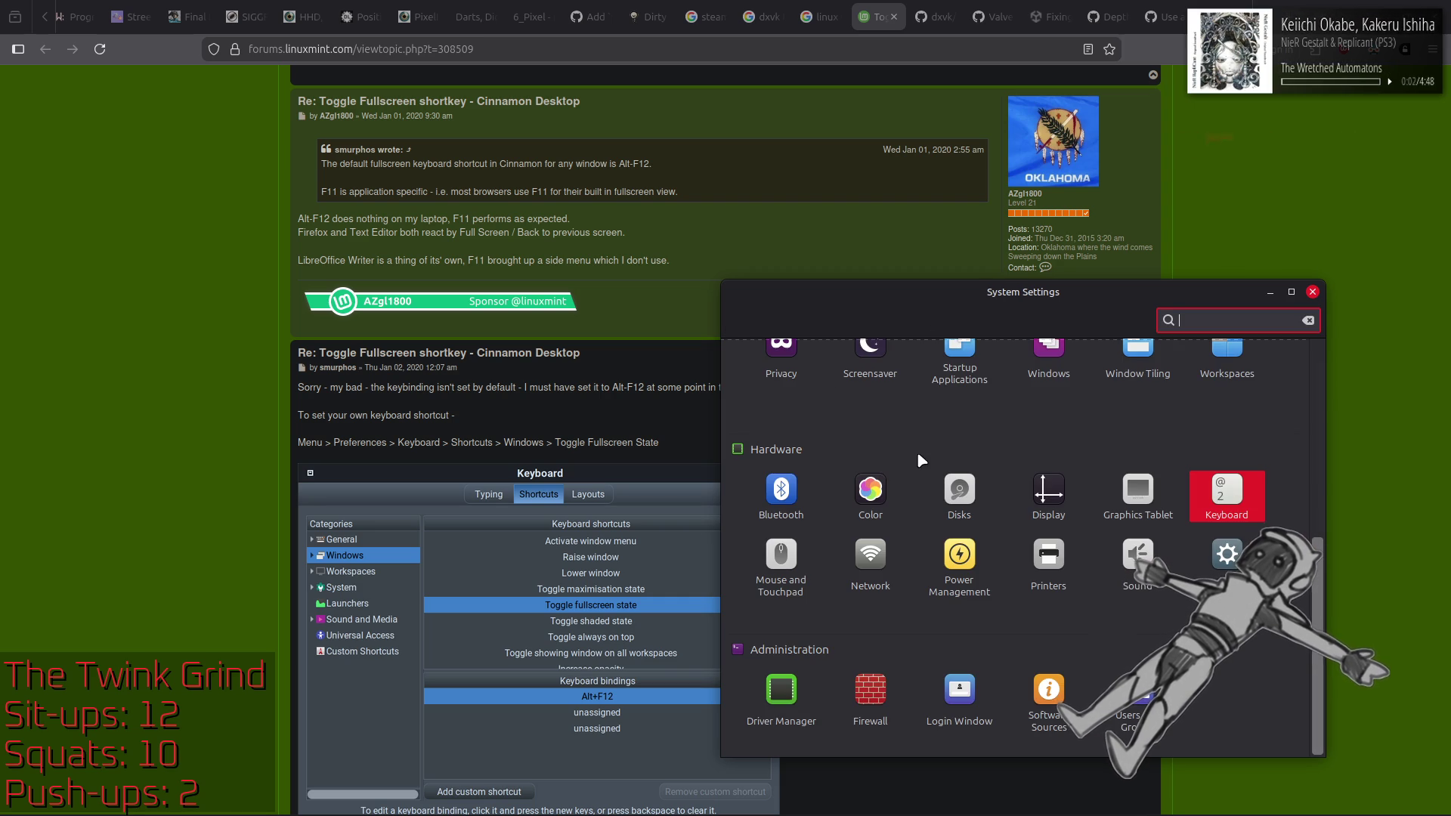
Step: Check the Display page's two-monitor 1920 × 1080, 60.00 Hz layout, then open Windows settings
left_click(1047, 491)
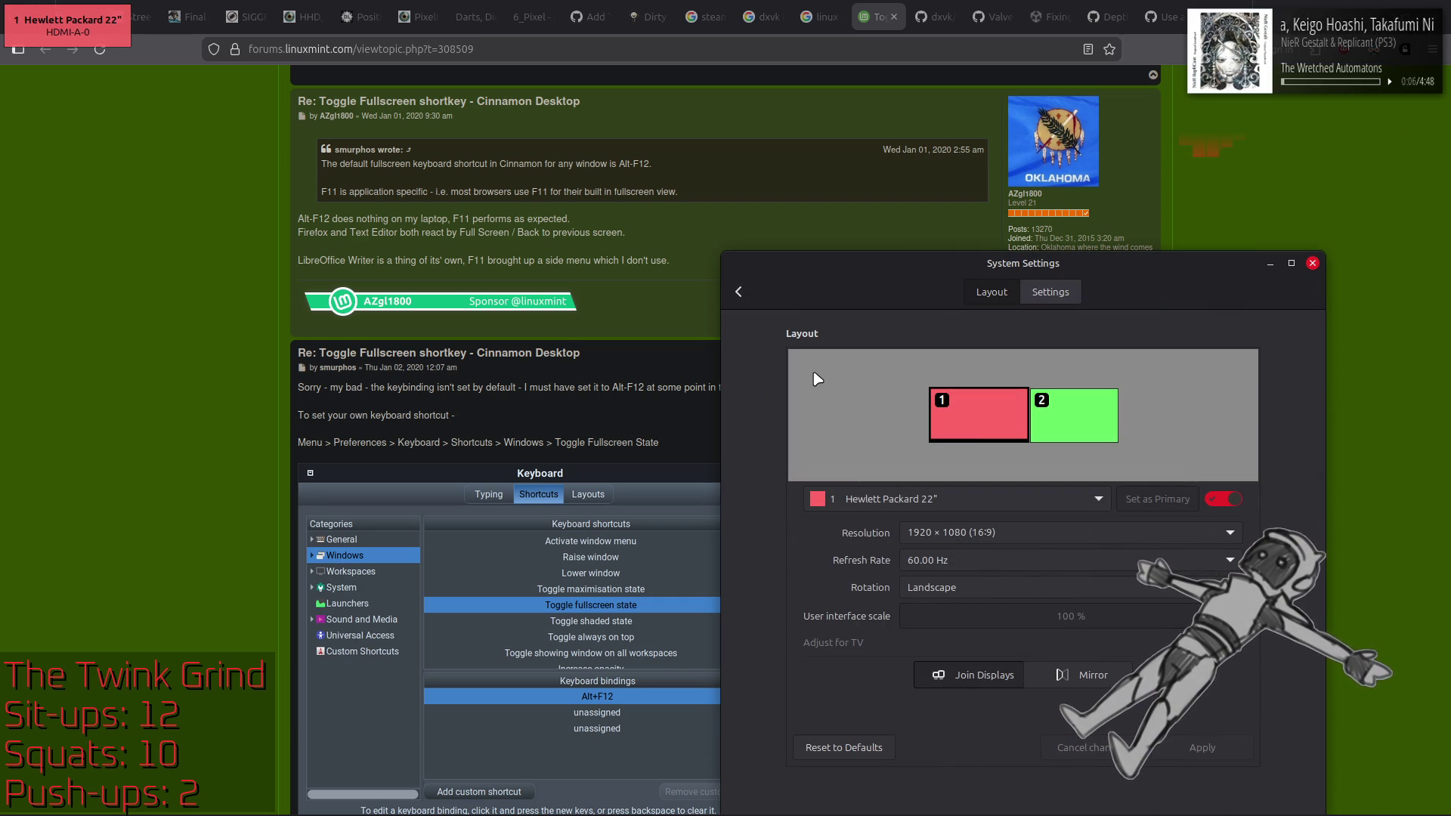
left_click(1058, 294)
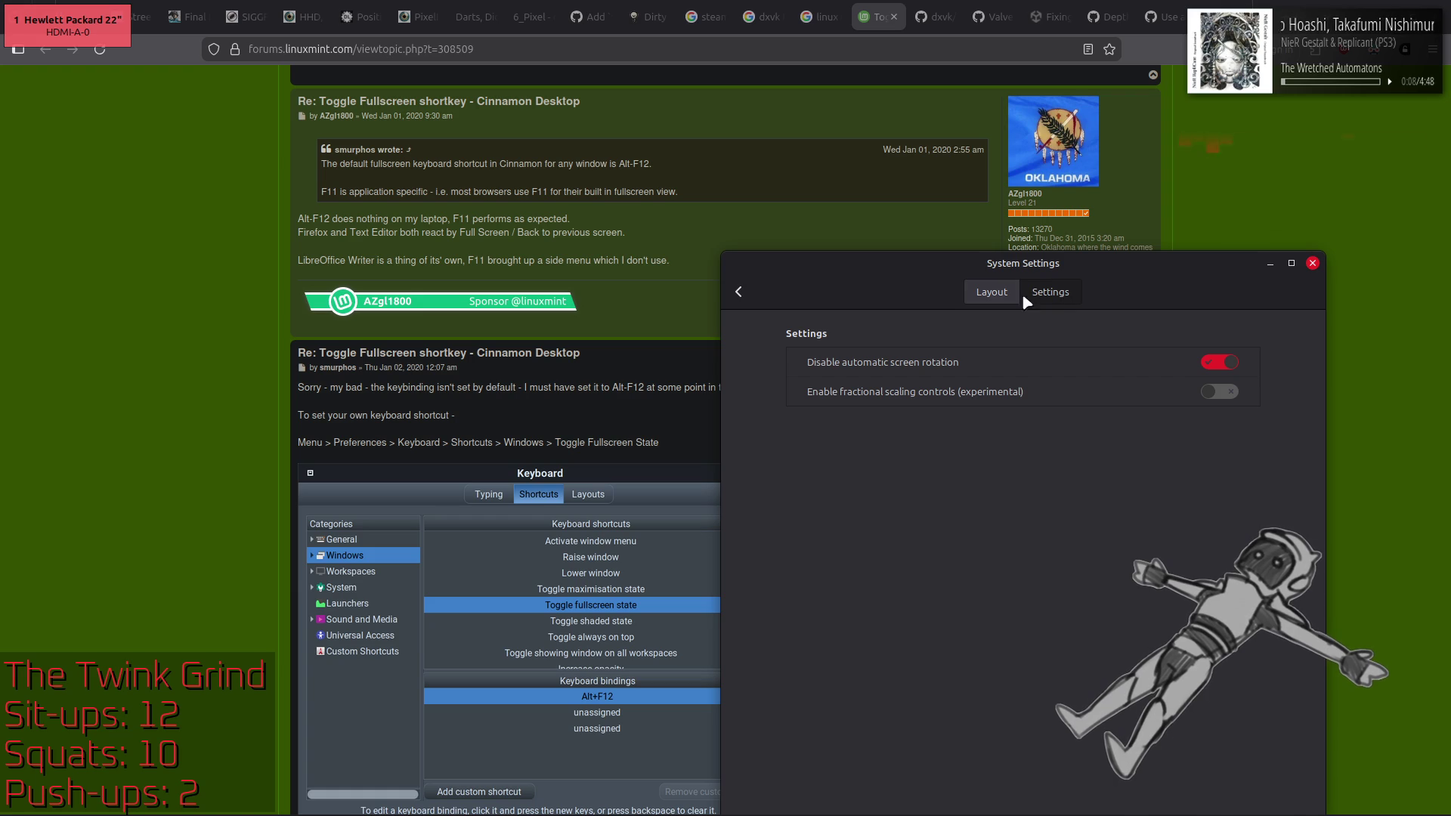
left_click(997, 294)
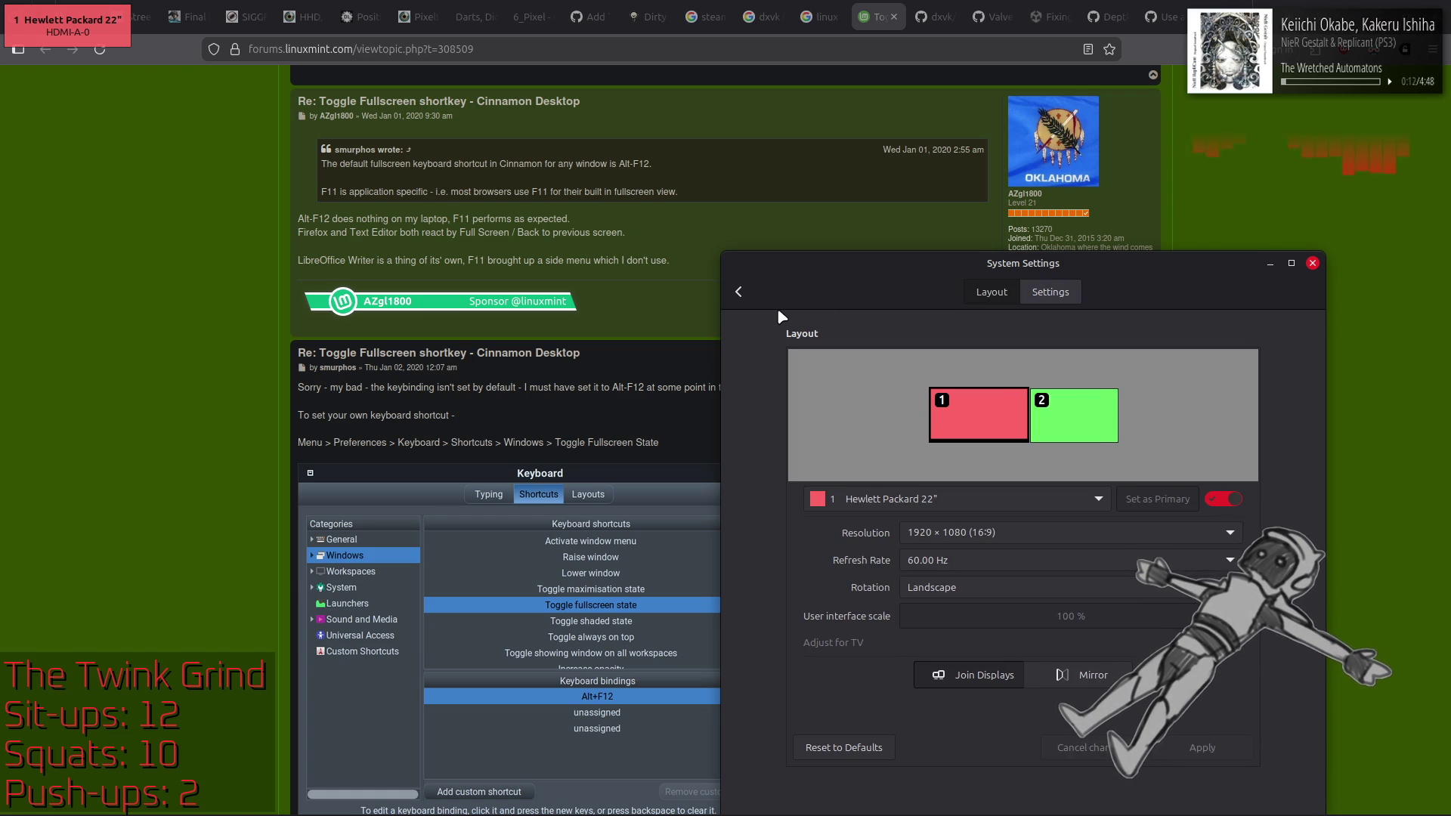
left_click(744, 296)
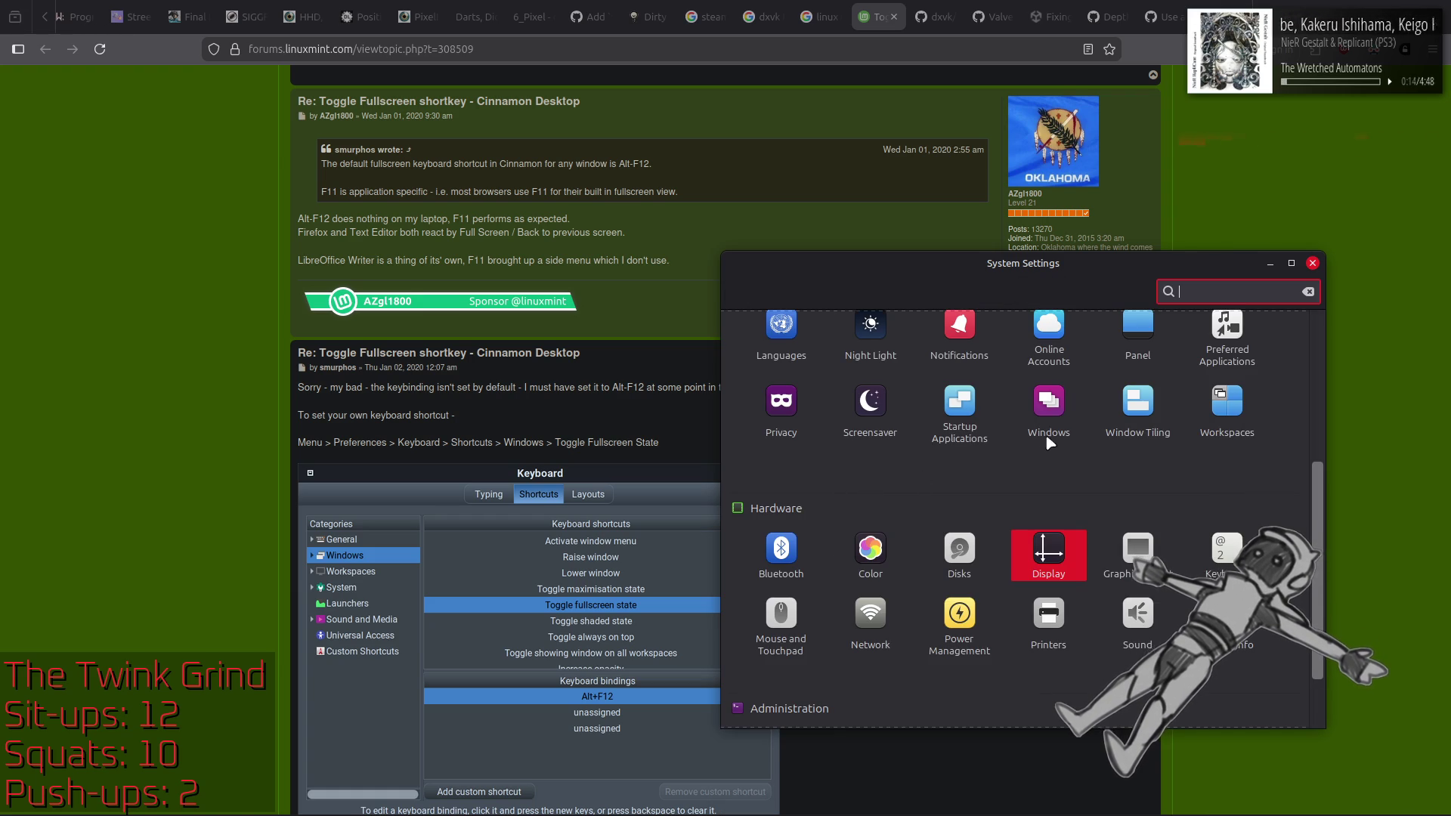
left_click(1045, 411)
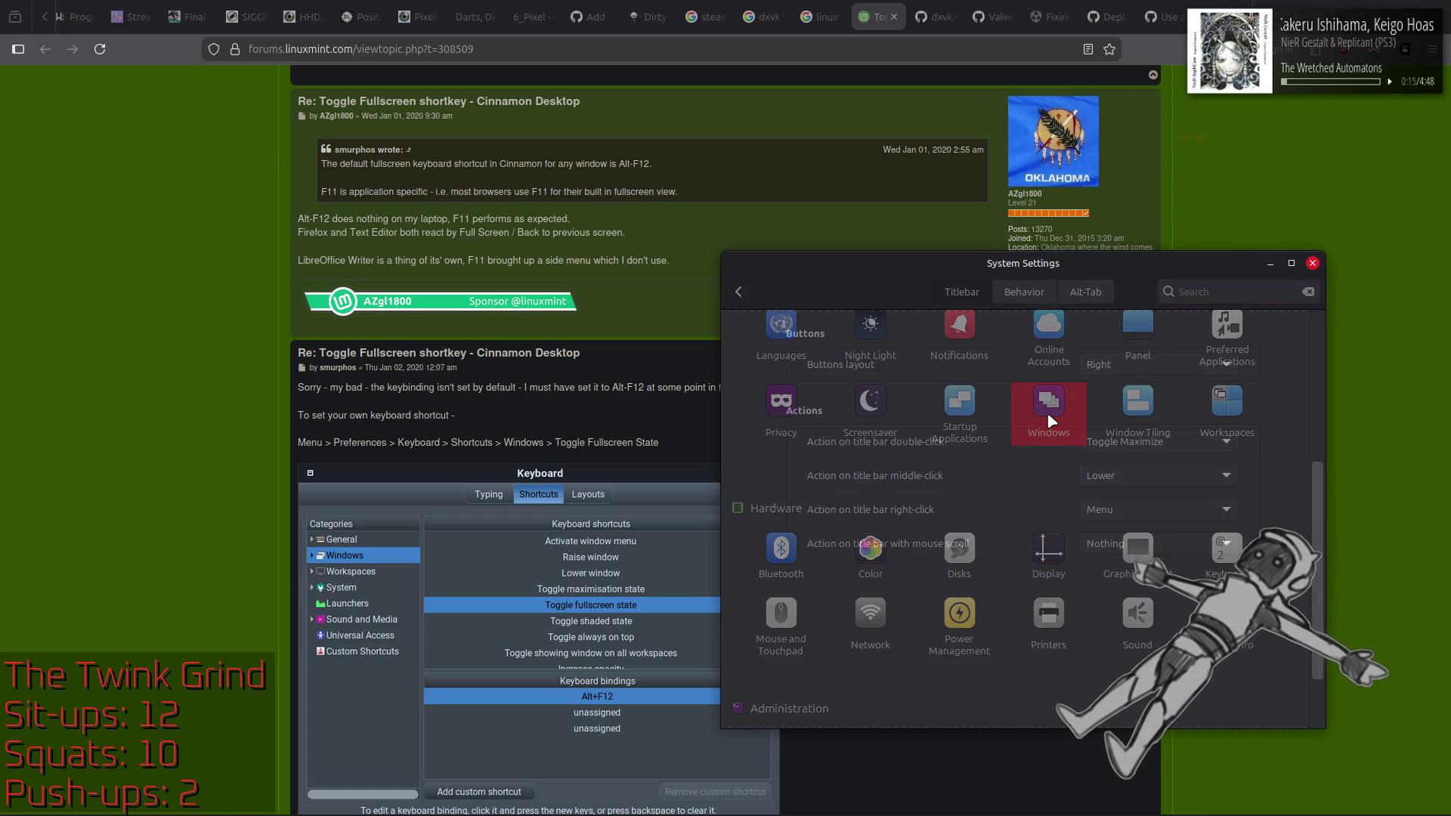
Step: Review Behavior, then the Titlebar double-click, right-click (Menu) and scroll (Nothing) actions unchanged
left_click(1019, 294)
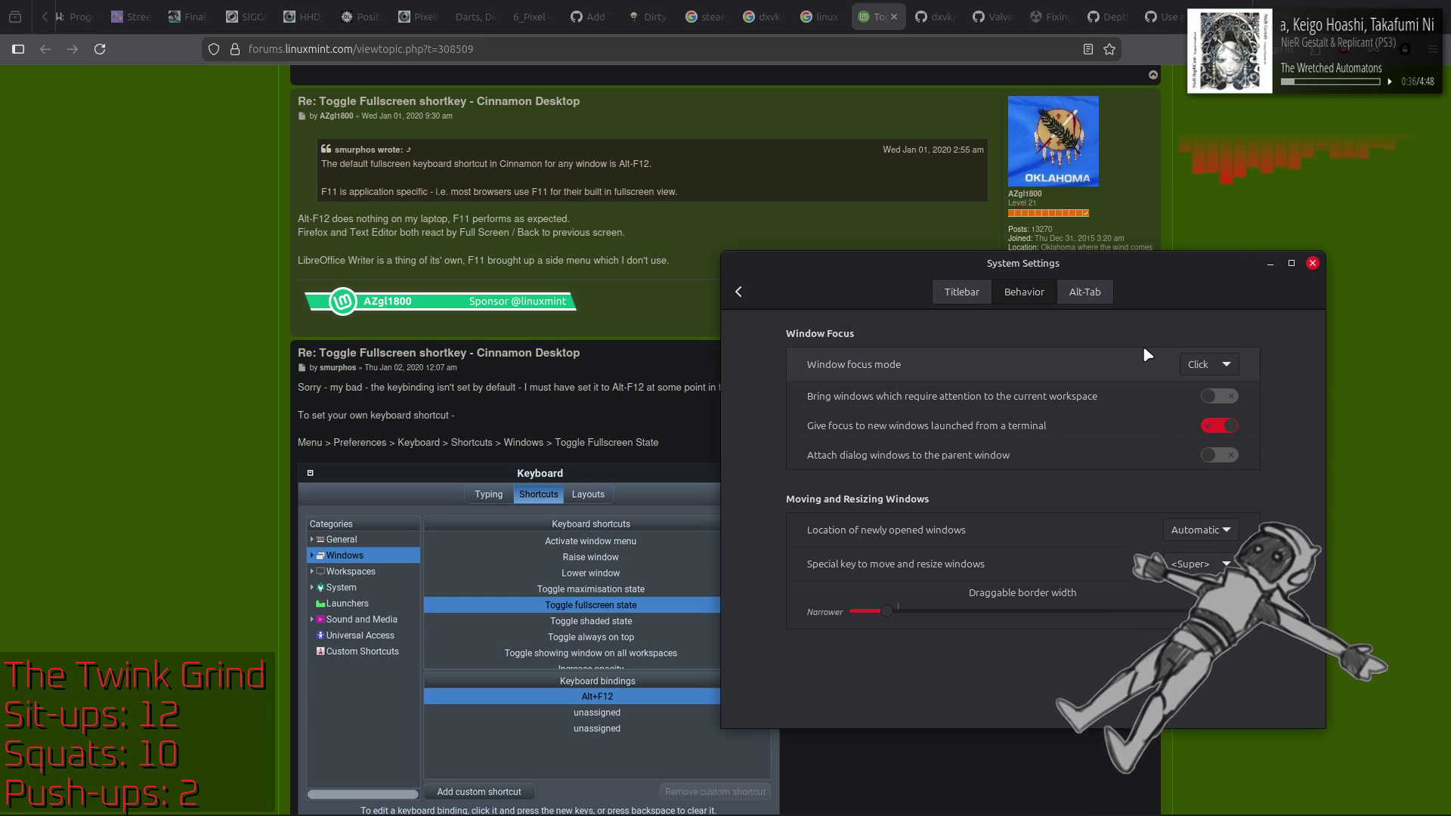
left_click(966, 293)
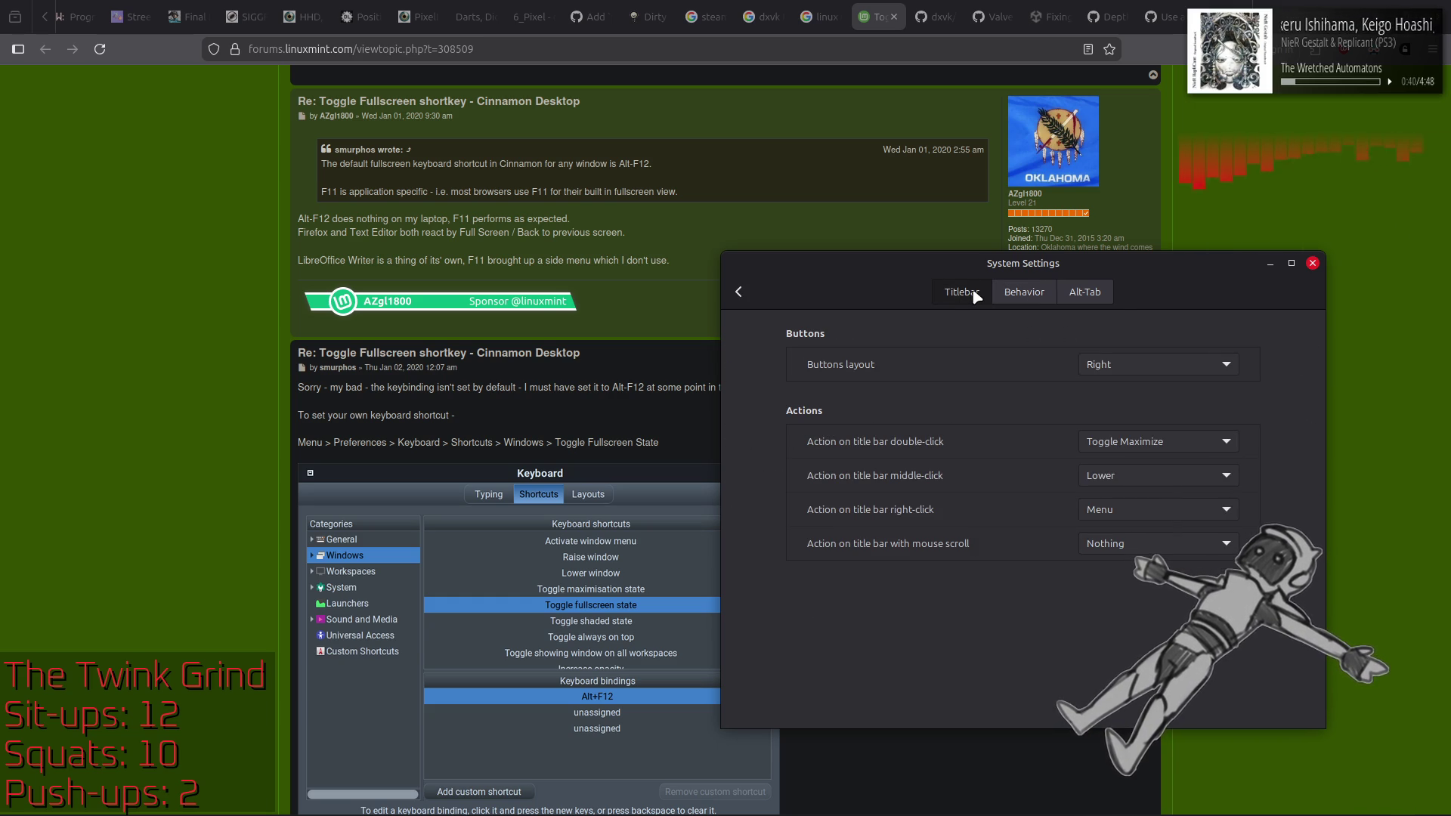
left_click(1175, 444)
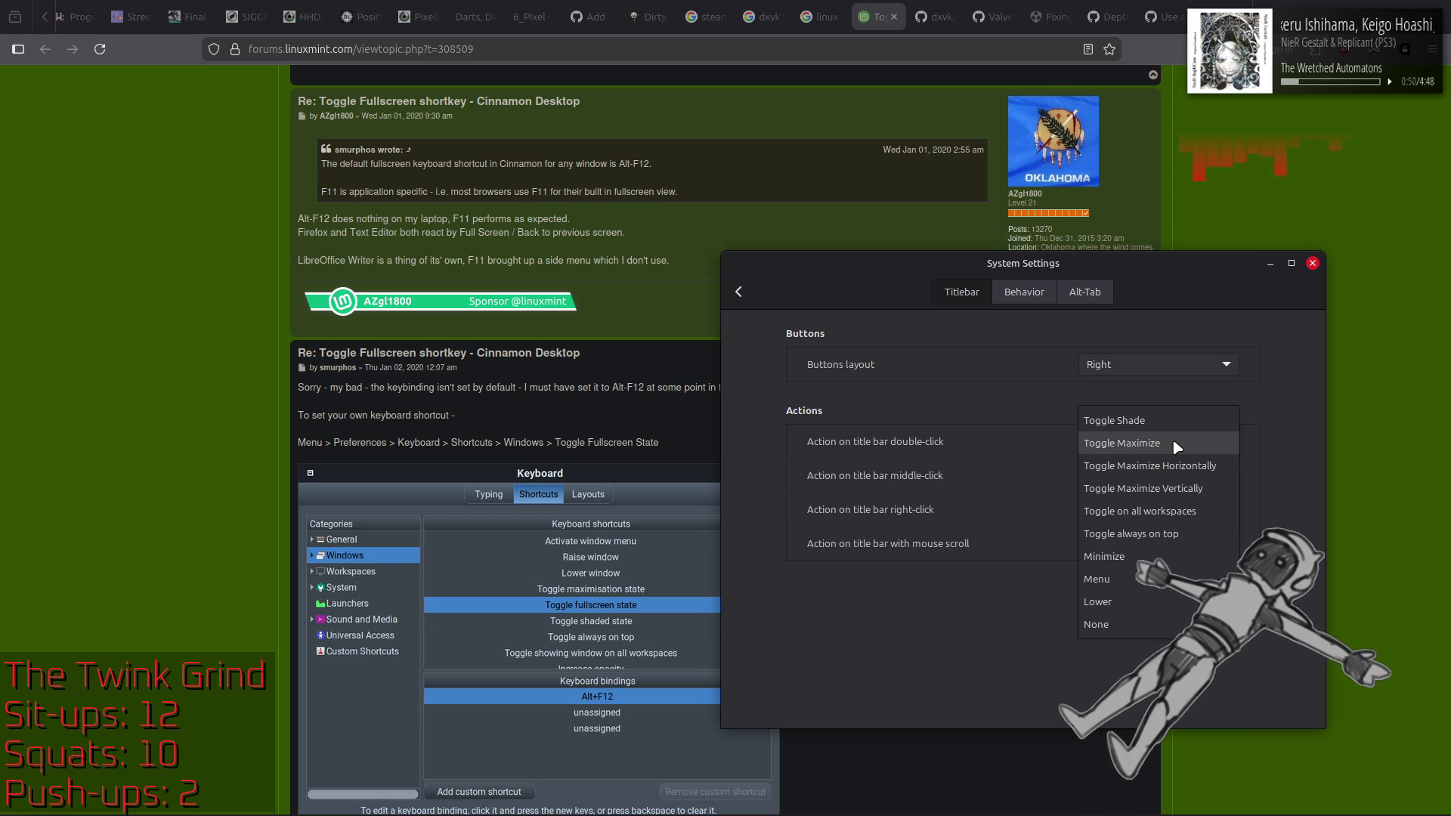
left_click(1007, 379)
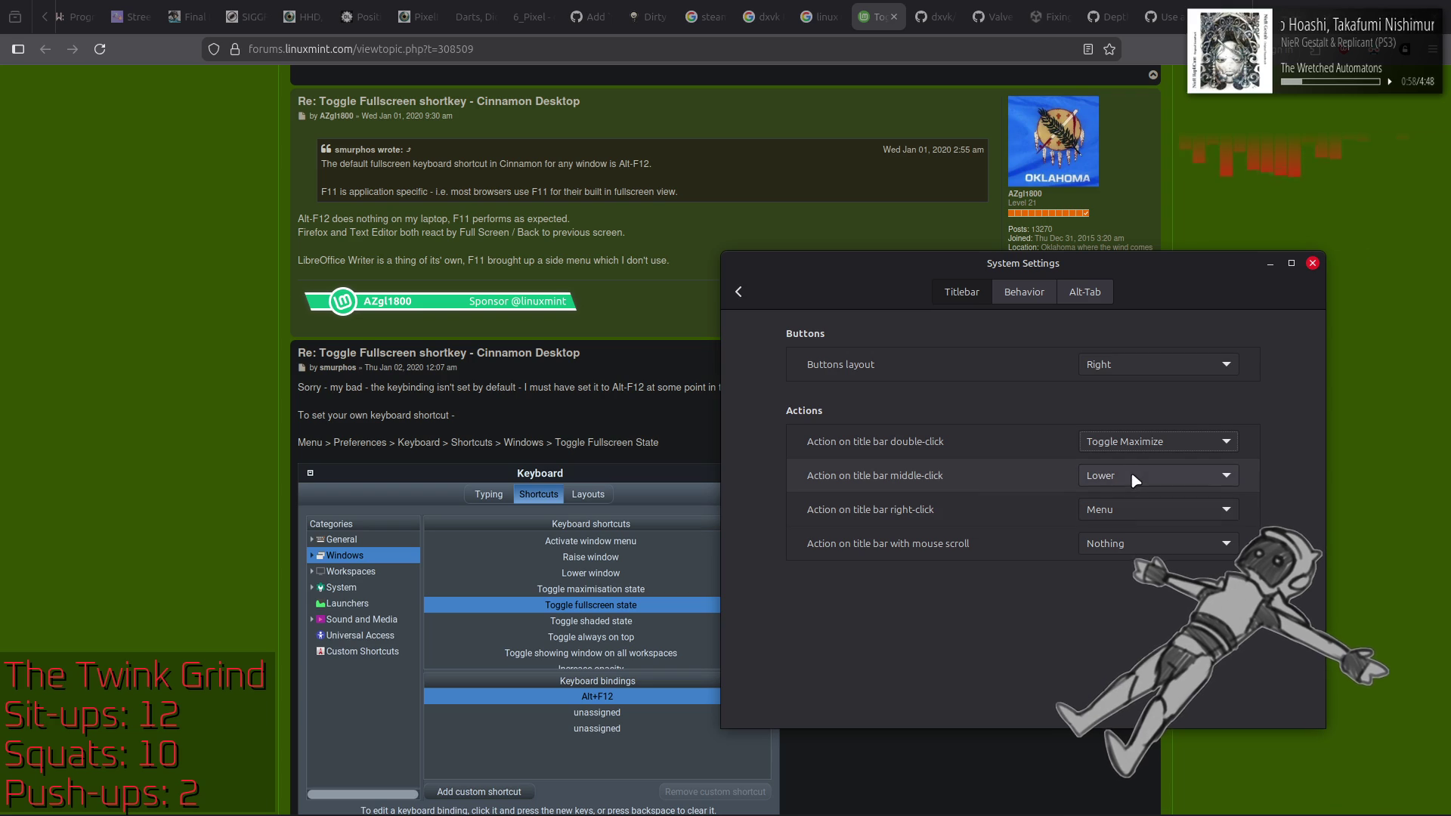
left_click(1133, 509)
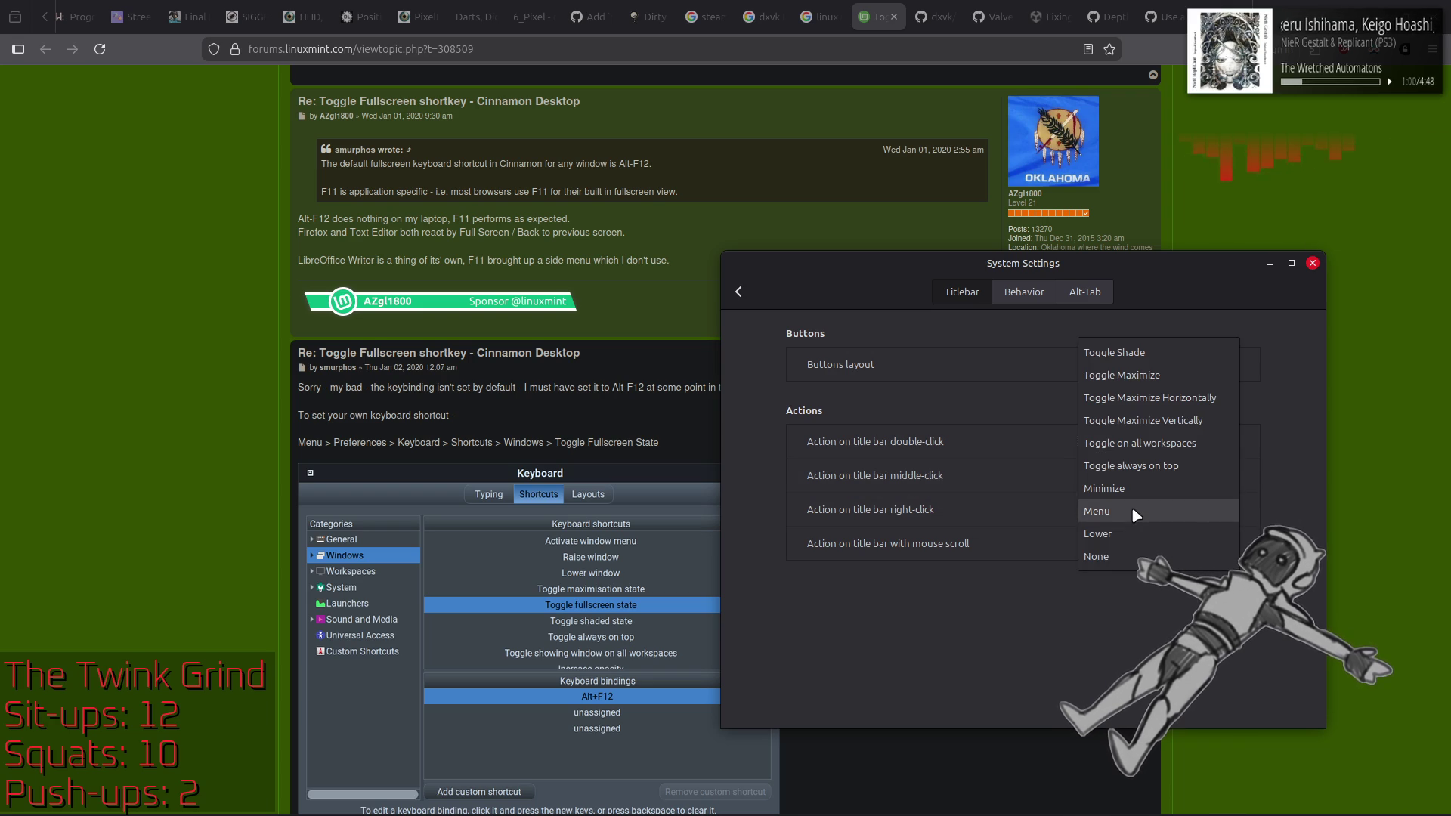
left_click(1132, 511)
left_click(1131, 541)
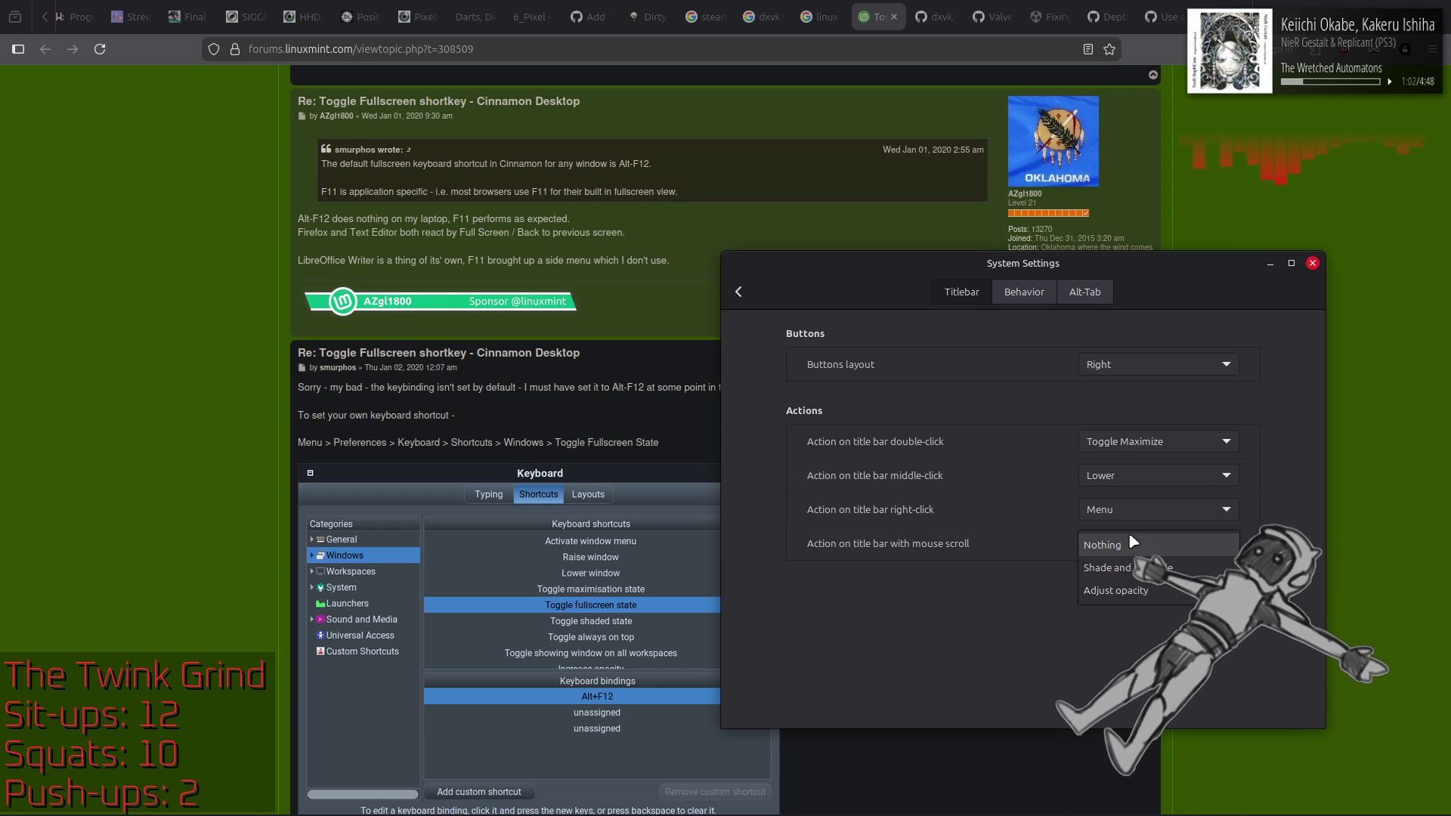
left_click(1130, 538)
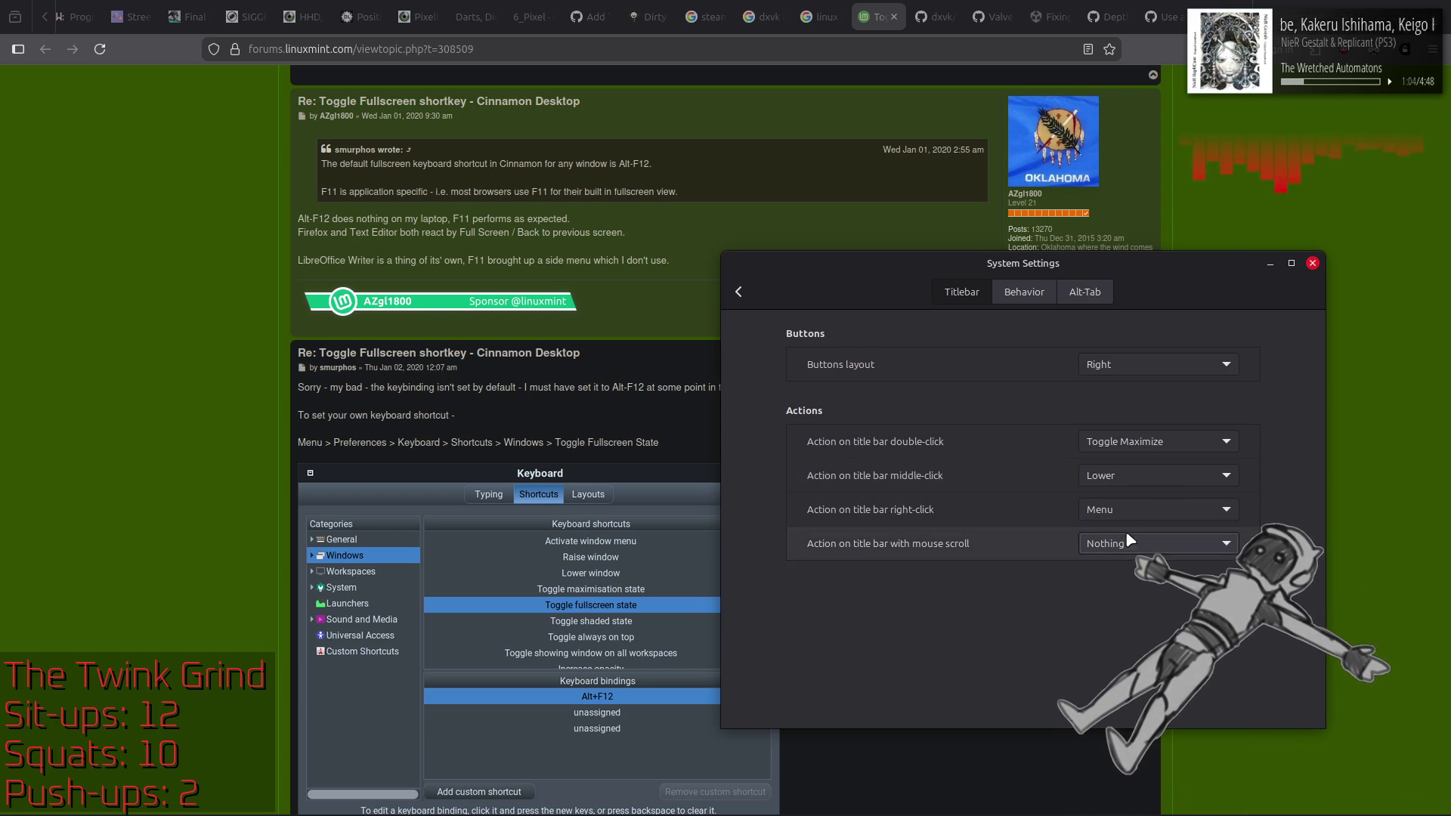
Step: Review the Alt-Tab options ('Thumbnails only', 100 ms delay) and return to the settings overview
left_click(1079, 295)
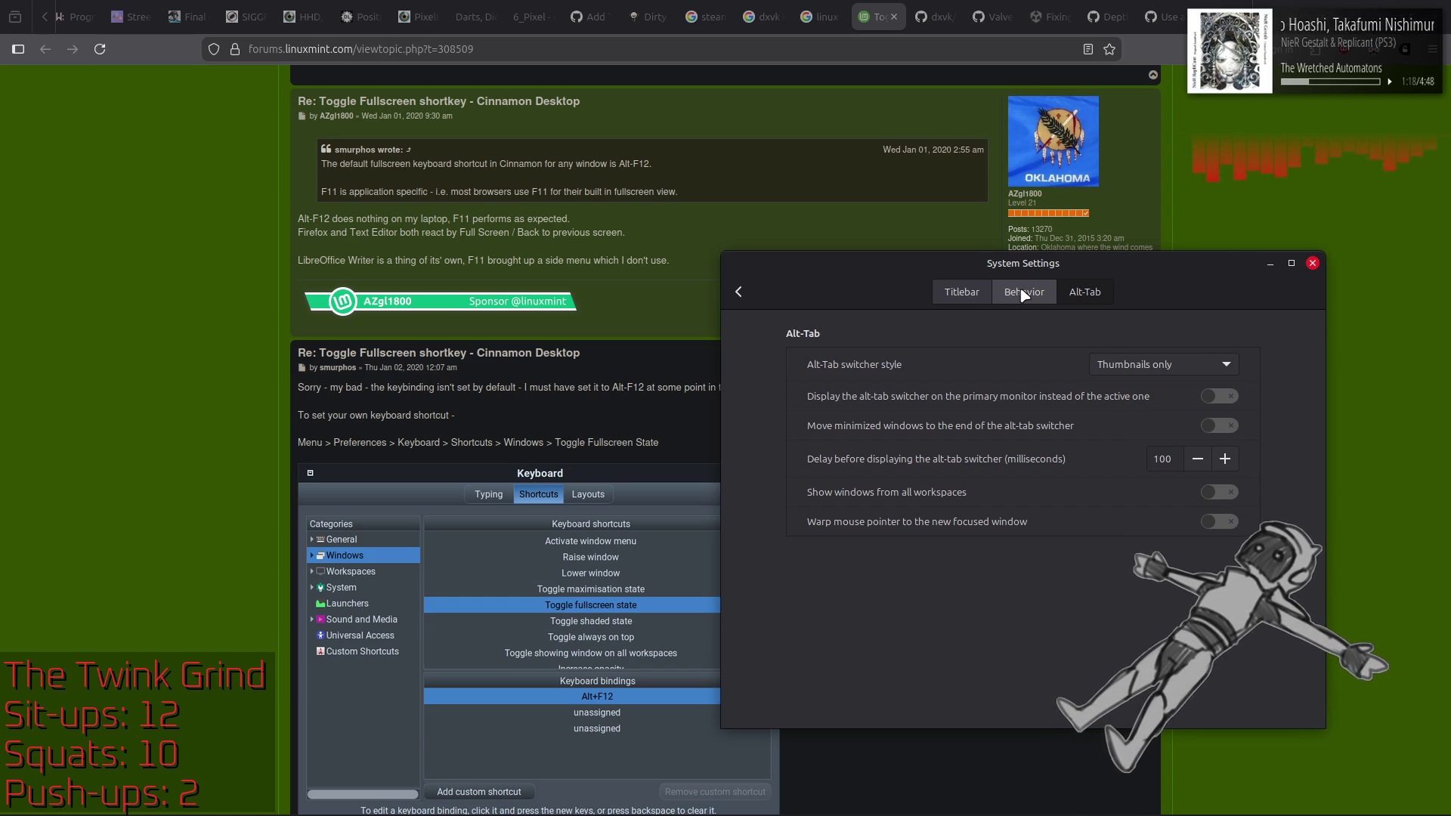
left_click(1024, 294)
key("BackSpace")
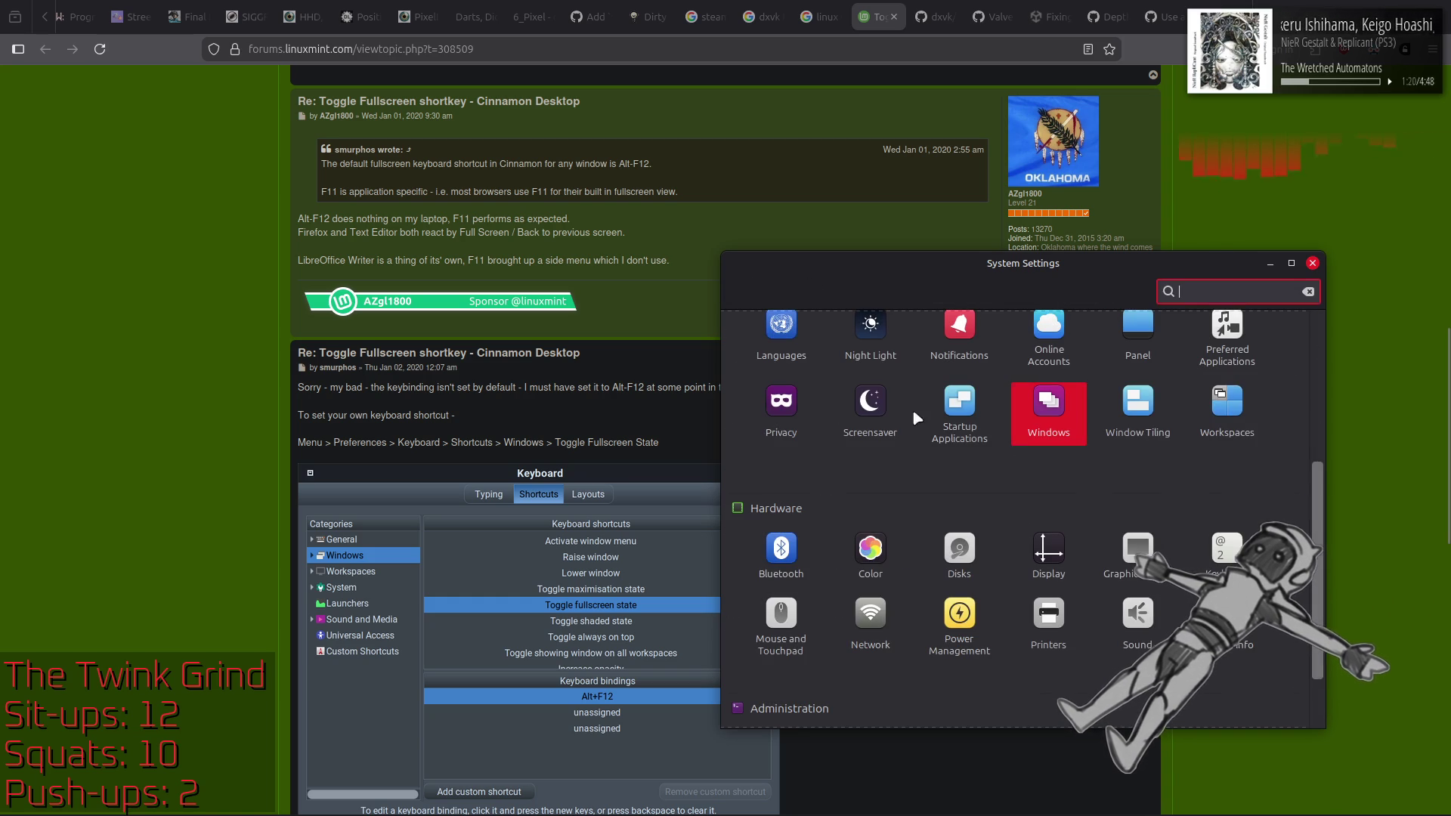
left_click(1136, 415)
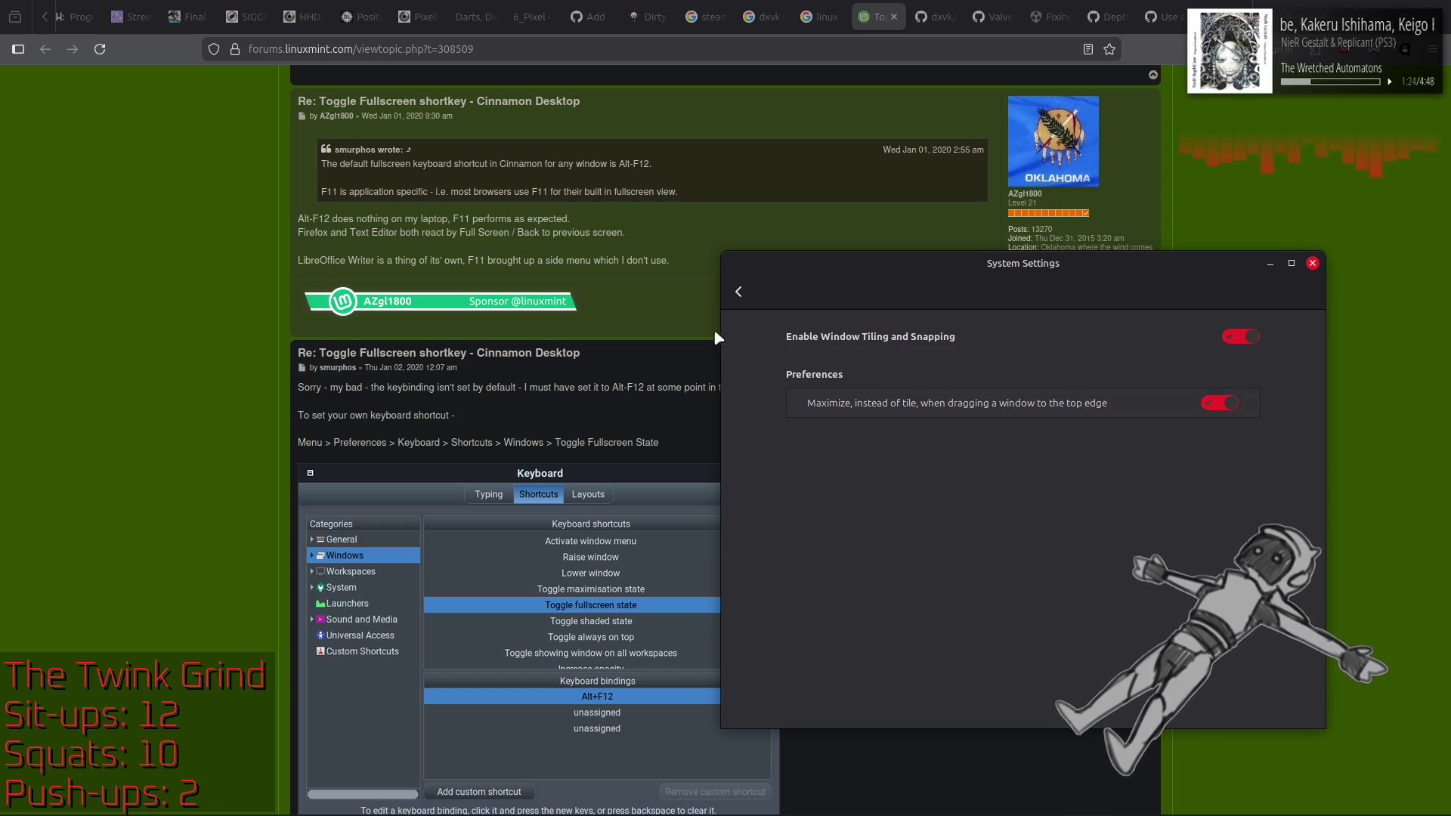
left_click(738, 293)
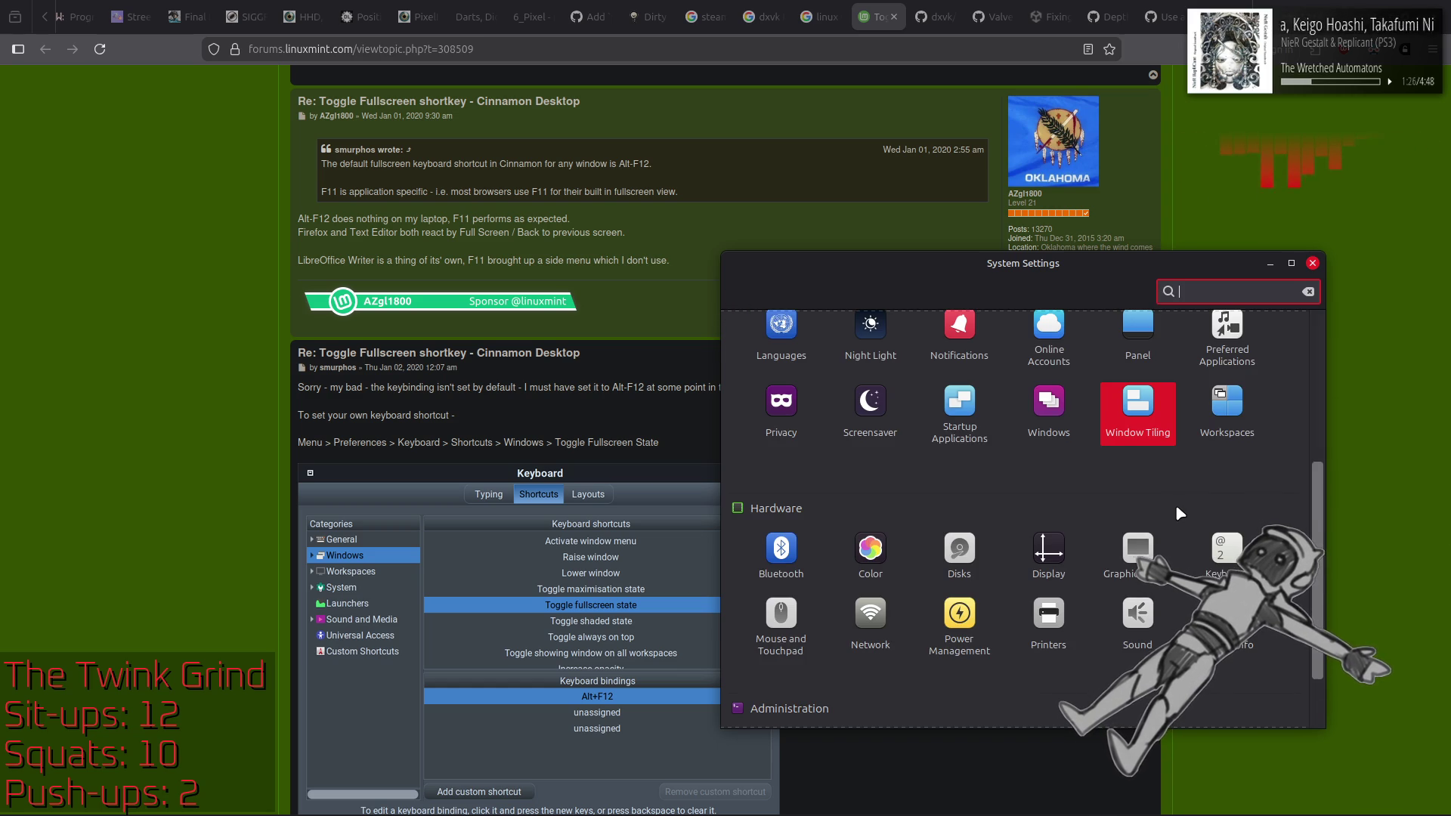
scroll(1179, 514, "up", 3)
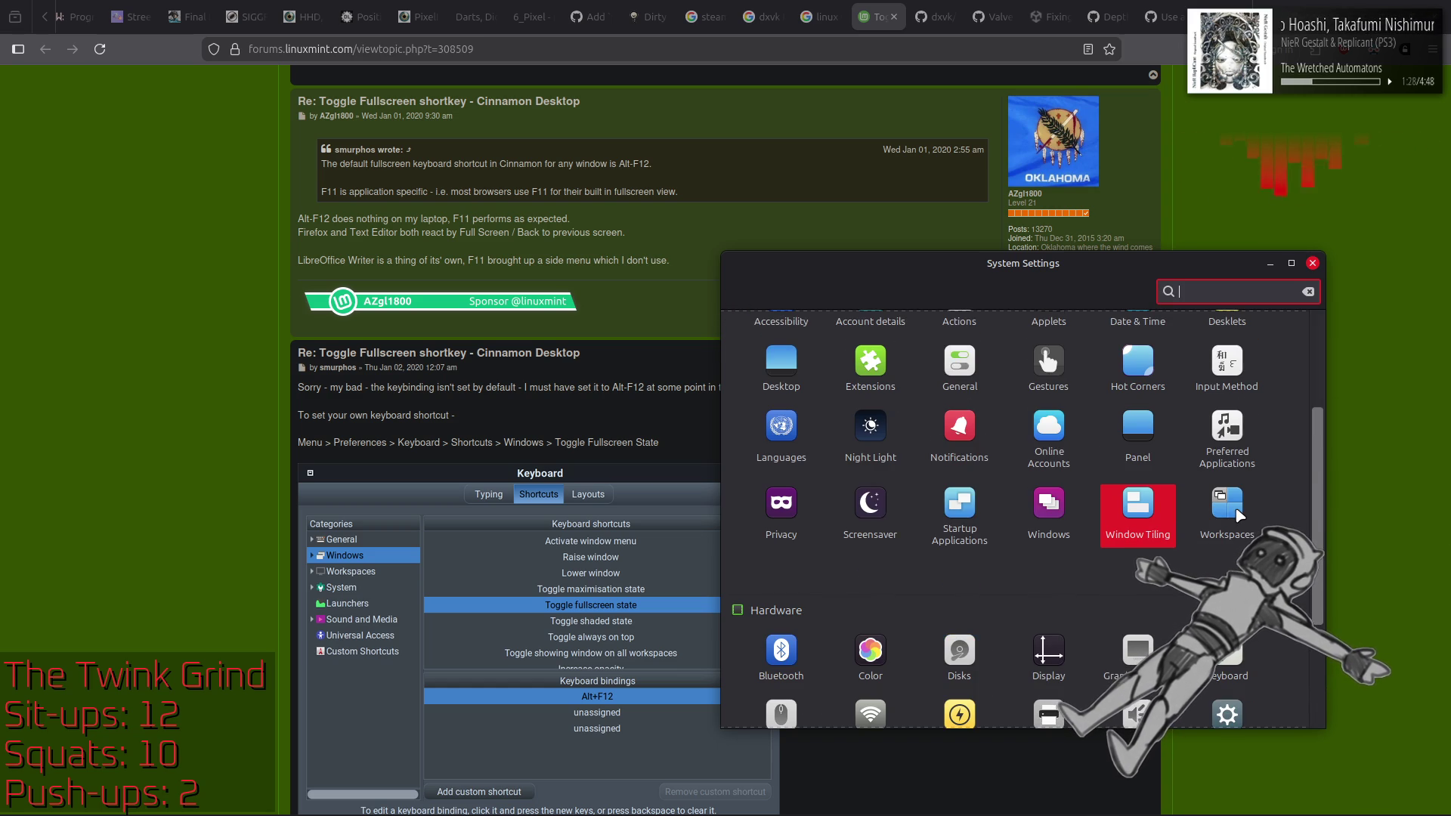
left_click(1220, 508)
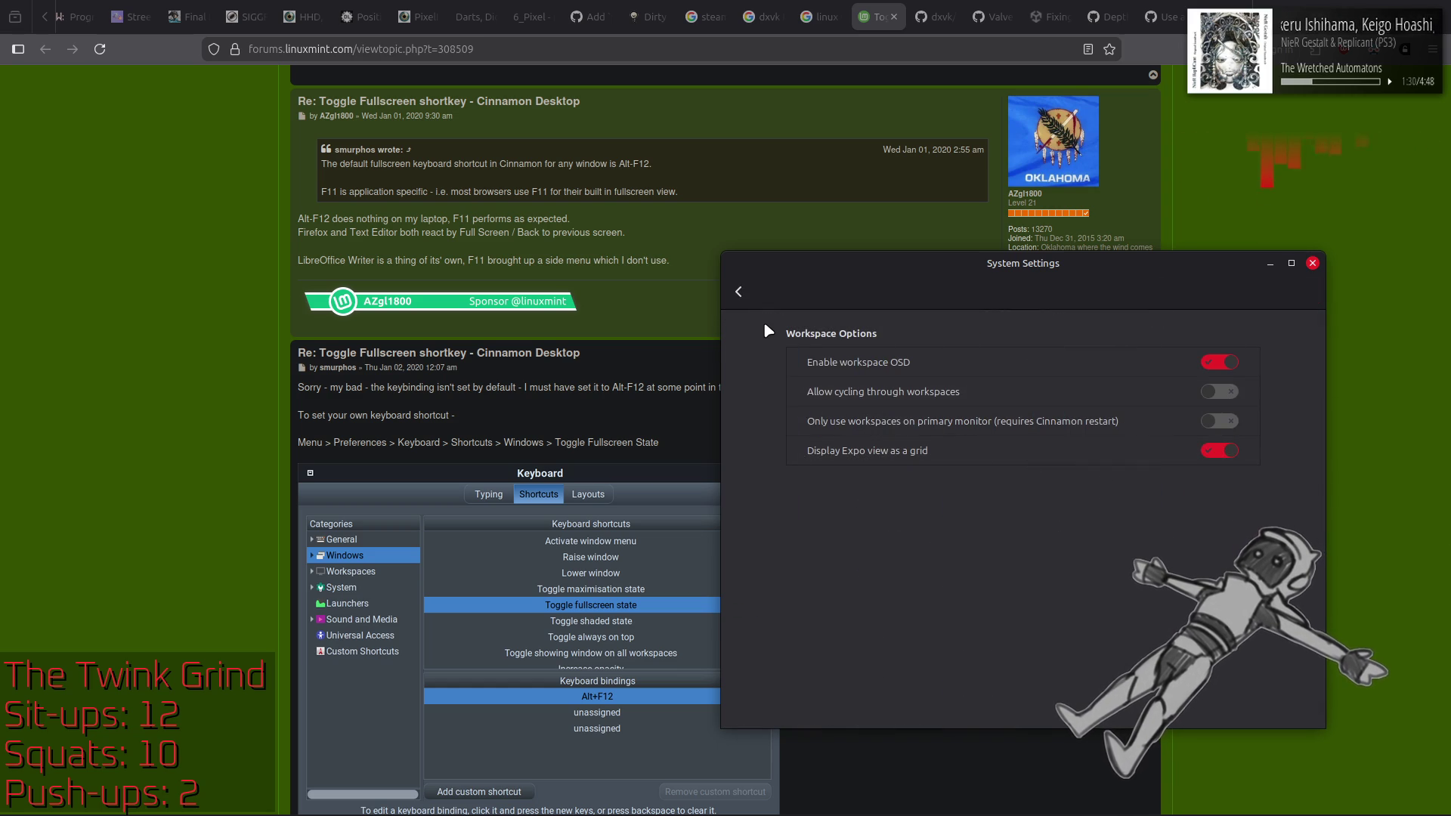
left_click(739, 291)
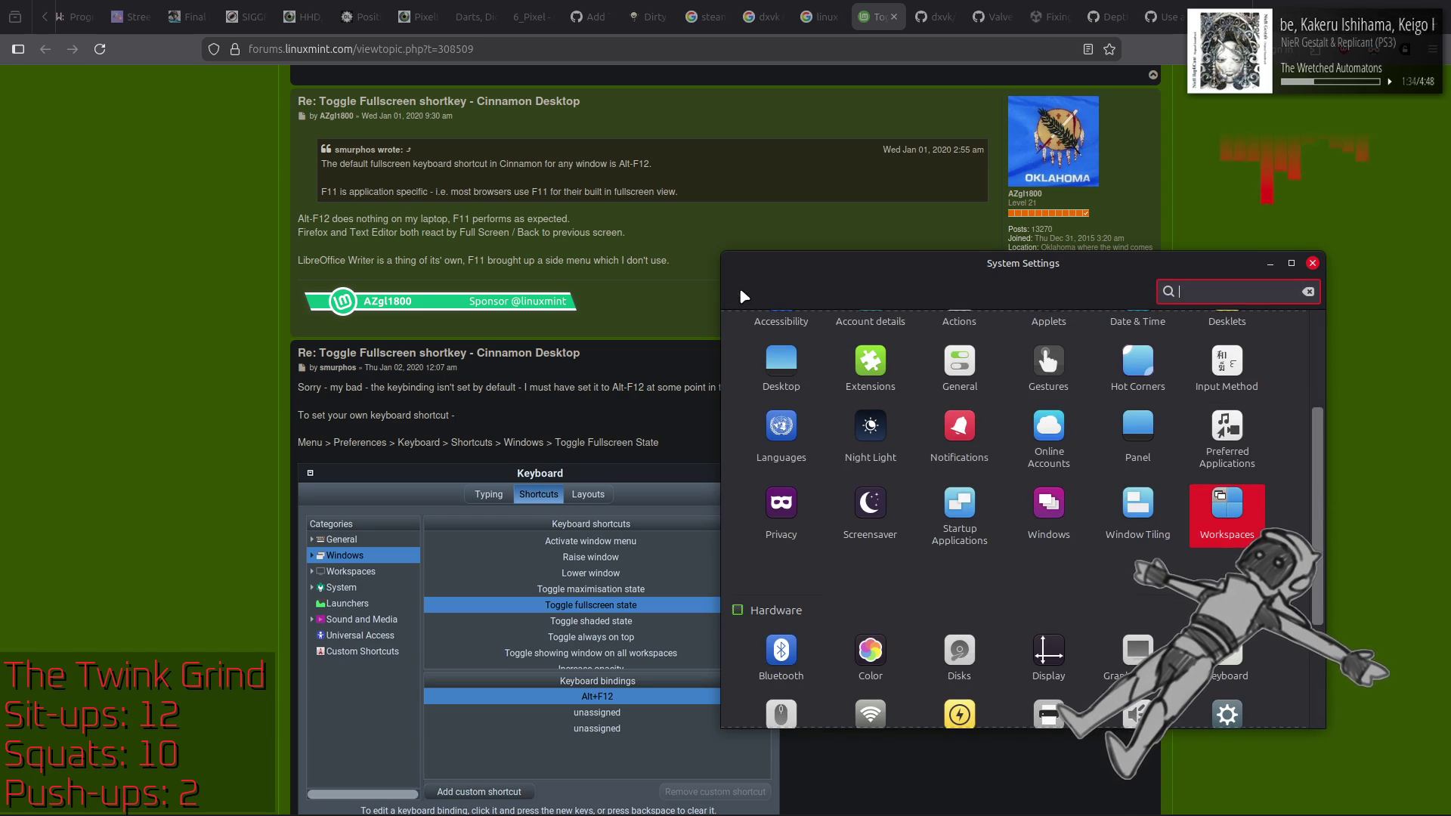
scroll(1072, 558, "up", 1)
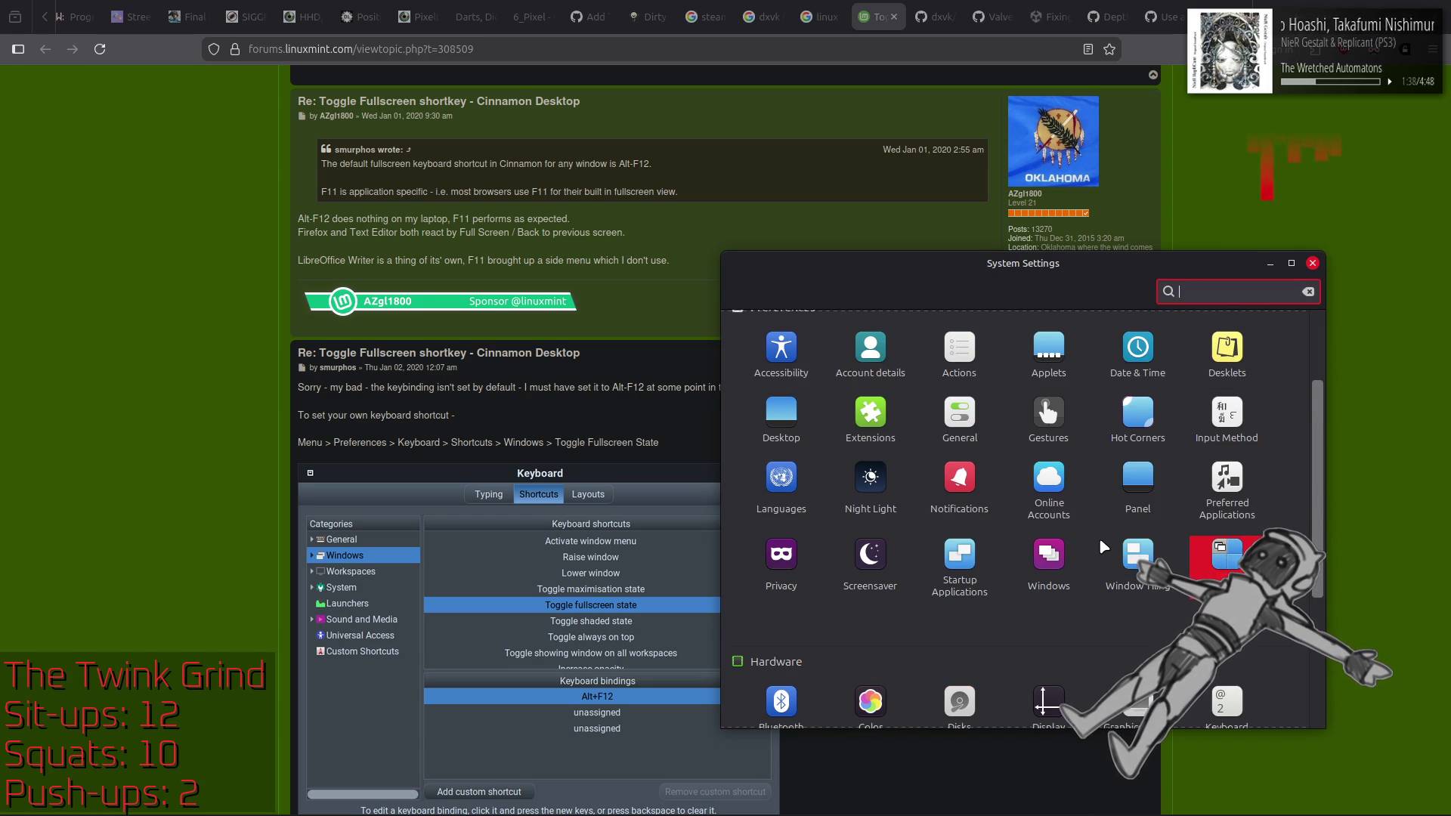
scroll(1098, 538, "up", 1)
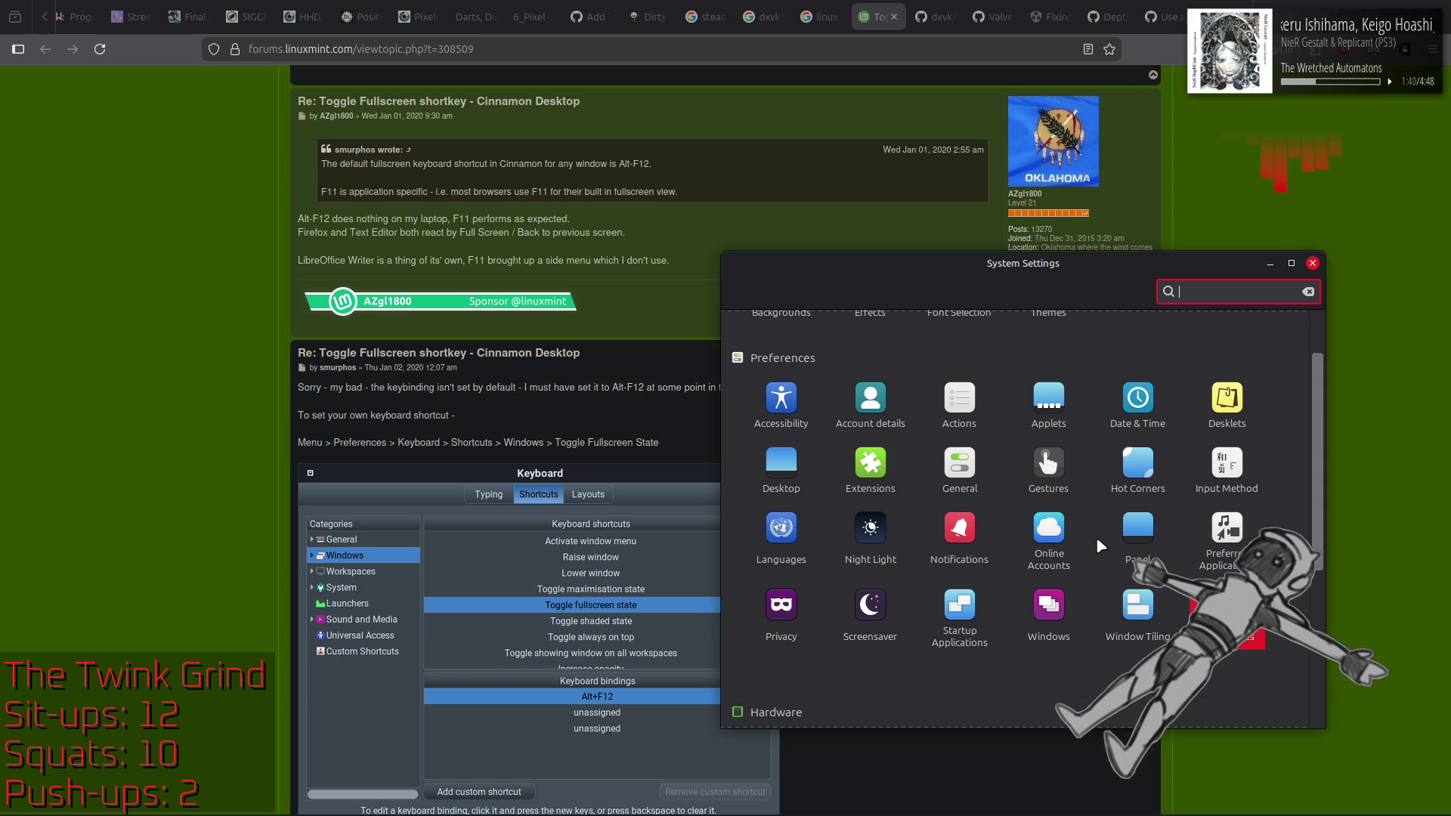
left_click(957, 451)
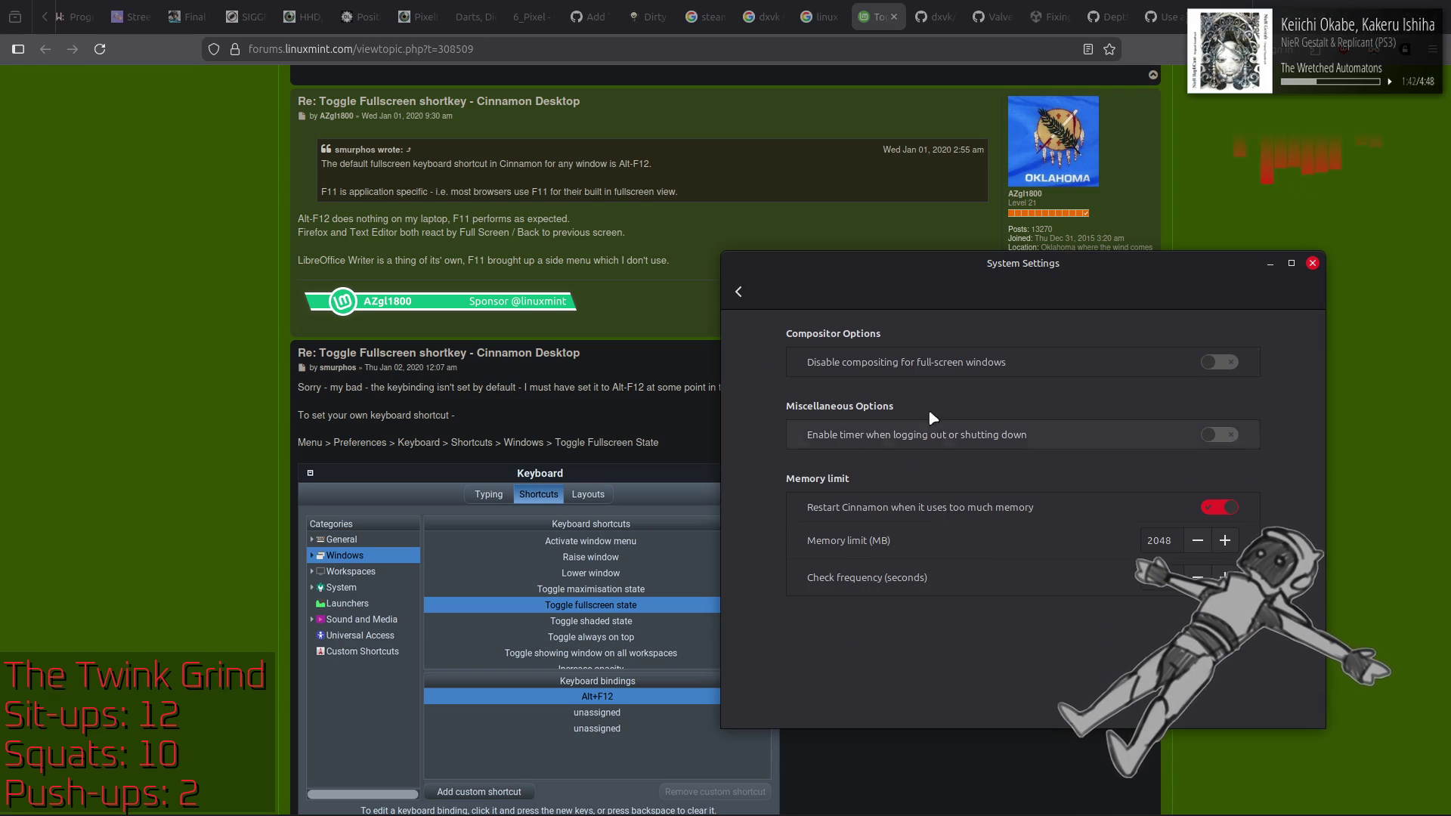
Step: Enable 'Disable compositing for full-screen windows', close System Settings, and return to the borderless fullscreen search
mouse_move(874, 372)
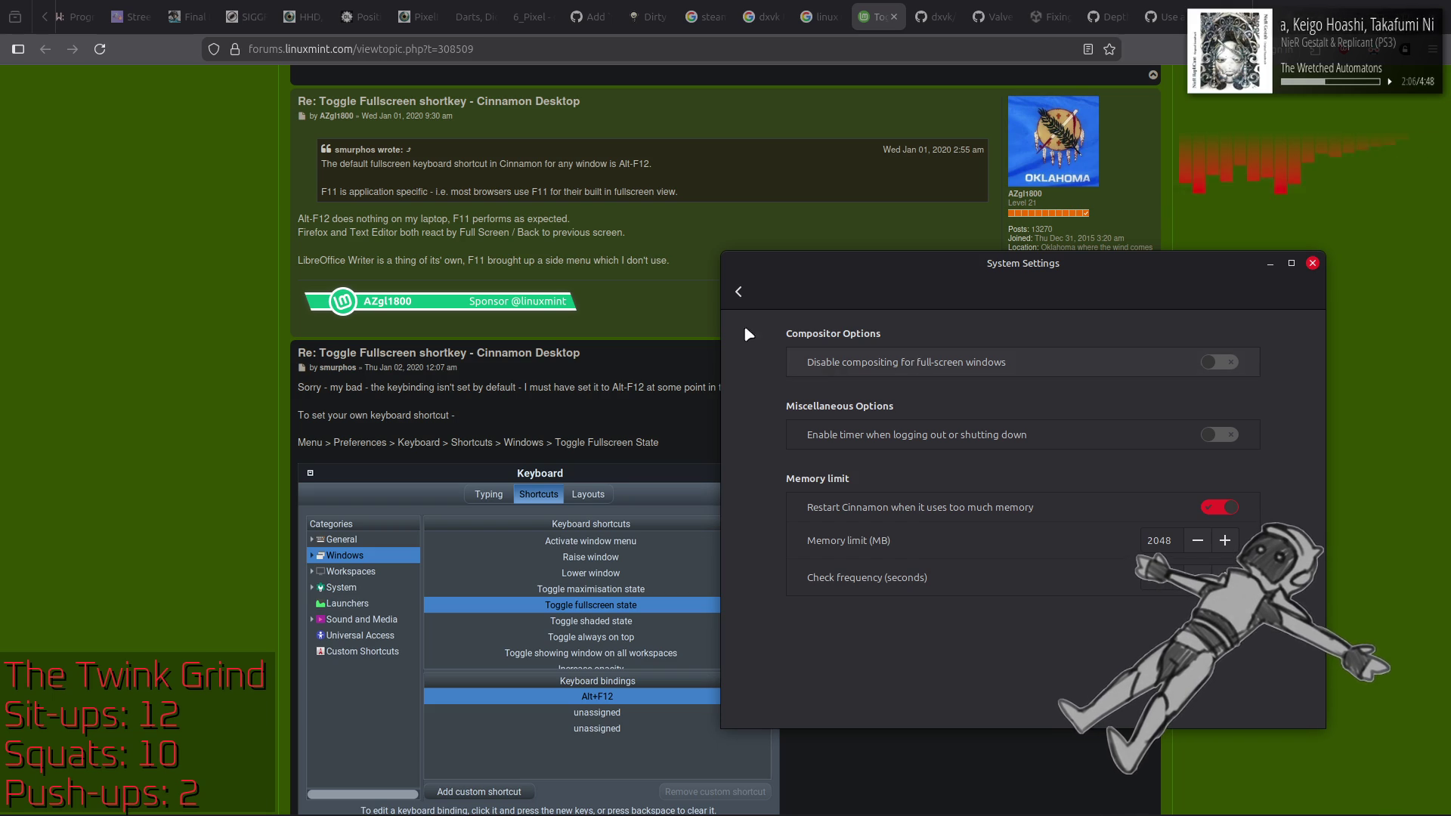
left_click(738, 292)
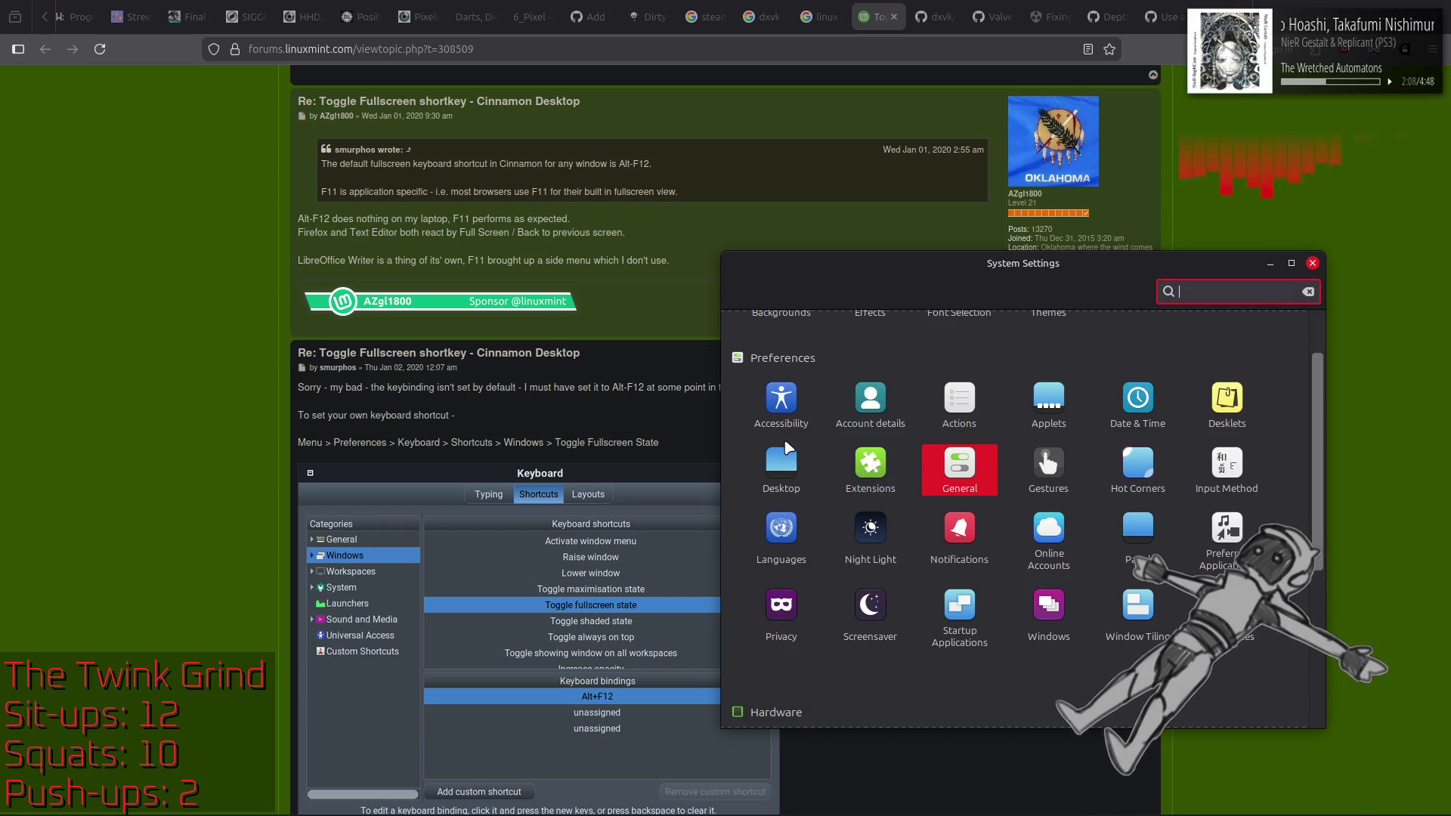
left_click(786, 451)
left_click(737, 301)
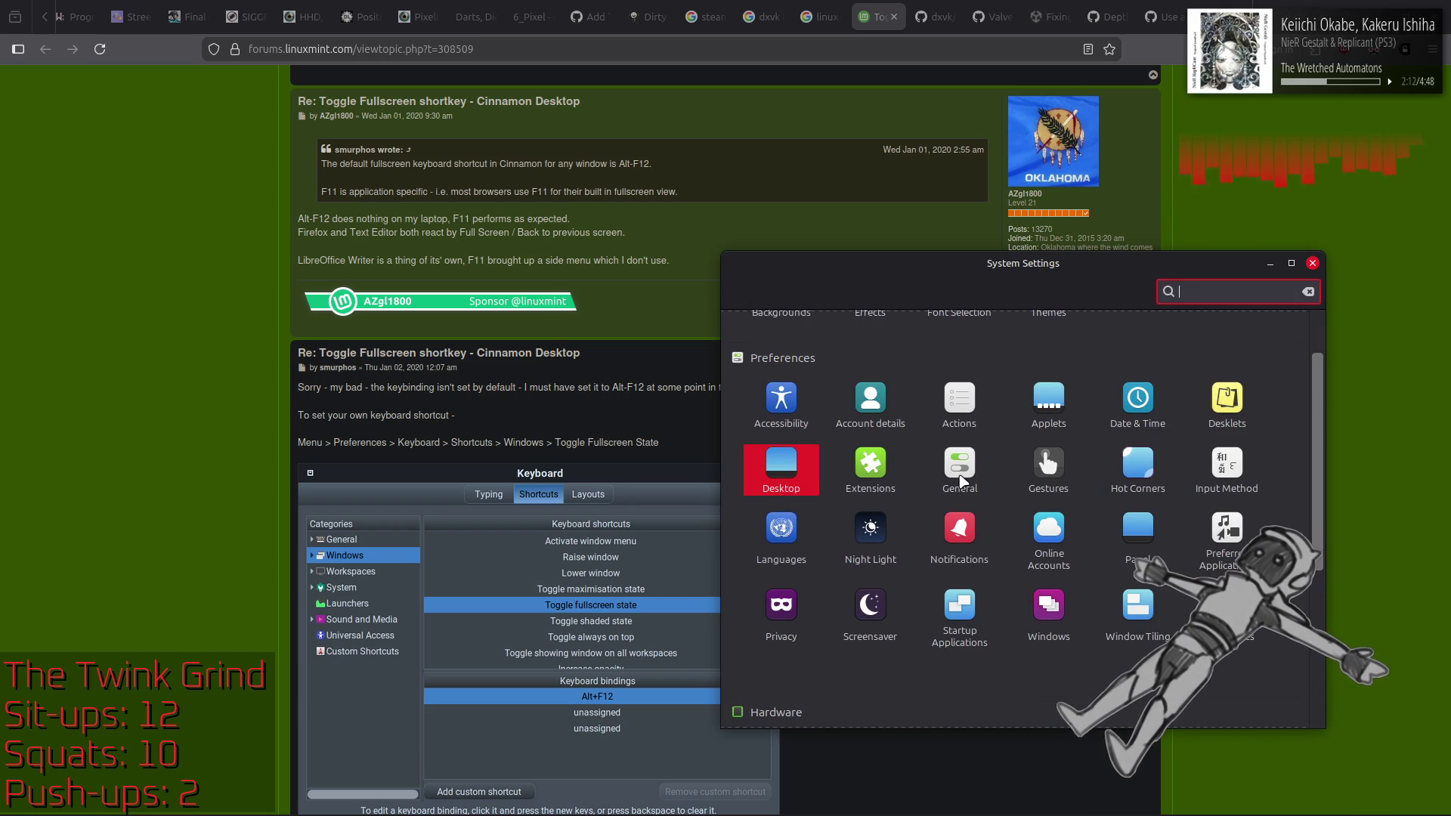
left_click(959, 476)
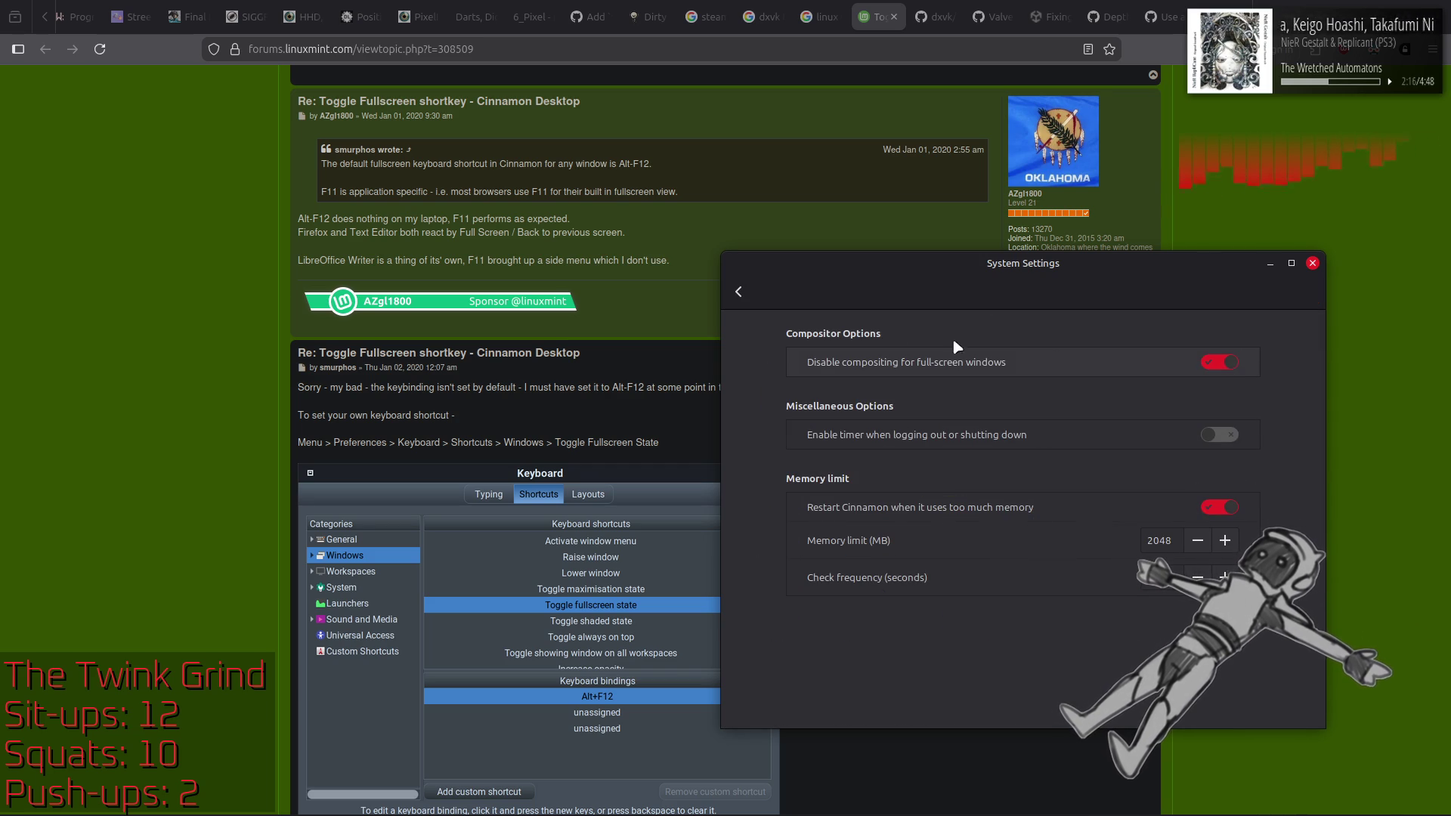
left_click(740, 294)
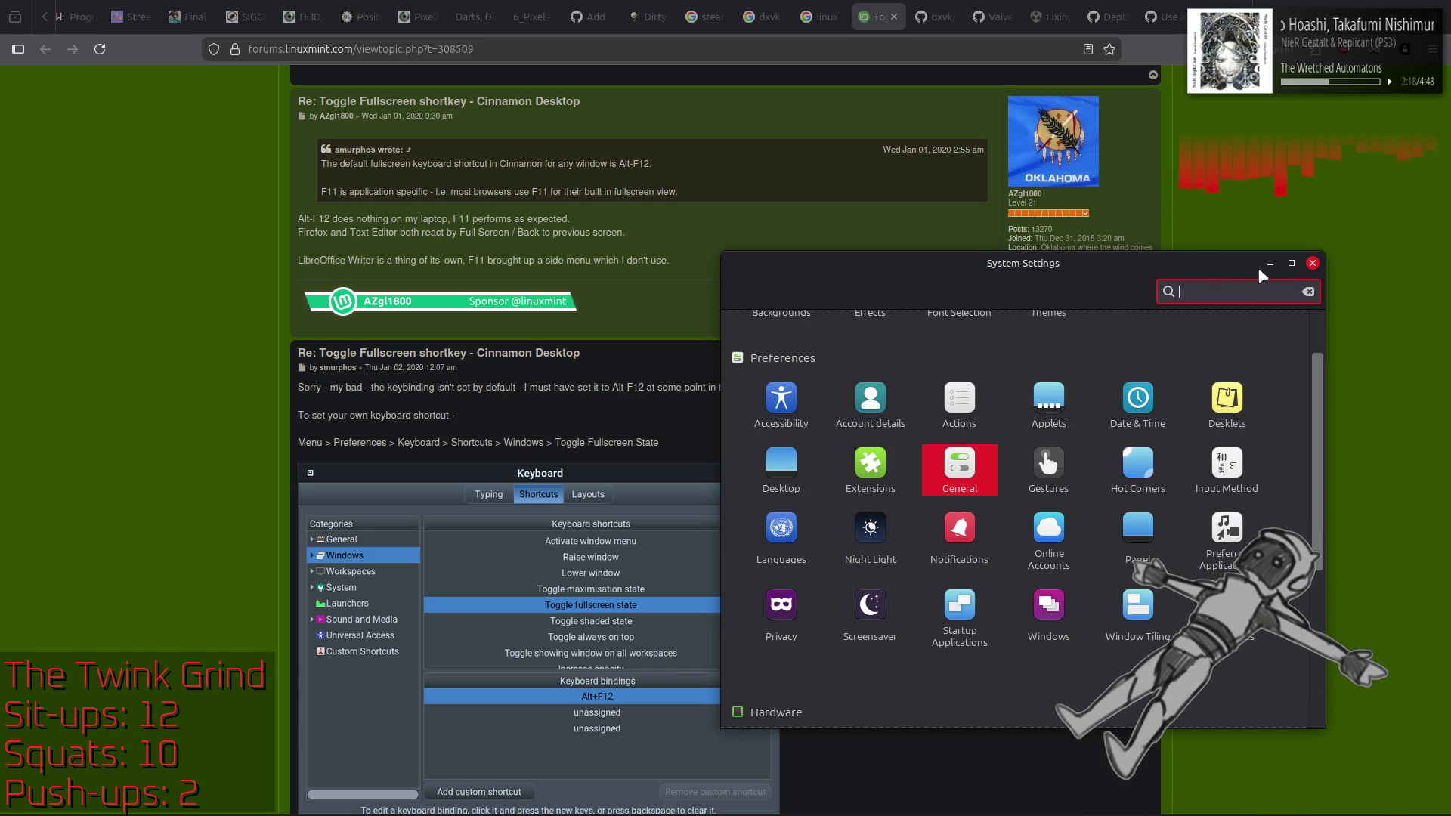
left_click(1313, 264)
left_click(822, 11)
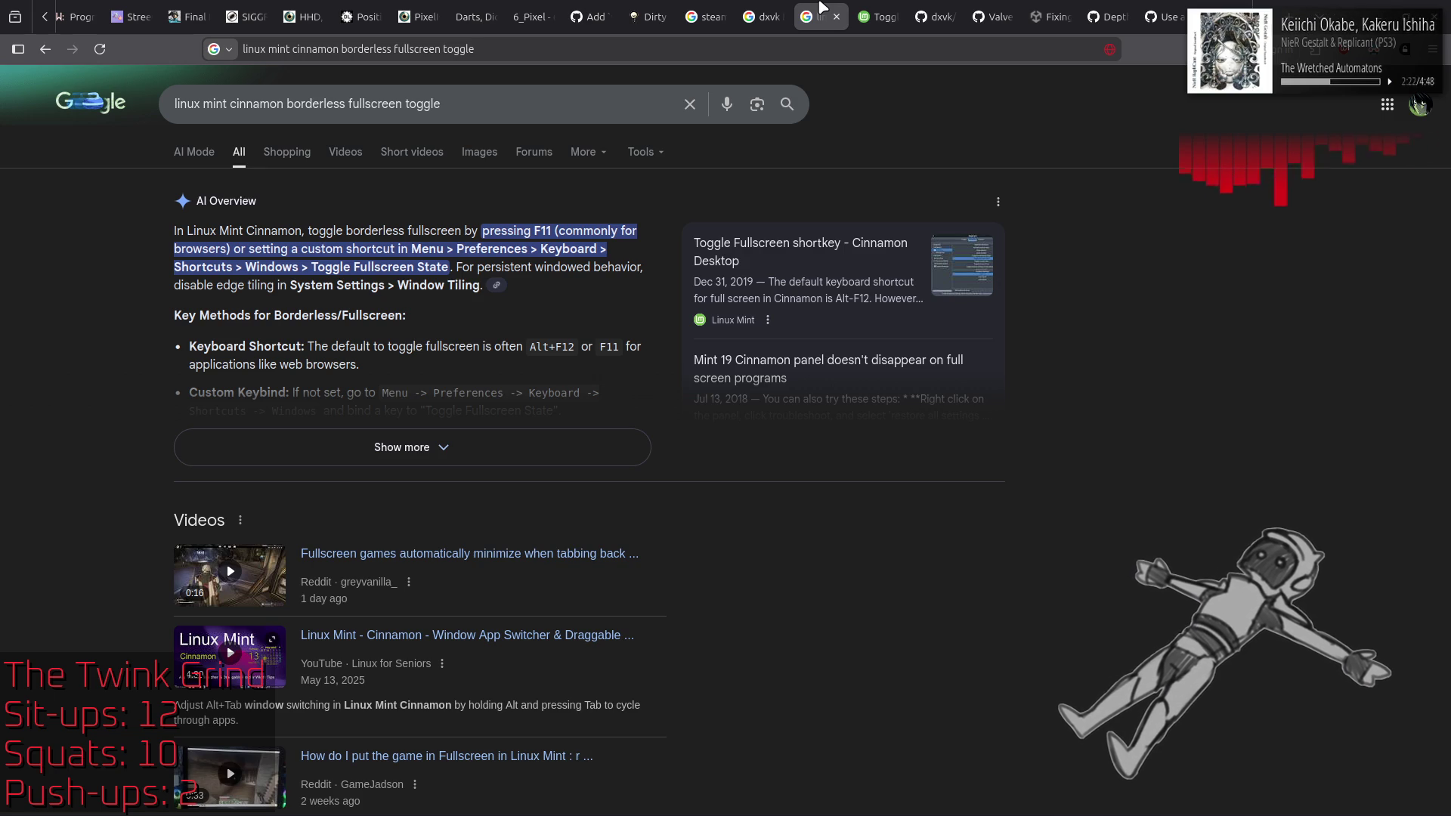
Step: Close the Proton, dxvk and Cinnamon search tabs and forum thread, then switch back to Dark Souls II
left_click(777, 10)
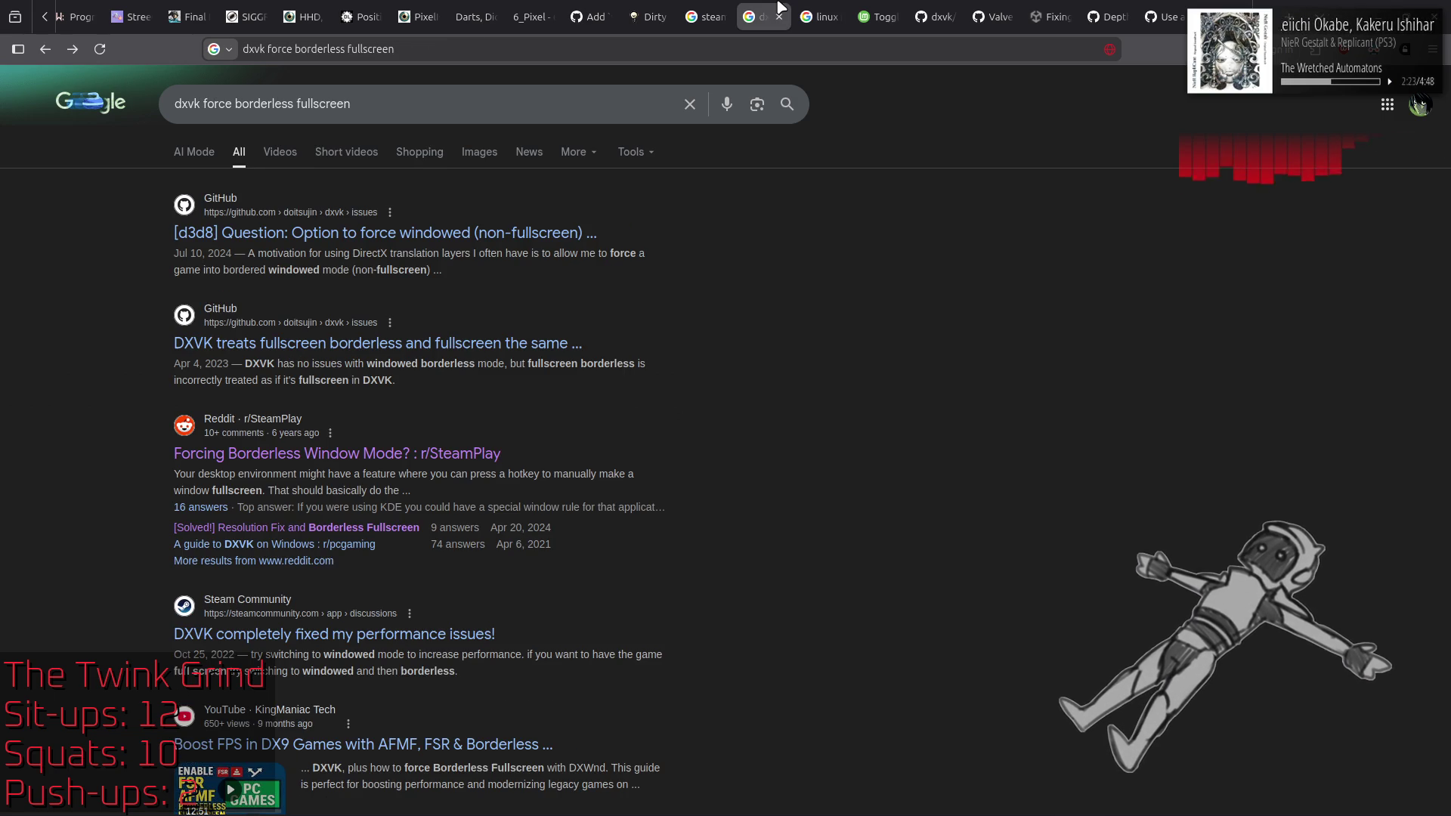
left_click(716, 9)
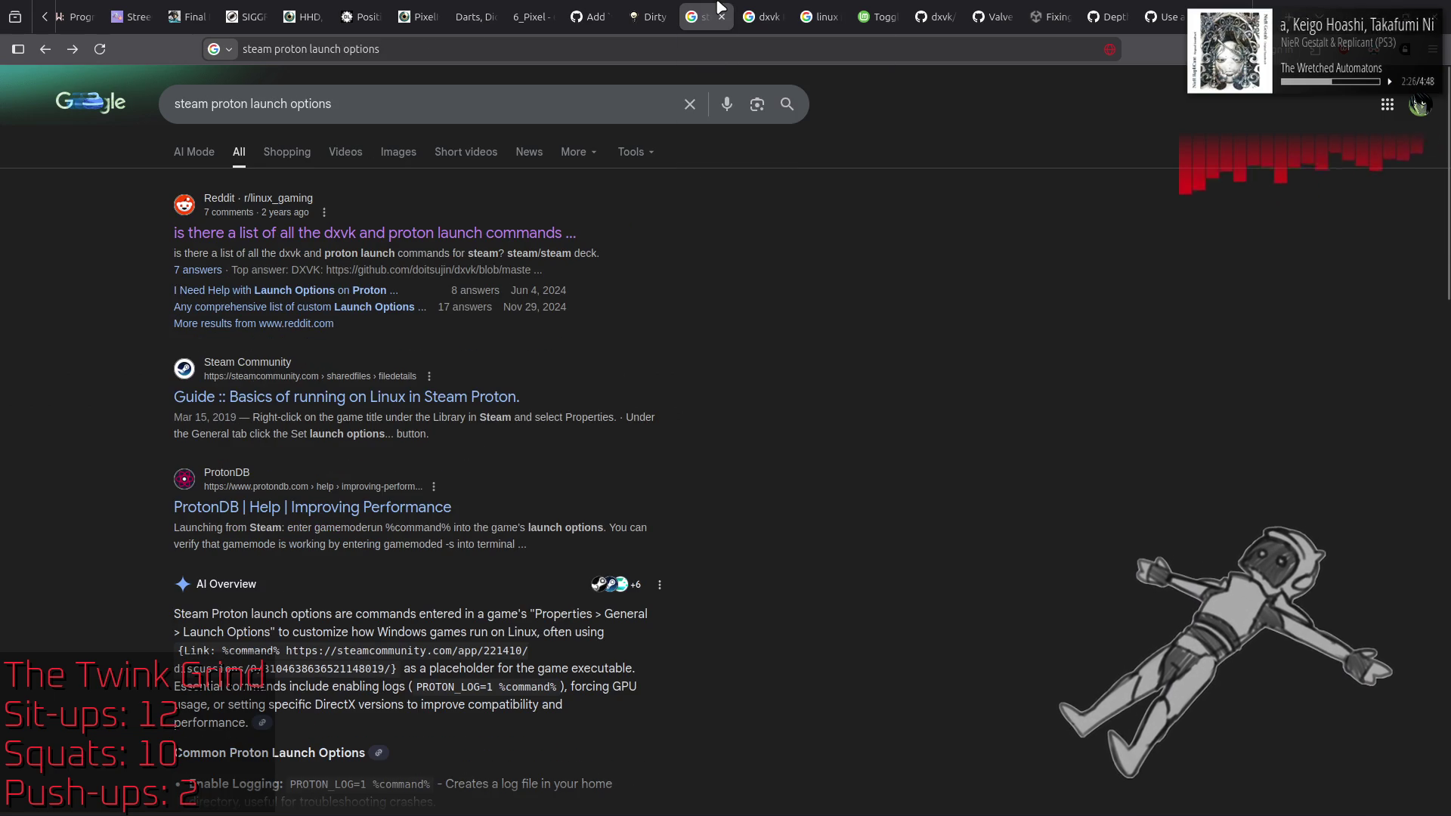
middle_click(710, 9)
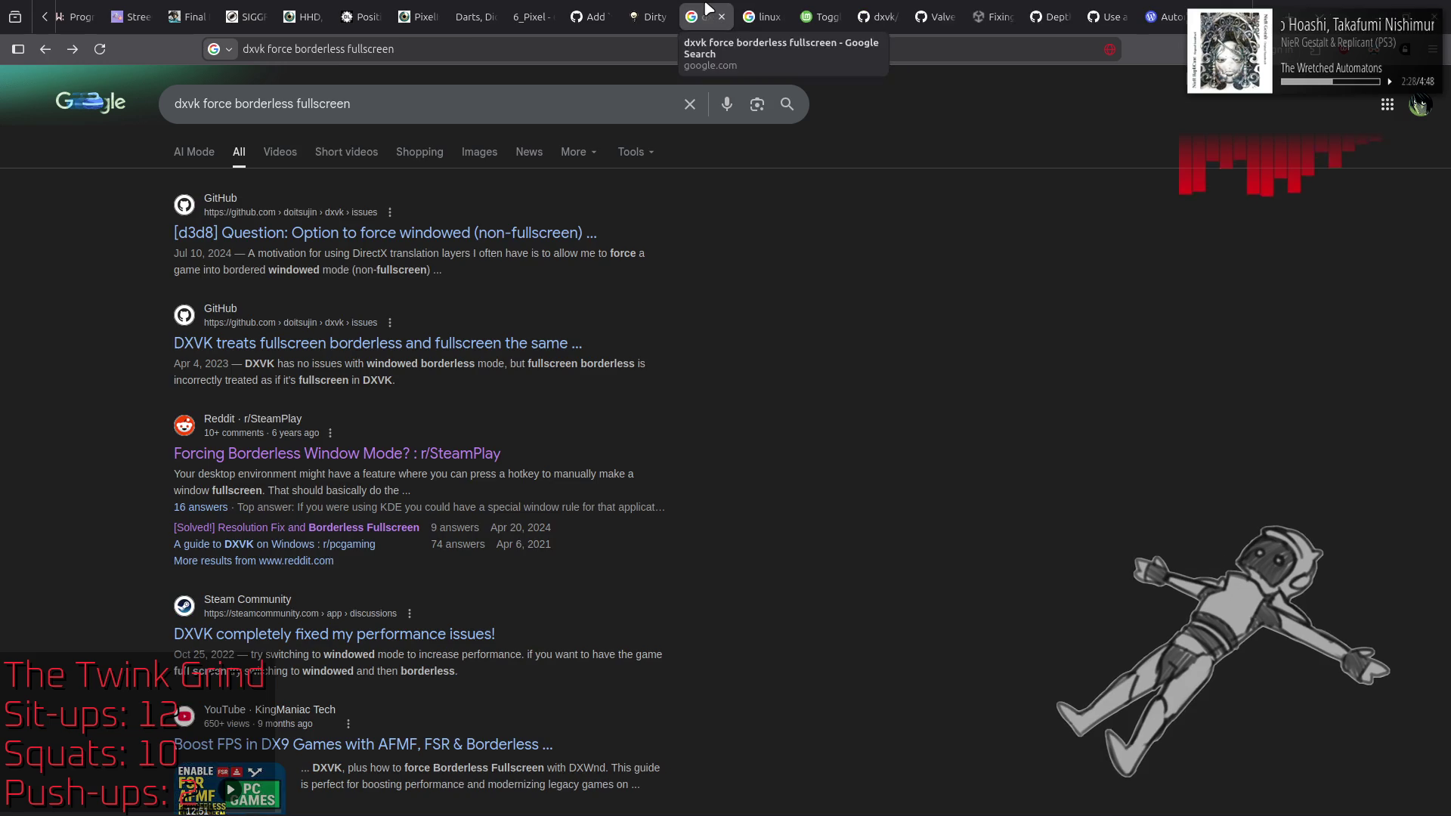
middle_click(708, 8)
middle_click(708, 9)
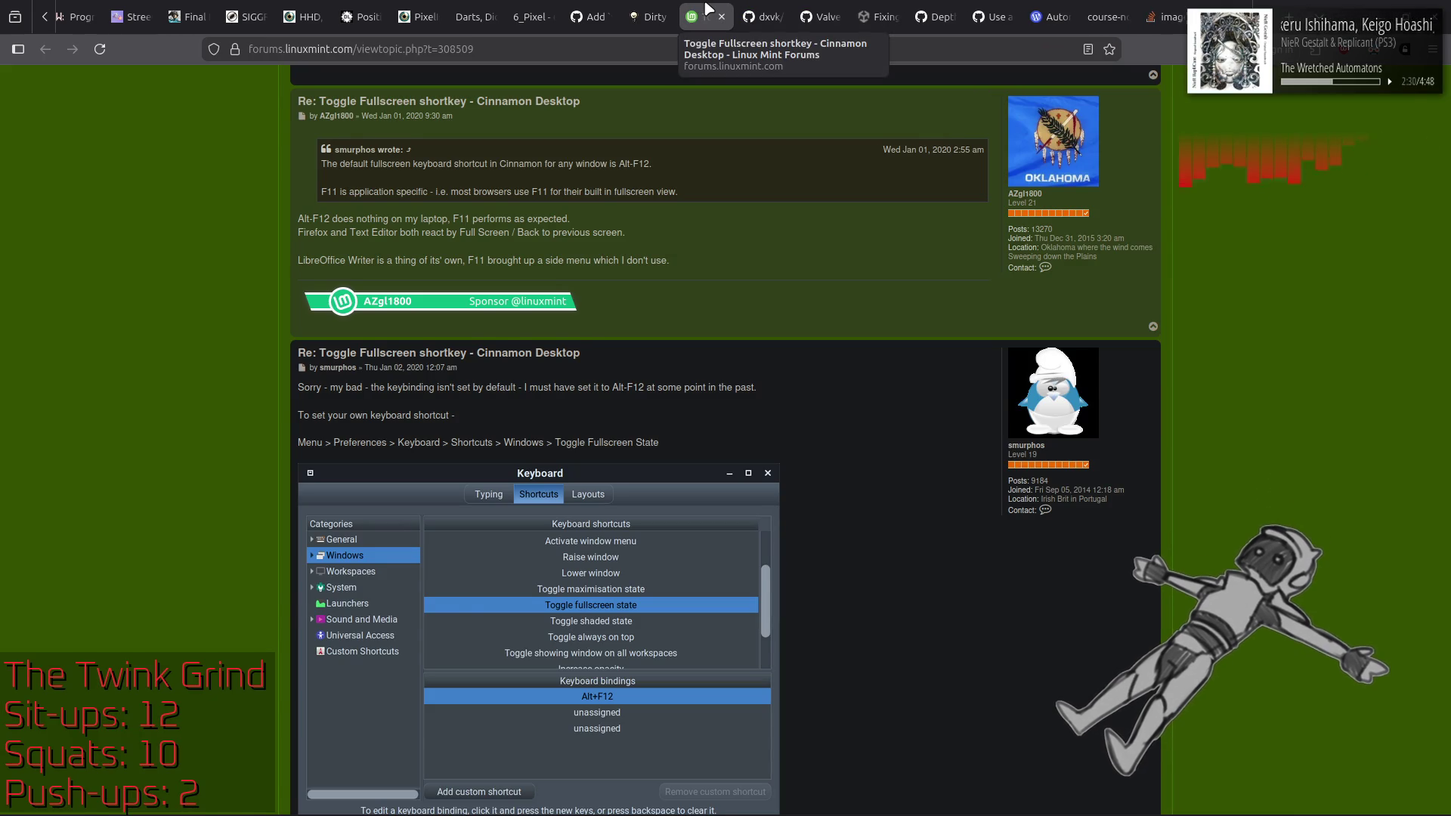
middle_click(707, 9)
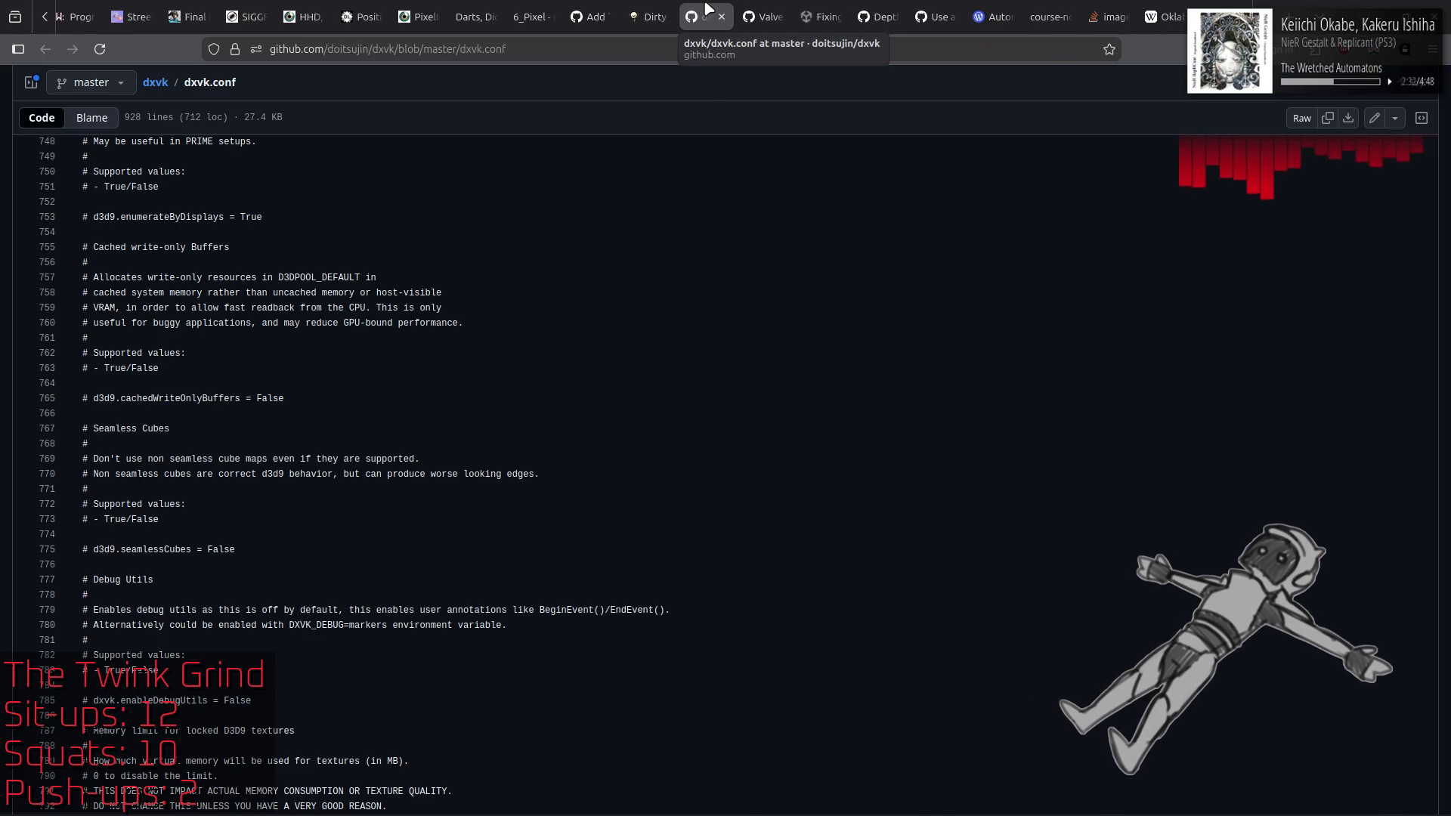
left_click(763, 15)
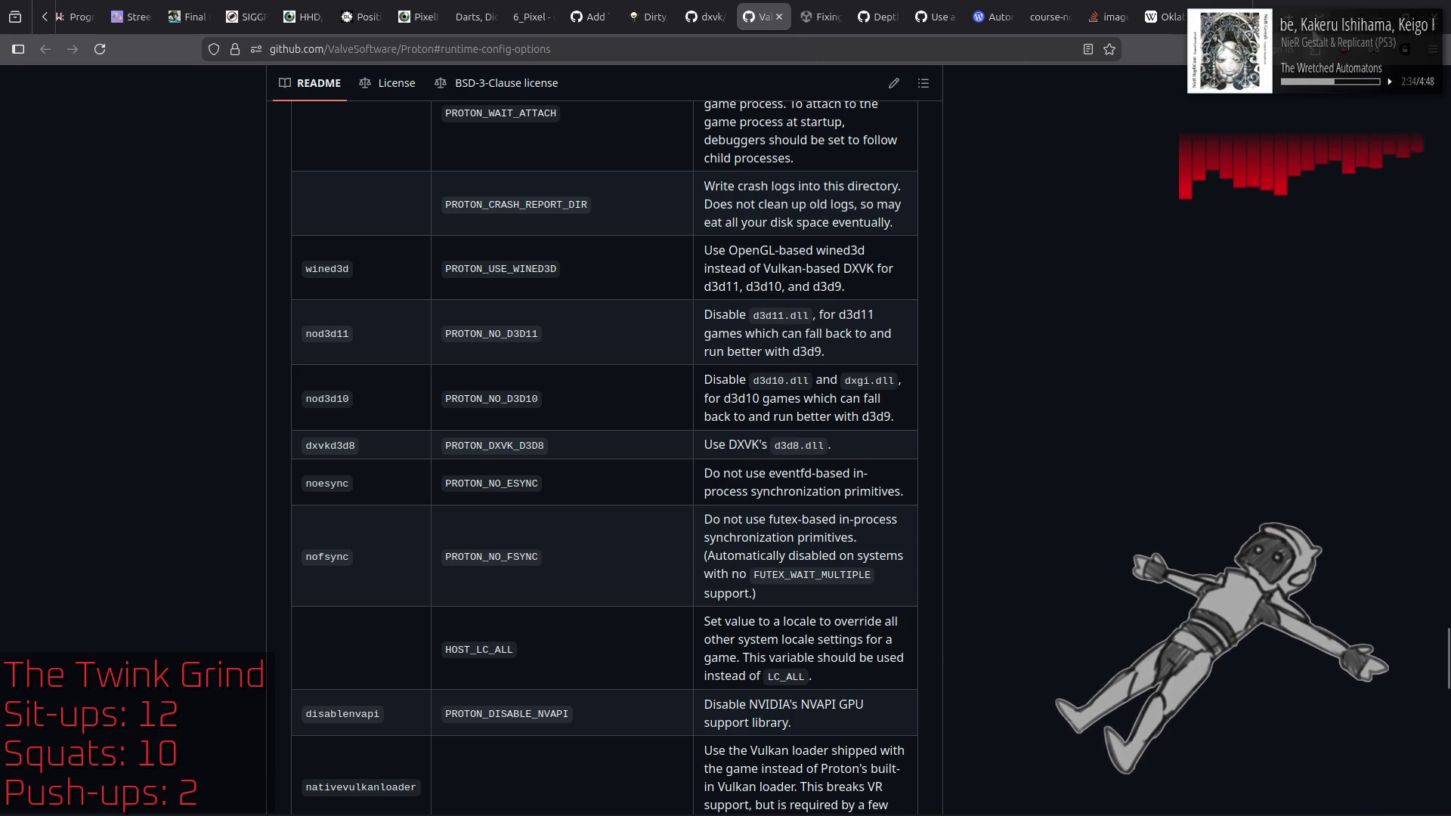
key("alt+Tab")
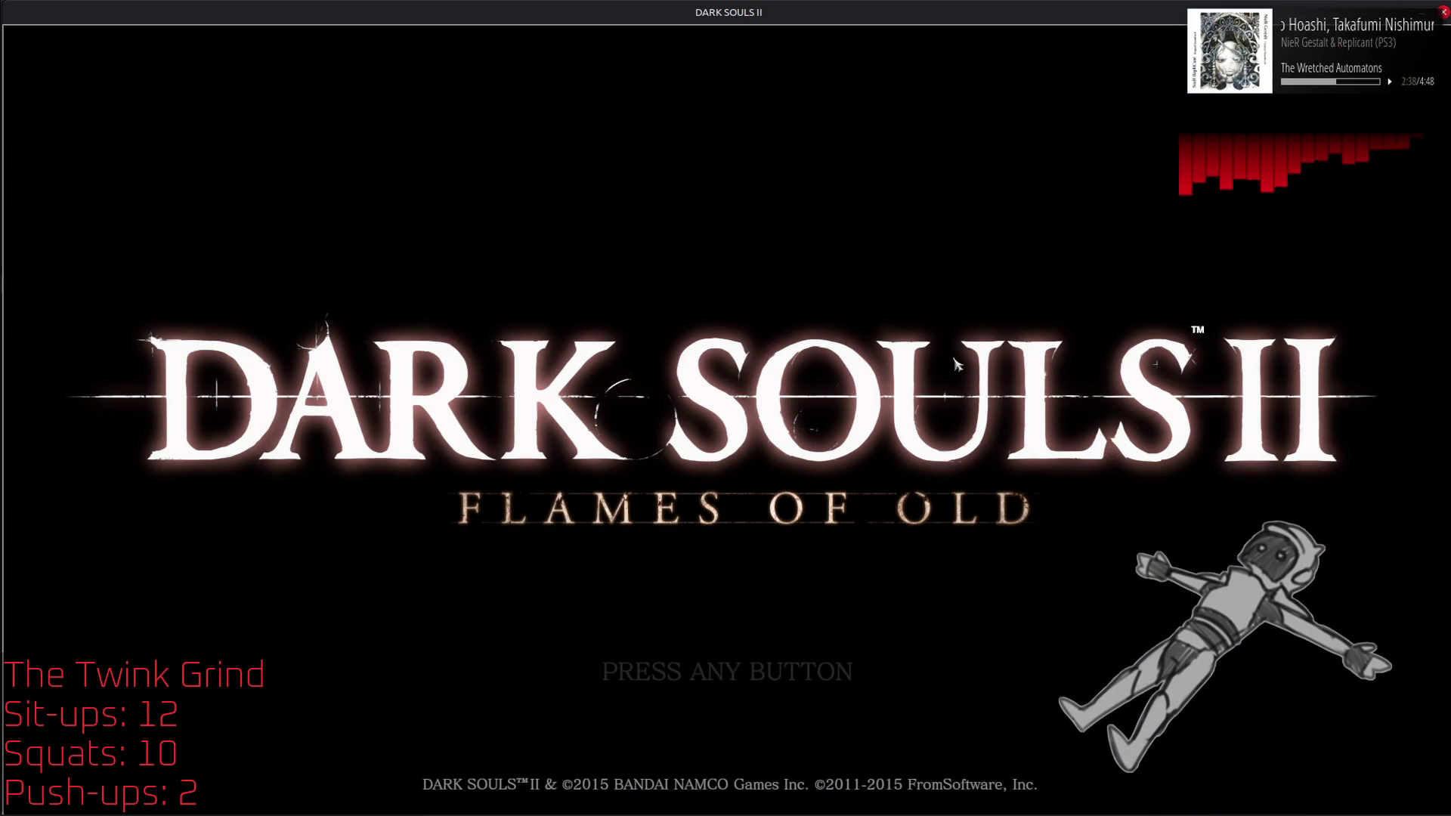
Step: Get past the title screen, start Dark Souls II in offline mode, then choose Quit Game
key("Return")
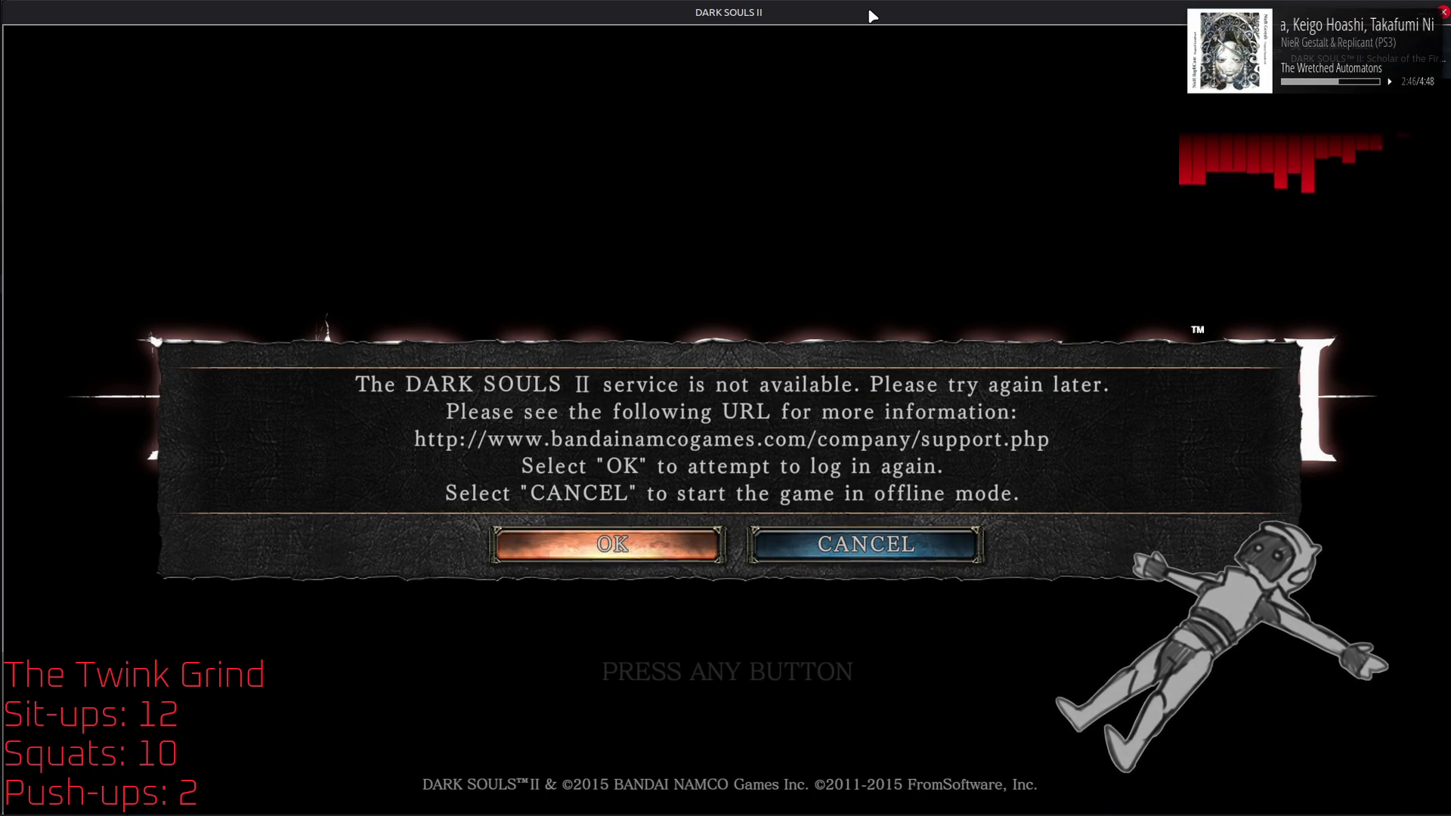
right_click(869, 12)
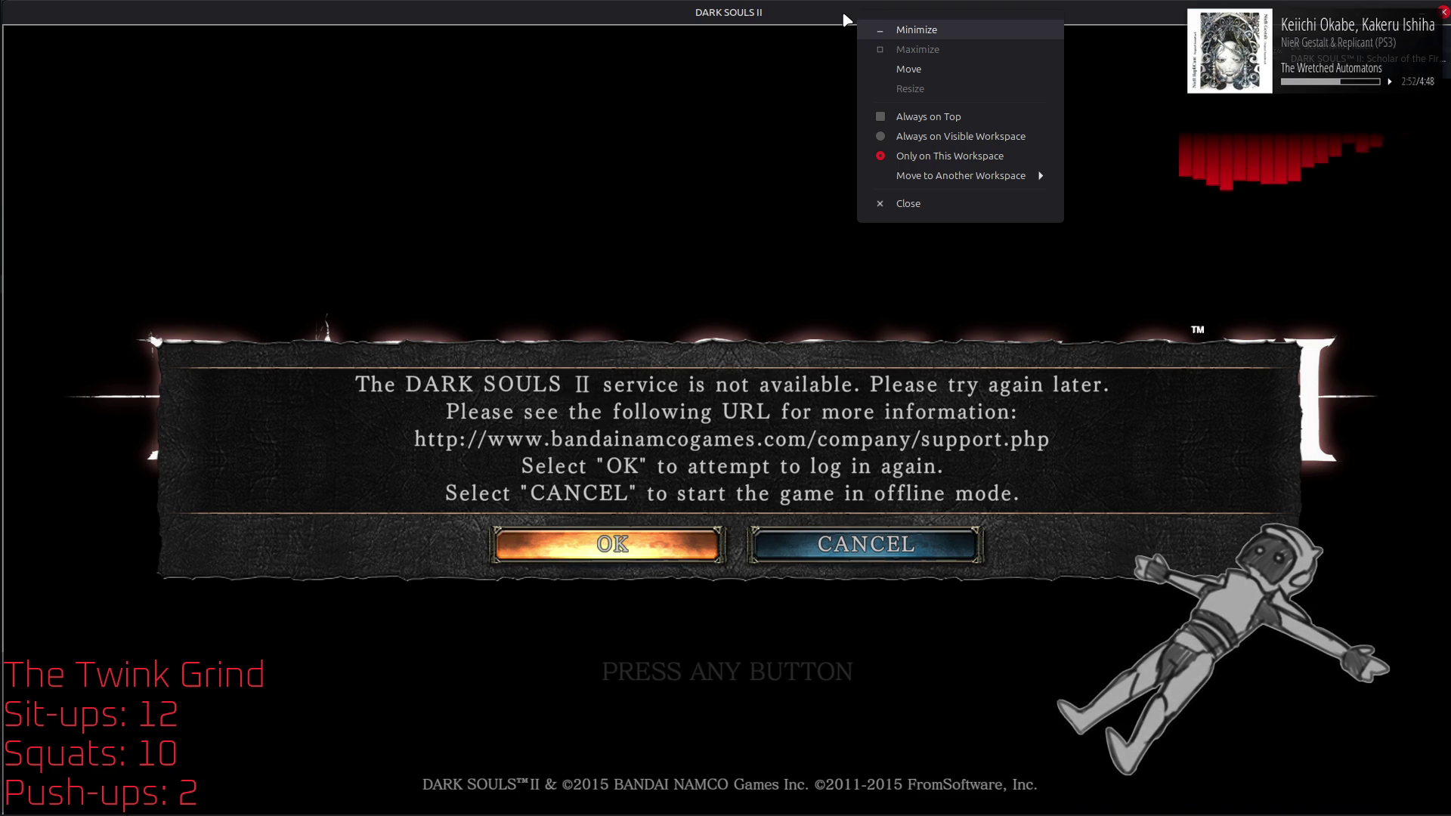
left_click(742, 154)
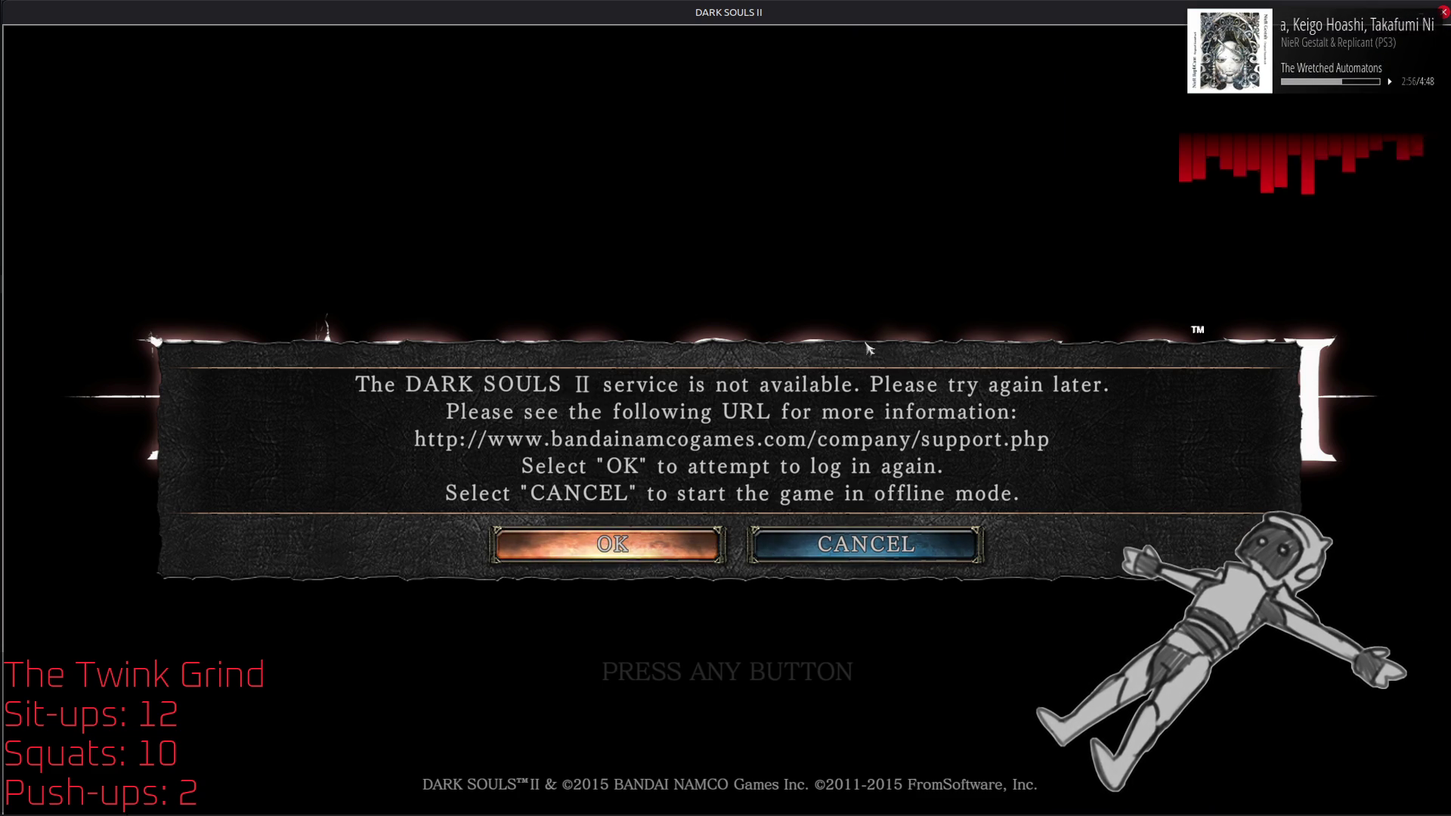
left_click(835, 549)
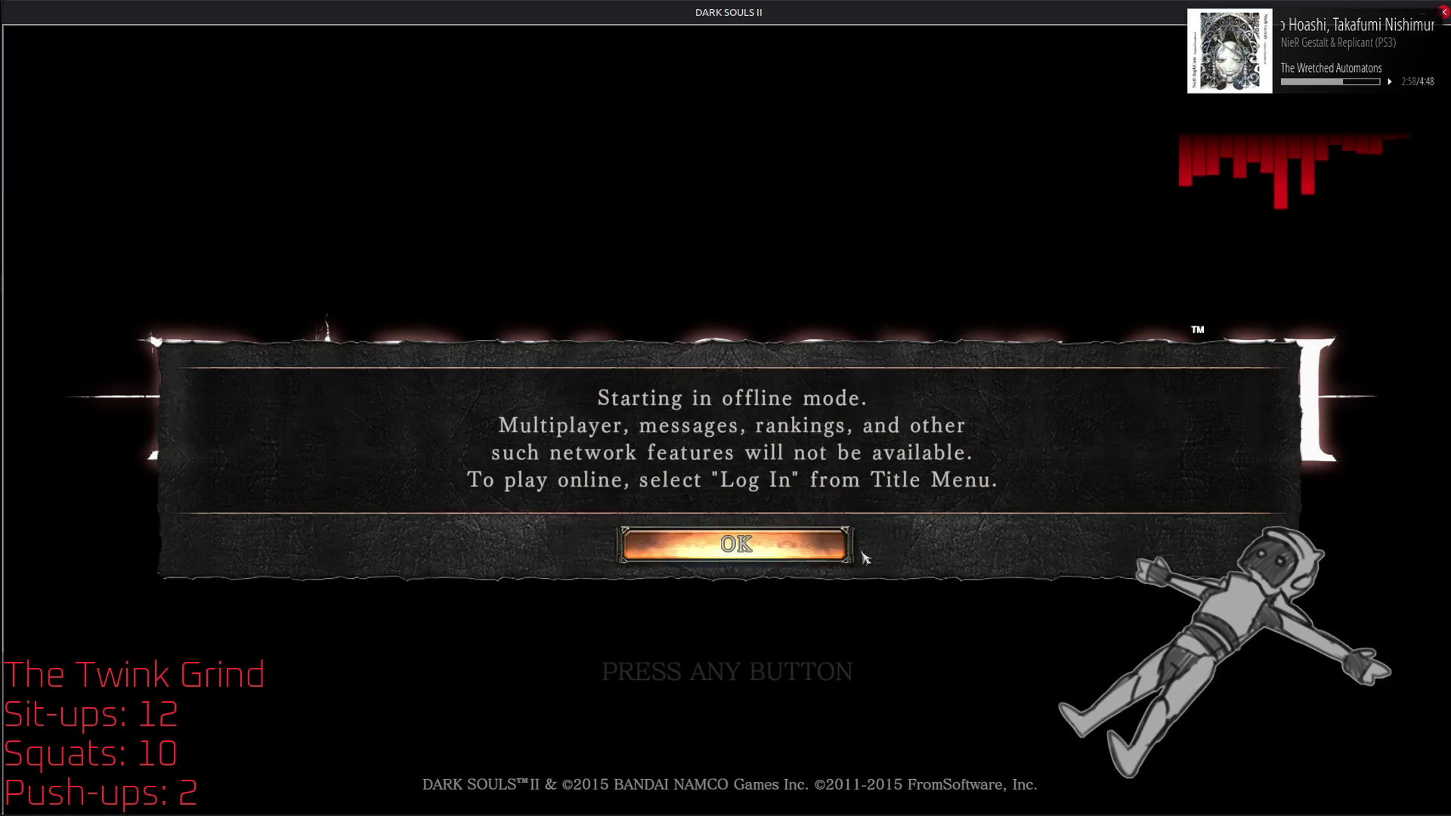
left_click(835, 549)
key("Down")
key("Down")
key("Down")
key("Return")
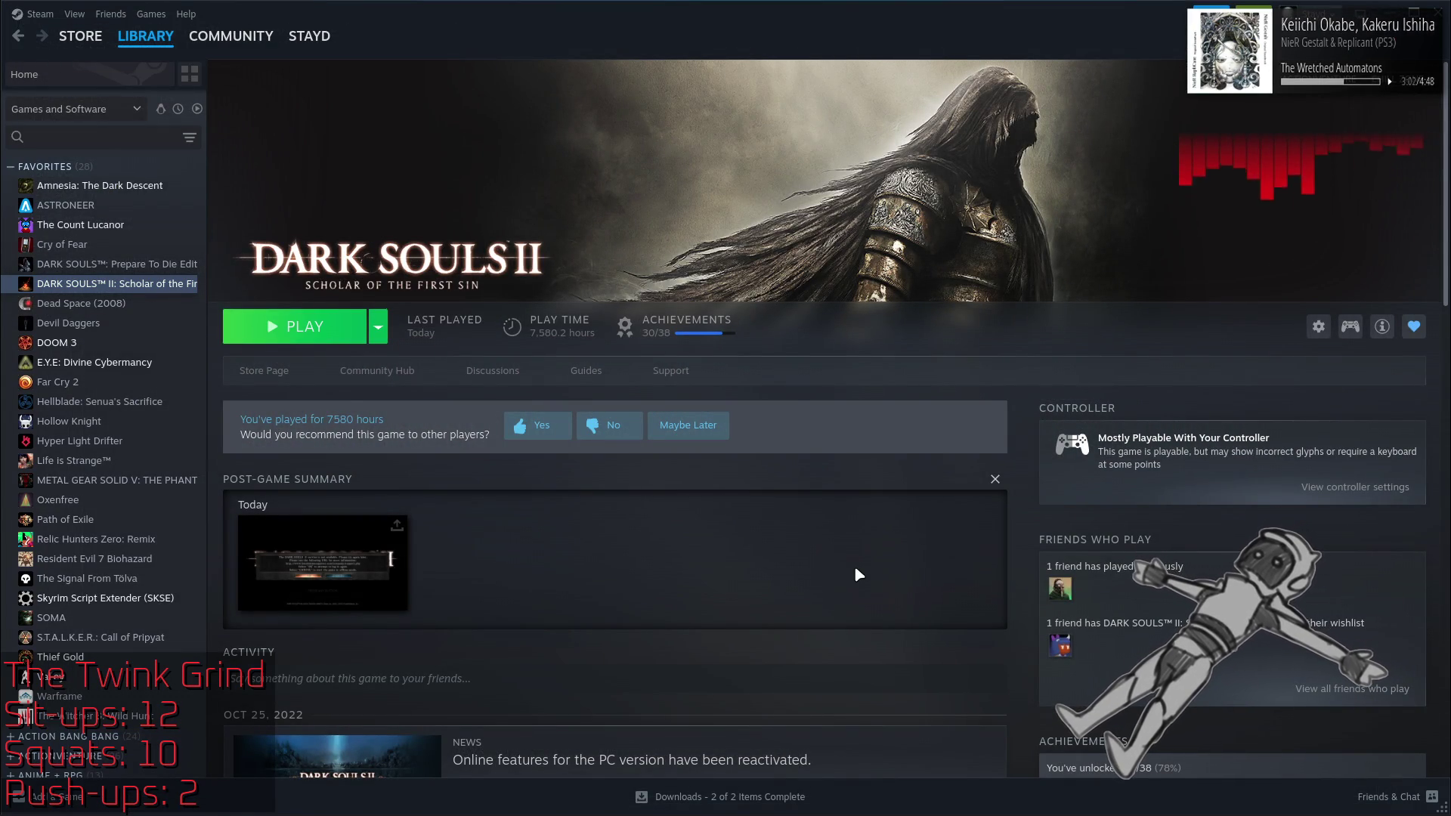
Step: Inspect Dark Souls II's launch options and GE-Proton10-28 compatibility tool, then press PLAY
right_click(125, 284)
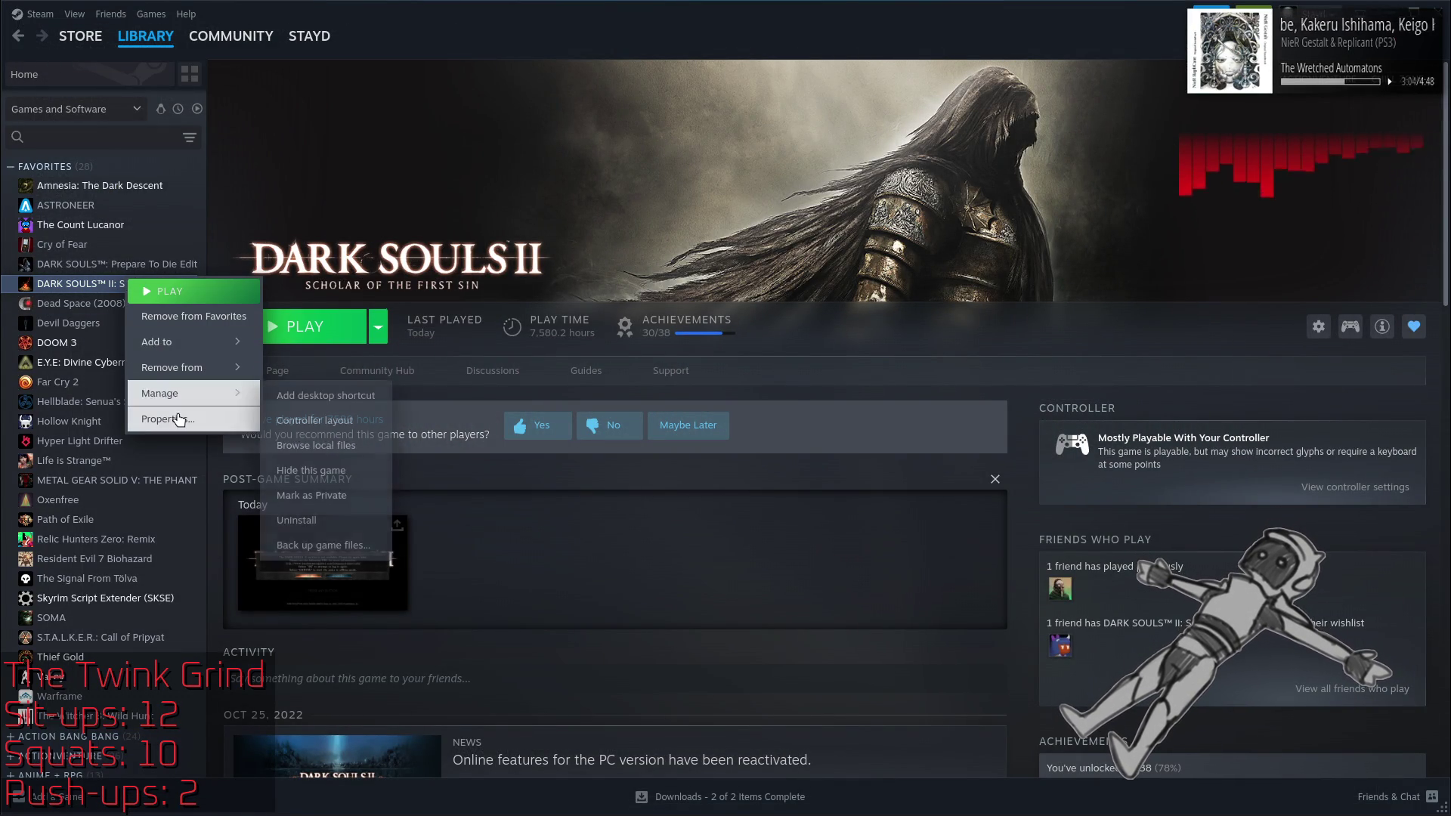
left_click(181, 415)
mouse_move(583, 400)
left_mouse_down()
mouse_move(1112, 410)
mouse_move(756, 405)
mouse_move(815, 408)
left_mouse_up()
left_click(816, 408)
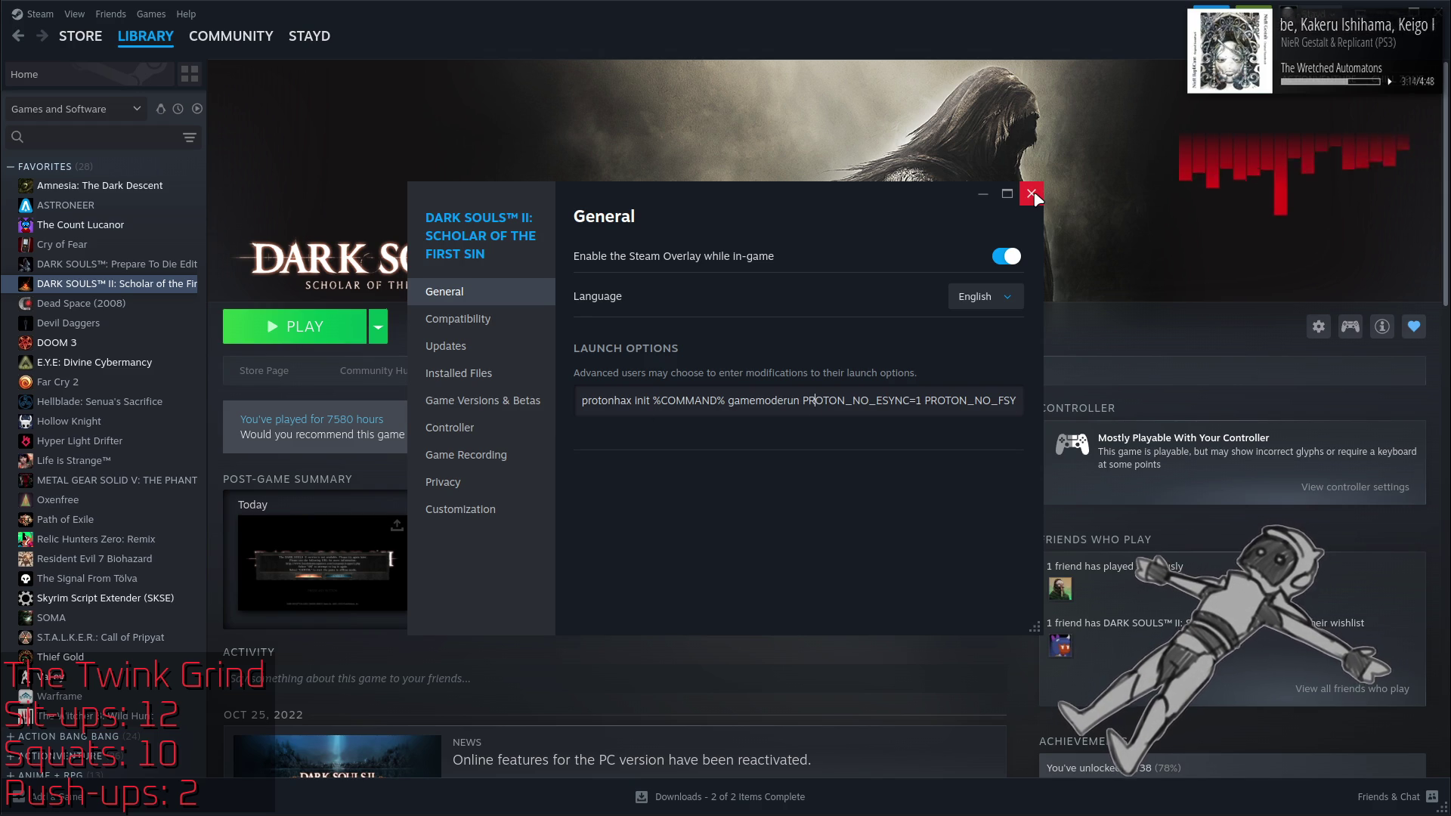
left_click(484, 319)
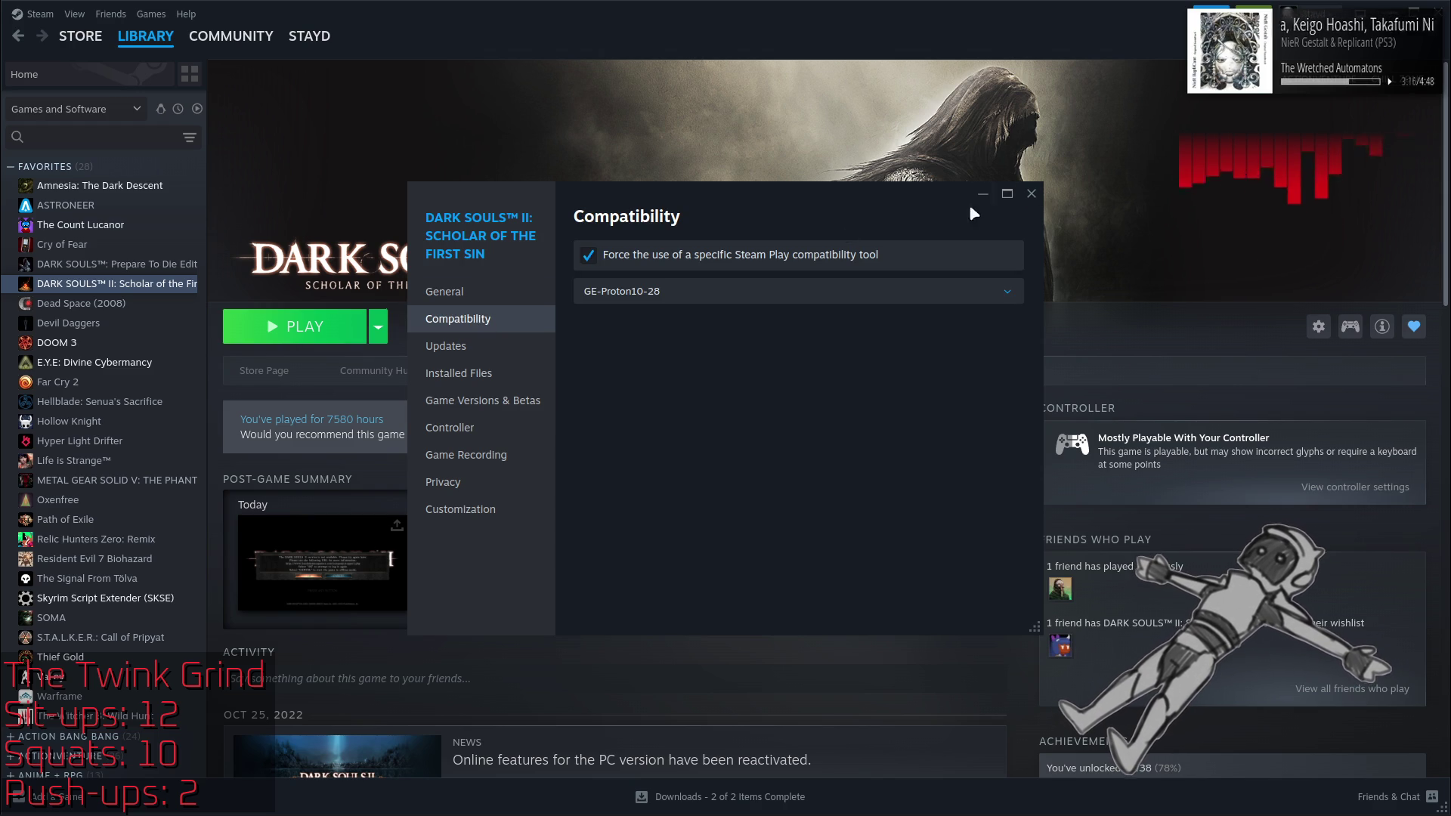
left_click(1031, 194)
left_click(344, 319)
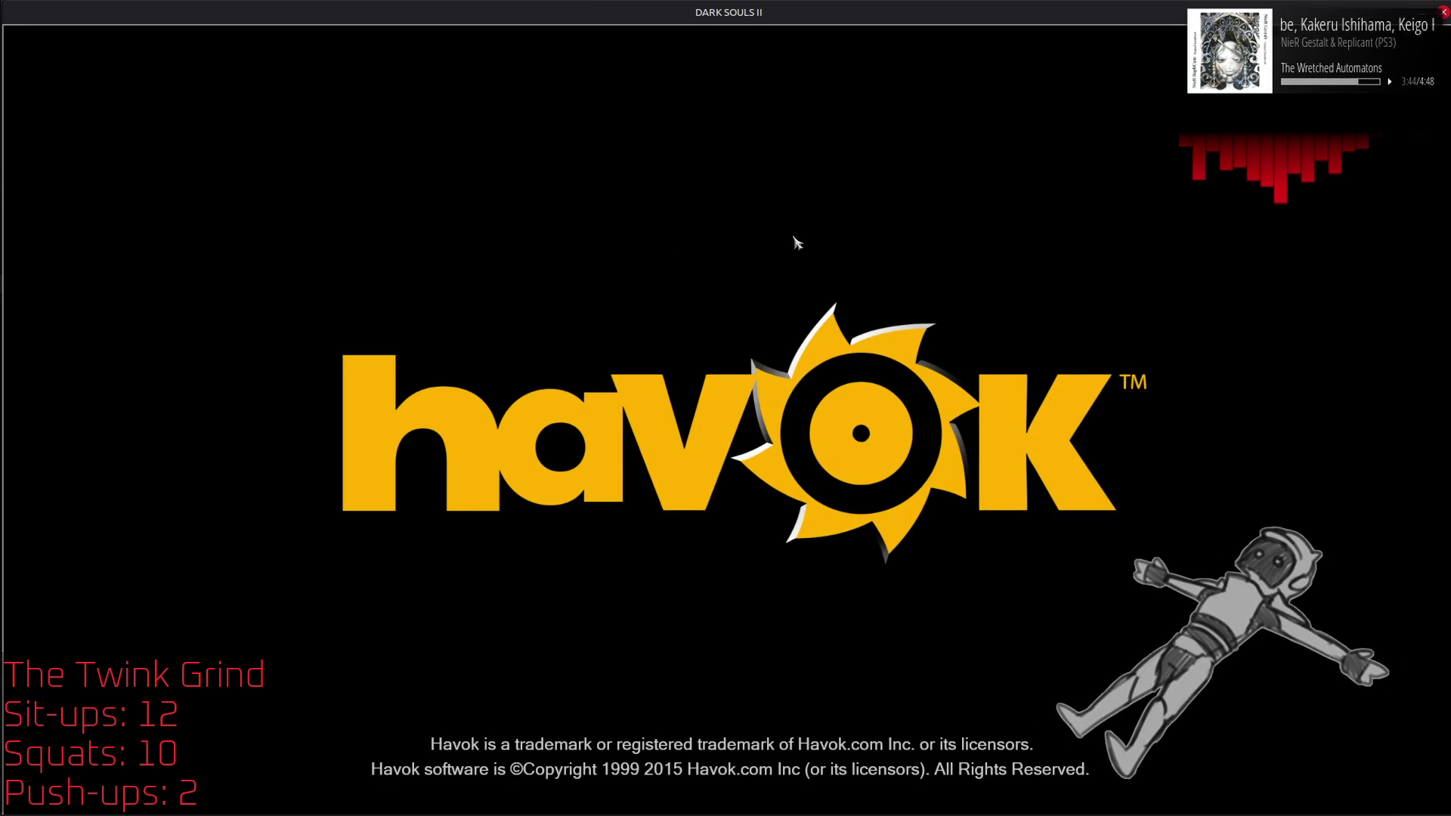
Step: Reopen System Settings over the game and select Toggle fullscreen state's Alt+F12 binding under Keyboard > Shortcuts > Windows
key("super")
left_click(41, 507)
scroll(766, 420, "down", 3)
scroll(763, 413, "down", 1)
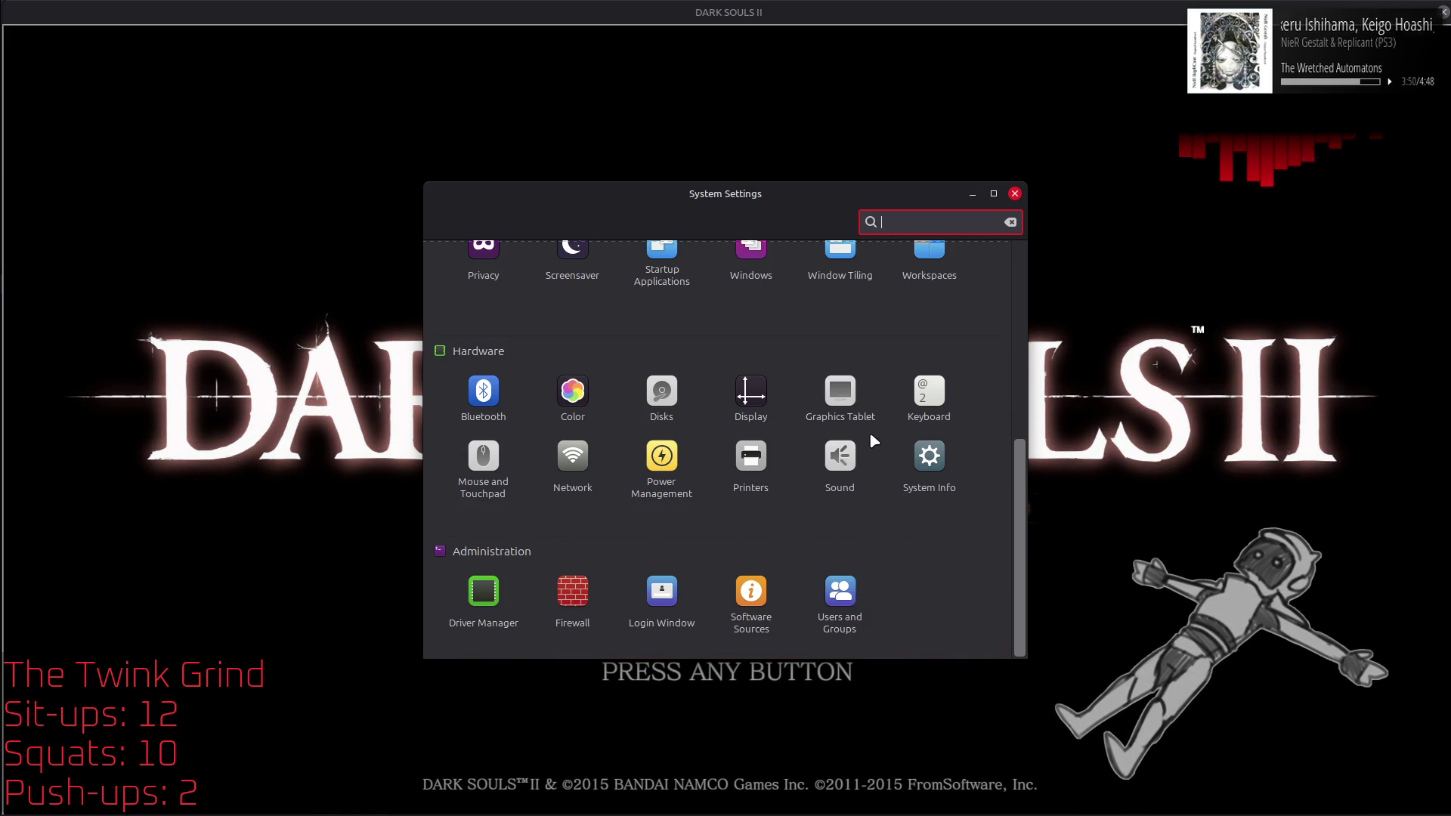
left_click(937, 402)
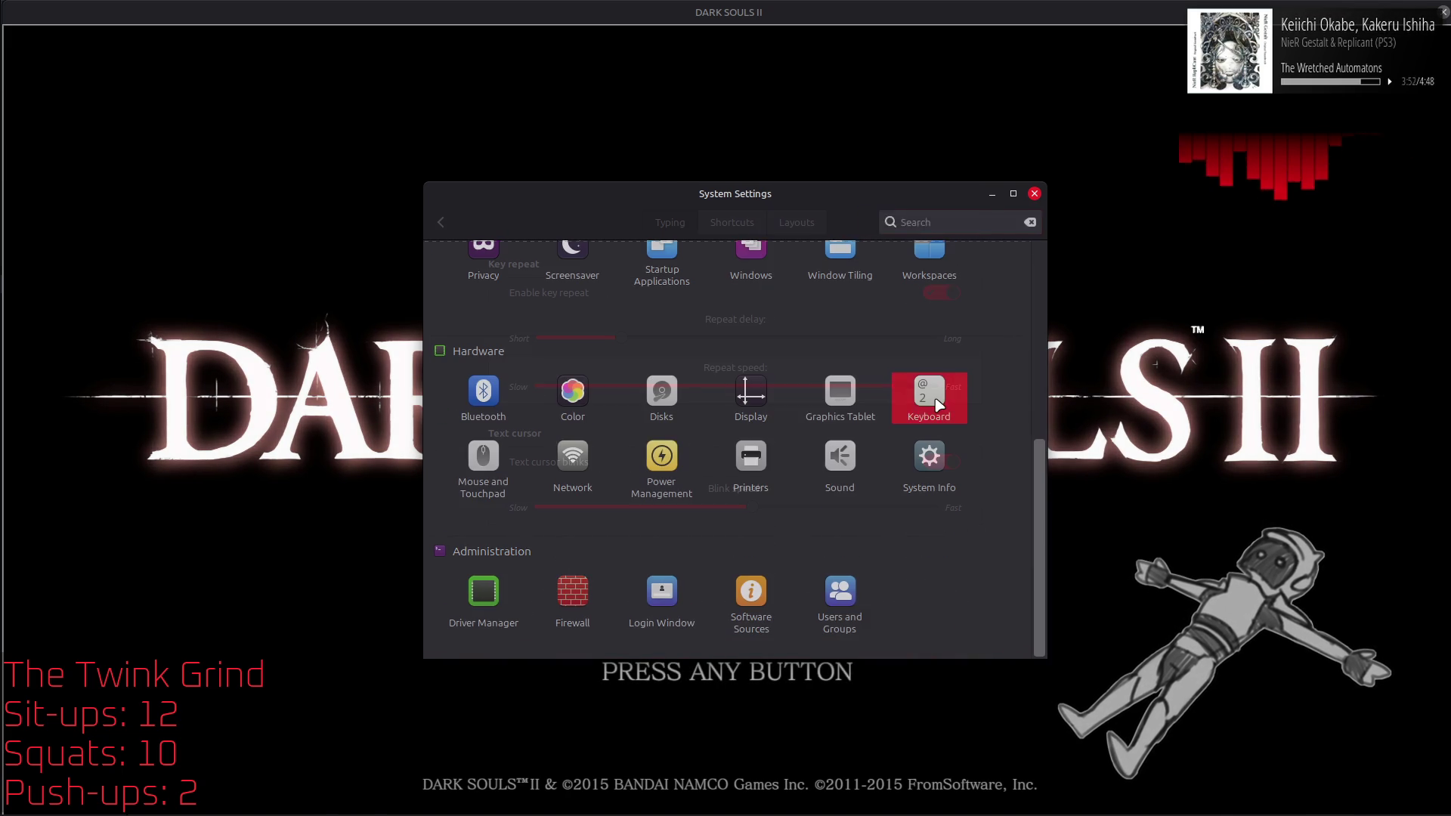
left_click(732, 222)
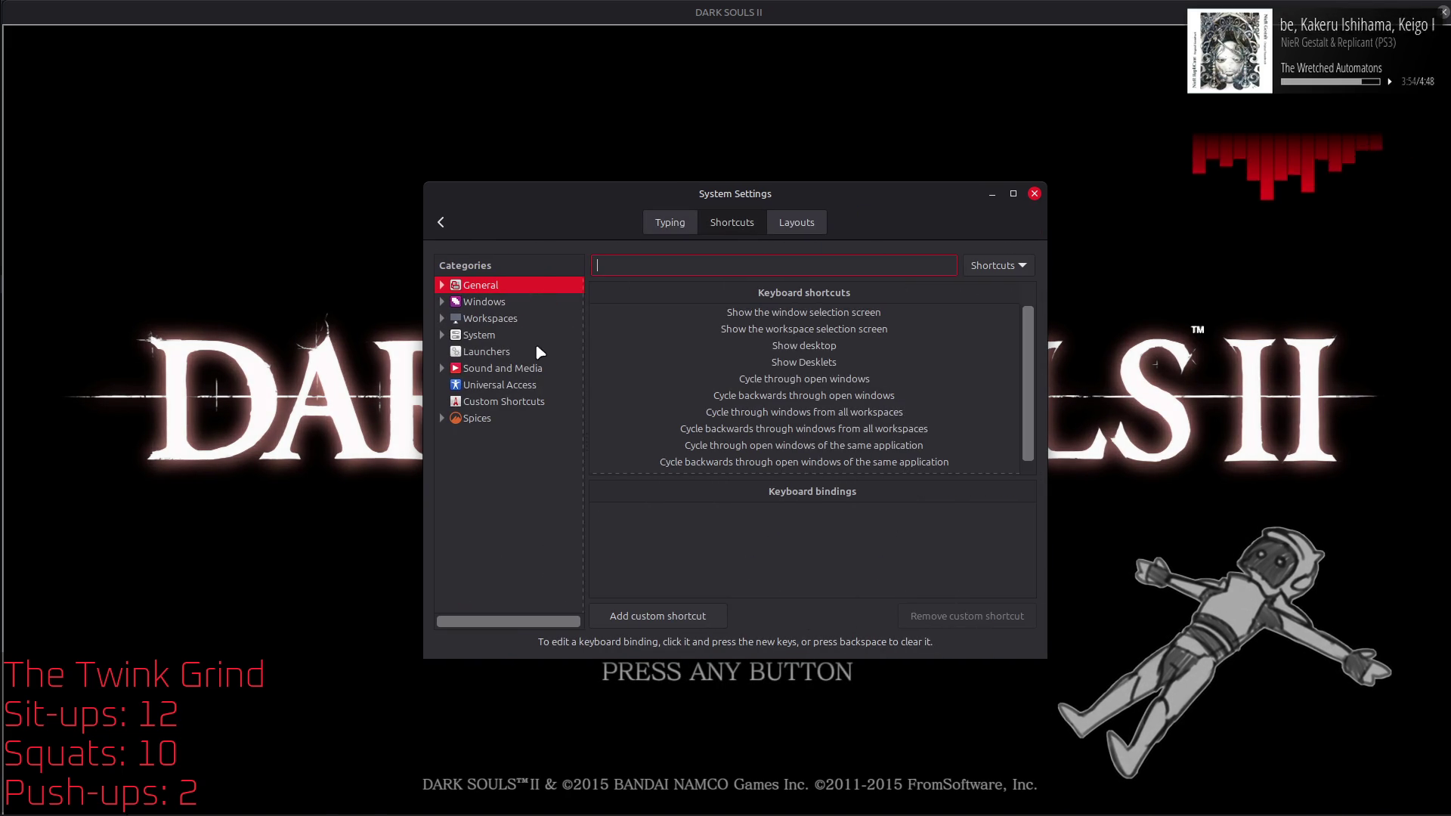
left_click(472, 305)
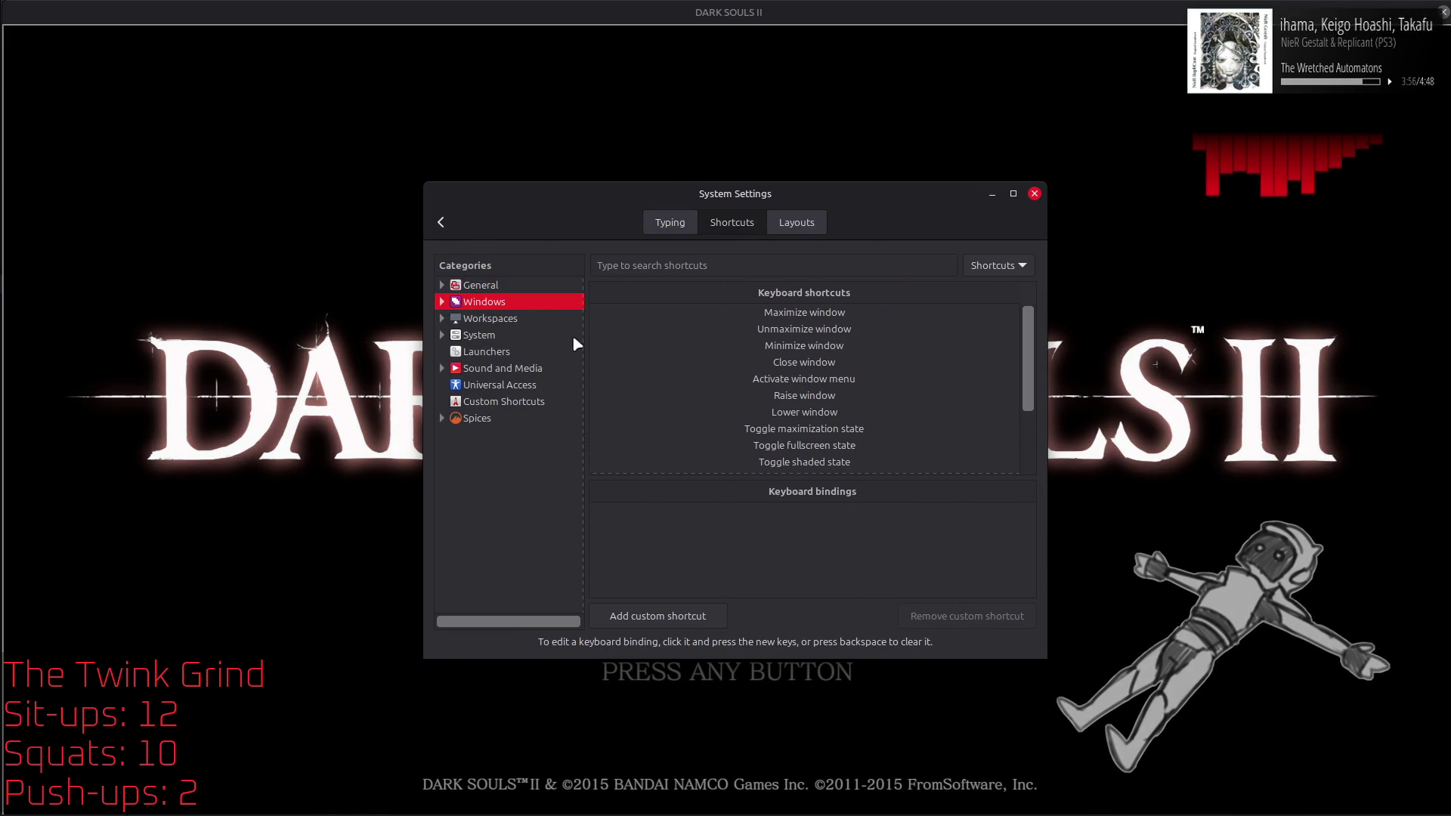
left_click(847, 452)
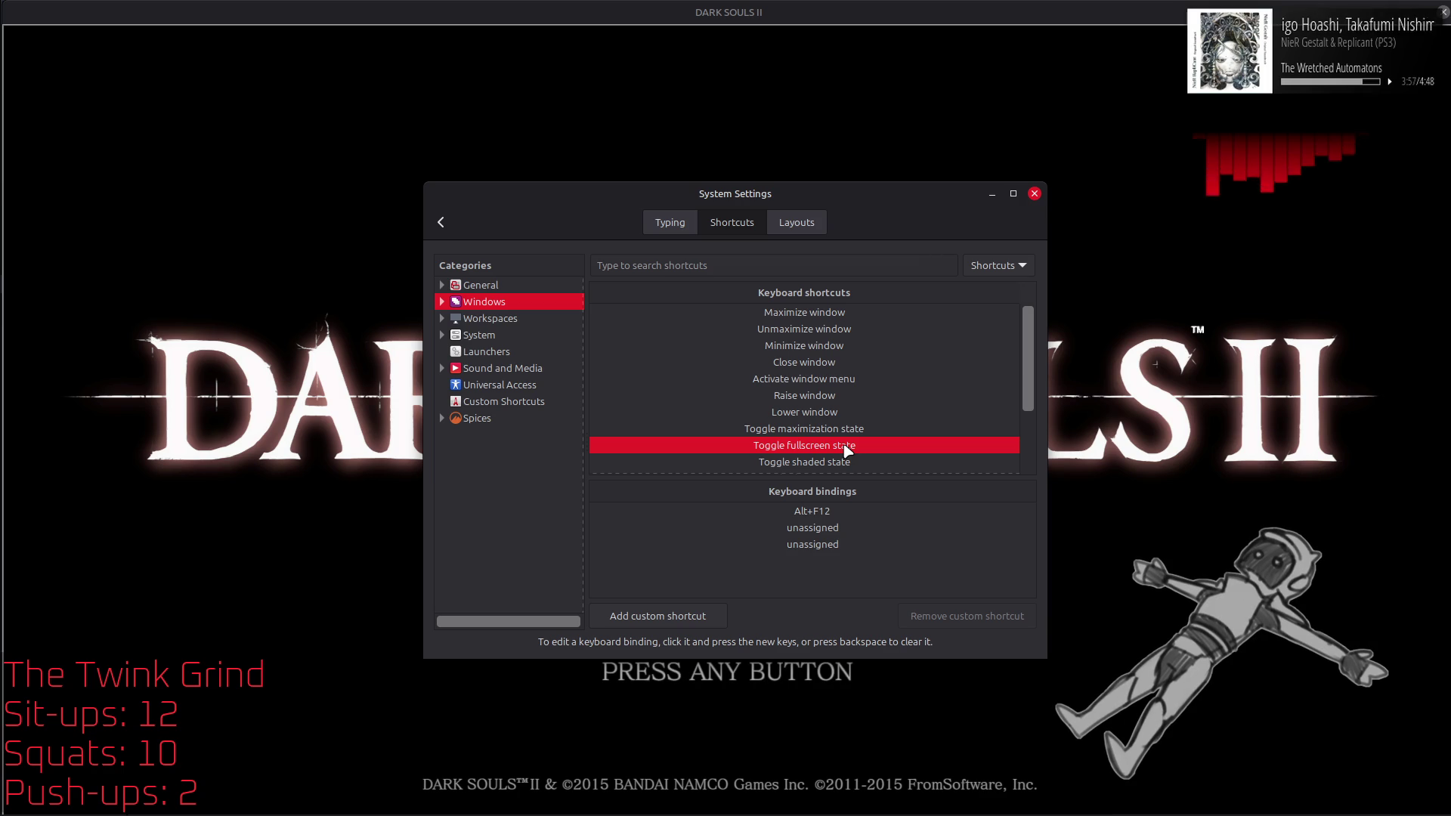
left_click(833, 514)
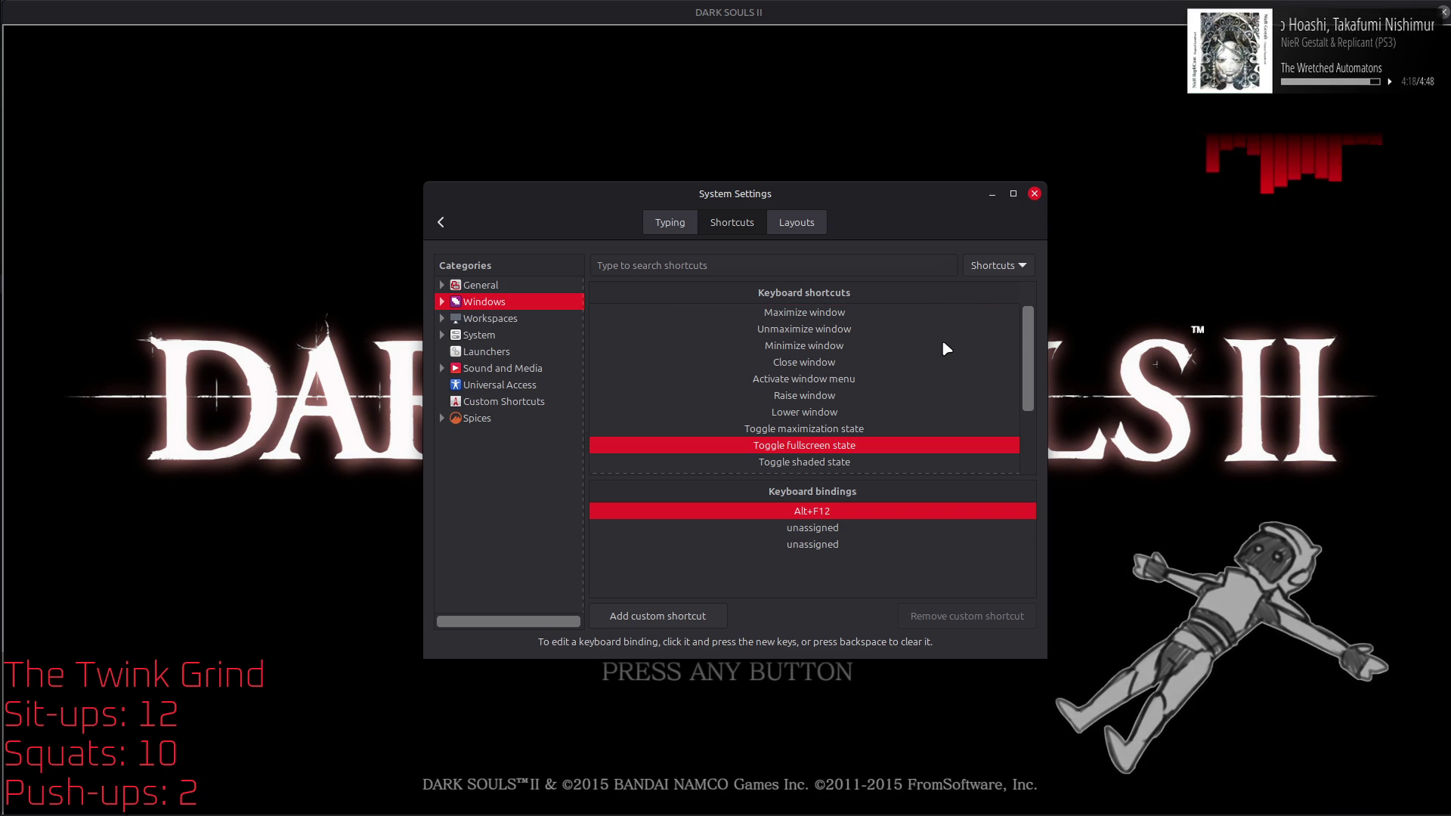
Step: Switch the shortcut search to Bindings and search for Home, which matches no shortcuts
scroll(943, 342, "down", 3)
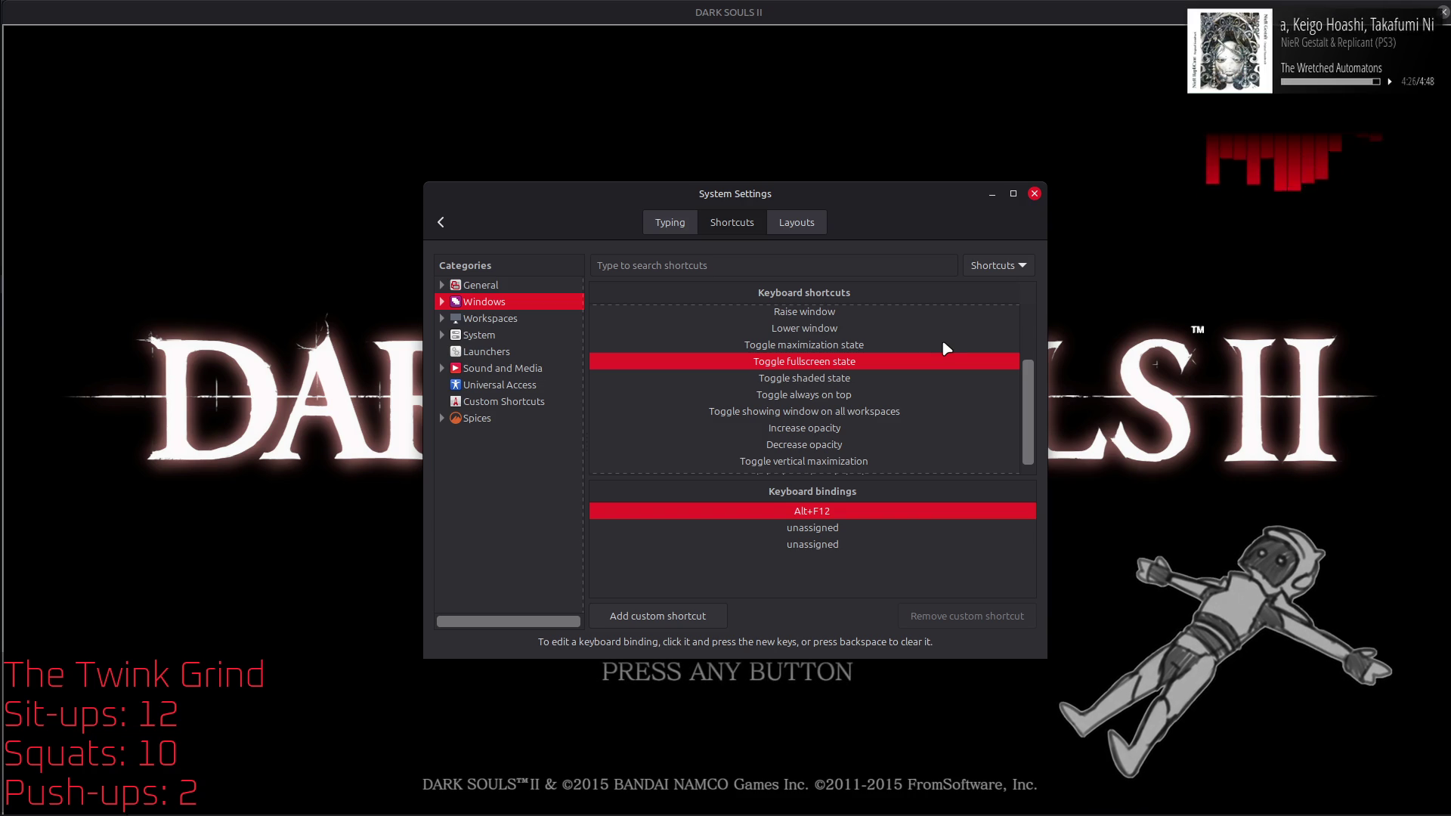
scroll(943, 344, "down", 1)
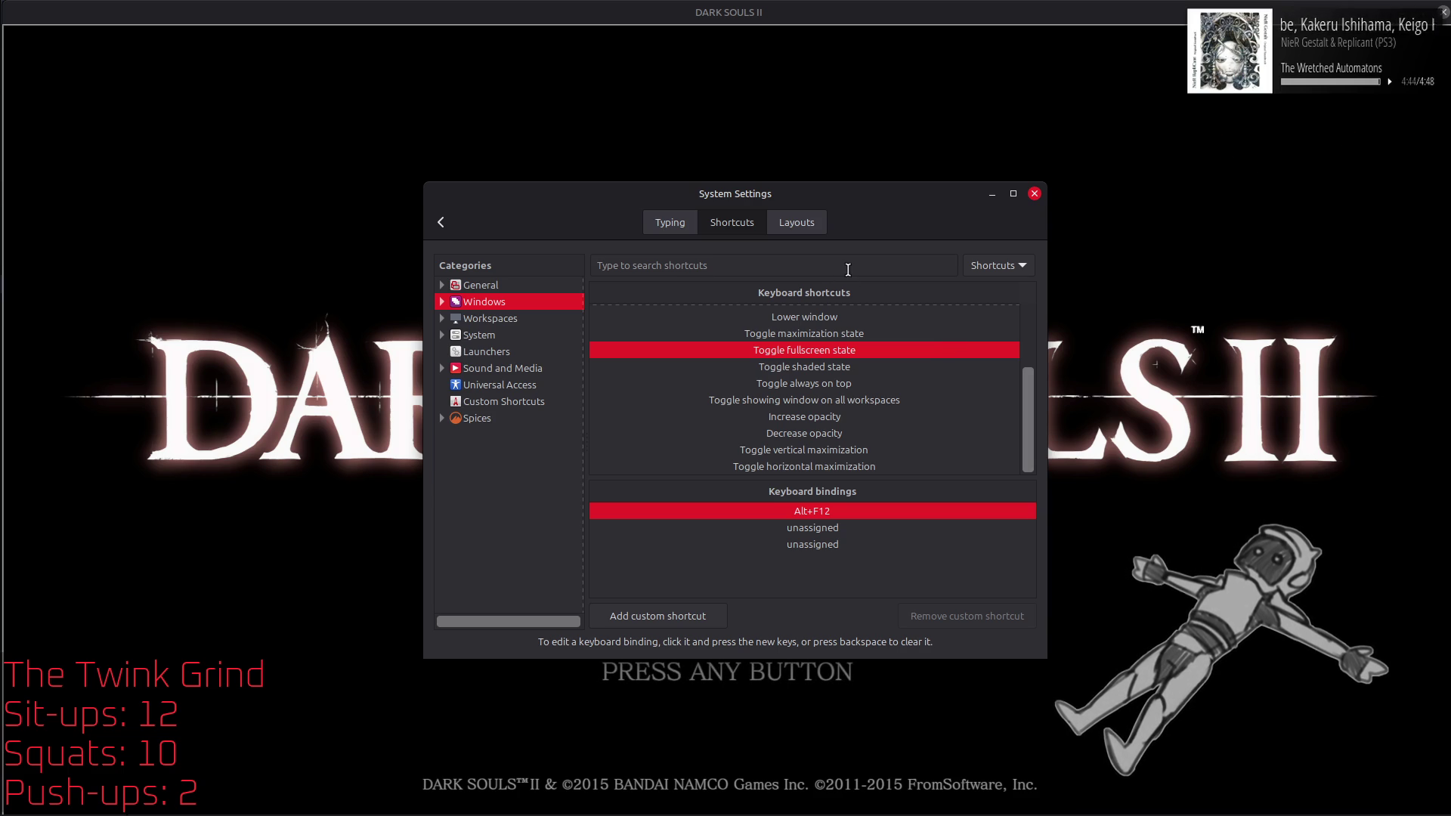
left_click(996, 265)
left_click(991, 286)
key("Home")
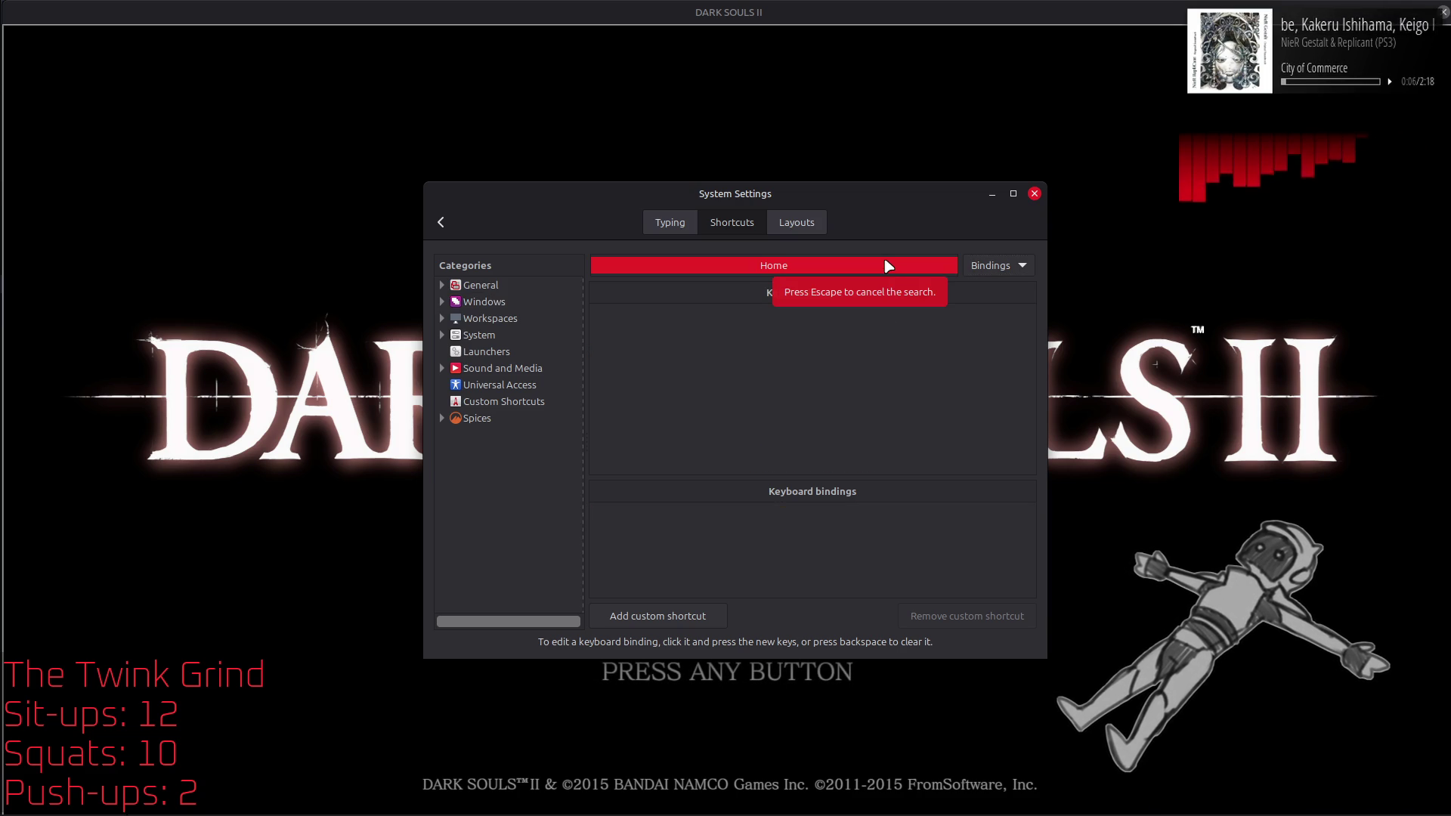
Step: Confirm Alt+Return is unused, then change Toggle fullscreen state's Alt+F12 binding to Alt+Return
key("alt+Return")
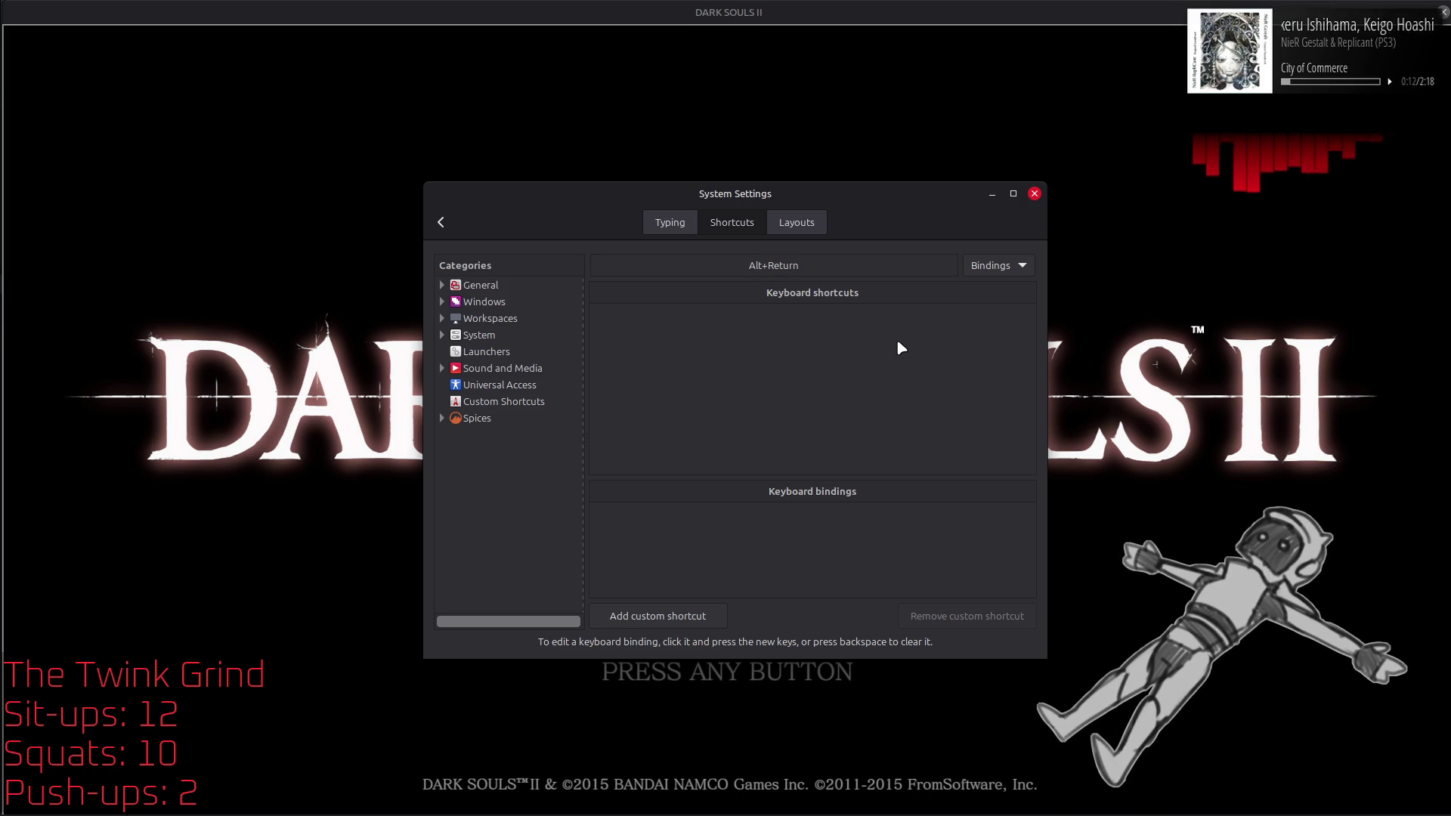
left_click(986, 267)
left_click(989, 244)
left_click(514, 302)
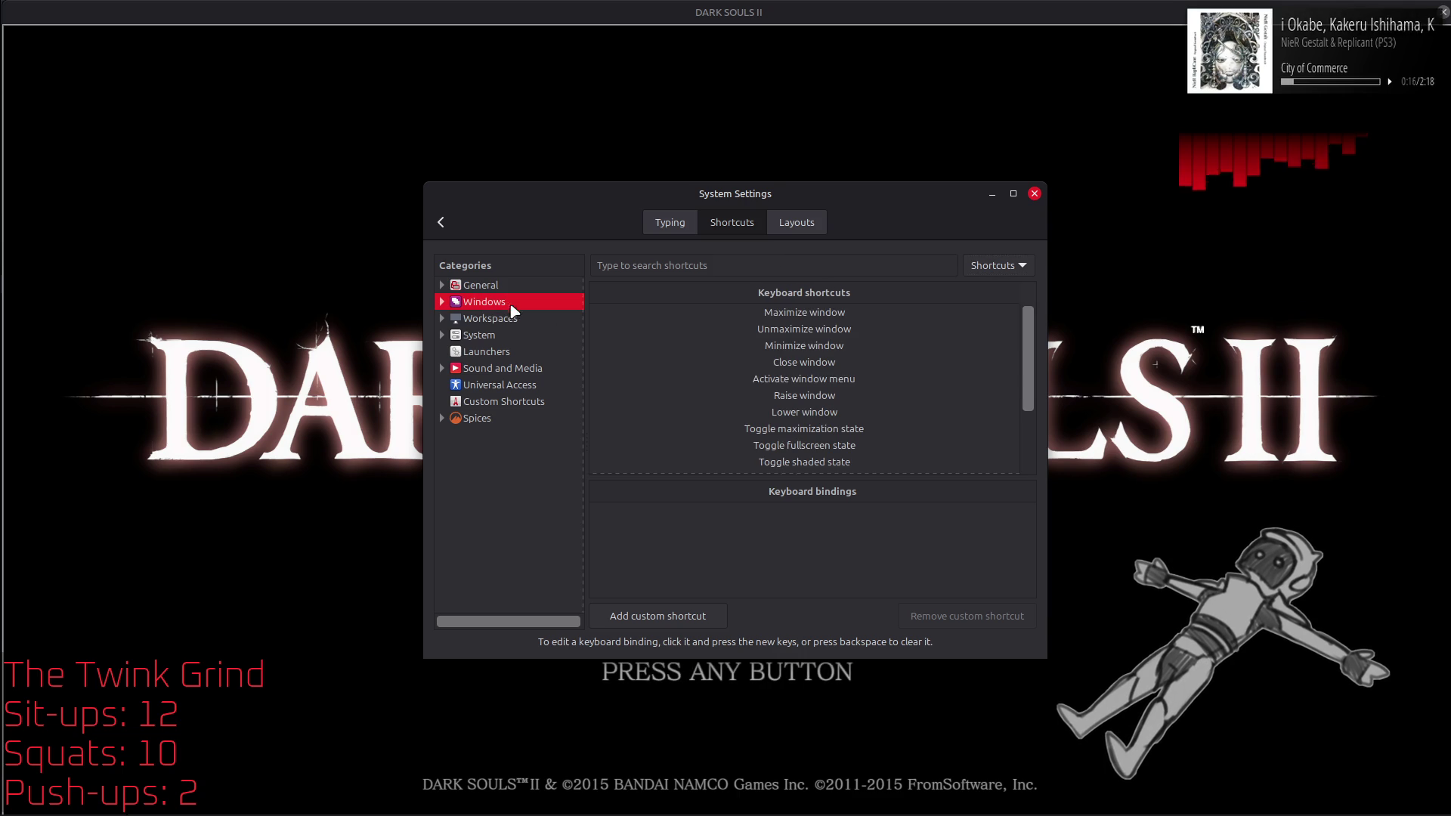
left_click(861, 445)
left_click(850, 511)
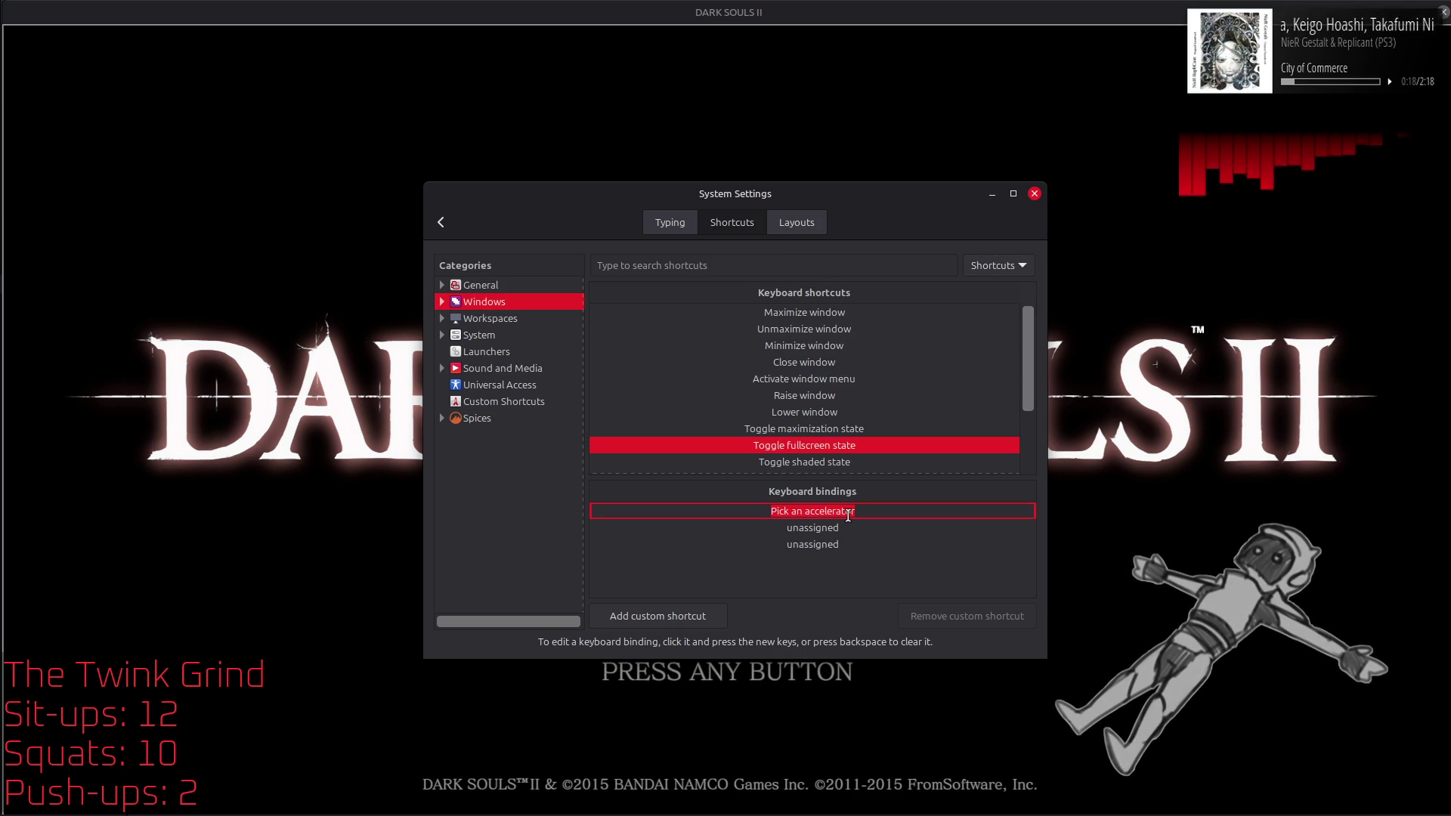
key("alt+Return")
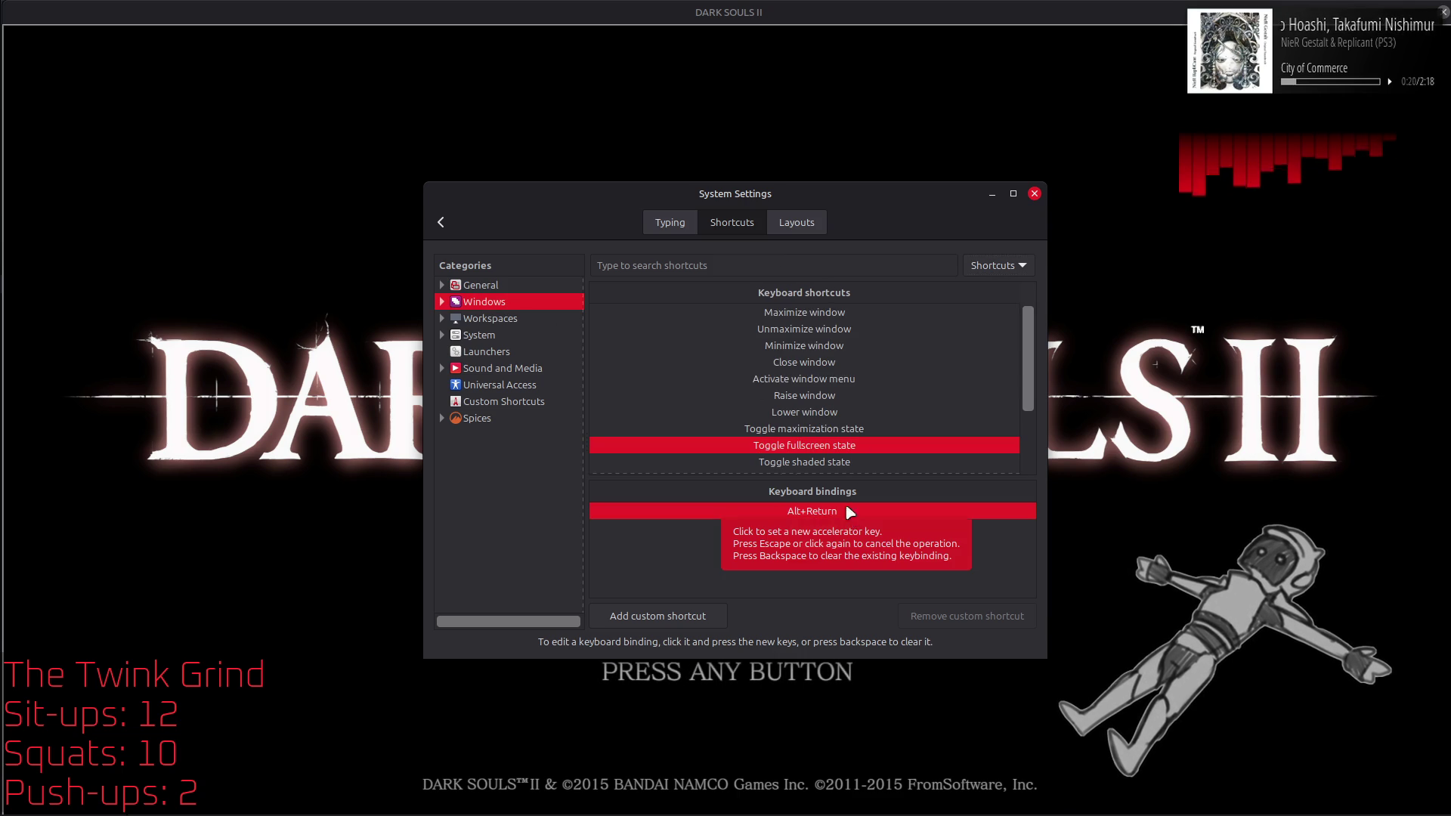
Step: Test the new binding in Dark Souls II past its title screen, then return to the settings
left_click(881, 129)
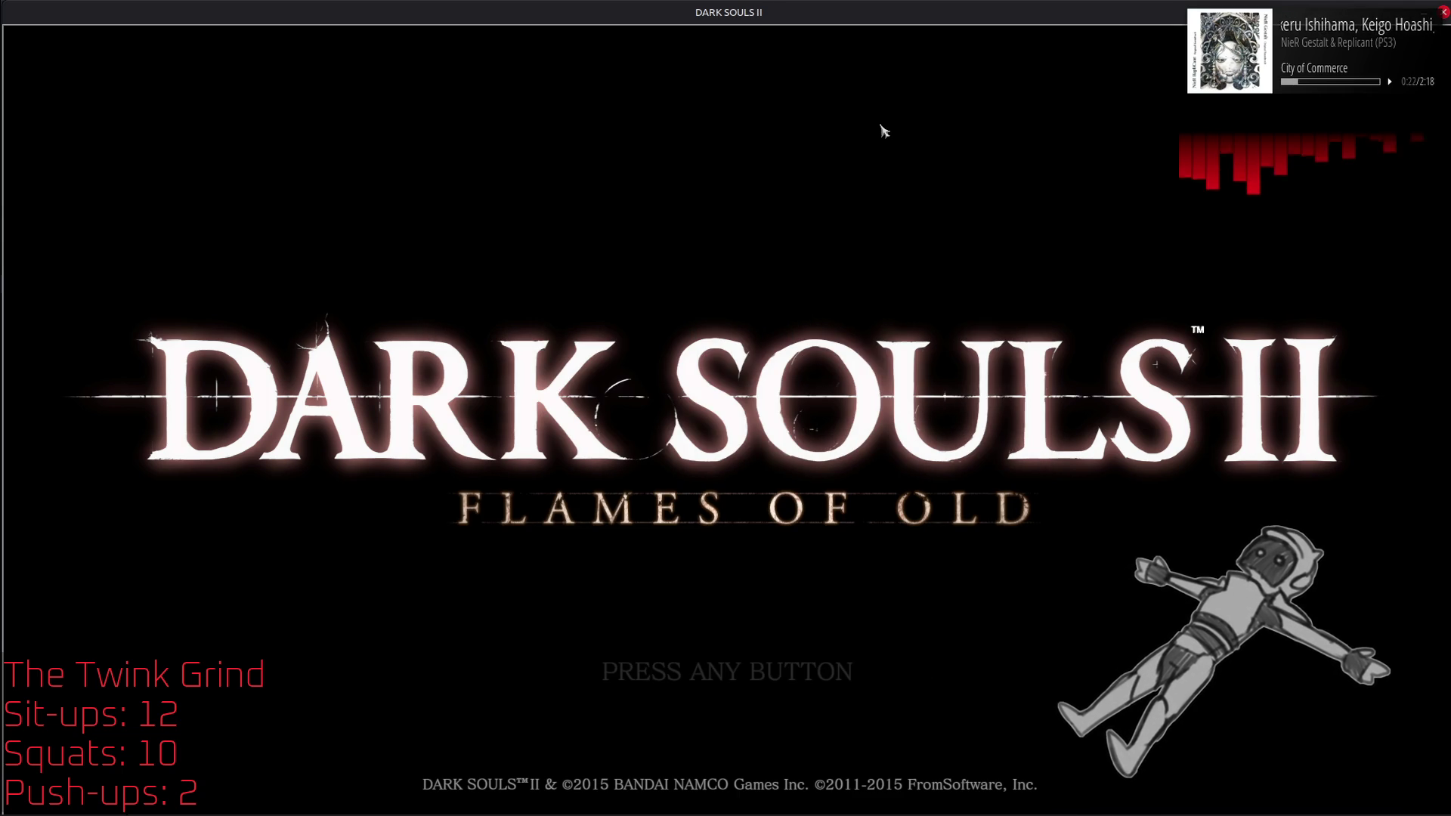
key("Return")
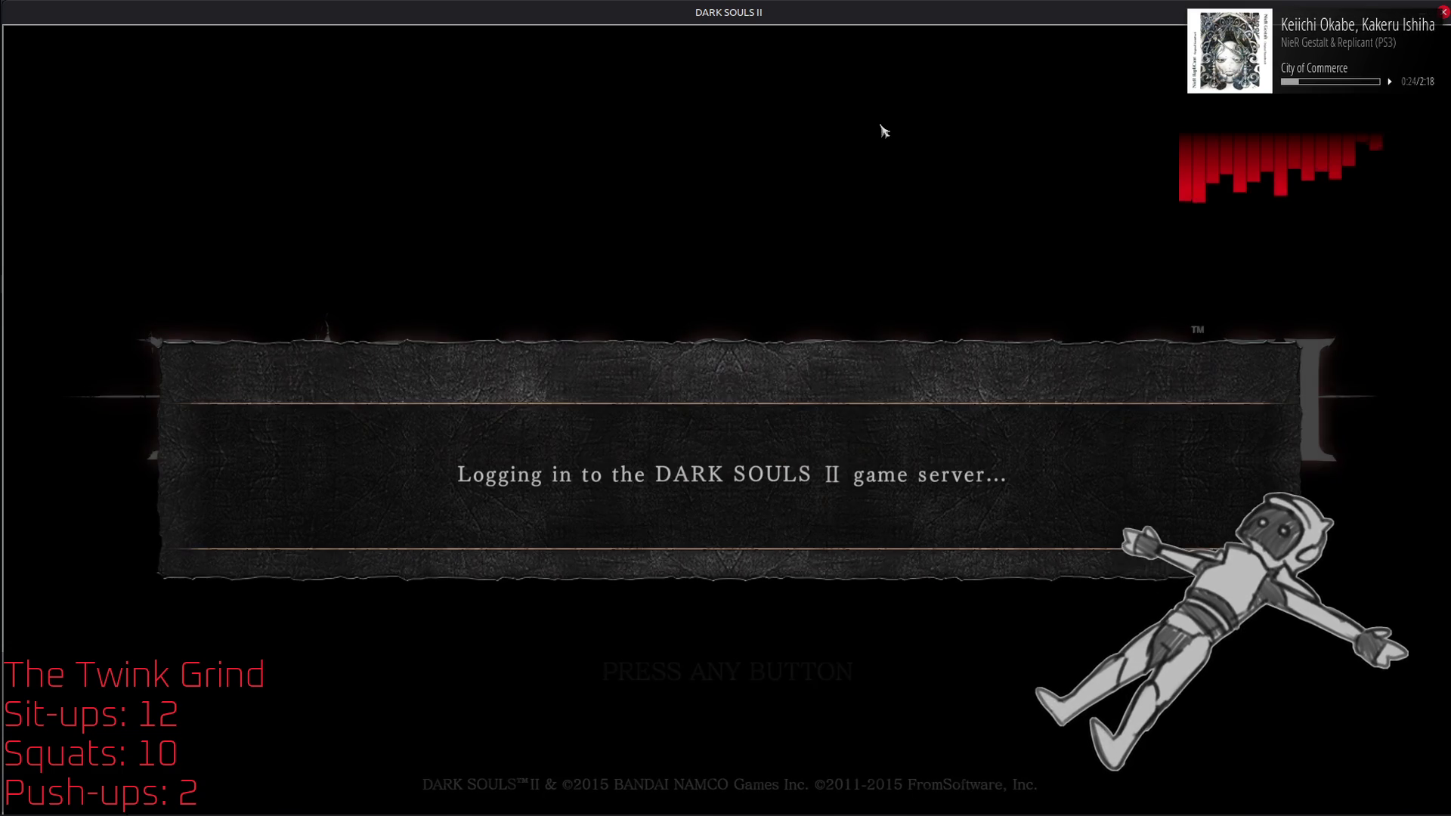
key("alt+Tab")
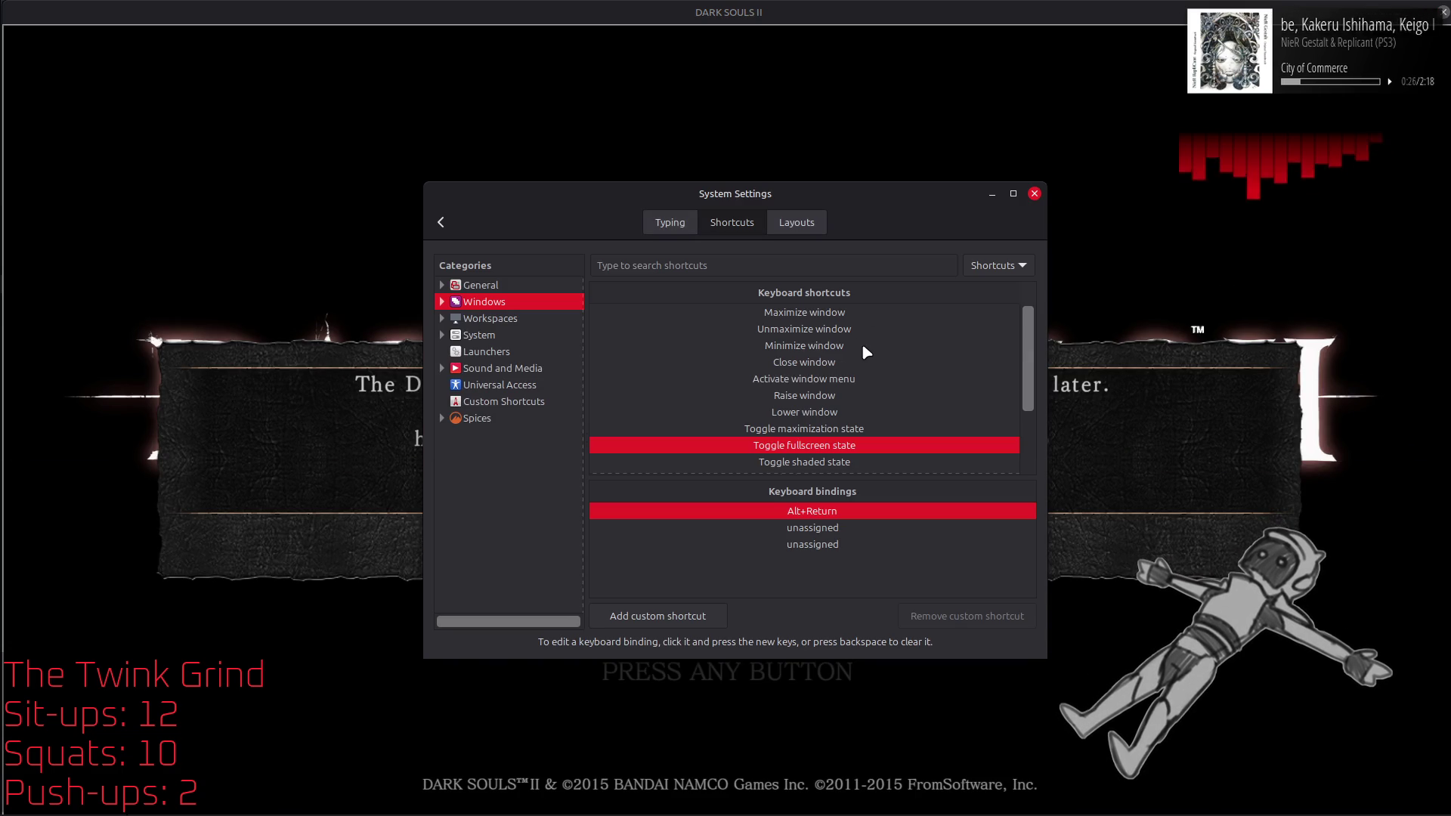
Step: Try binding F alone to Toggle fullscreen state, reject it, and reselect the Alt+Return binding
left_click(839, 519)
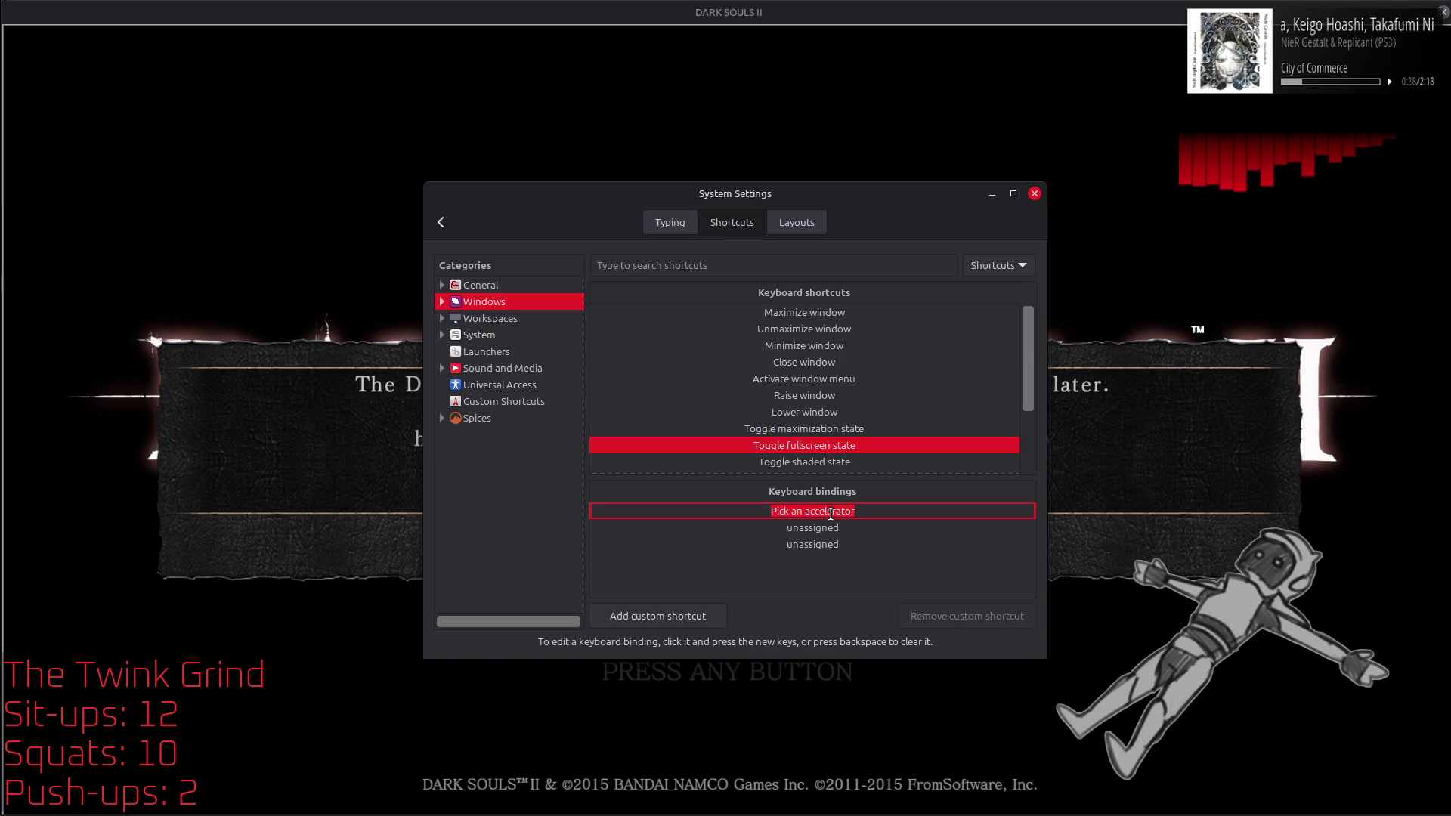
key("f")
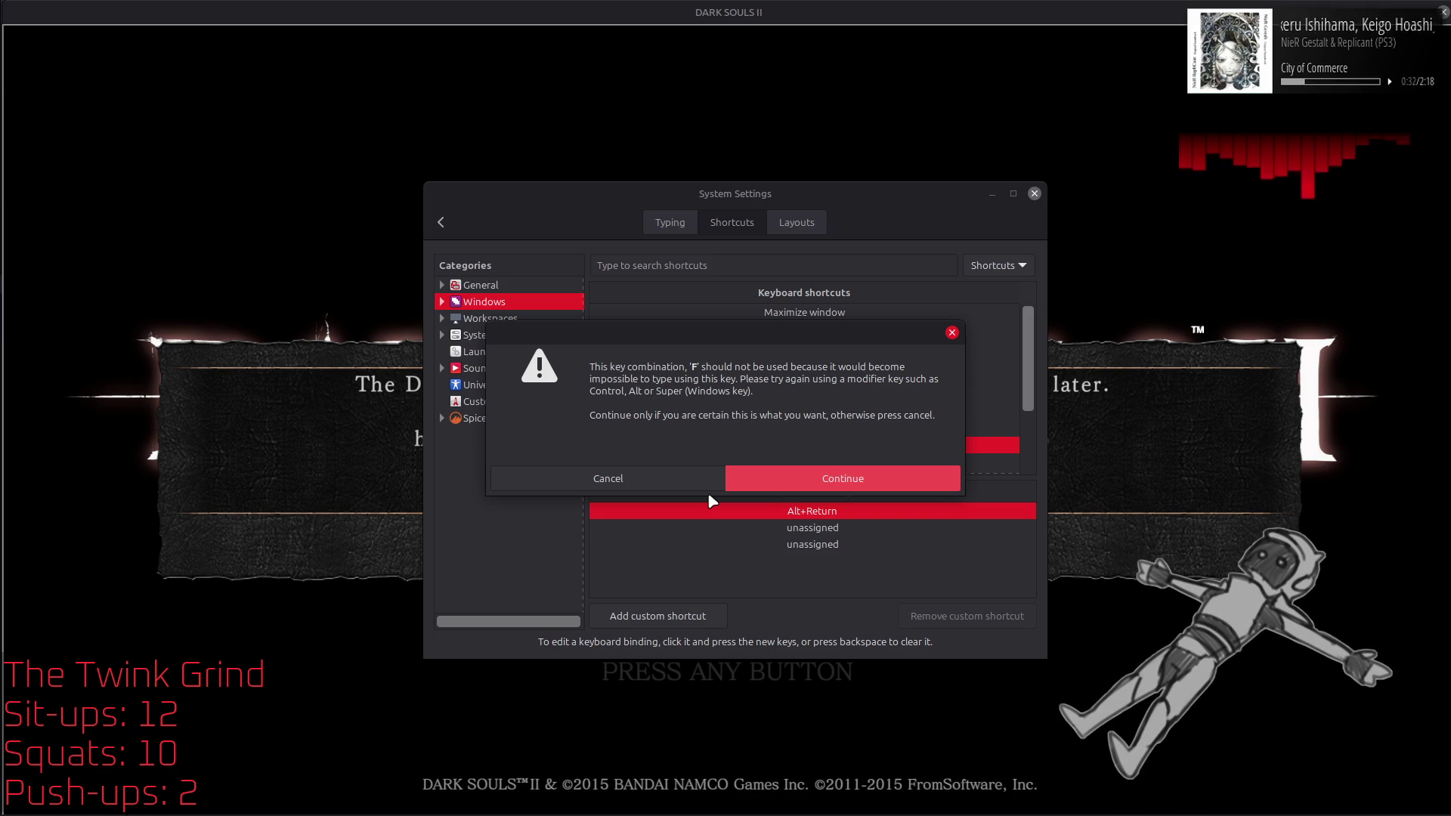
left_click(665, 479)
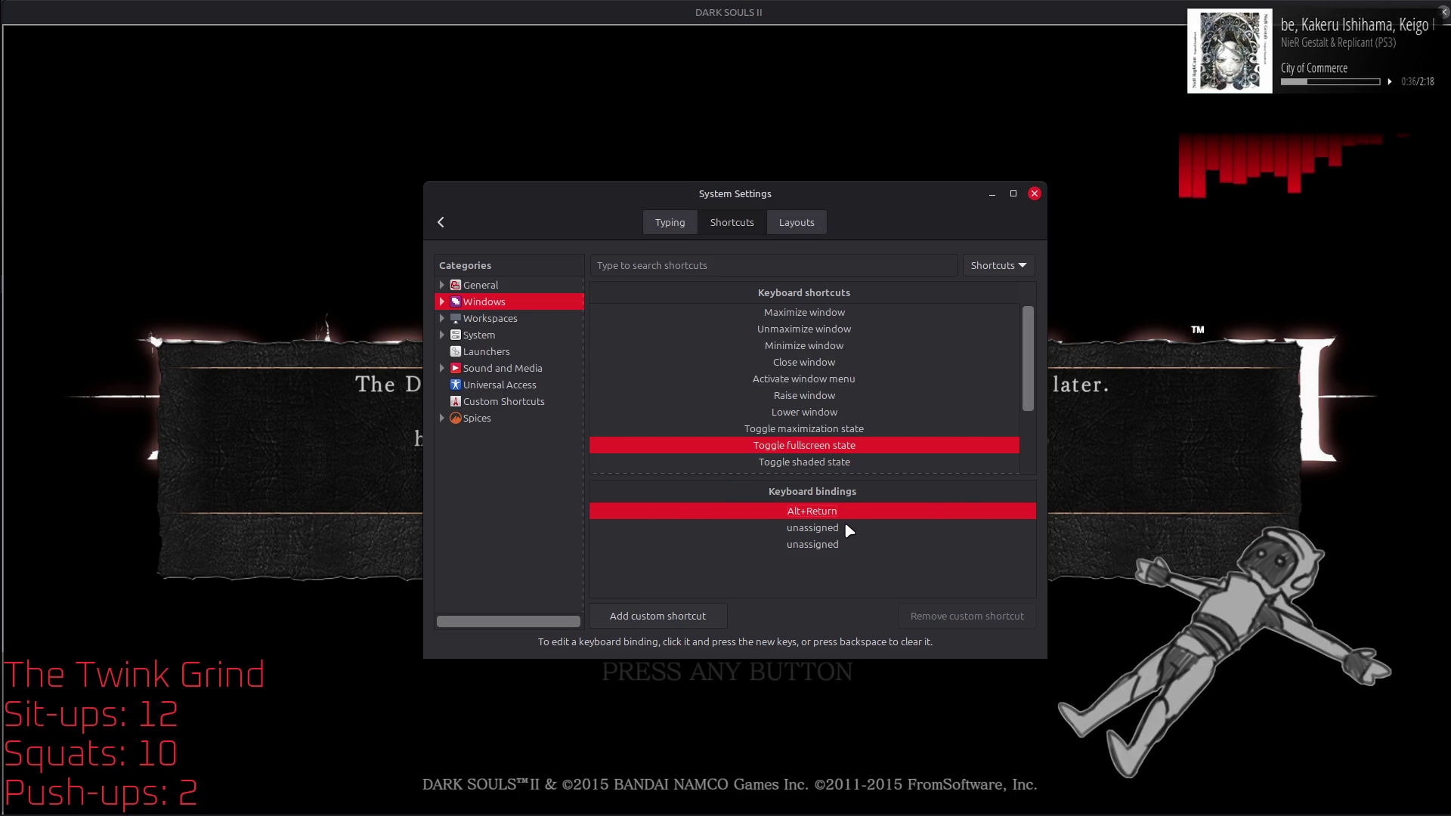
left_click(840, 528)
left_click(858, 514)
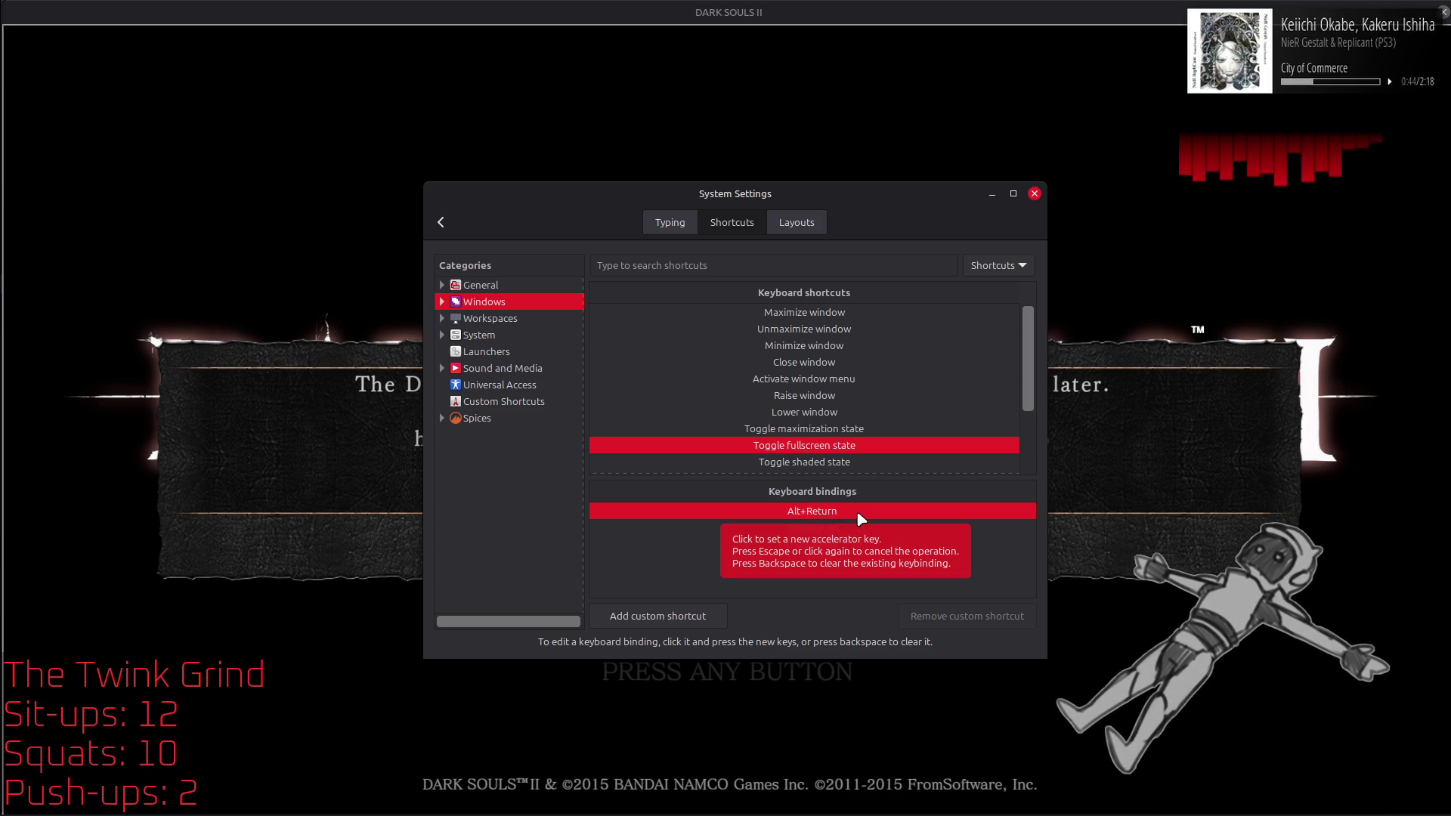
Step: Search shortcuts by key combination to check whether Ctrl+F12 is already used
left_click(977, 264)
left_click(986, 288)
left_click(885, 266)
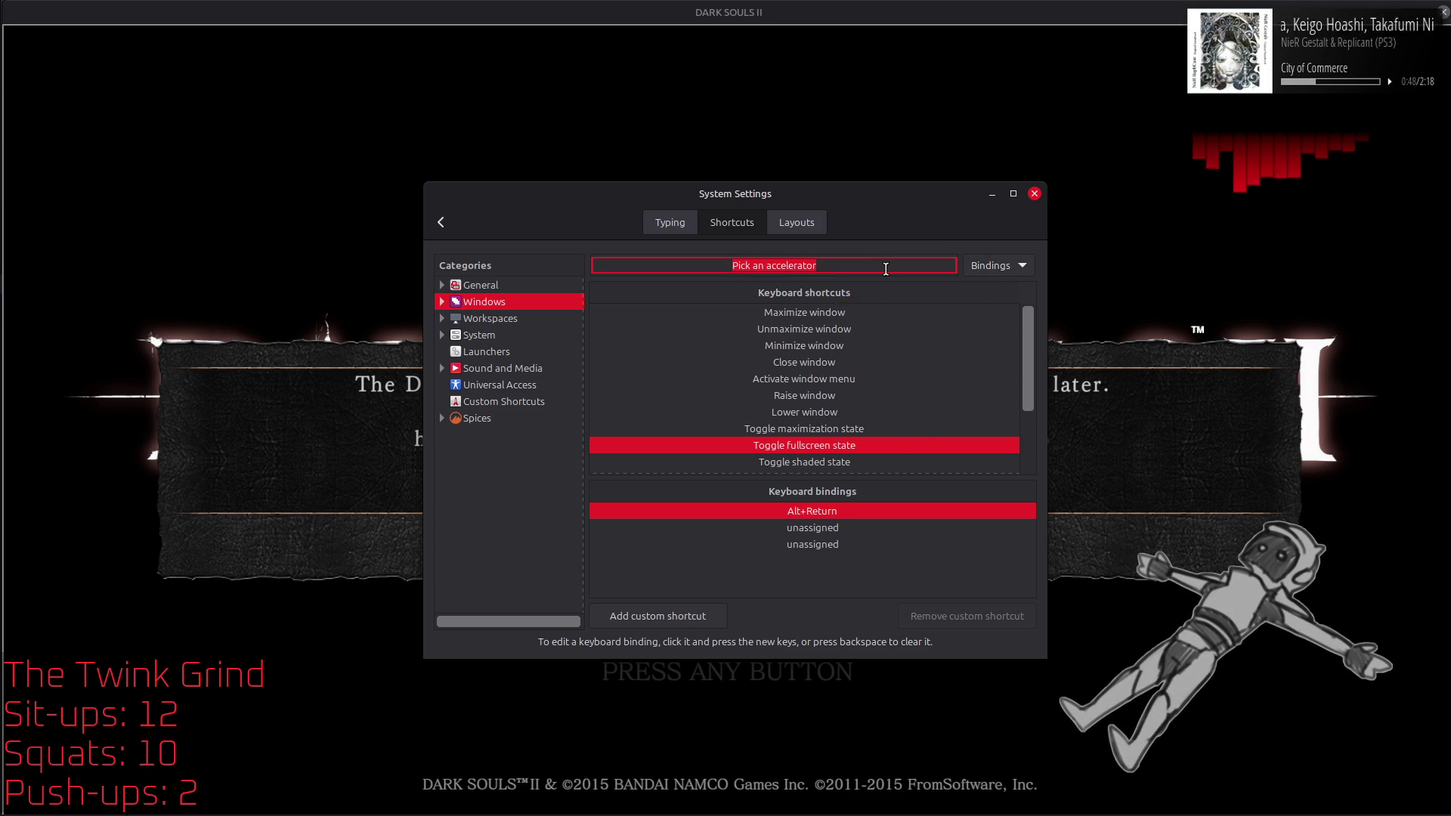
key("ctrl+F12")
key("Escape")
Step: Replace the Alt+Return binding for Toggle fullscreen state with Ctrl+F12
left_click(997, 265)
left_click(990, 244)
left_click(477, 301)
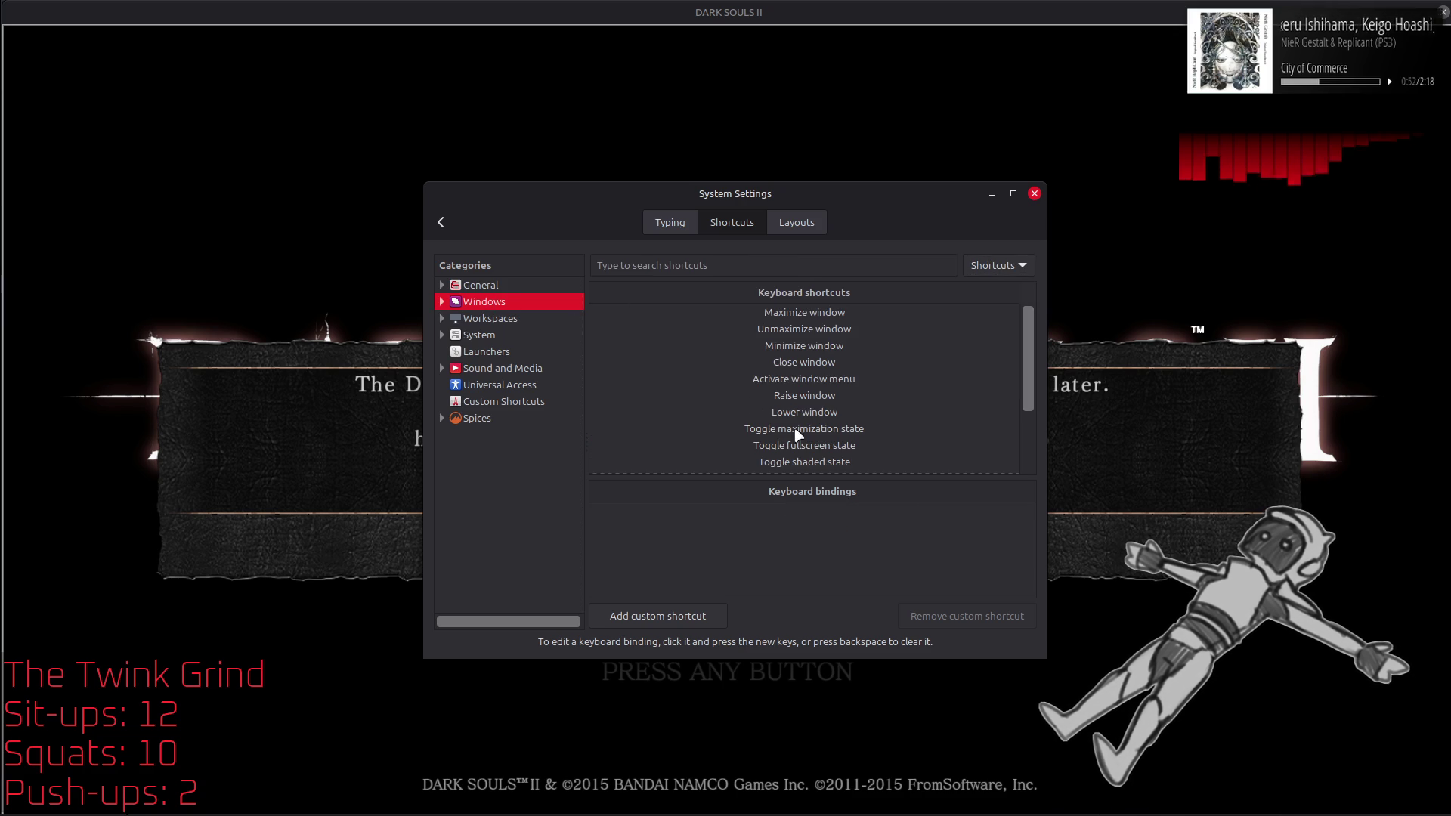
left_click(811, 445)
left_click(846, 513)
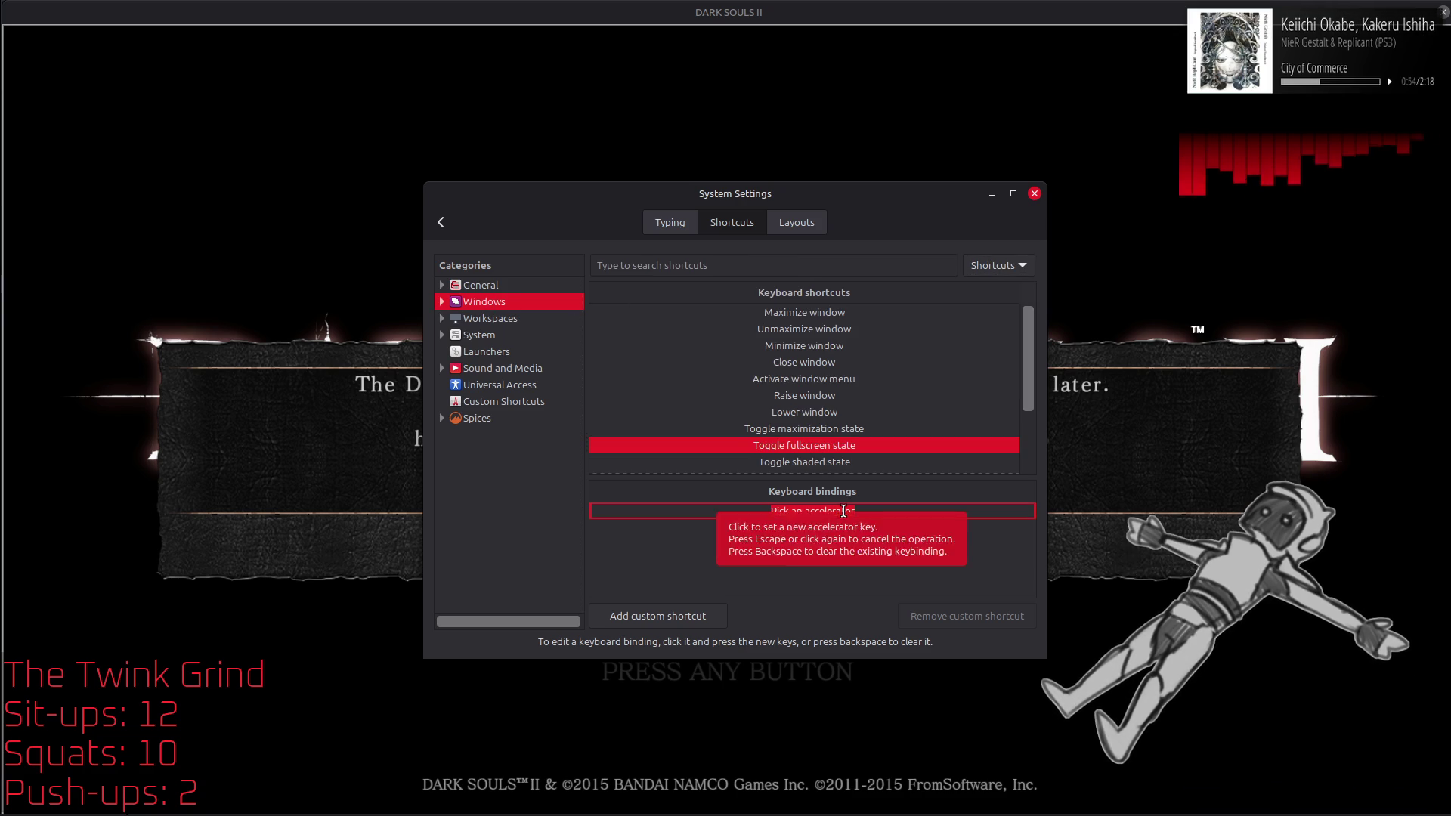
key("ctrl+F12")
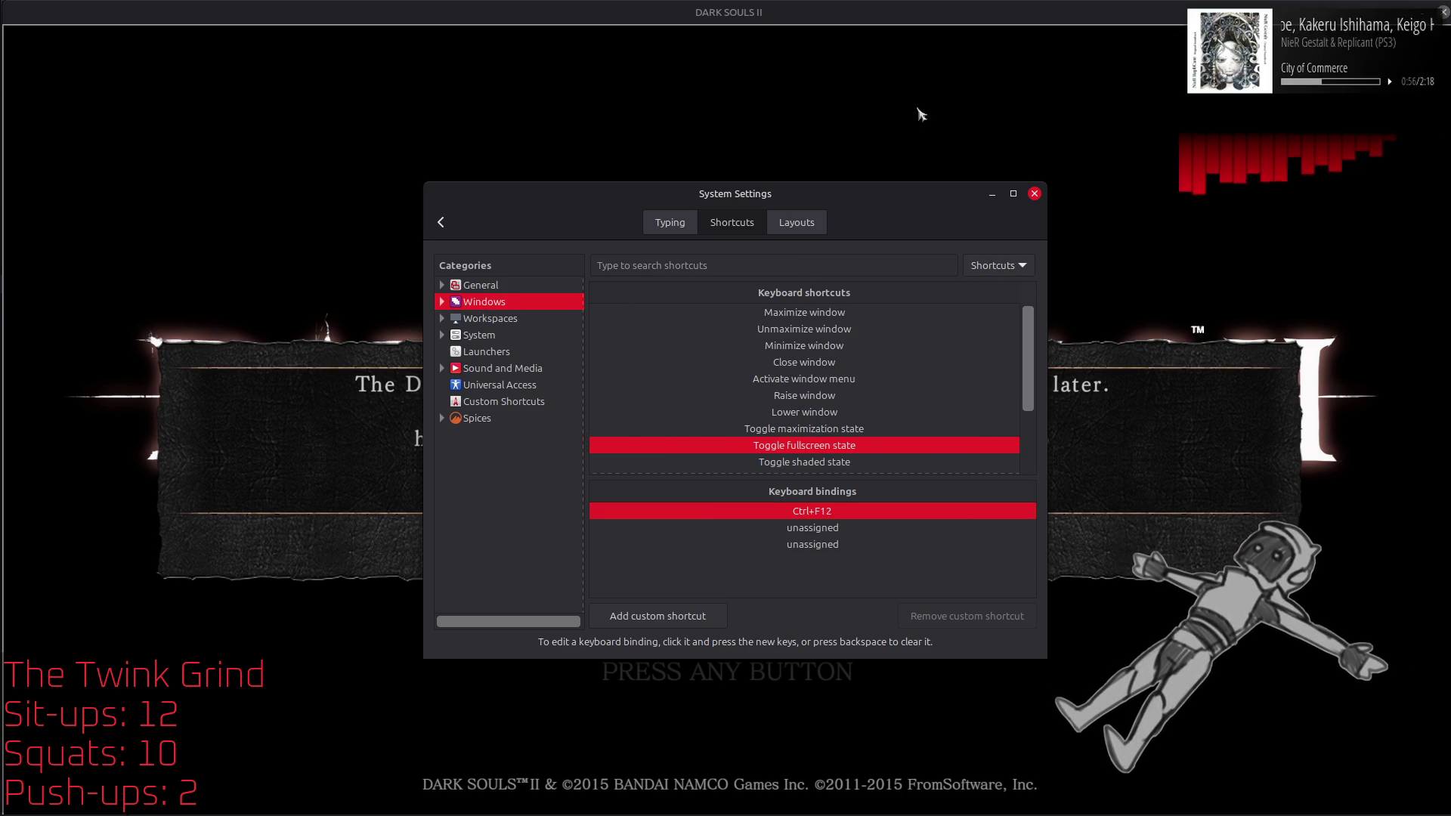
Step: Bring Dark Souls II forward, then Alt+Tab back through the open windows
left_click(918, 113)
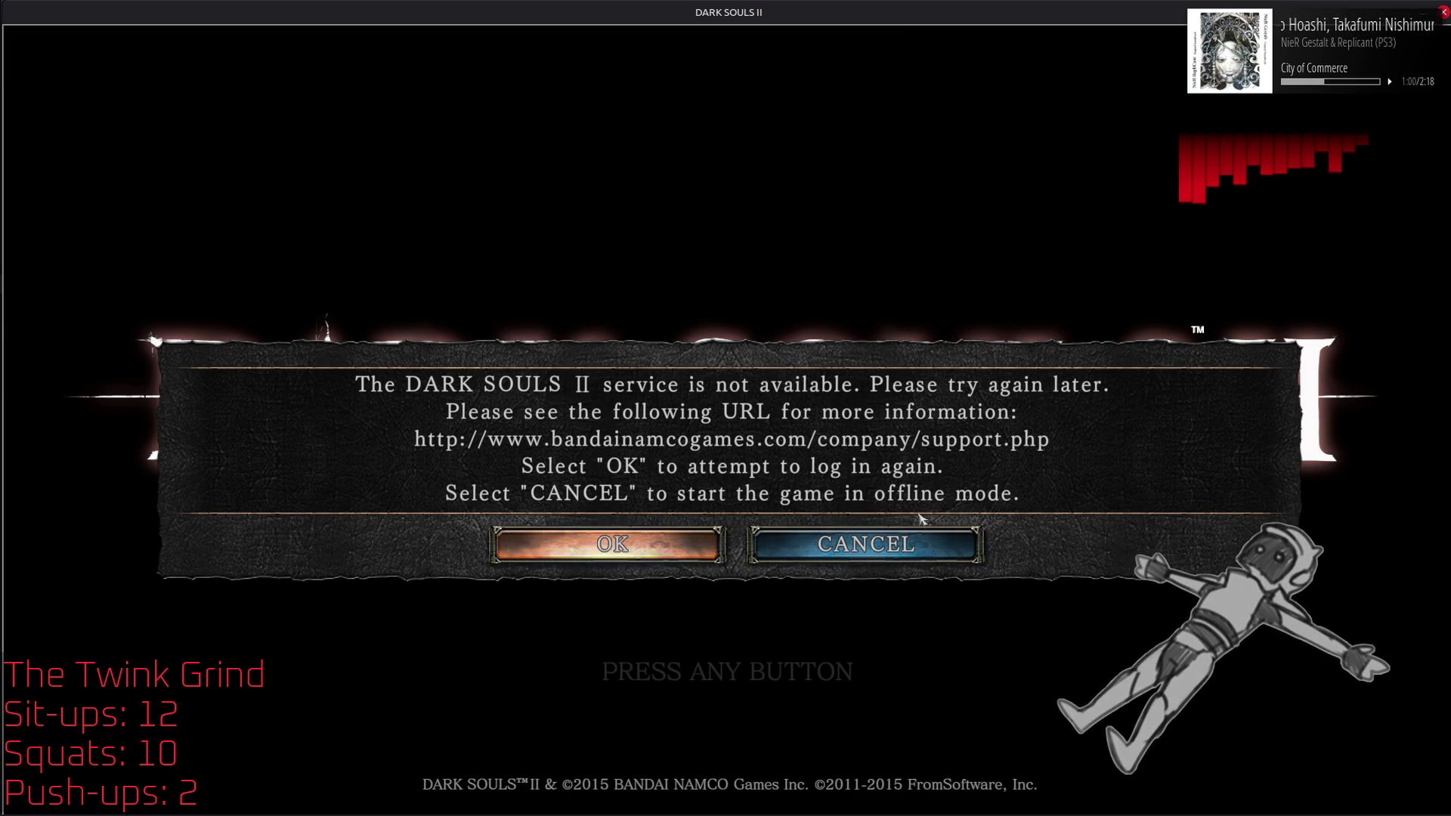
key("alt+Tab")
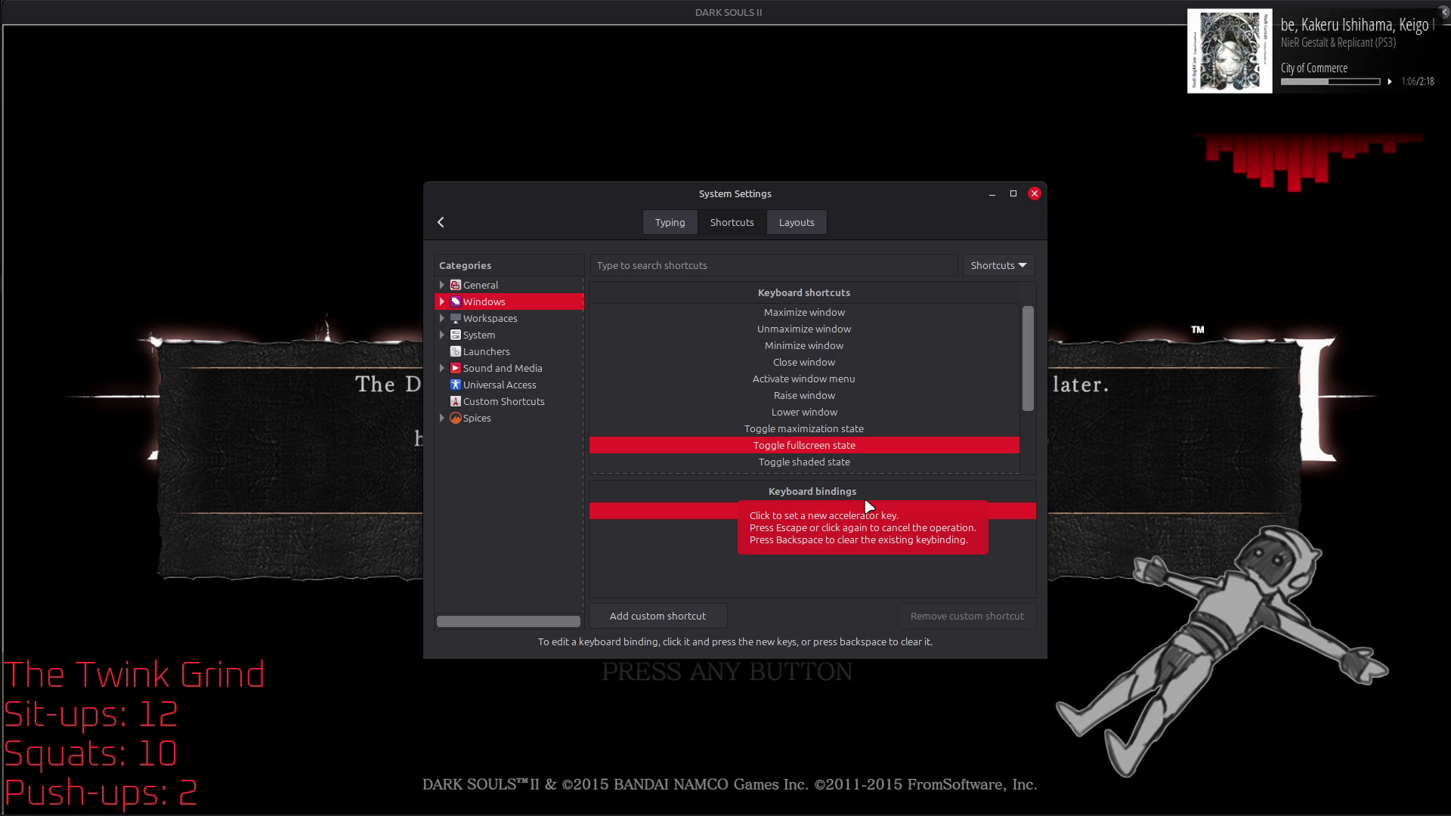
key("alt+Tab")
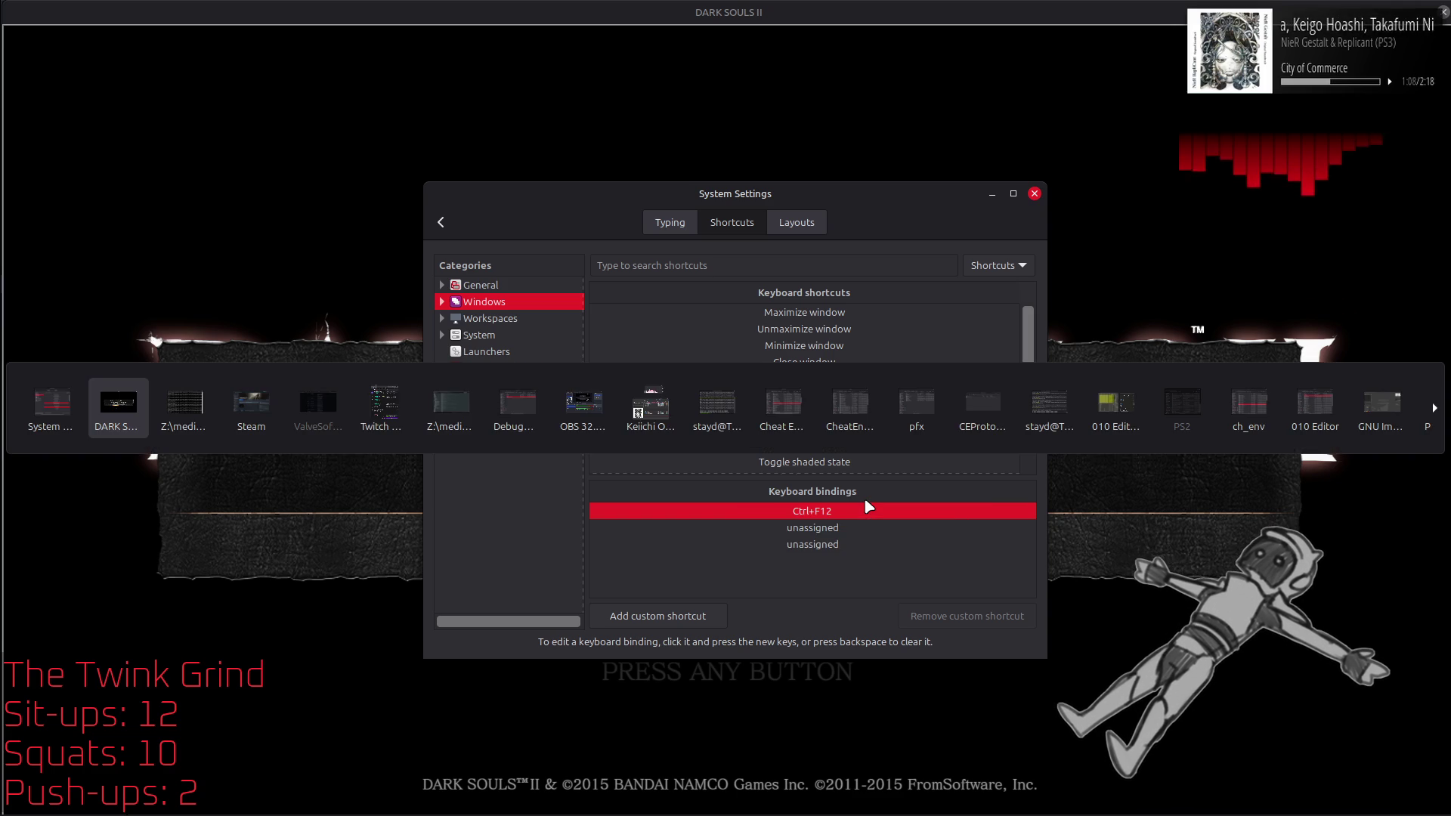
Step: Switch to the DebugManager.ini editor and toggle the DebugManager folder window fullscreen twice, then return to the game
key("alt+Tab")
key("alt+Tab")
key("alt+Tab")
key("alt+Tab")
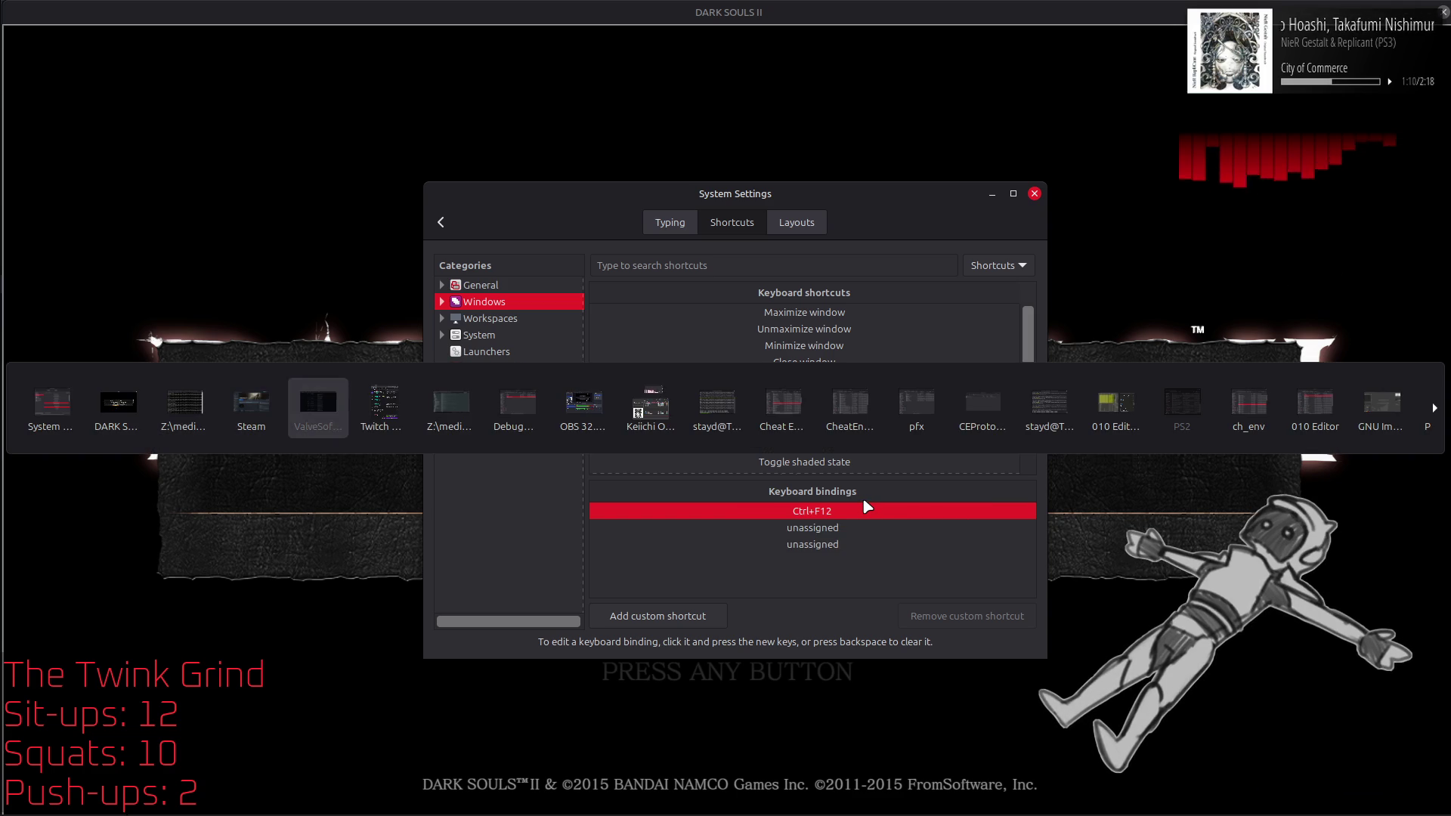
key("alt+Tab")
key("alt+Tab")
key("alt+Tab")
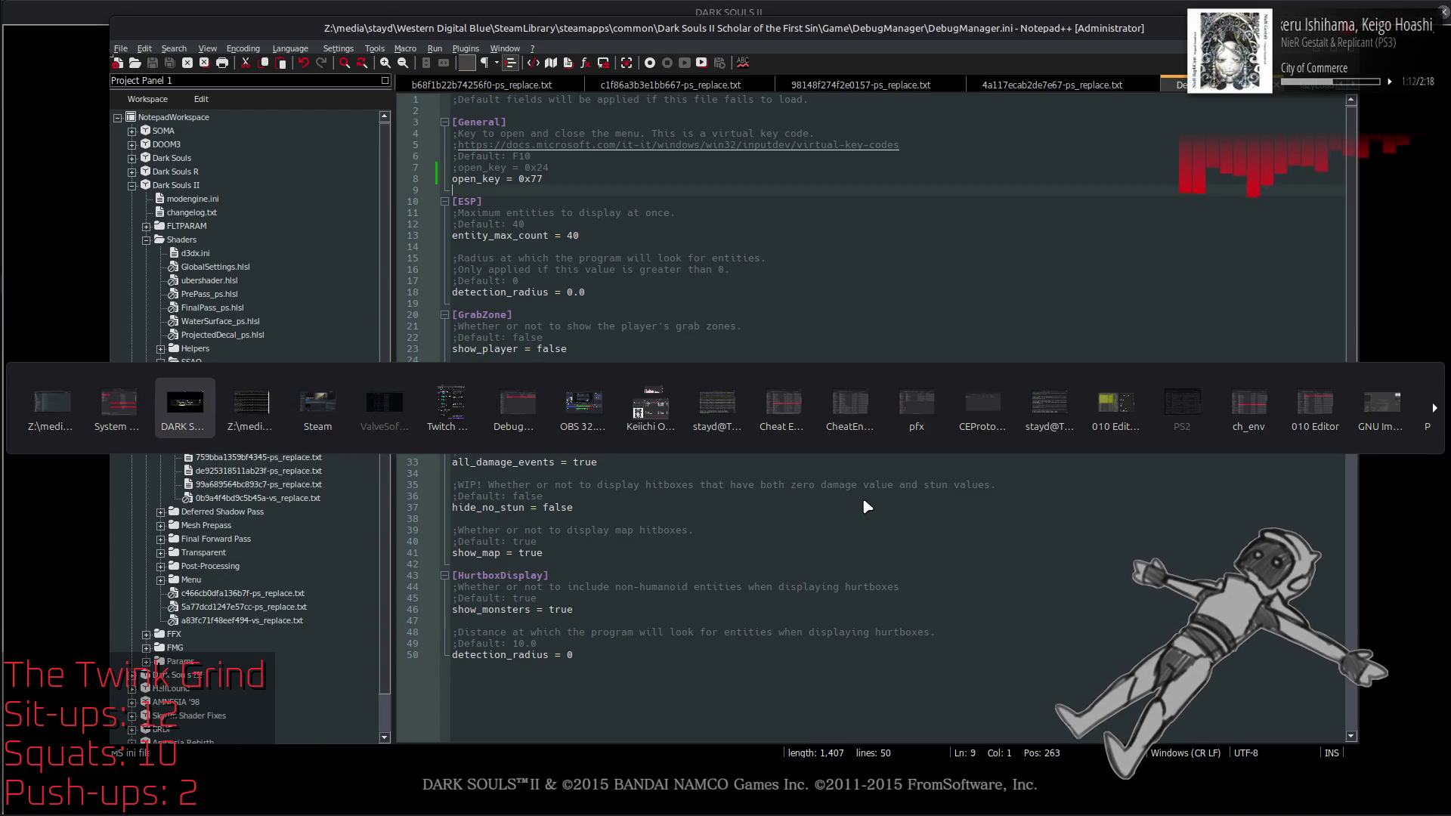
left_click(821, 413)
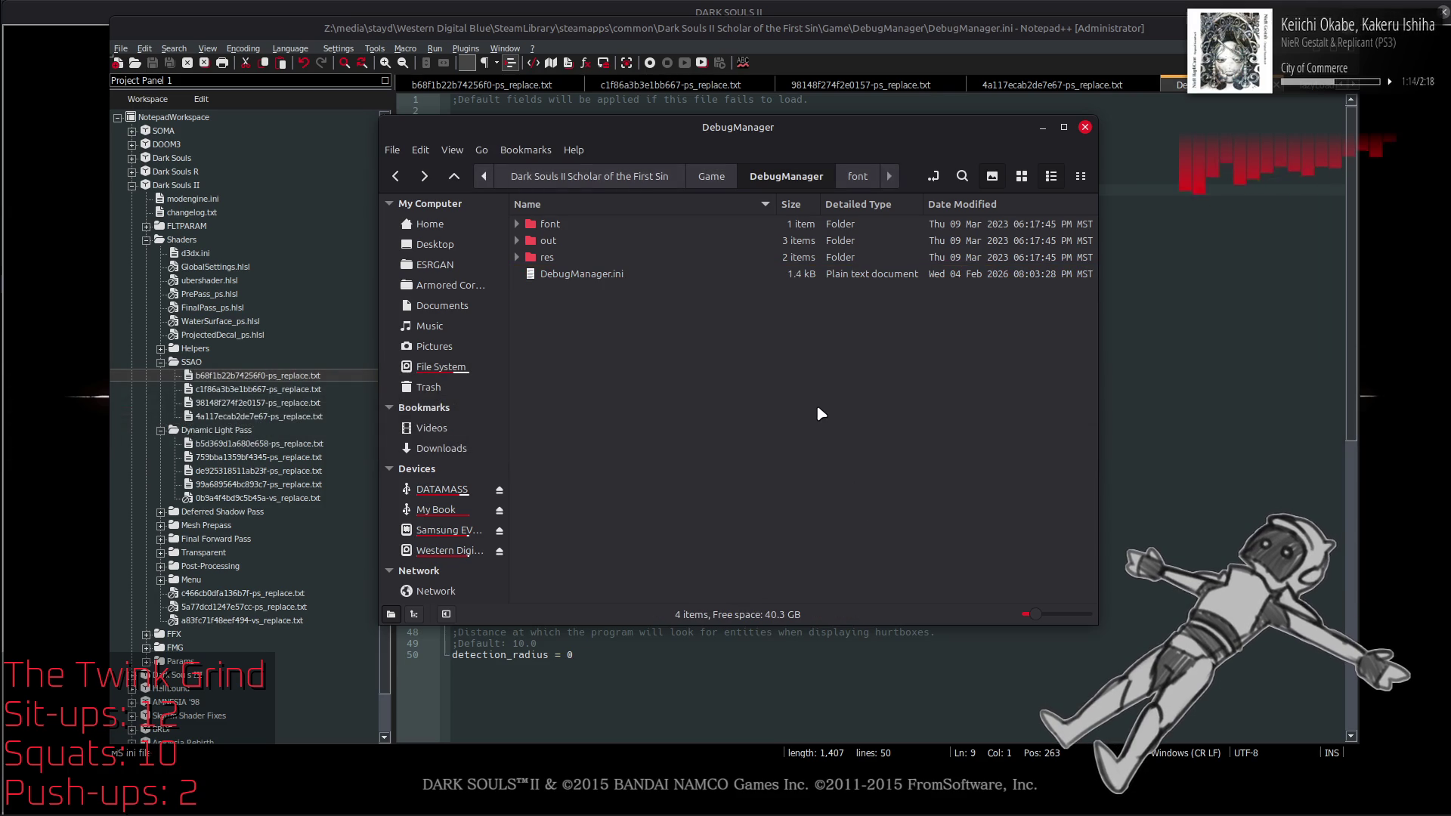
key("super+Up")
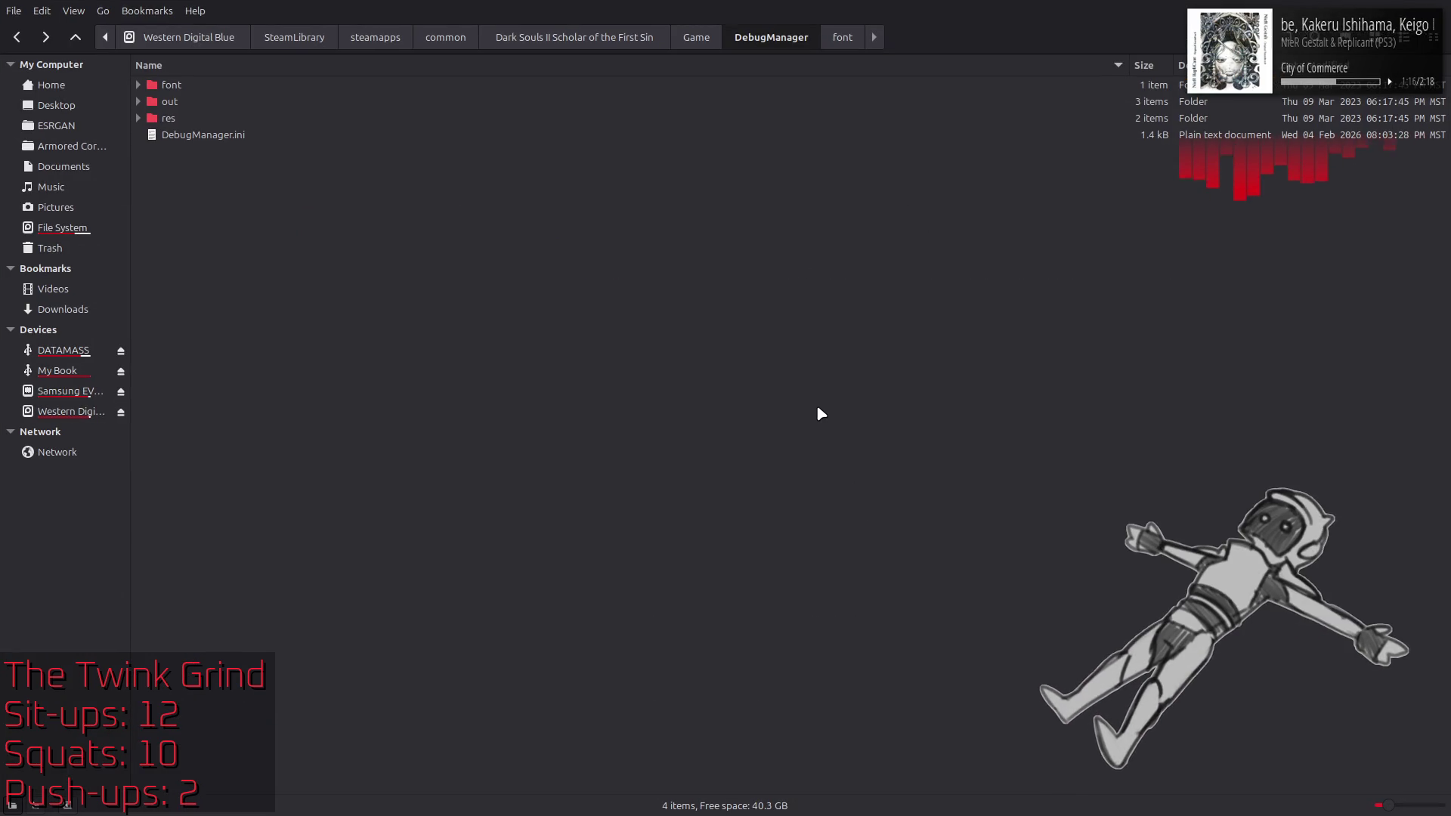
key("super+Down")
key("super+Up")
key("super+Down")
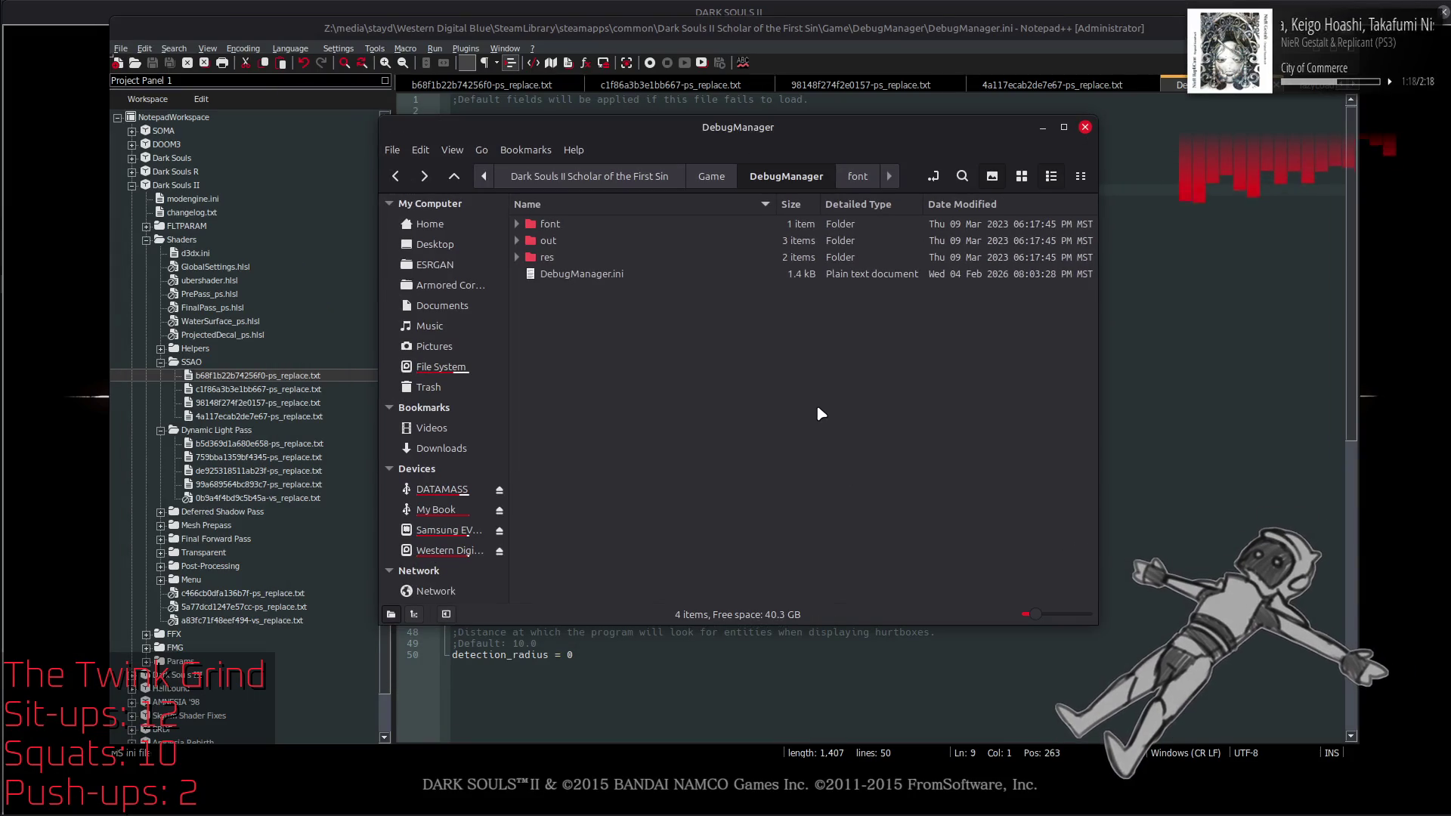
key("alt+Tab")
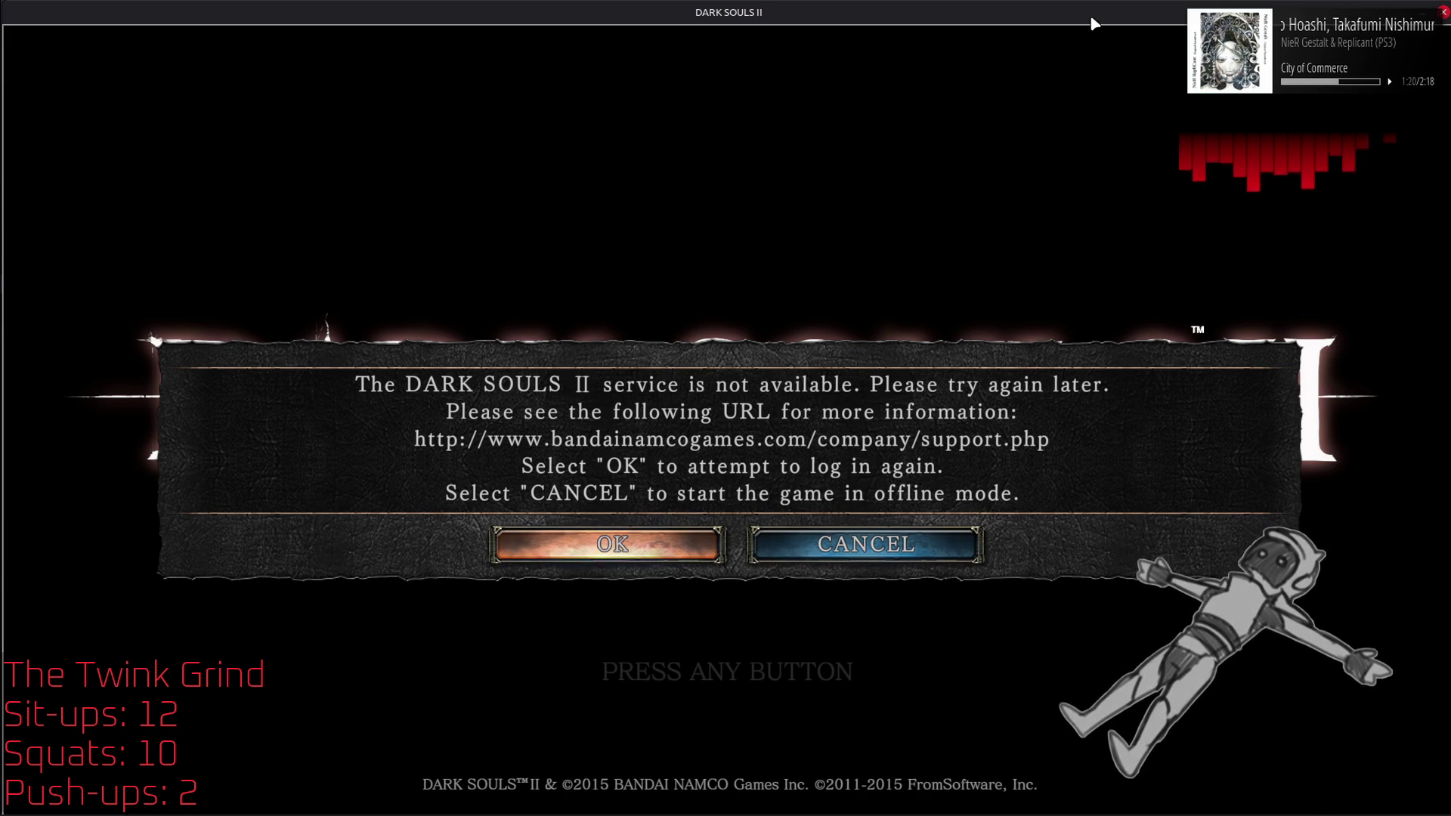
Step: Shift the game window down, start Dark Souls II offline, acknowledge the notice, and Alt+Tab away
left_click_drag(1063, 11, 1063, 67)
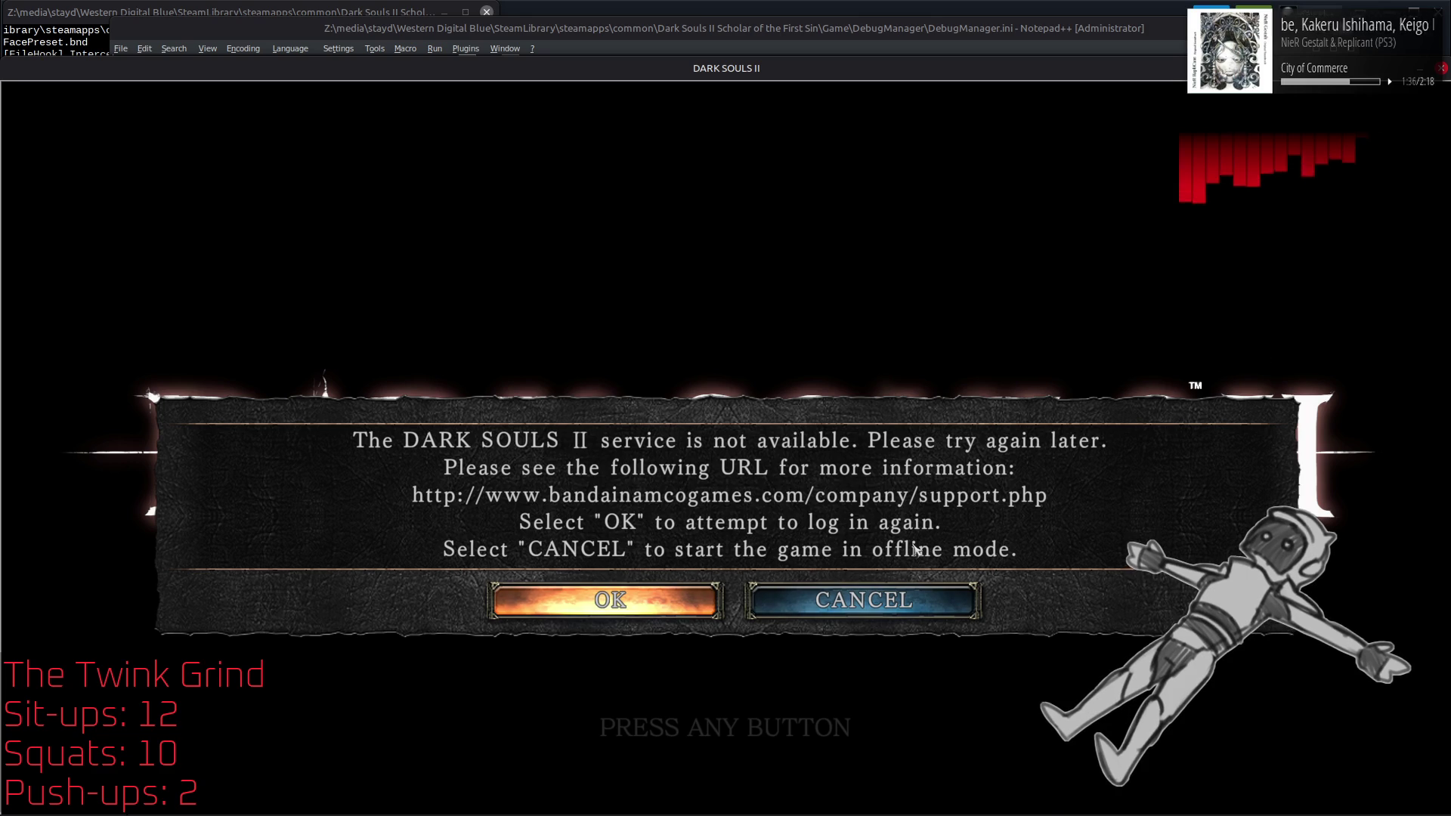
left_click(865, 587)
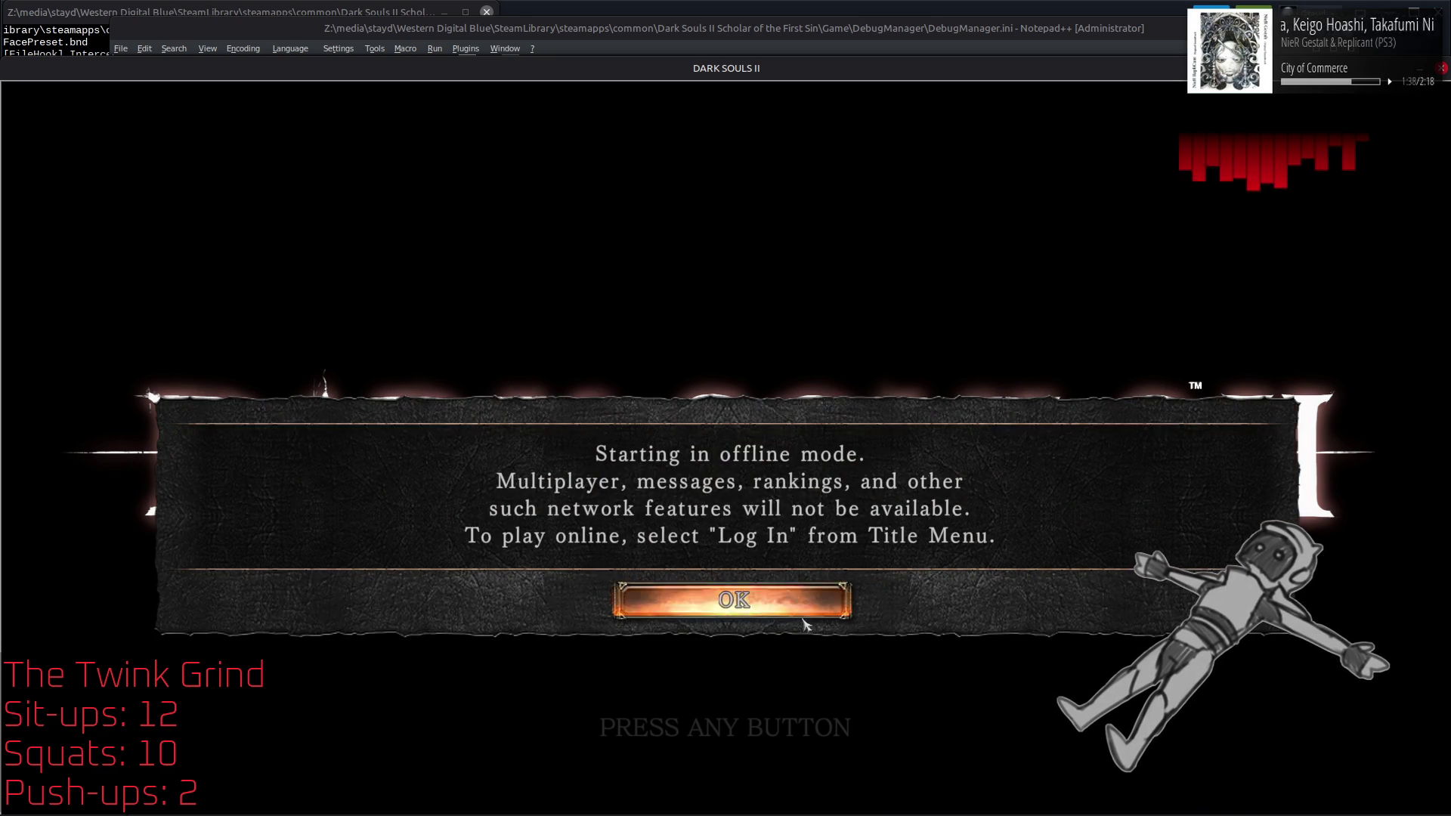
left_click(798, 614)
key("alt+Tab")
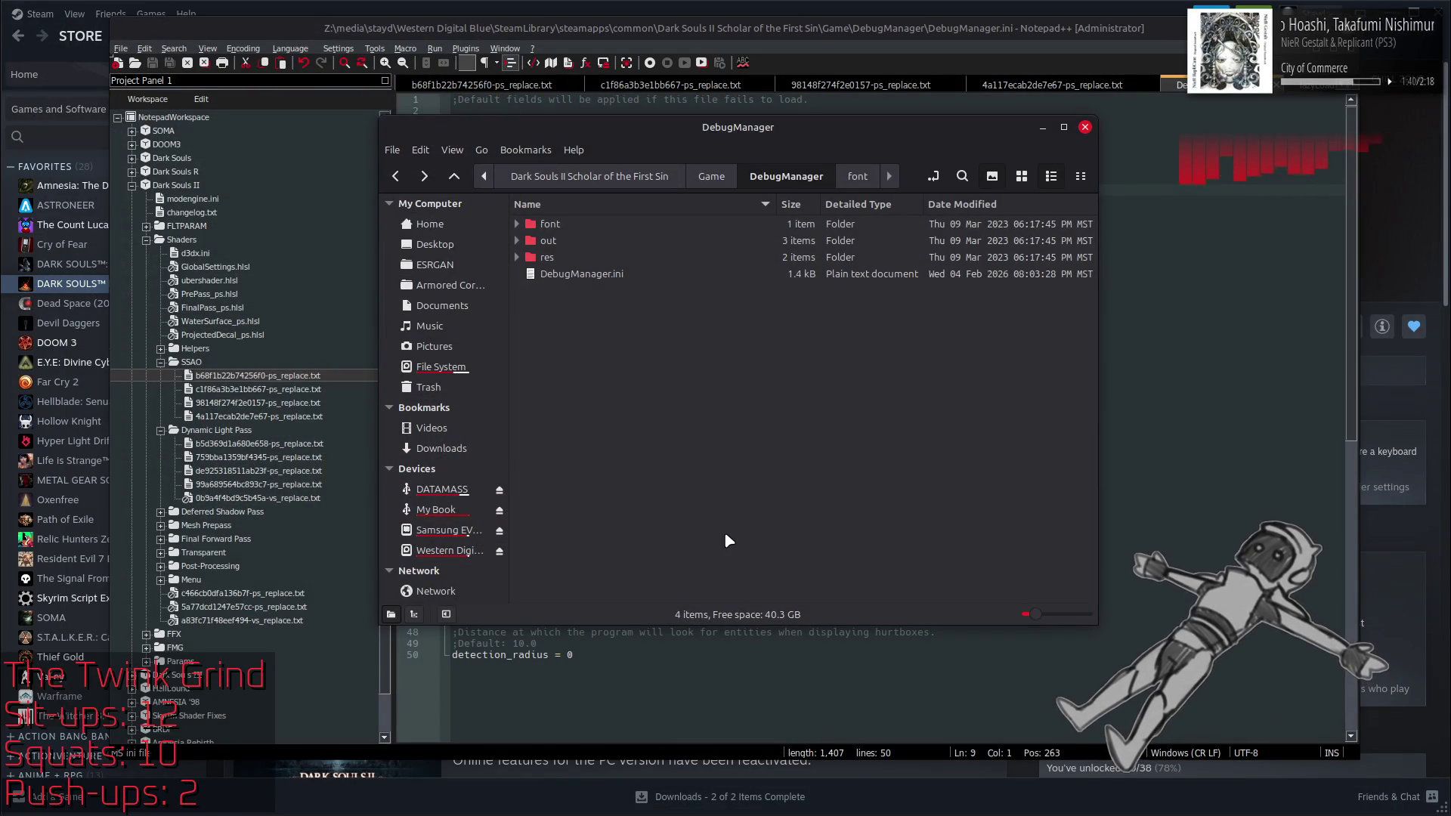
key("alt+Tab")
key("alt+Tab")
key("alt+Tab")
key("alt+Tab")
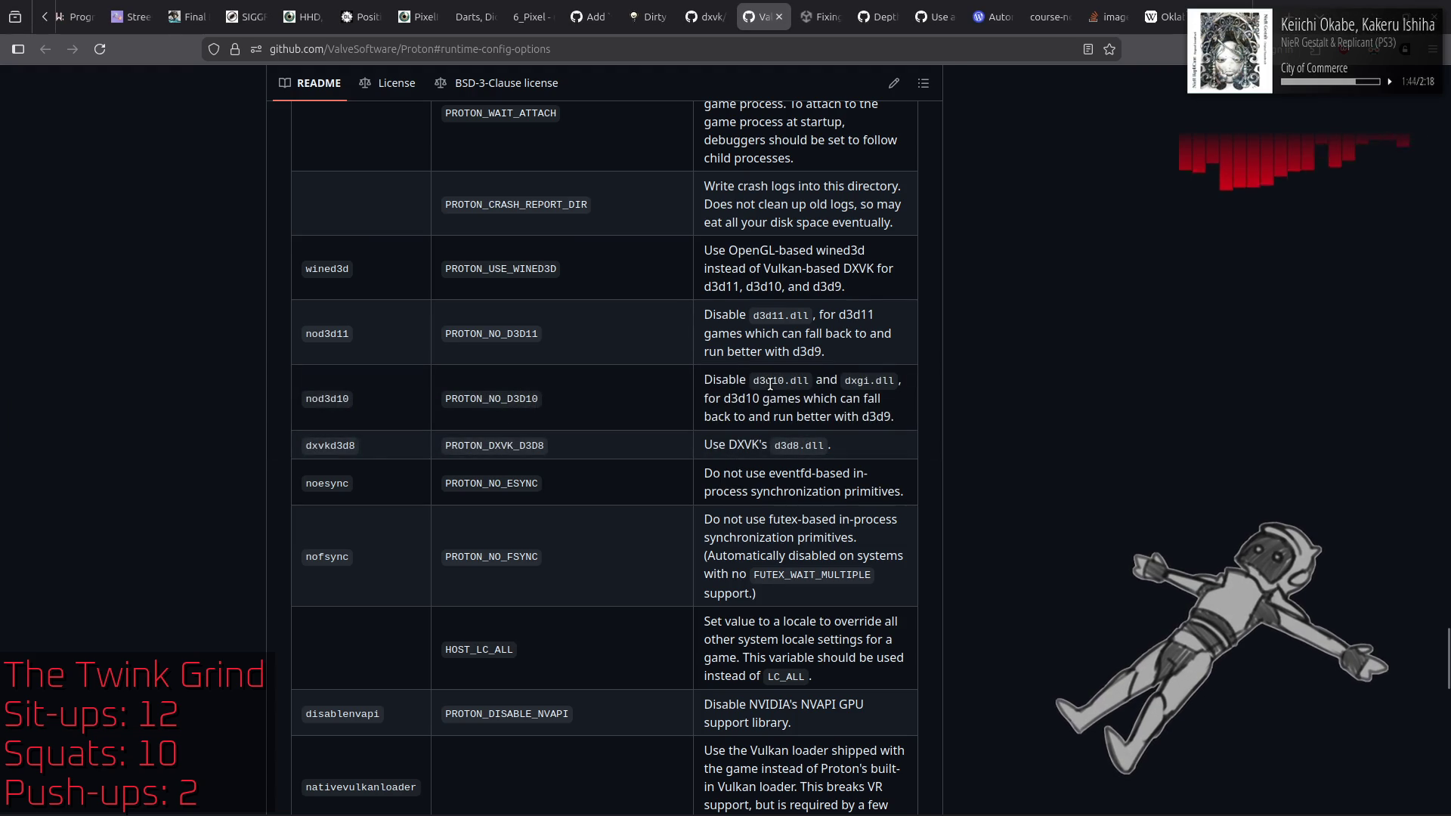
Step: Scroll the Proton runtime config table, then switch to the dxvk.conf page
scroll(770, 384, "down", 4)
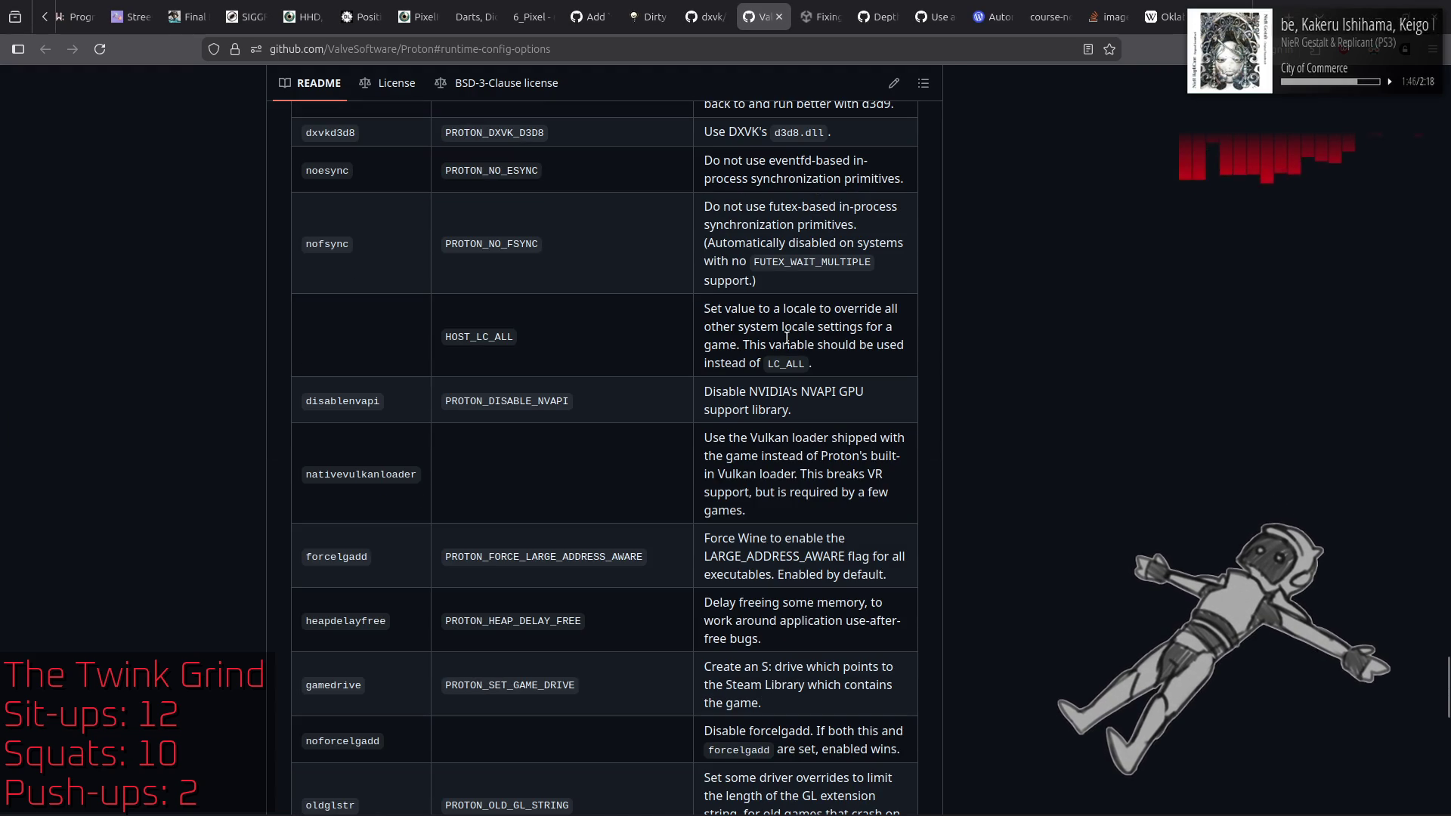
left_click(717, 12)
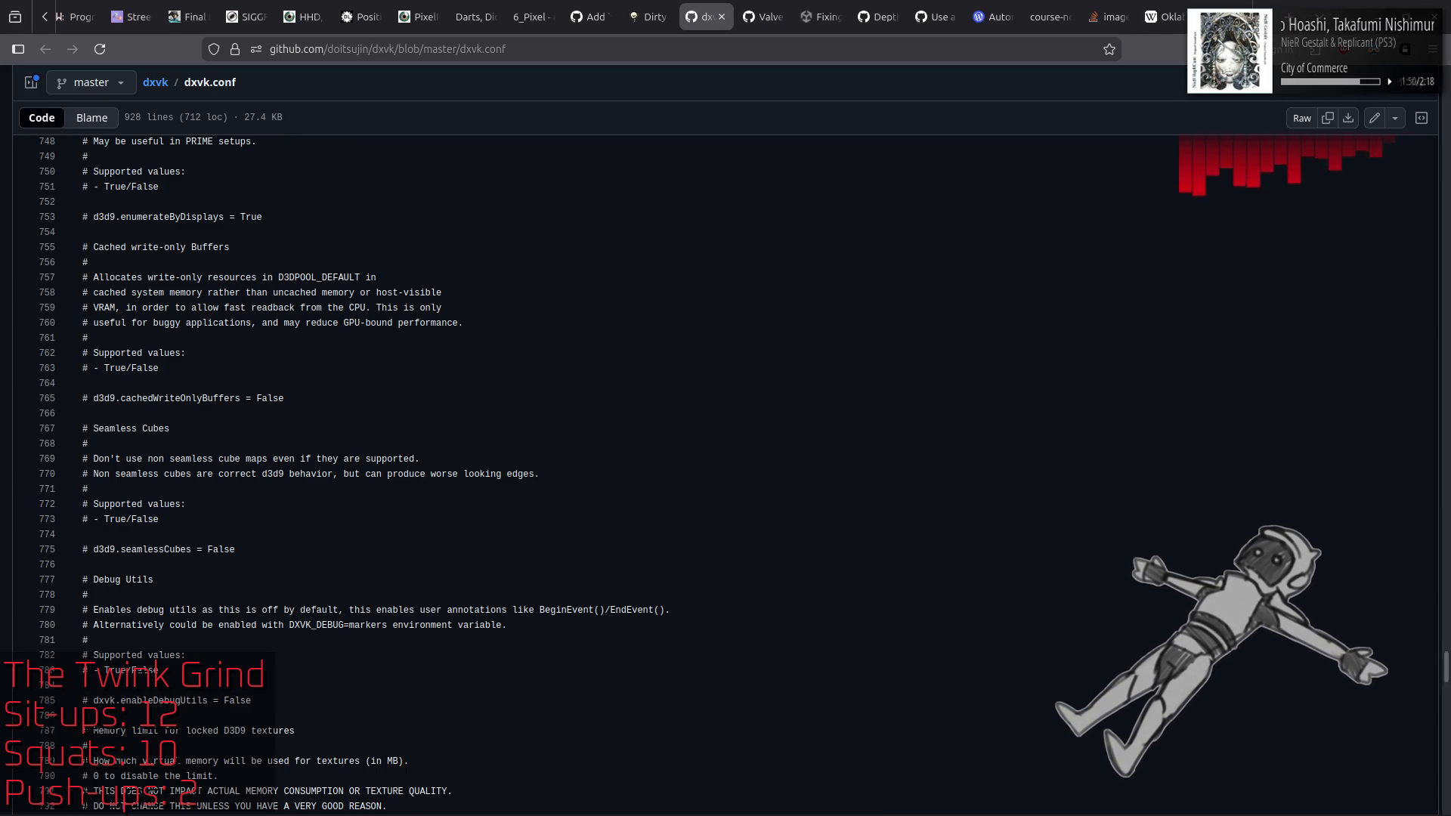
Step: Read dxvk.conf from the top down to the latency sleep, Reflex and custom device ID options
key("Home")
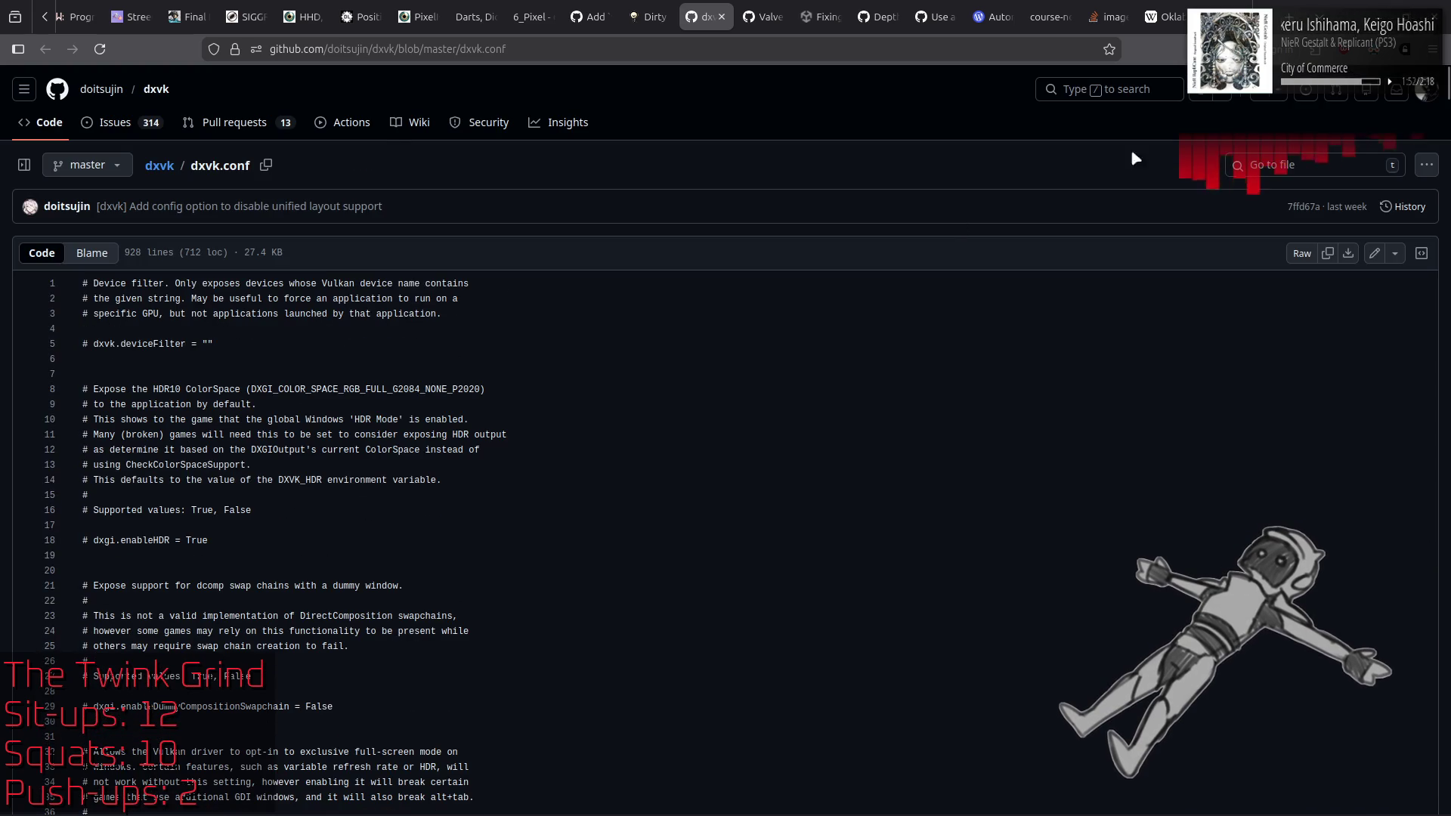
scroll(710, 295, "down", 5)
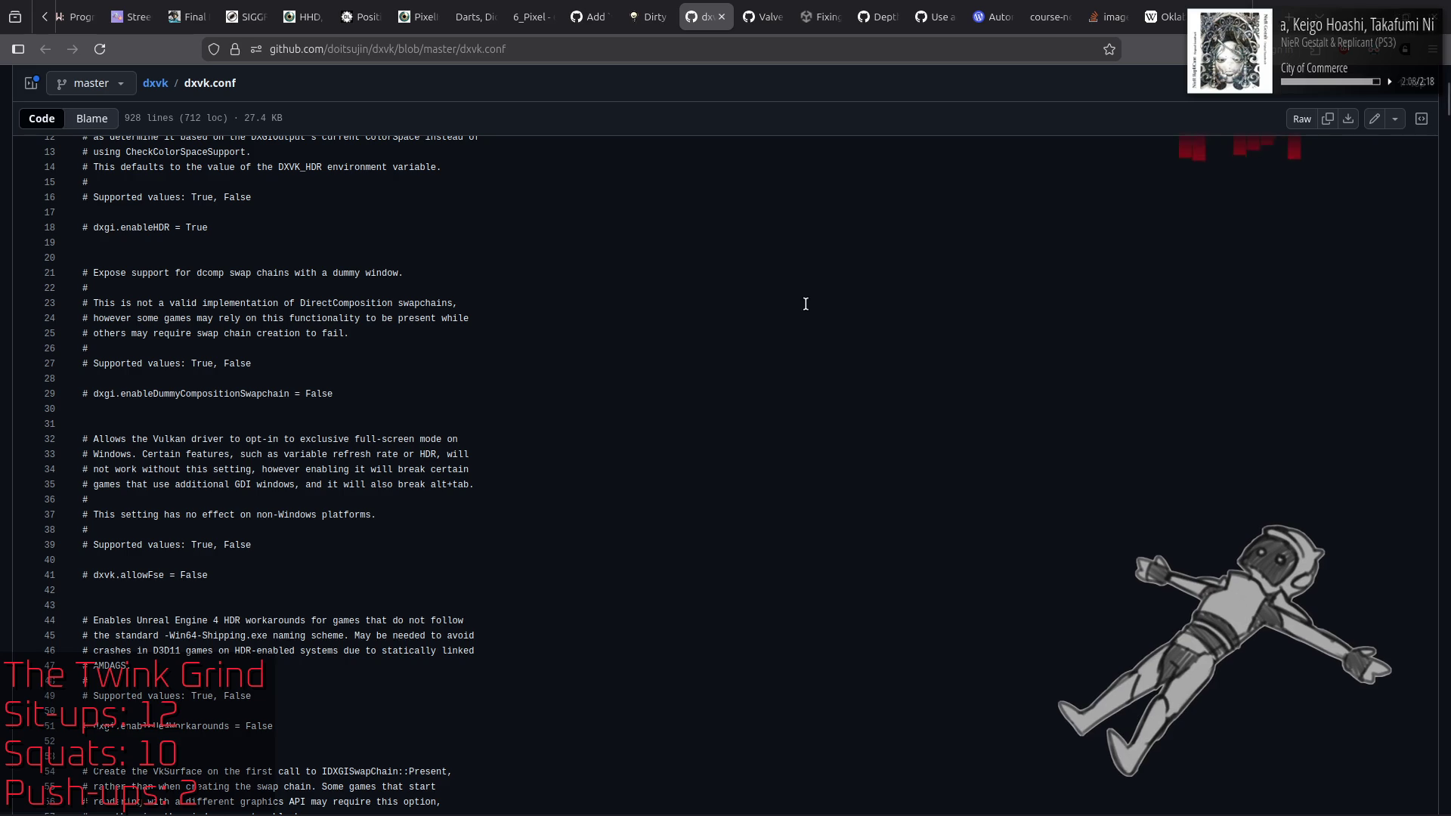
scroll(775, 333, "down", 5)
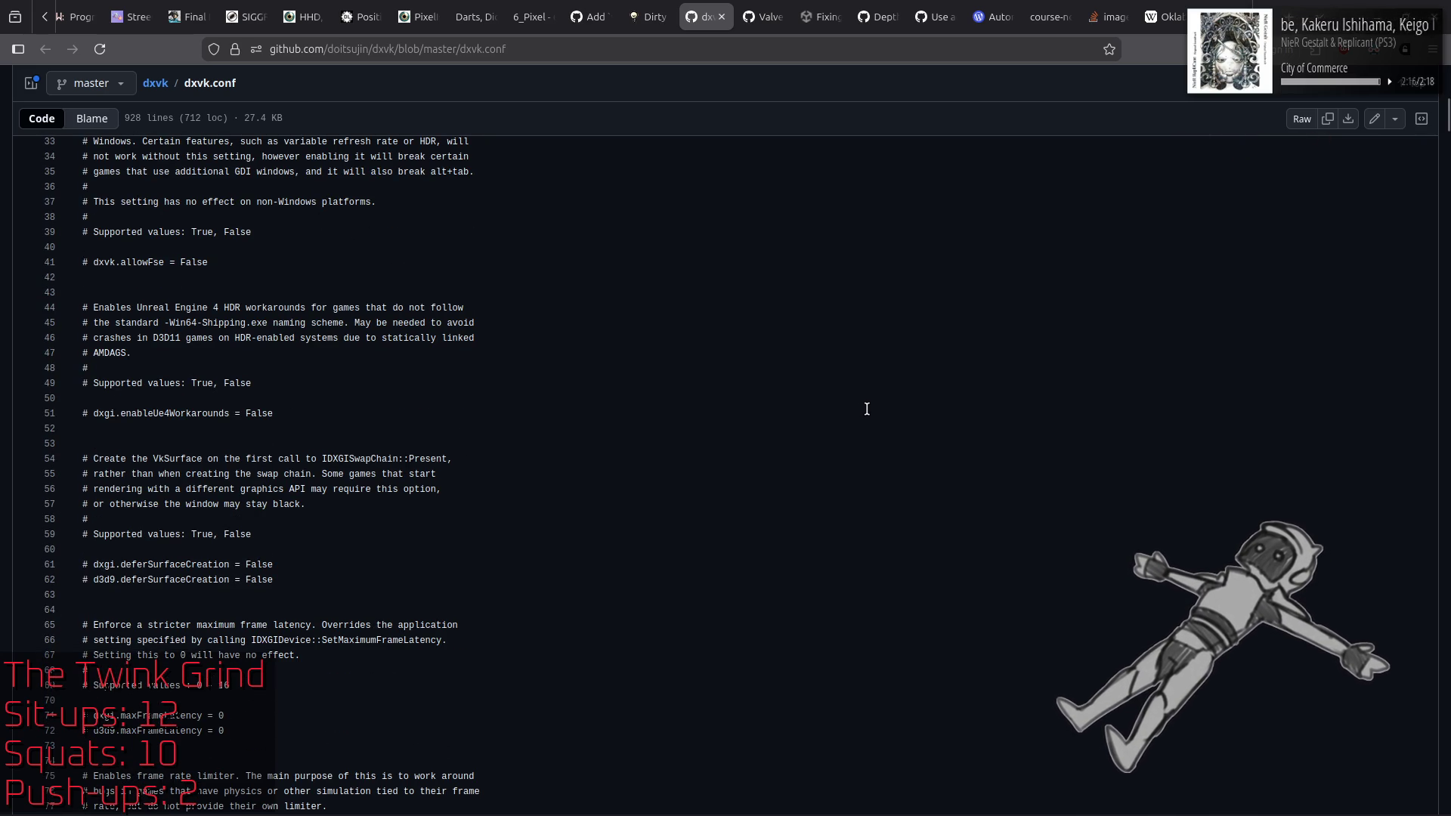
scroll(867, 409, "down", 5)
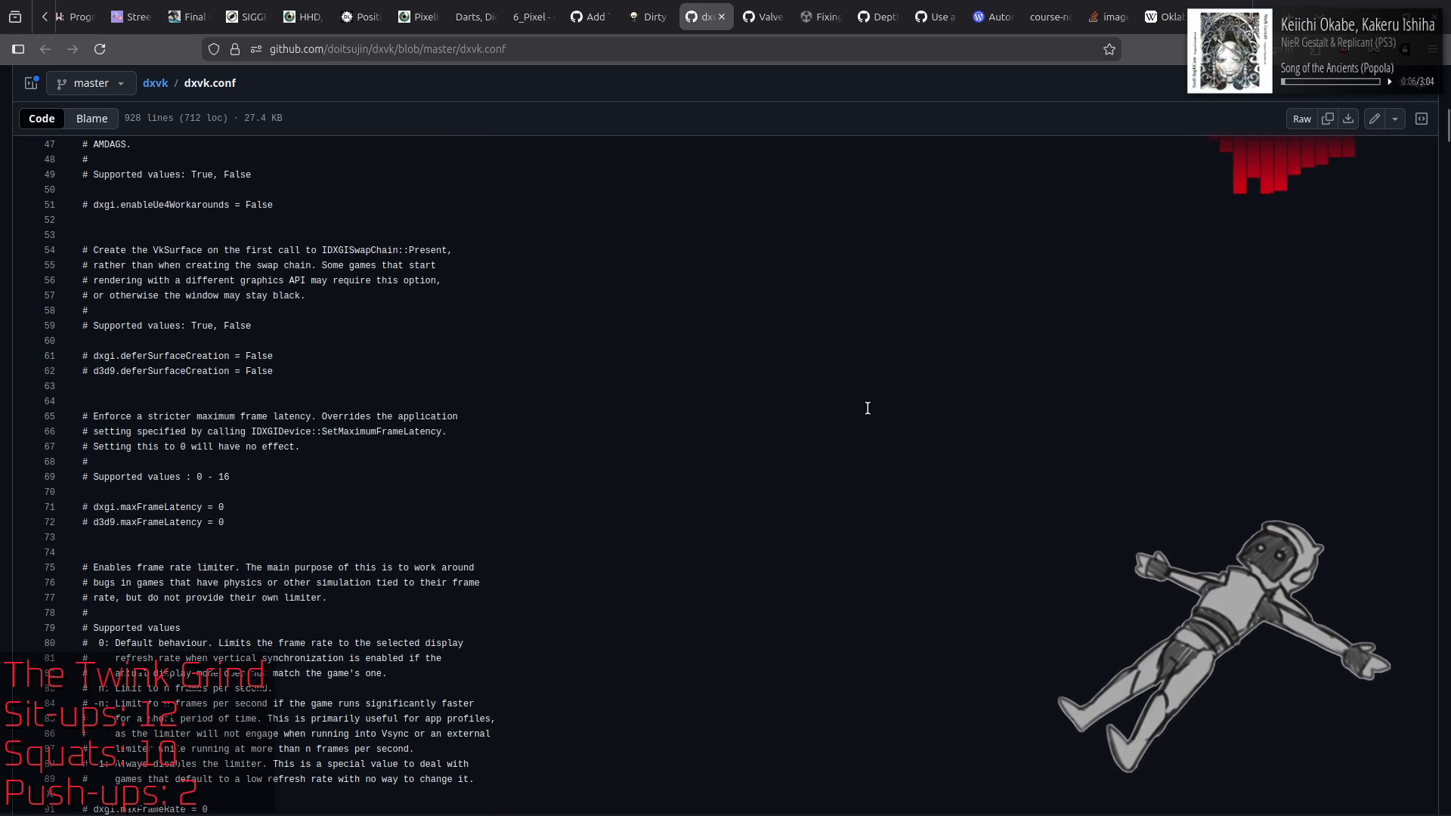
scroll(868, 408, "down", 3)
scroll(867, 408, "down", 3)
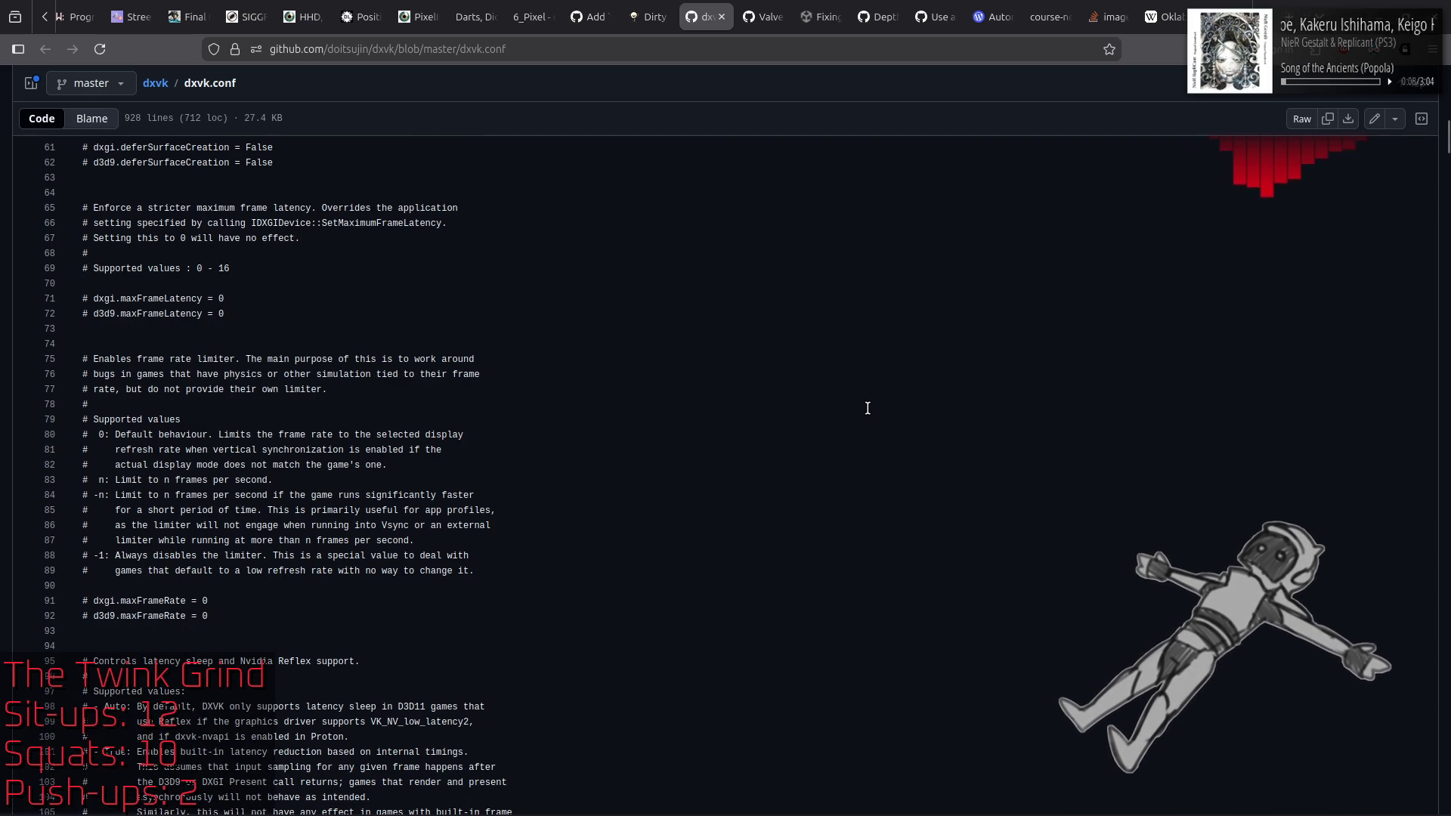
scroll(867, 408, "down", 5)
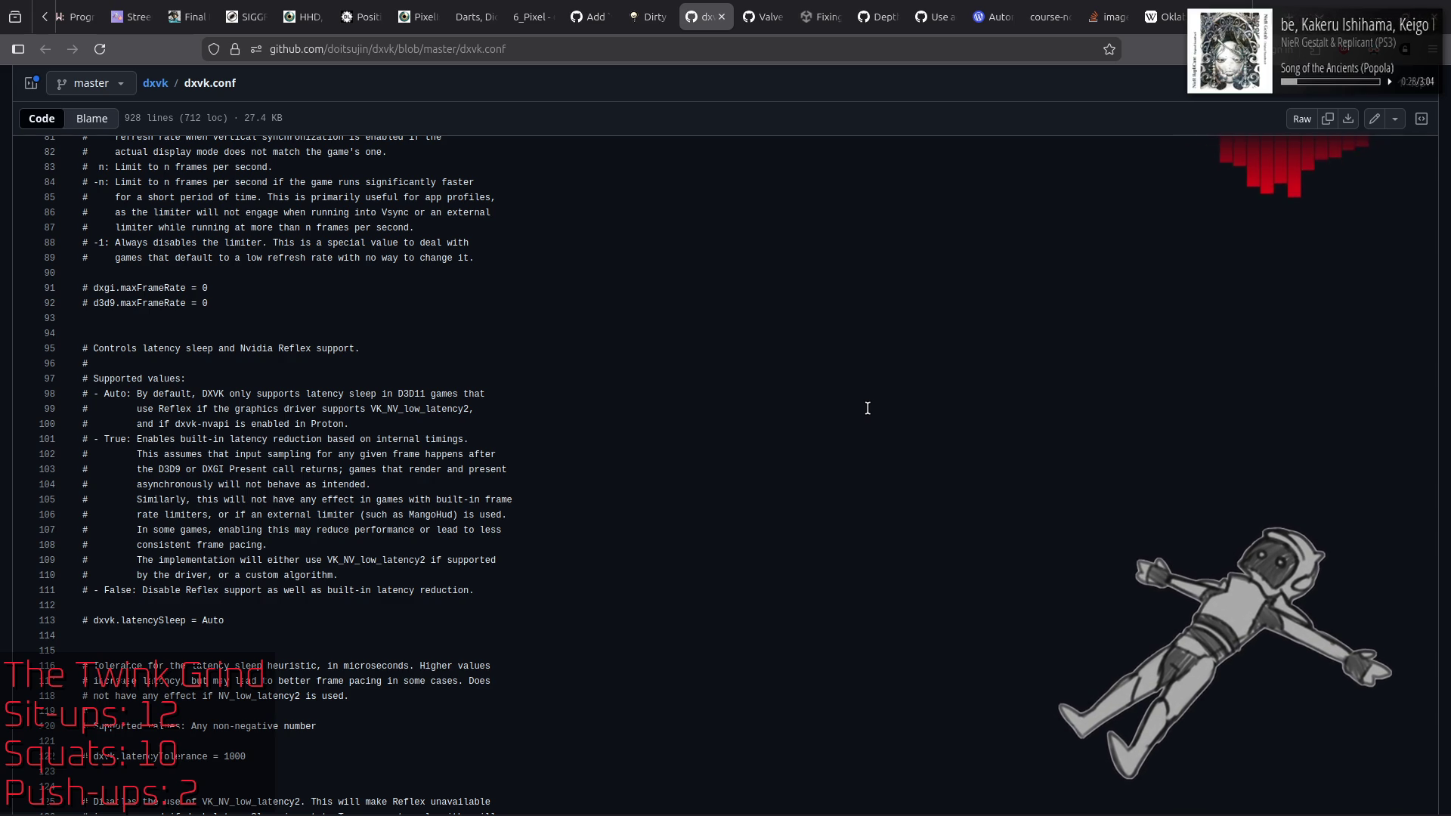
scroll(868, 408, "down", 5)
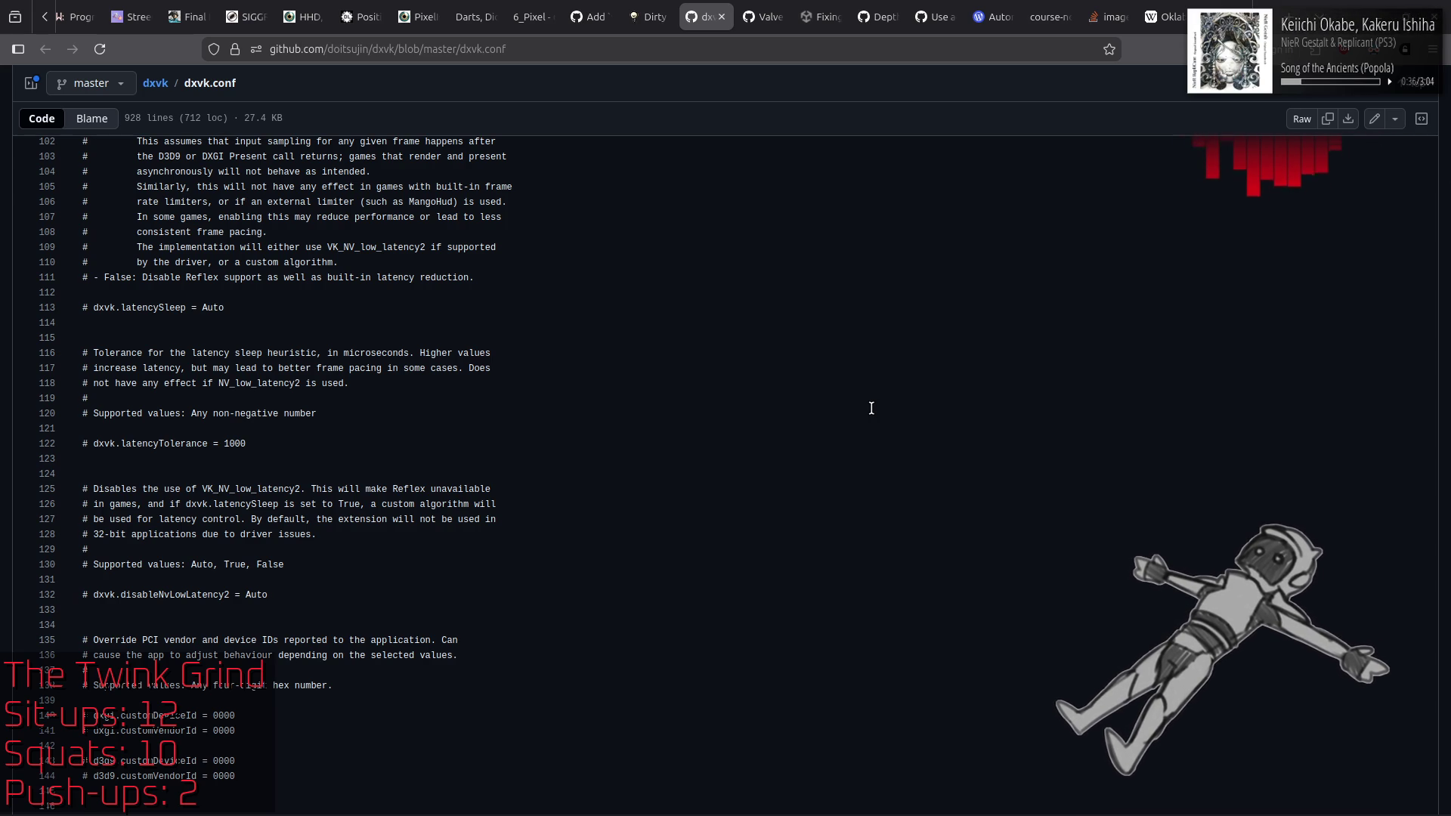
scroll(869, 410, "down", 3)
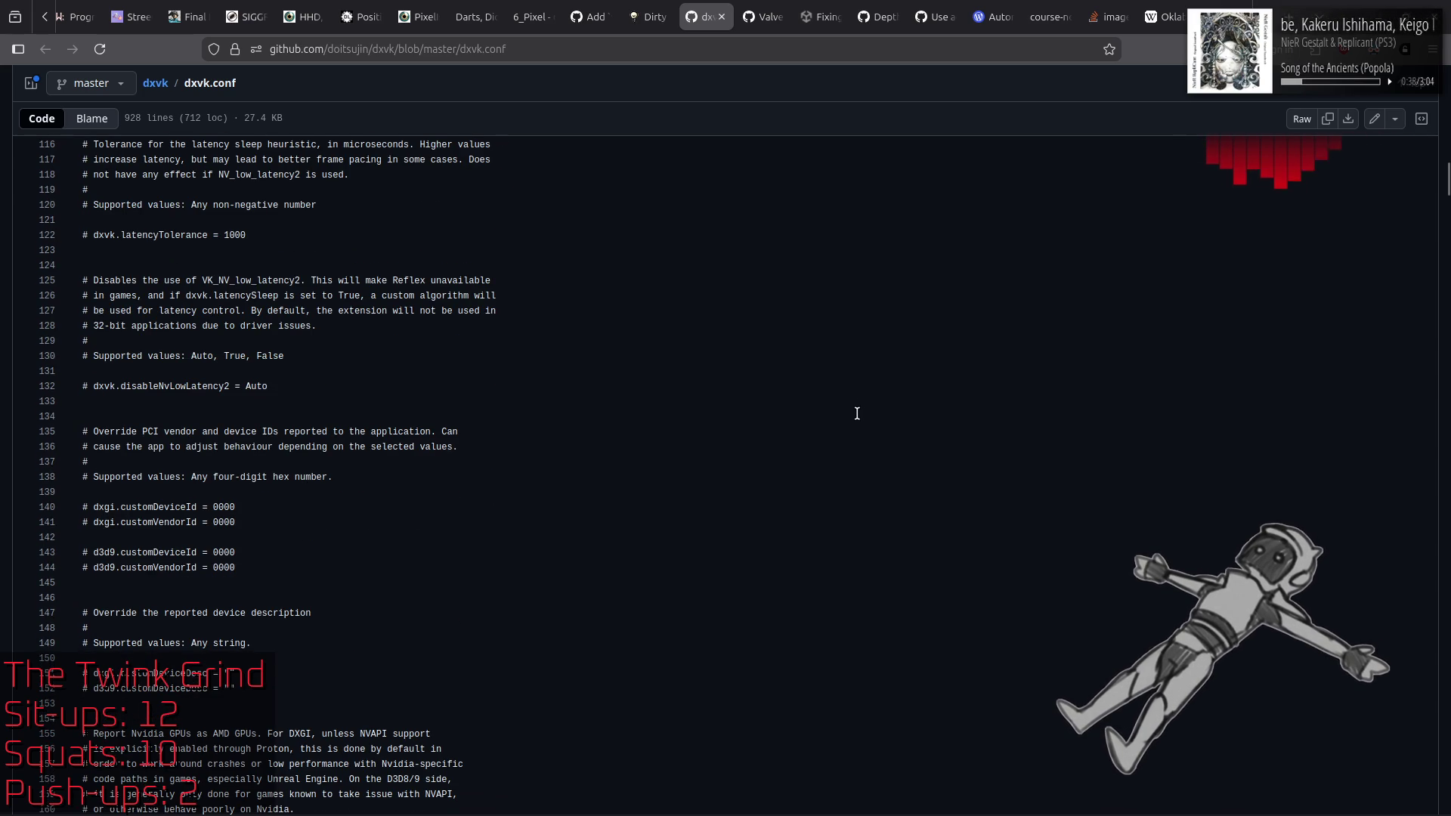
Step: Scroll dxvk.conf through the Vsync, tearing and tessellation options down to sampler anisotropy and LOD bias clamp
scroll(854, 415, "down", 4)
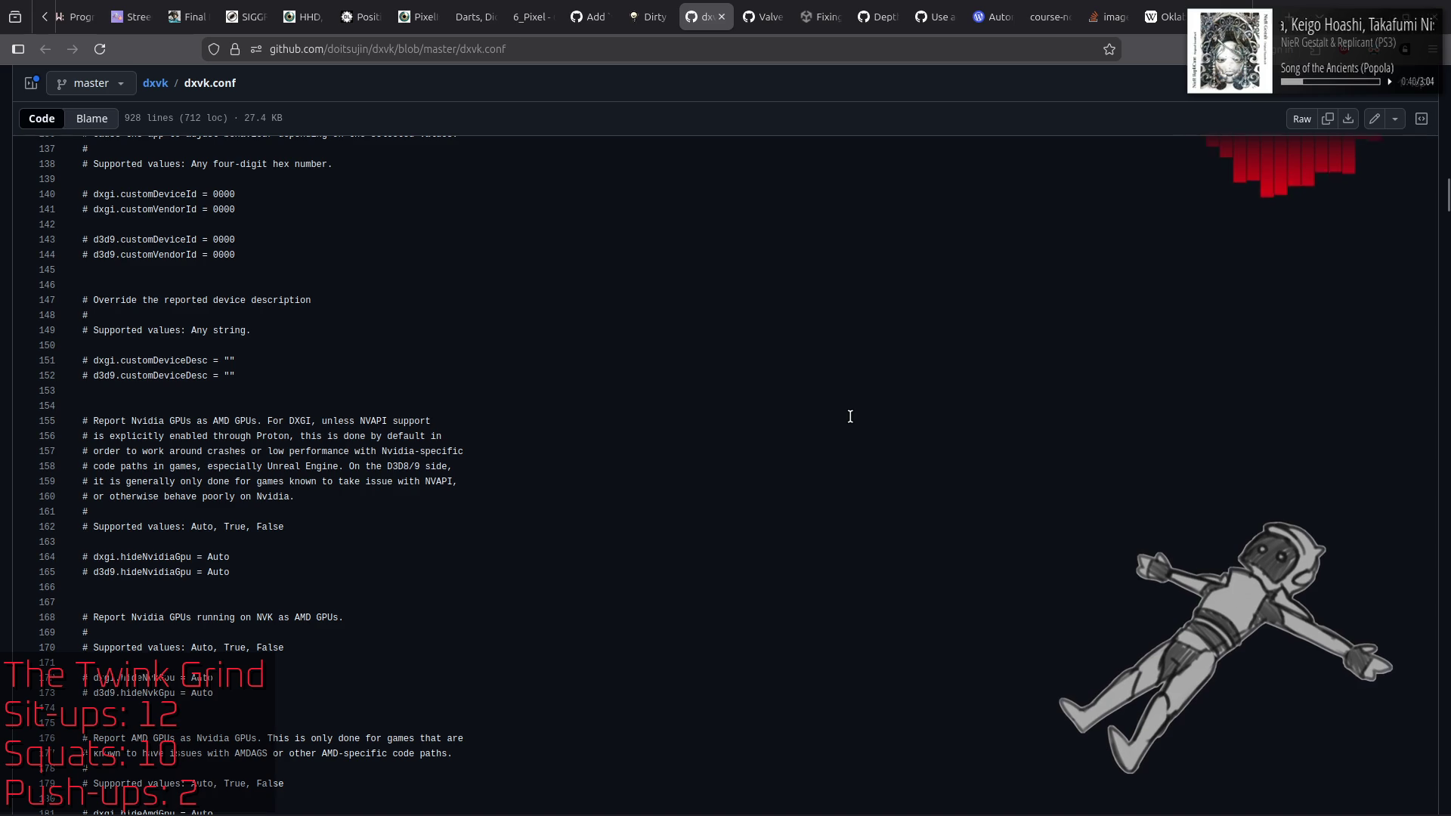
scroll(852, 416, "down", 5)
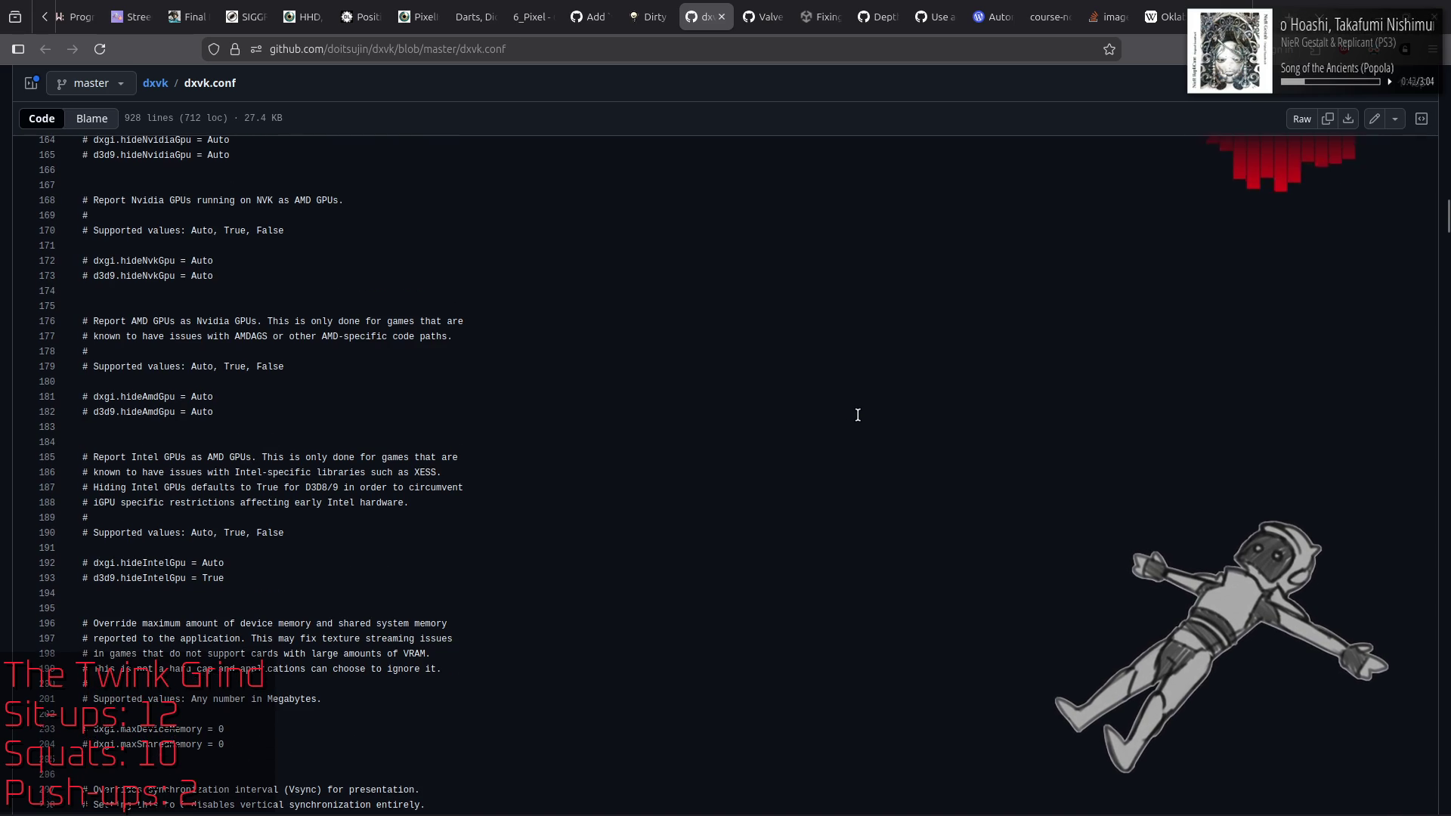
scroll(858, 414, "down", 4)
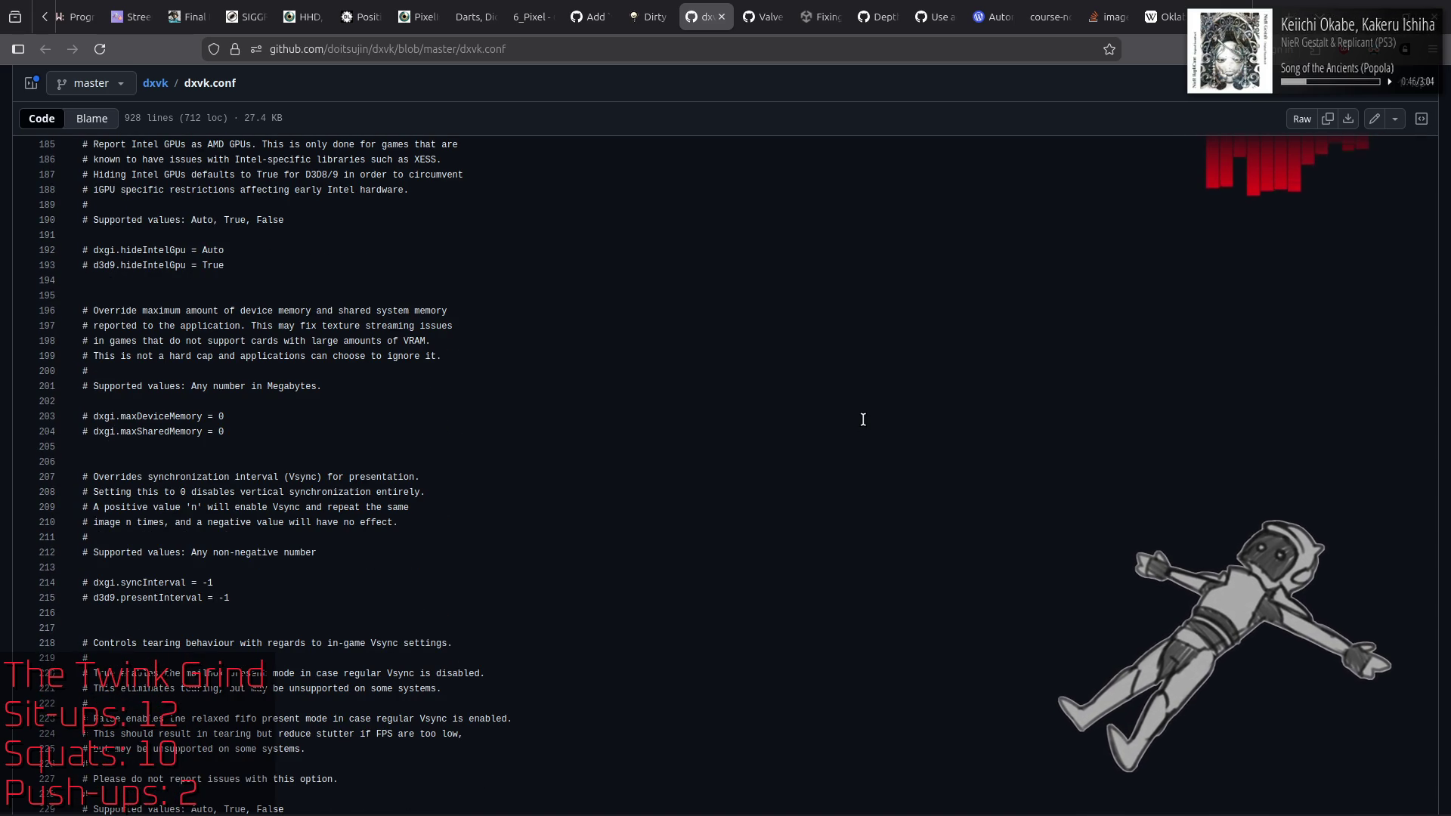
scroll(863, 419, "down", 1)
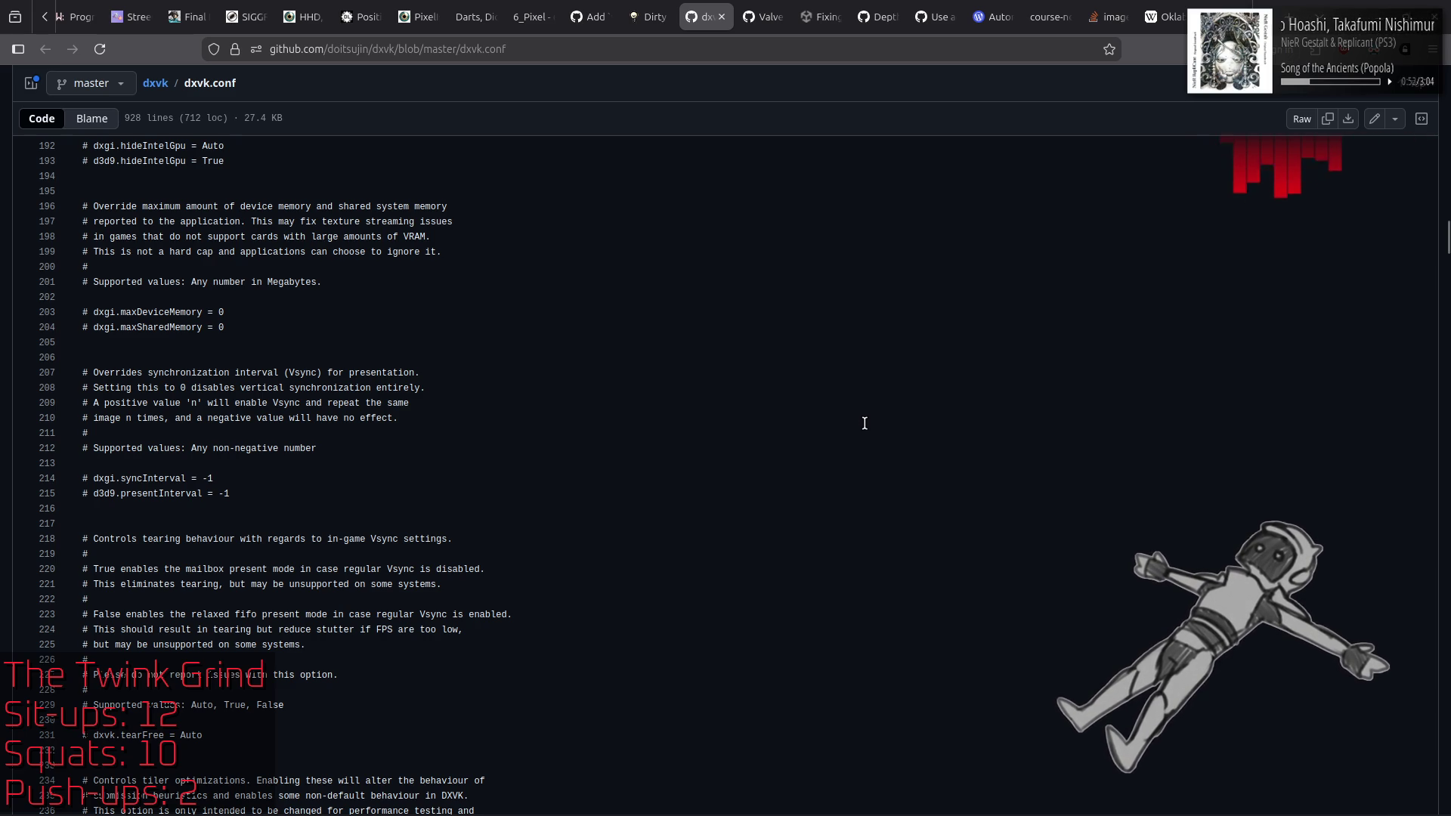
scroll(864, 423, "down", 3)
scroll(865, 423, "down", 3)
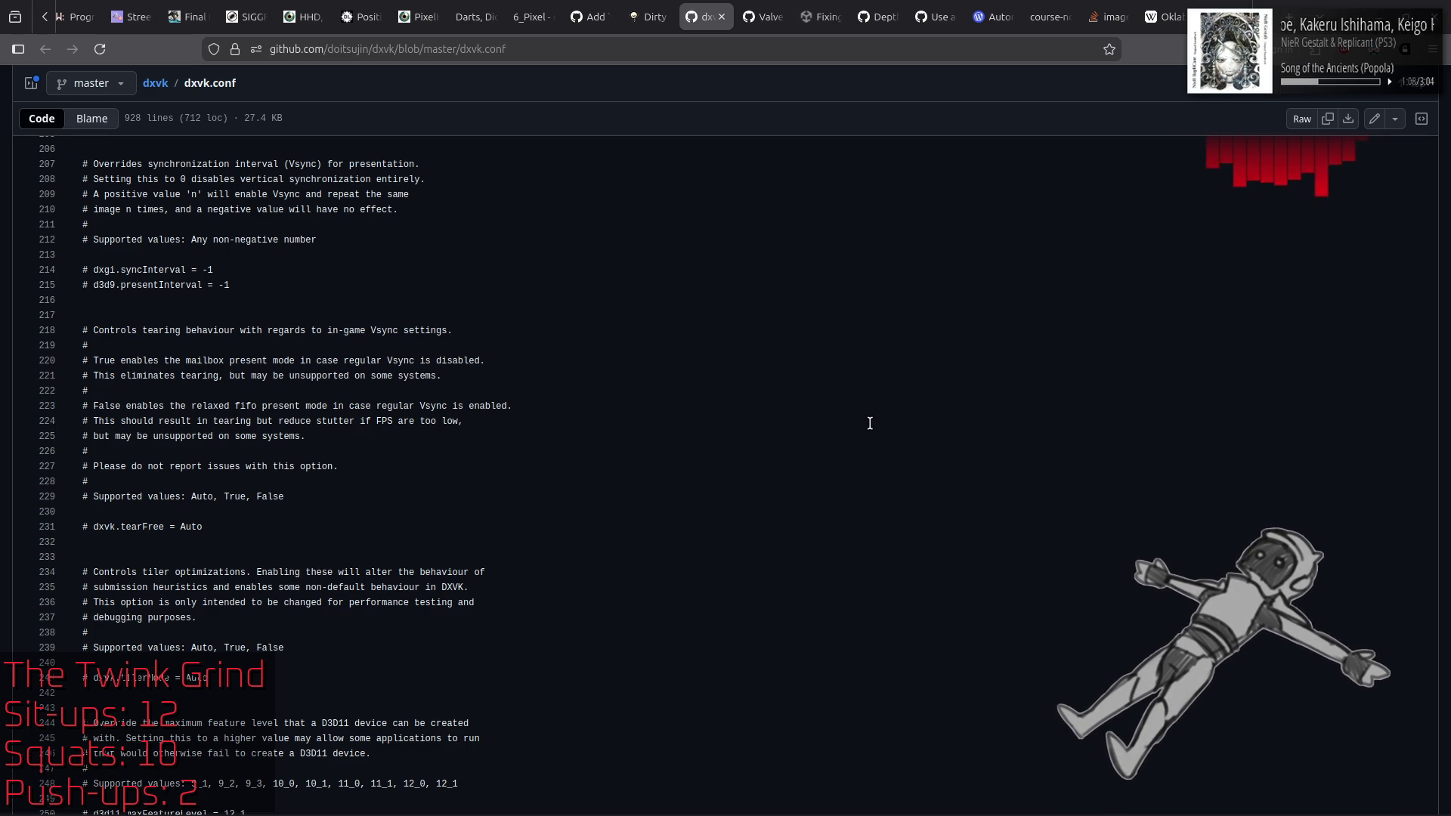
scroll(870, 423, "down", 3)
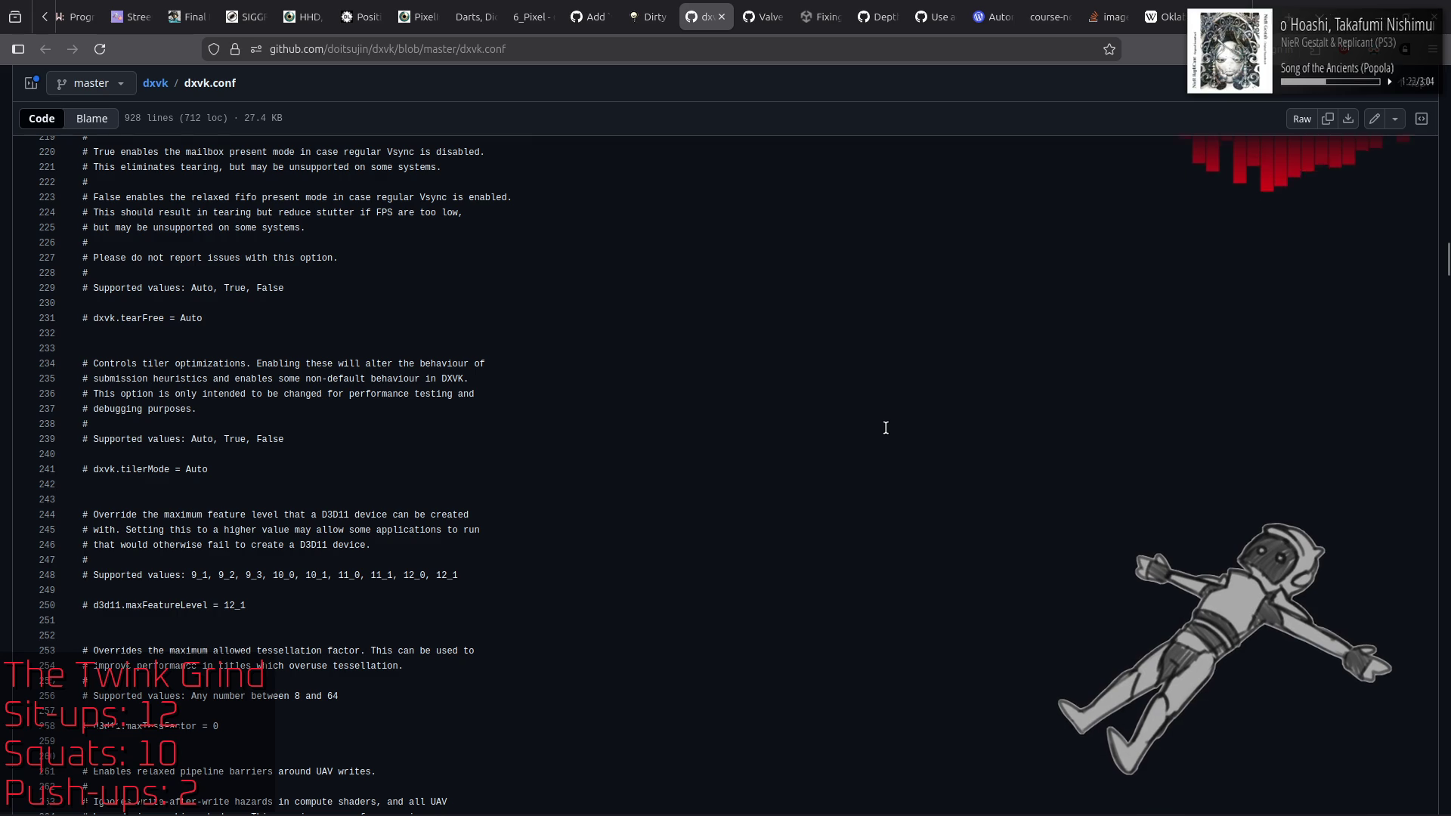
scroll(874, 438, "down", 5)
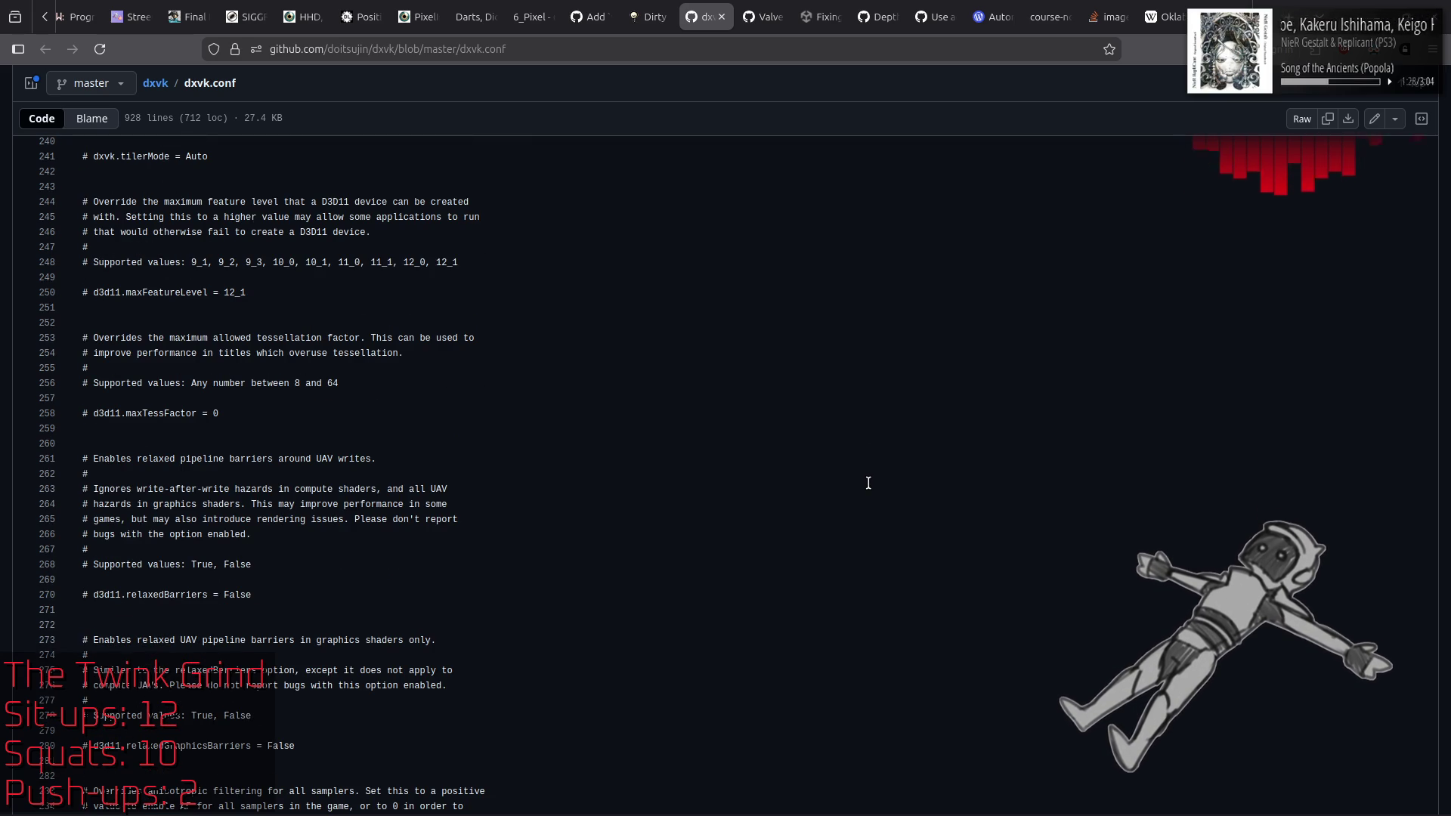
scroll(868, 483, "down", 5)
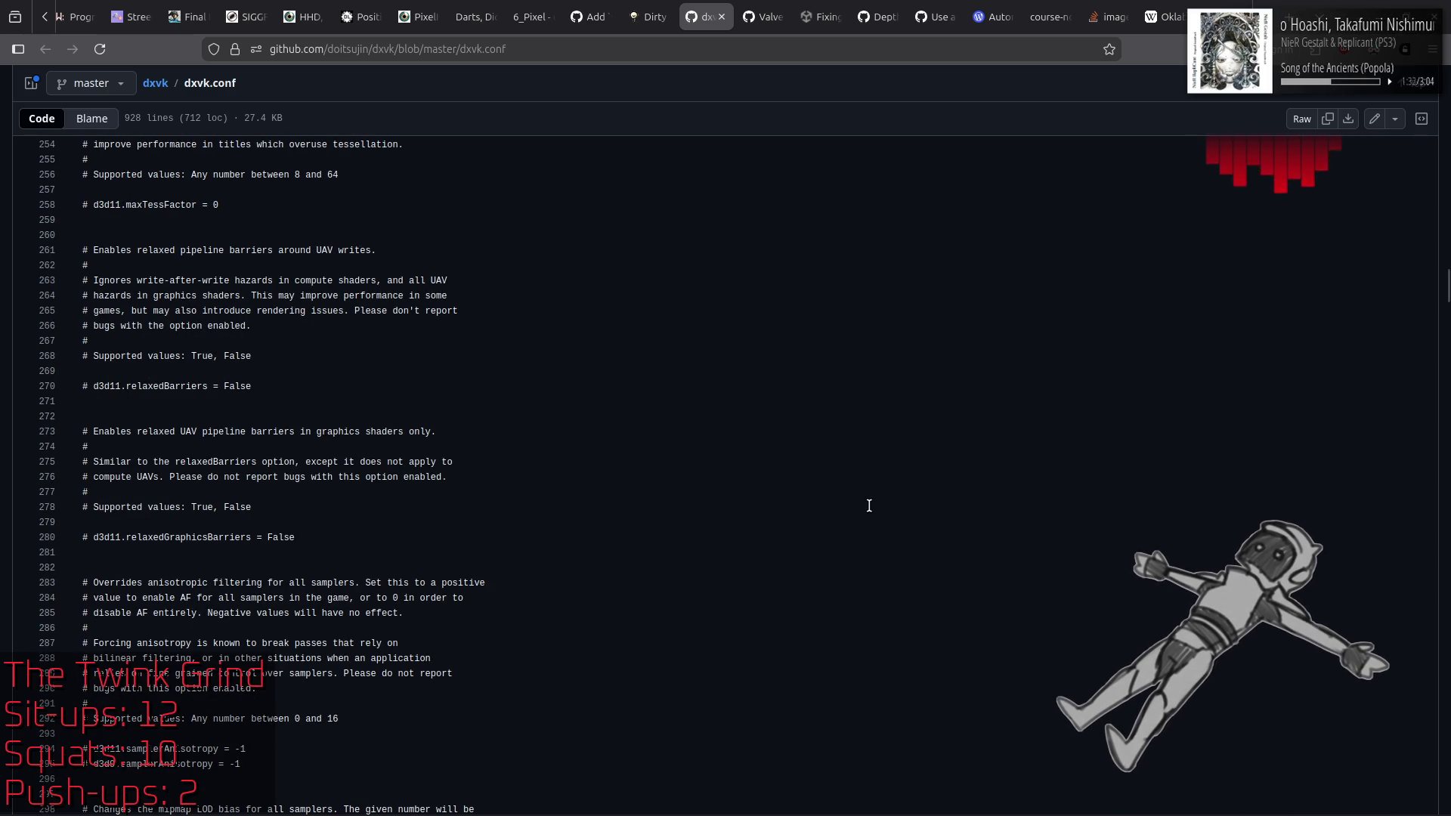
scroll(877, 510, "down", 5)
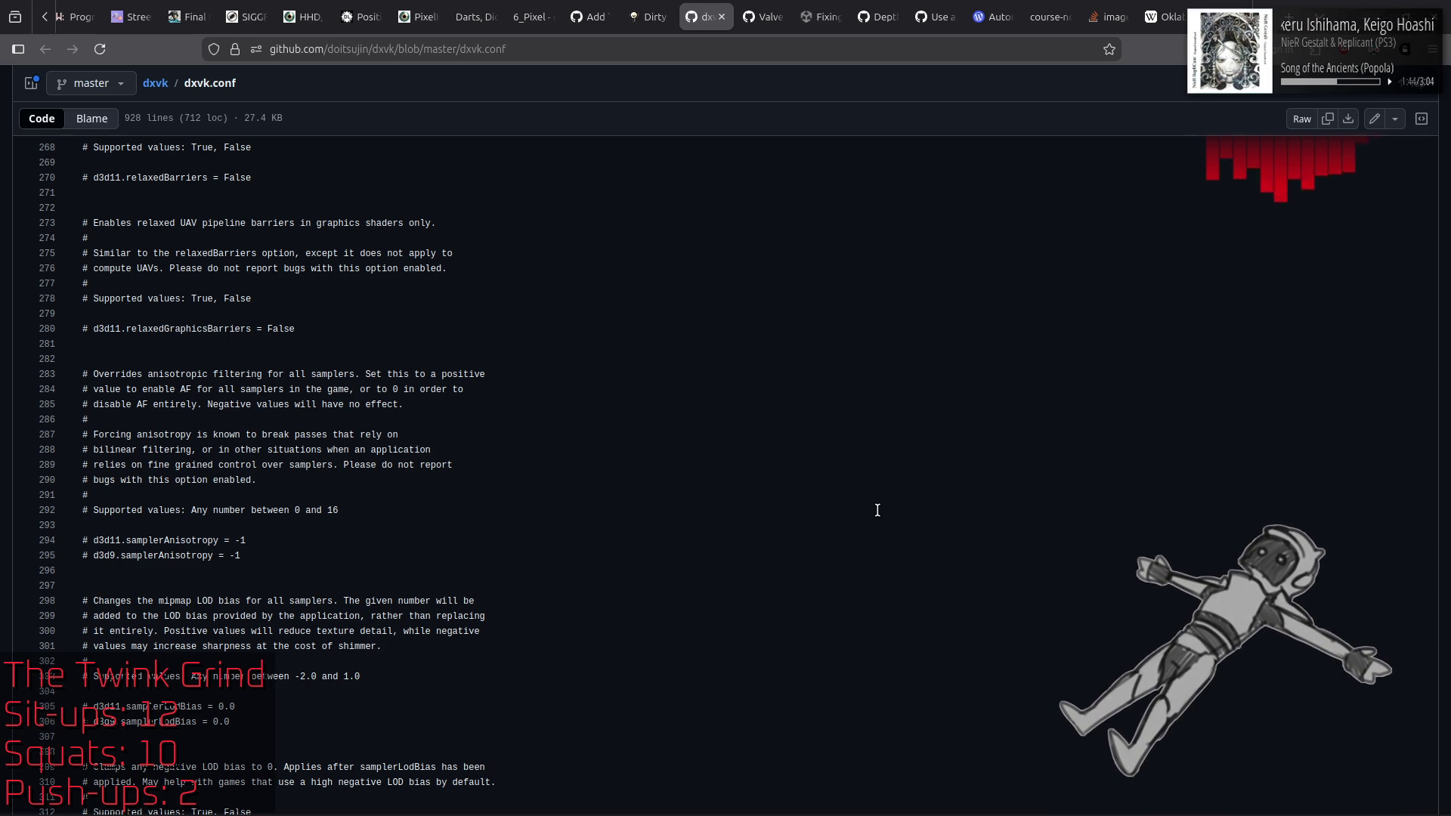
scroll(877, 510, "down", 3)
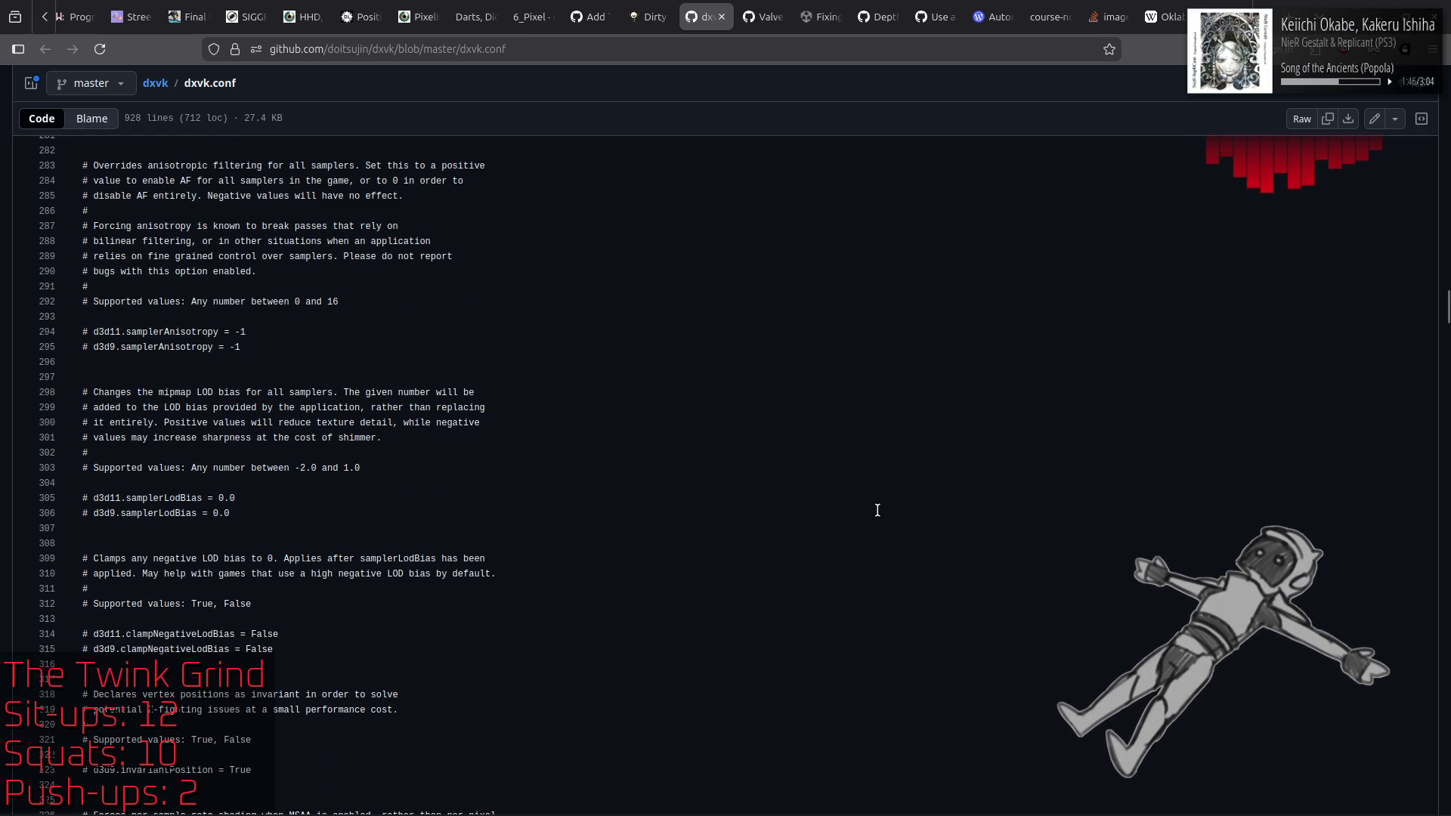
Step: Scroll dxvk.conf past raw SSBO and pipeline library options to memory defragmentation, around lines 482–524
scroll(877, 510, "down", 3)
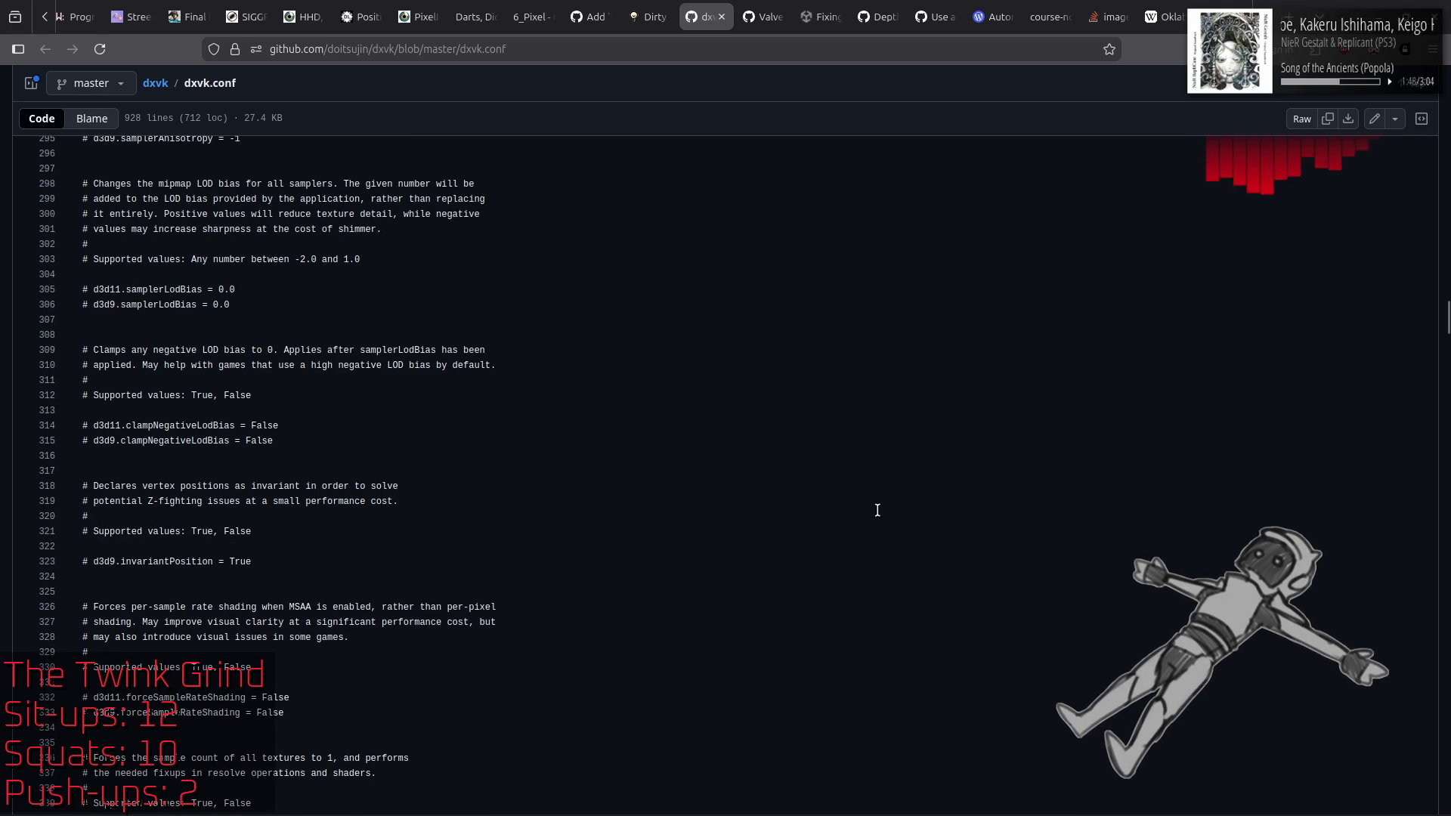
scroll(877, 510, "down", 3)
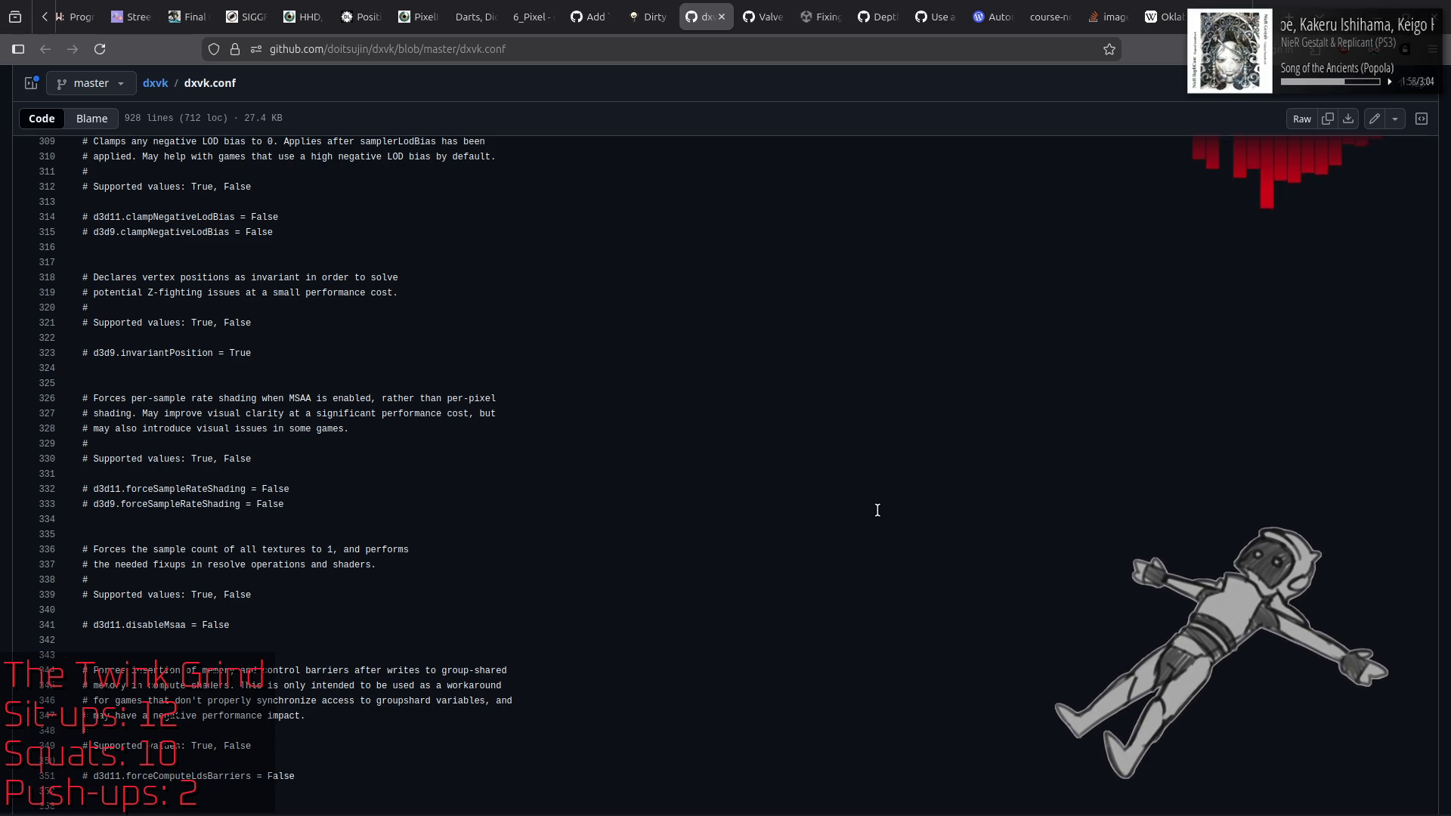
scroll(877, 510, "down", 5)
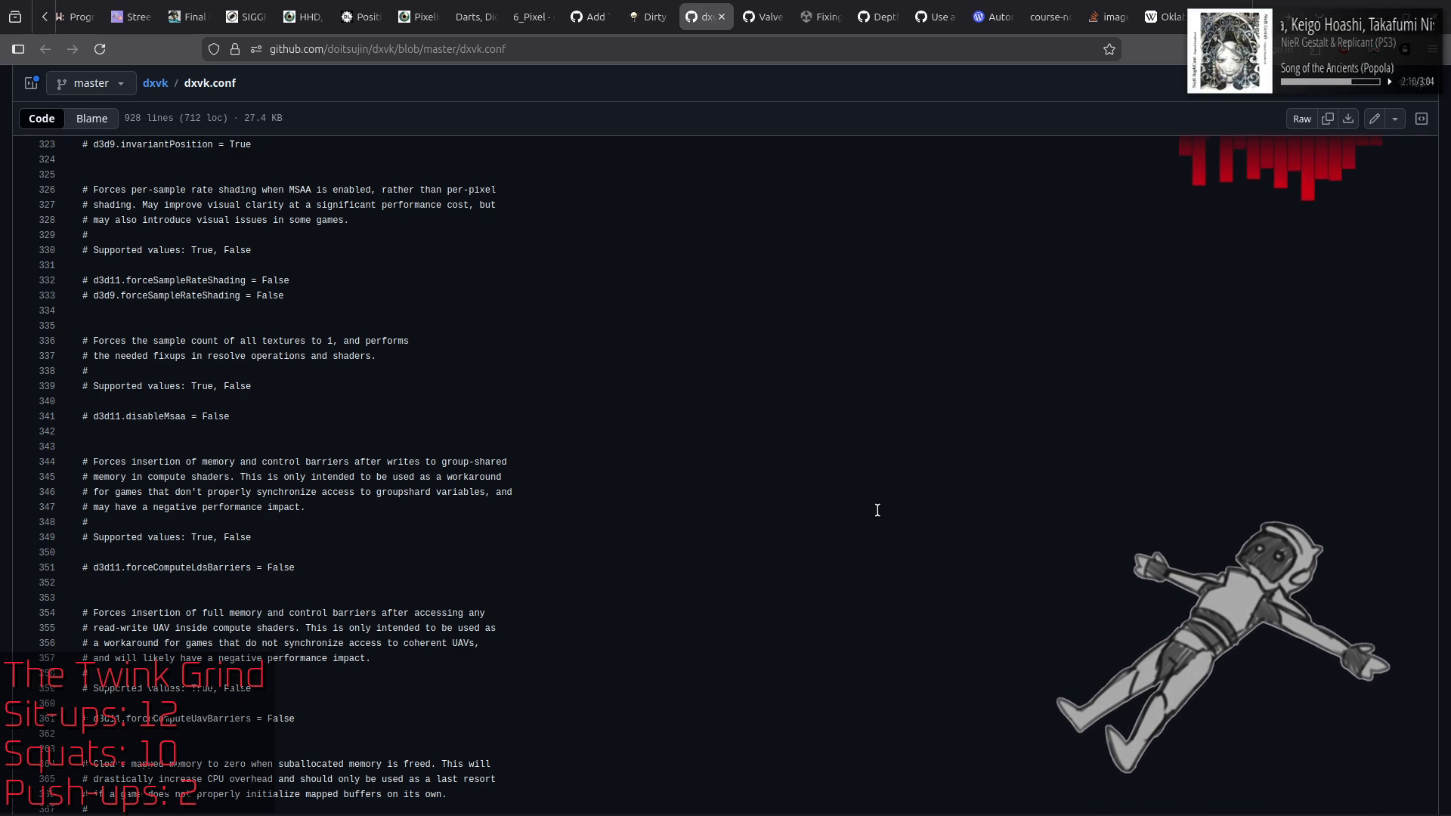
scroll(877, 510, "down", 2)
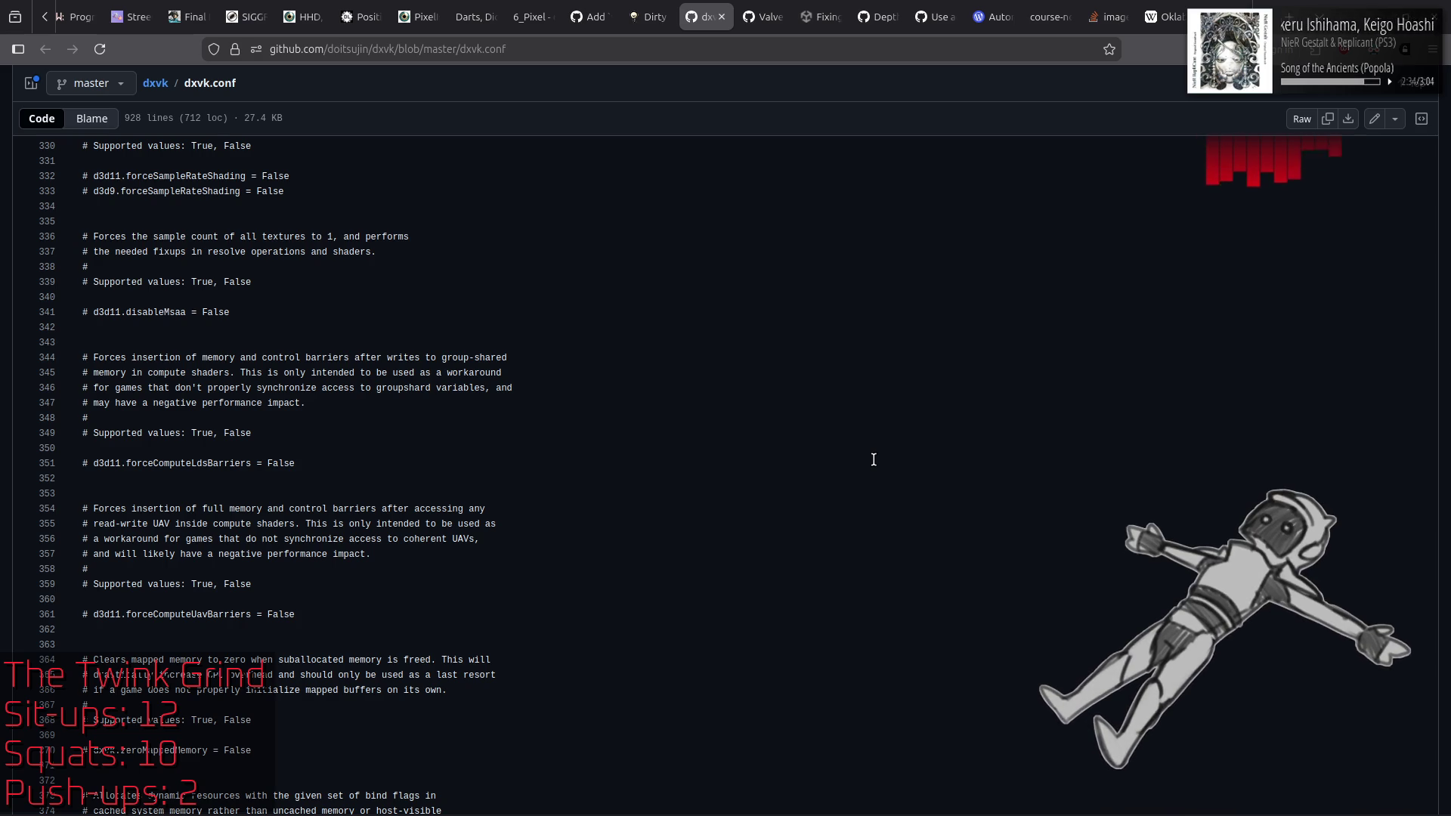
scroll(873, 460, "down", 5)
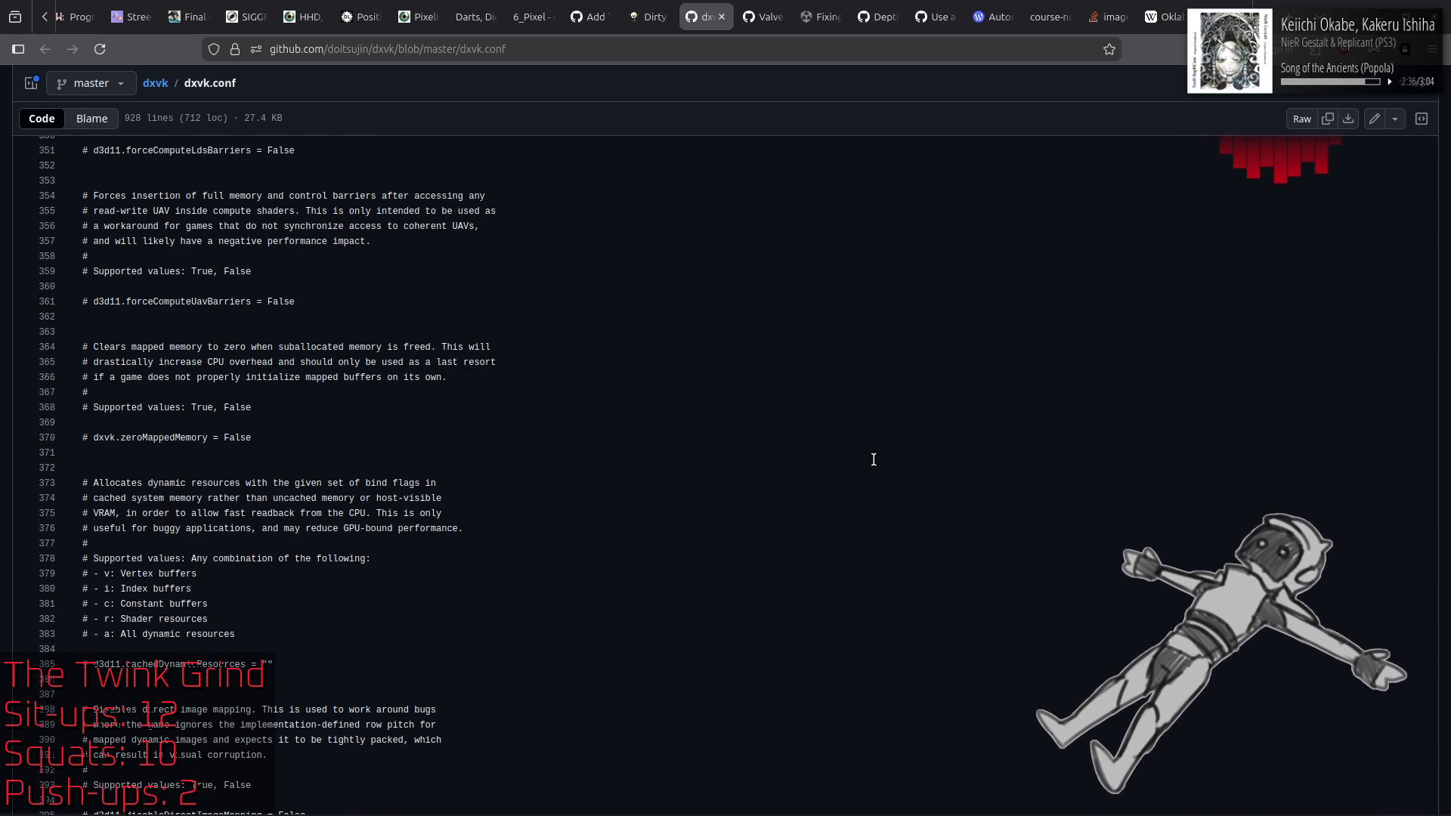
scroll(869, 457, "down", 3)
scroll(862, 452, "down", 5)
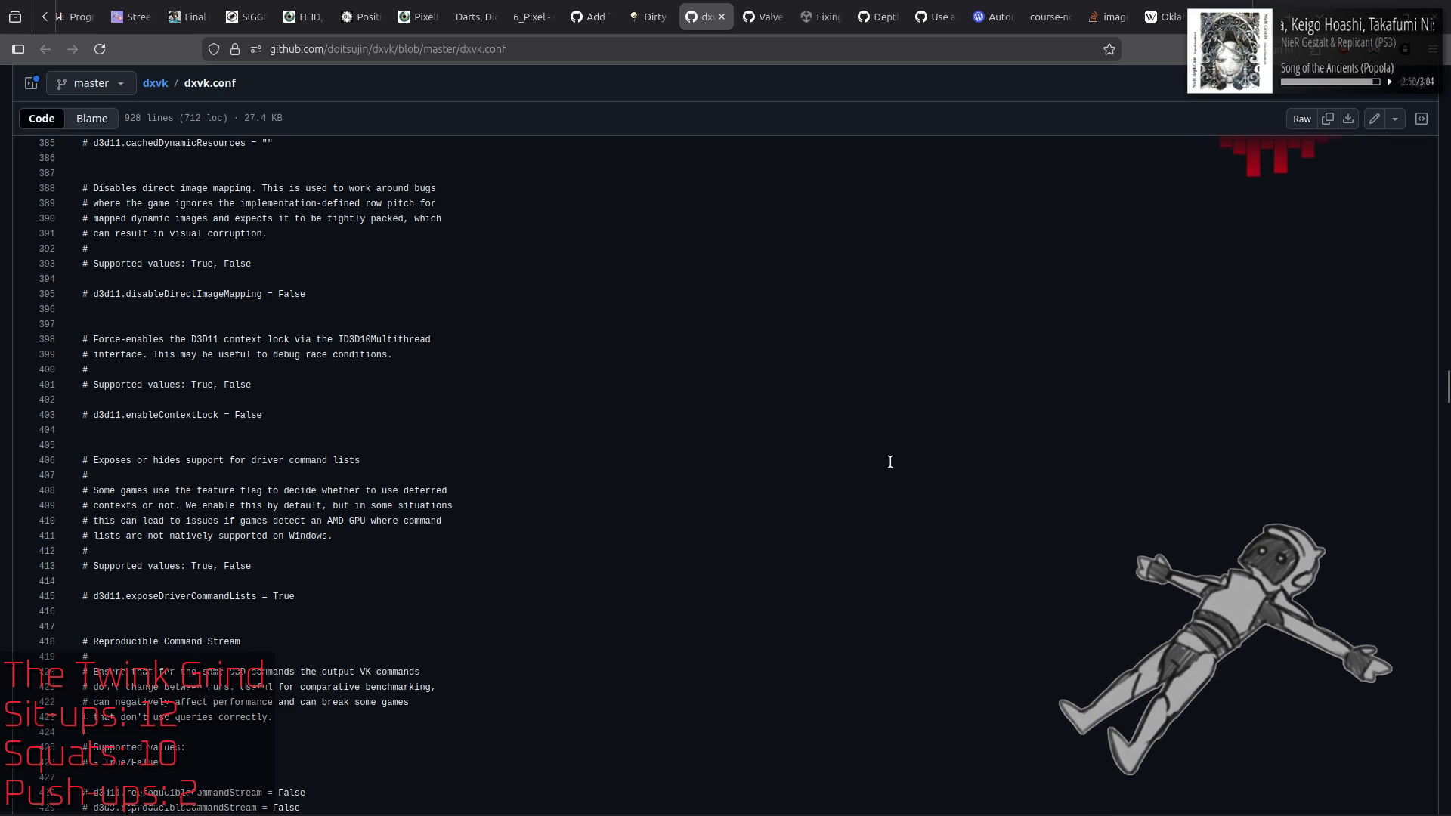
scroll(893, 463, "down", 5)
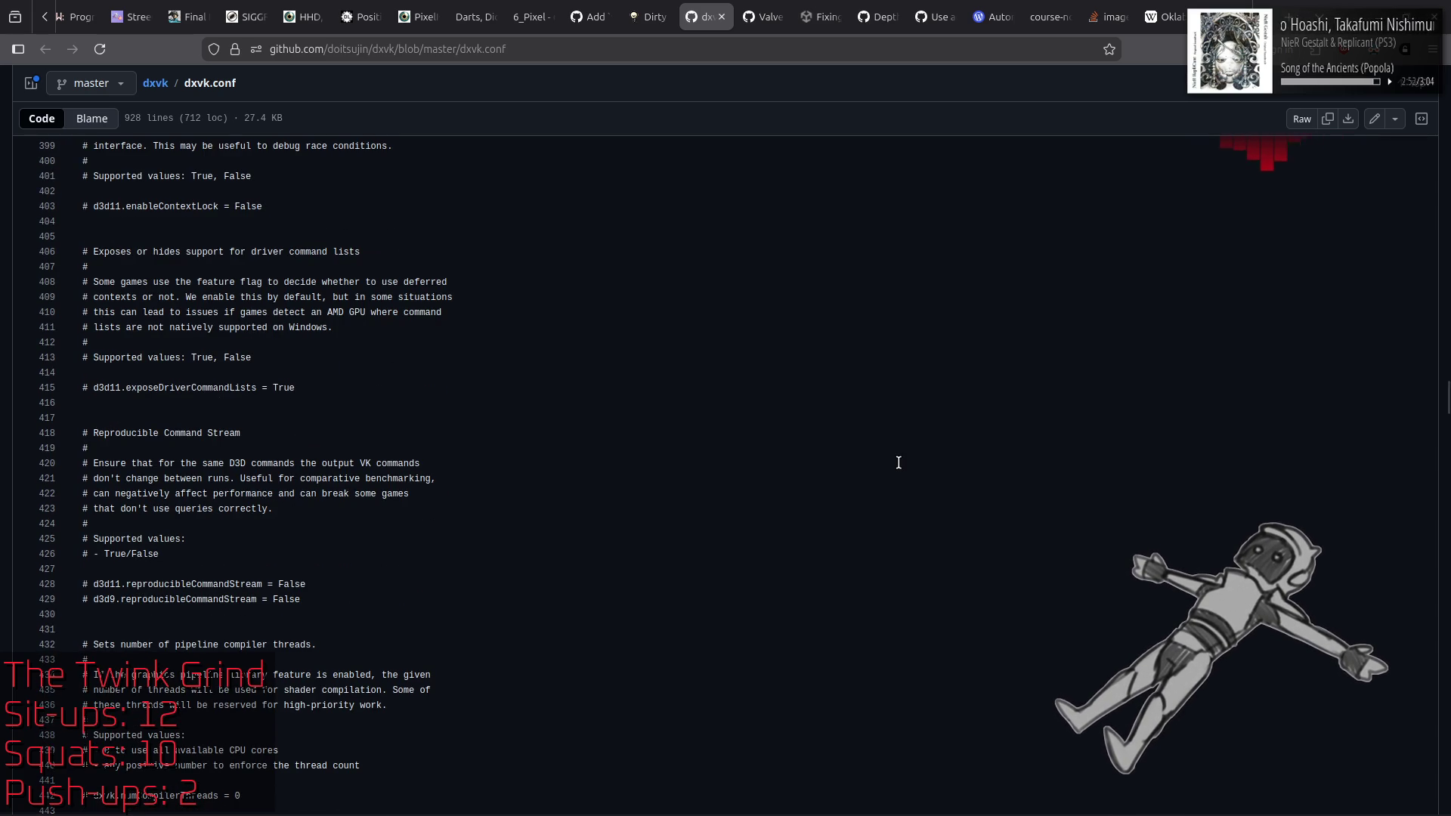
scroll(898, 463, "down", 7)
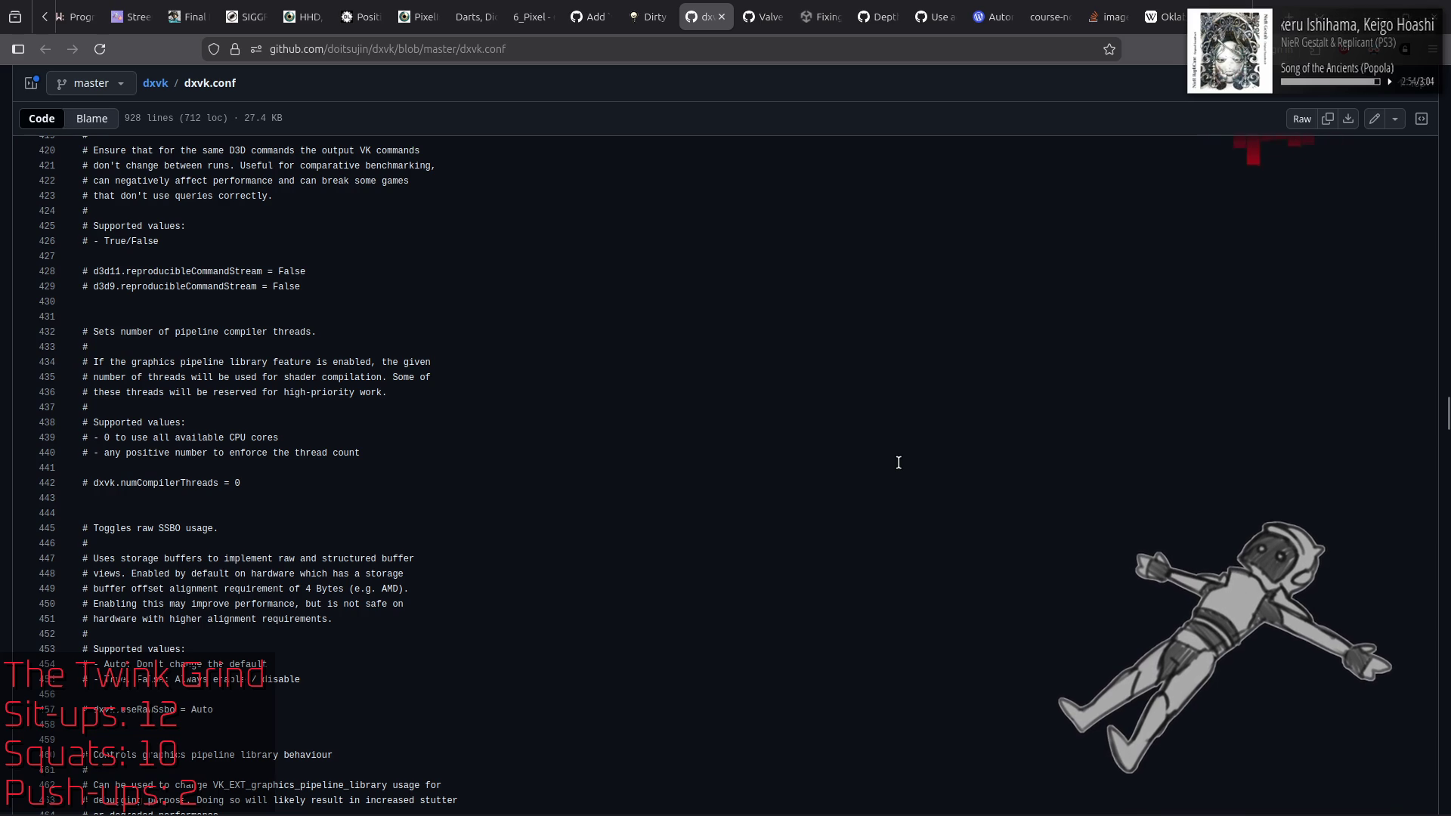
scroll(898, 462, "down", 5)
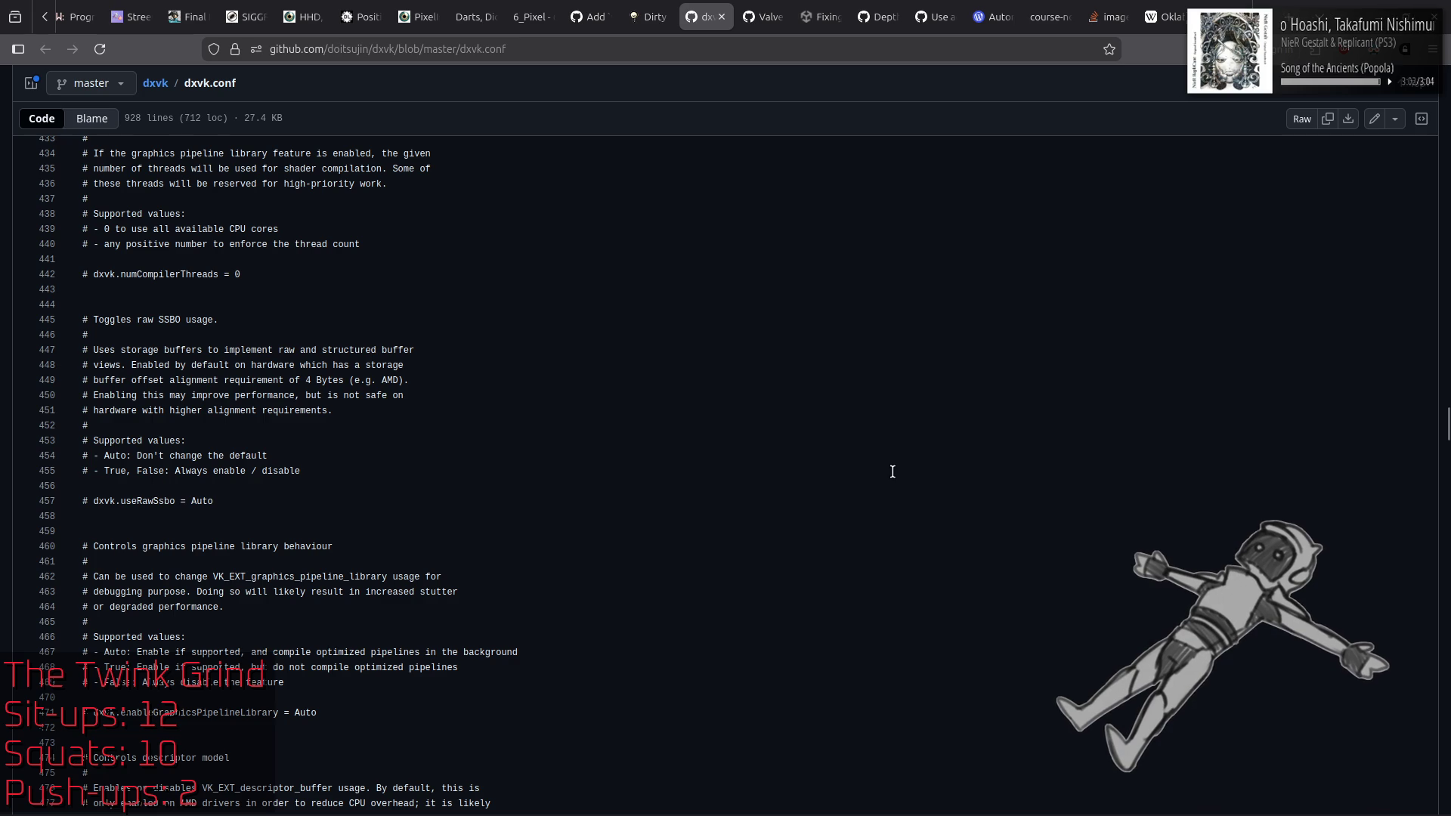
scroll(877, 471, "down", 5)
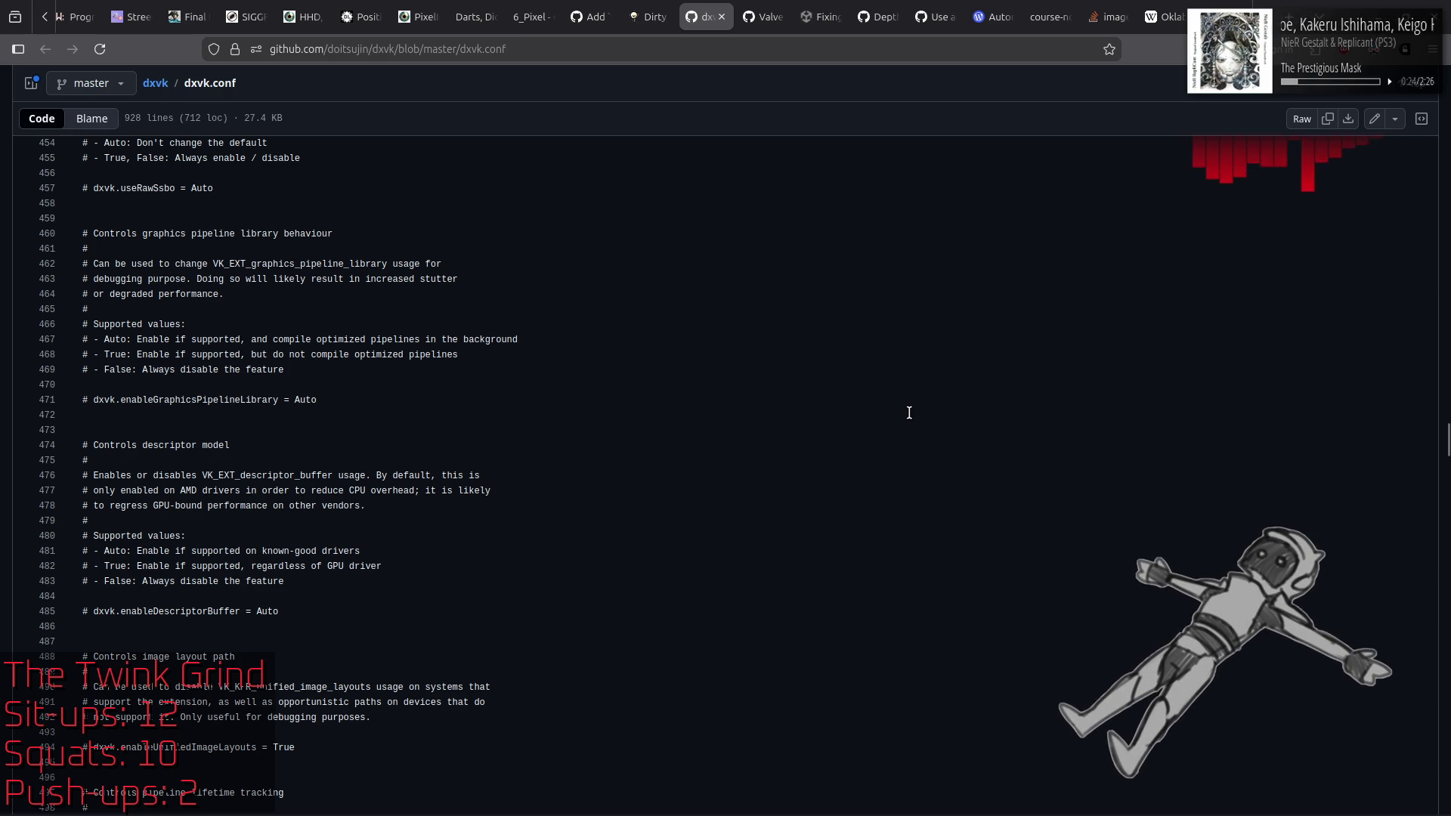
scroll(903, 413, "down", 5)
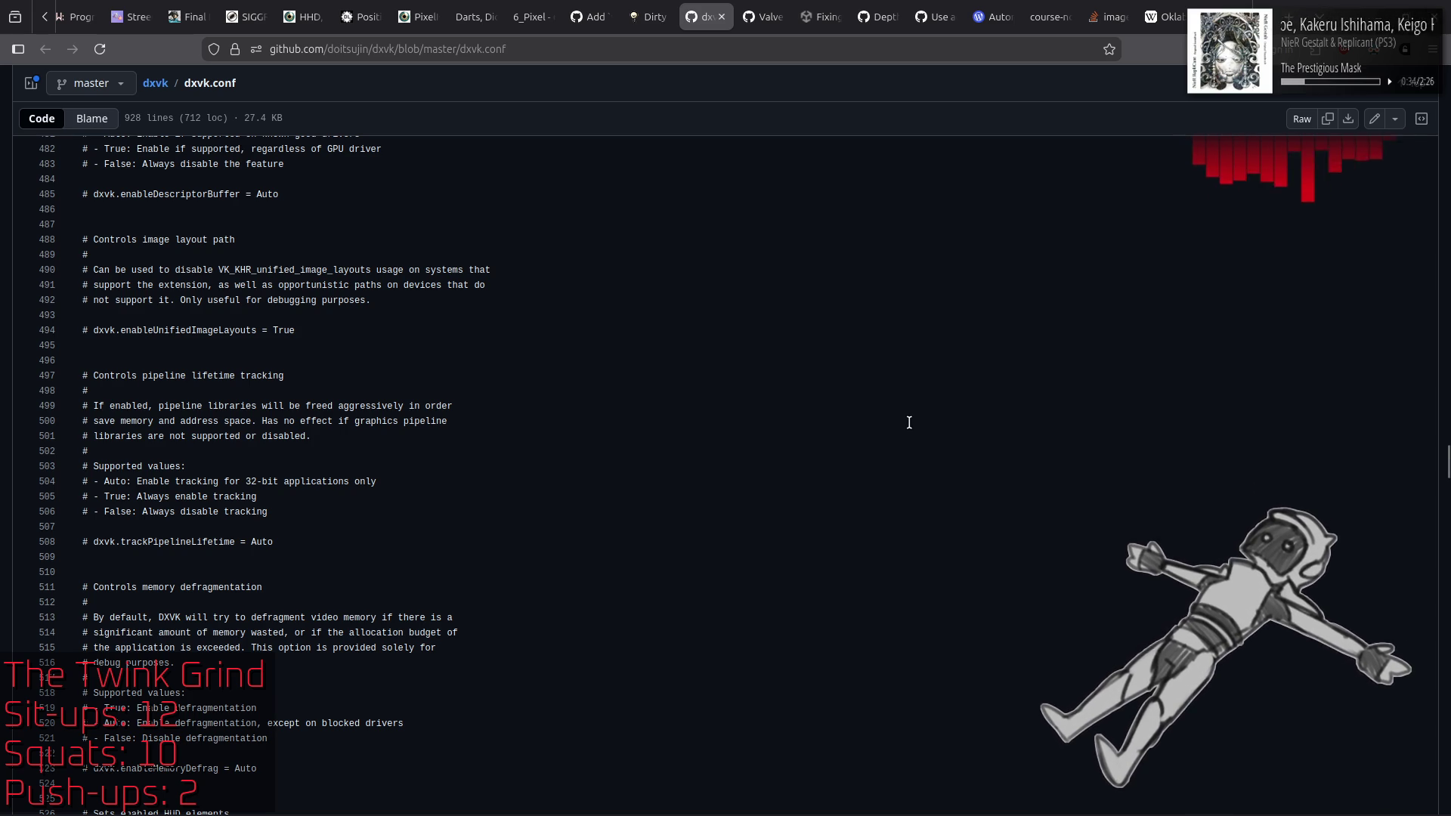
Step: Scroll dxvk.conf down to the Force Aspect Ratio and Force Refresh Rate options near line 682
scroll(909, 423, "down", 2)
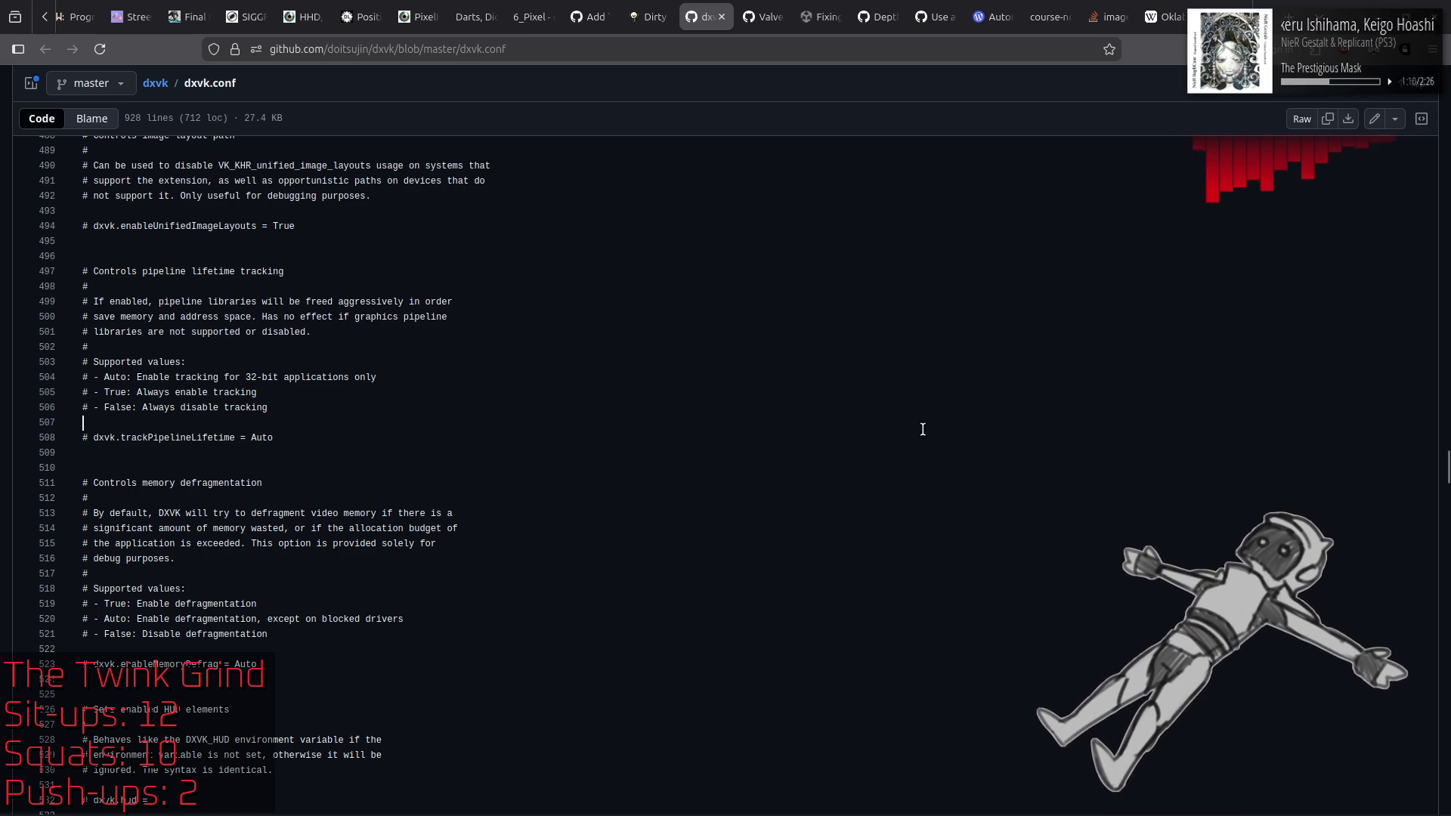
scroll(922, 428, "down", 5)
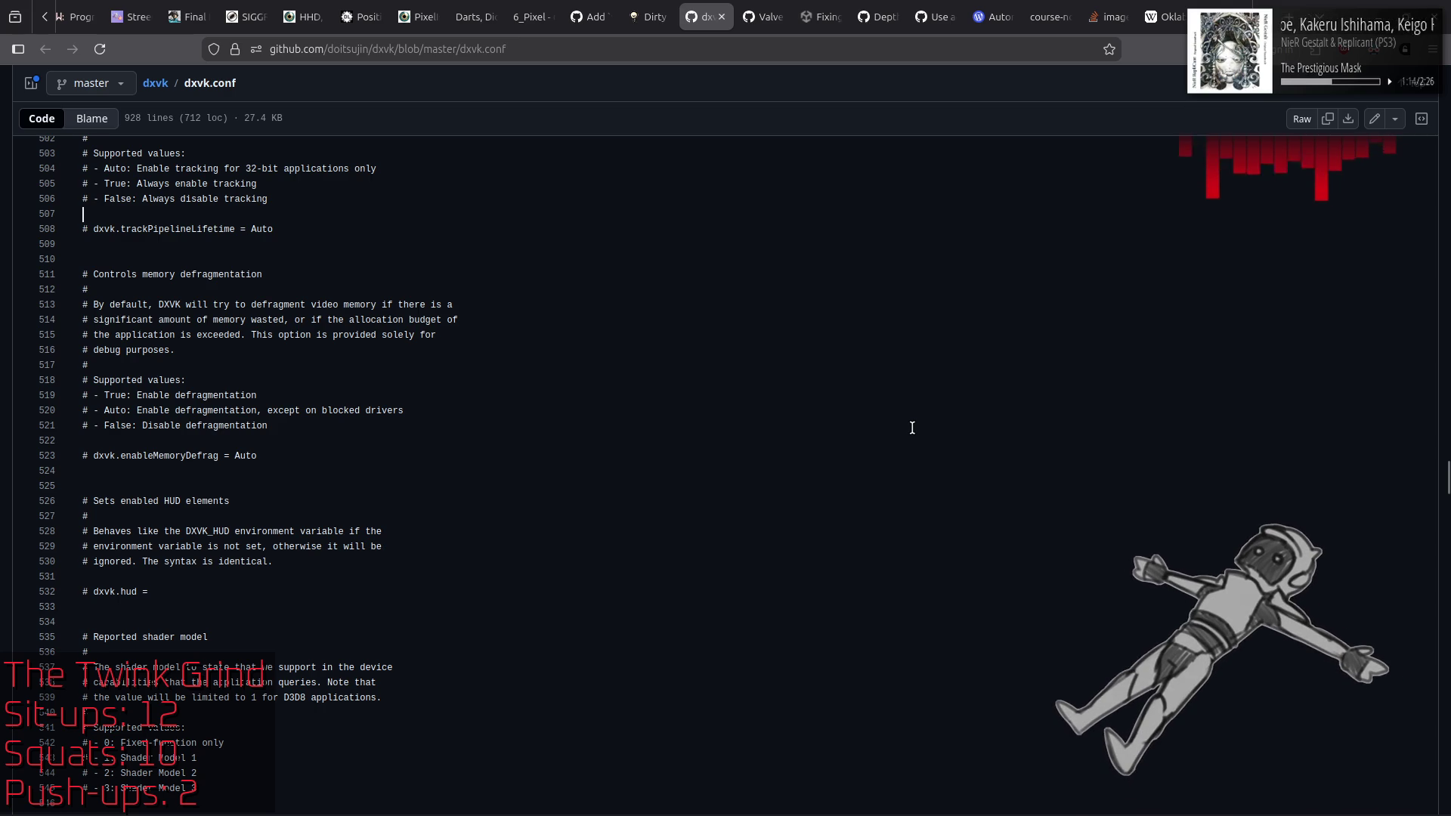
scroll(917, 427, "down", 8)
scroll(912, 428, "down", 1)
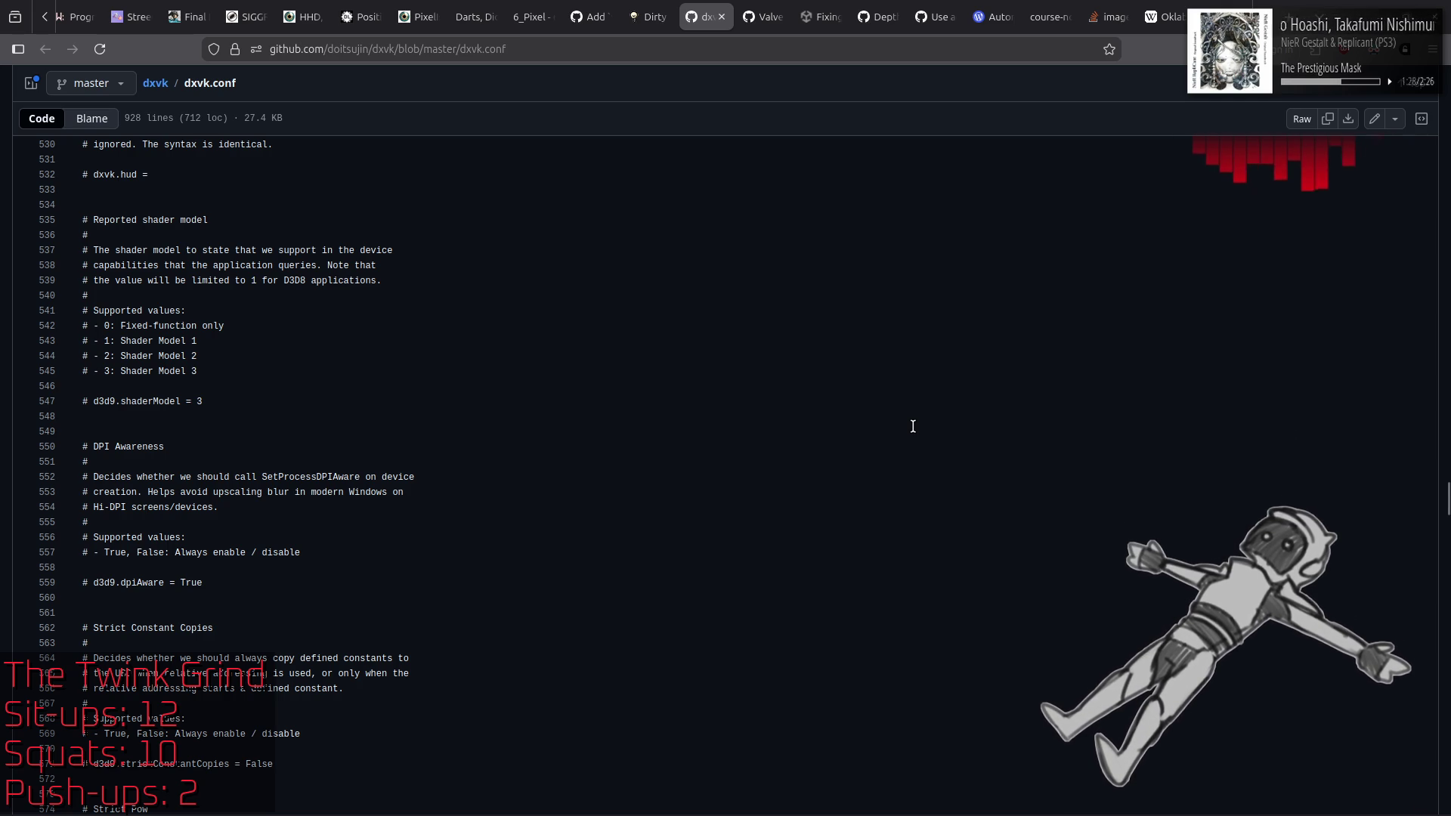
scroll(913, 426, "down", 5)
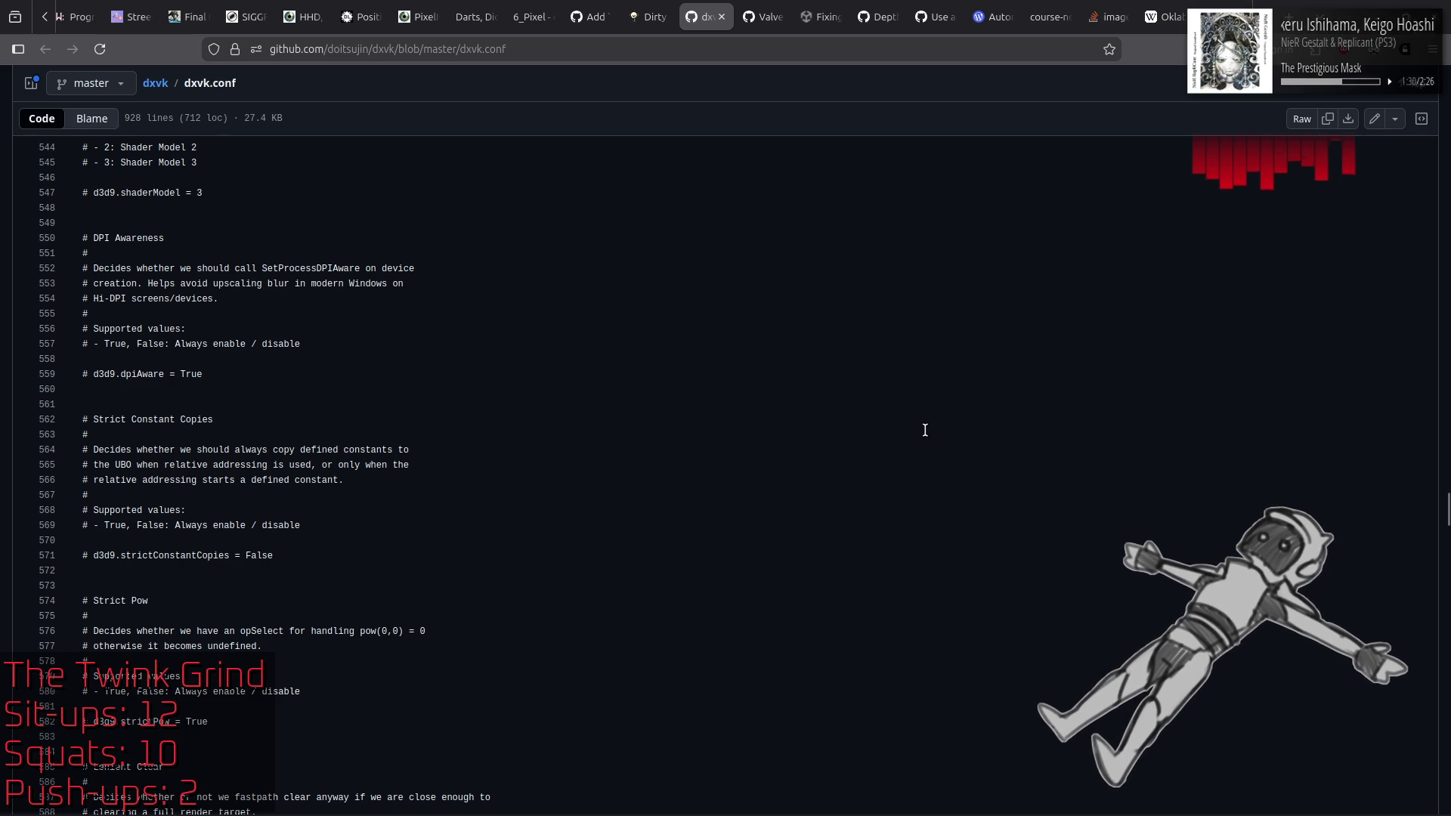
scroll(924, 430, "down", 5)
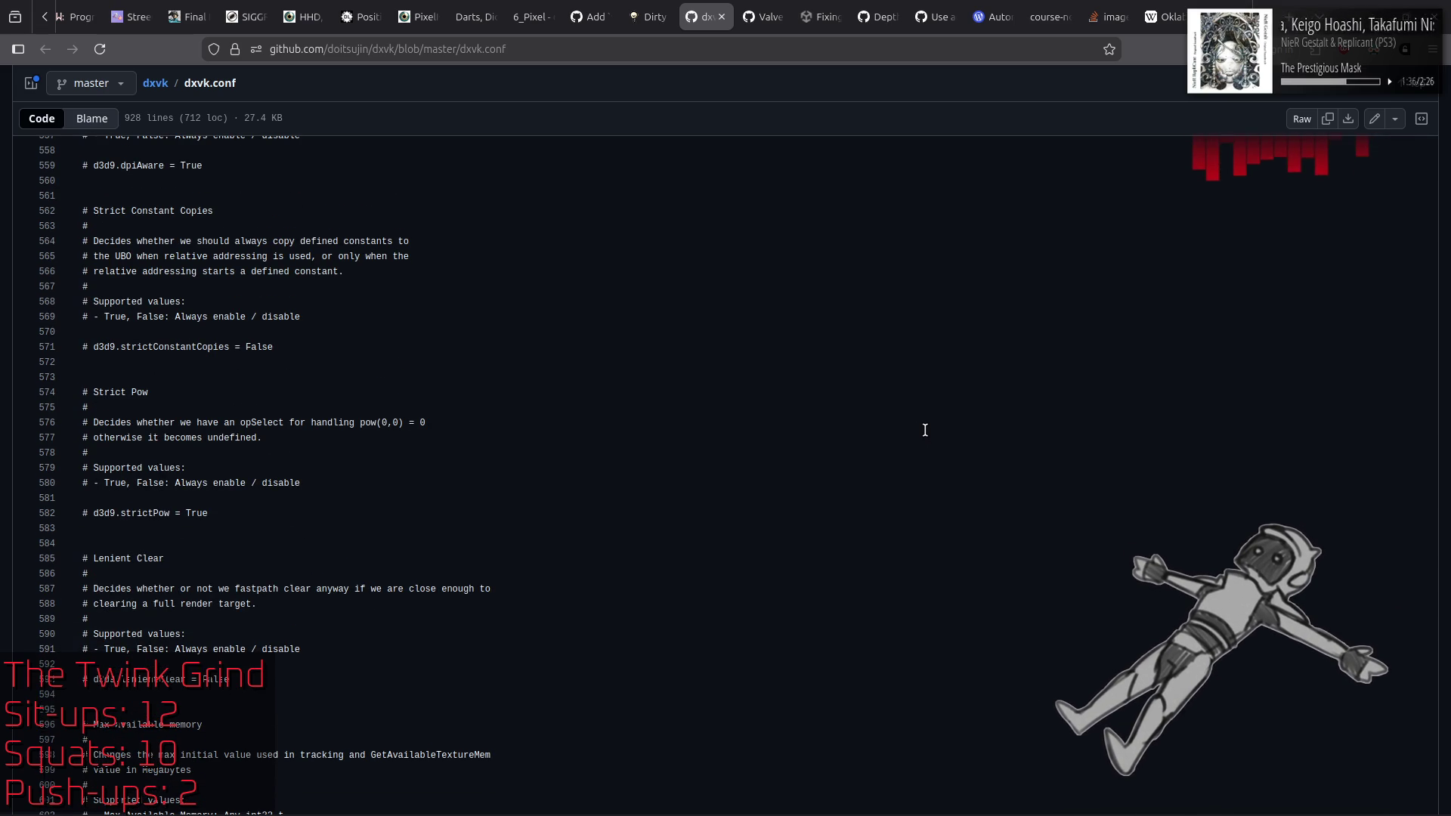
scroll(925, 430, "down", 5)
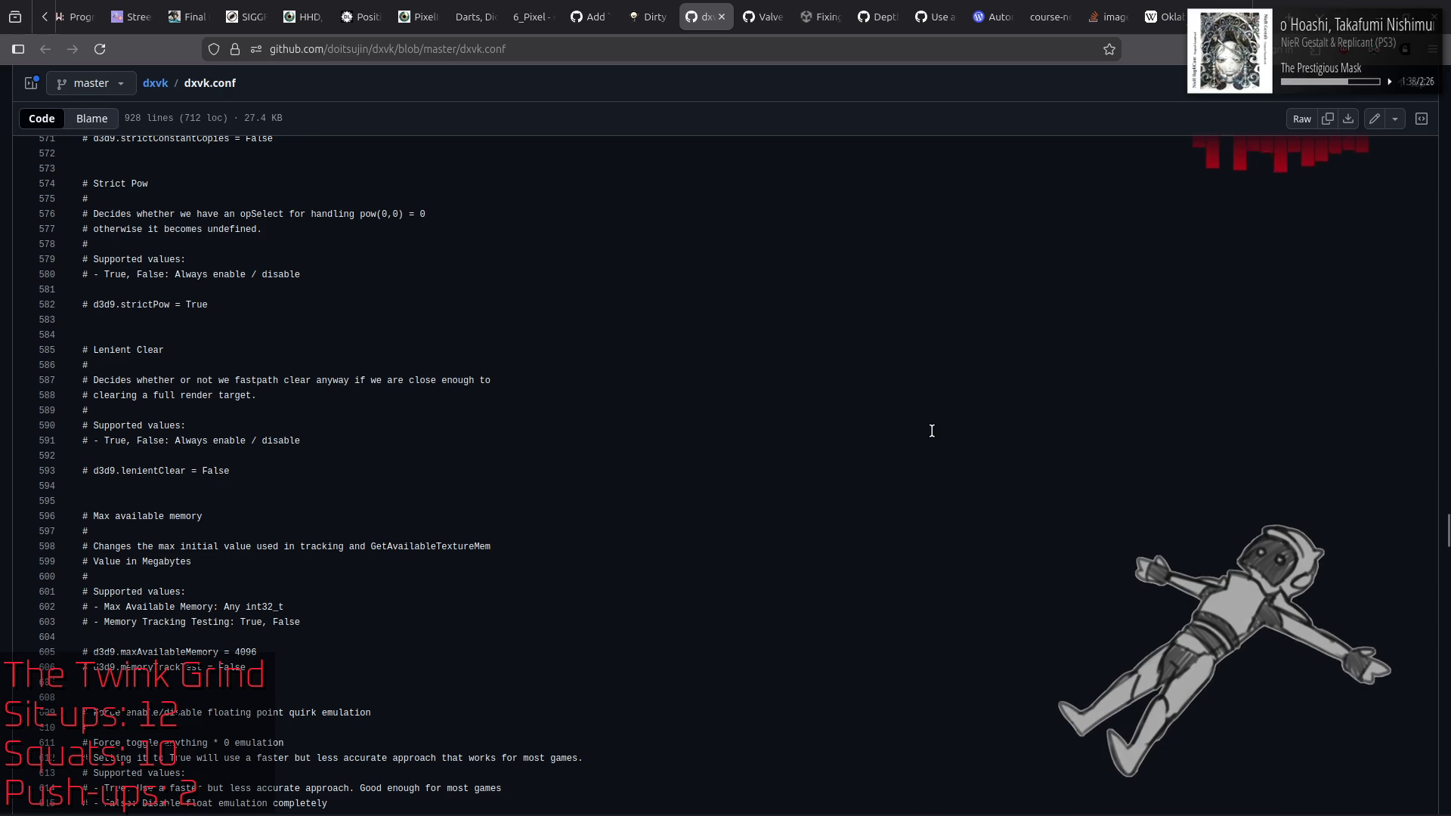
scroll(932, 431, "down", 7)
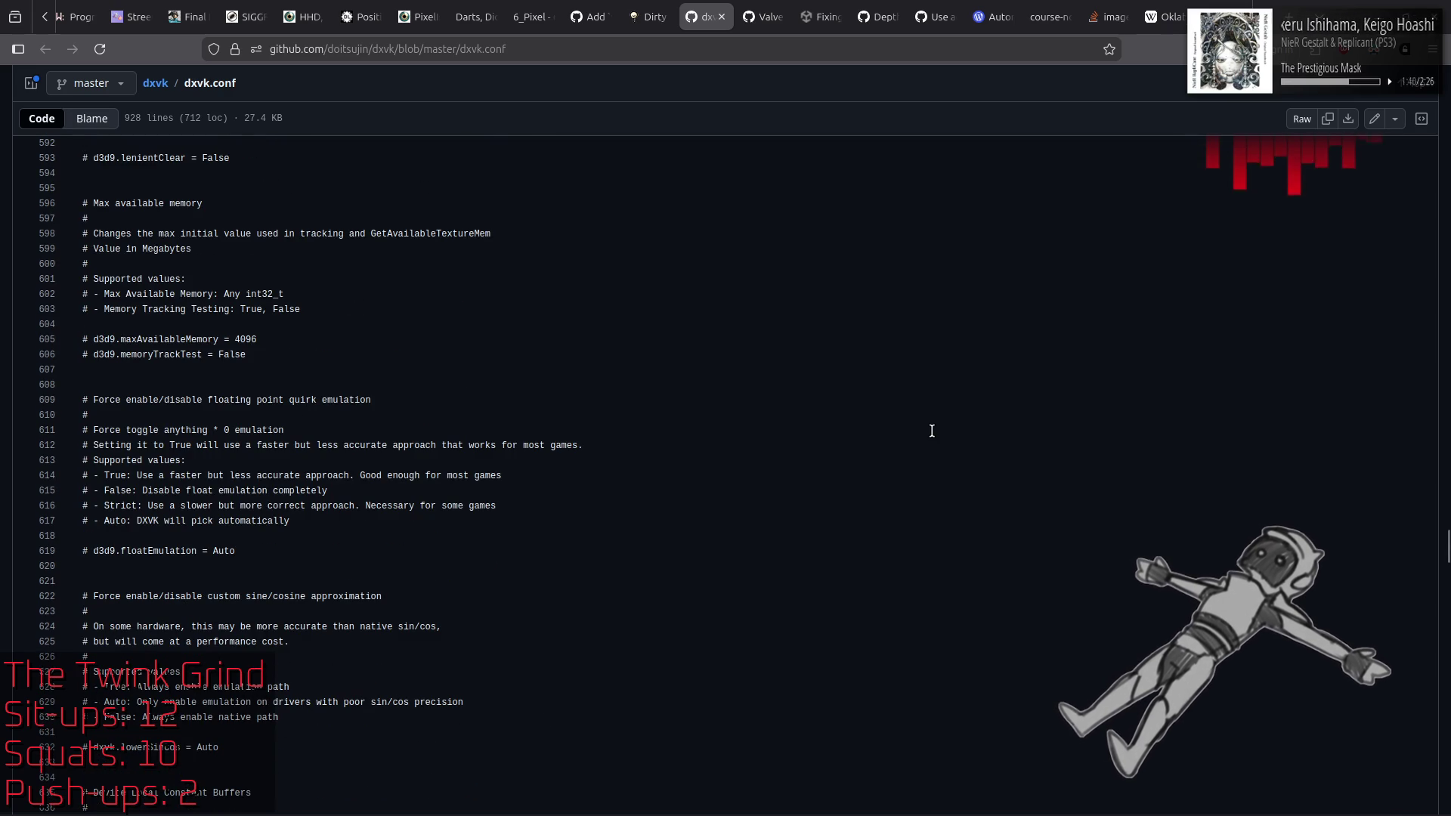
scroll(932, 431, "down", 5)
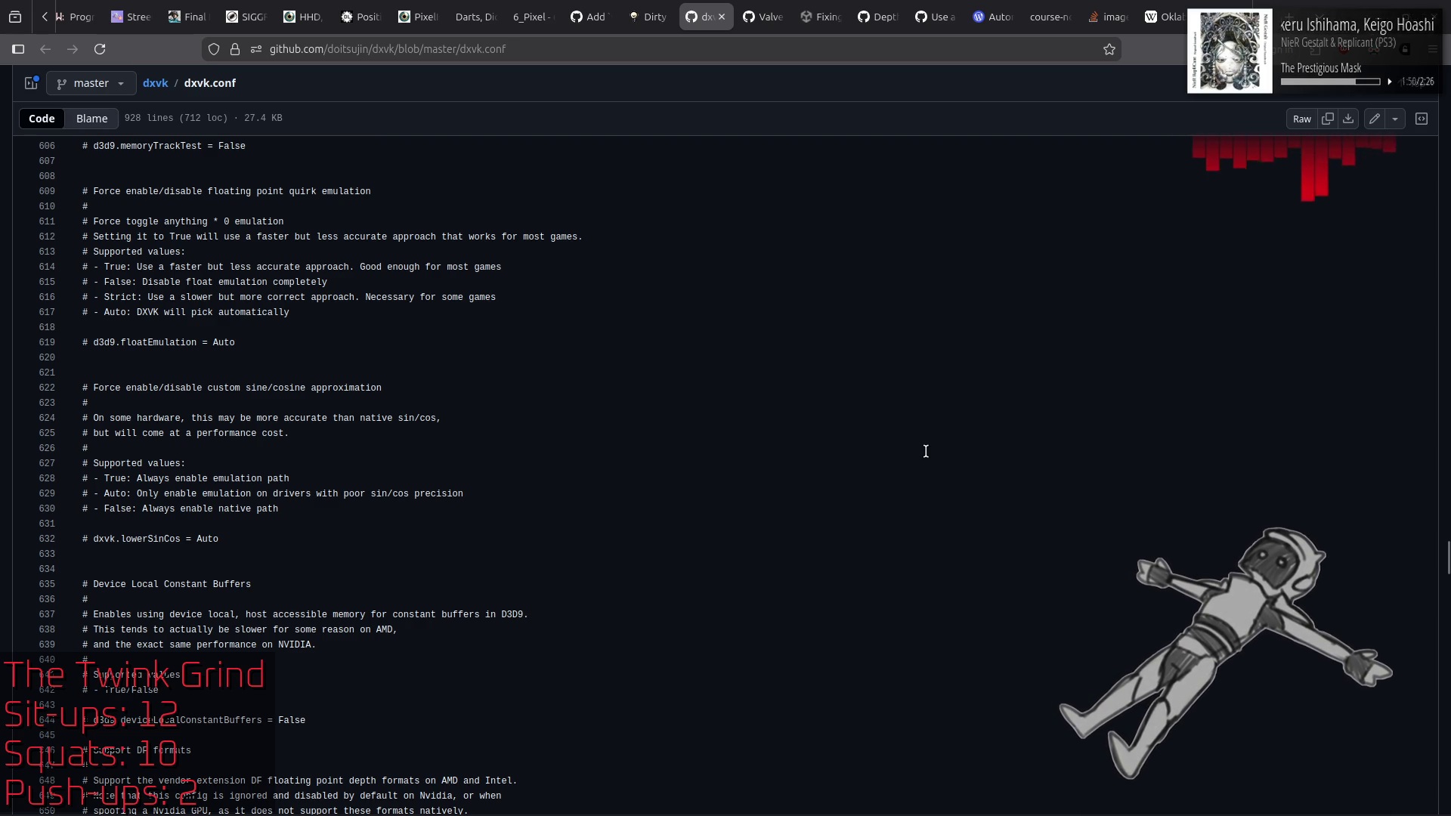
scroll(945, 465, "down", 4)
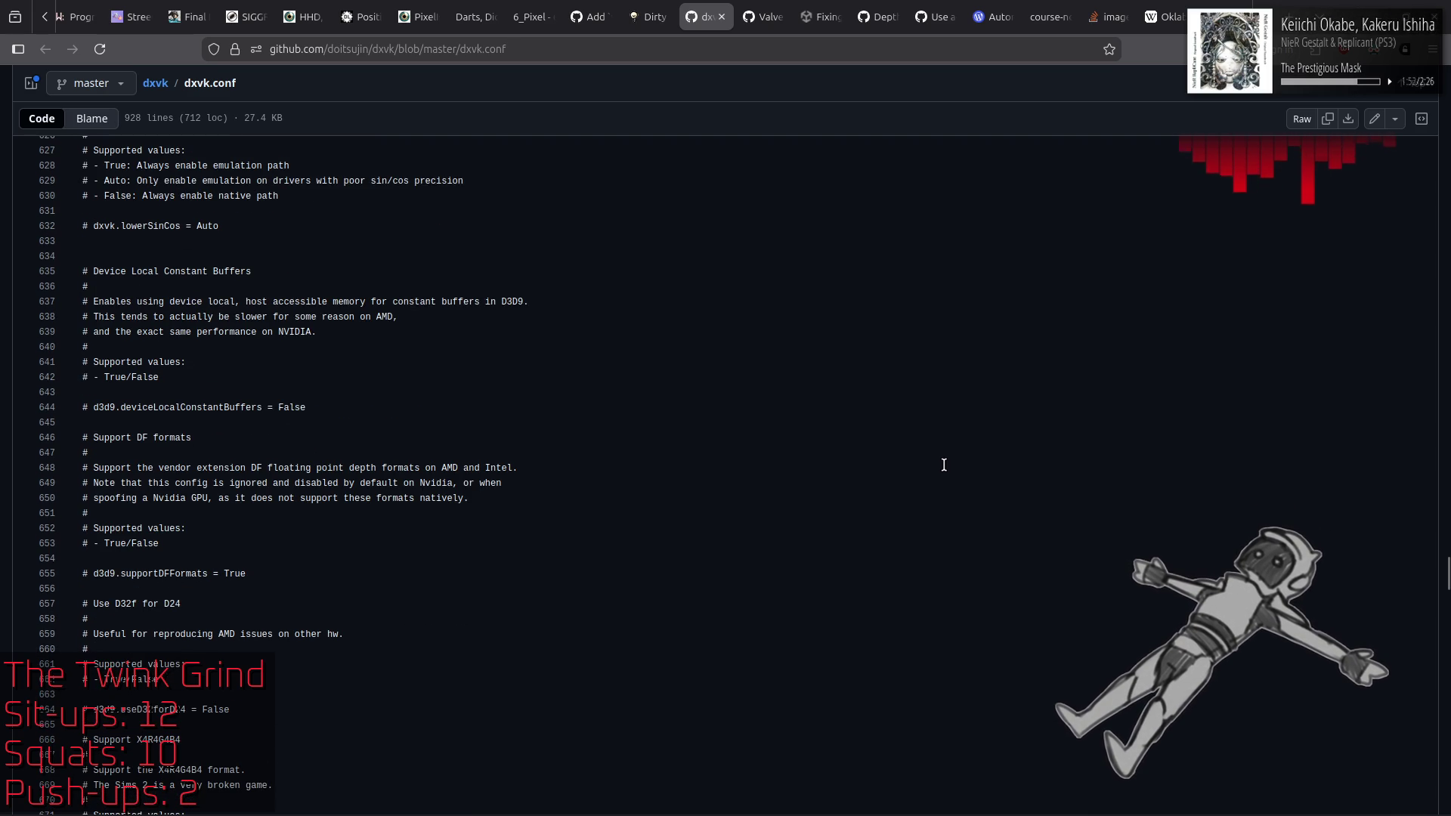
scroll(944, 463, "down", 3)
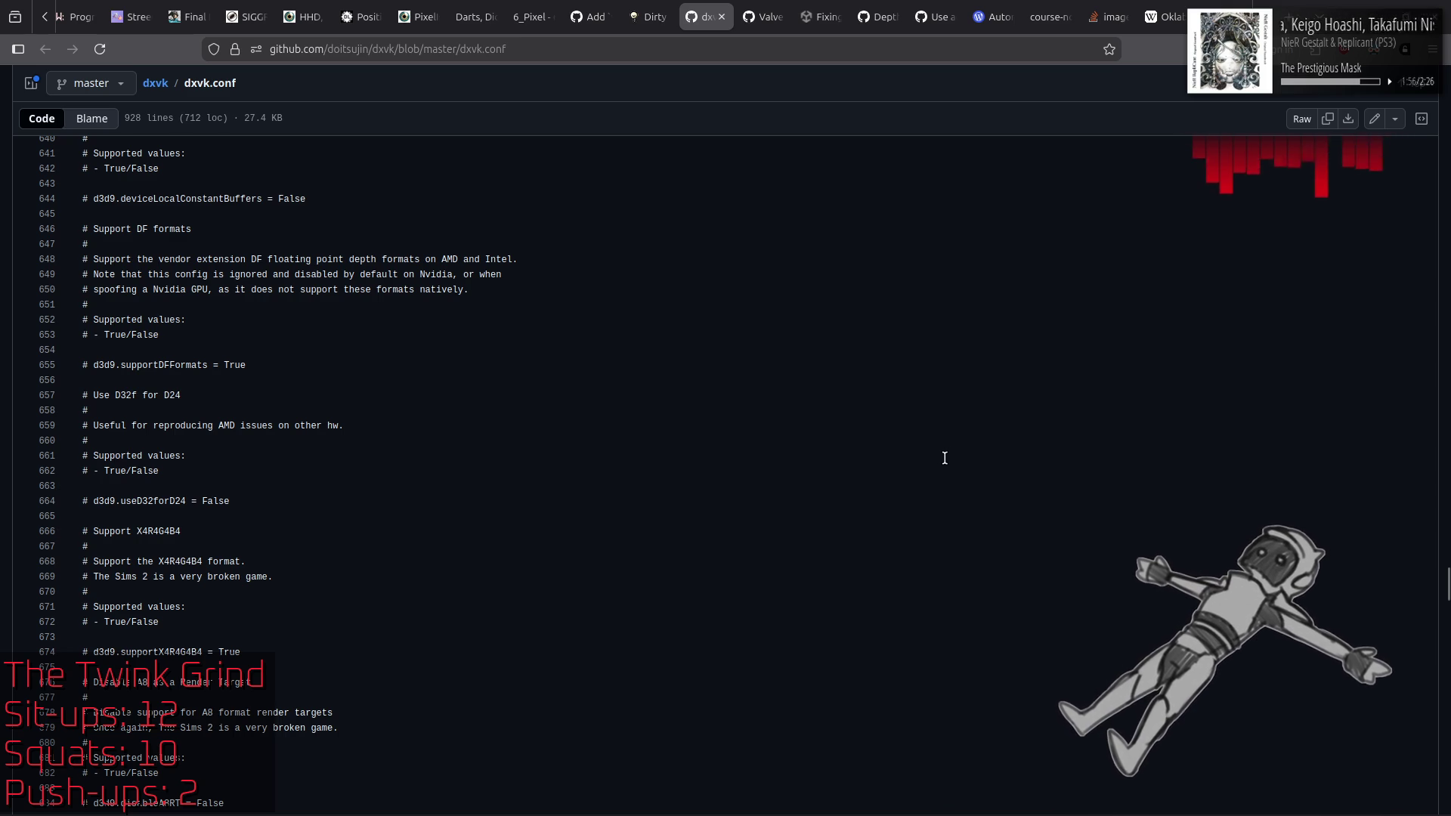
scroll(944, 458, "down", 3)
scroll(944, 458, "down", 3)
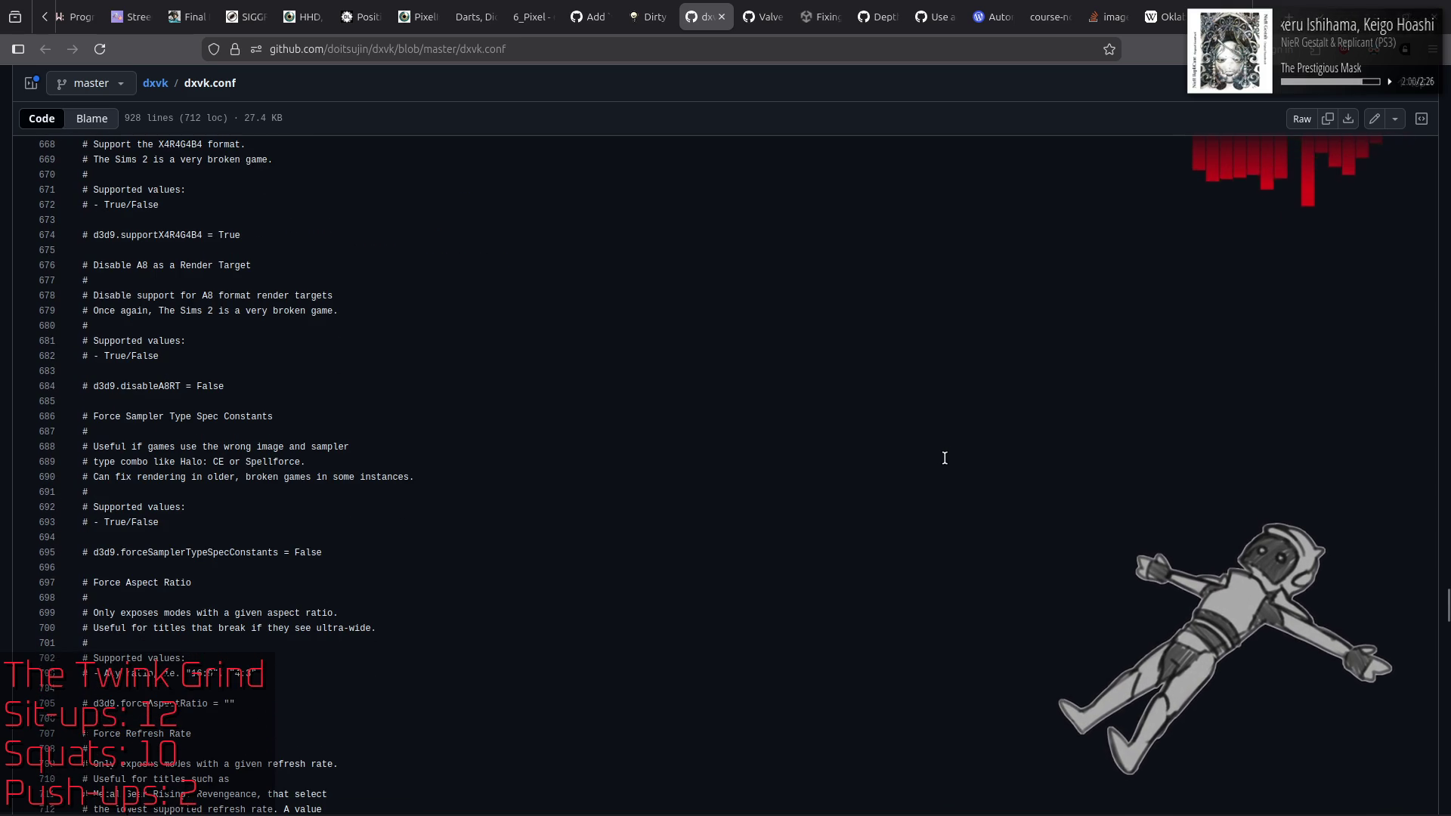
scroll(944, 458, "down", 3)
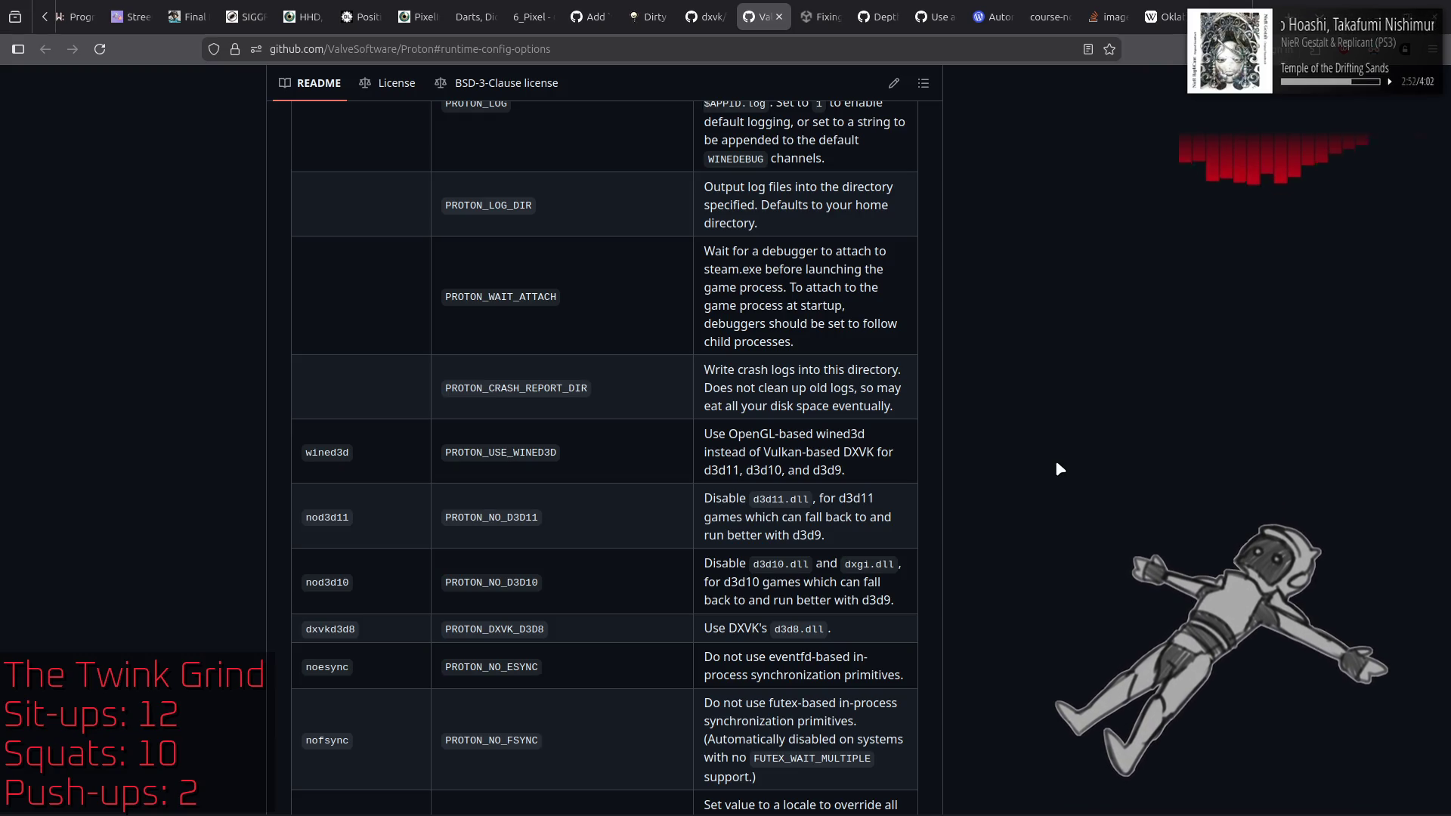
Step: Read the Proton runtime config options table to its last row, then return to dxvk.conf
scroll(1056, 464, "up", 3)
scroll(1056, 464, "up", 2)
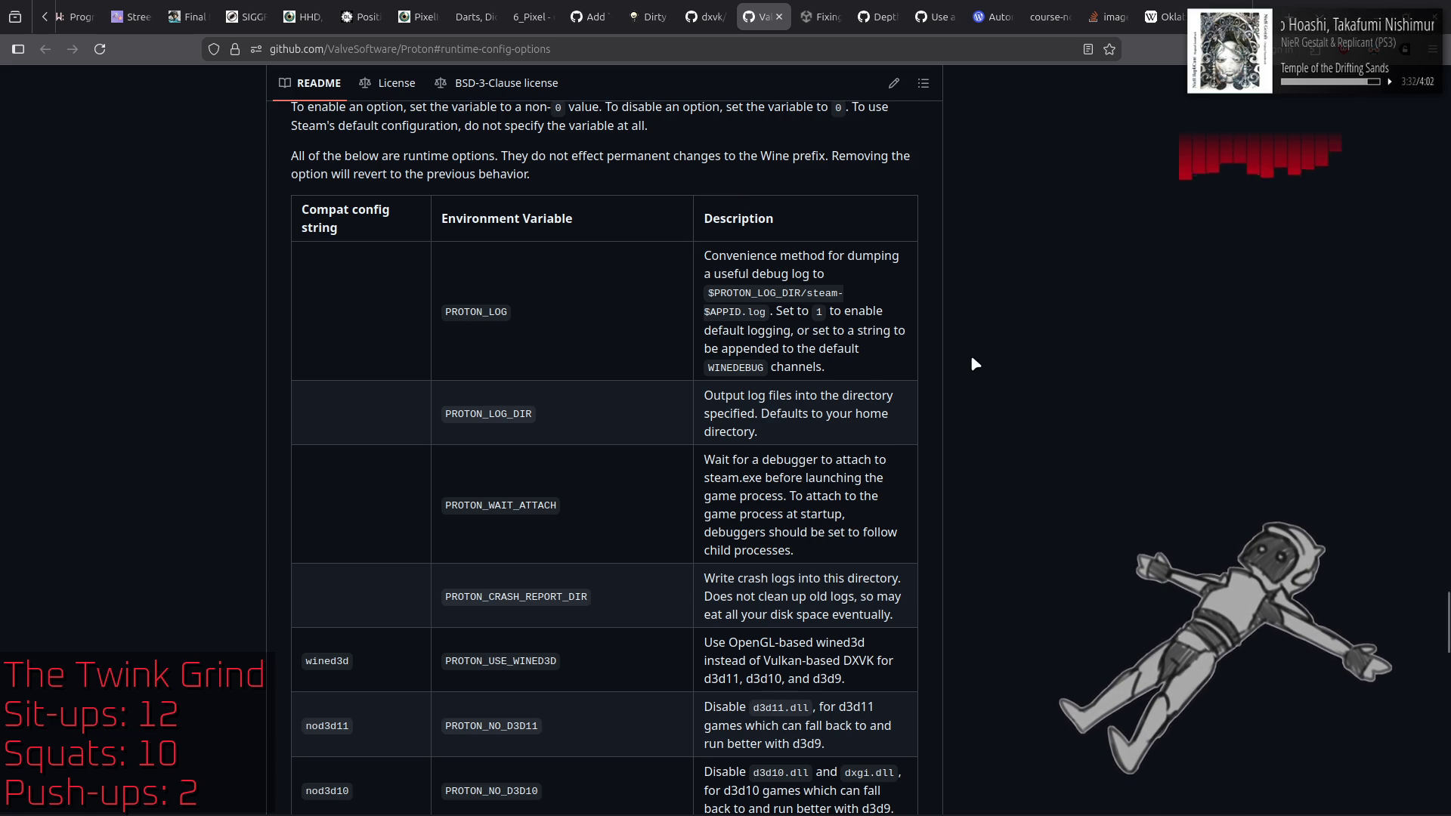
scroll(970, 355, "down", 5)
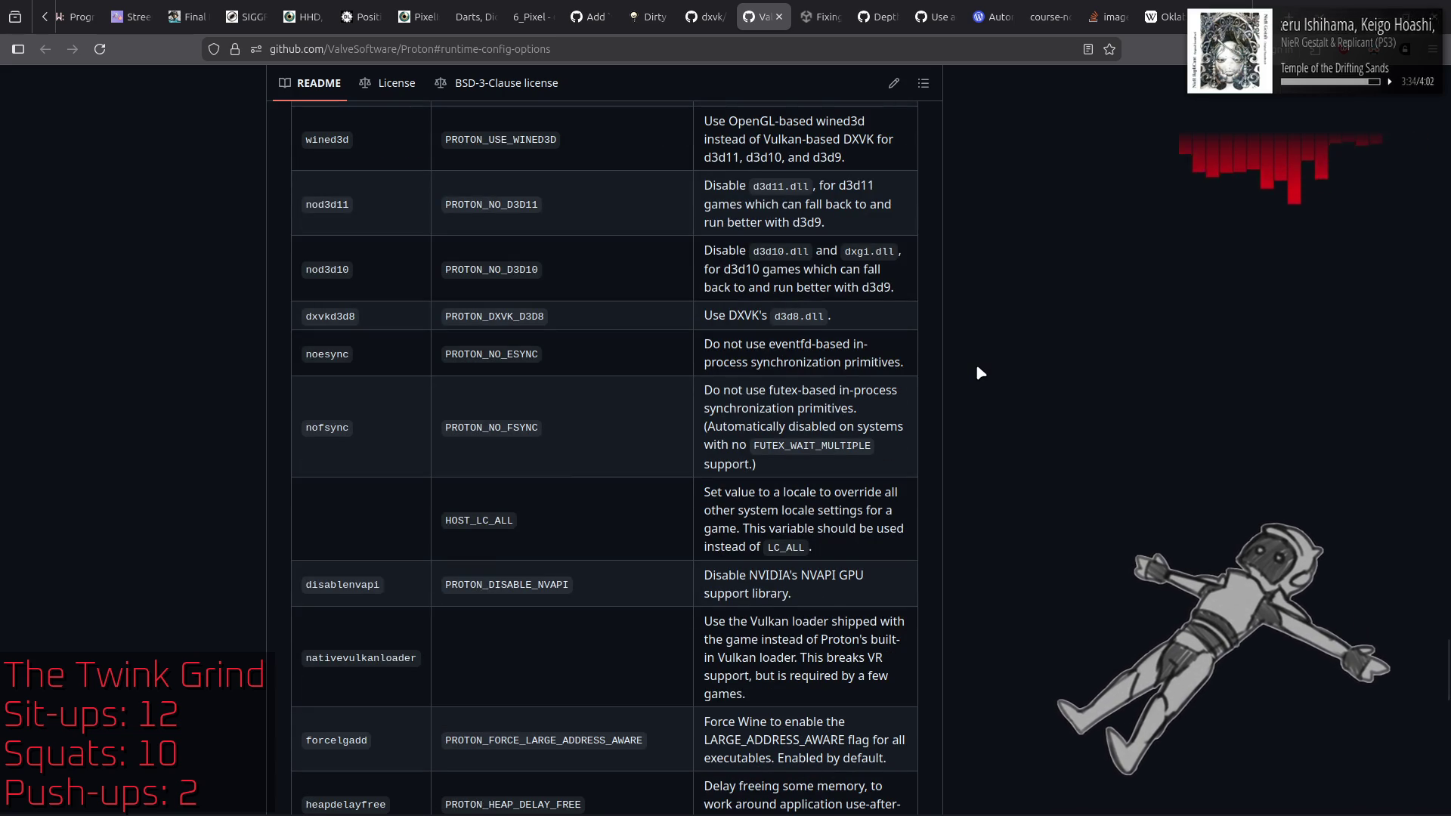
scroll(977, 368, "down", 4)
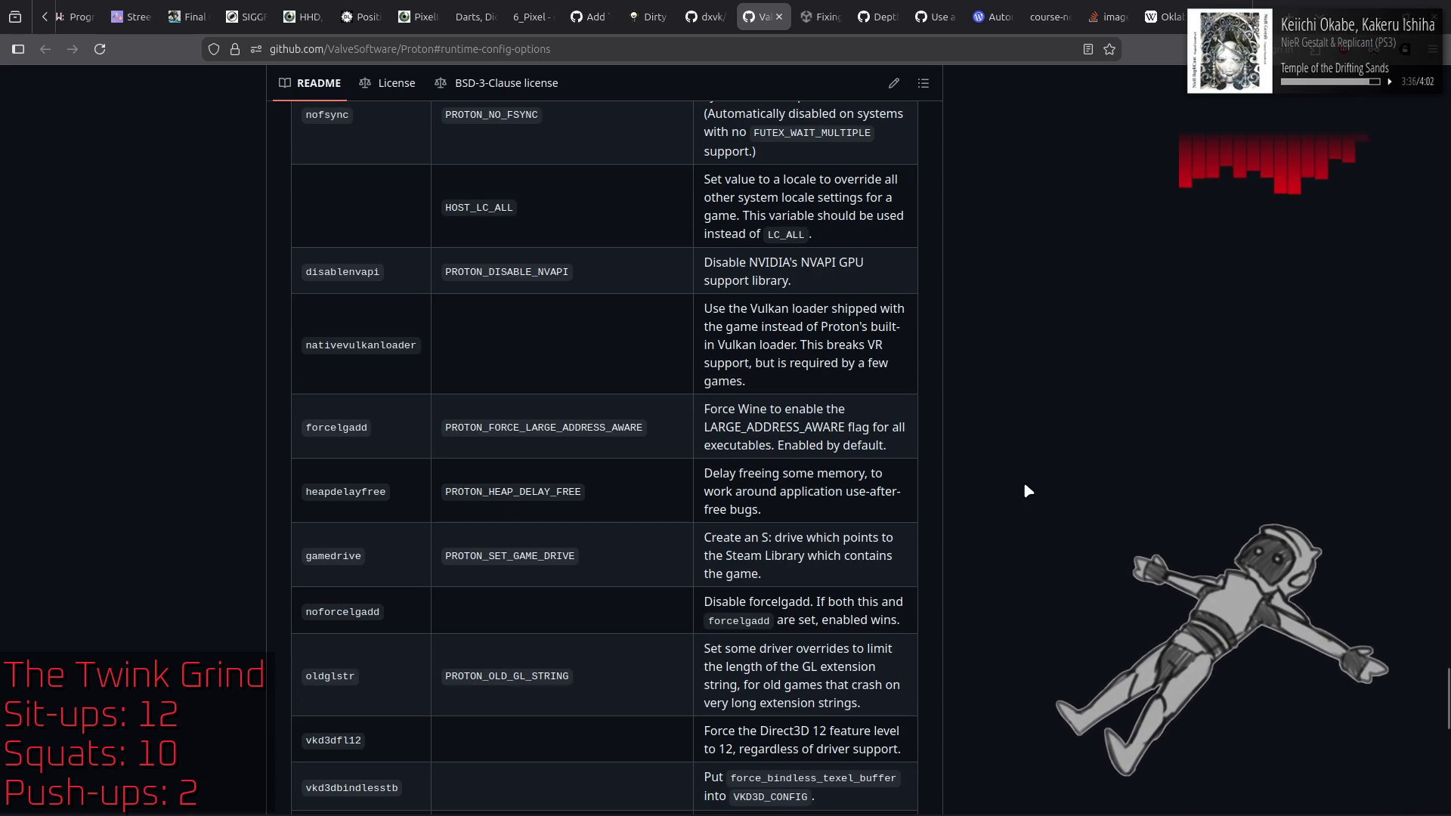
scroll(1026, 484, "down", 3)
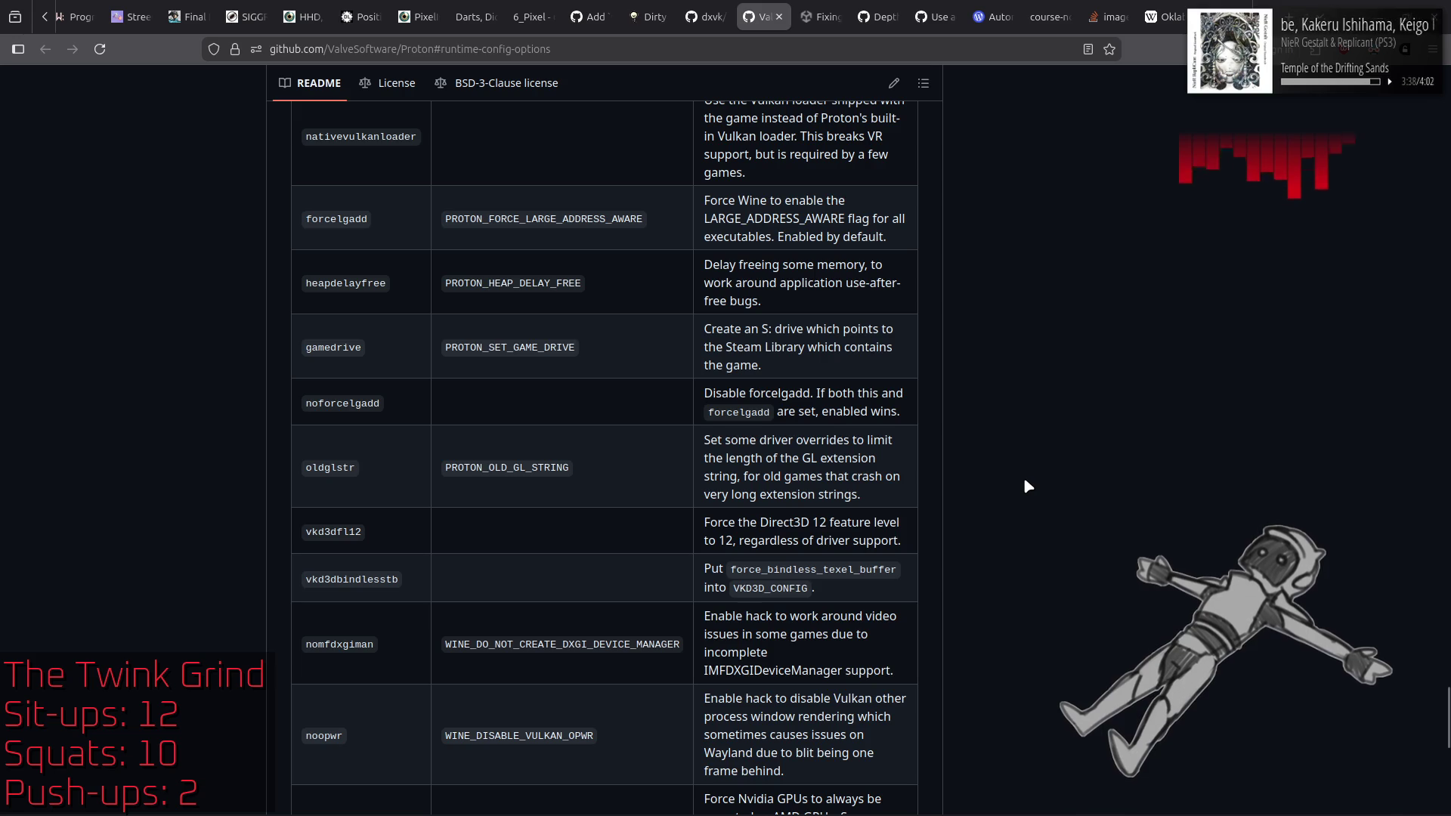
scroll(1025, 480, "down", 3)
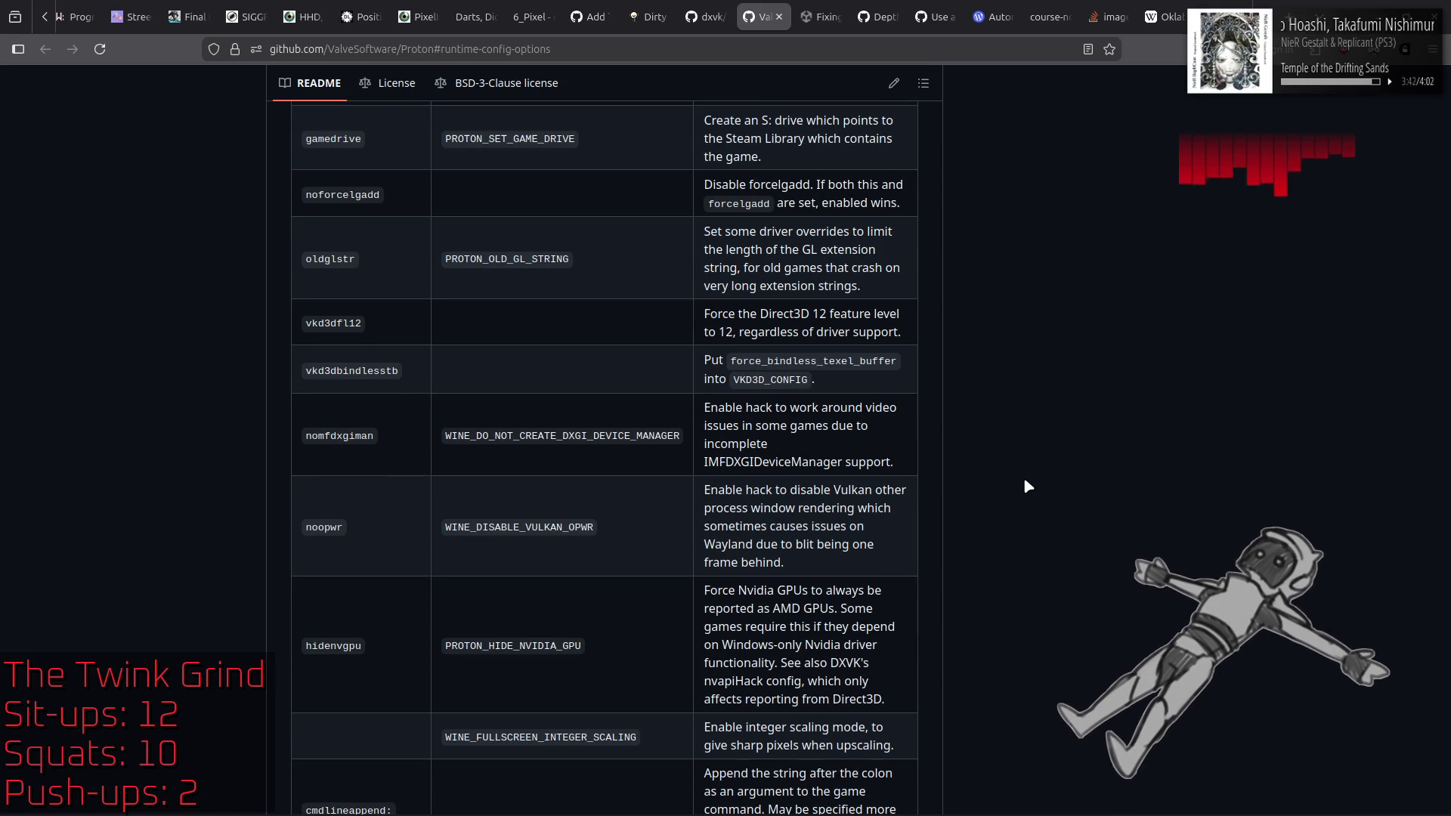
scroll(1025, 482, "down", 2)
scroll(1023, 477, "down", 3)
scroll(1023, 477, "down", 1)
scroll(1024, 481, "down", 4)
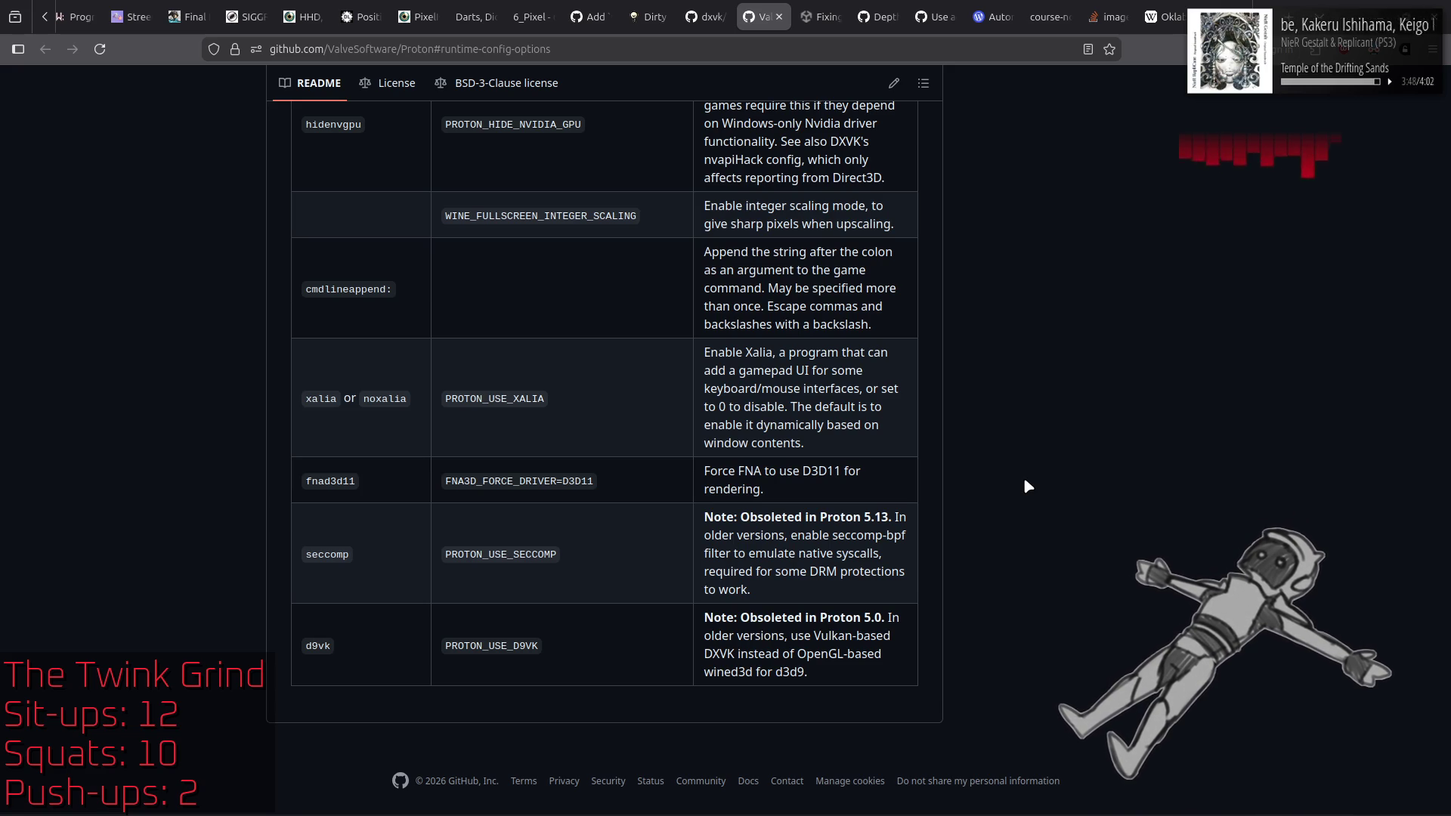
mouse_move(700, 6)
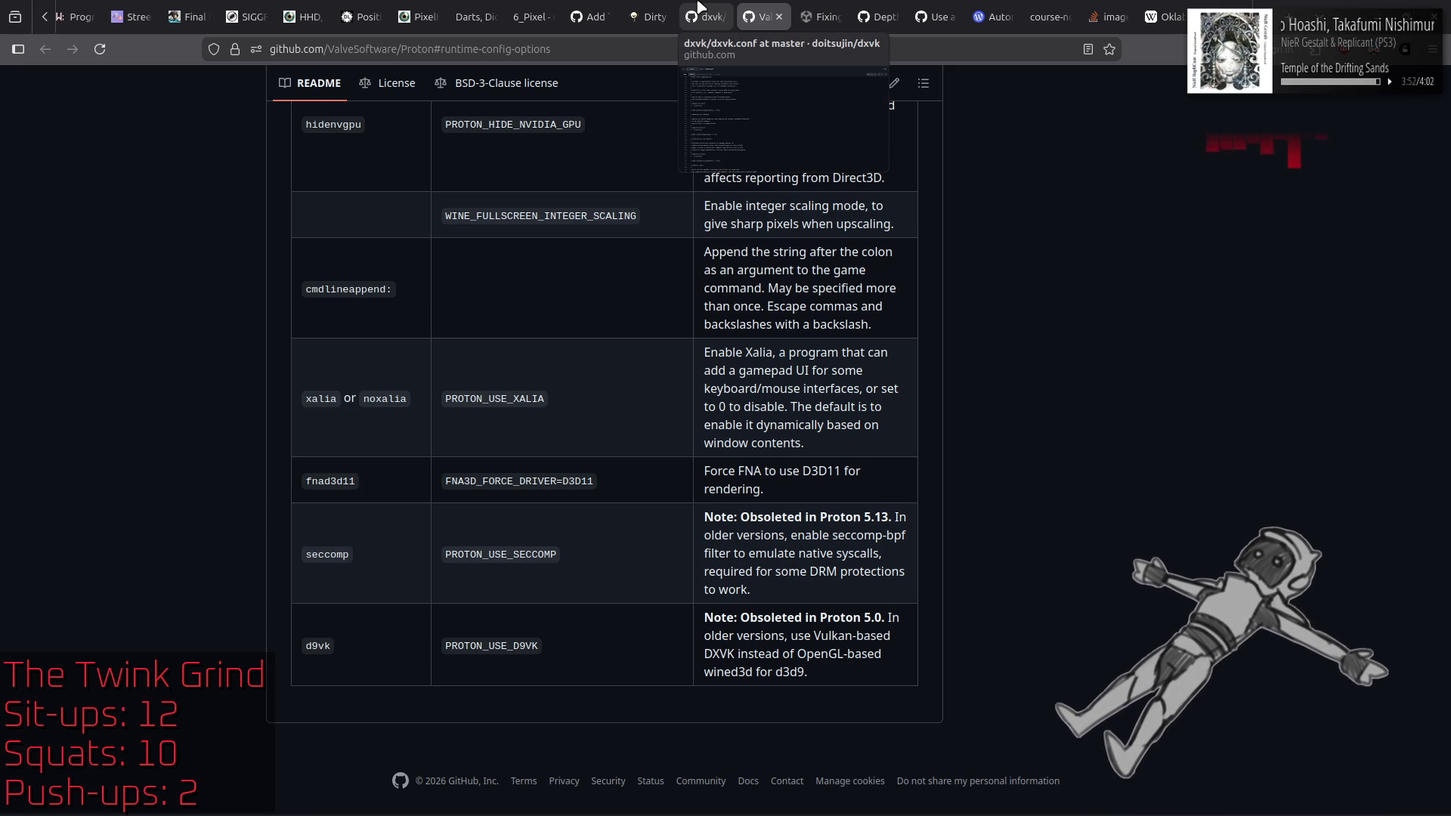
left_click(699, 6)
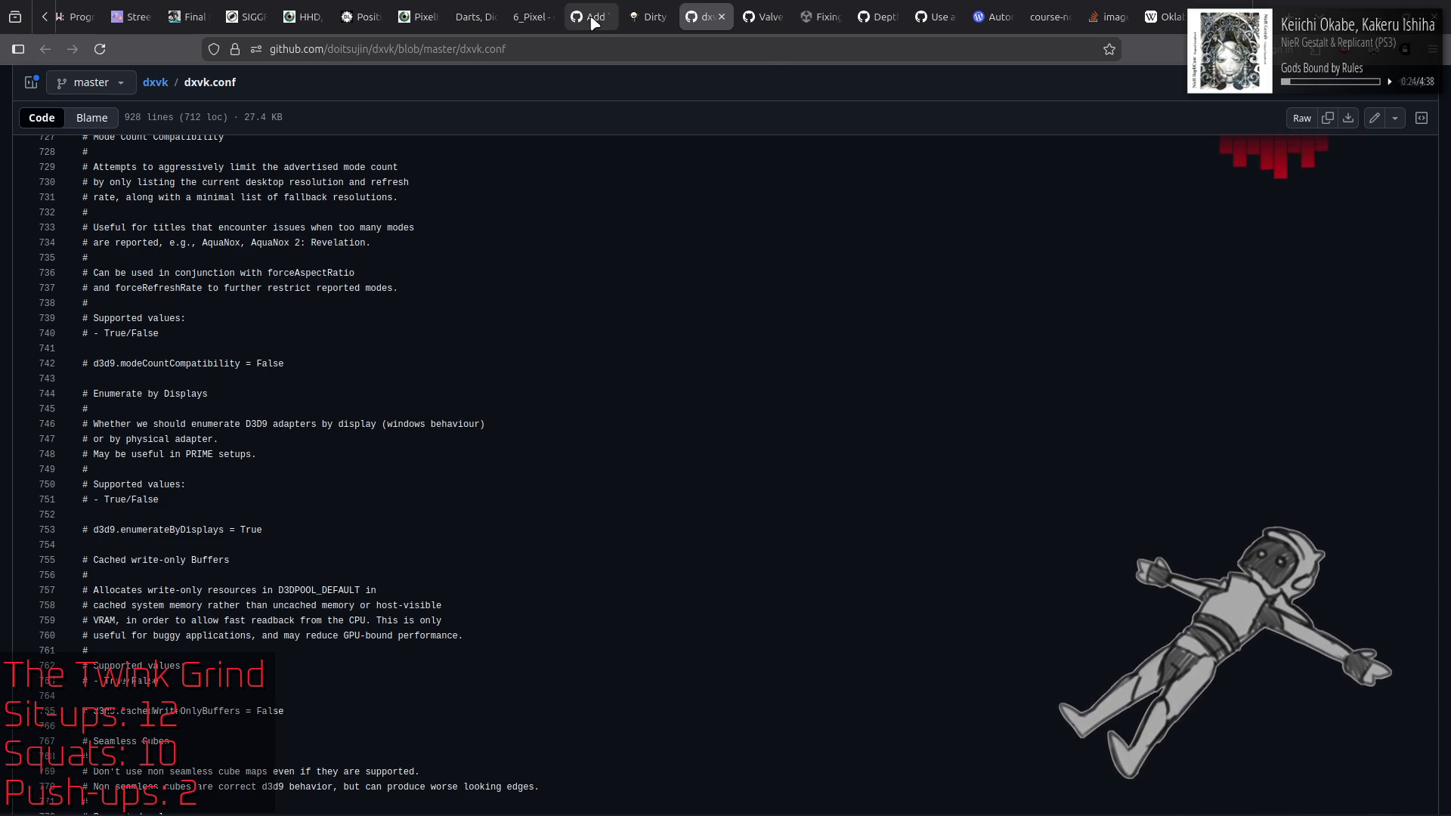
Step: Search dxvk.conf for 'full' and jump to the next match
key("ctrl+f")
key("Return")
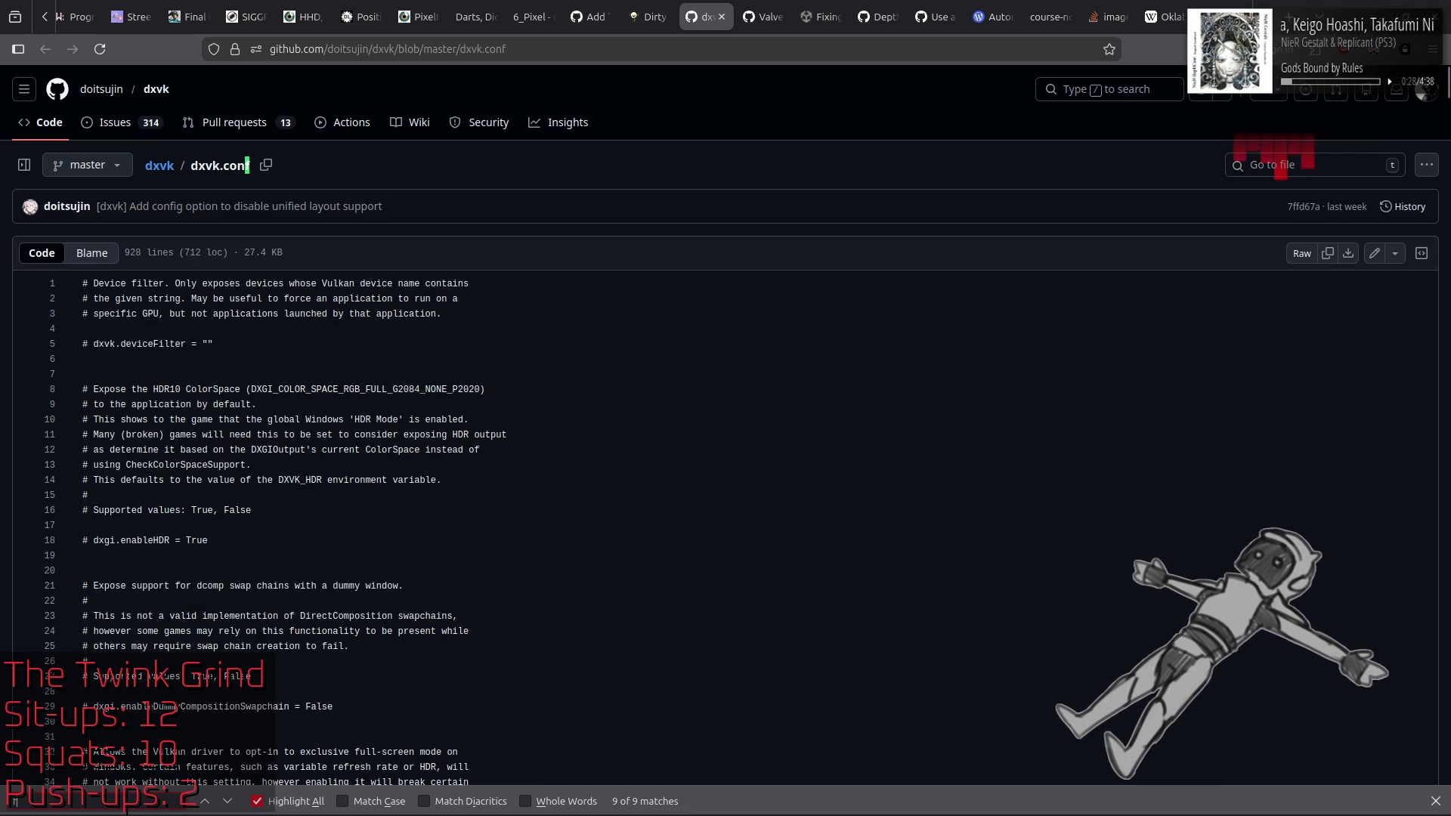
type("ull")
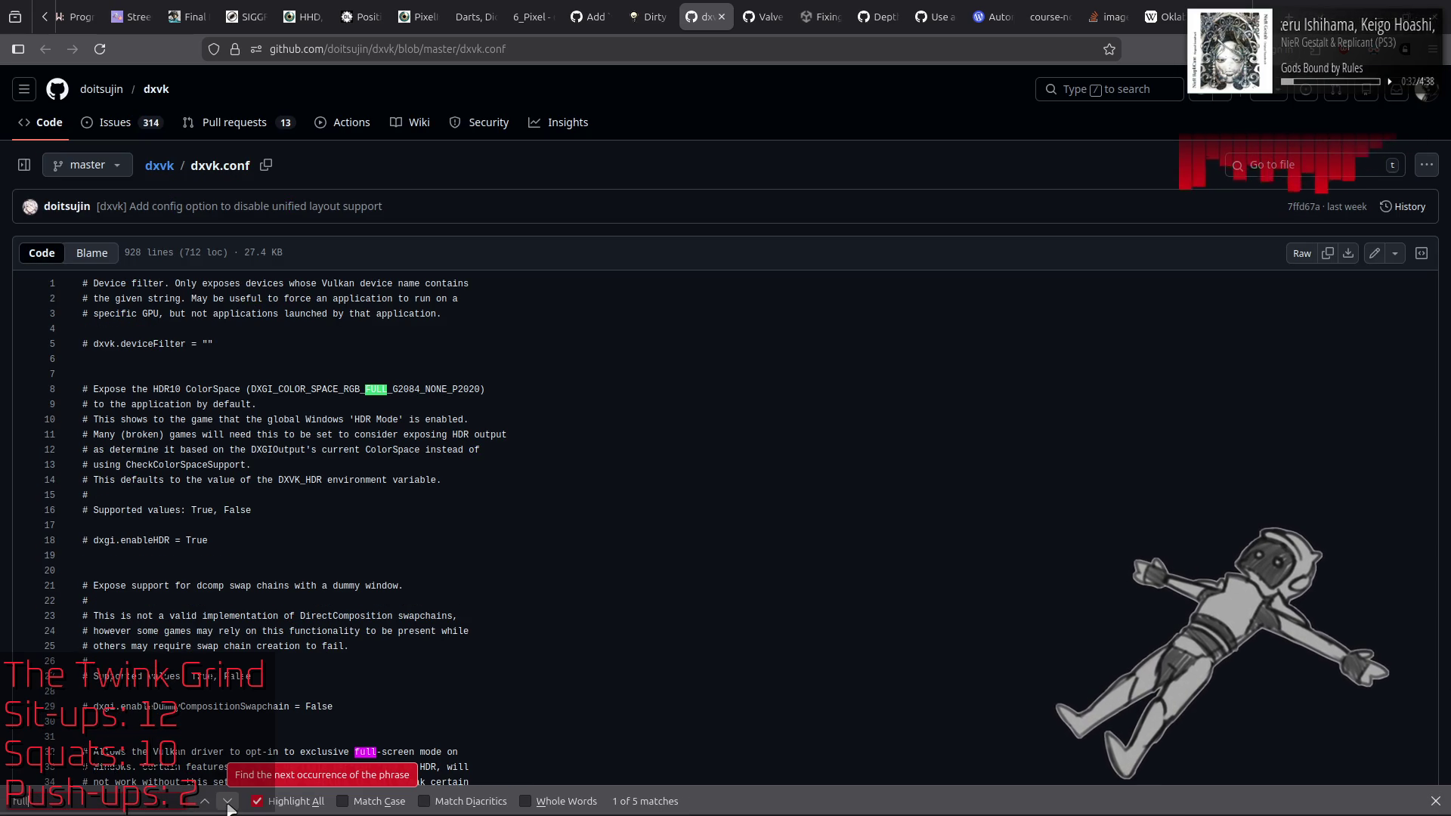
left_click(228, 802)
scroll(508, 590, "down", 3)
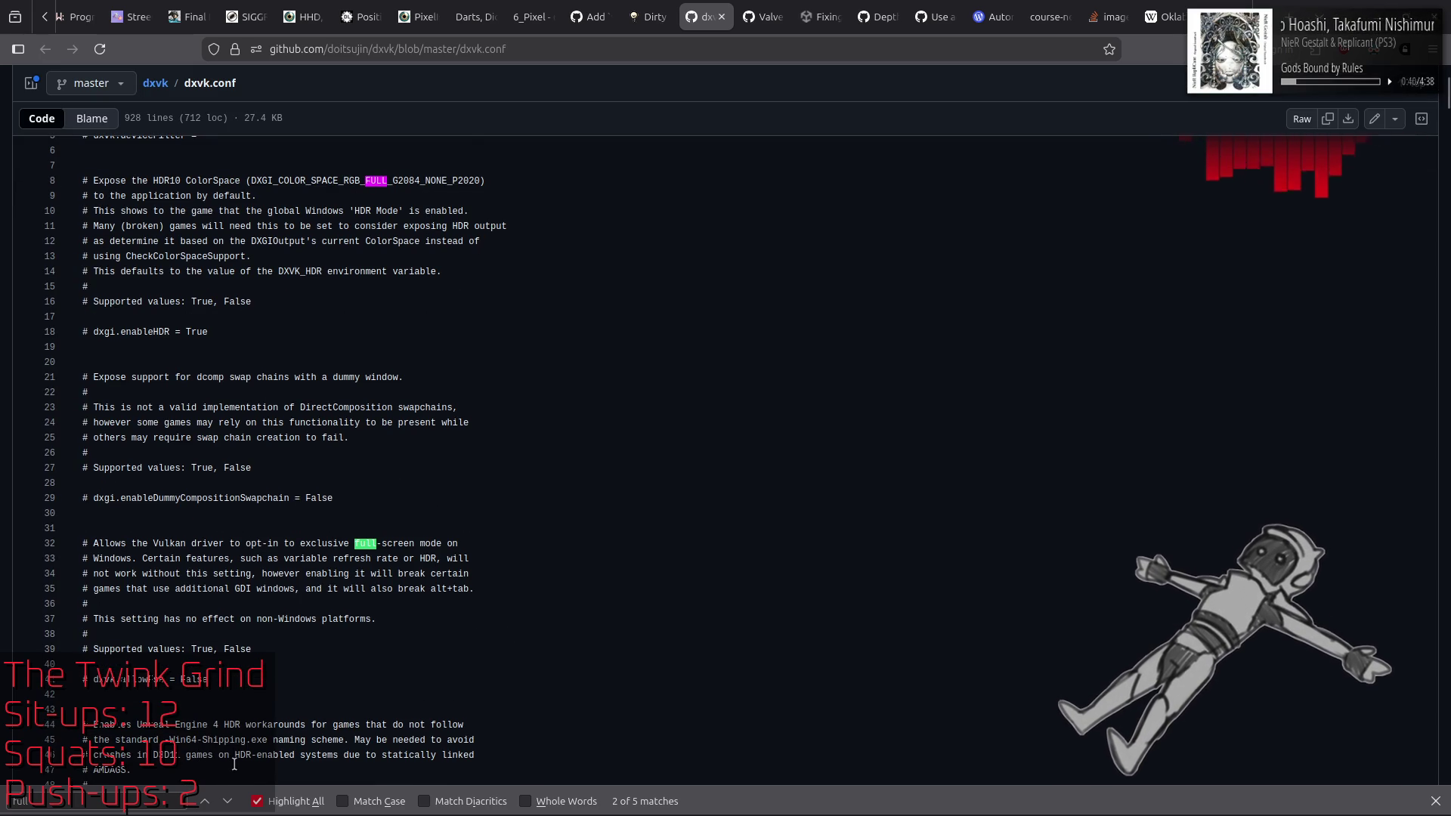
Step: Step through the remaining 'full' matches, close the find bar, and open a new tab to the right
left_click(227, 802)
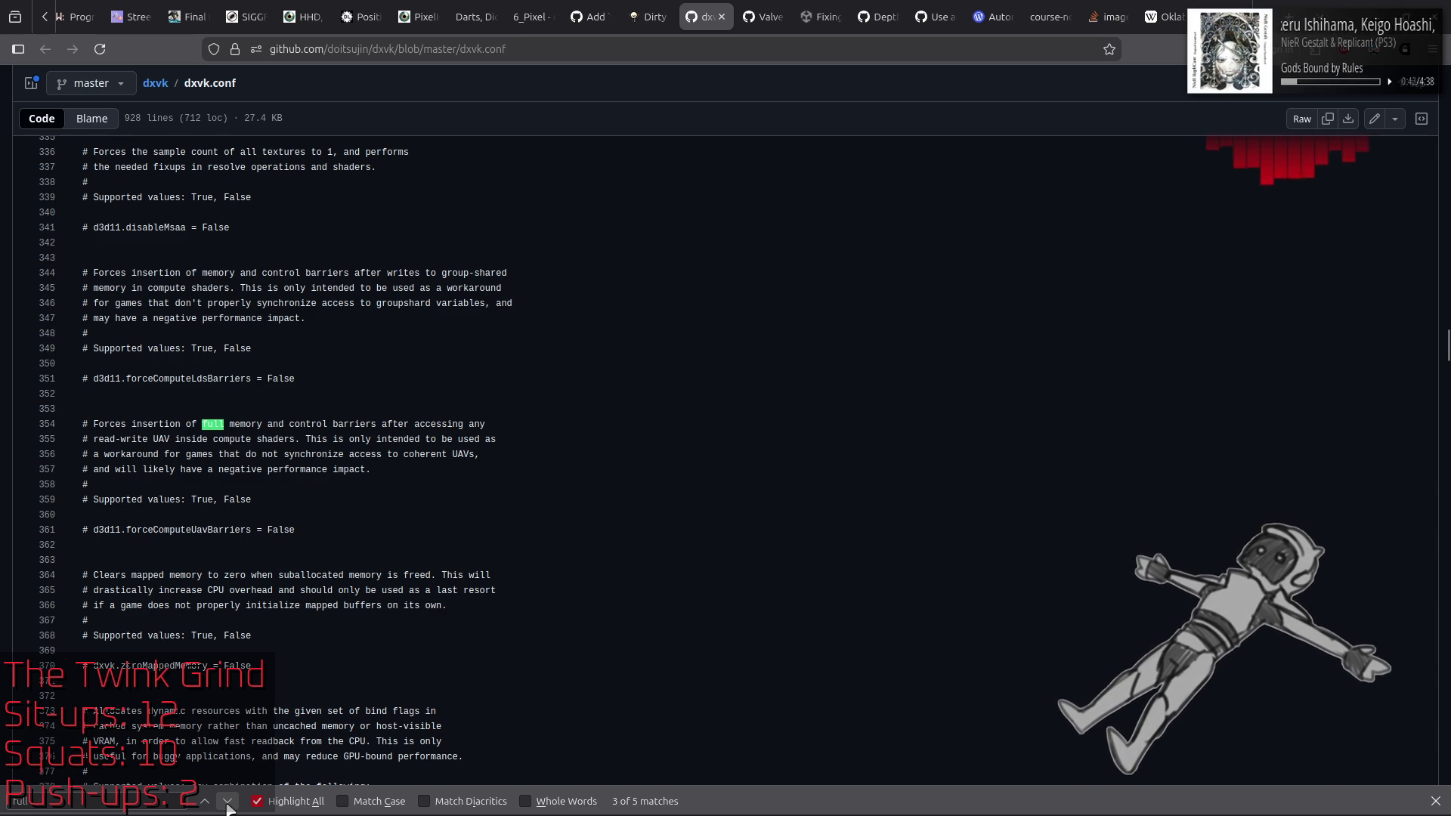
left_click(228, 804)
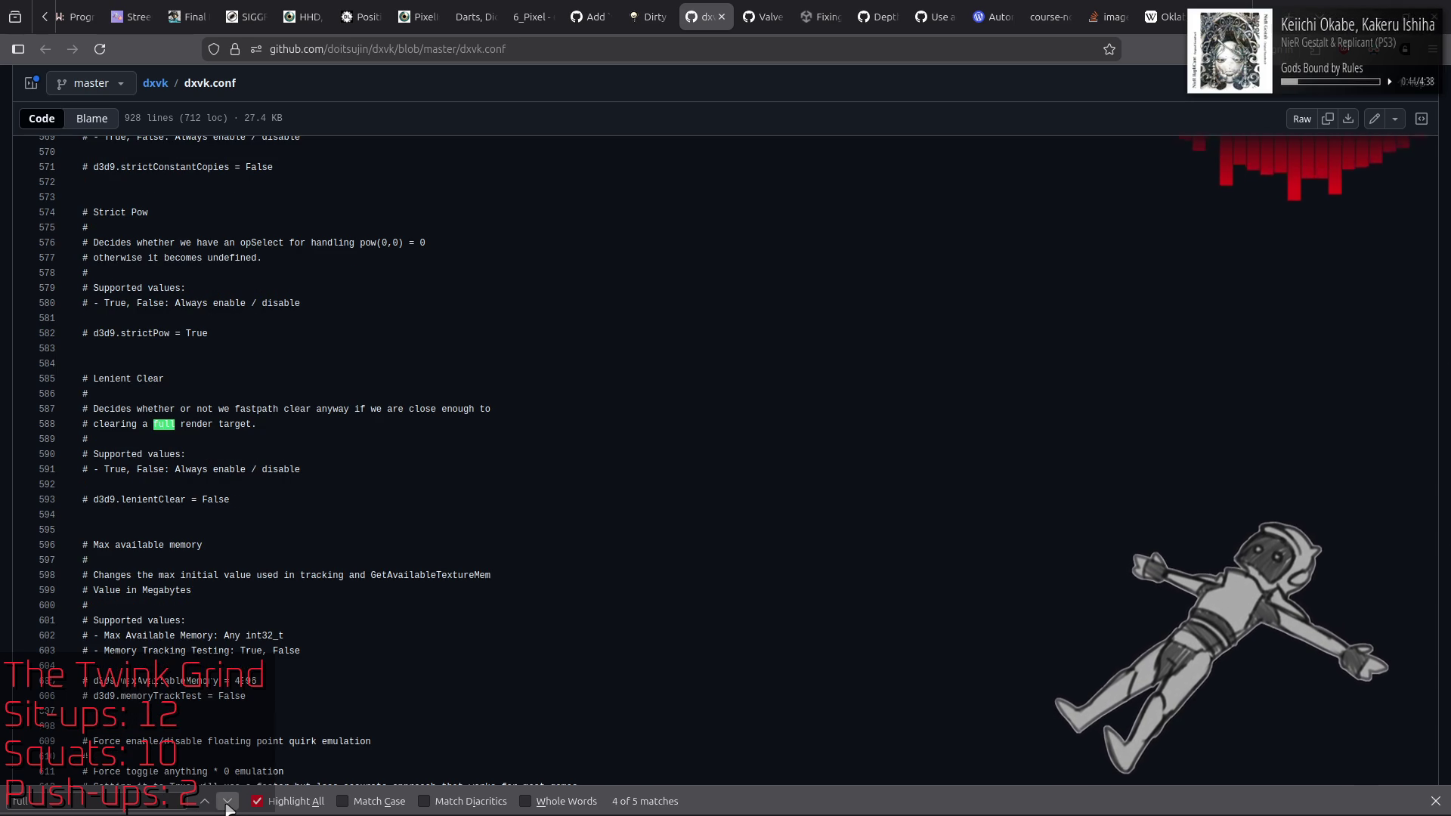
left_click(228, 804)
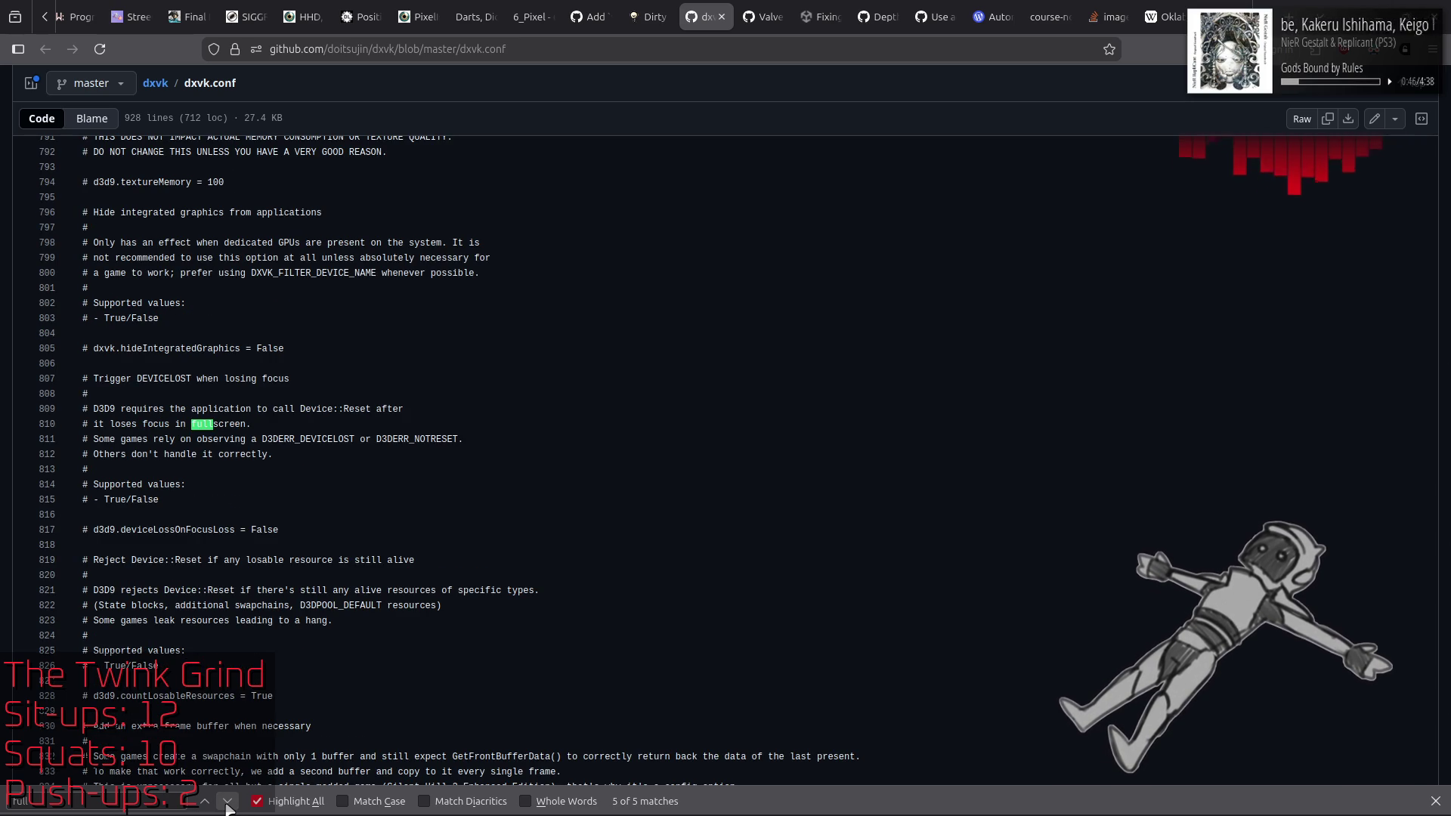
left_click(227, 804)
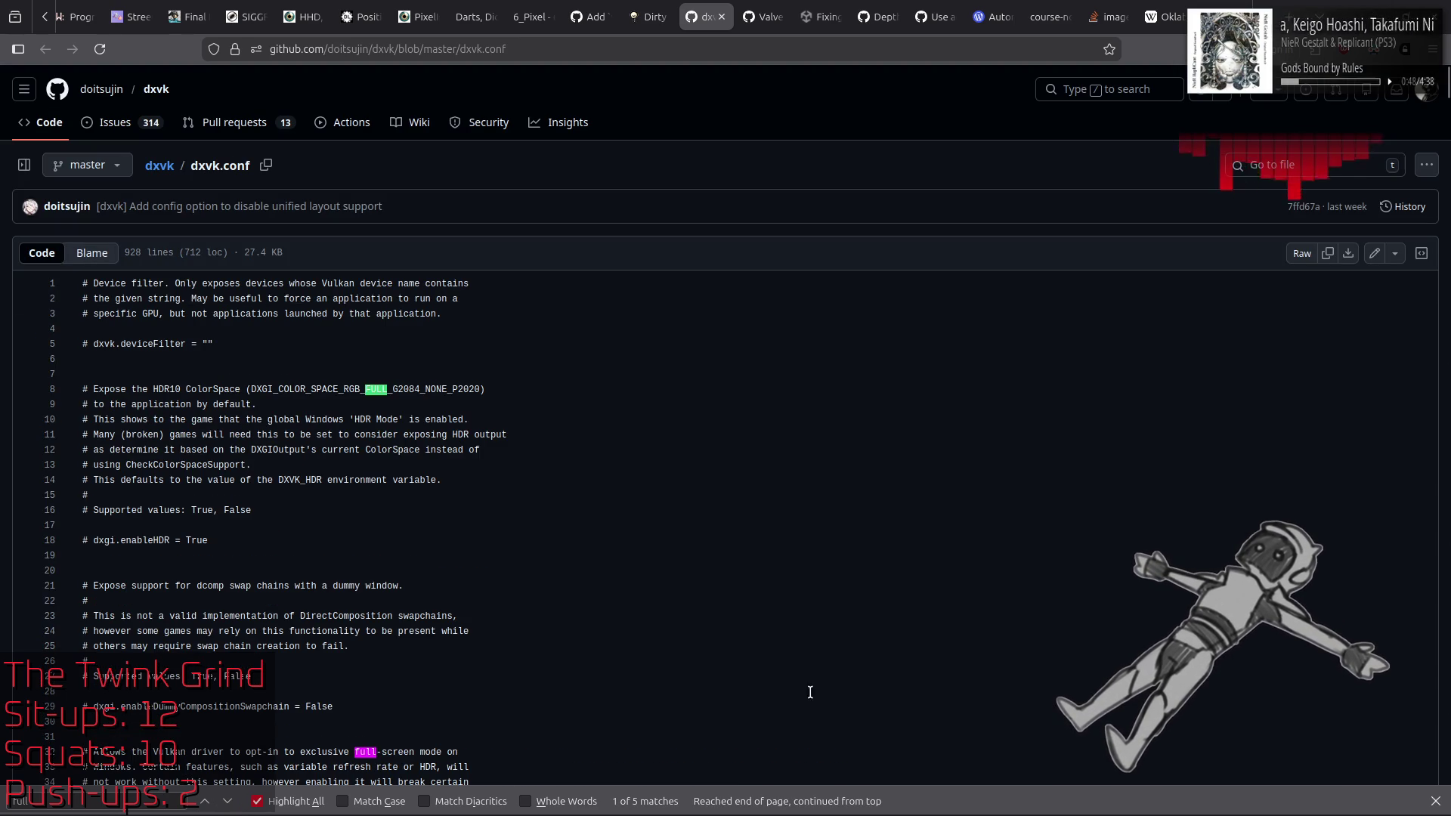
left_click(1435, 801)
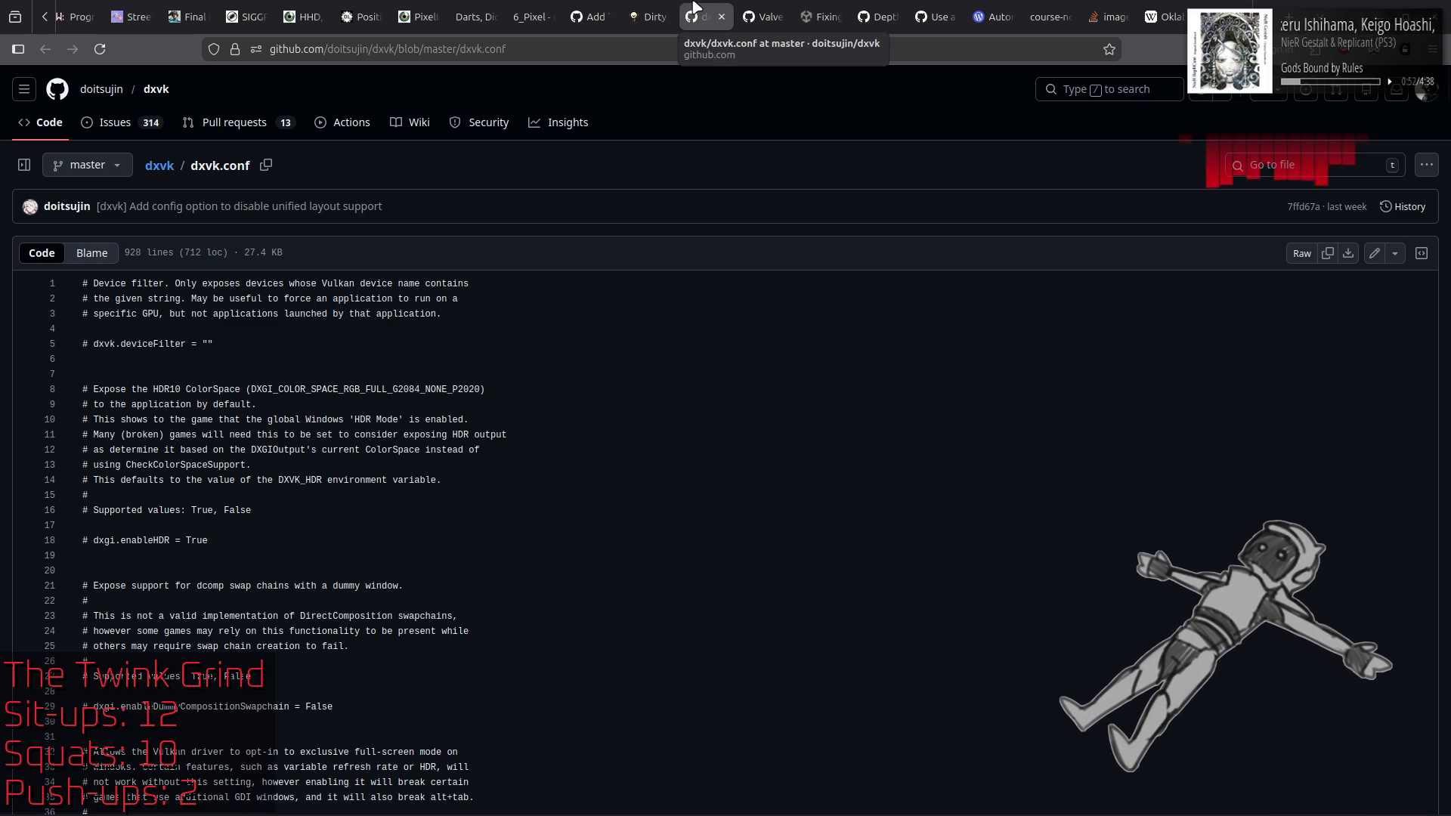
right_click(710, 15)
left_click(712, 13)
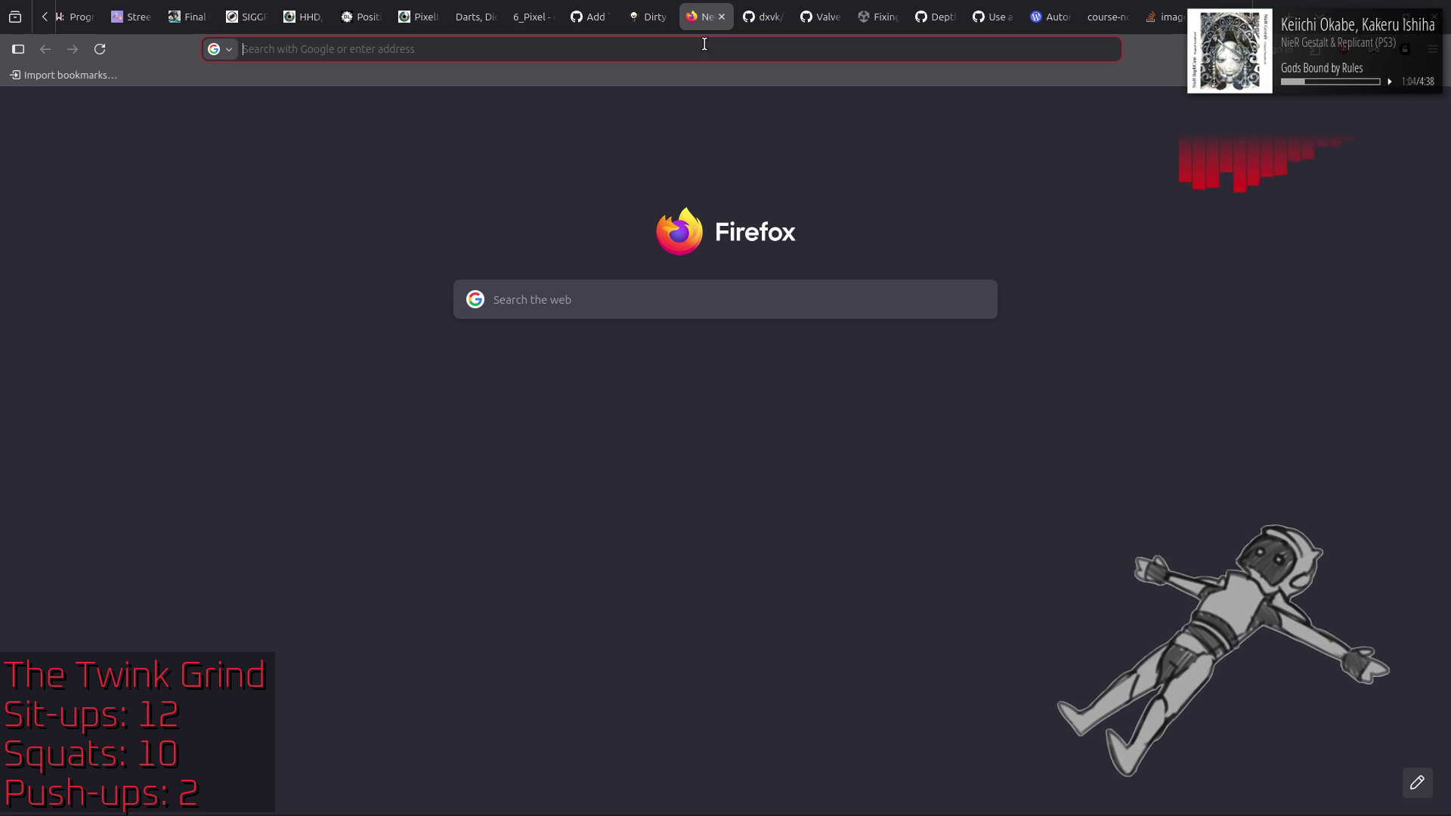
Step: Search Google for 'linux proton force fullscreen' and read the overview's winecfg virtual desktop tip
type("linu")
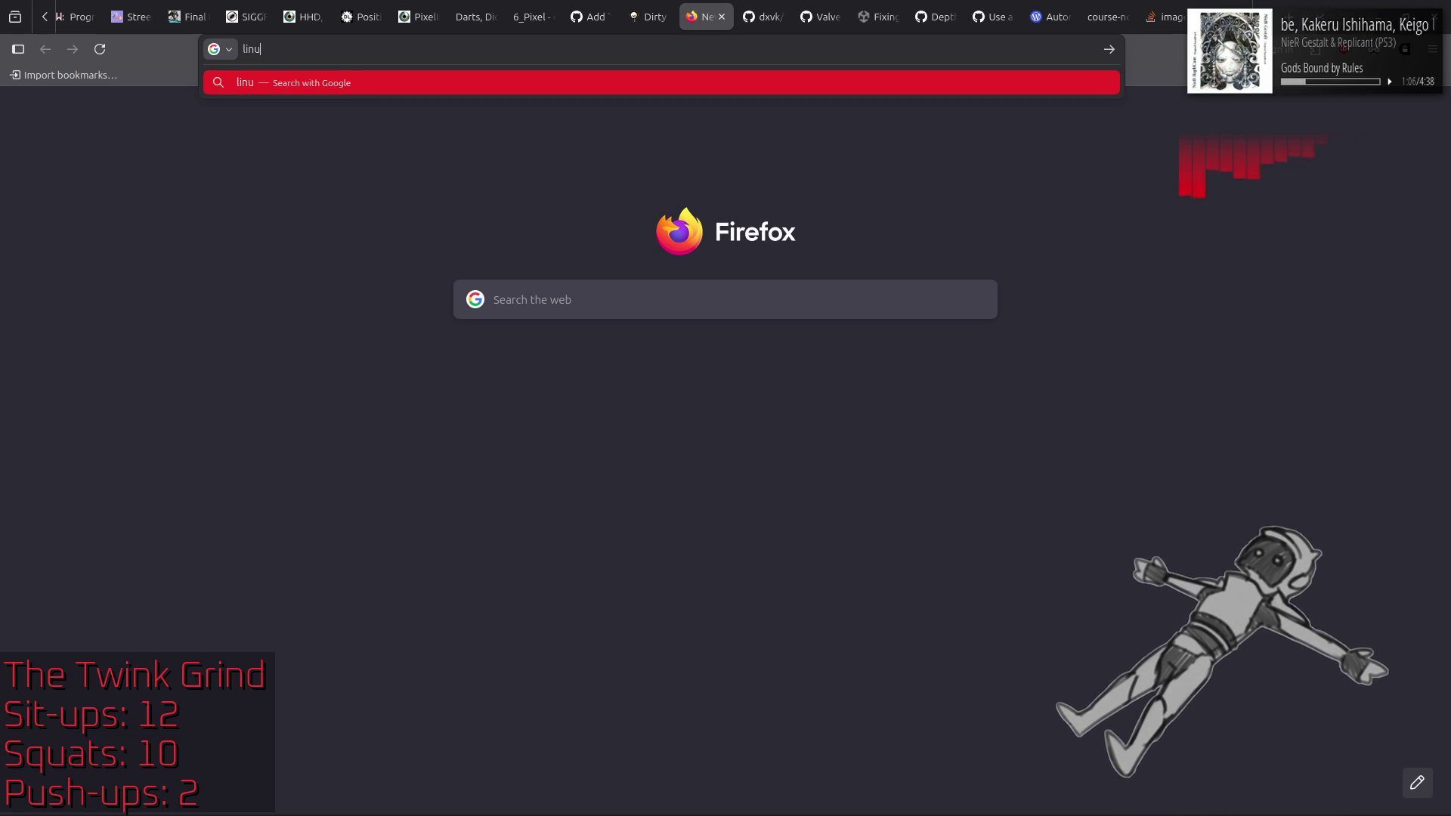
type("x proton ")
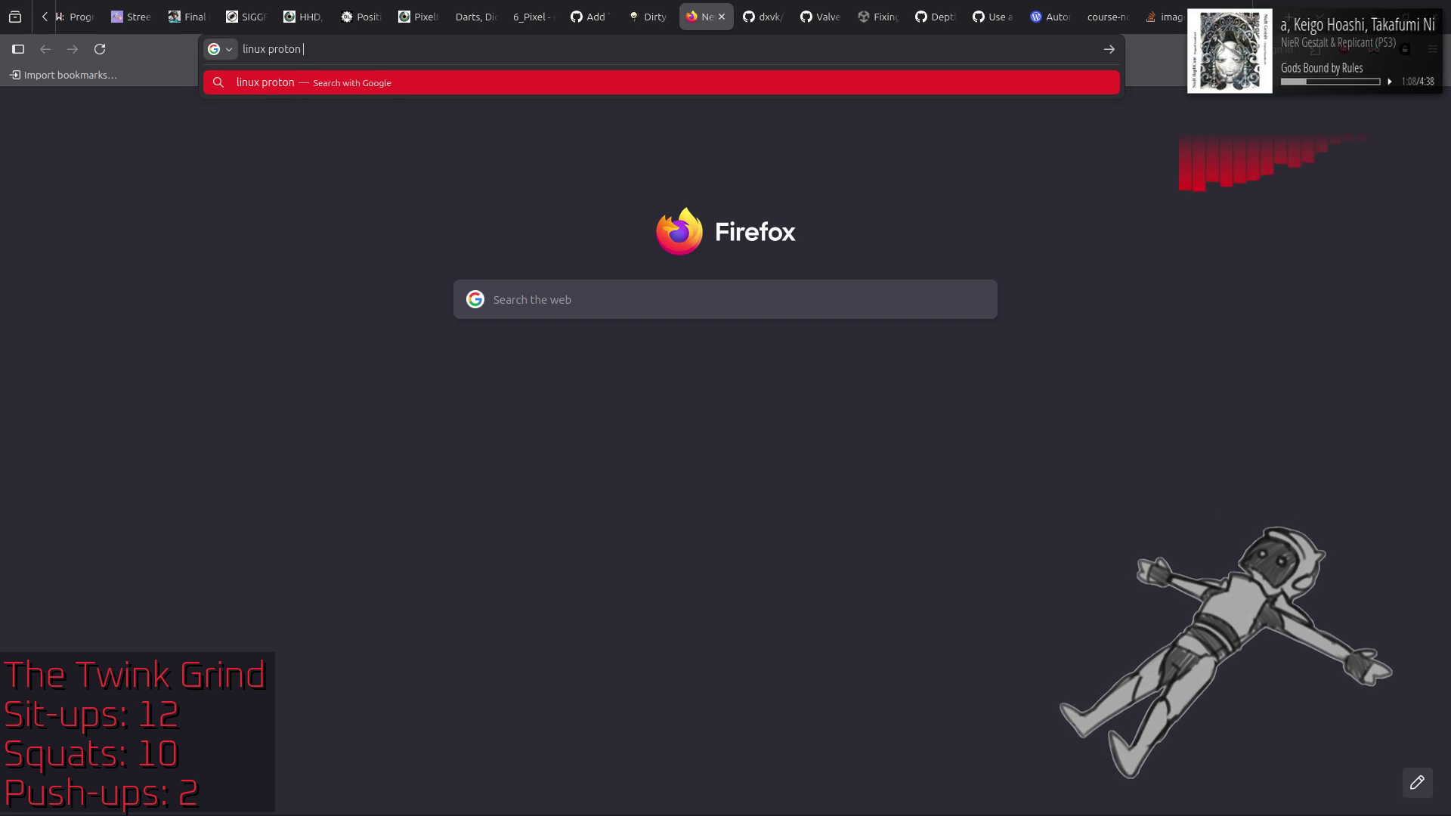
type("force fu")
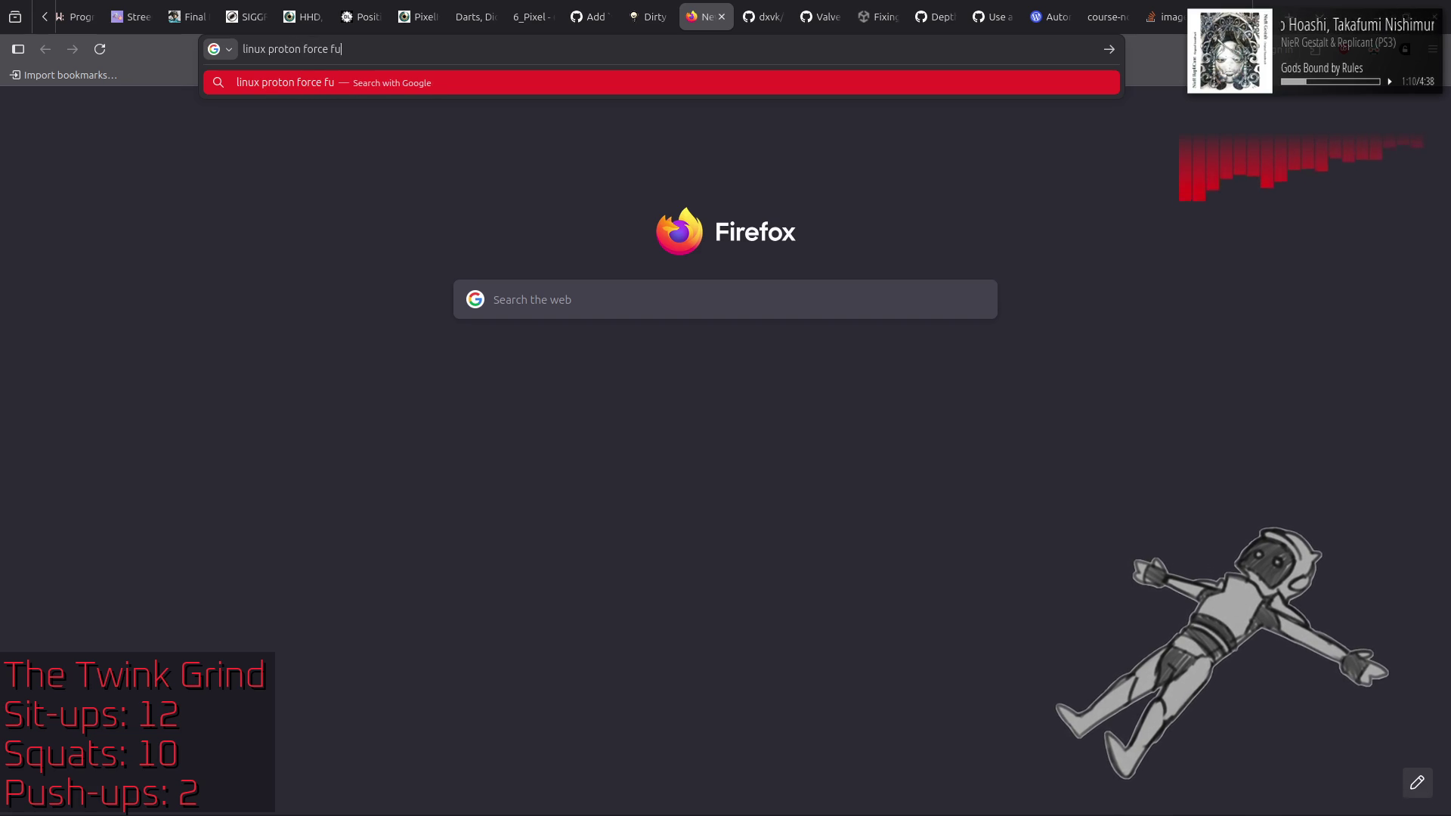
type("llscreen")
key("Return")
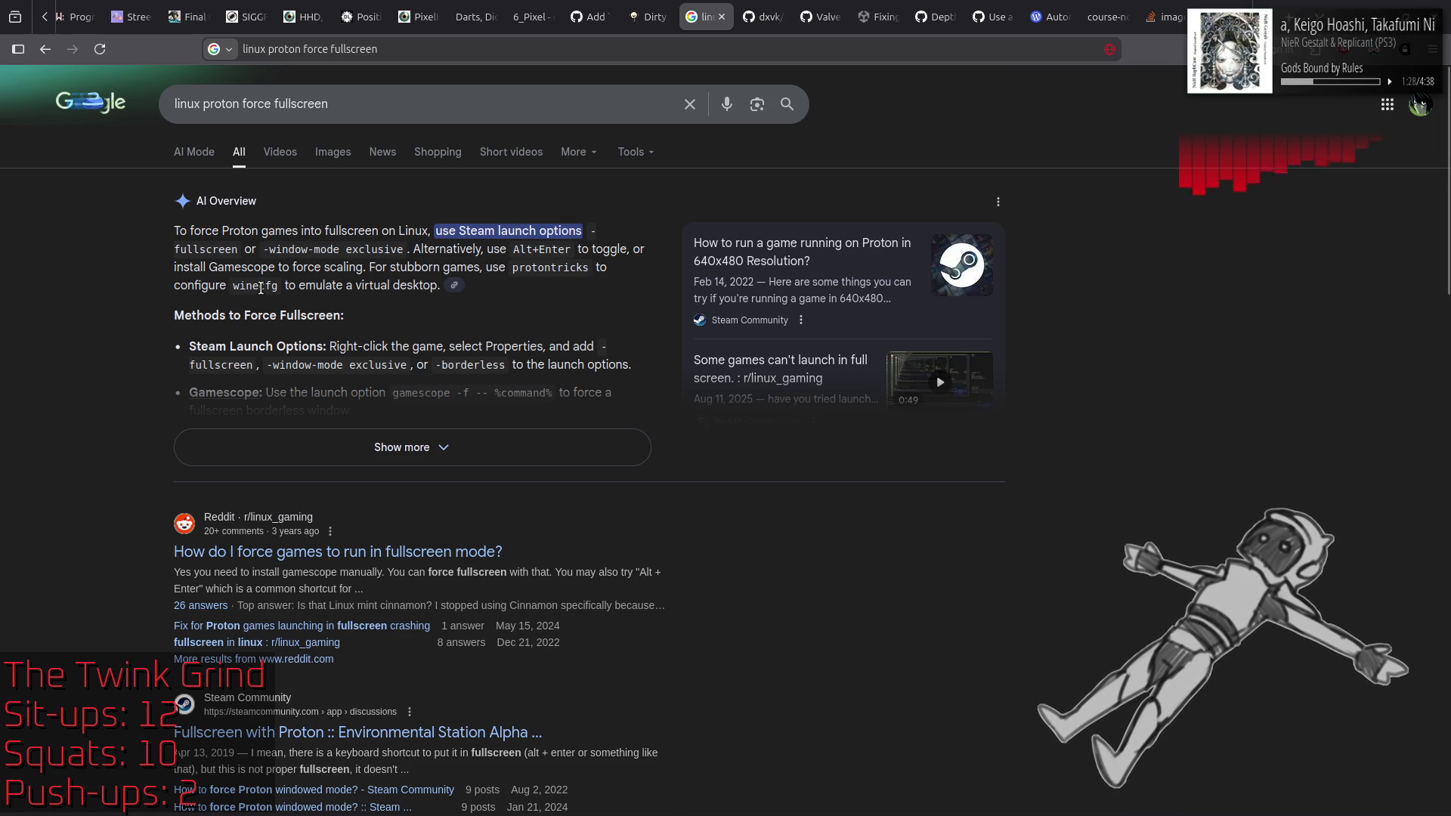
left_click_drag(257, 287, 449, 293)
left_click(1023, 542)
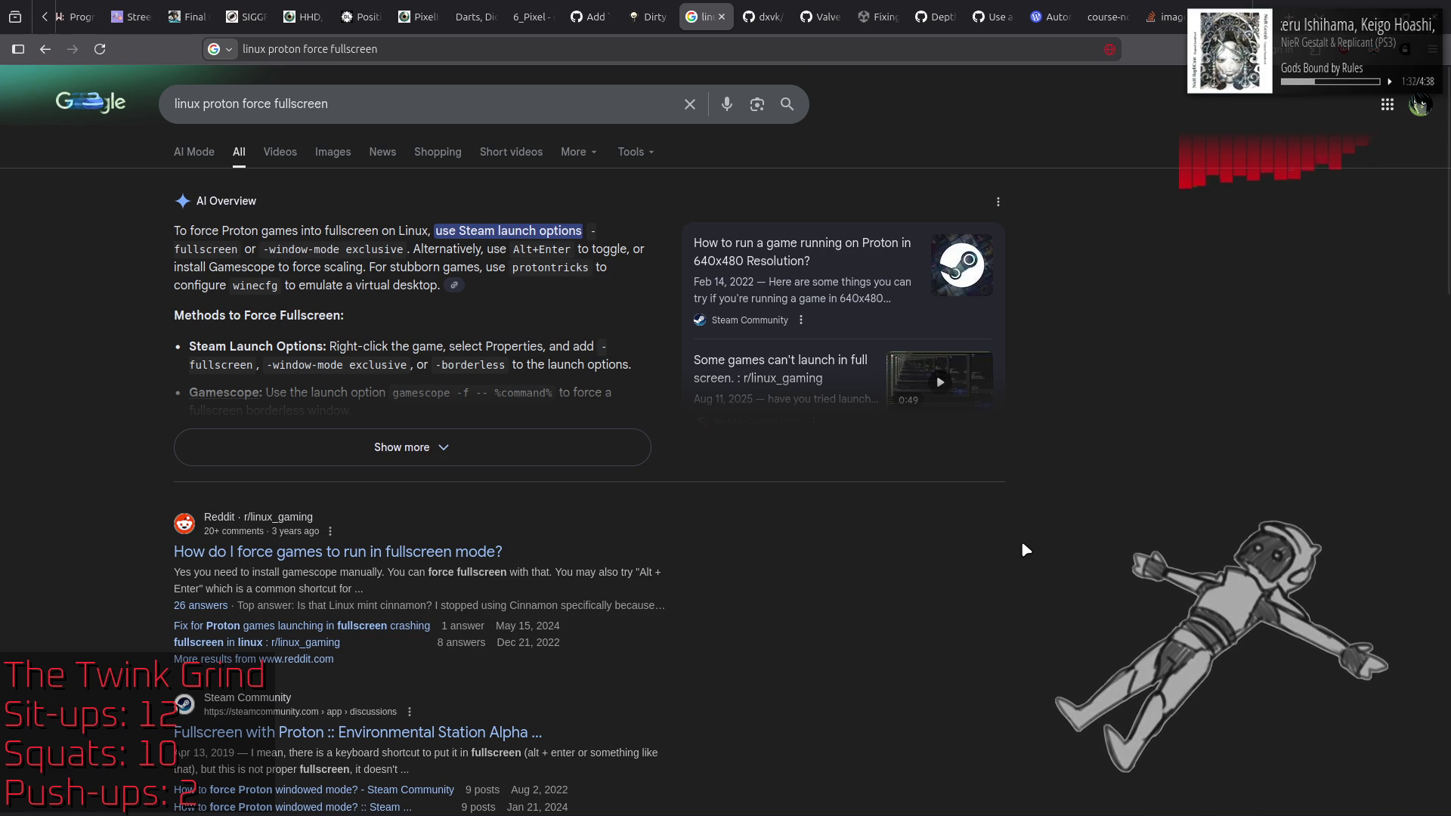
Step: Scroll the results and open the Linux Mint Forums thread 'Games in Fullscreen Problem'
scroll(1021, 541, "down", 4)
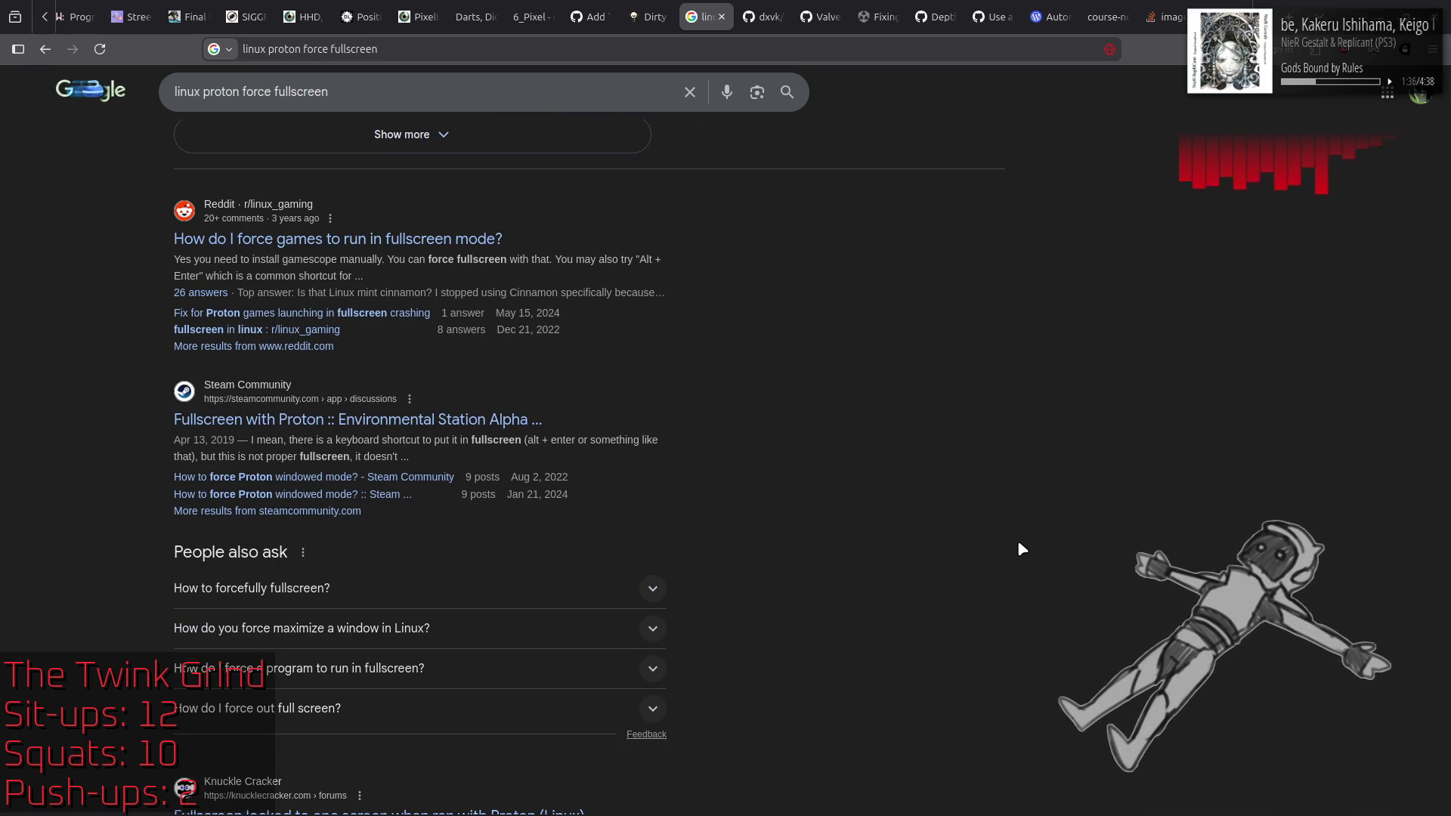
scroll(1024, 542, "down", 1)
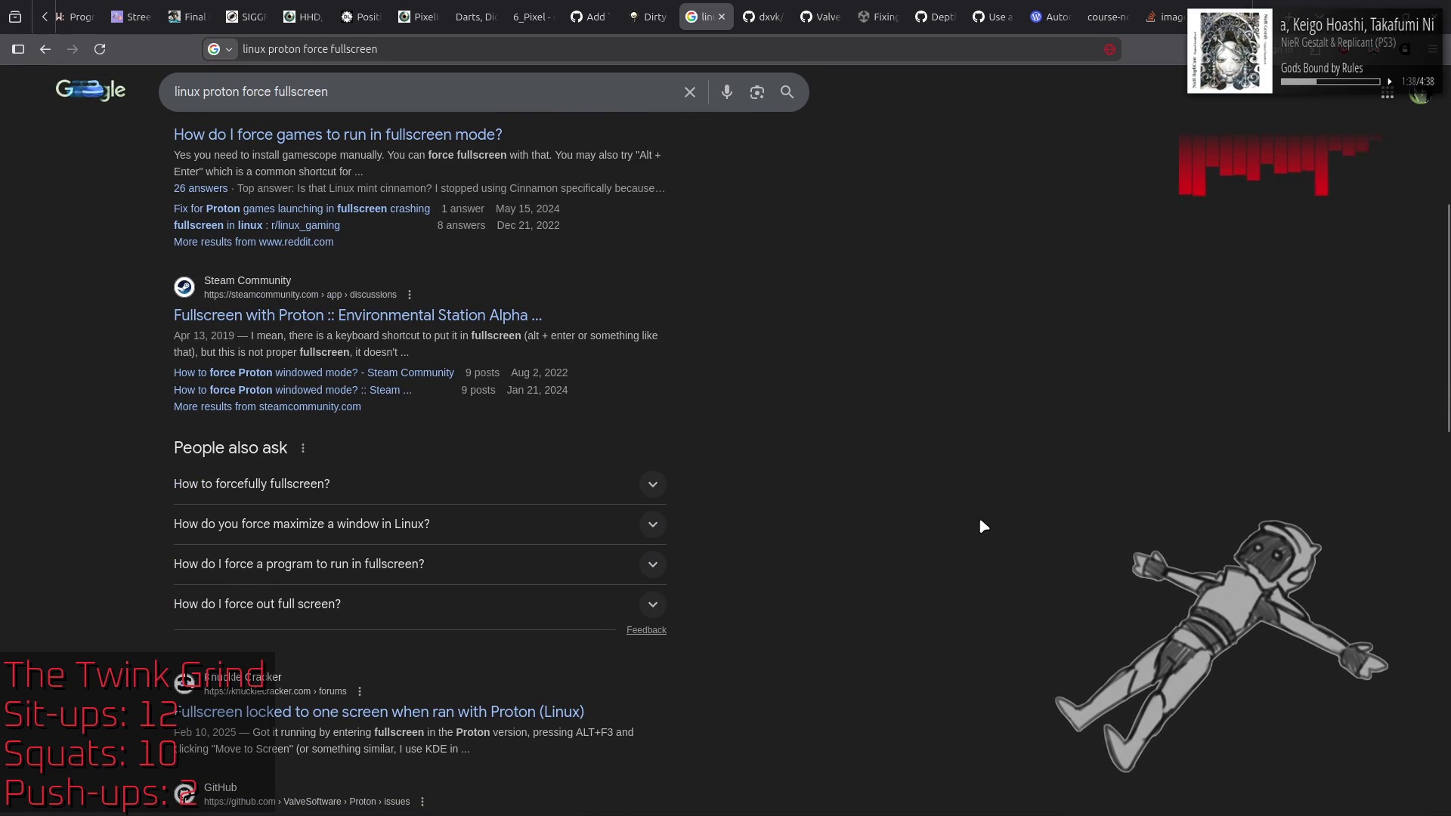
scroll(980, 521, "down", 2)
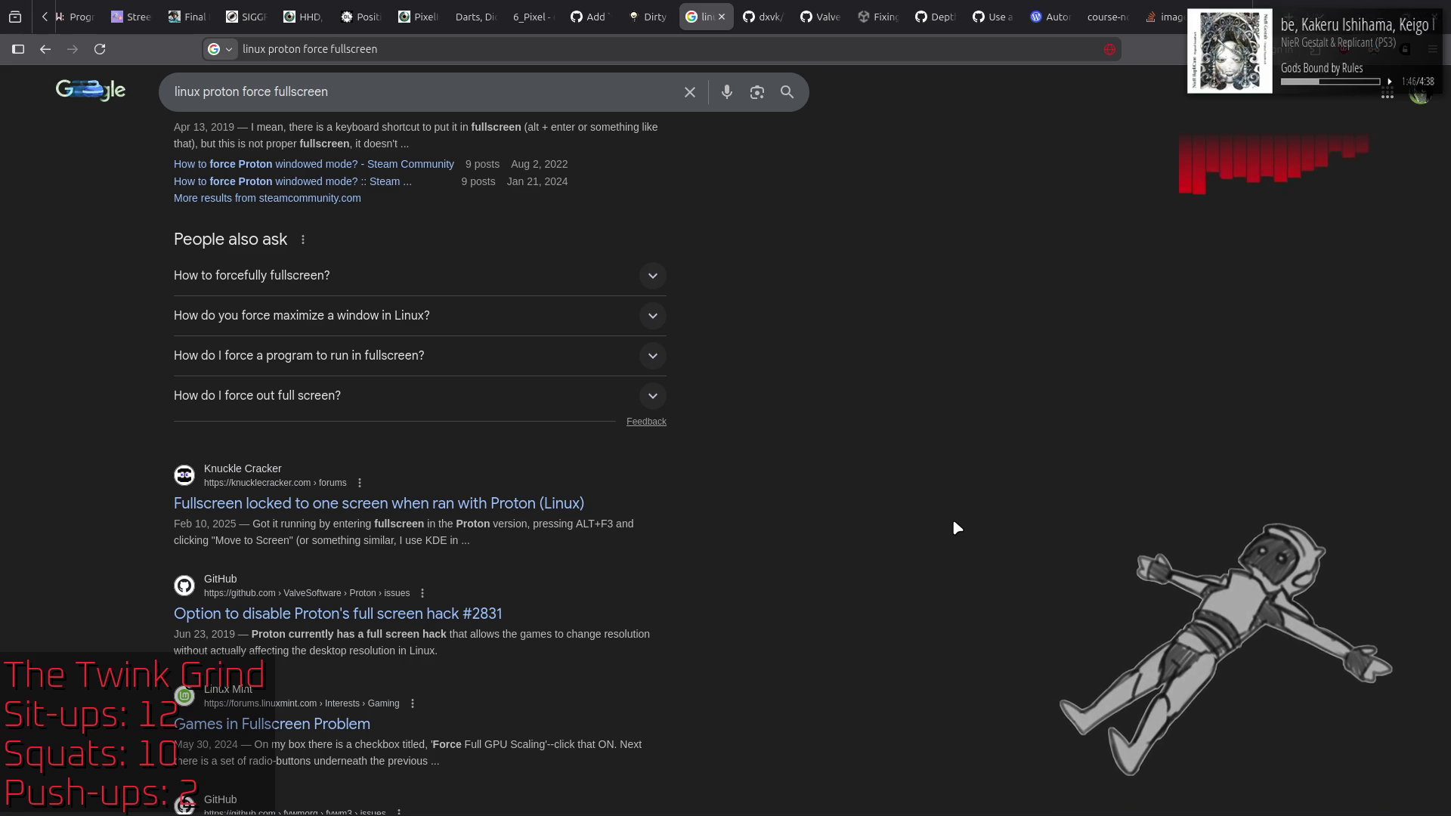
scroll(953, 521, "down", 3)
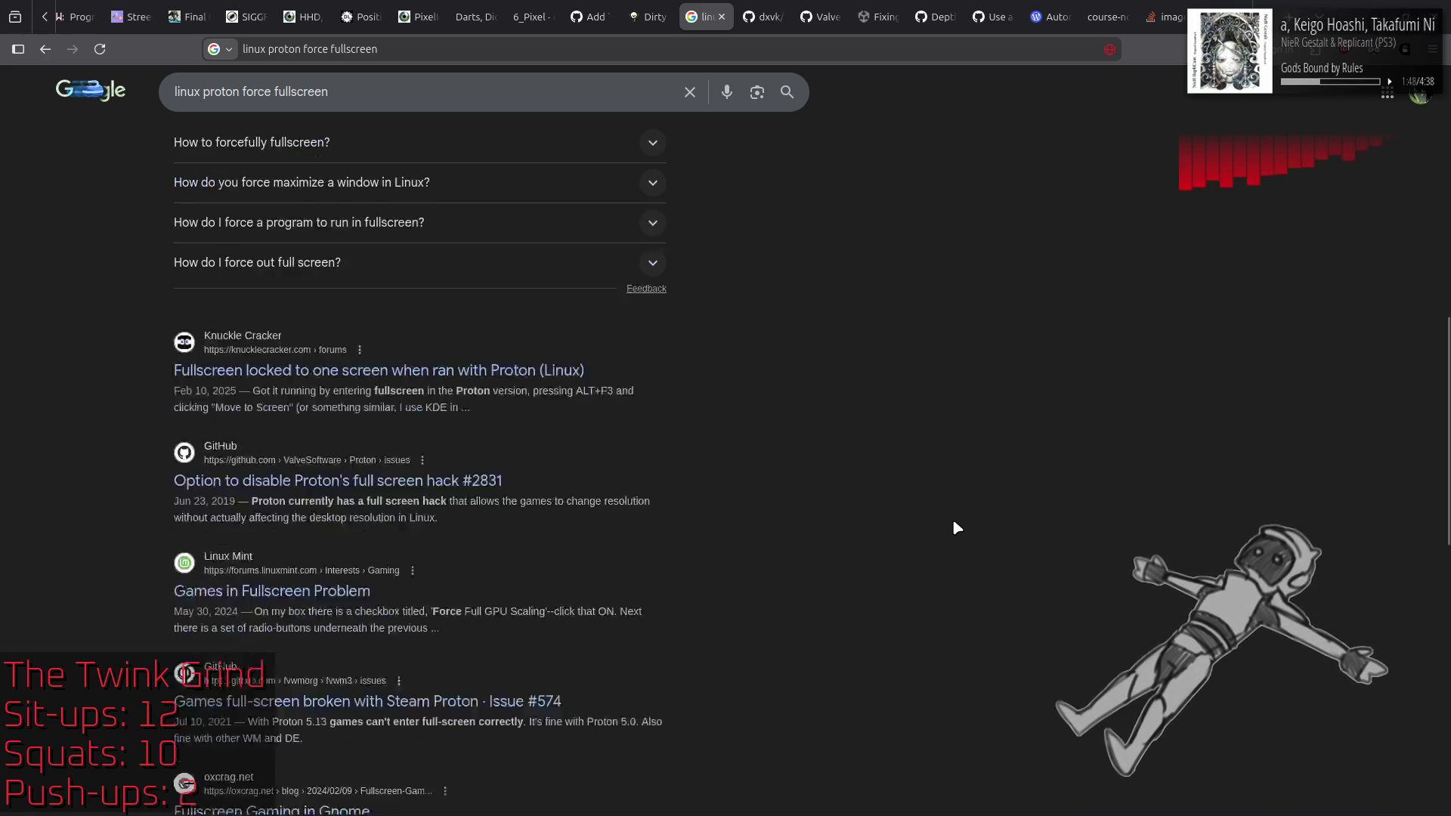
left_click(320, 515)
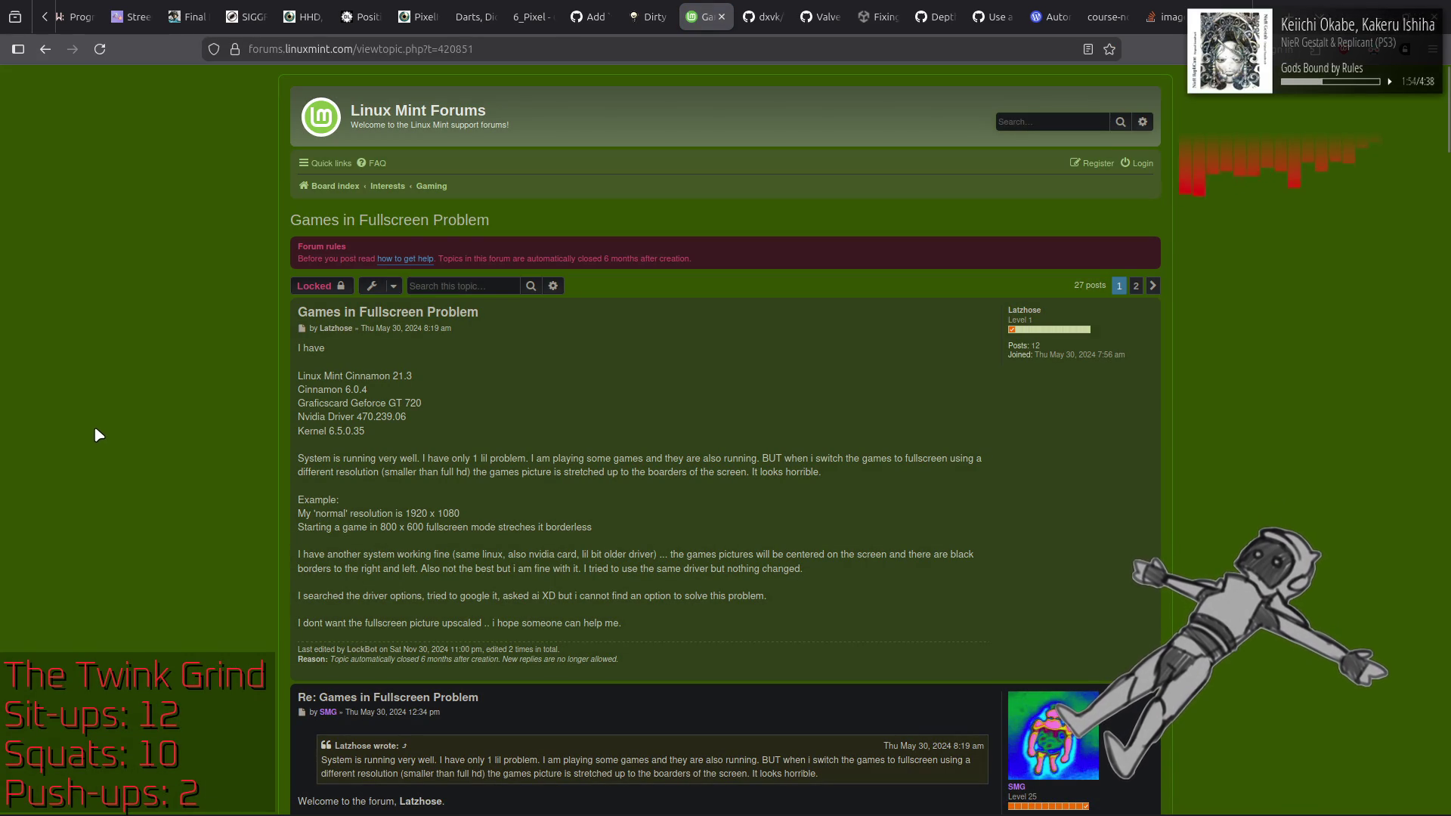
Step: Read 'Games in Fullscreen Problem' down to its final locked reply, then go back to the Google results
scroll(113, 433, "down", 4)
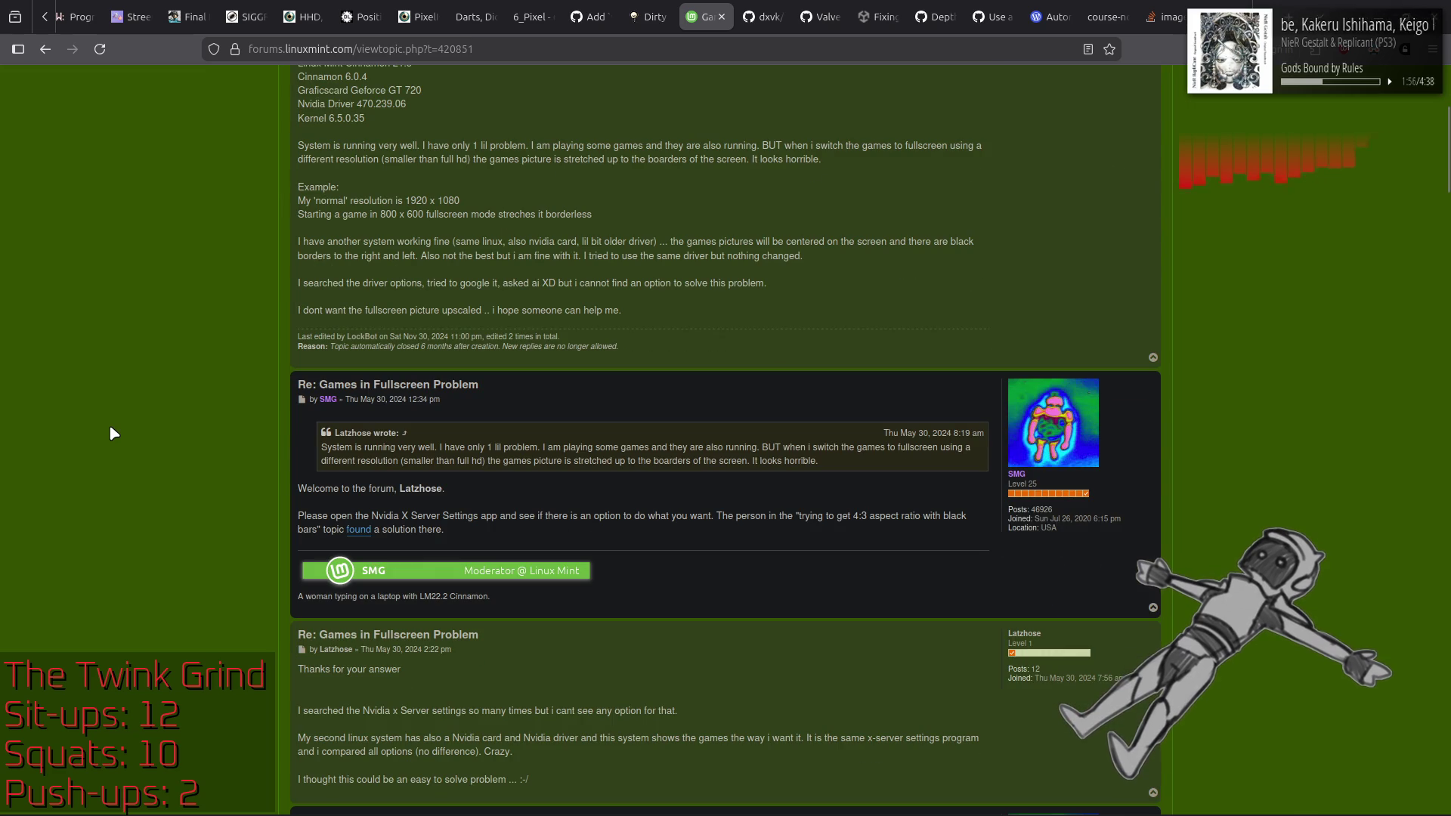
scroll(113, 434, "down", 3)
scroll(114, 434, "down", 3)
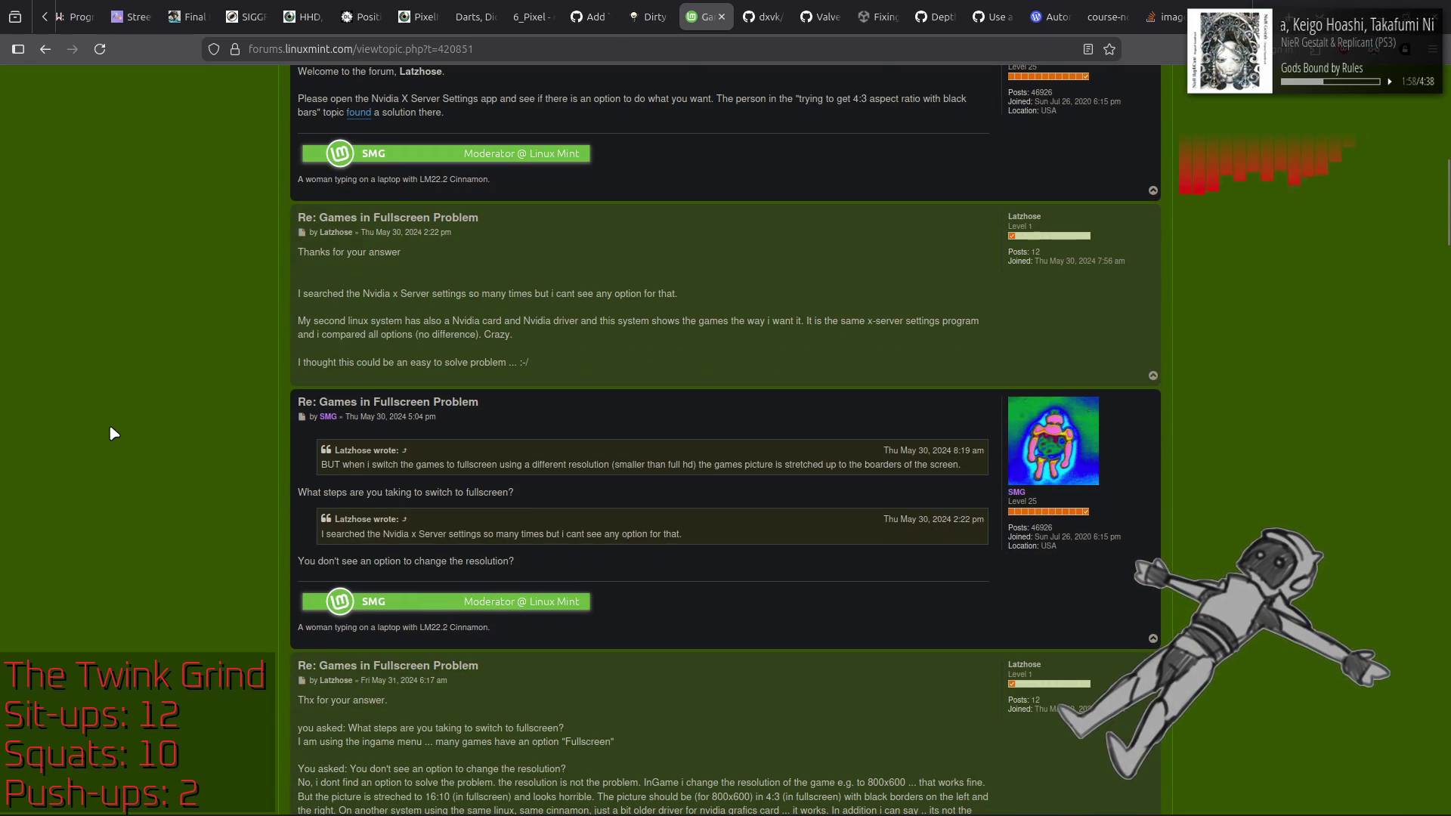
scroll(113, 433, "down", 6)
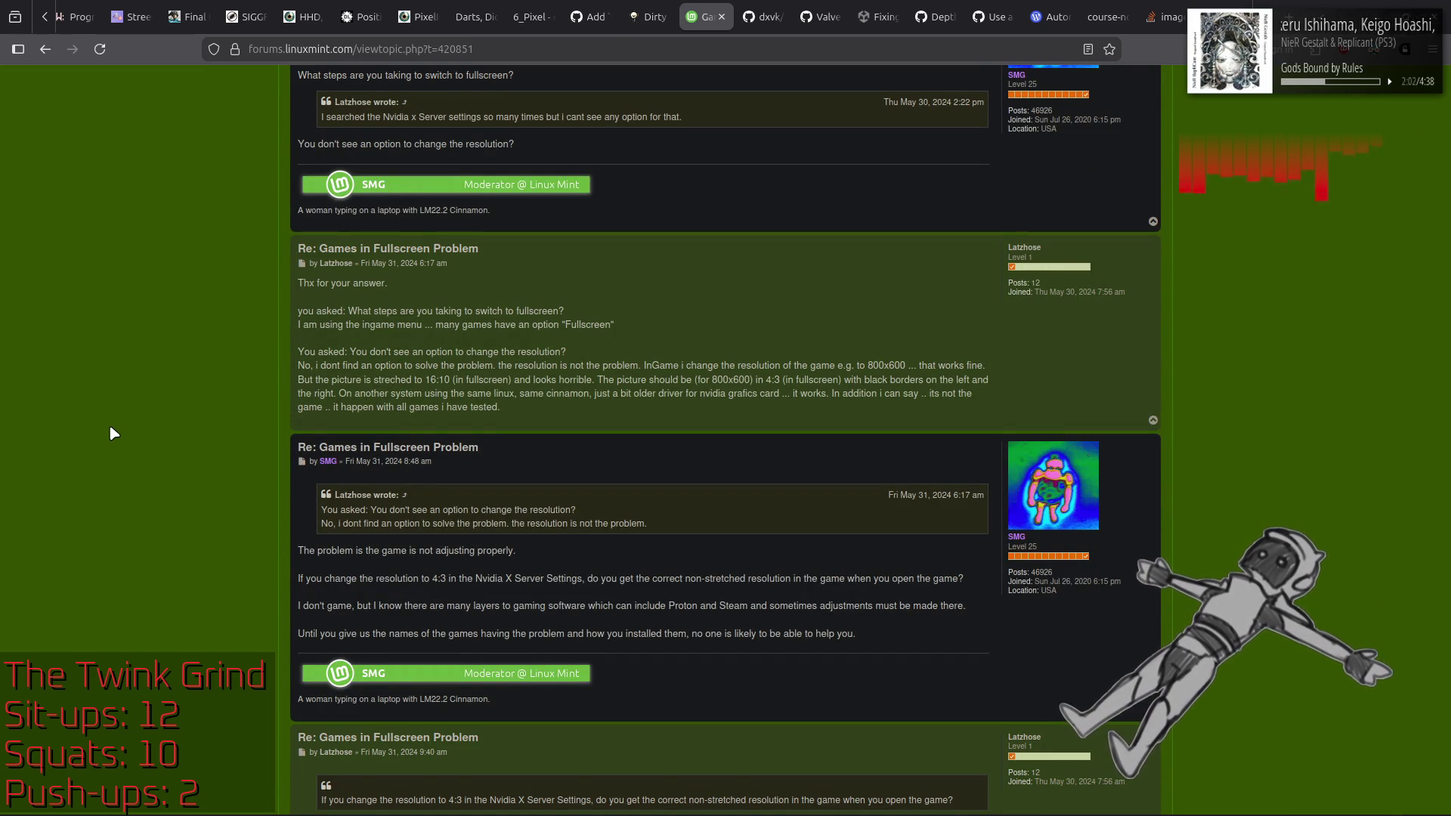
scroll(113, 434, "down", 6)
scroll(113, 434, "down", 7)
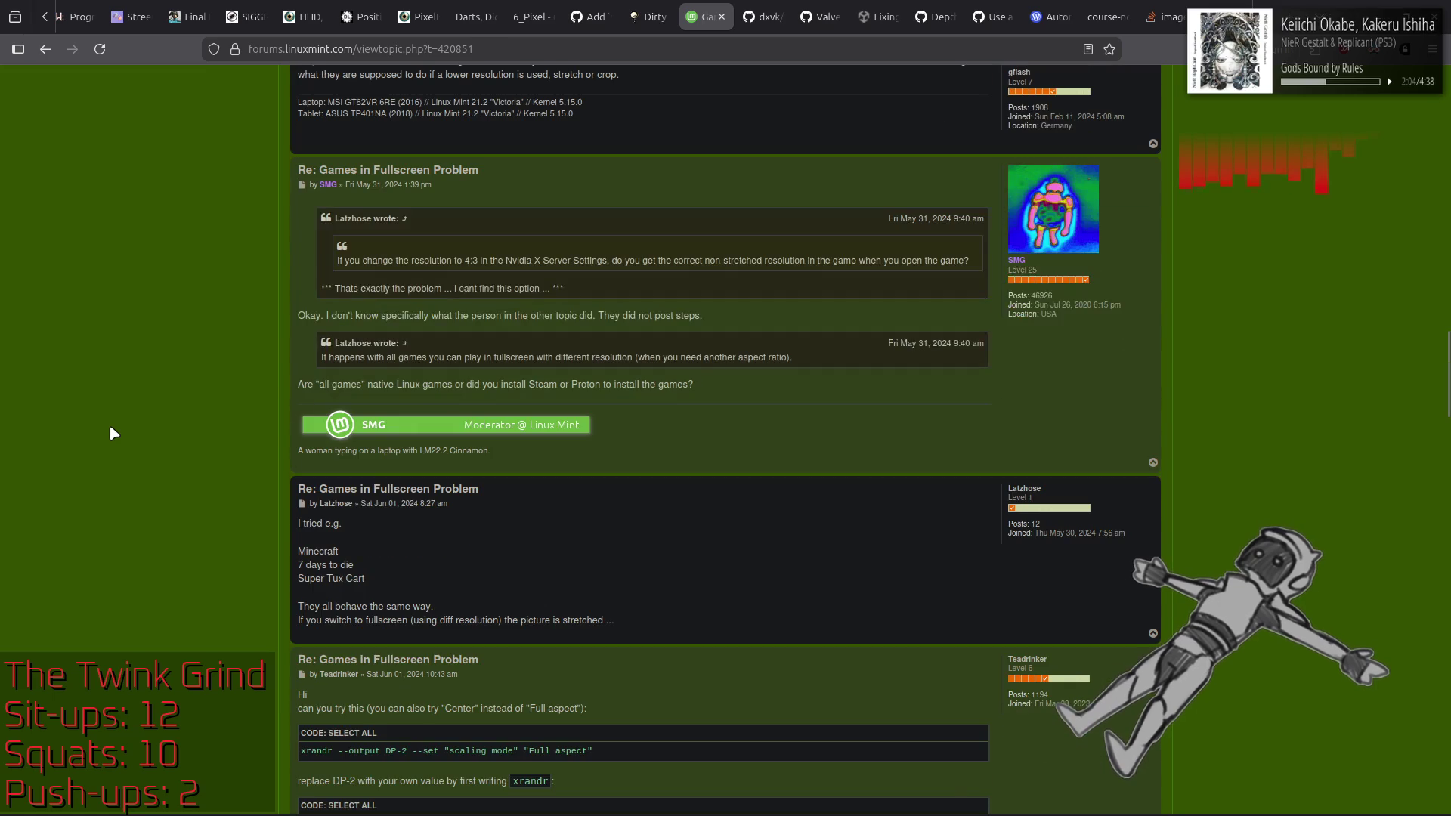
scroll(114, 433, "down", 8)
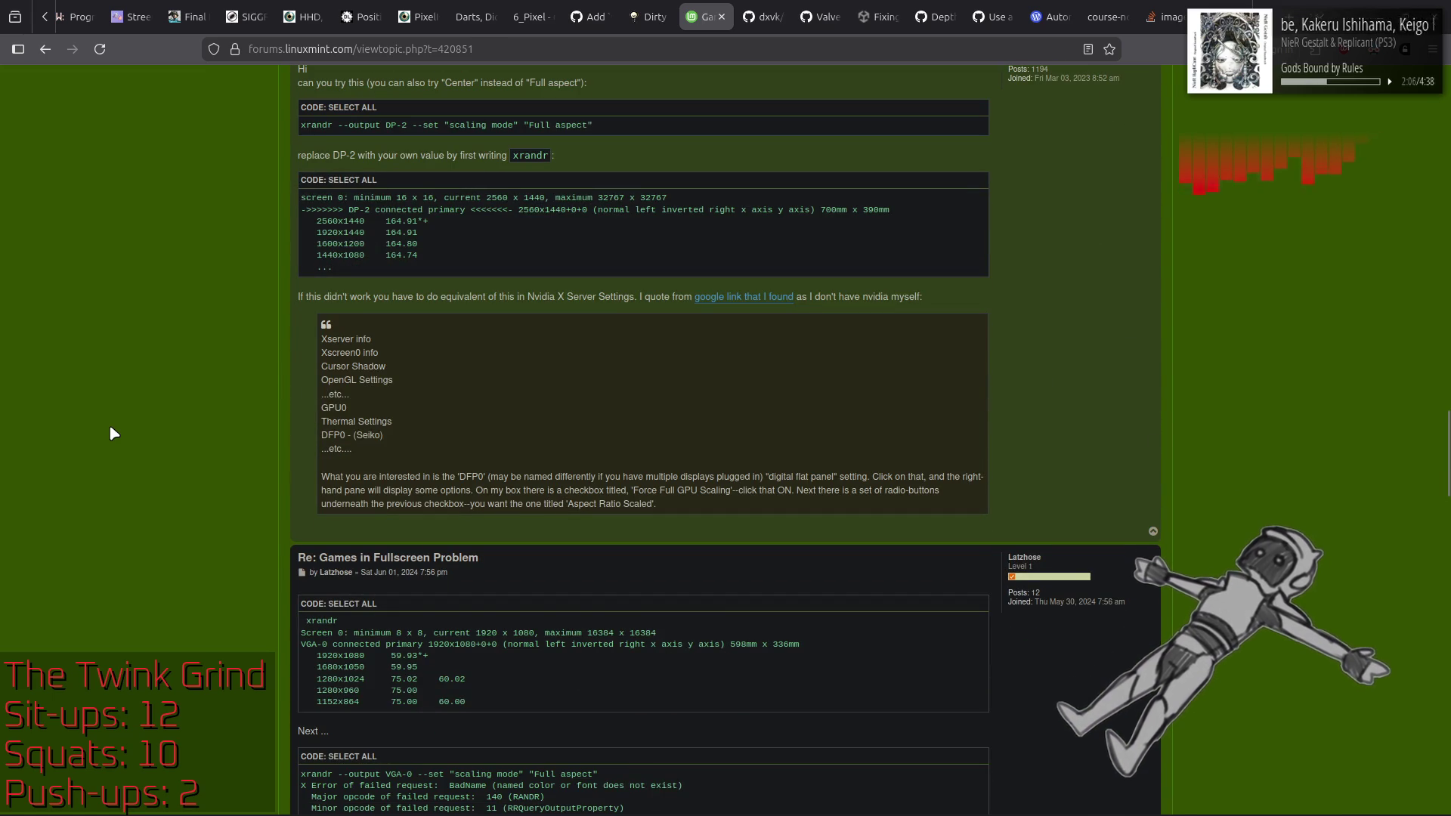
scroll(113, 433, "down", 10)
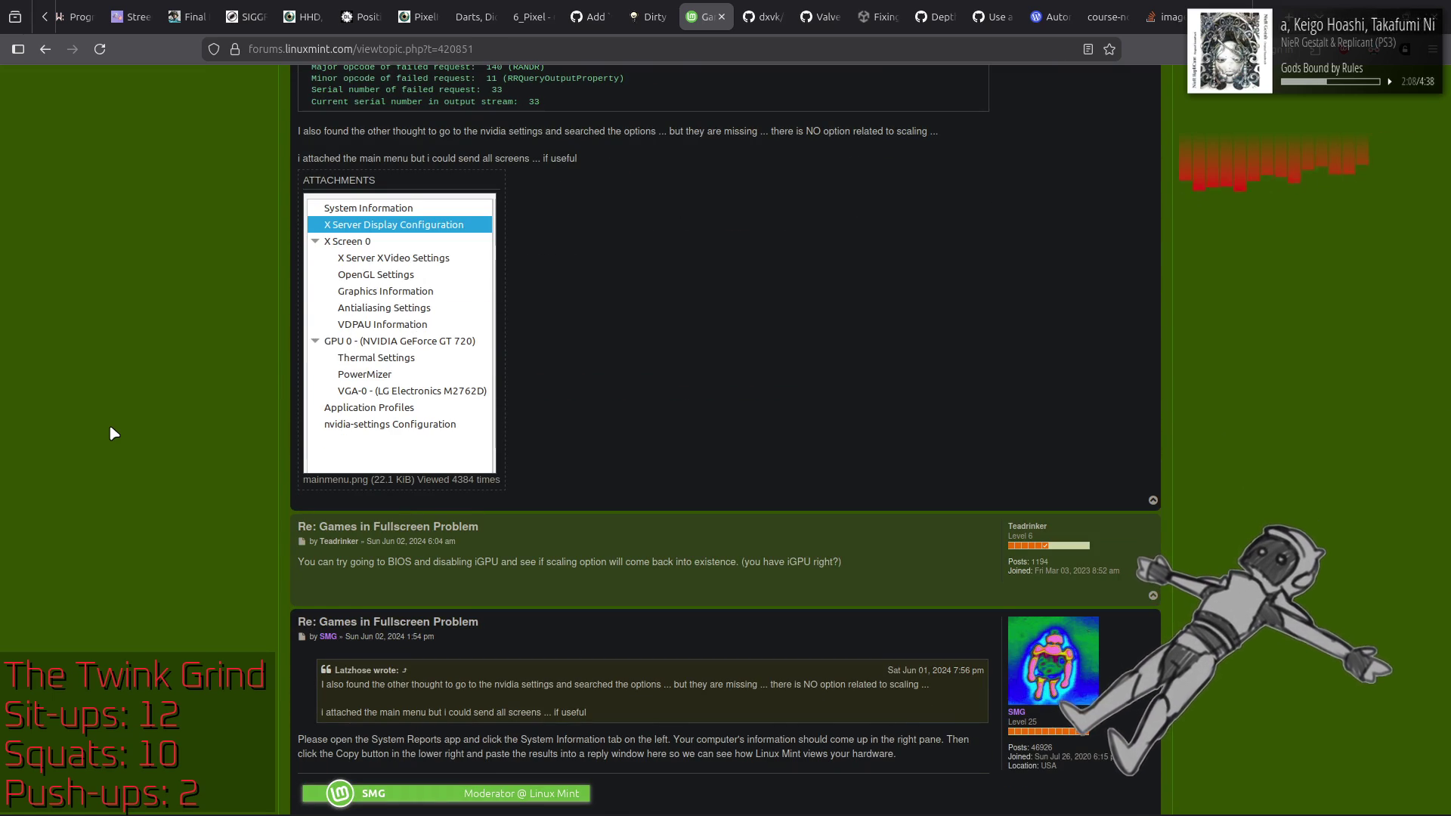
scroll(114, 434, "down", 10)
scroll(113, 434, "down", 10)
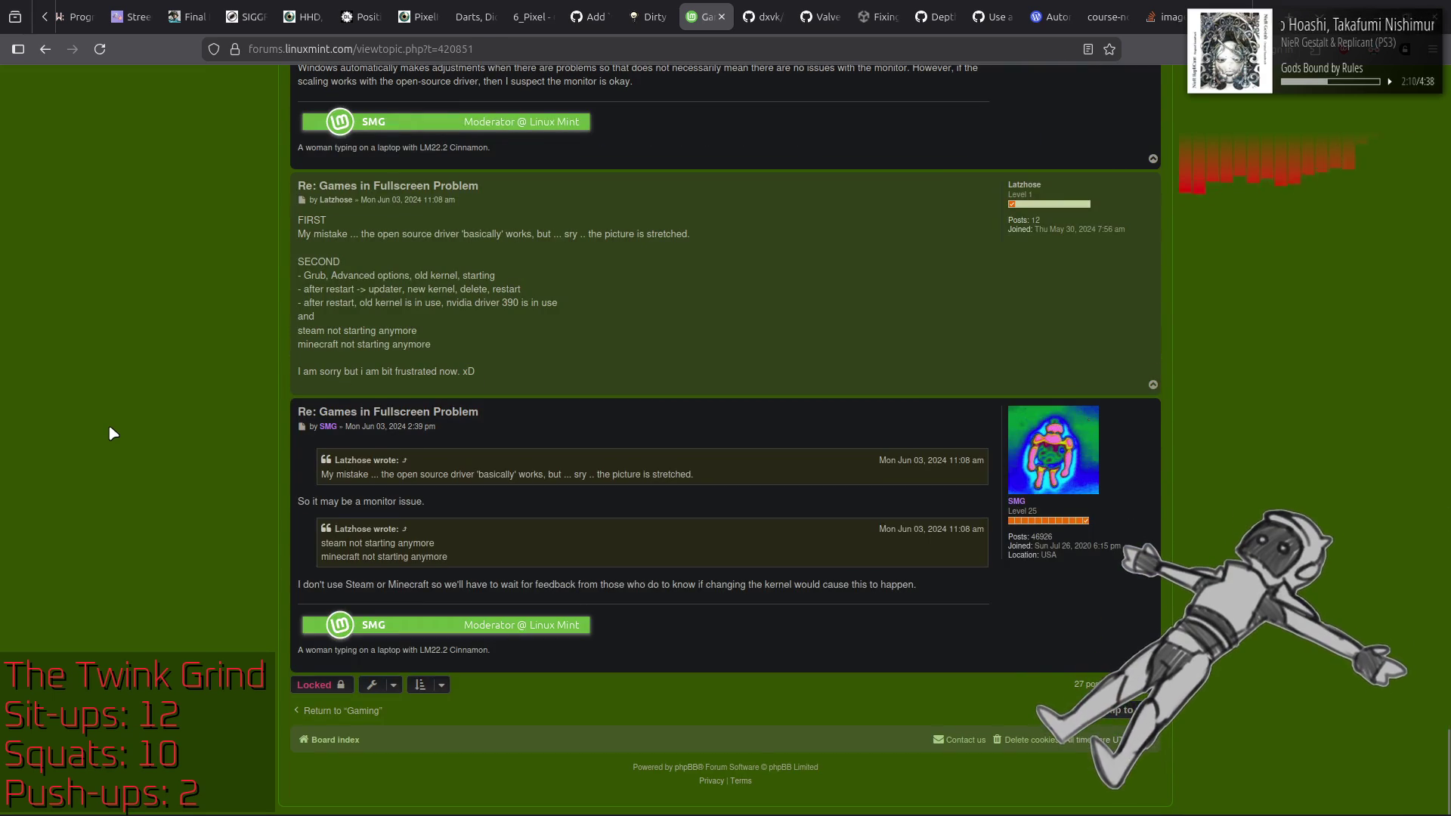
key("alt+Left")
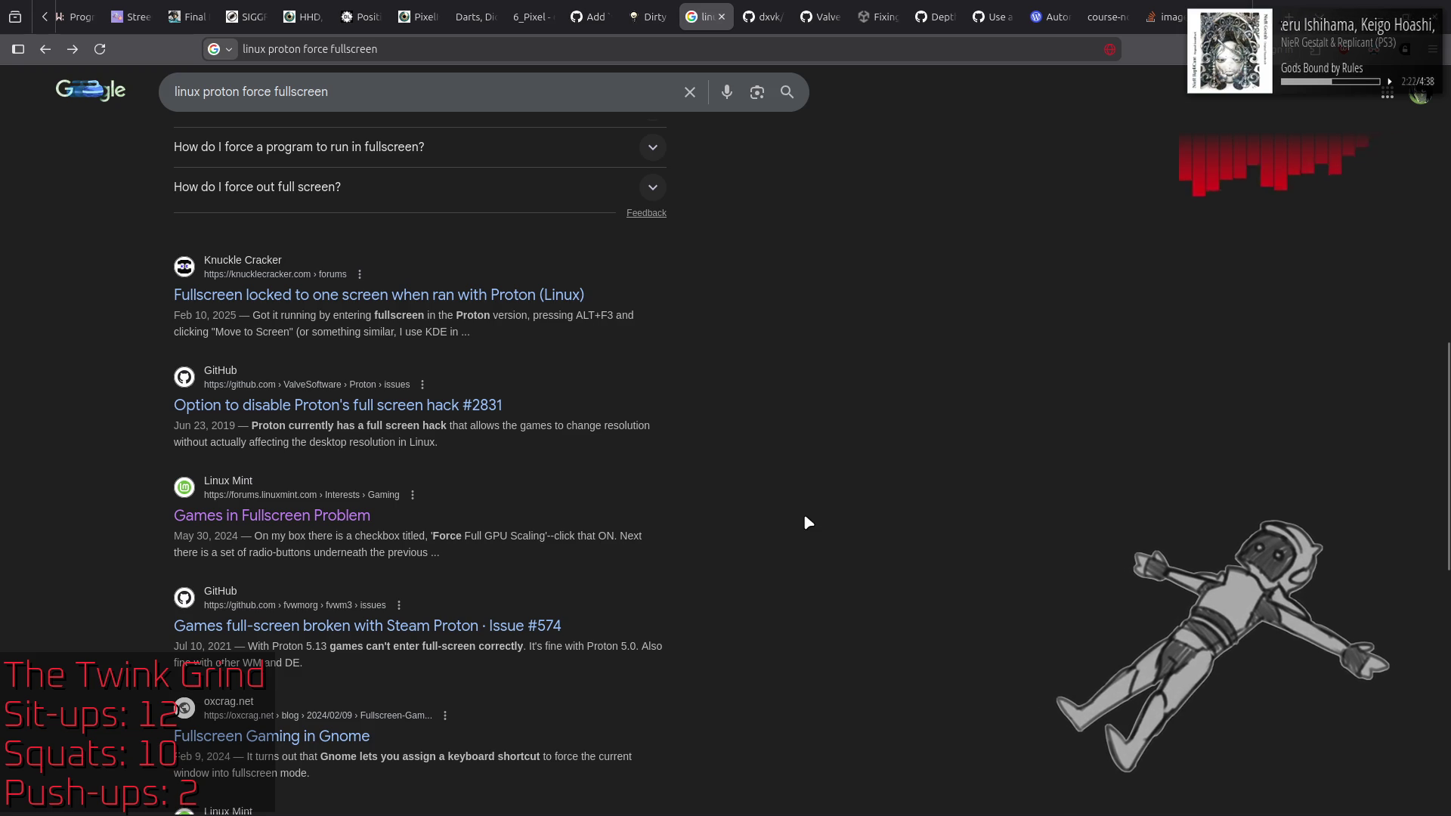
scroll(806, 522, "down", 5)
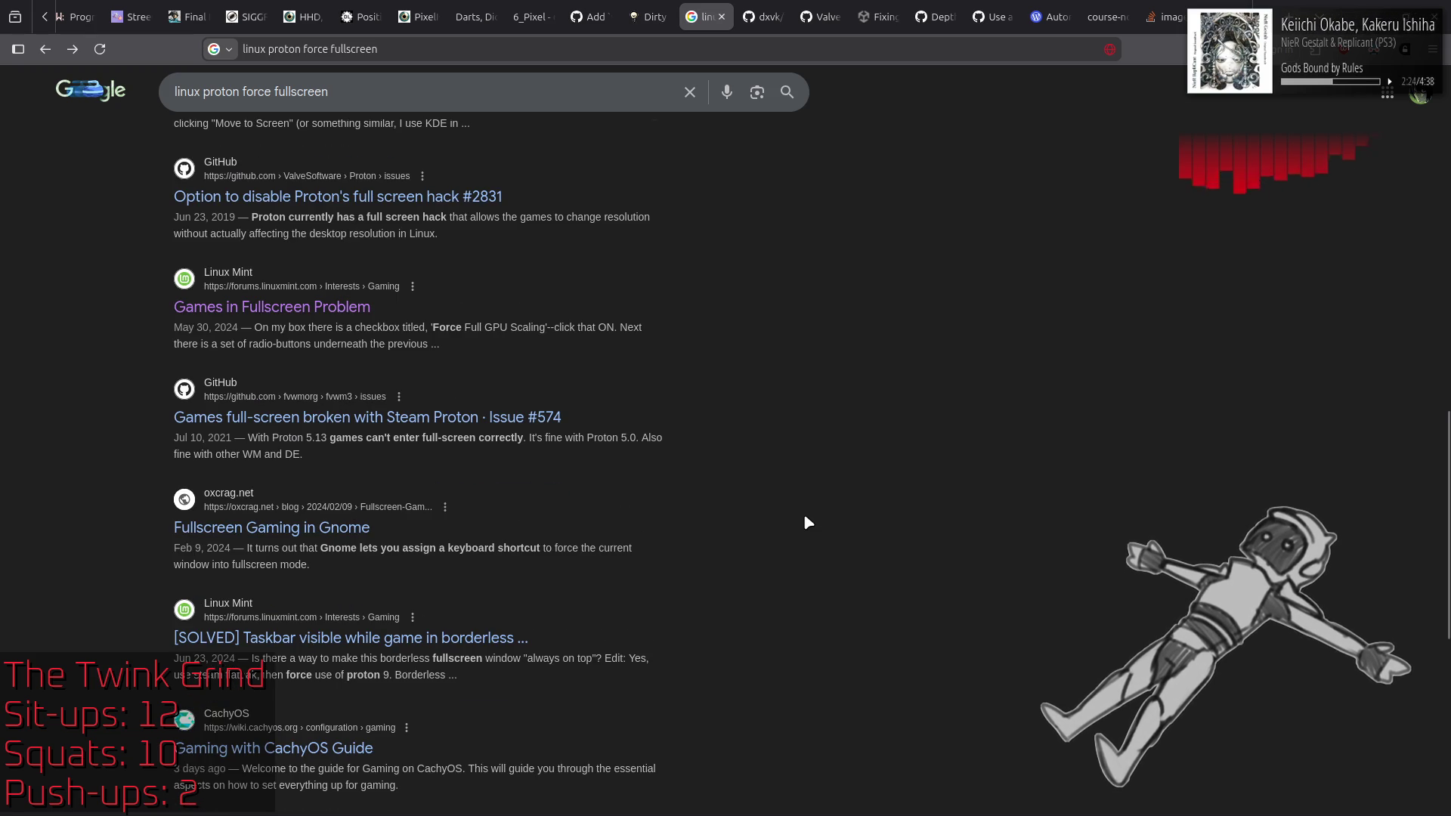
scroll(805, 518, "down", 3)
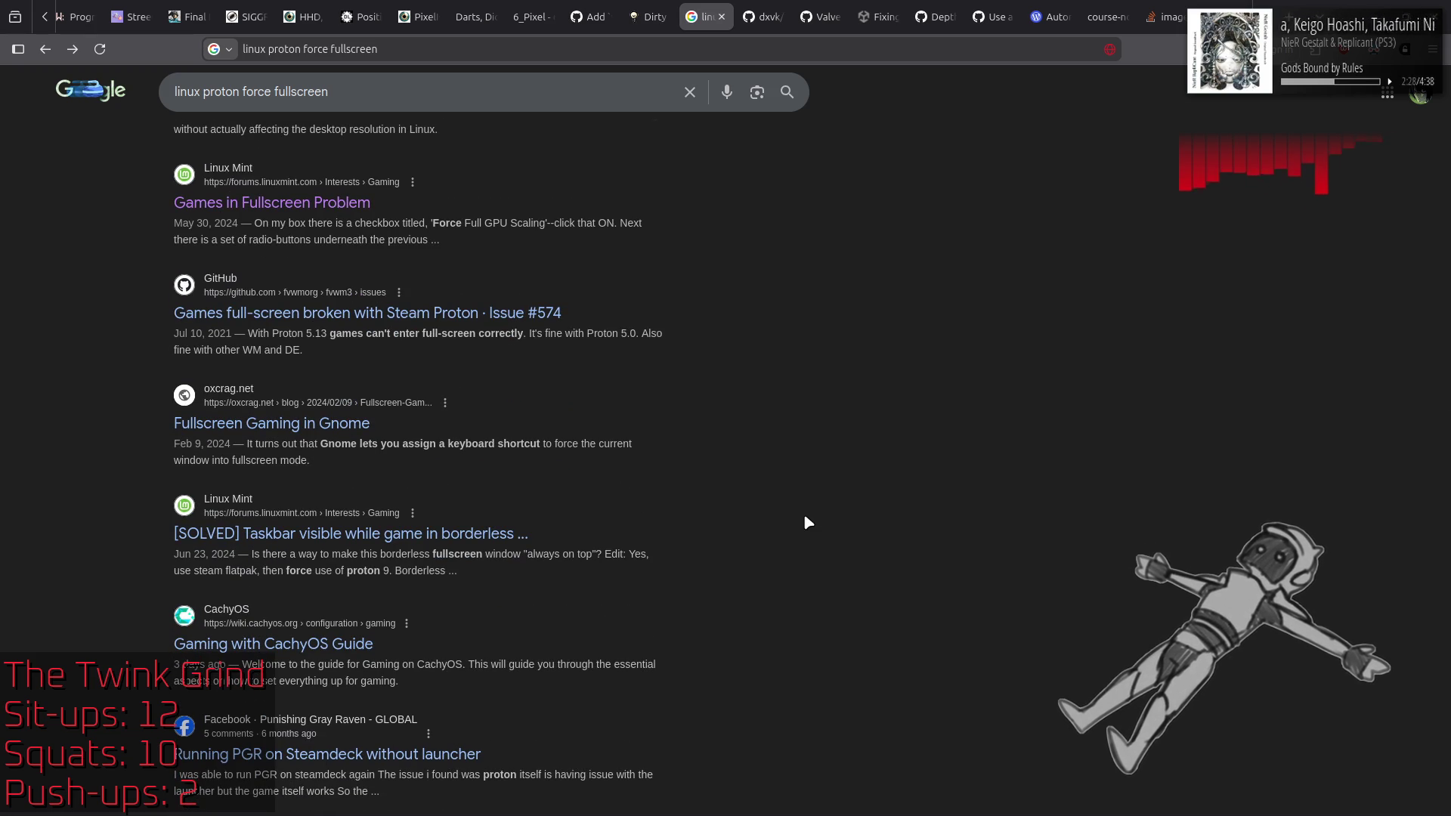
scroll(807, 521, "down", 5)
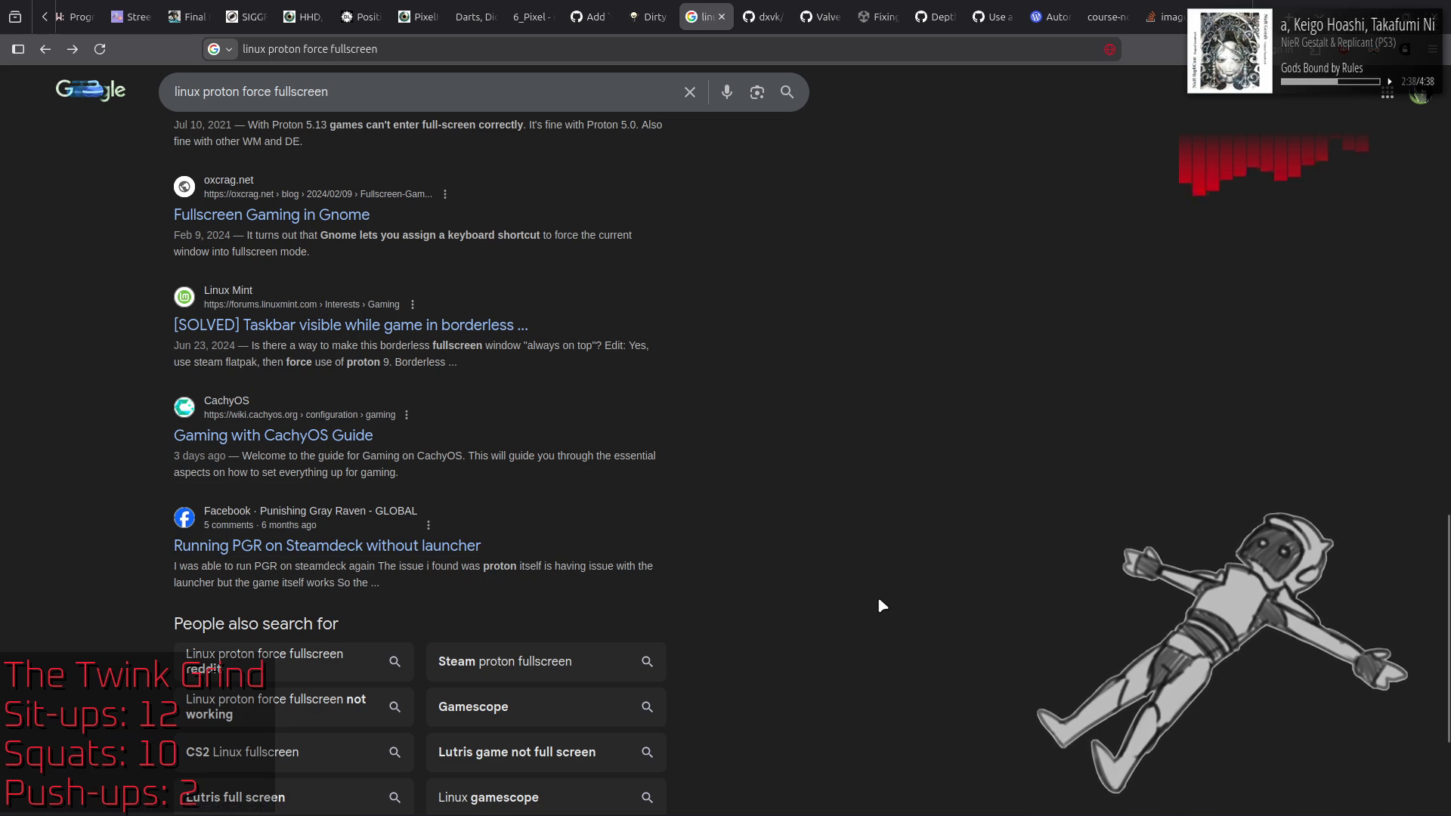
scroll(878, 596, "up", 15)
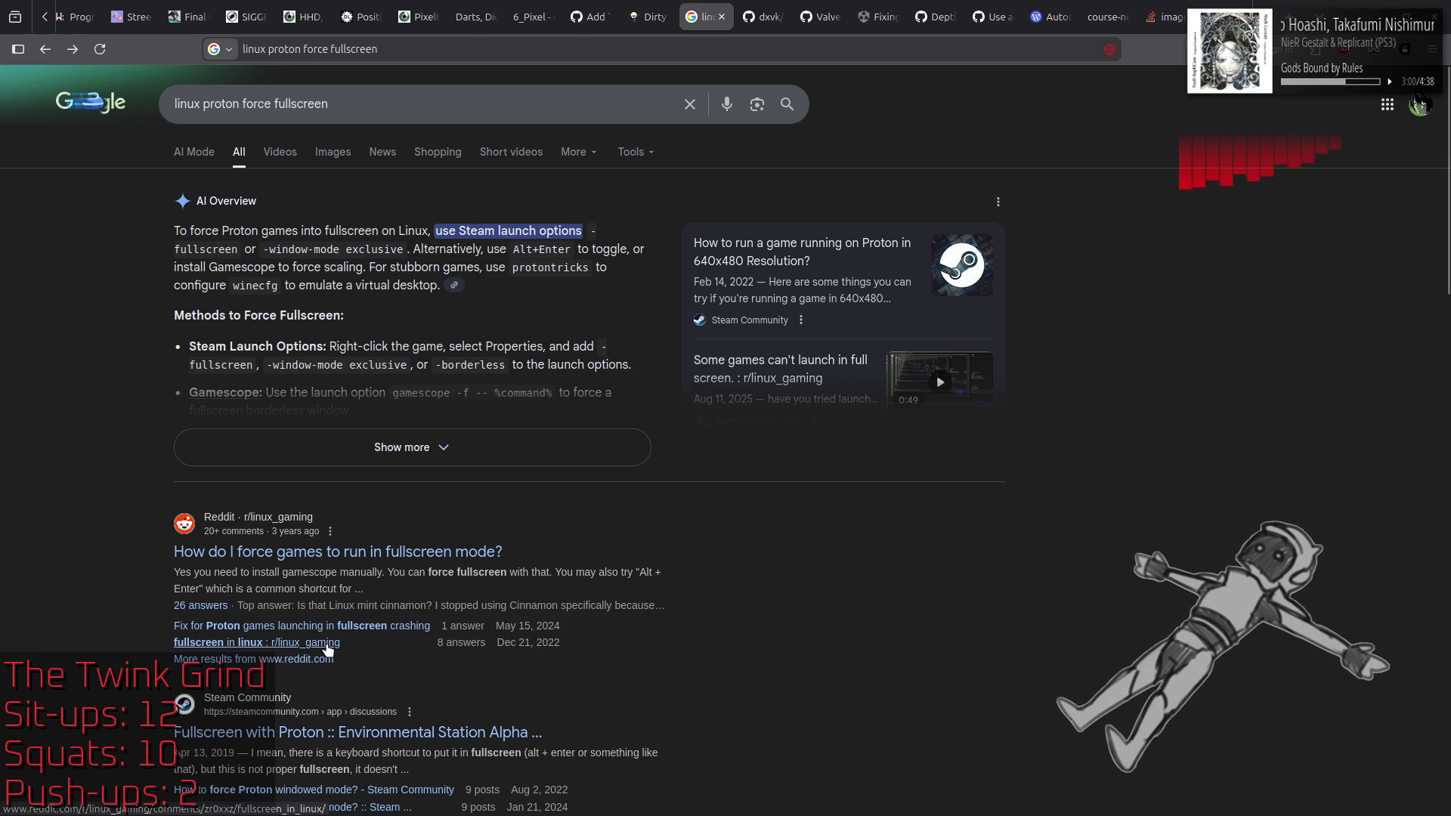
left_click(326, 643)
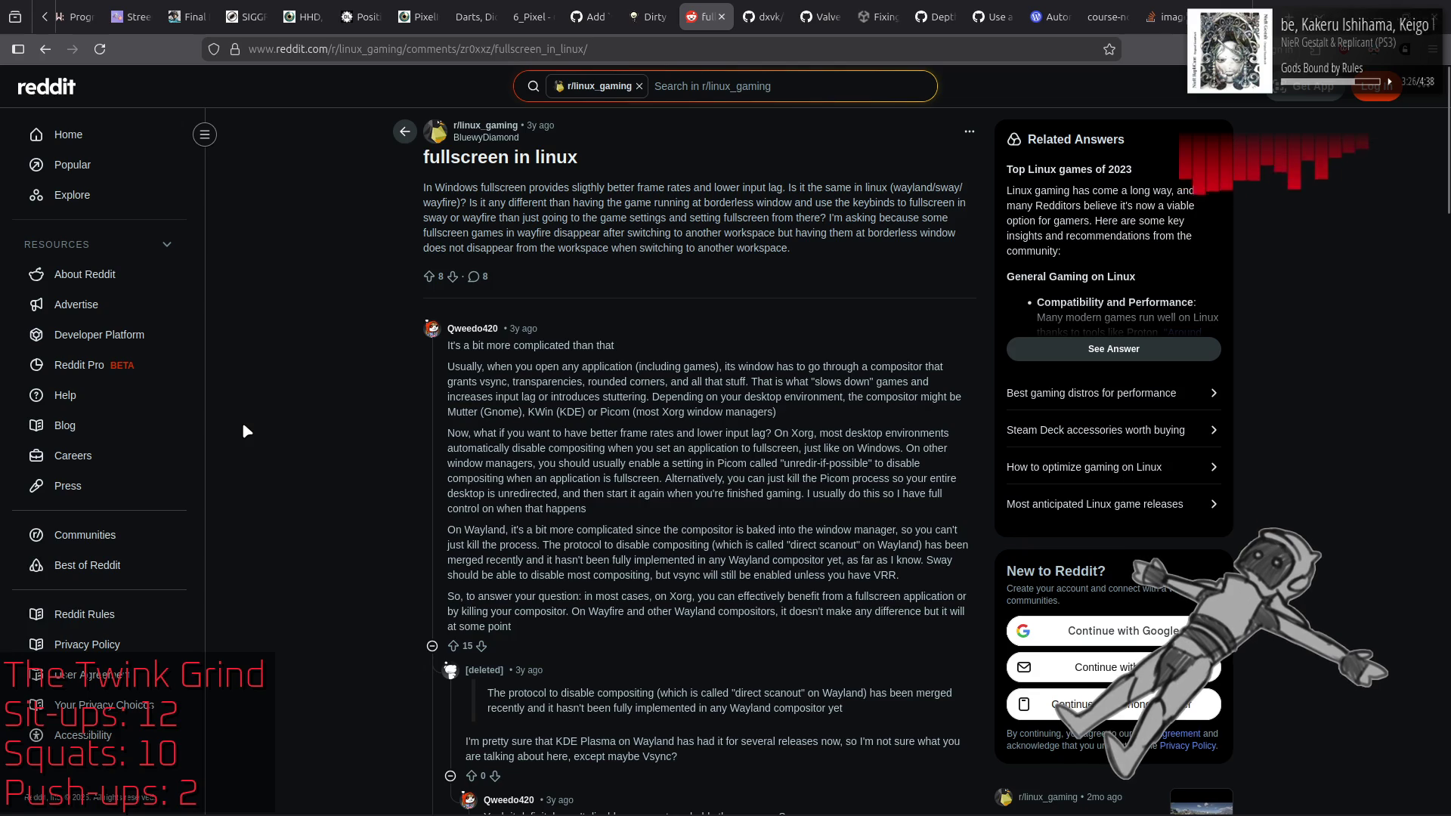
Step: Open the comment's linked GameMode example config post in a background tab and switch to it
scroll(243, 428, "down", 3)
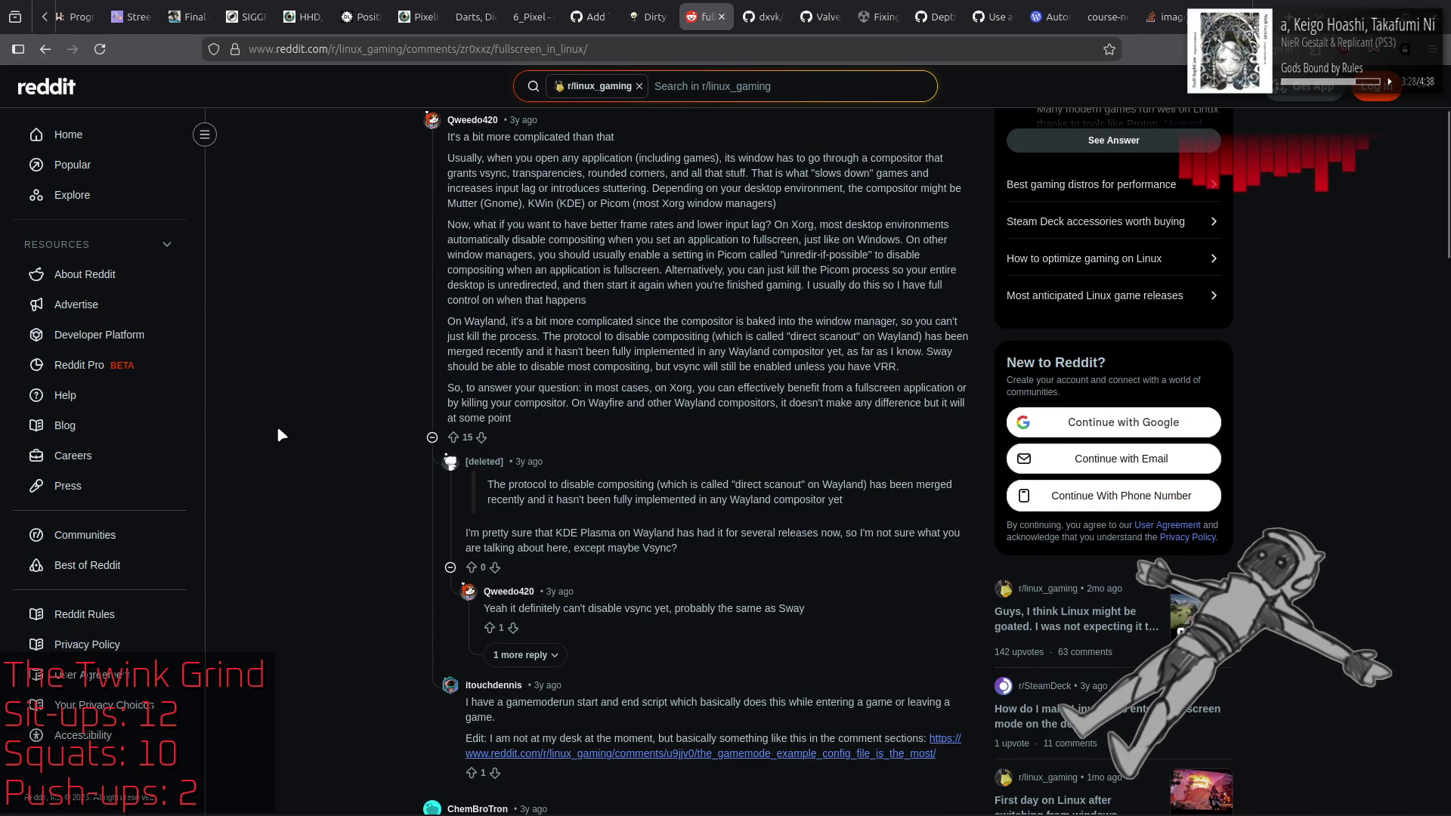
scroll(280, 434, "down", 4)
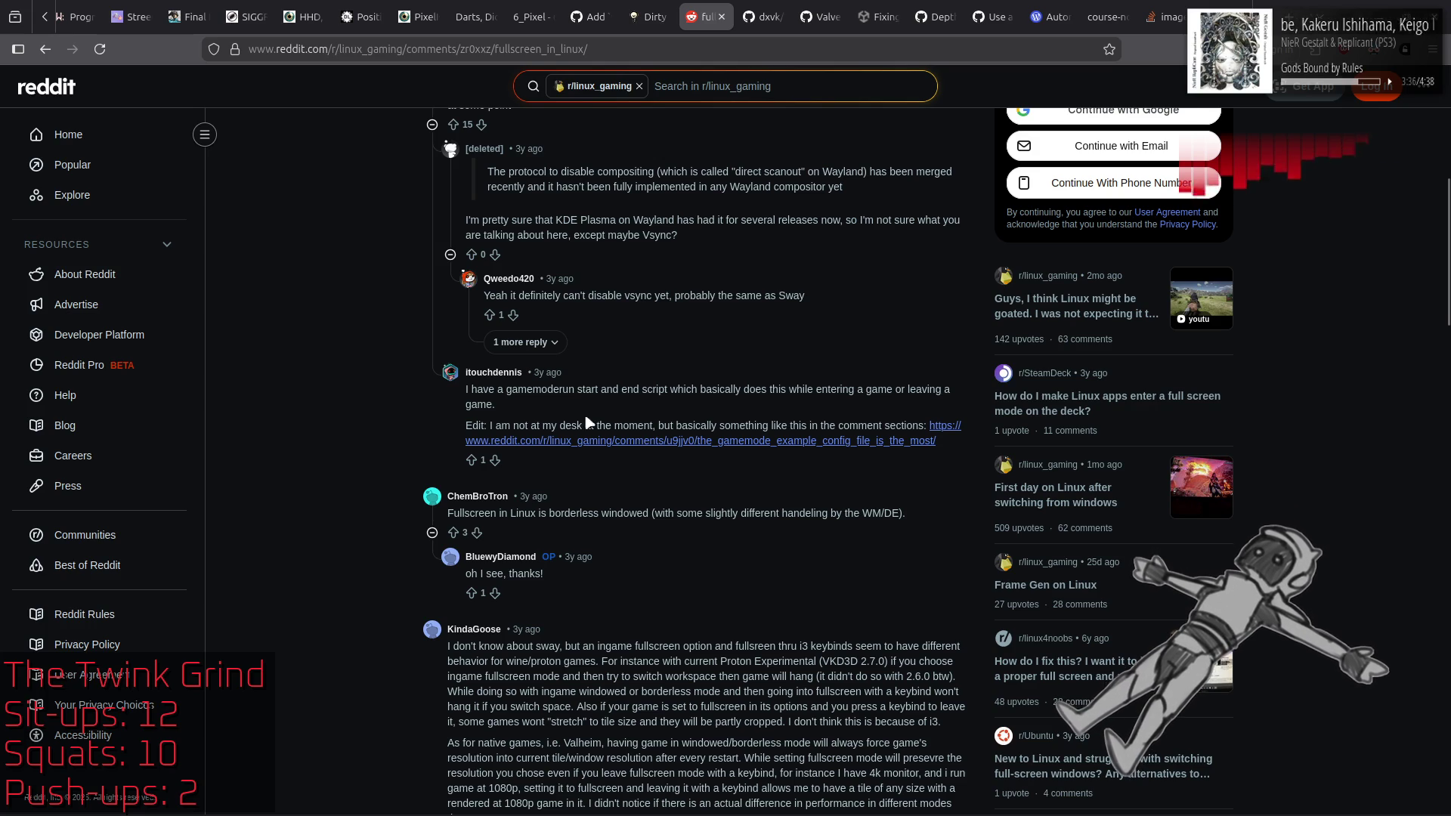
middle_click(778, 442)
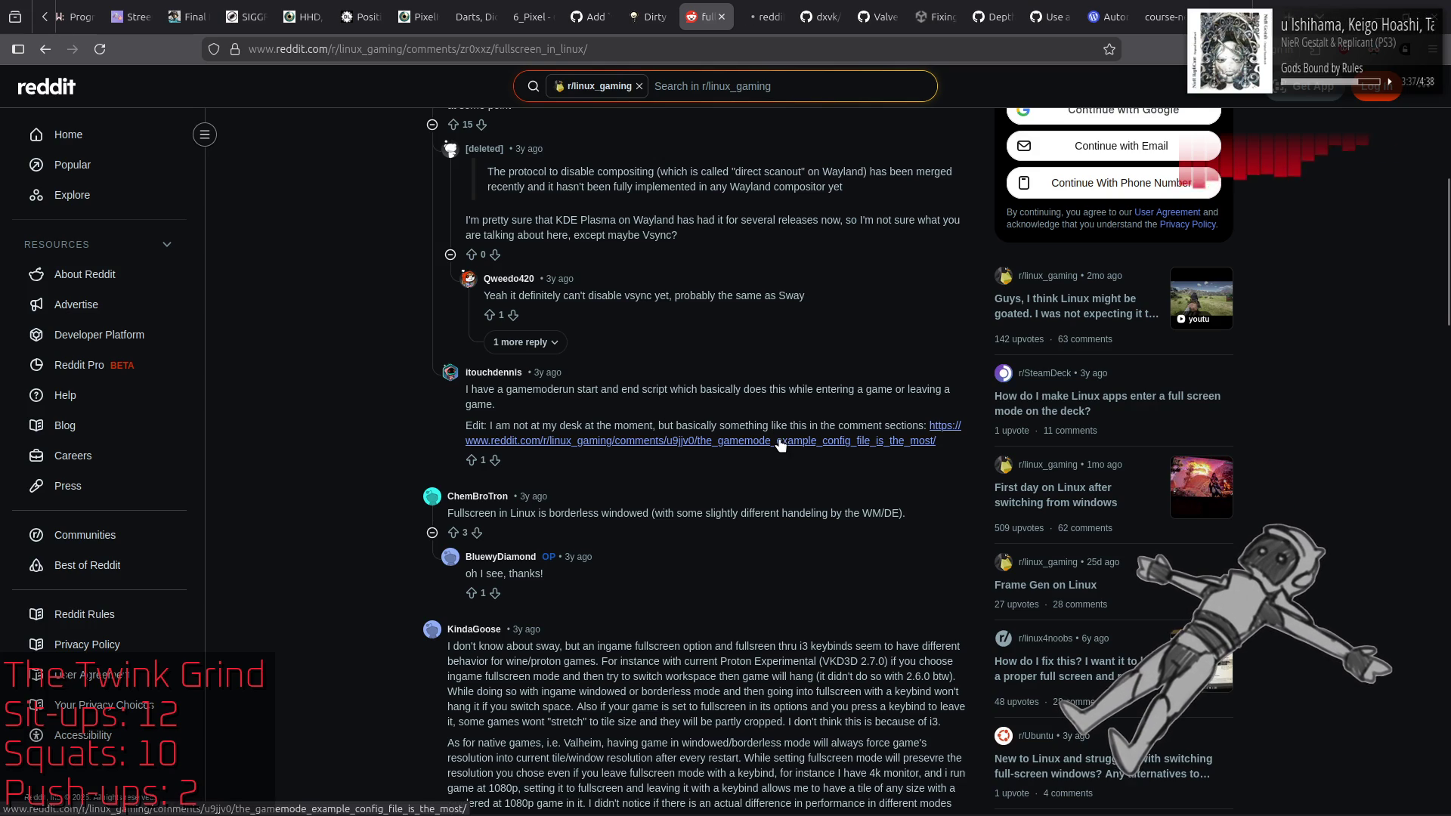
left_click(754, 9)
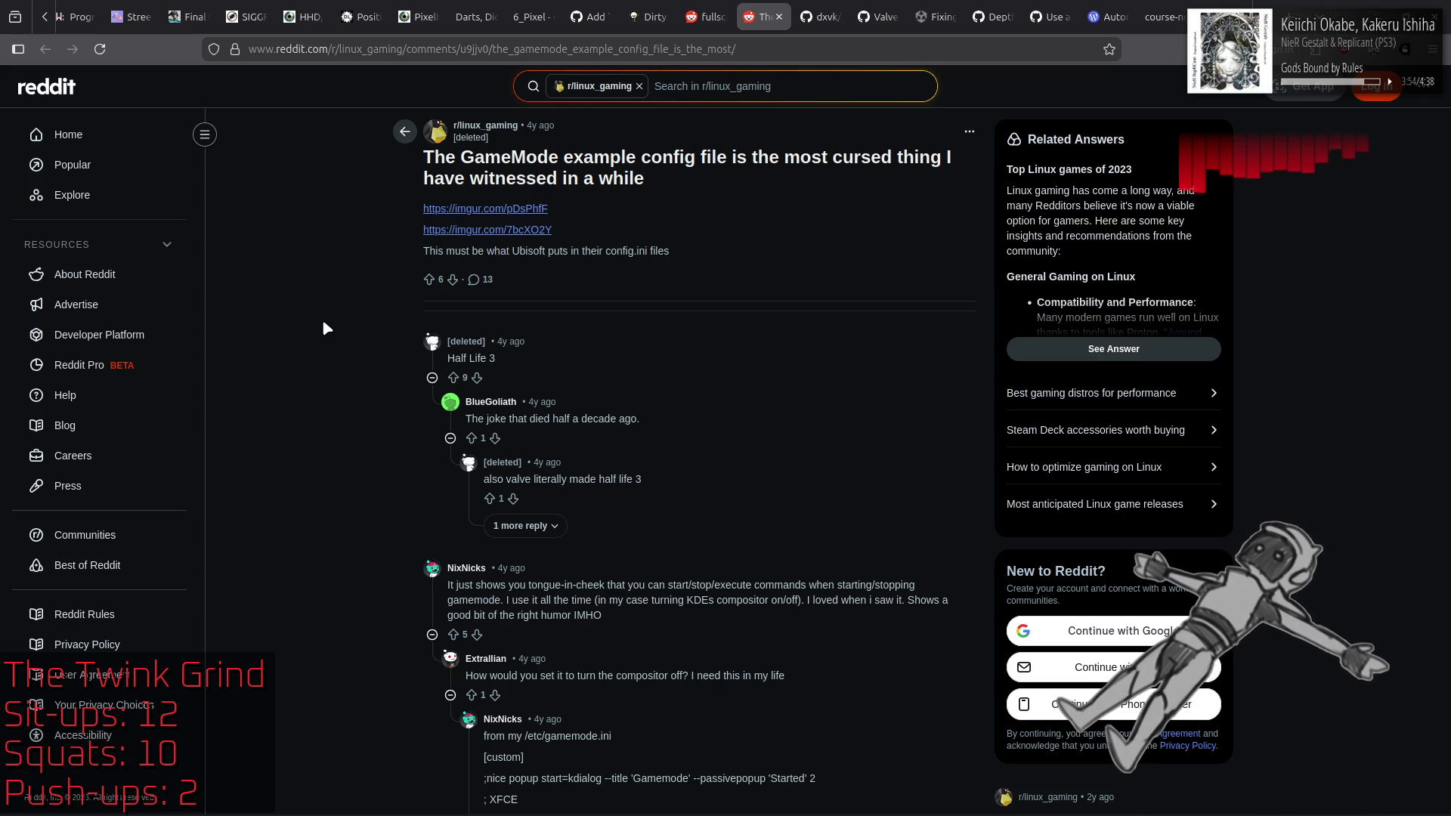
Step: Read the gamemode.ini compositor-toggle example, then close the GameMode post and return to 'Fullscreen in Linux'
scroll(323, 323, "down", 4)
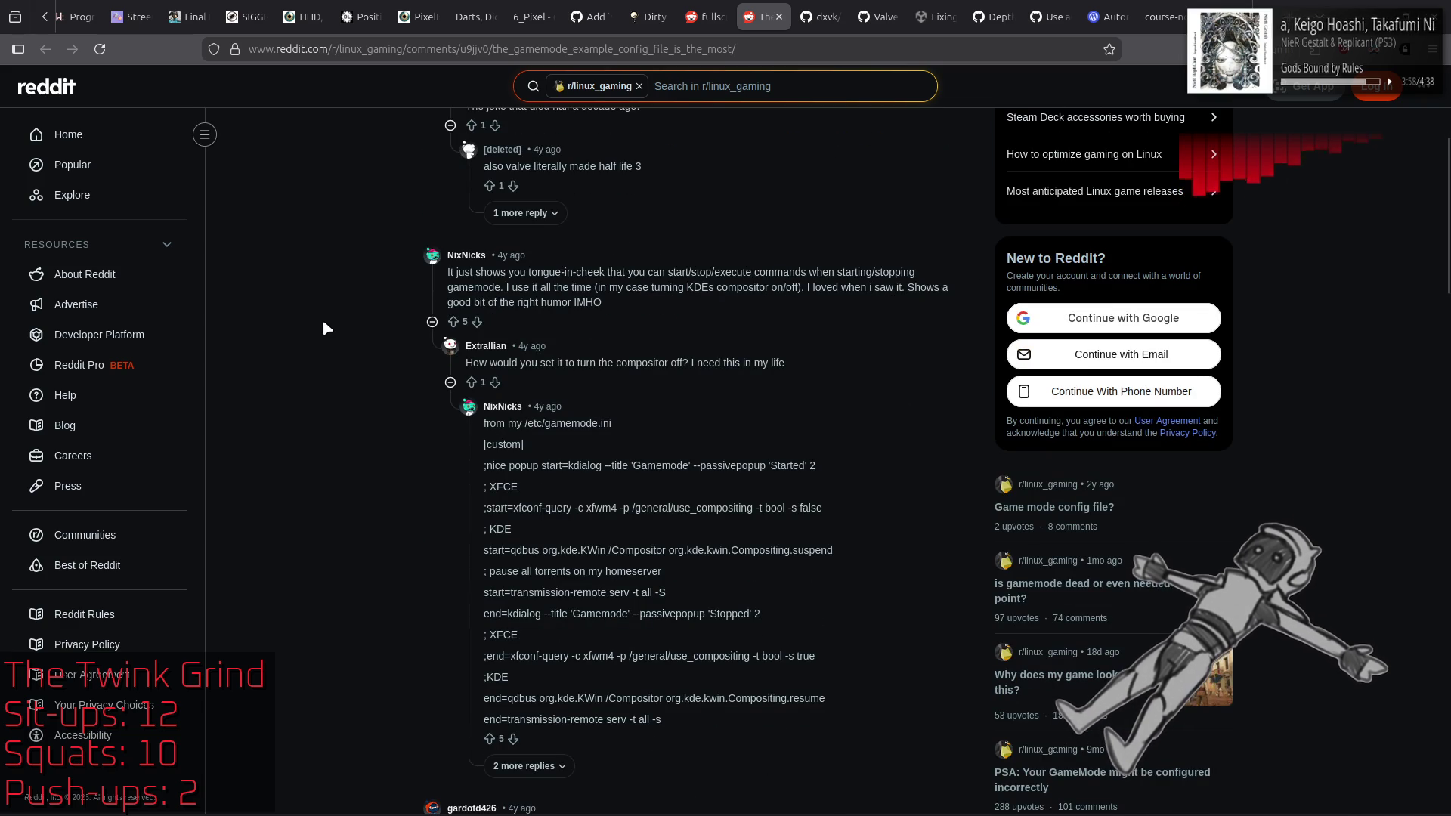
scroll(323, 323, "down", 1)
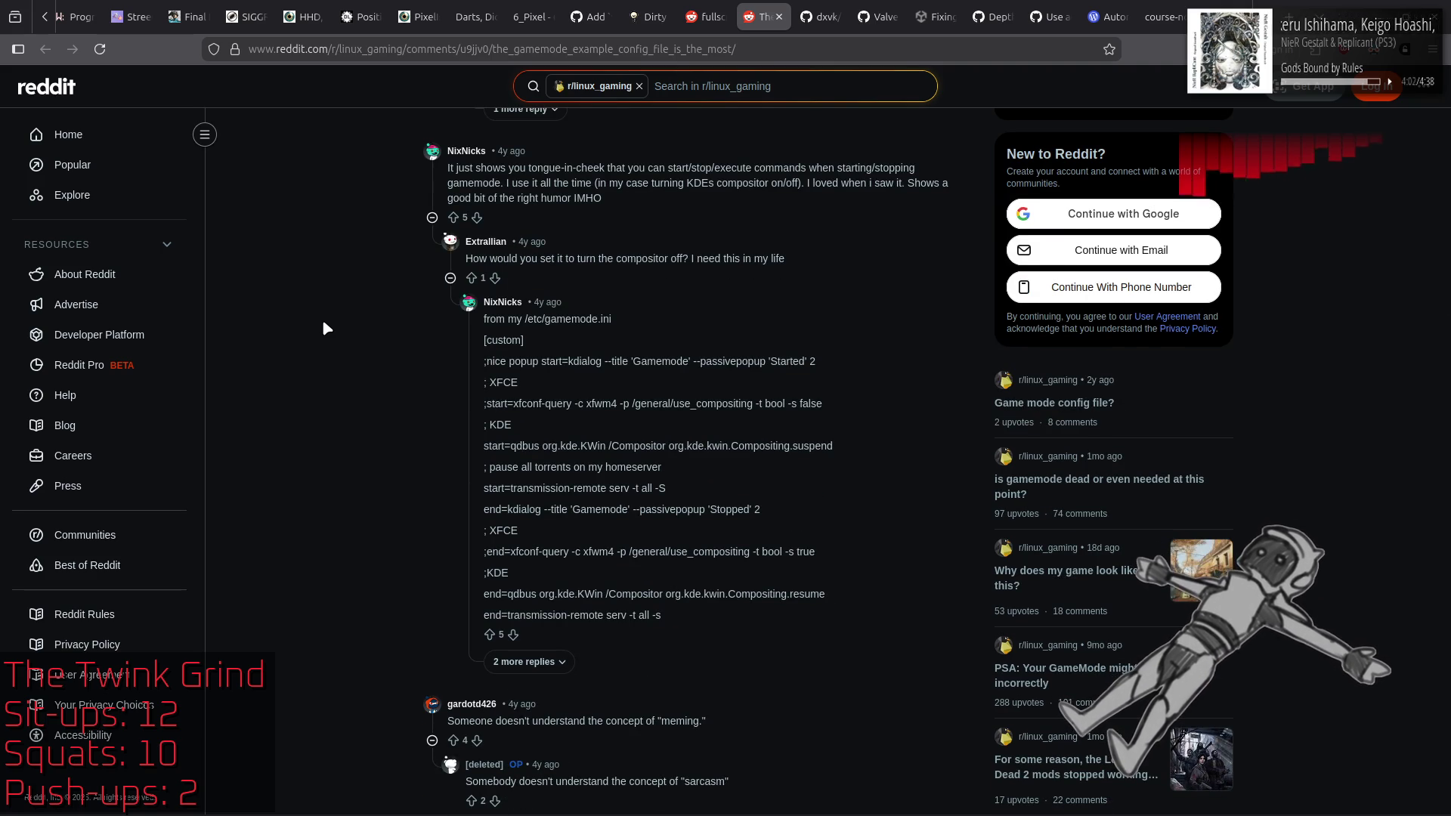
scroll(323, 323, "down", 2)
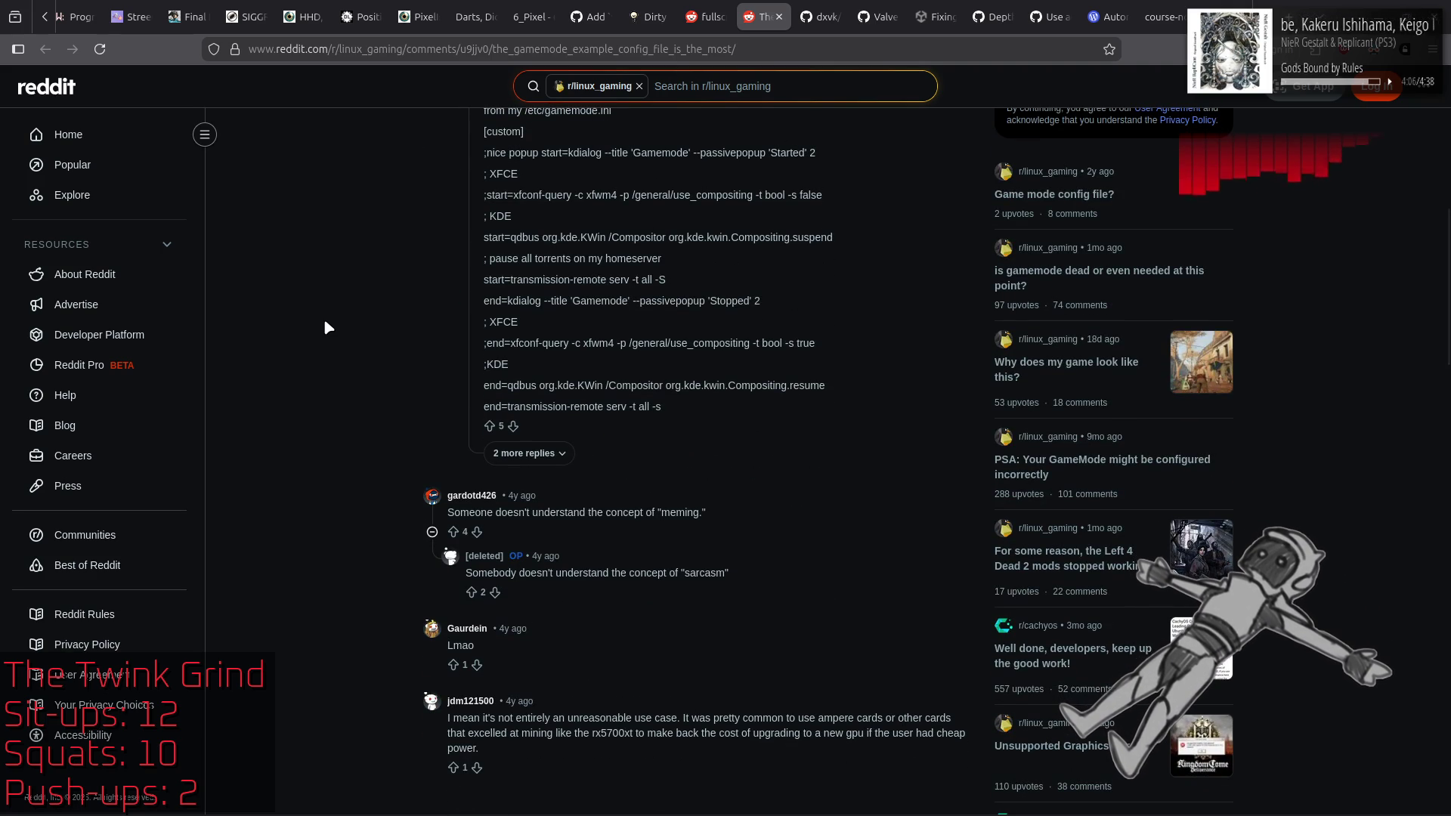
scroll(325, 322, "up", 6)
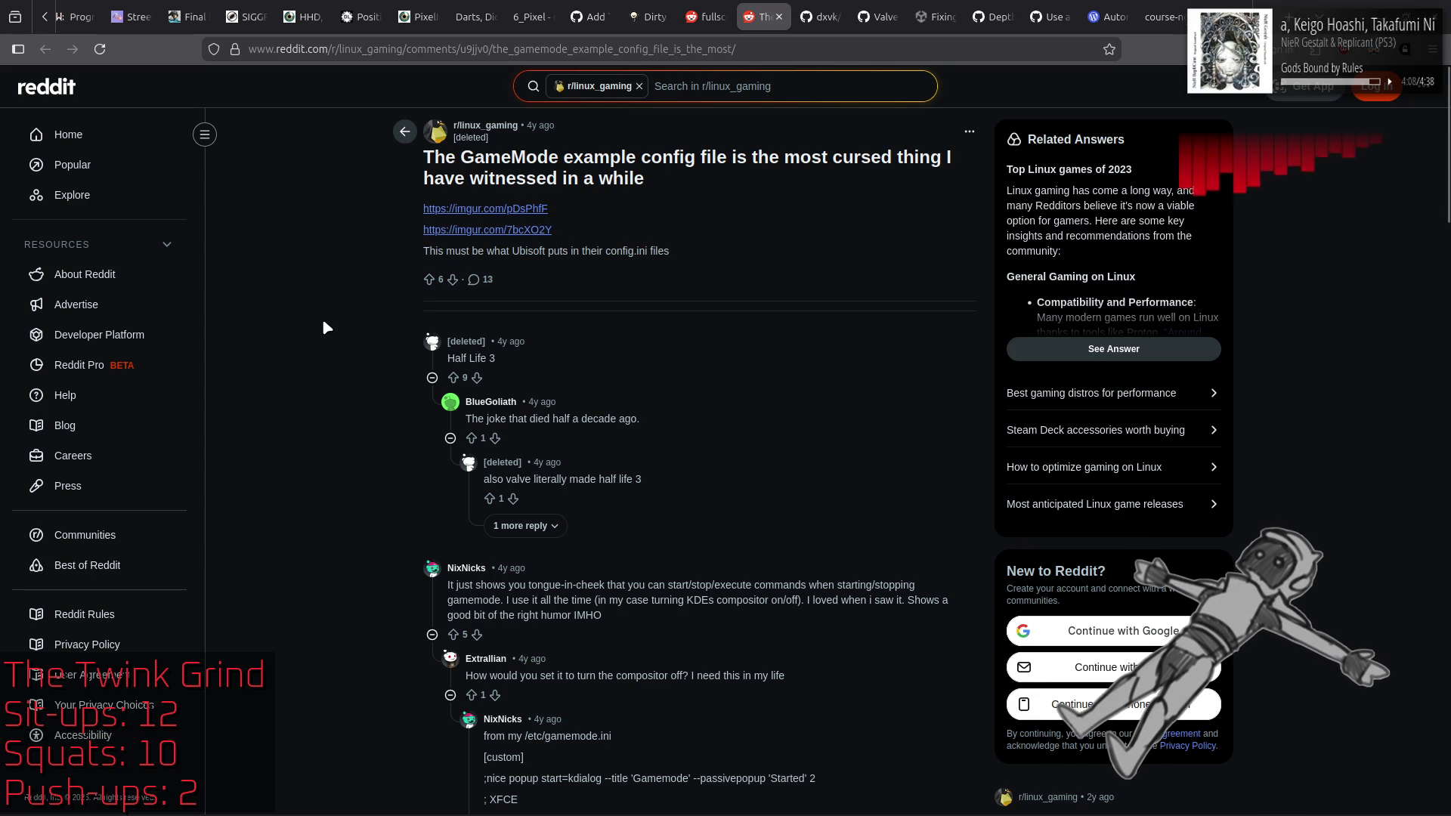
scroll(343, 288, "down", 3)
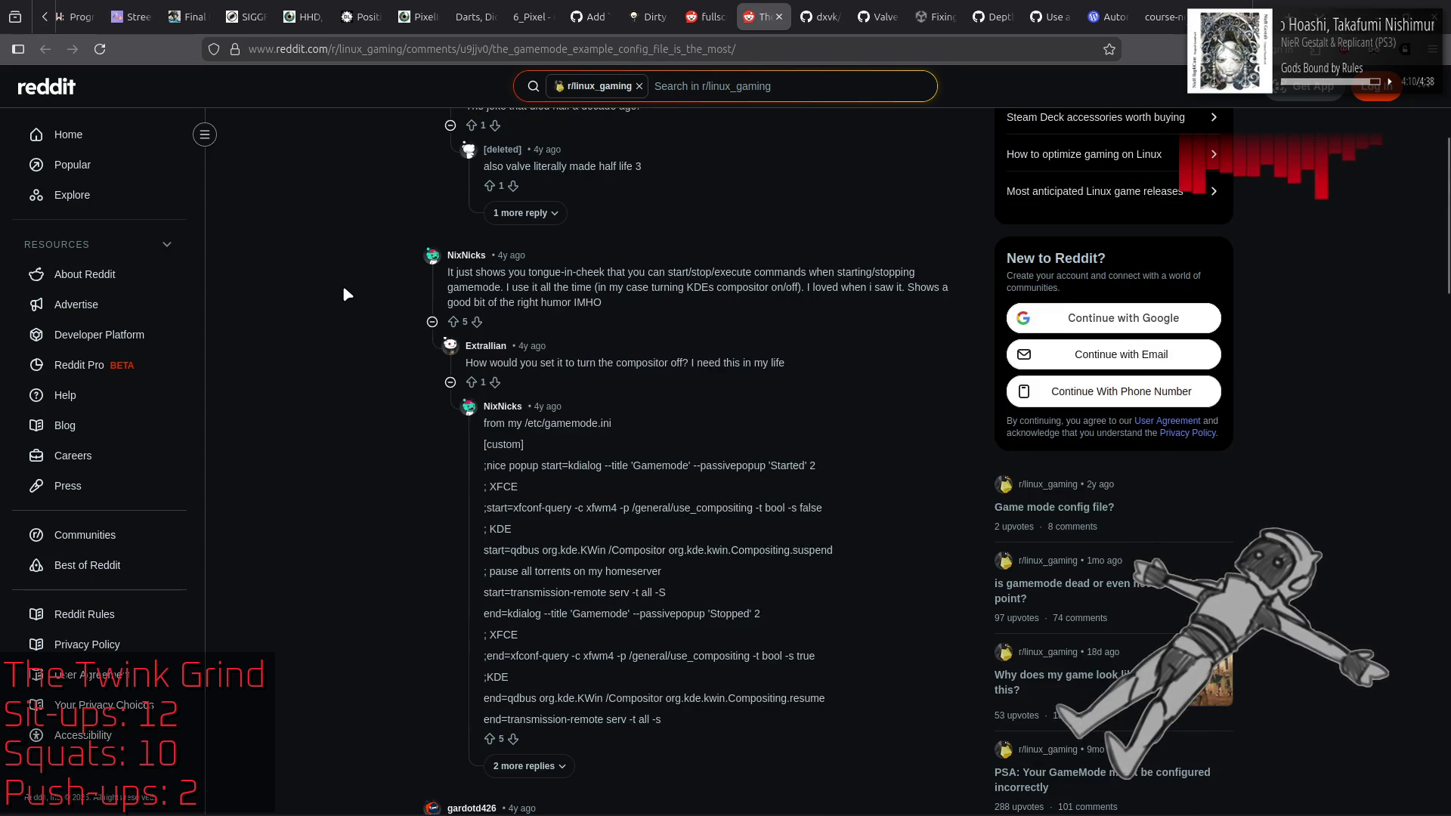
scroll(344, 294, "down", 1)
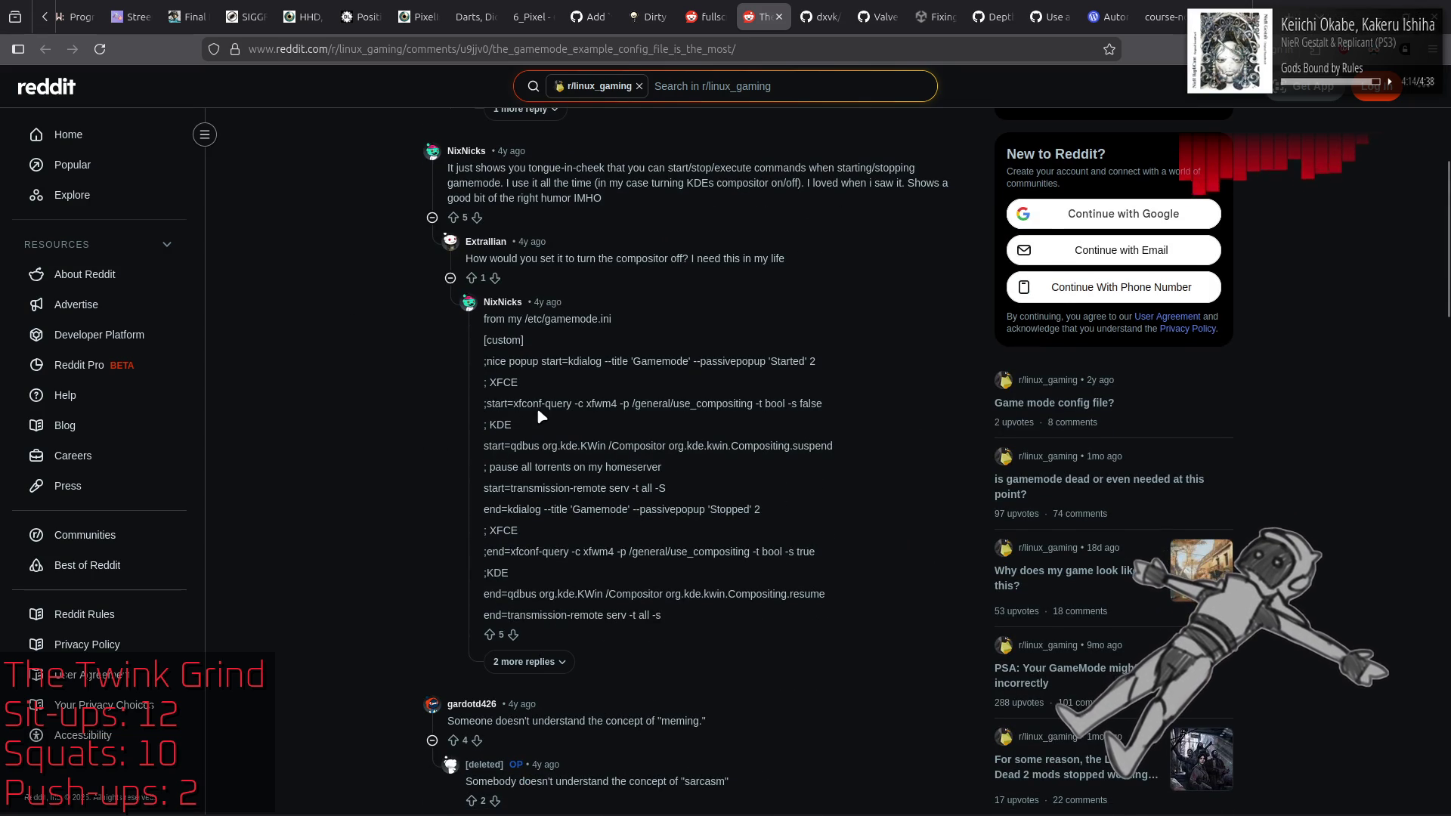
left_click(706, 17)
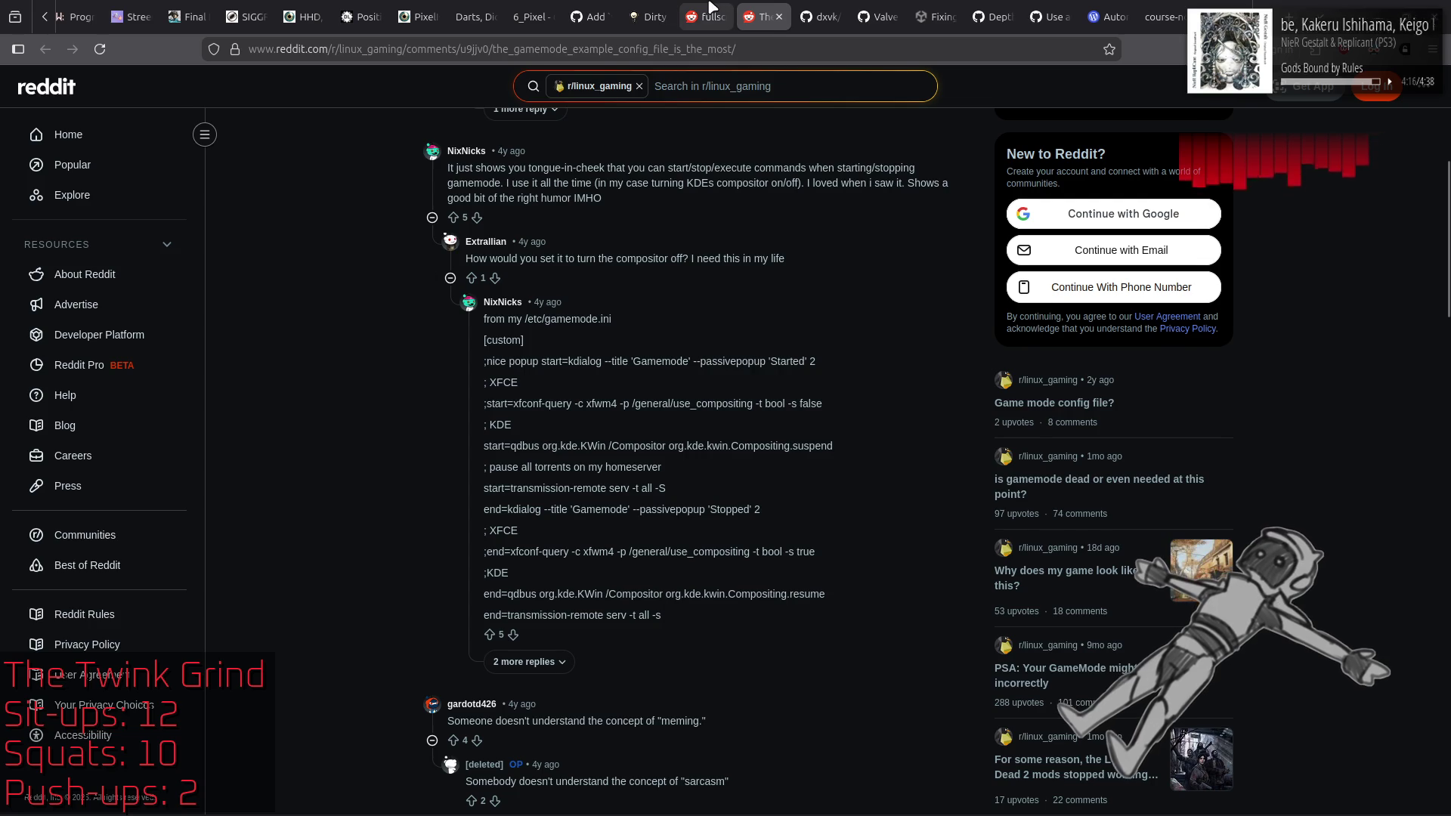
middle_click(774, 9)
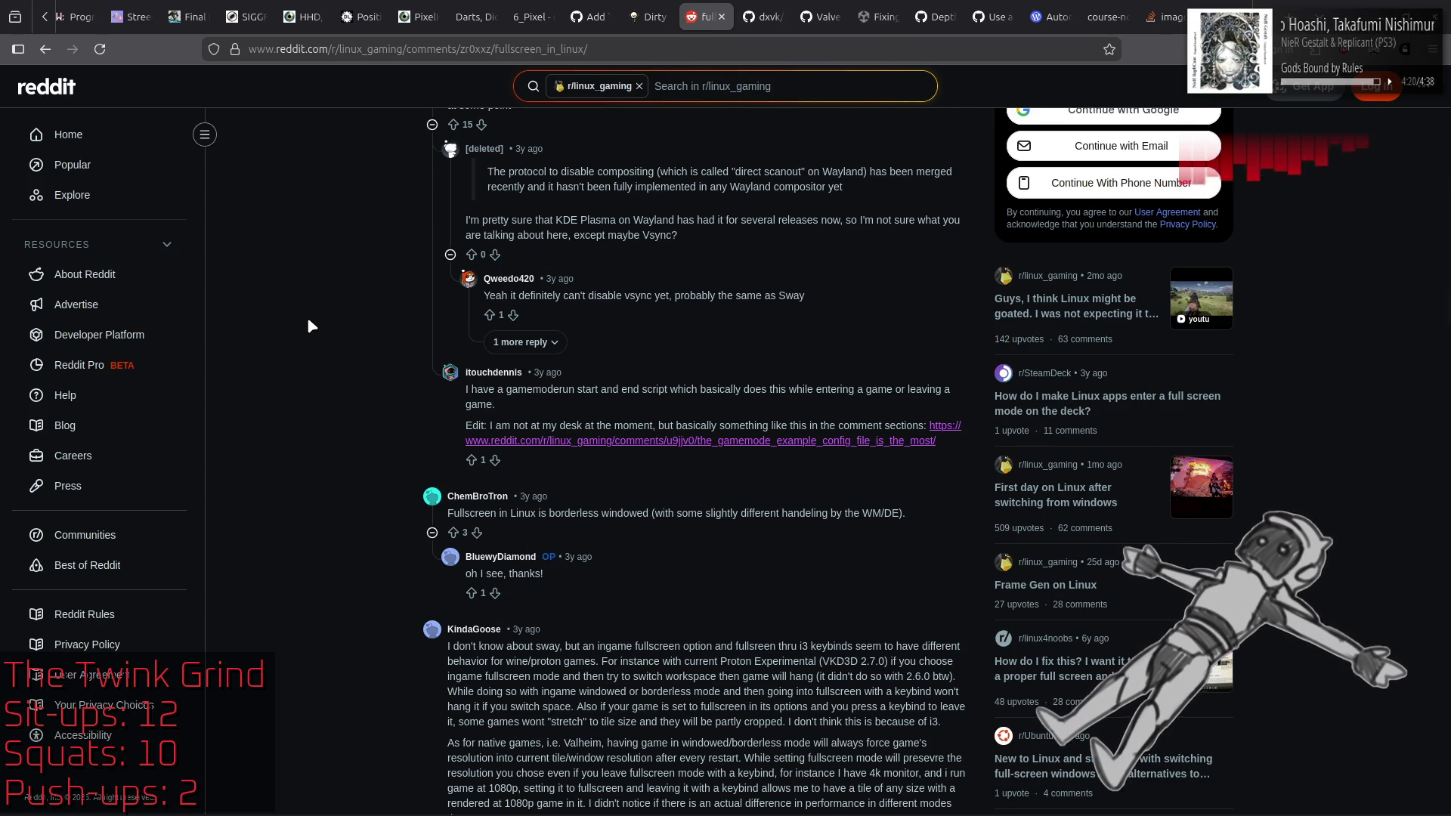
Step: Go back to the Google results and open the Reddit thread 'How do I force games to run in fullscreen mode?'
scroll(309, 321, "down", 3)
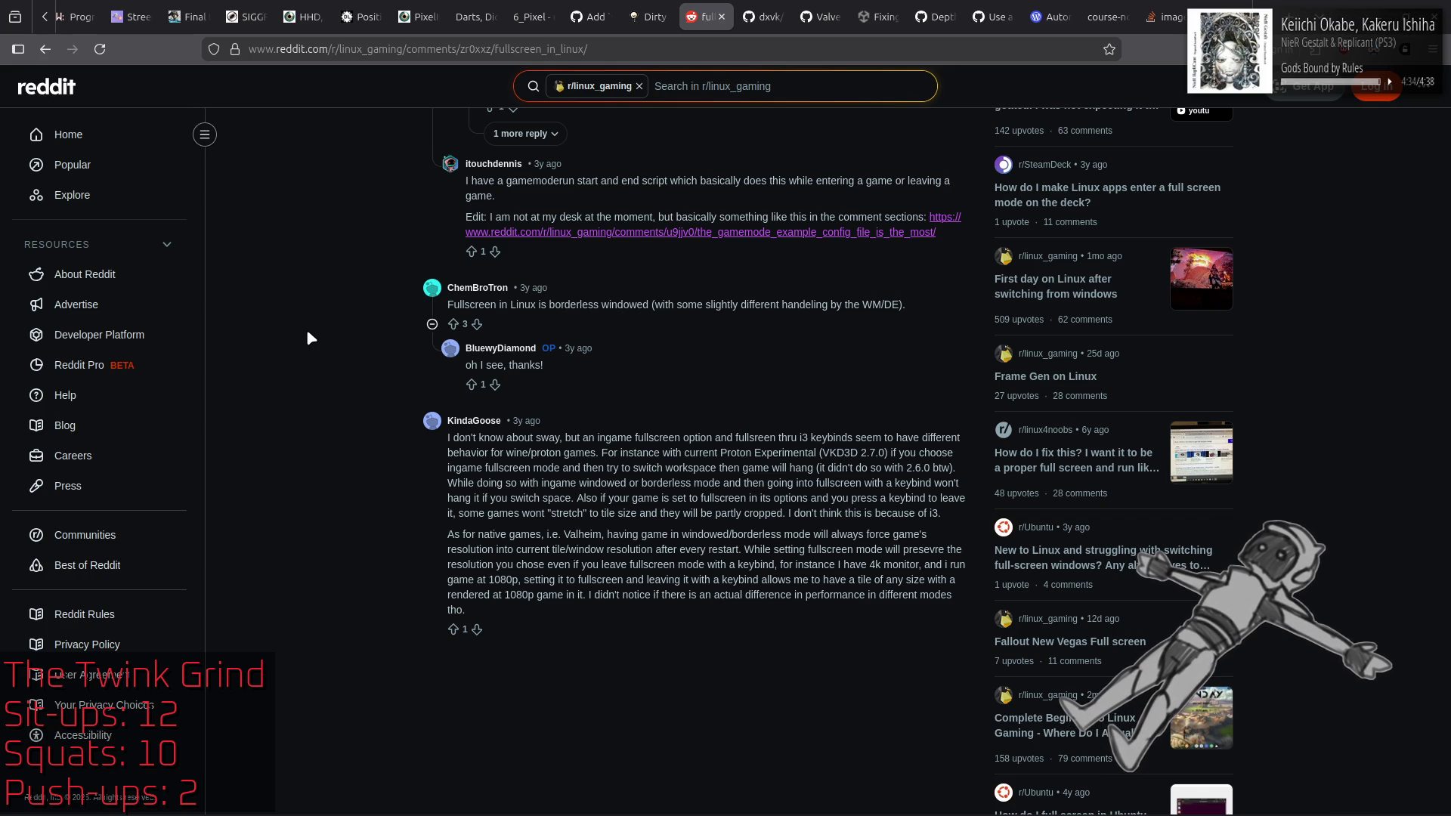
key("alt+Left")
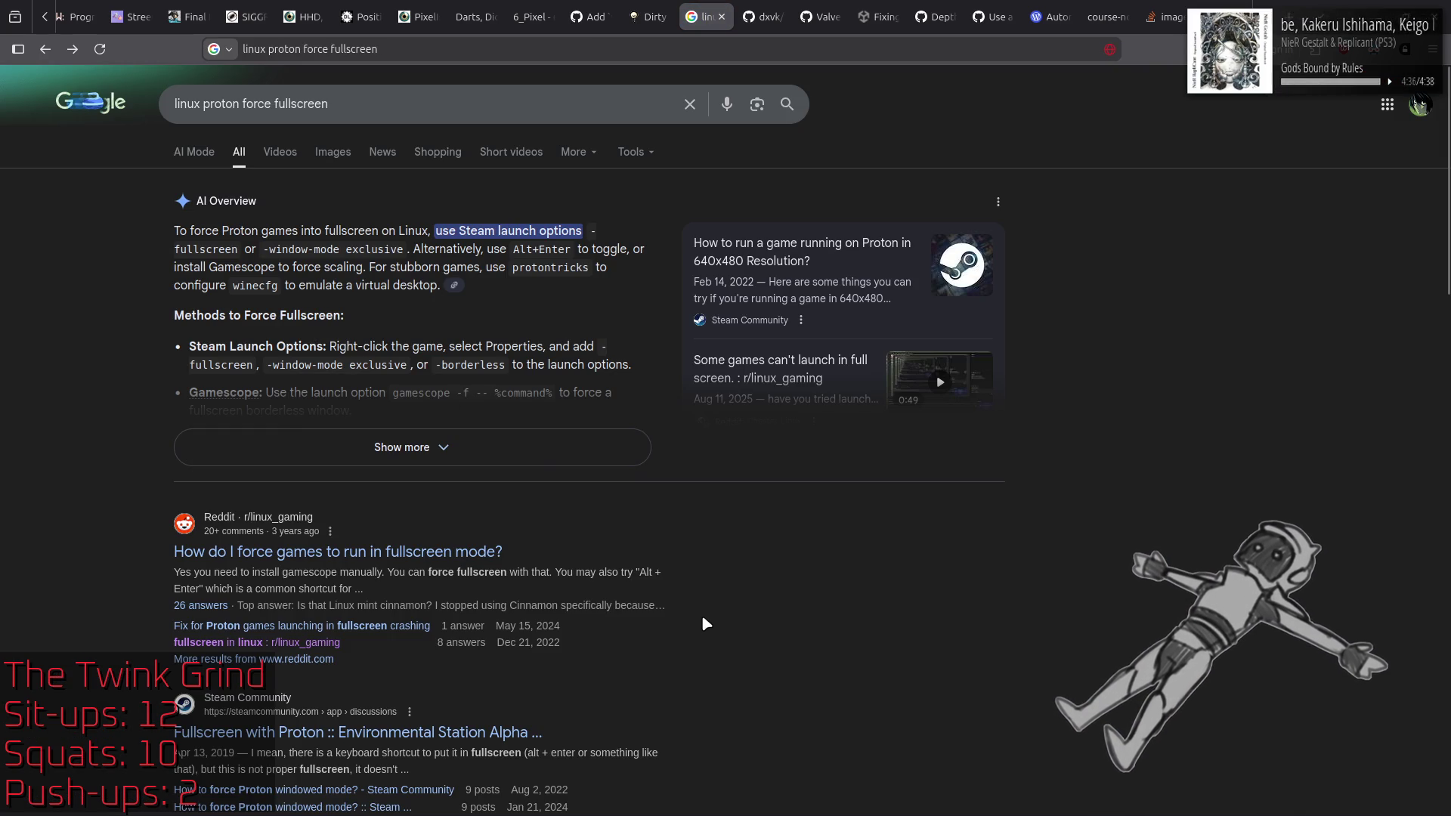
left_click(488, 552)
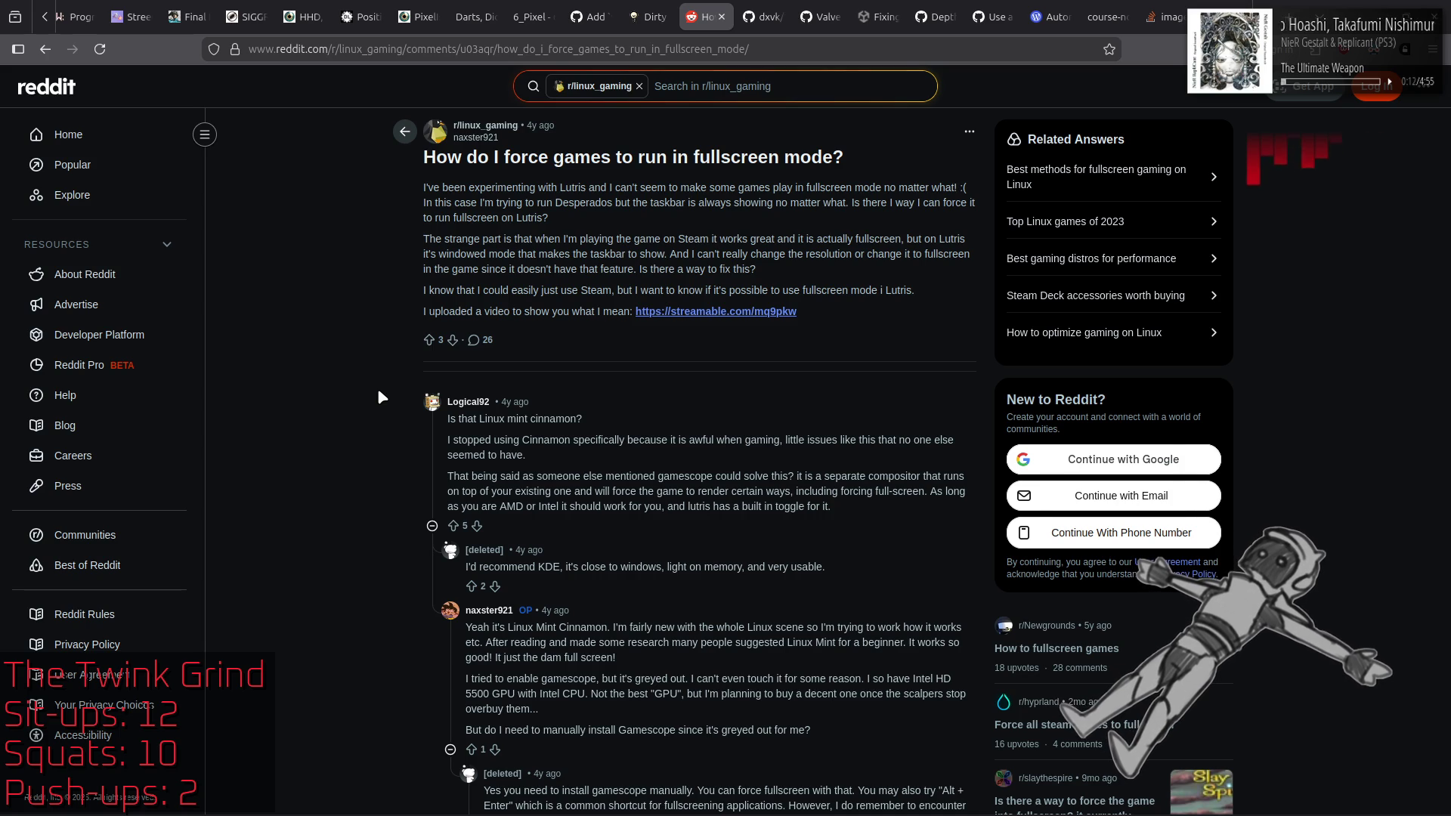
Step: Read the force-fullscreen thread, highlighting the Linux Mint Cinnamon question and the reply about it
scroll(379, 390, "down", 2)
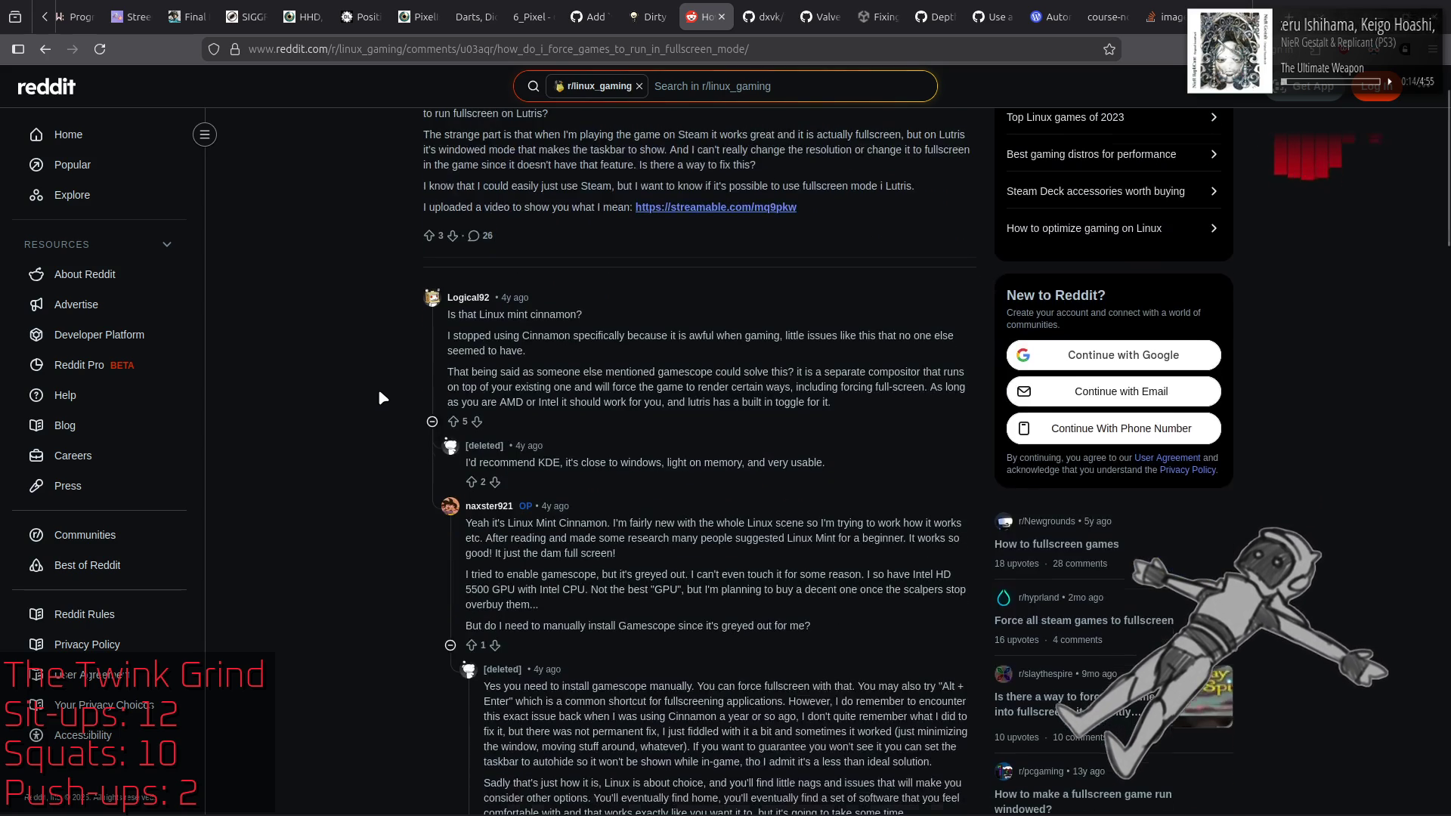
left_click_drag(476, 522, 616, 523)
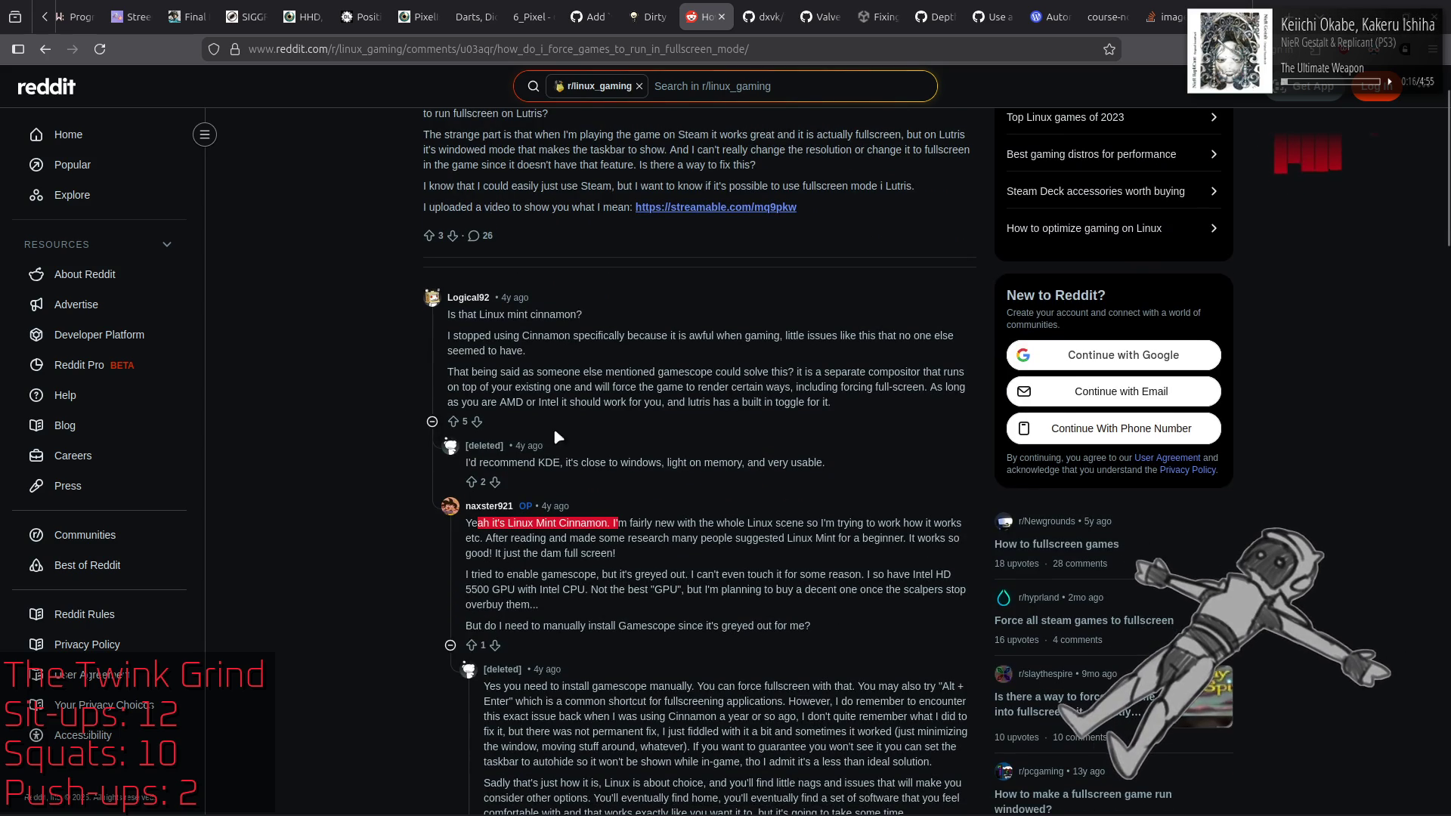
left_click_drag(448, 315, 604, 333)
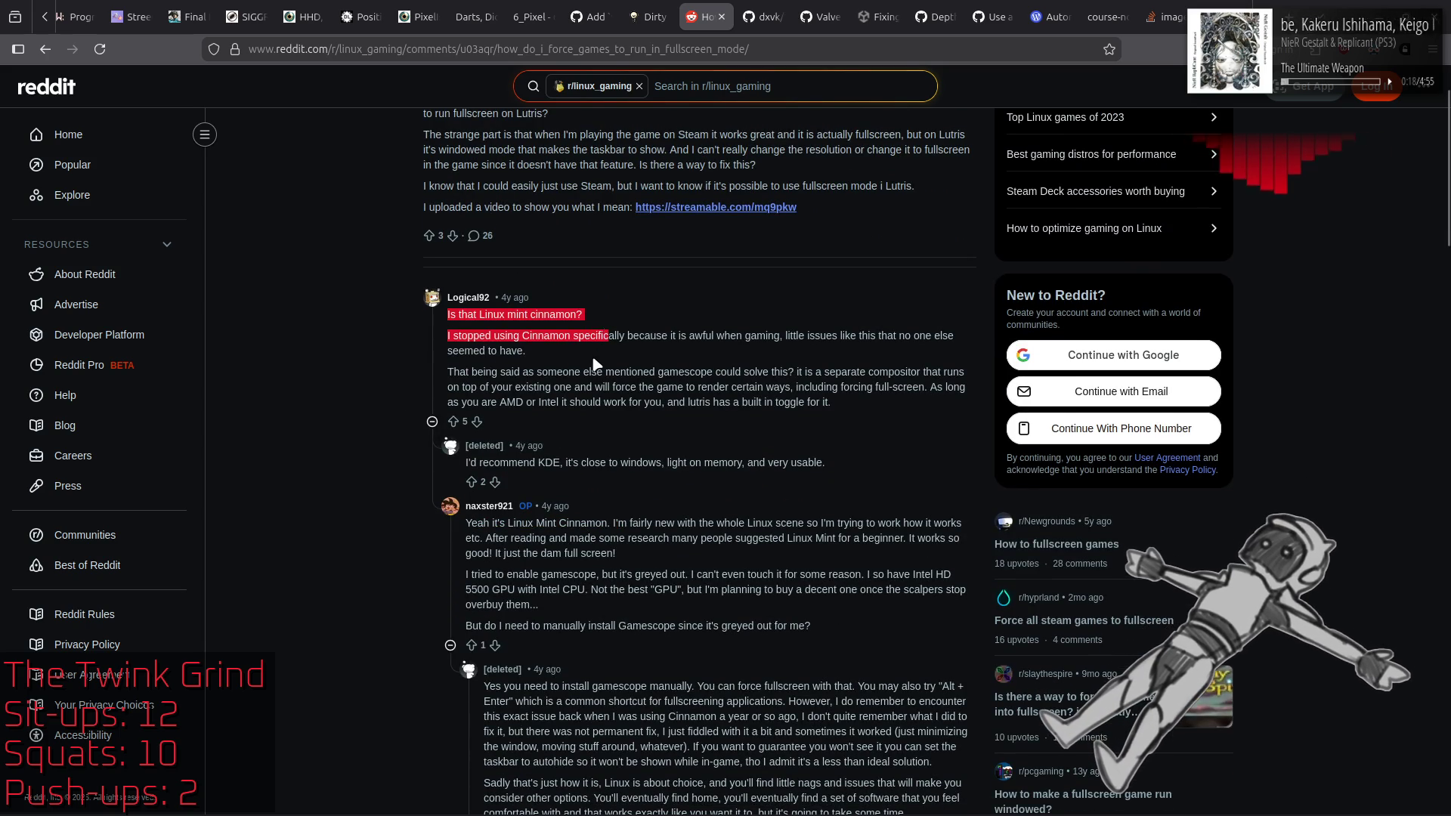
left_click(594, 363)
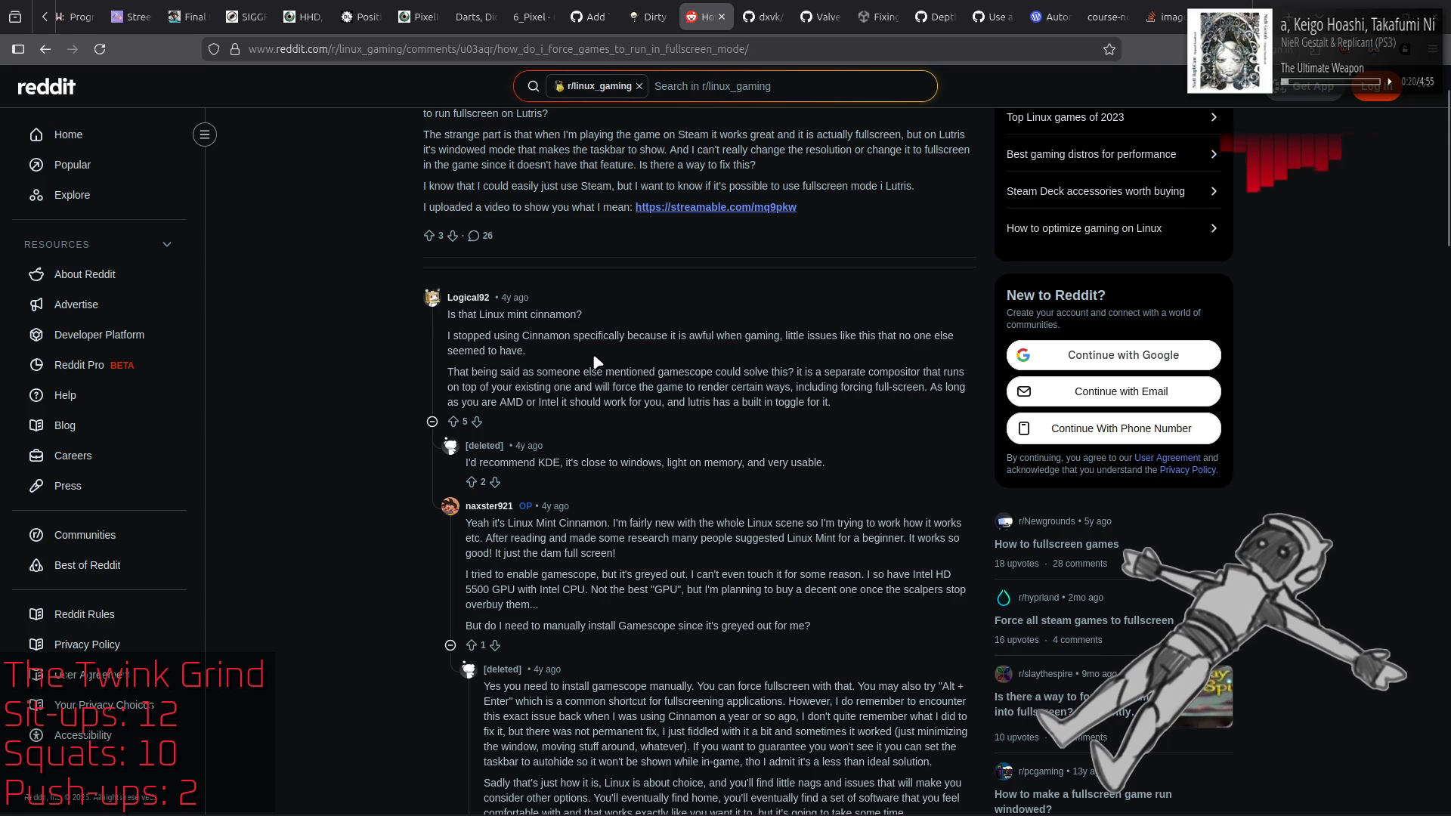
scroll(301, 361, "down", 4)
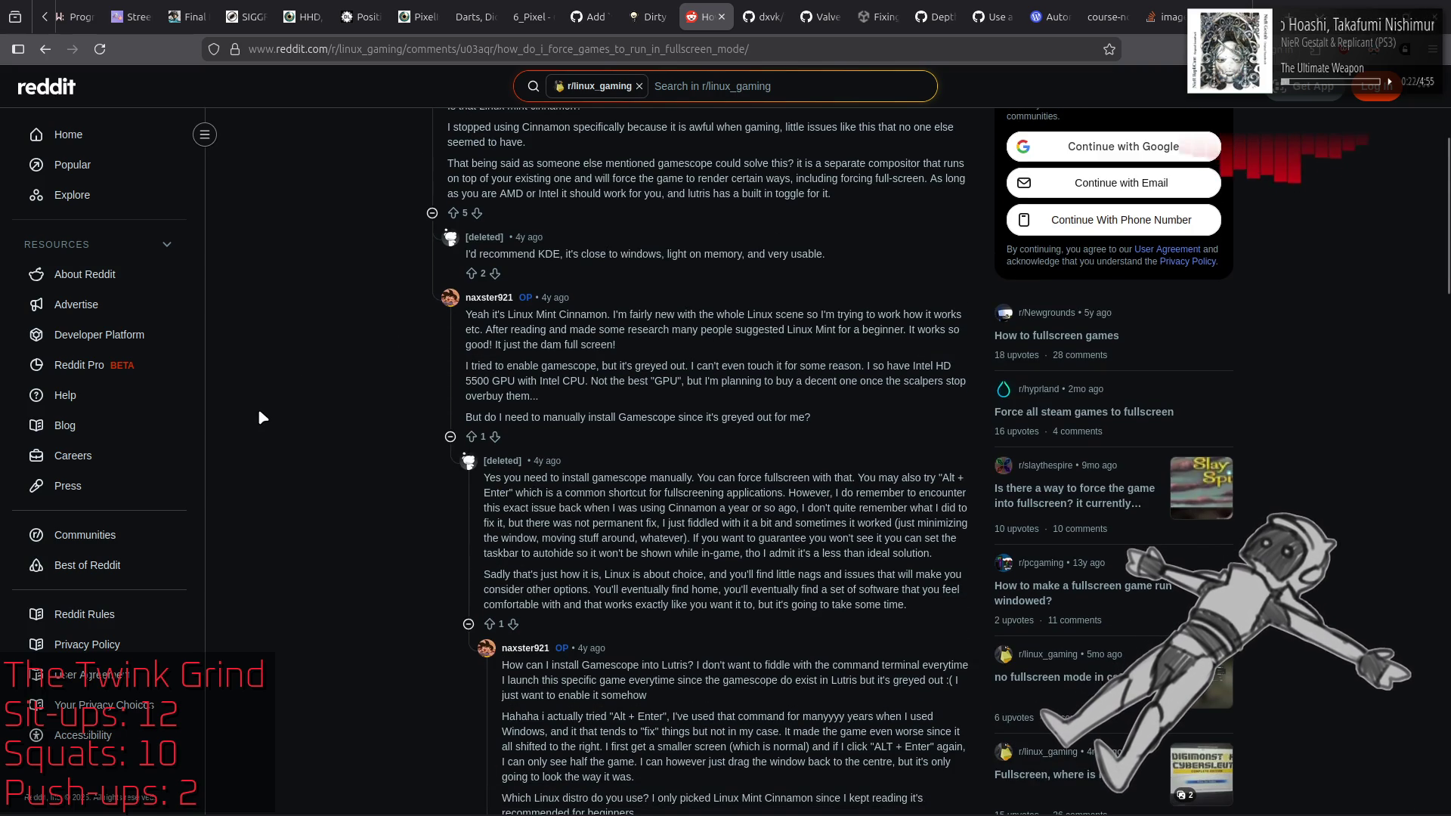
scroll(258, 417, "down", 4)
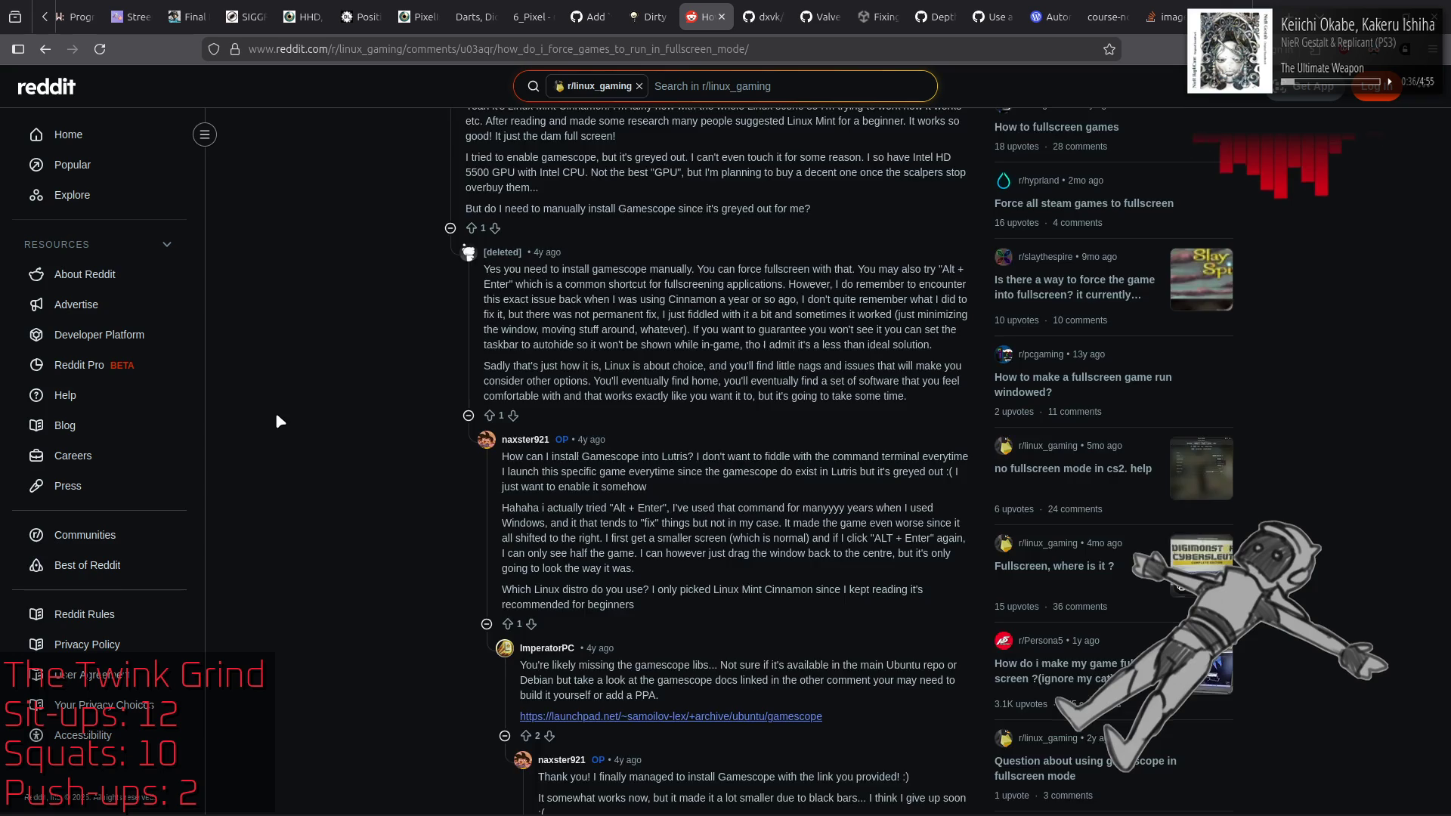
scroll(277, 415, "down", 4)
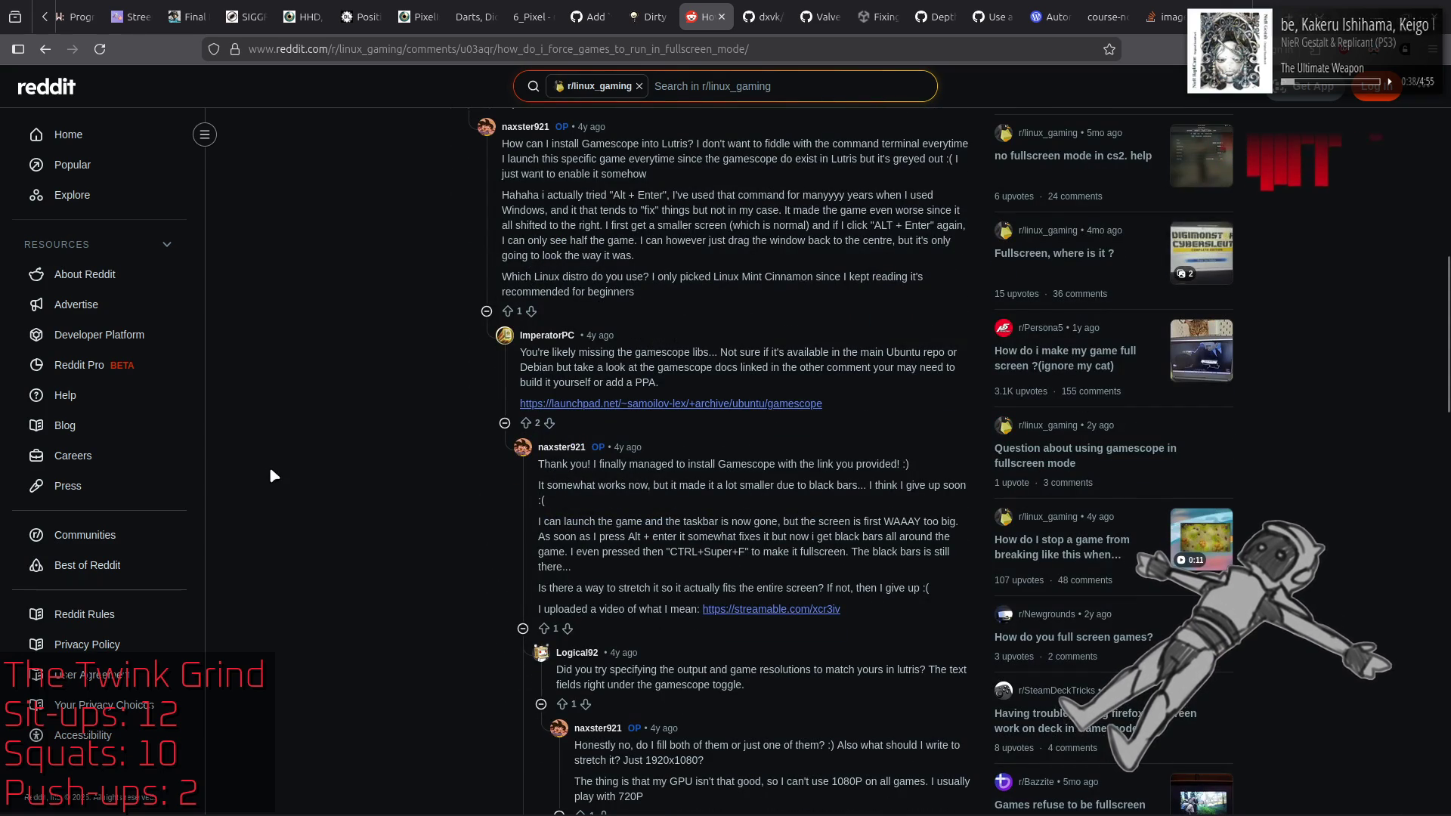
mouse_move(655, 277)
left_mouse_down()
mouse_move(928, 275)
mouse_move(729, 304)
left_mouse_up()
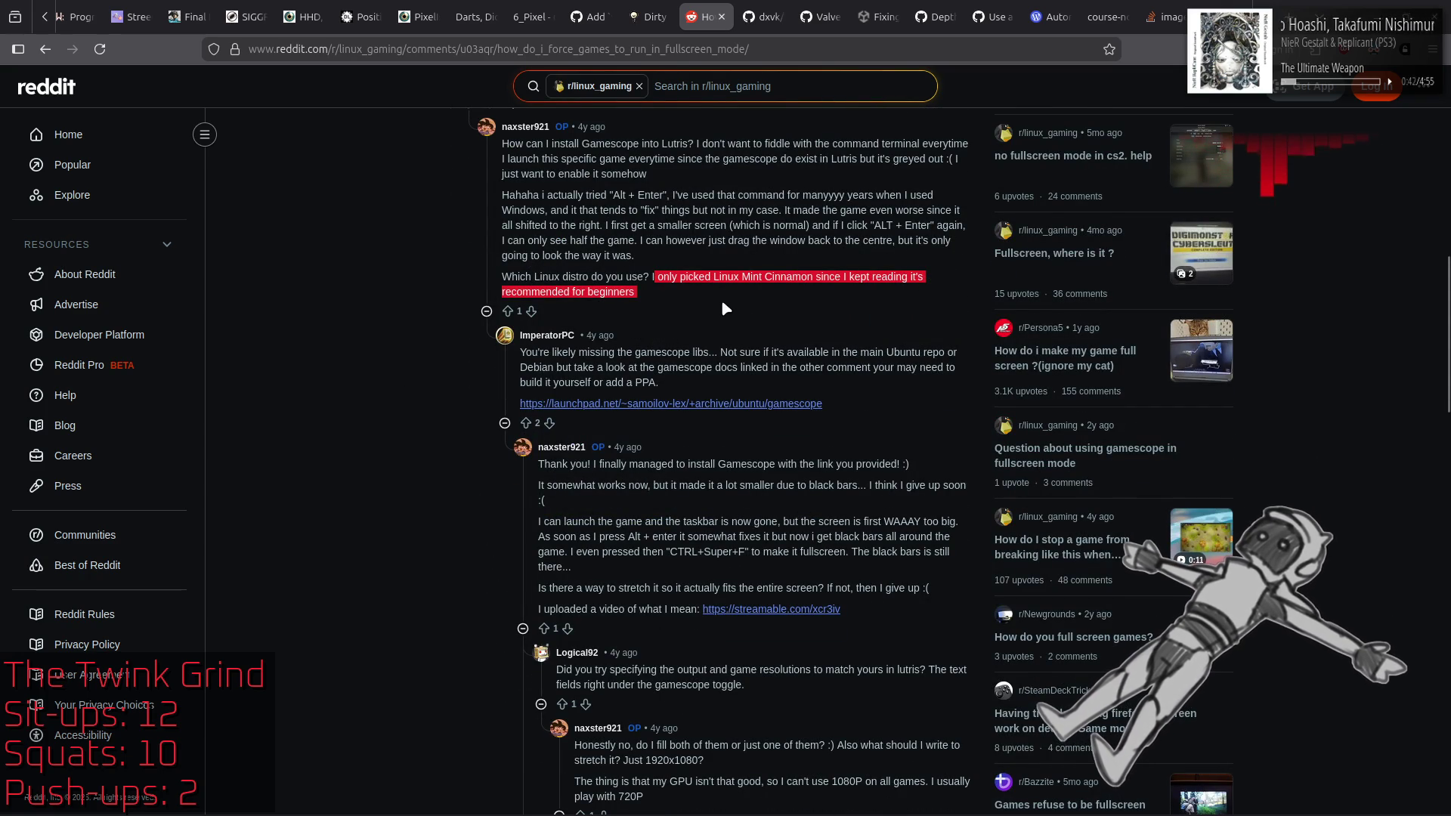
left_click(296, 474)
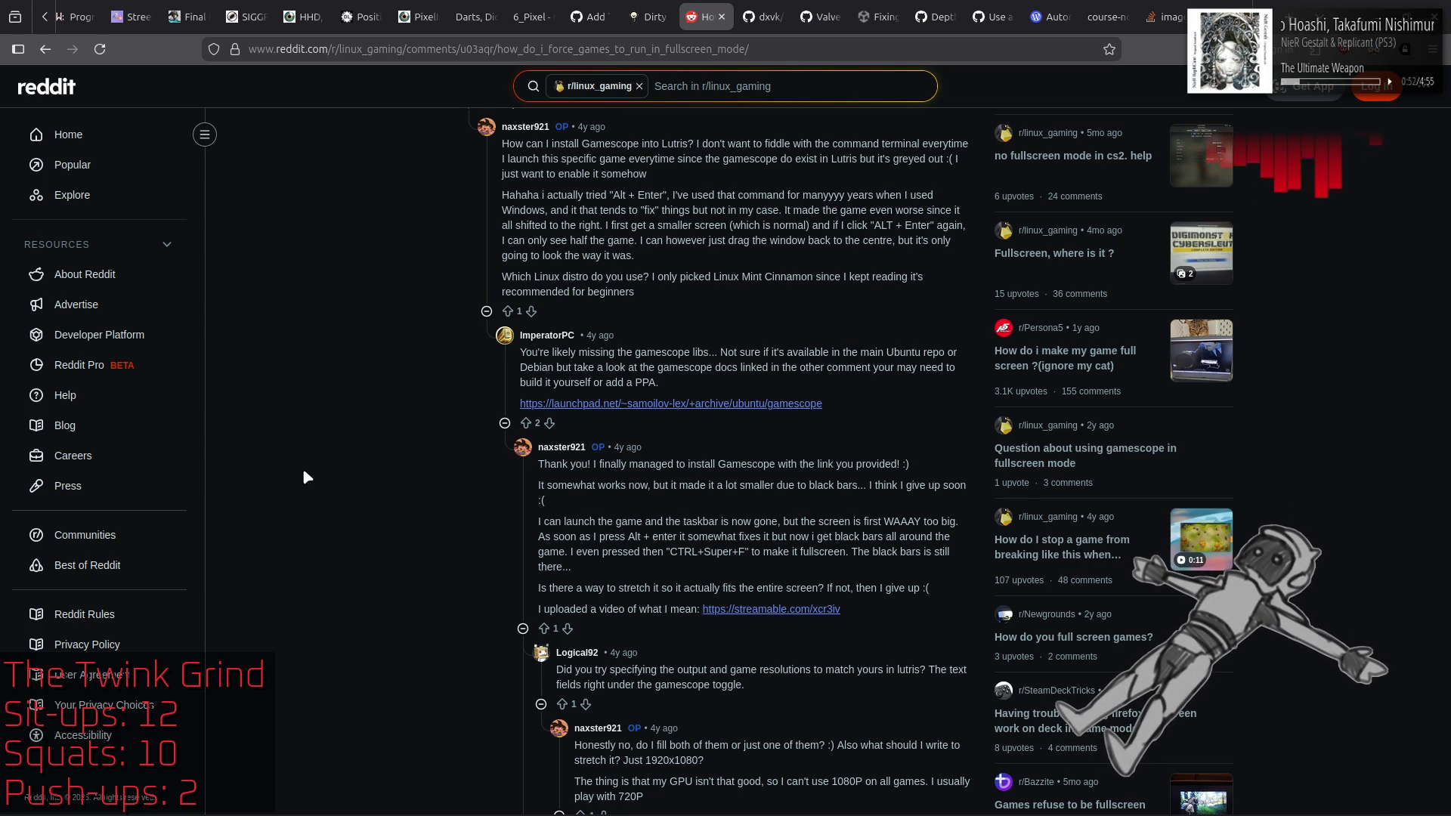
scroll(306, 476, "down", 10)
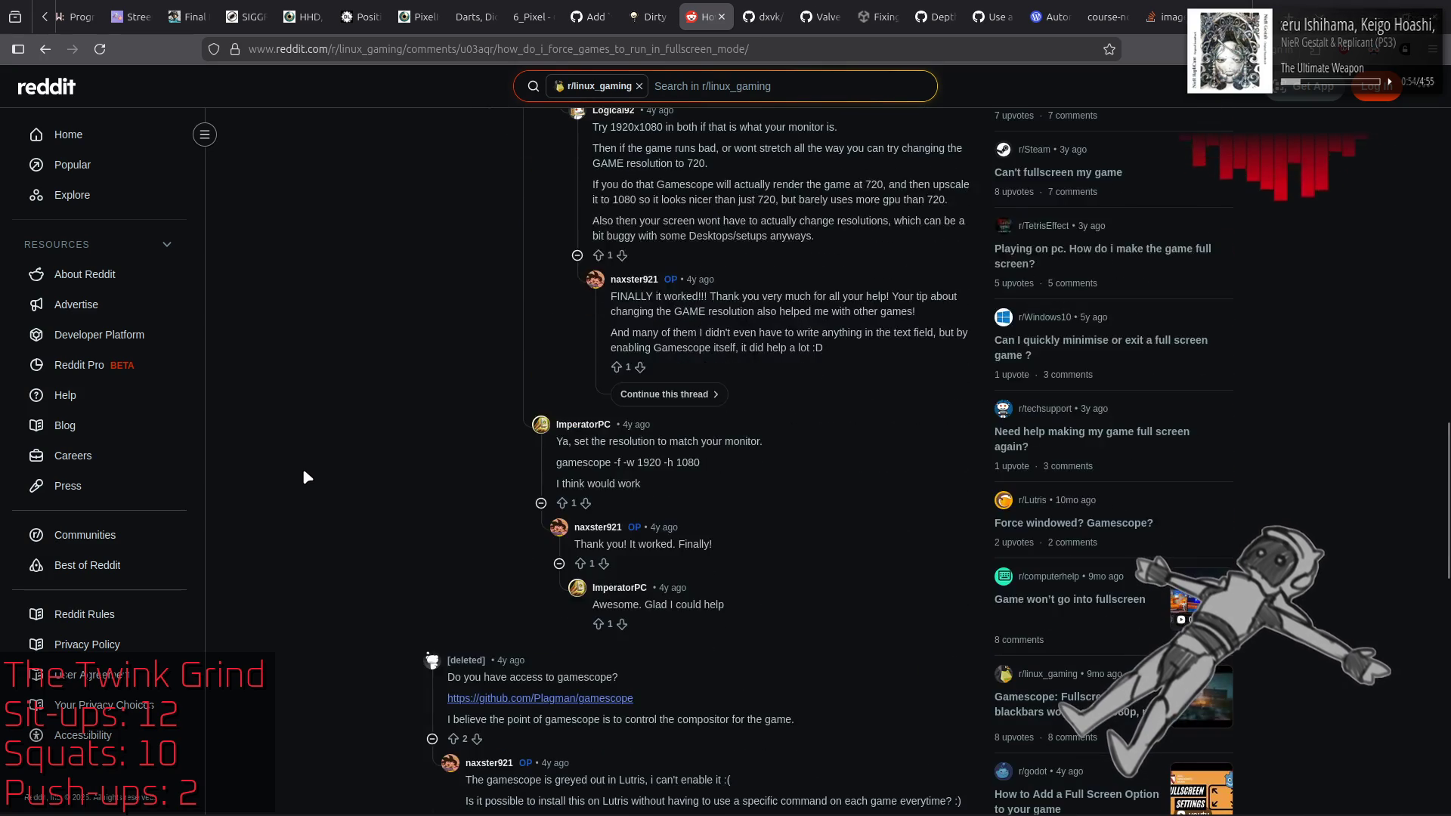
scroll(306, 476, "down", 2)
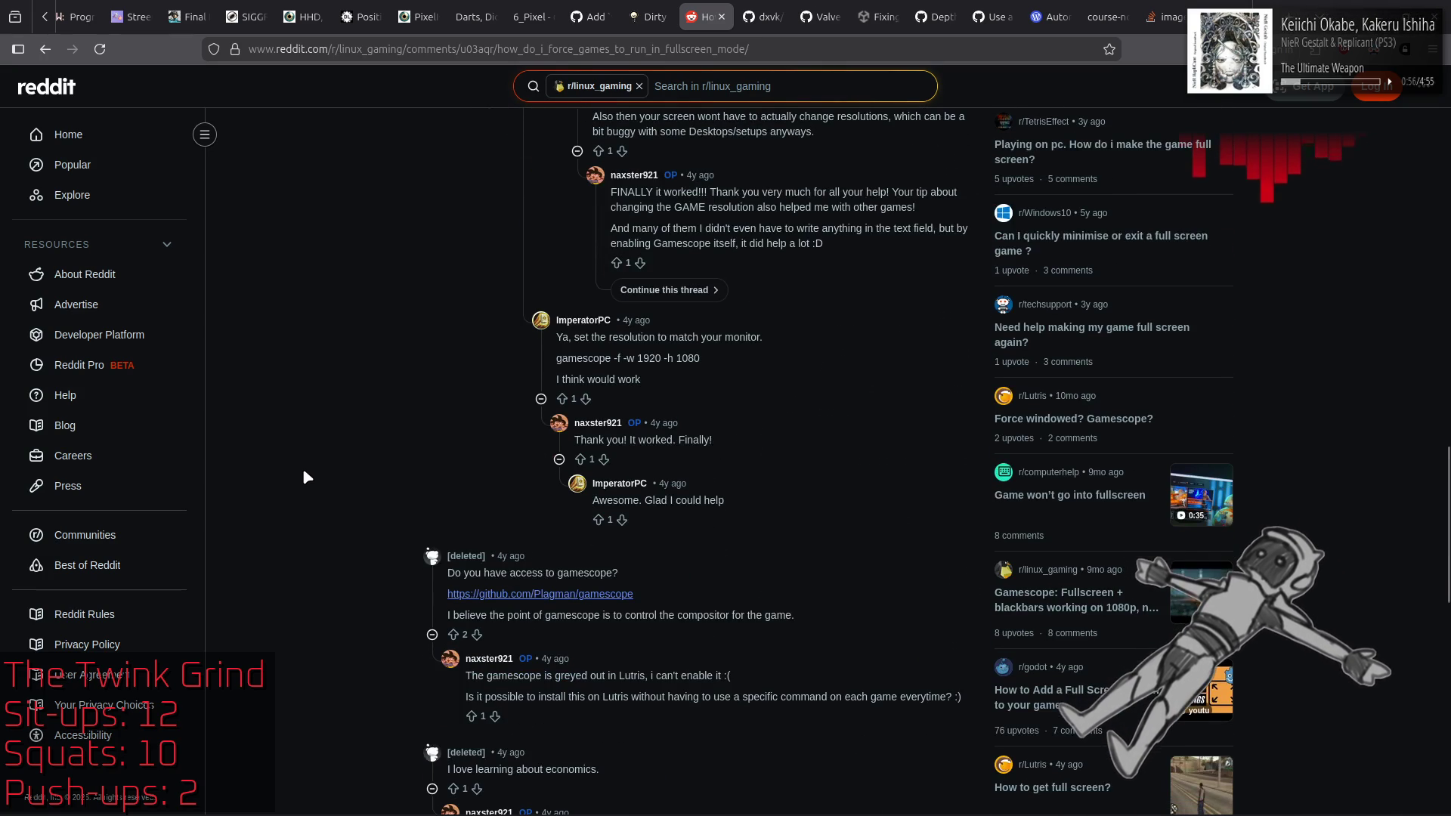
Step: Open the github.com/Plagman/gamescope link in a new tab, finish the replies, then switch to it
middle_click(587, 597)
scroll(335, 369, "down", 3)
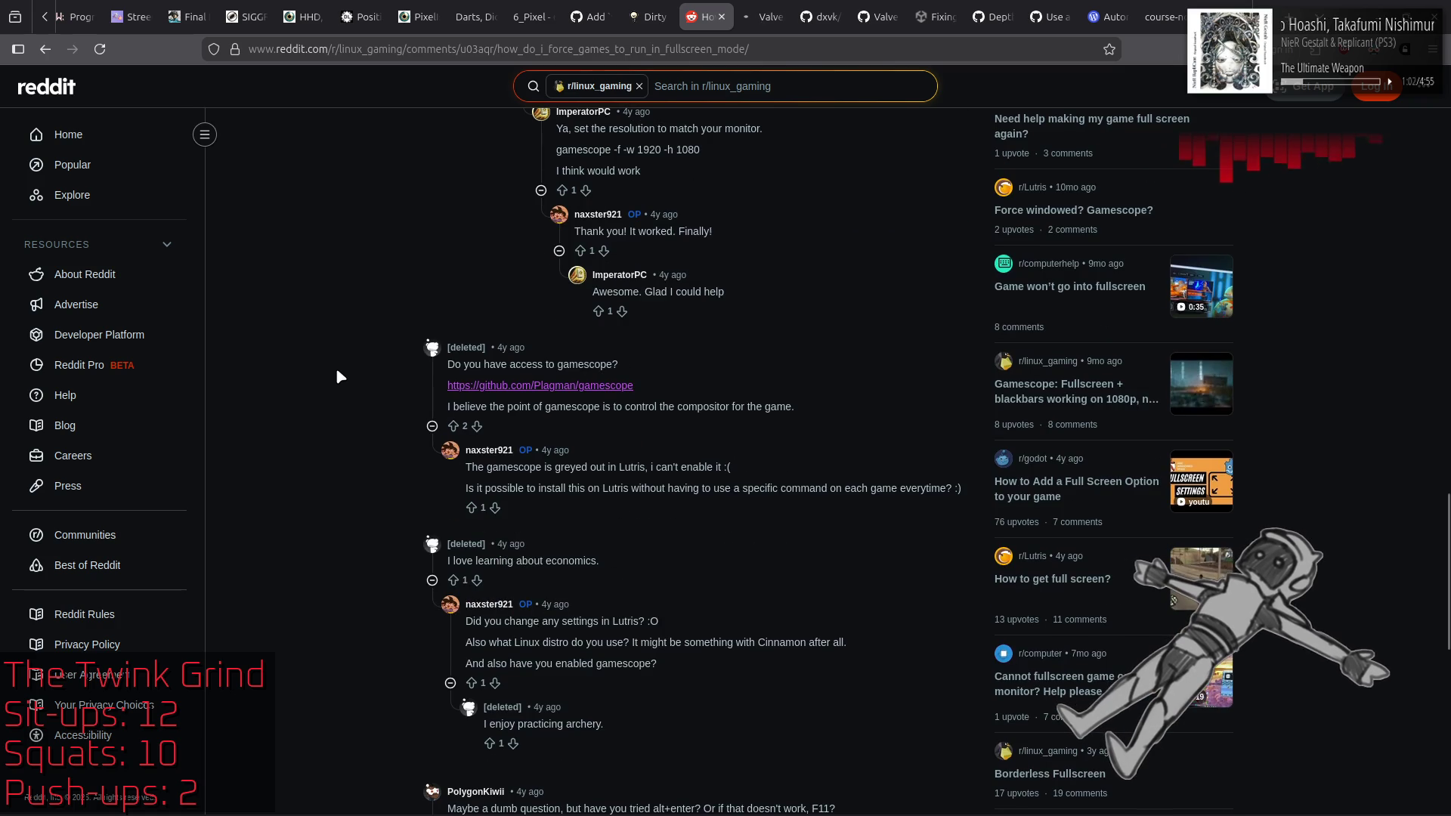
scroll(337, 377, "down", 4)
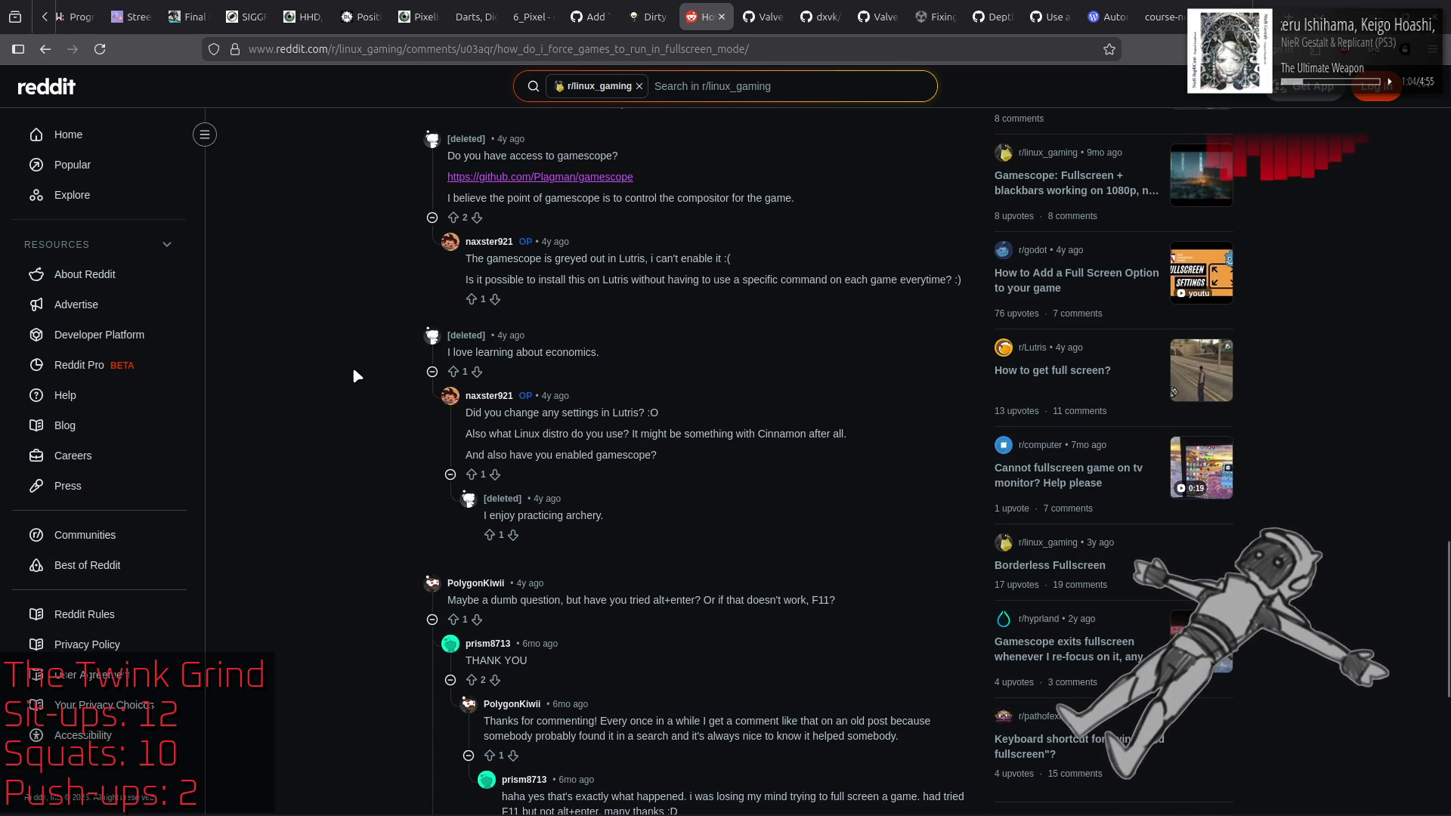
scroll(353, 369, "down", 3)
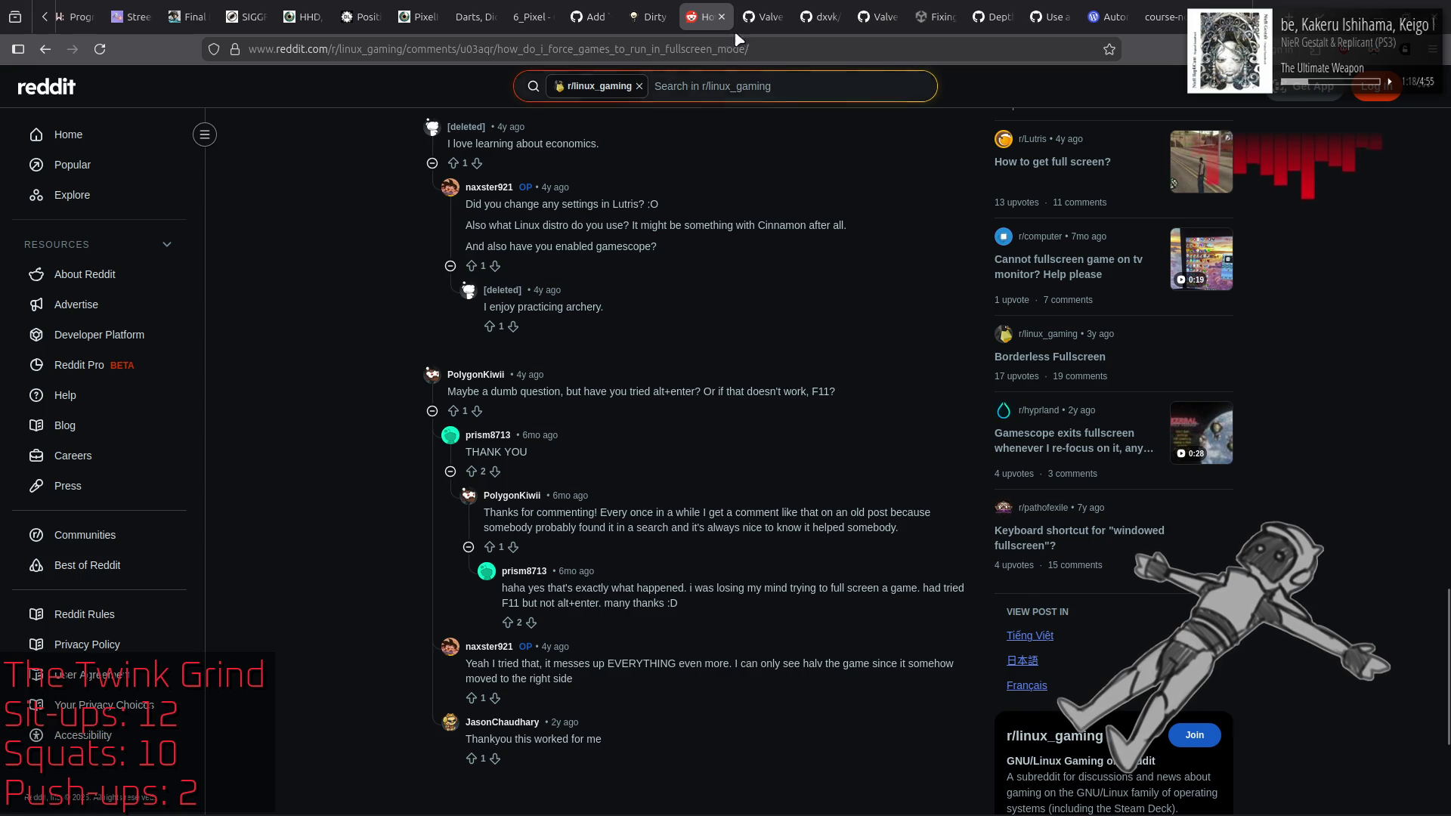
left_click(757, 4)
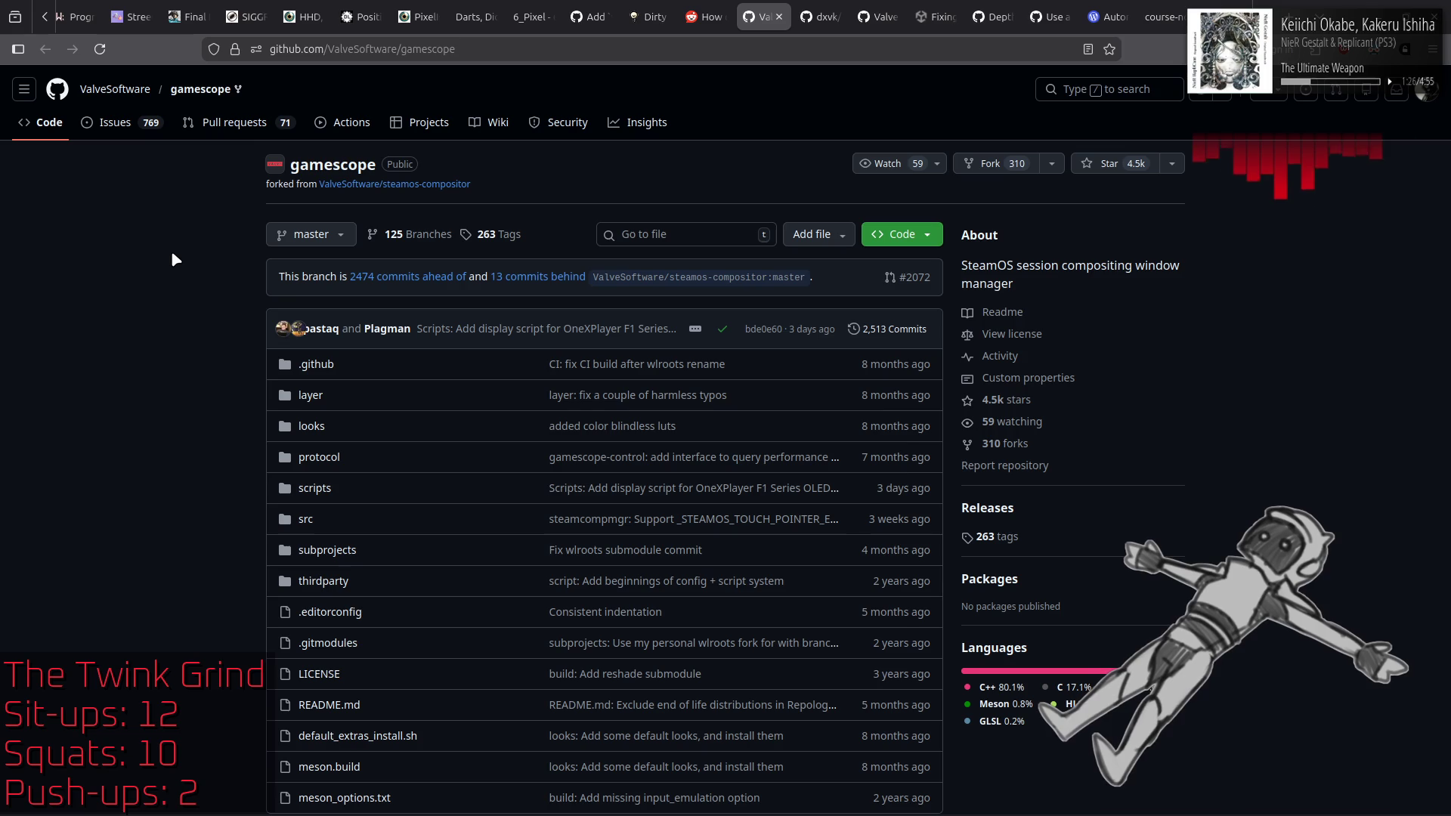
Step: Read the gamescope README introduction, noting its support for X11 or Wayland desktops
scroll(173, 254, "down", 7)
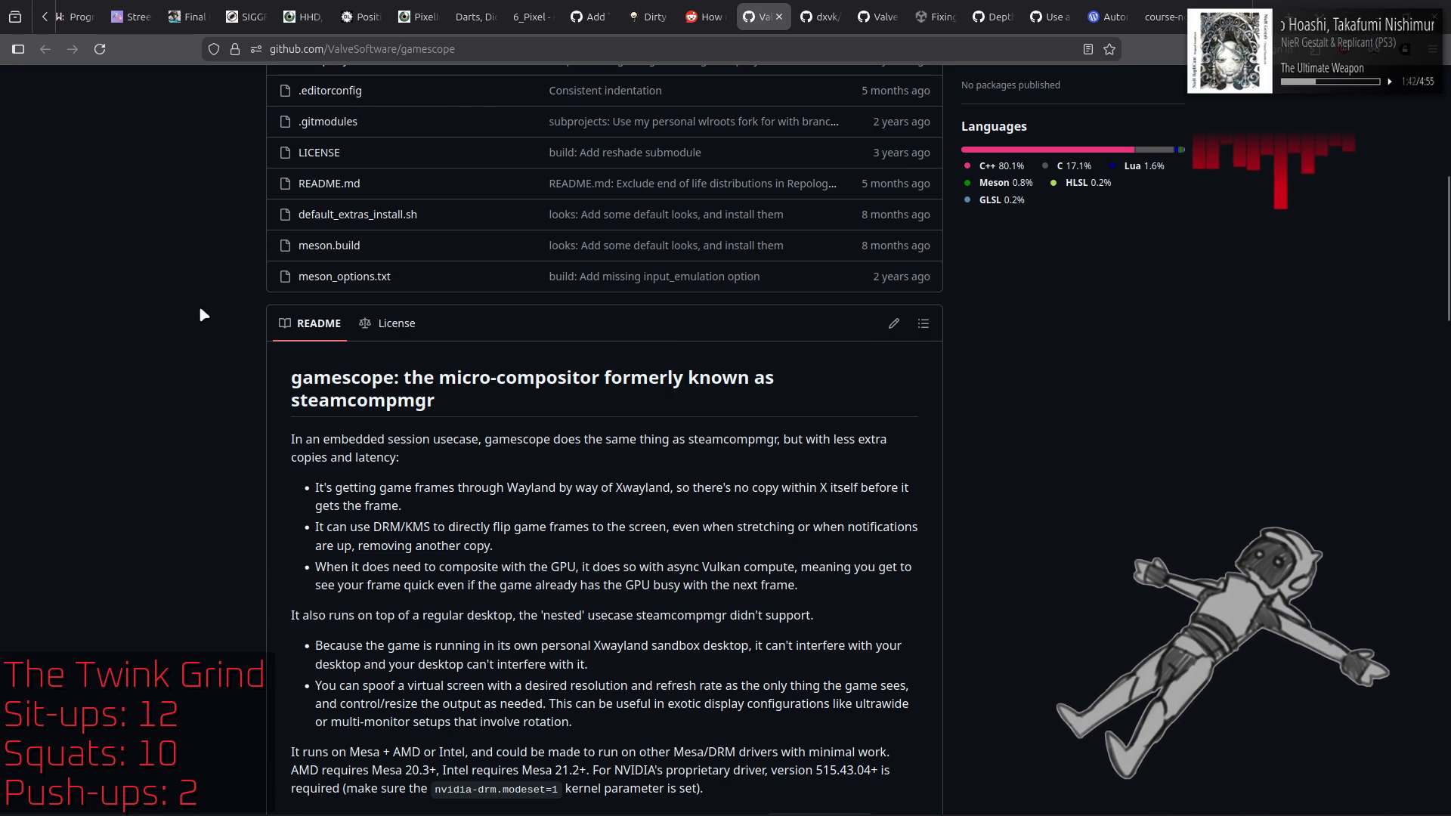
left_click_drag(474, 487, 585, 487)
left_click(104, 378)
scroll(103, 378, "up", 8)
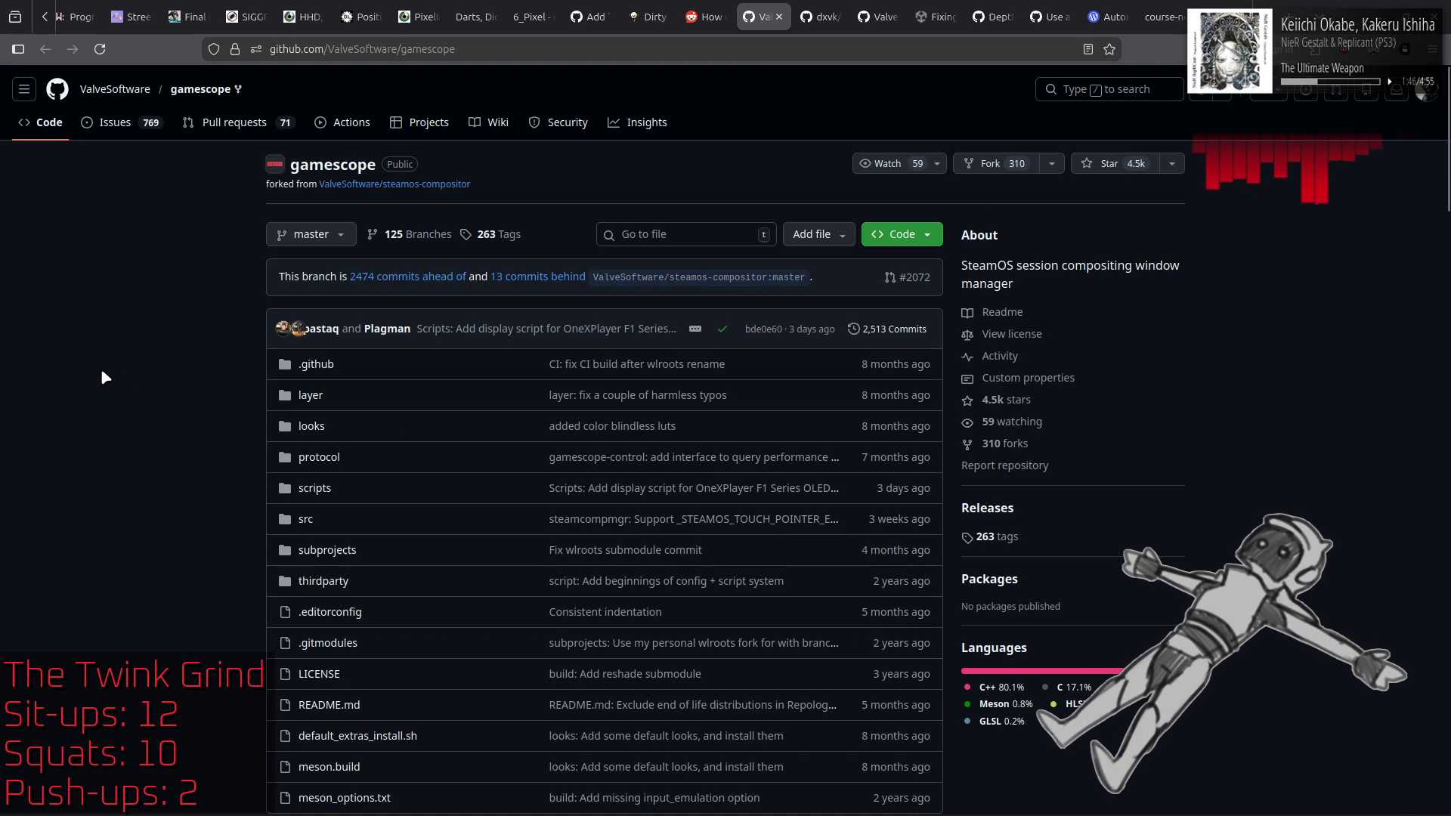
scroll(104, 375, "down", 8)
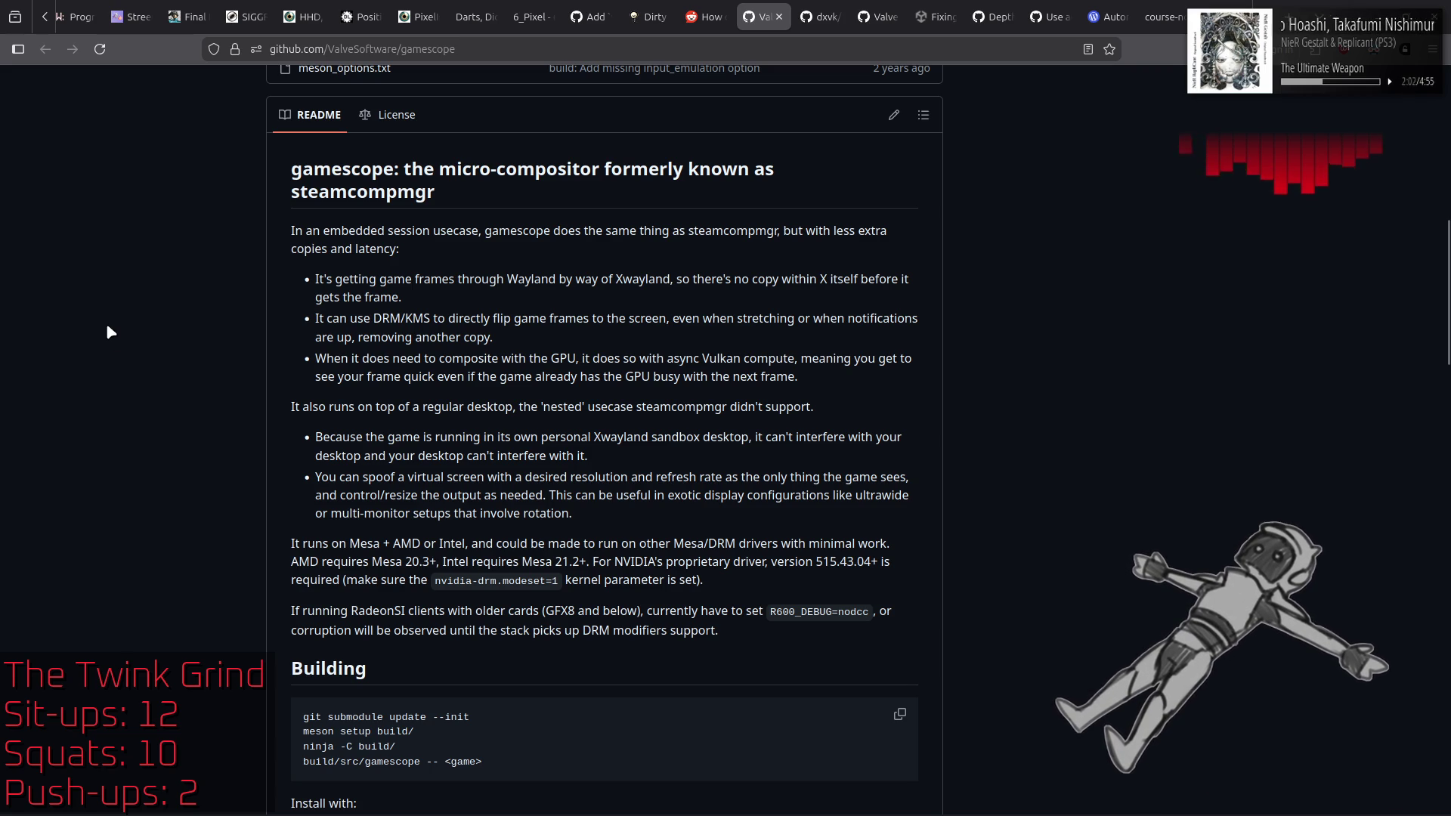
scroll(108, 336, "down", 5)
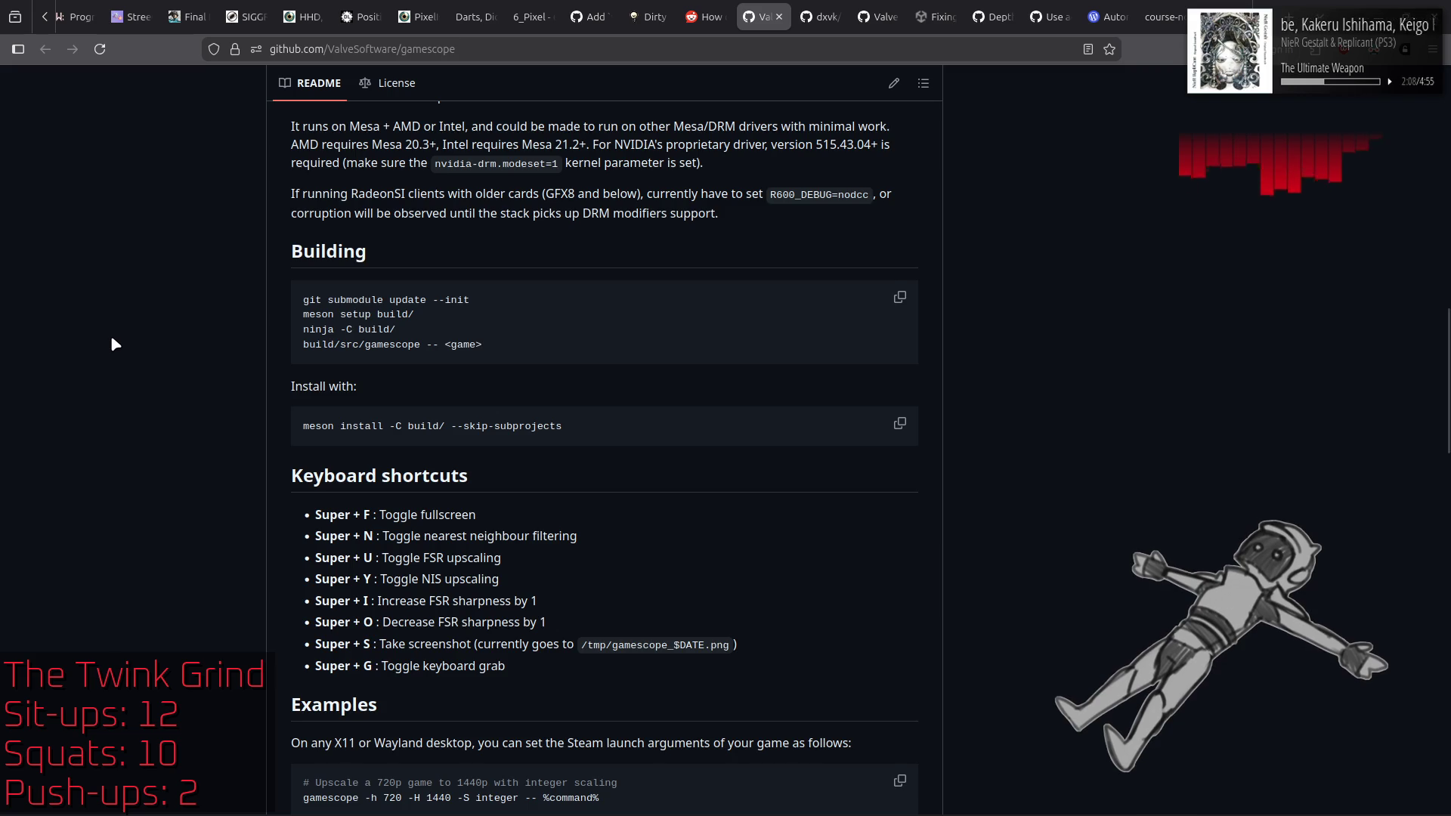
scroll(114, 345, "down", 4)
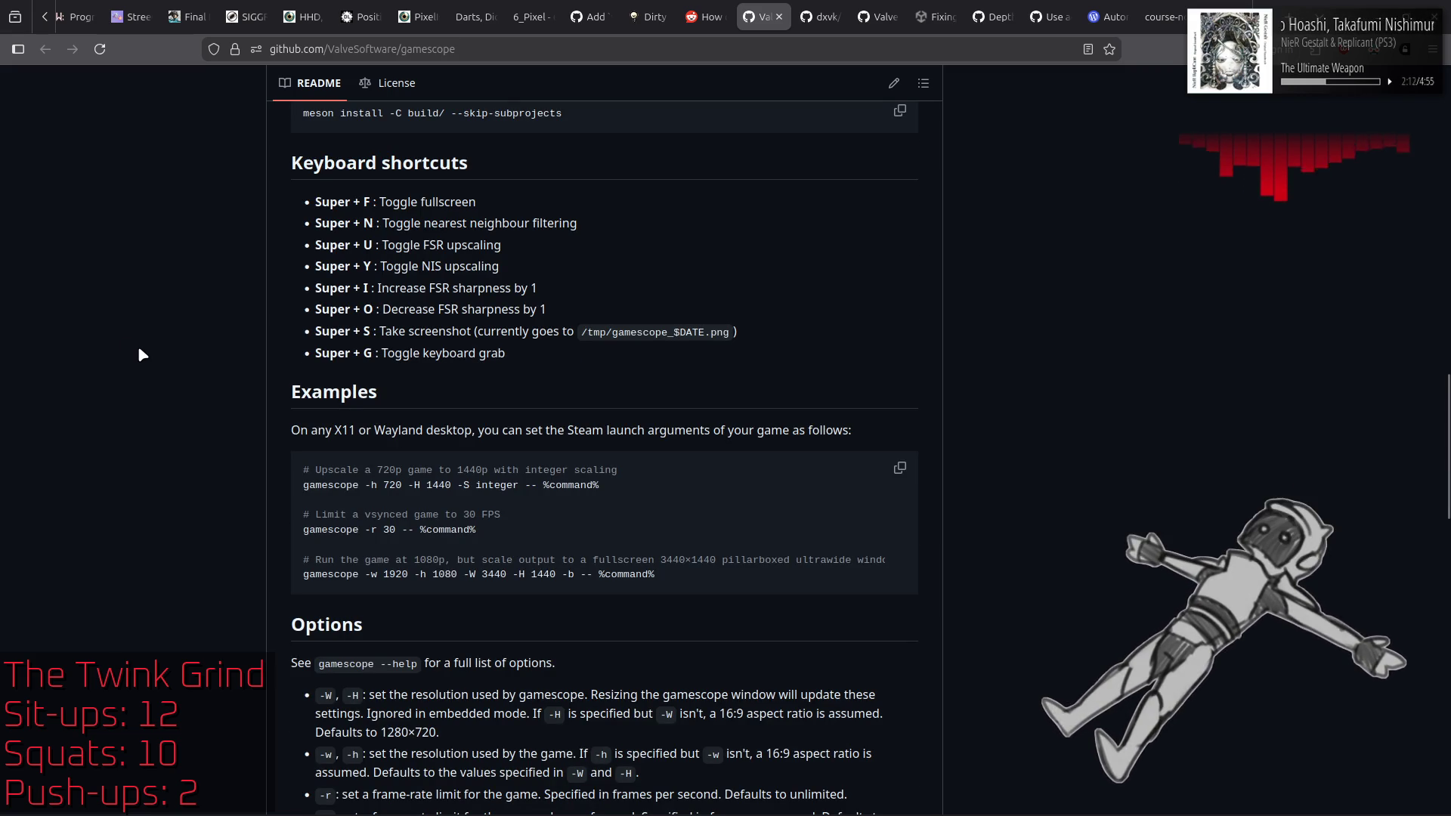
left_click_drag(301, 430, 475, 430)
left_click(199, 421)
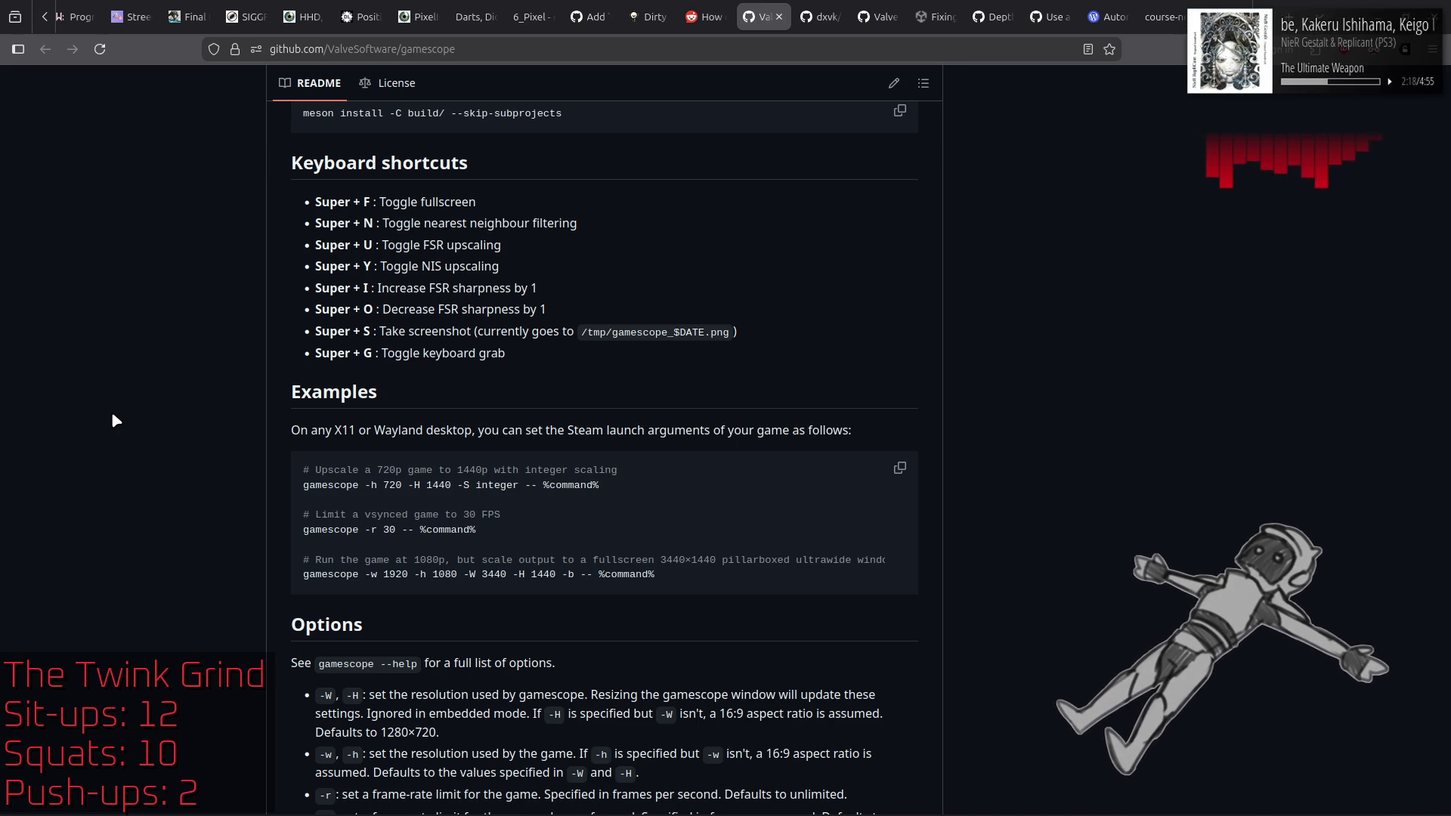
Step: Review the README's Reshade effects support, keyboard shortcuts, launch examples and command-line options
scroll(138, 415, "up", 4)
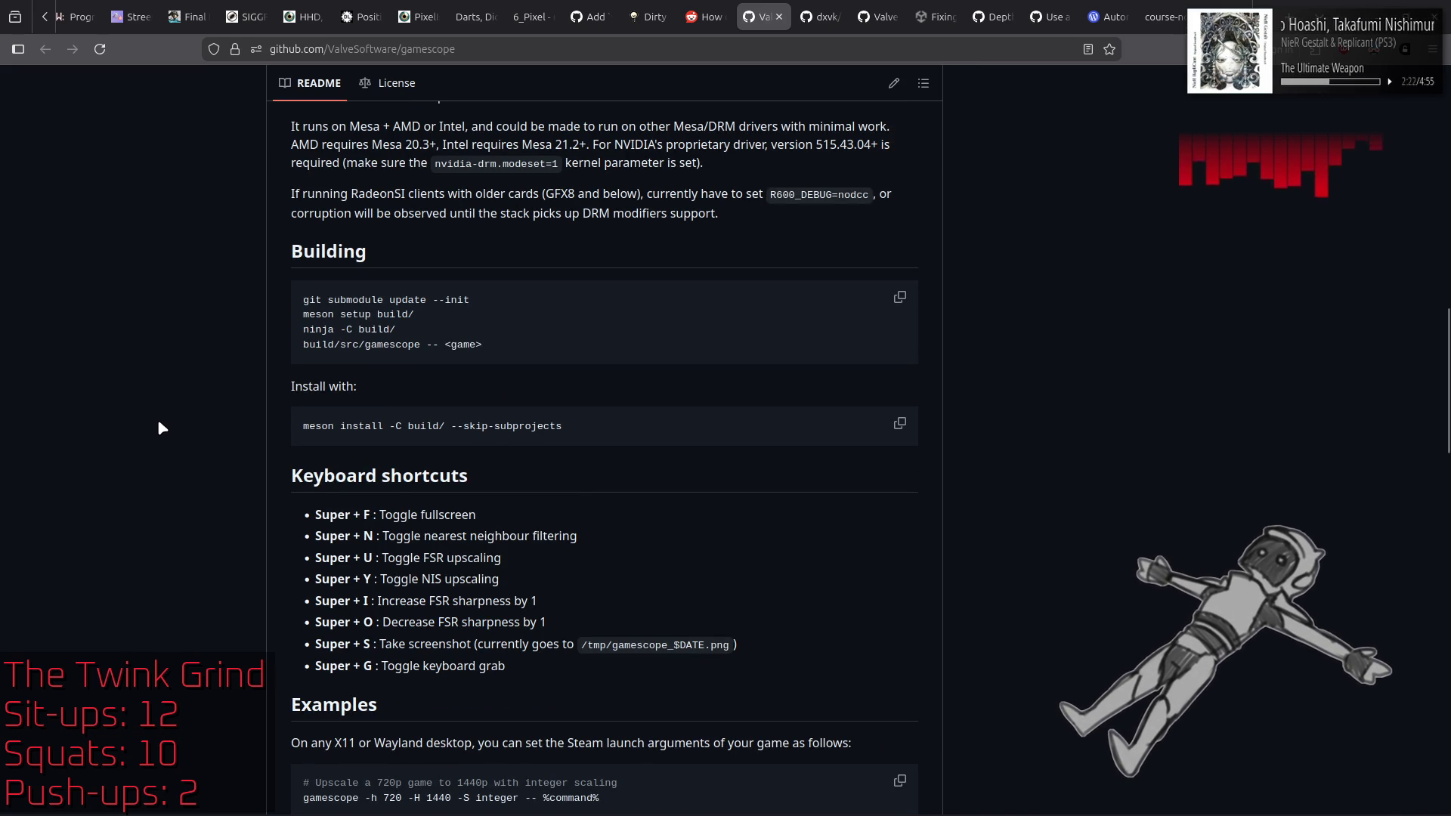
scroll(162, 421, "down", 10)
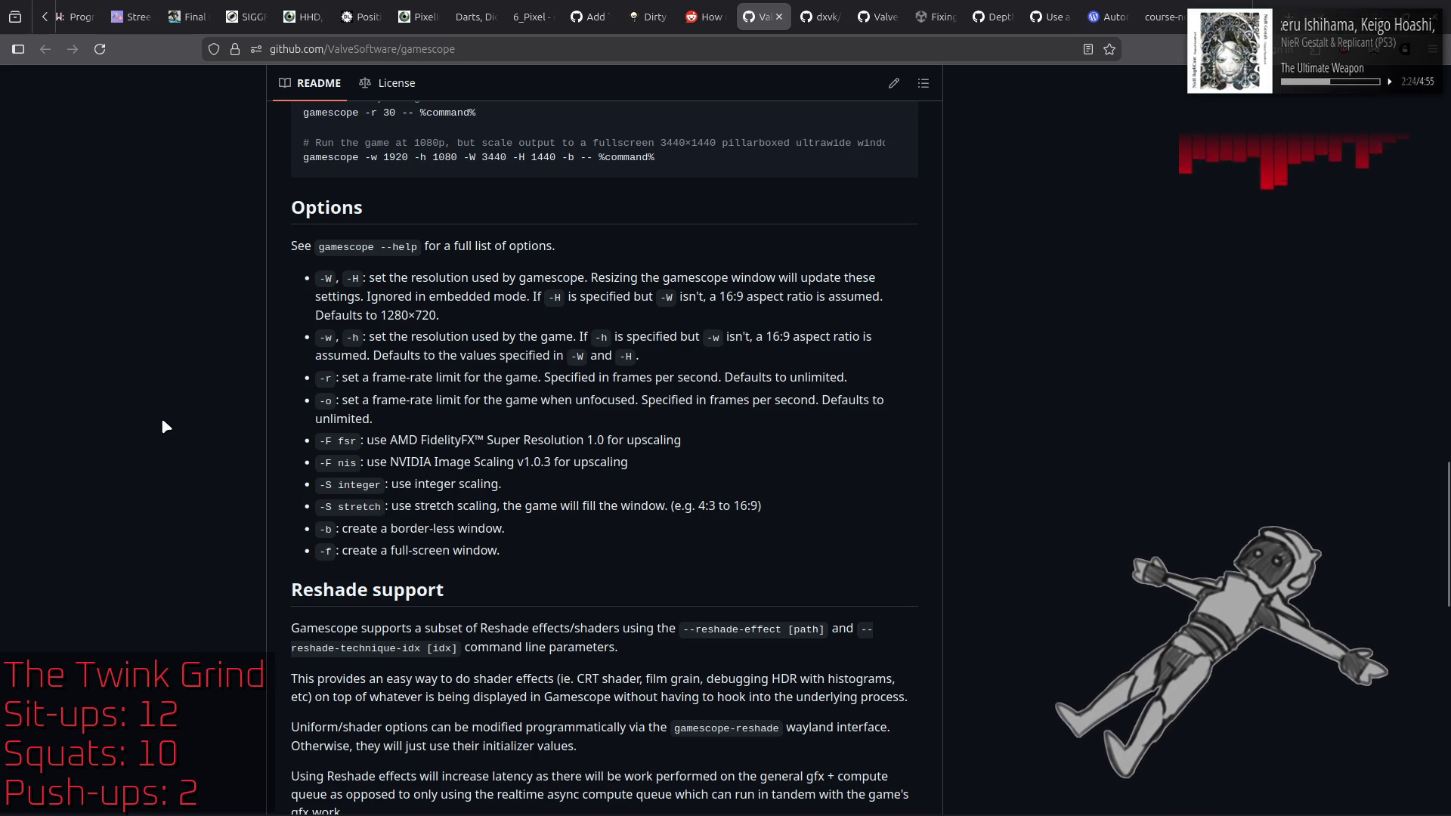
scroll(163, 422, "down", 4)
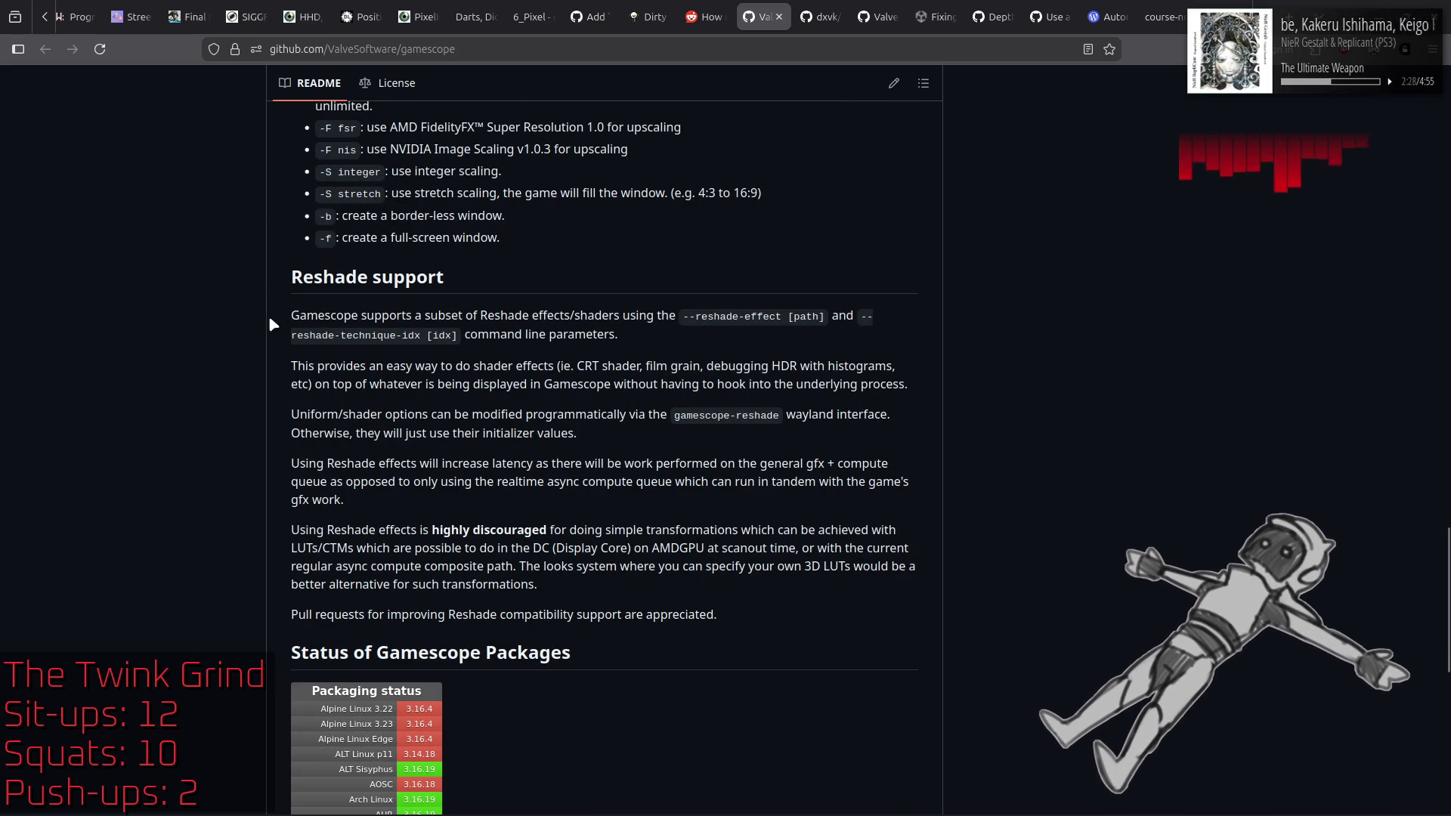
left_click_drag(289, 318, 659, 327)
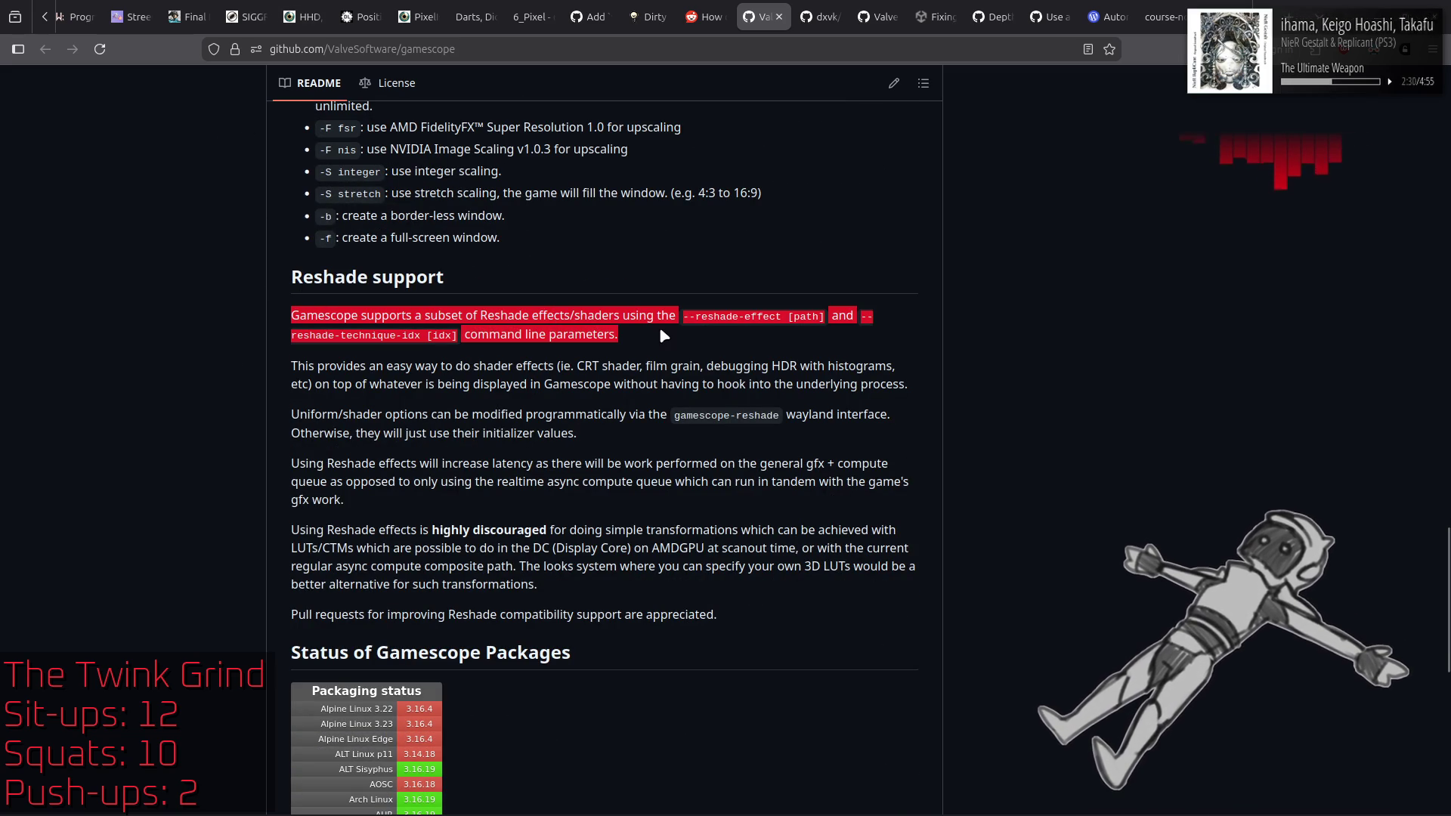
left_click(212, 306)
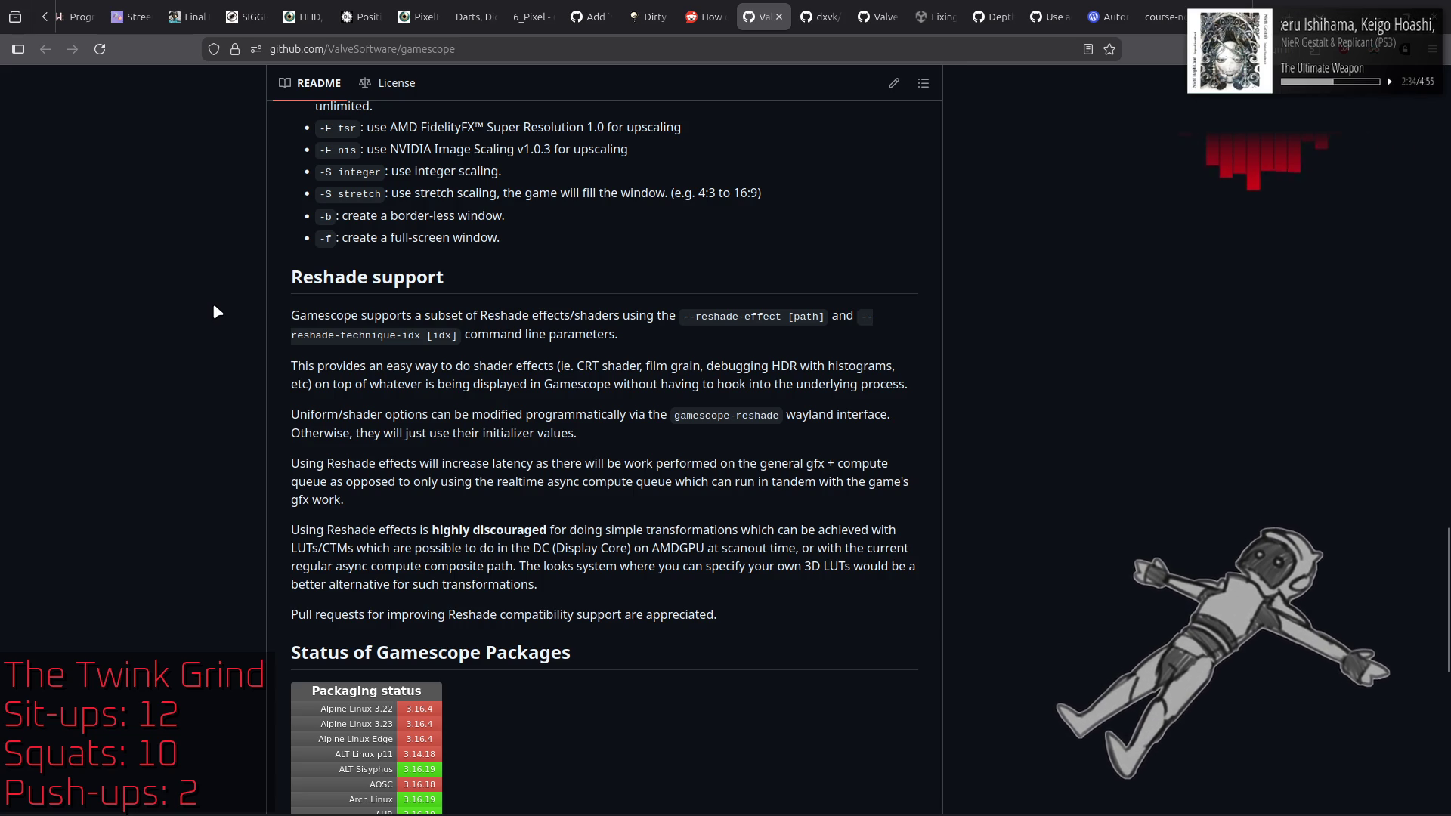
scroll(216, 311, "down", 4)
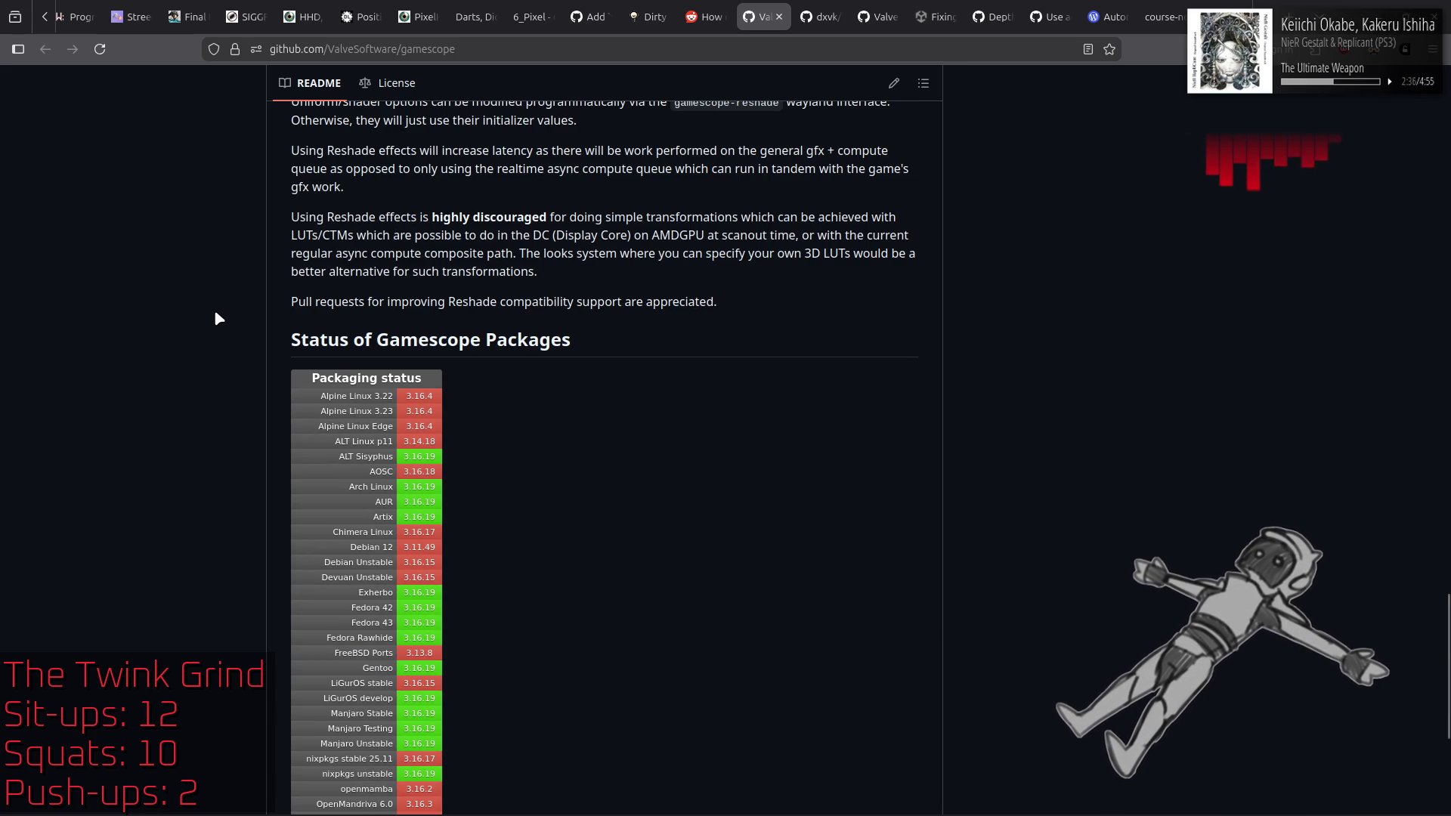
scroll(225, 323, "down", 5)
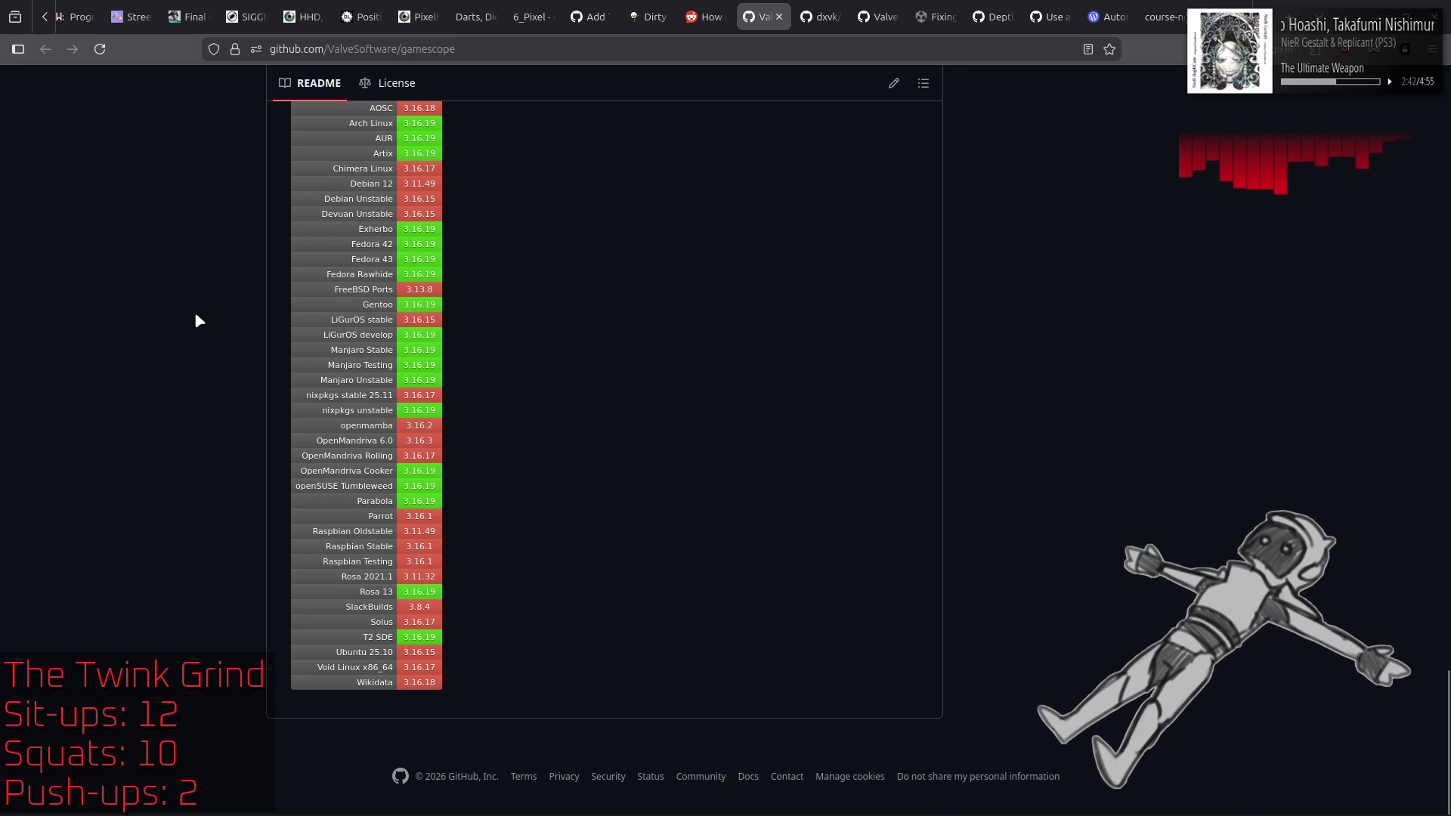
Step: Return to the top of the repository page and open its Actions workflow runs list
key("Home")
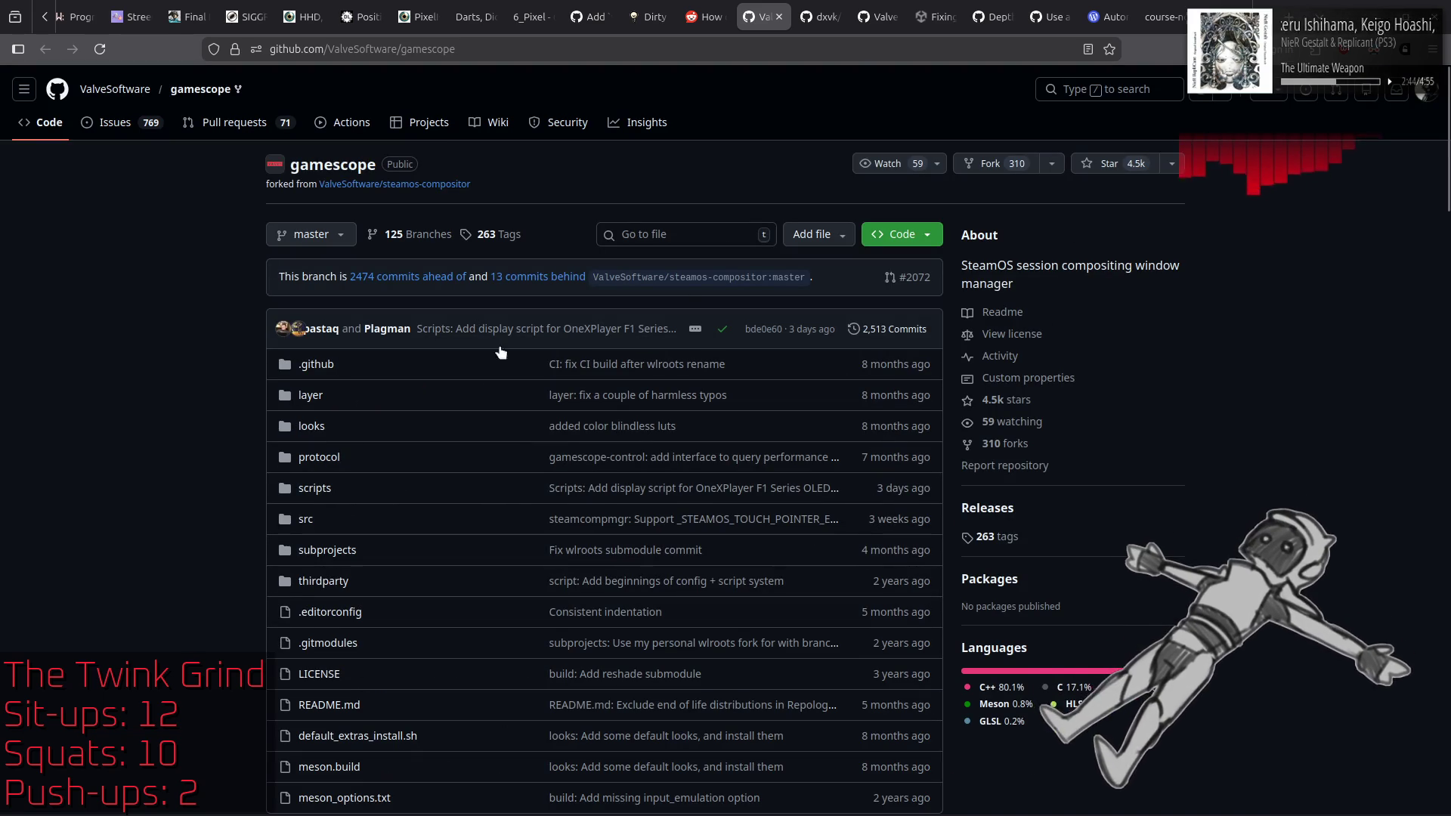
scroll(633, 431, "down", 15)
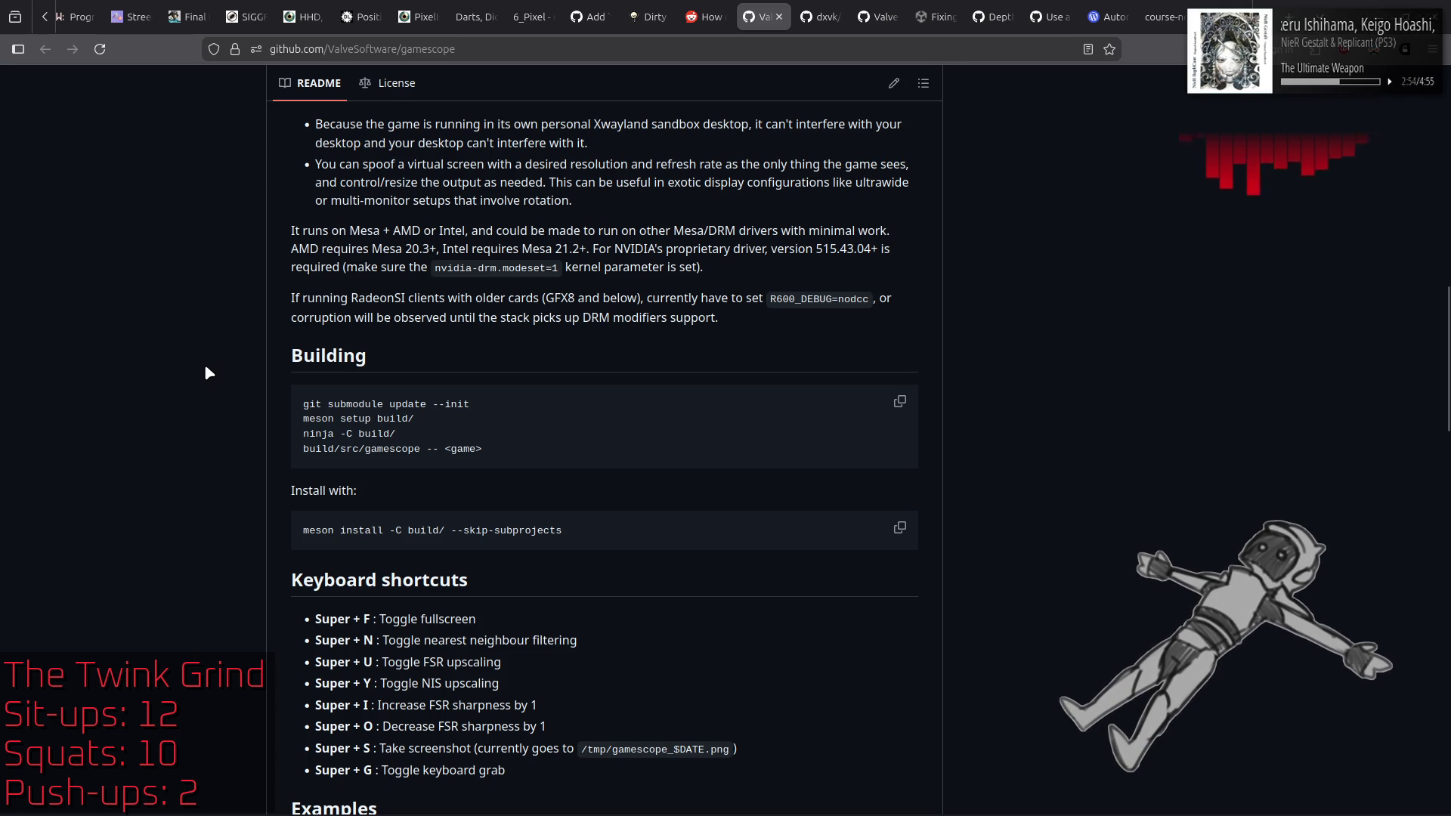
scroll(219, 375, "down", 3)
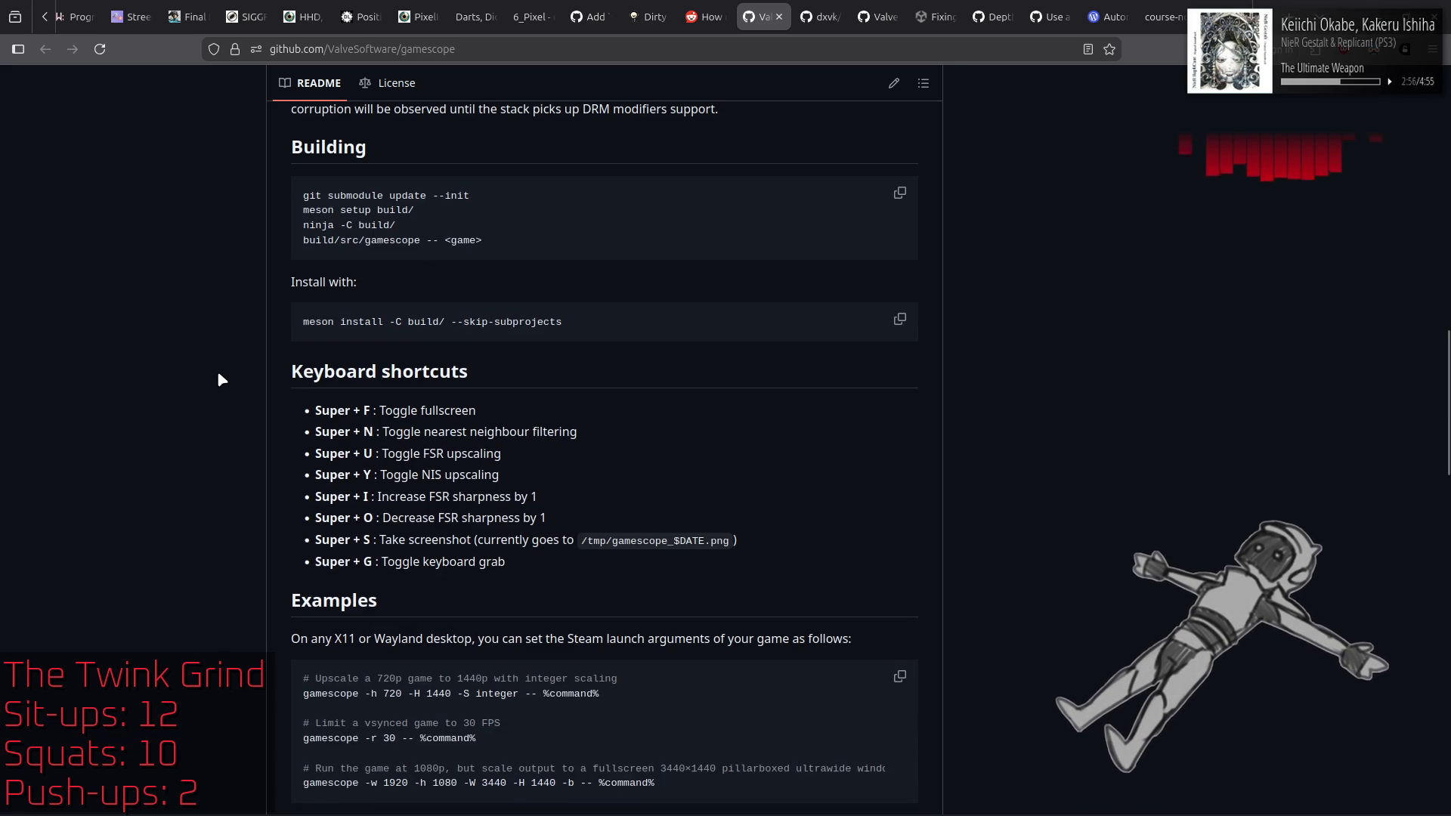
key("Home")
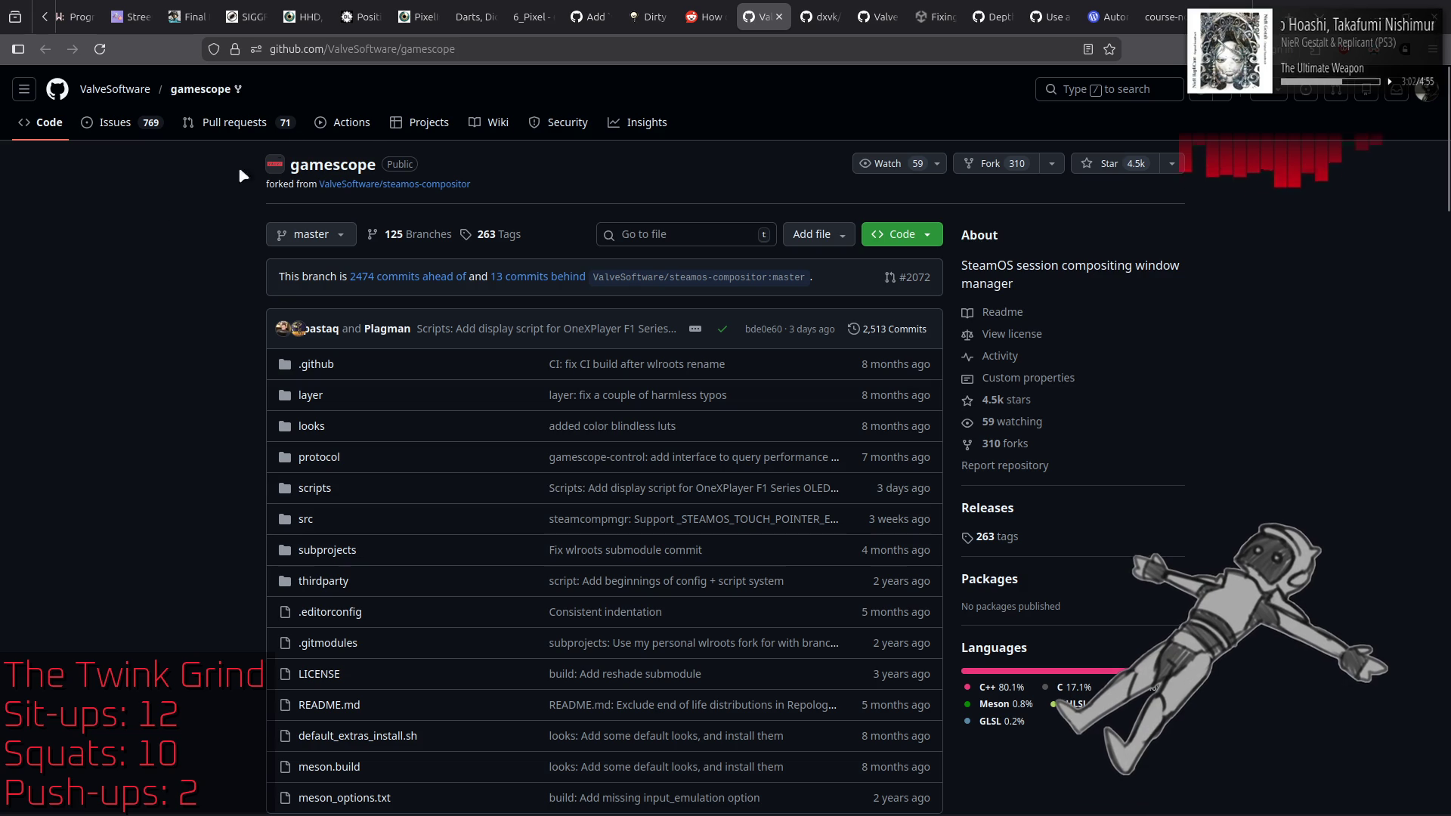
left_click(336, 123)
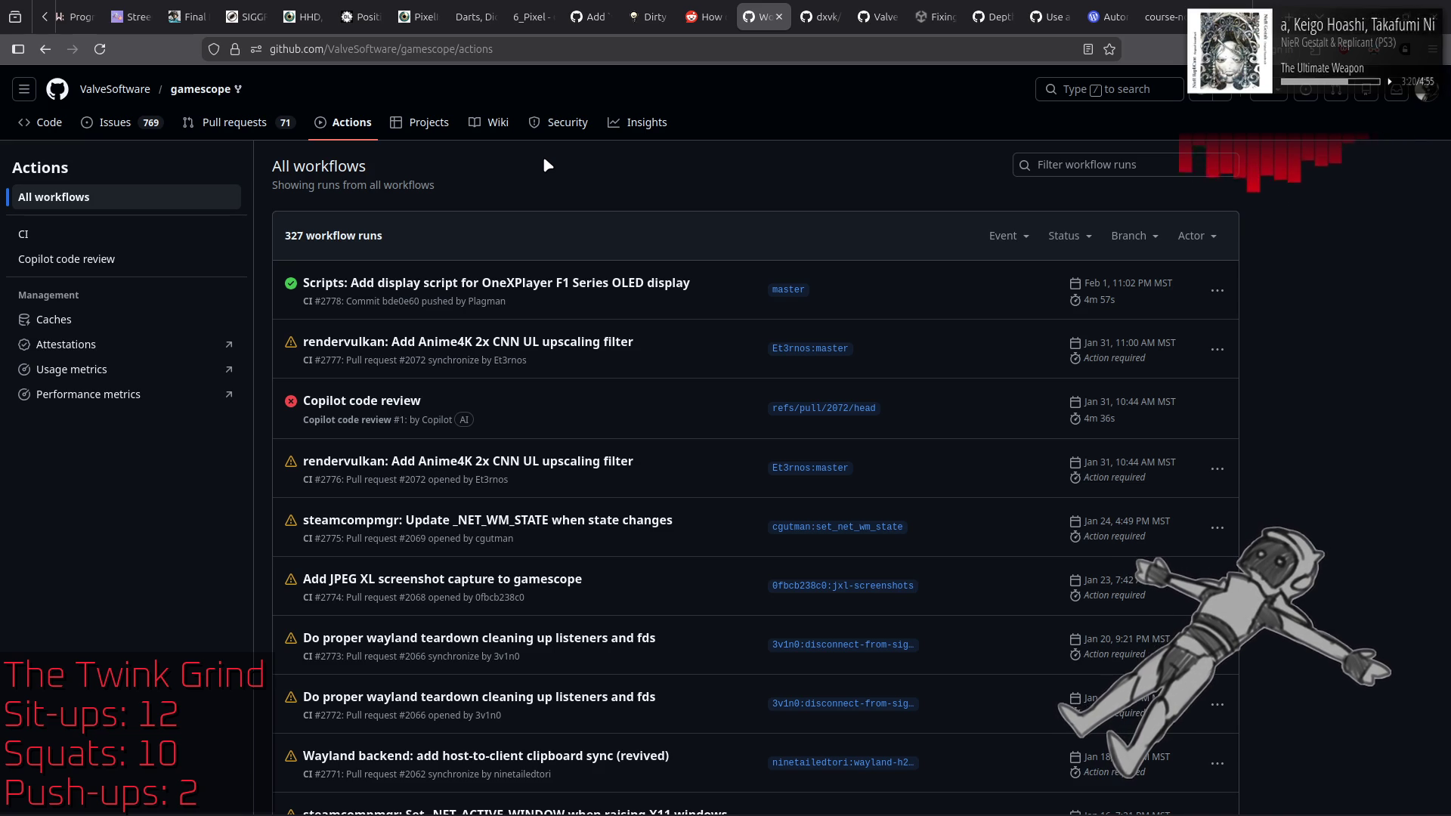
Step: Open run #2778's build job and expand its Post Run actions/checkout@v4 log
left_click(683, 284)
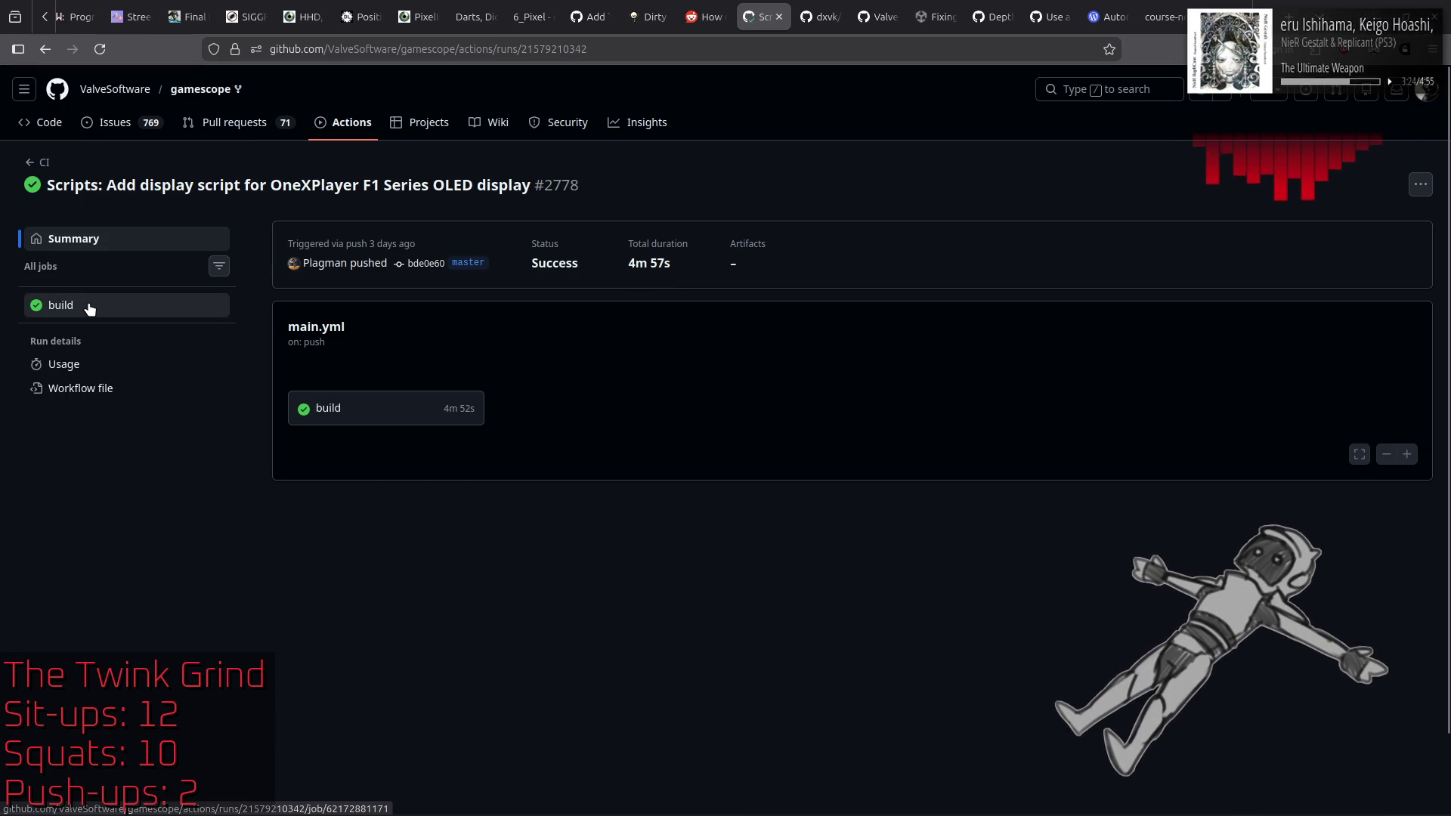
left_click(88, 306)
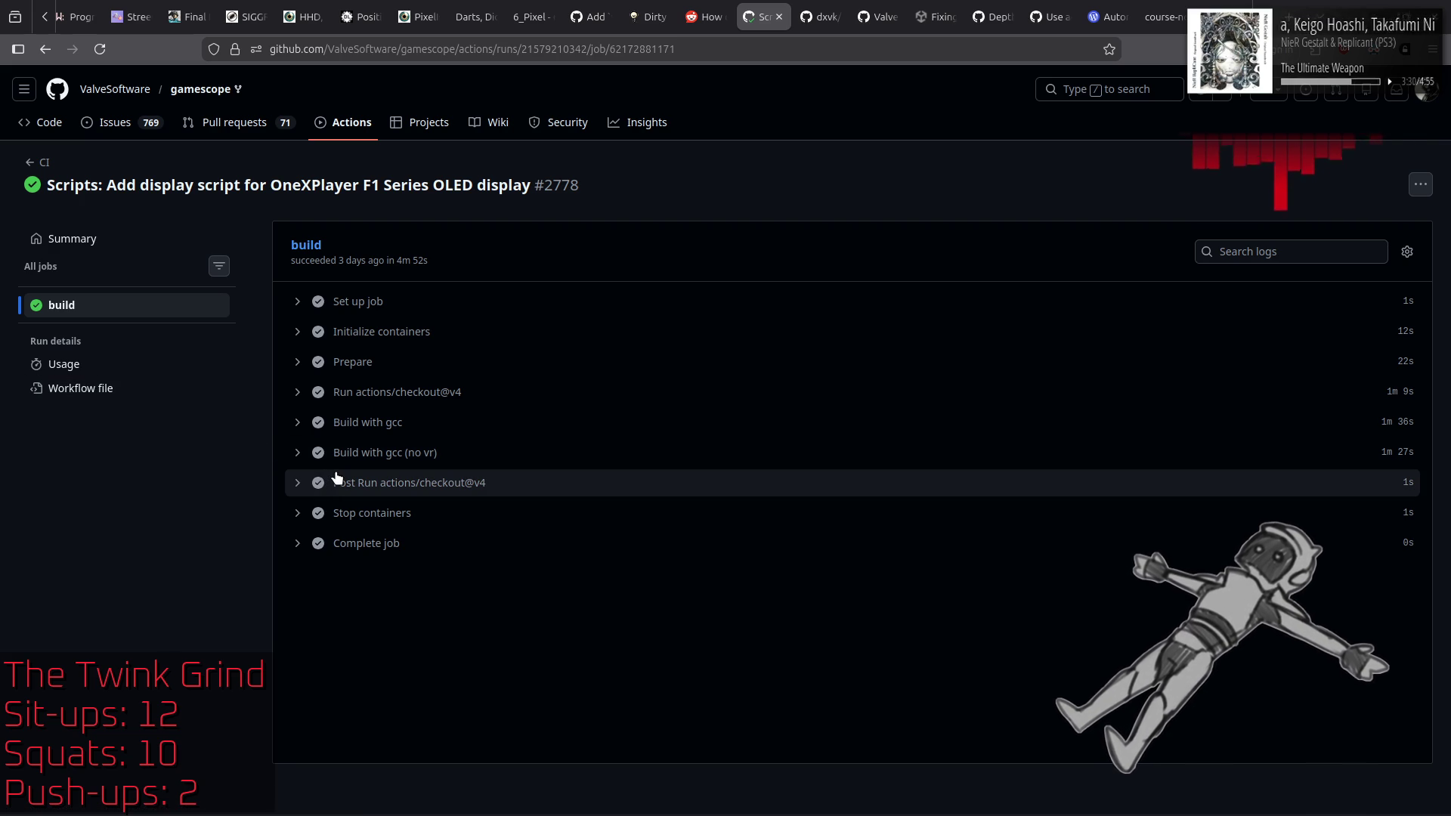
left_click(299, 488)
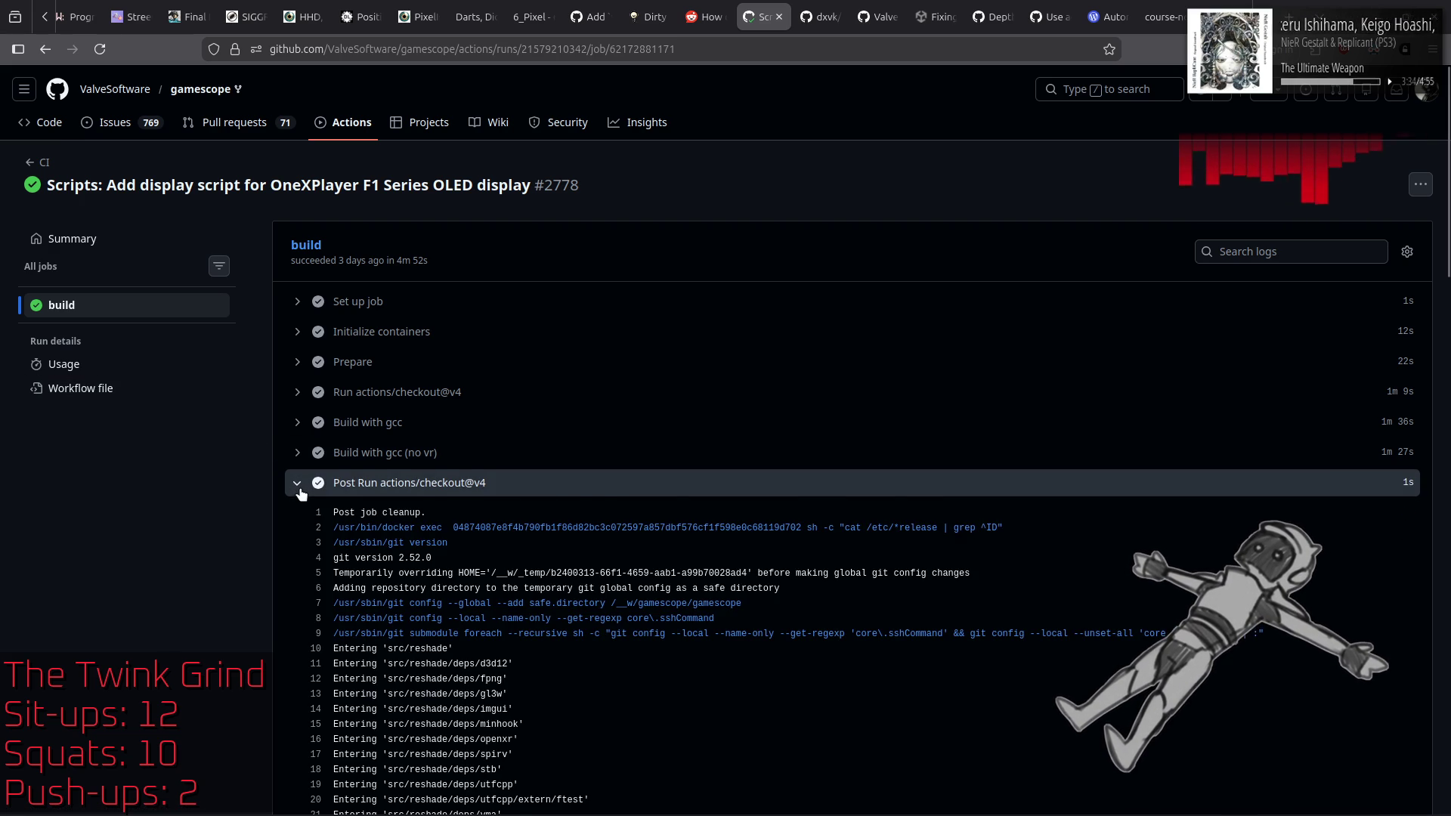
scroll(301, 493, "down", 10)
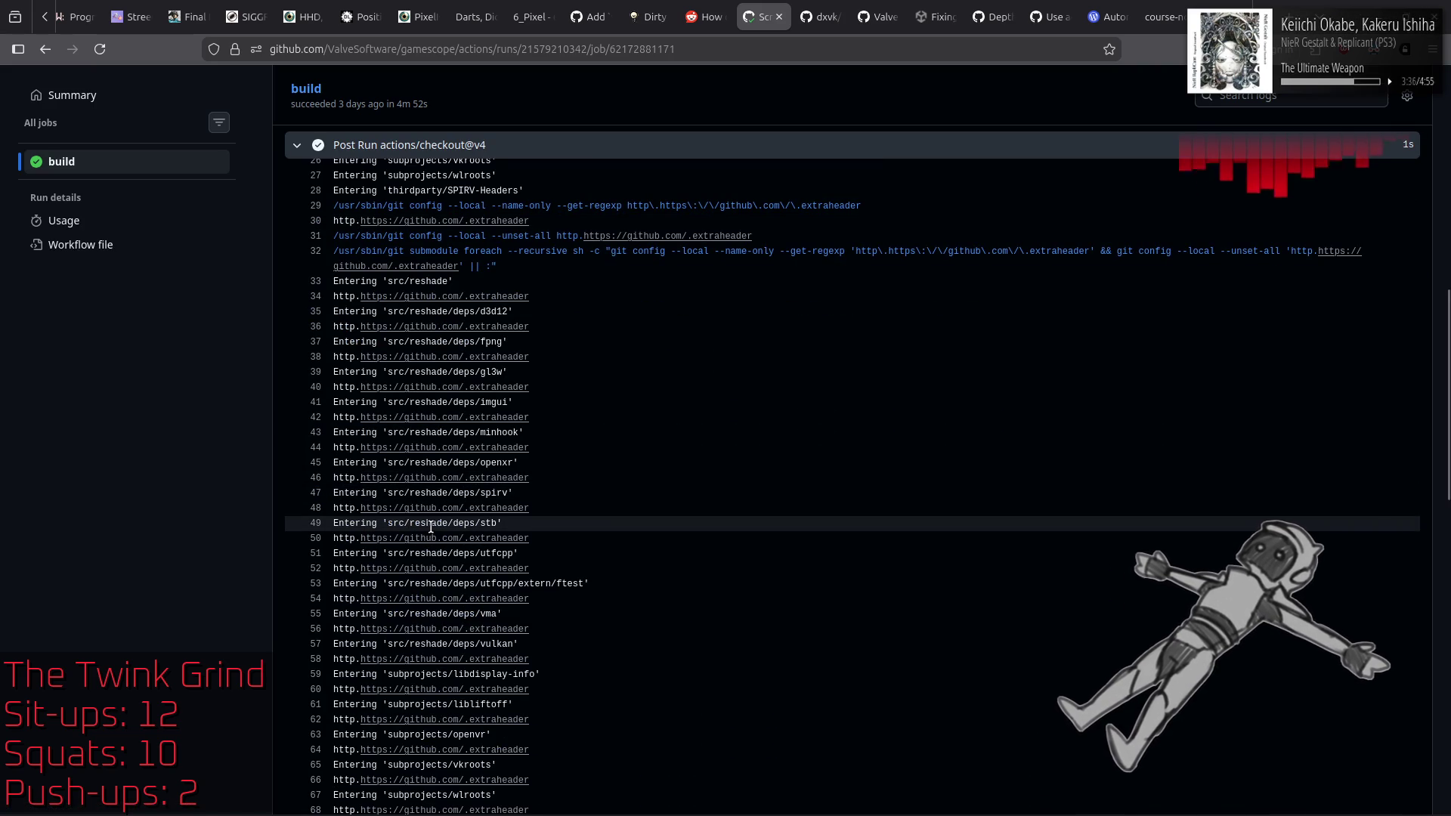
scroll(431, 527, "down", 10)
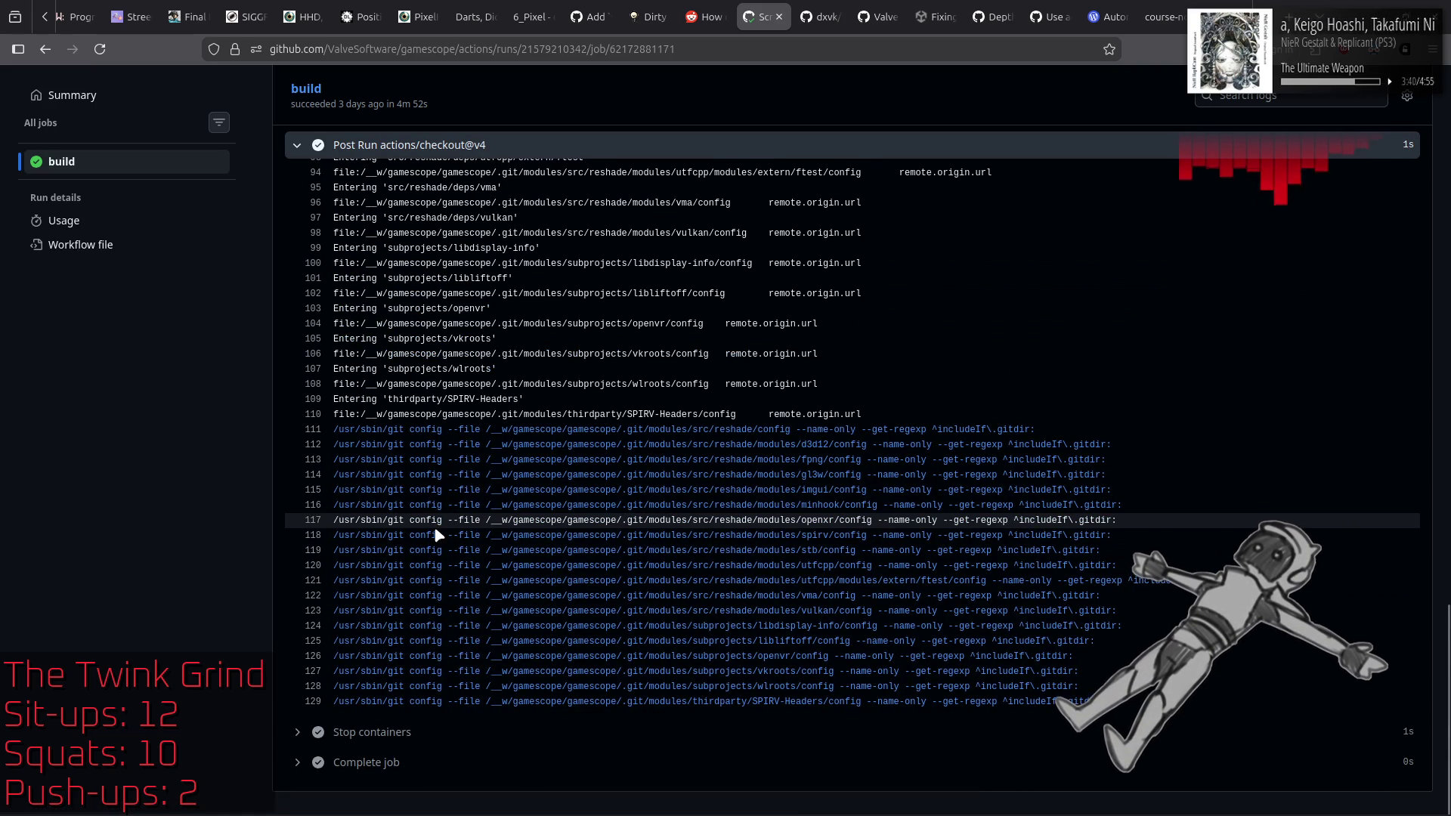
Step: Expand the Stop containers and Complete job logs, then scroll back up through the job
left_click(296, 733)
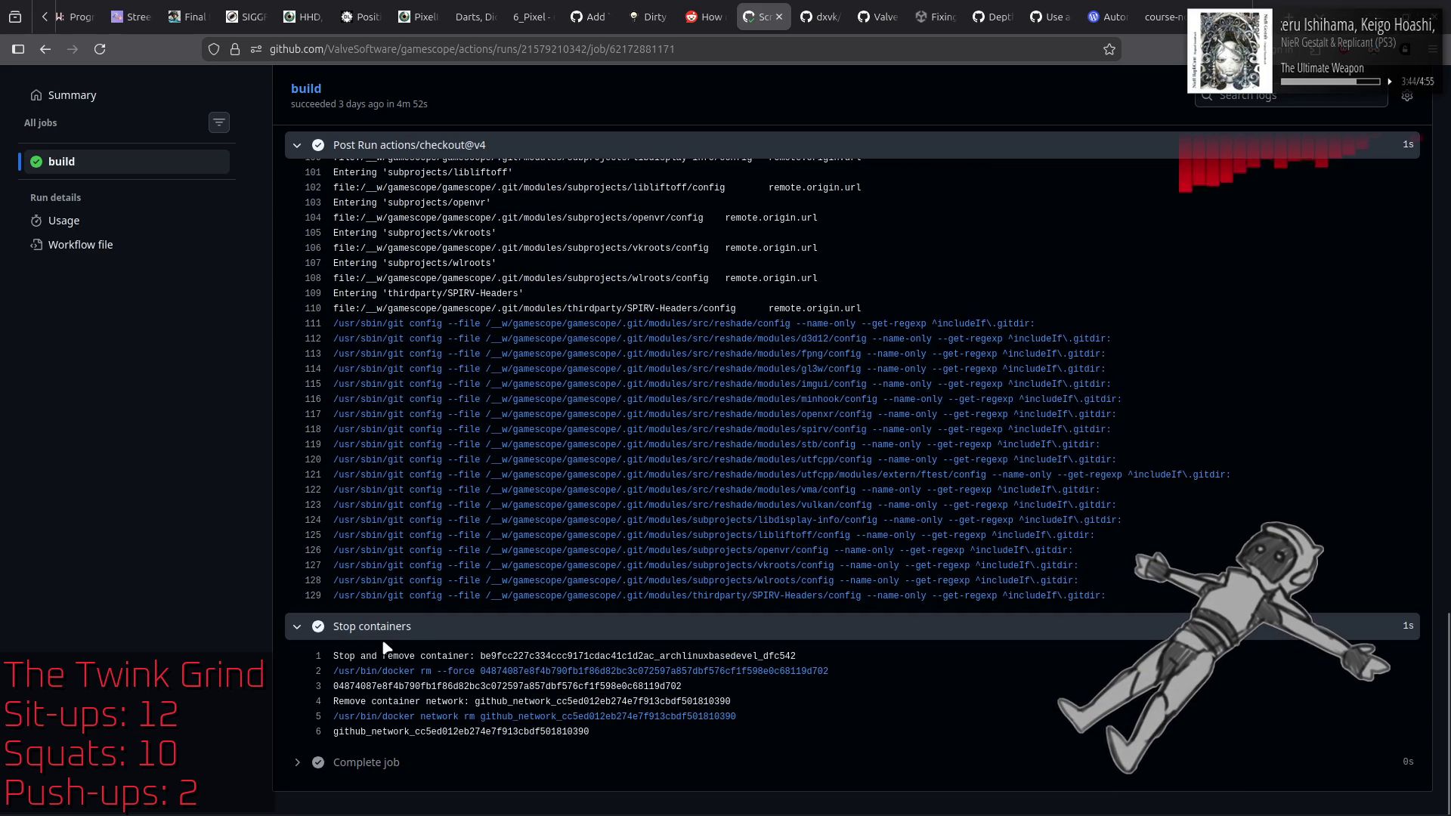
left_click(297, 762)
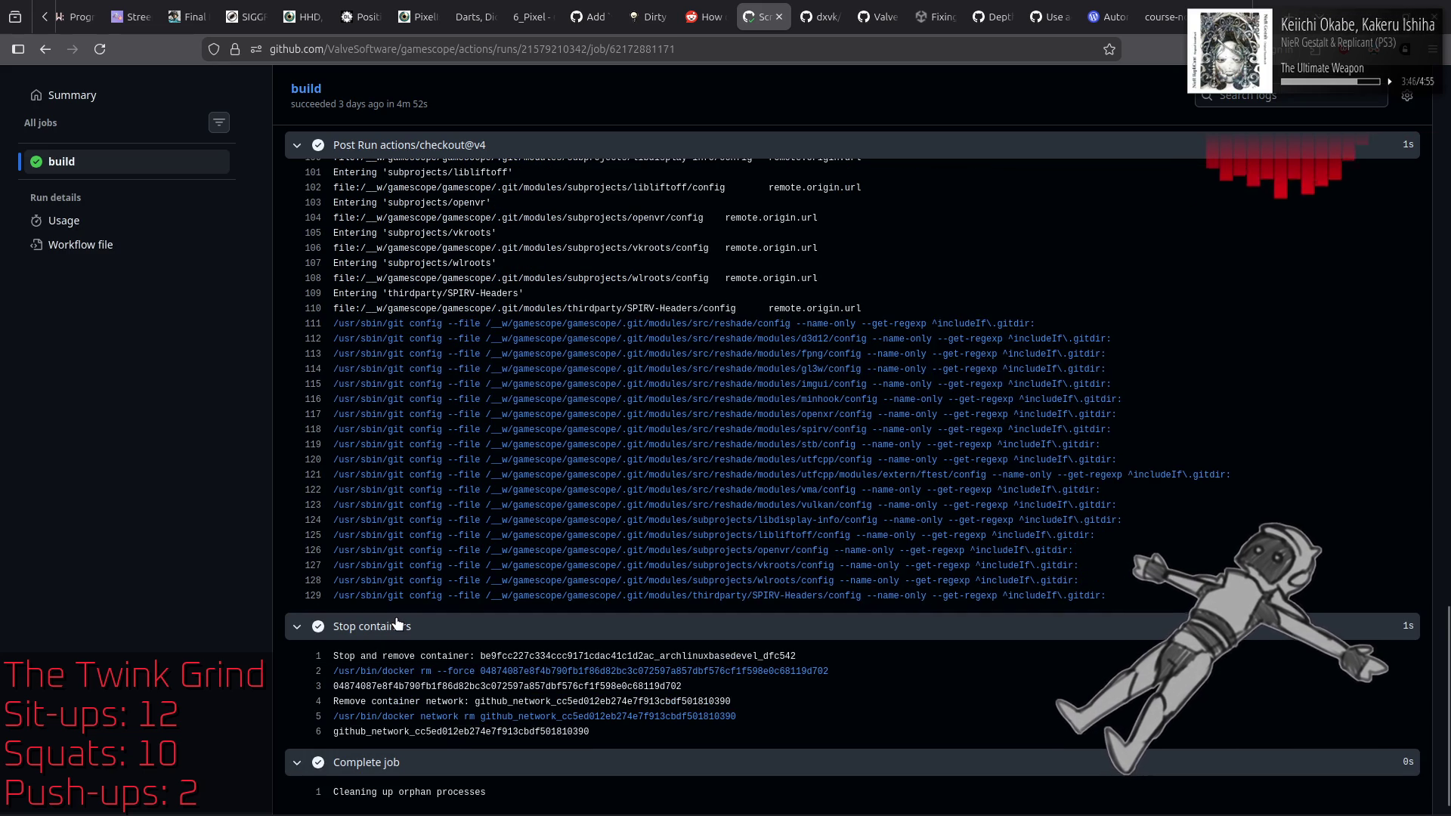
scroll(398, 623, "down", 1)
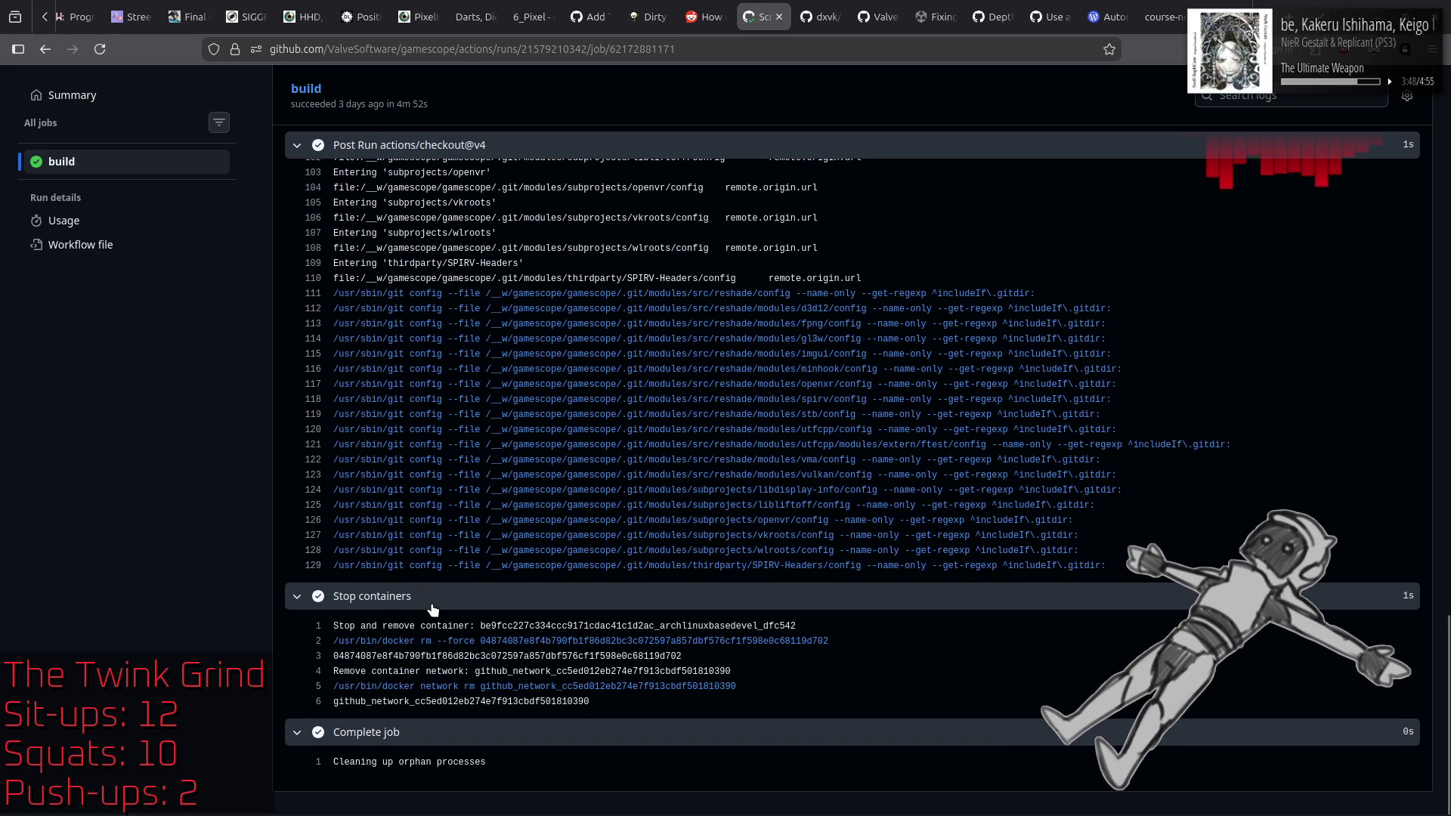
scroll(432, 609, "up", 5)
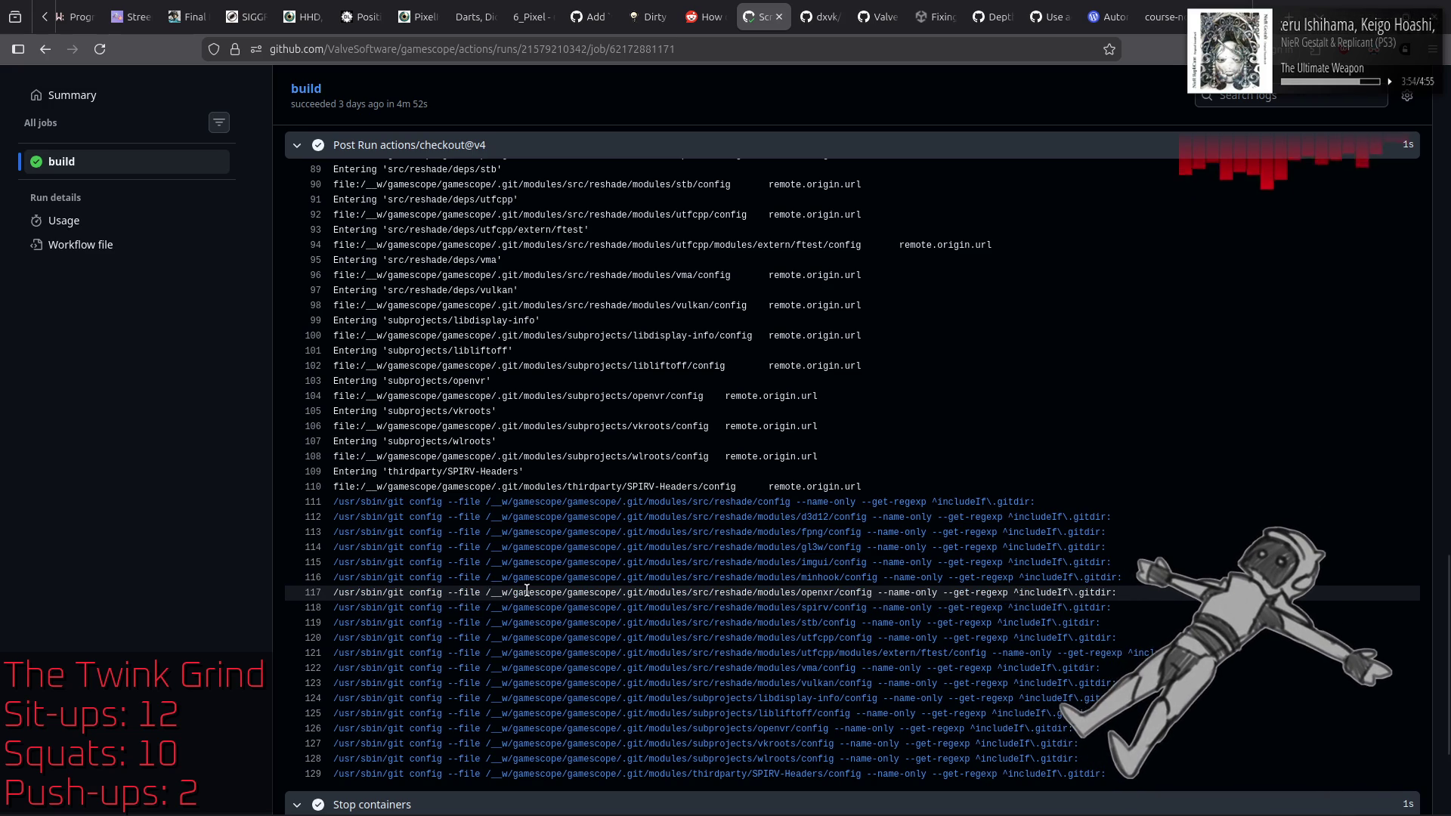
scroll(543, 592, "up", 15)
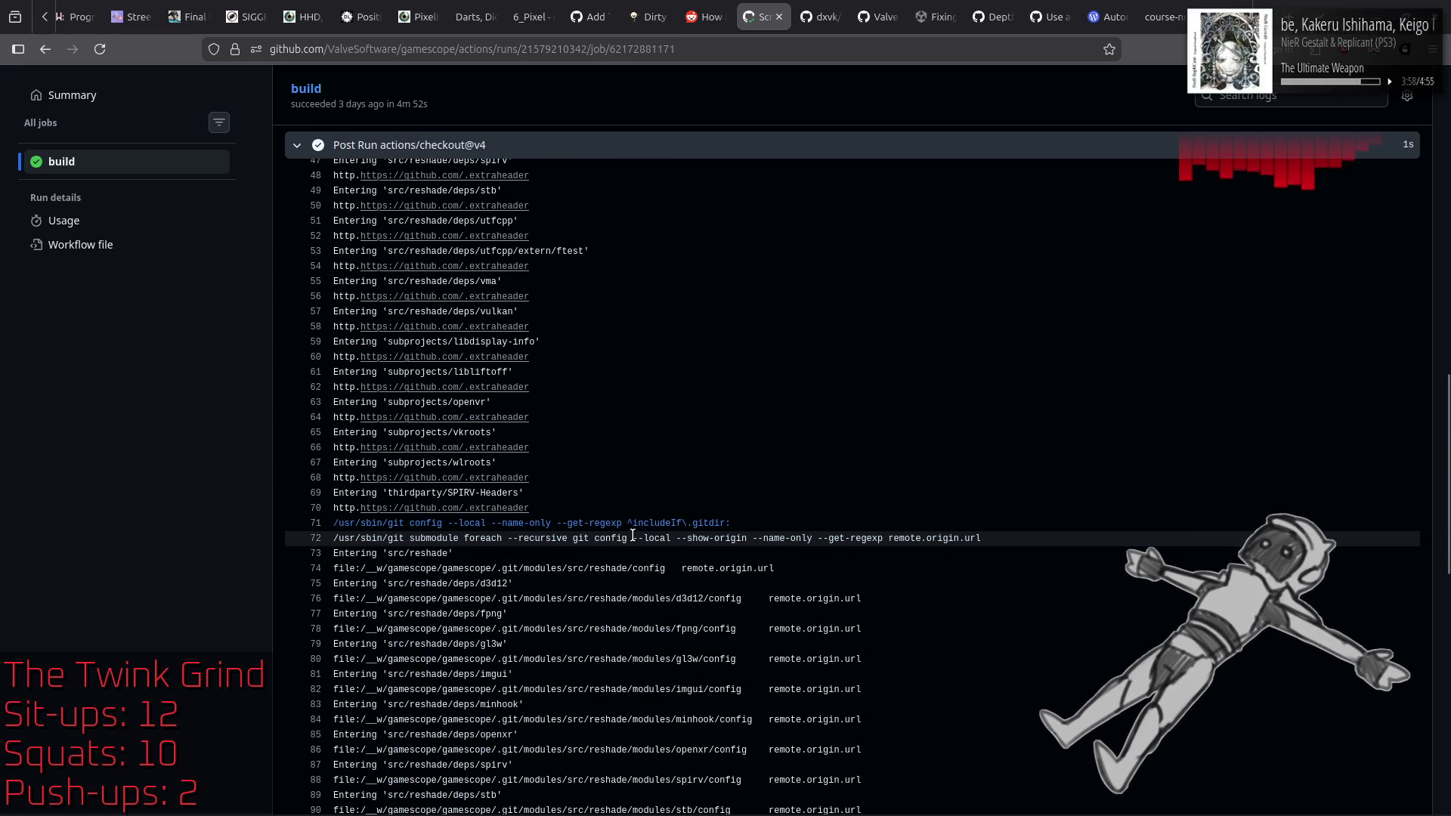
scroll(633, 535, "up", 11)
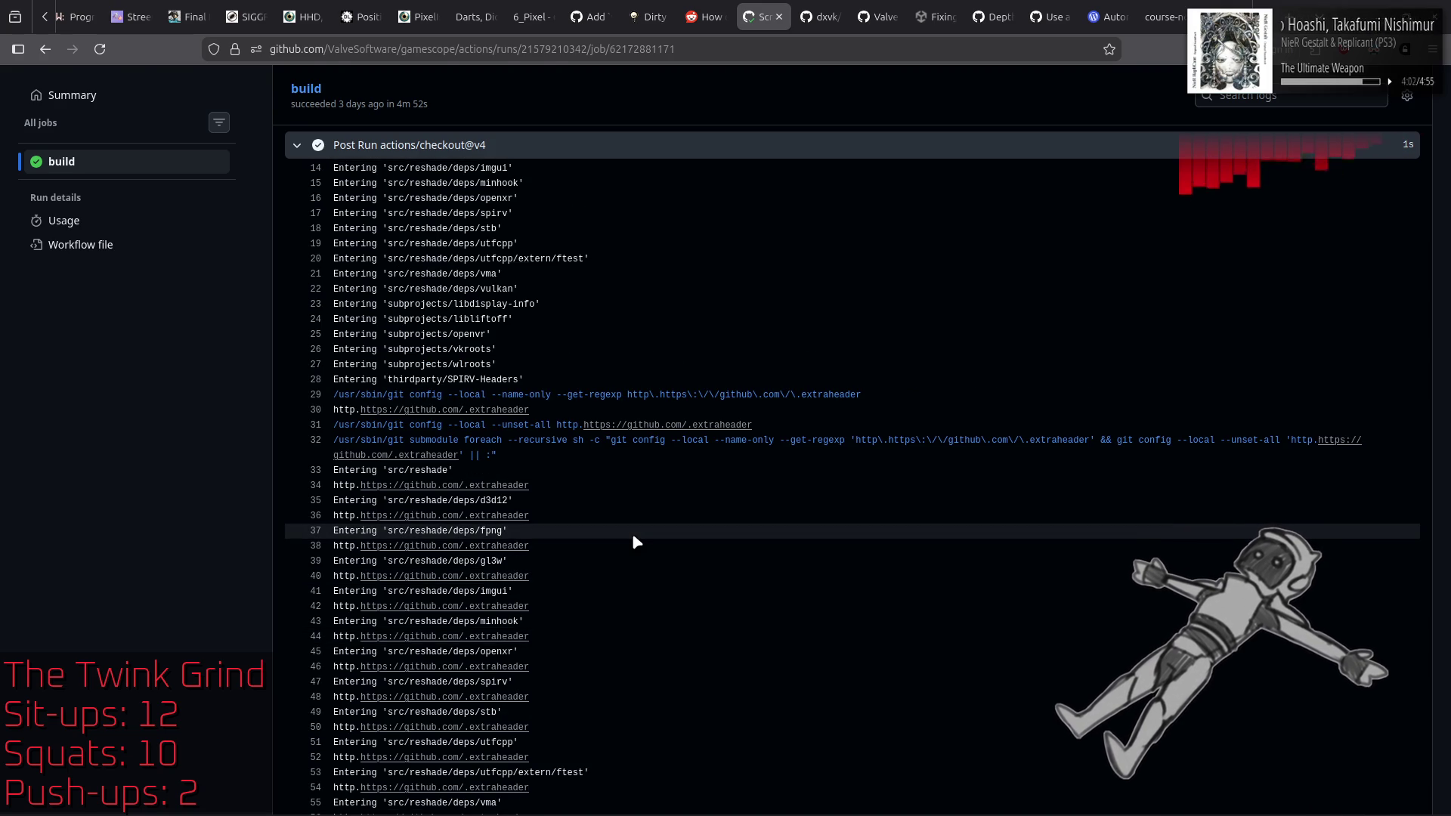
scroll(635, 541, "up", 5)
scroll(634, 541, "up", 2)
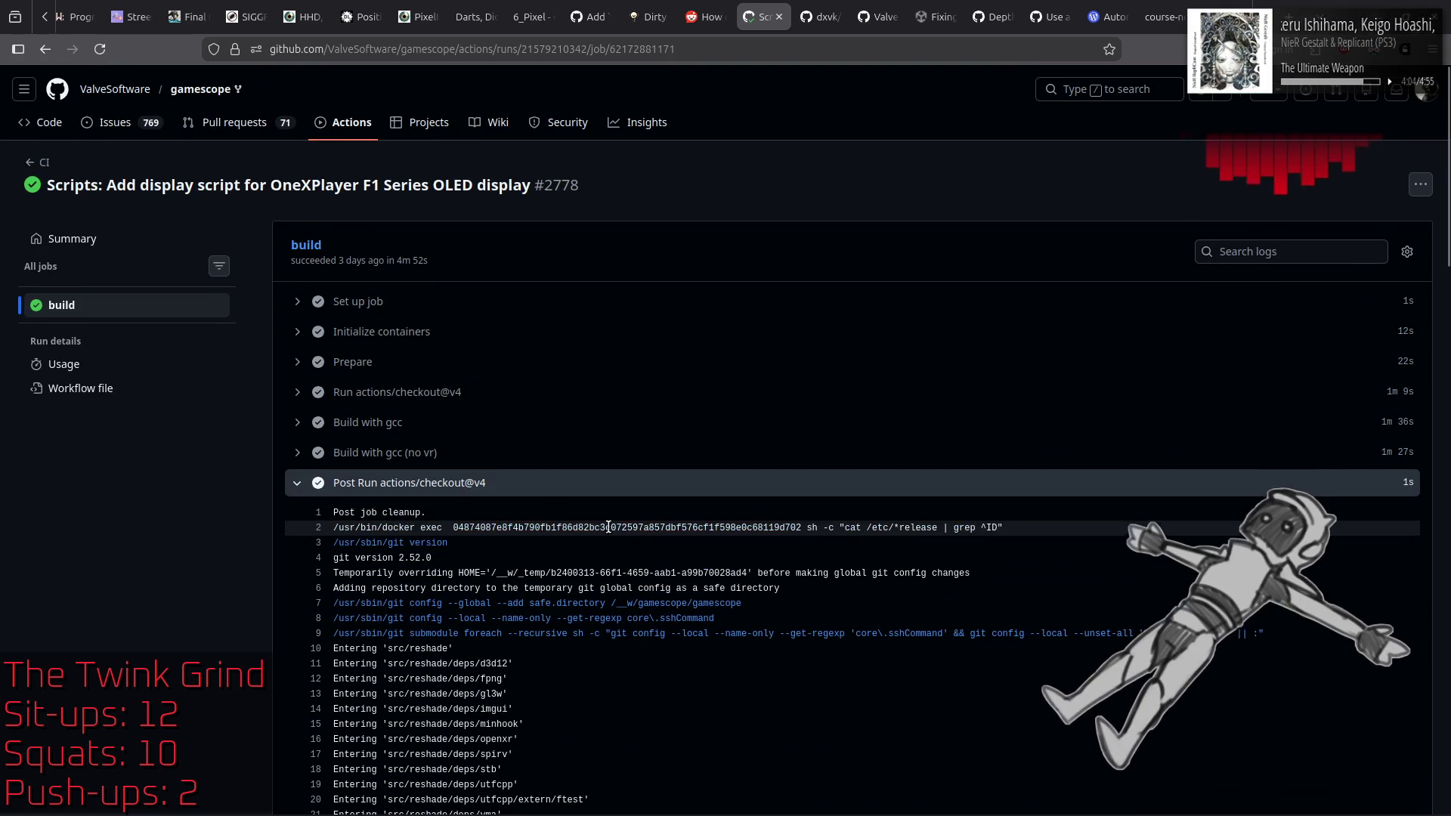
Step: Glance at the 'Build with gcc (no vr)' log, then collapse all expanded step logs
left_click(297, 454)
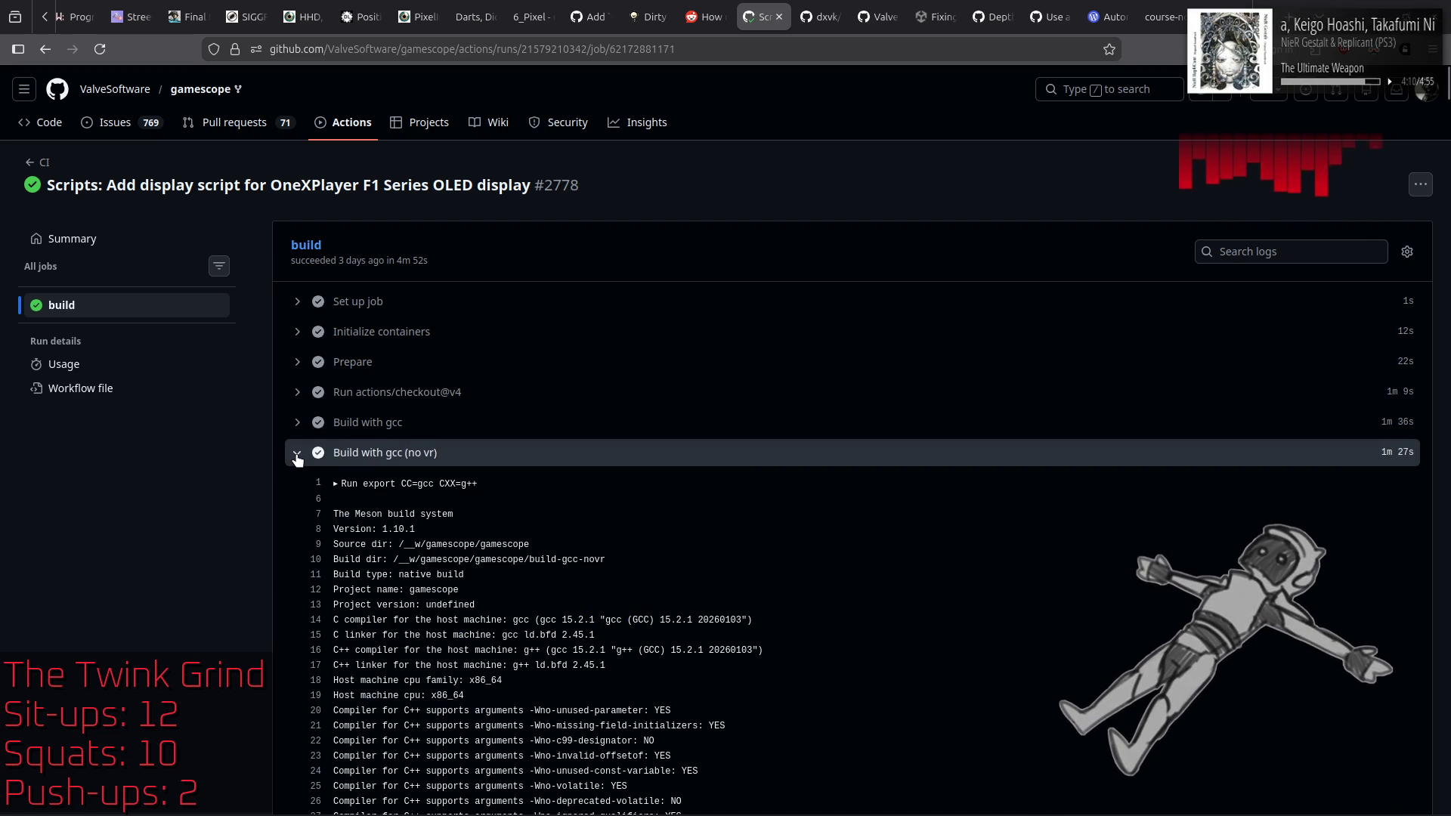
scroll(297, 449, "down", 20)
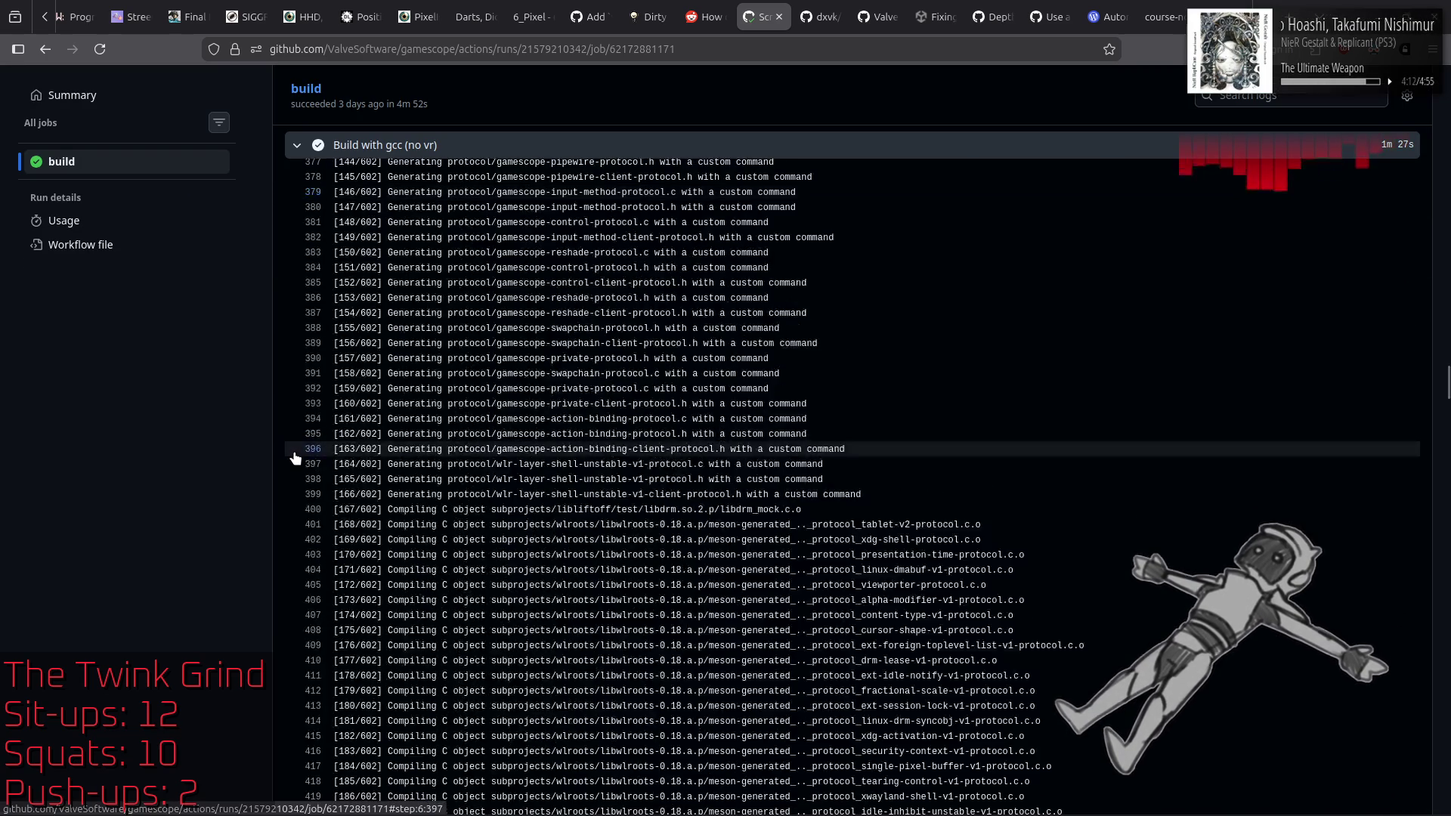
scroll(294, 440, "up", 20)
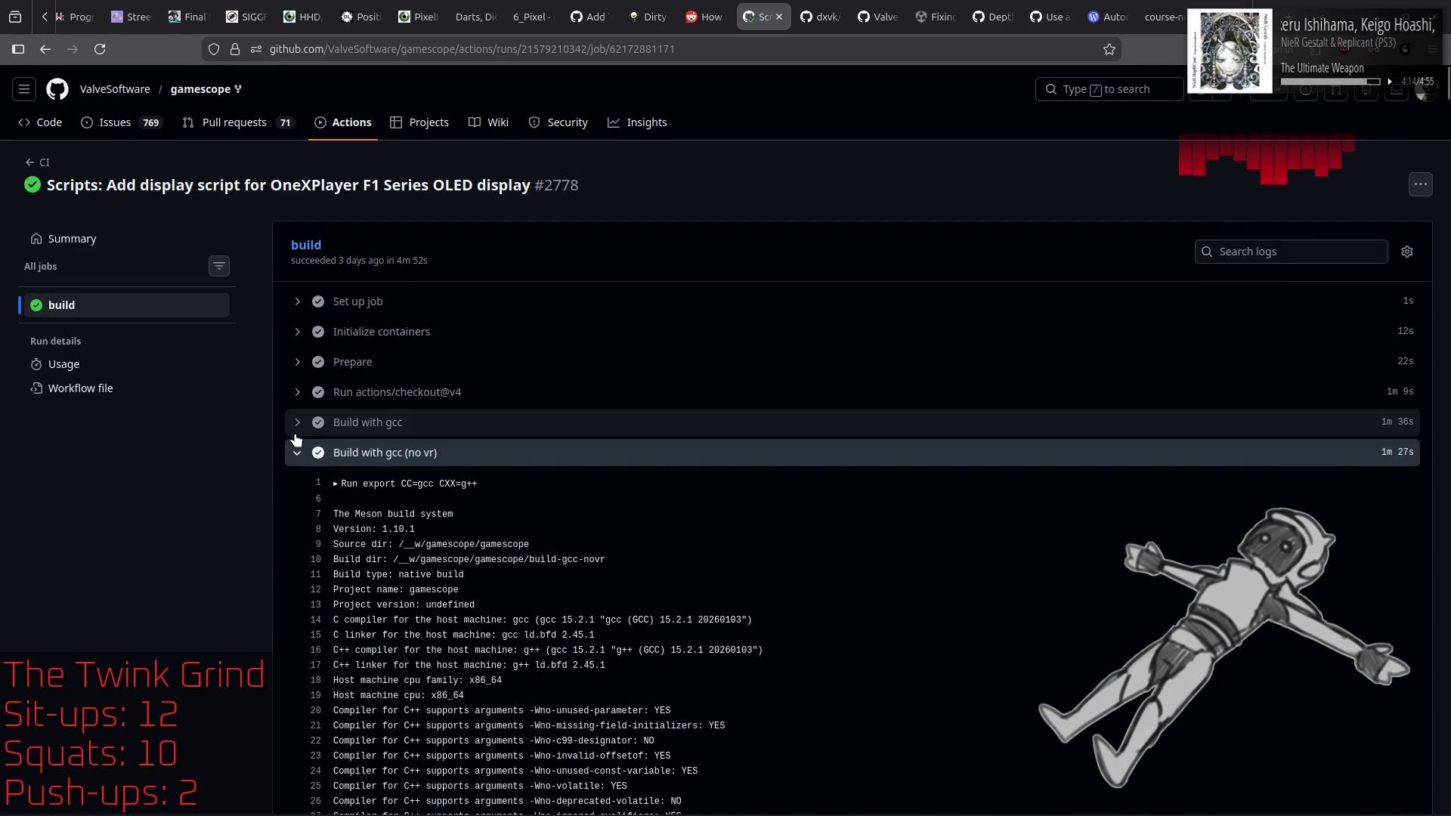
left_click(297, 452)
left_click(297, 482)
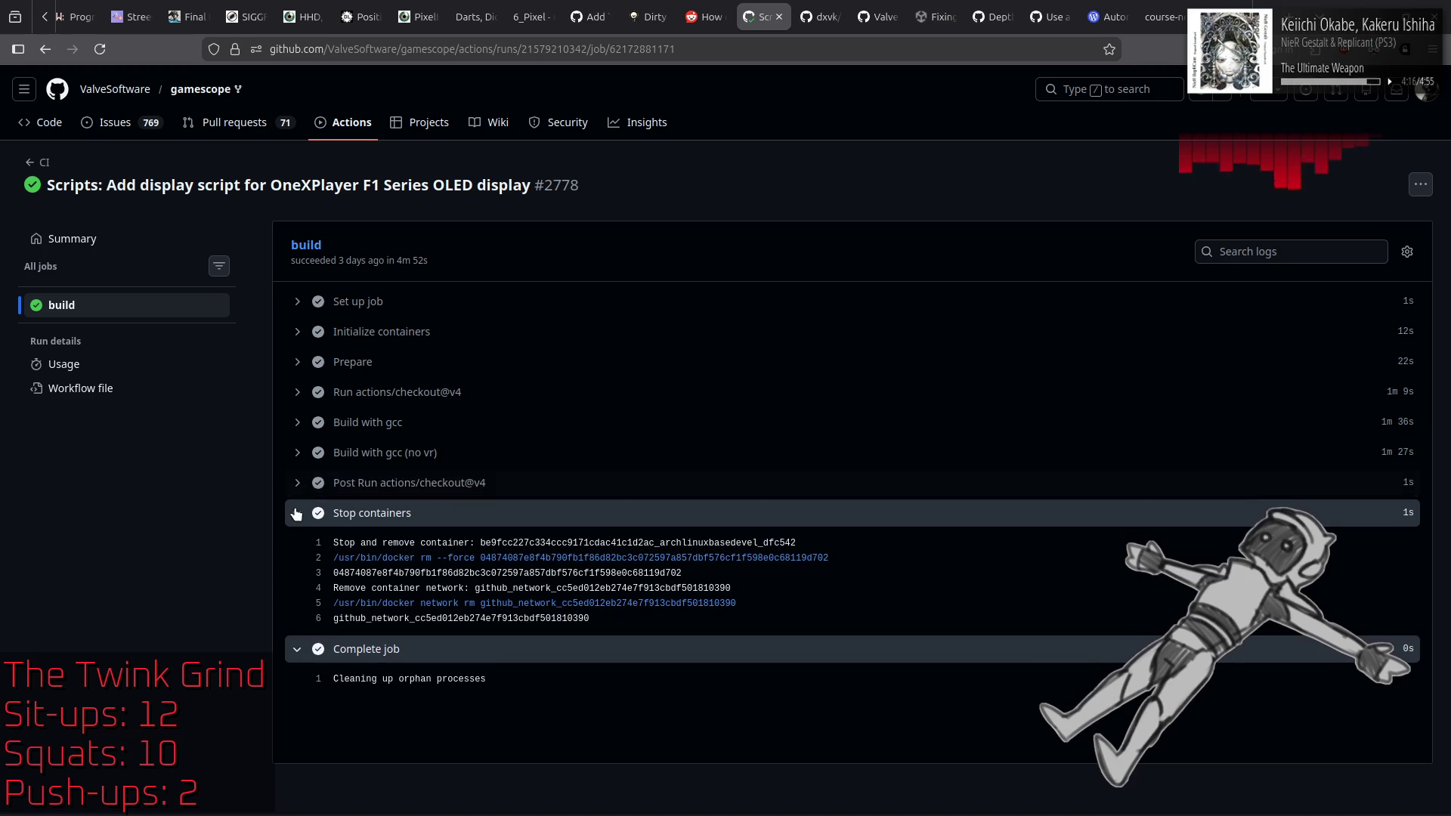
left_click(297, 513)
left_click(297, 545)
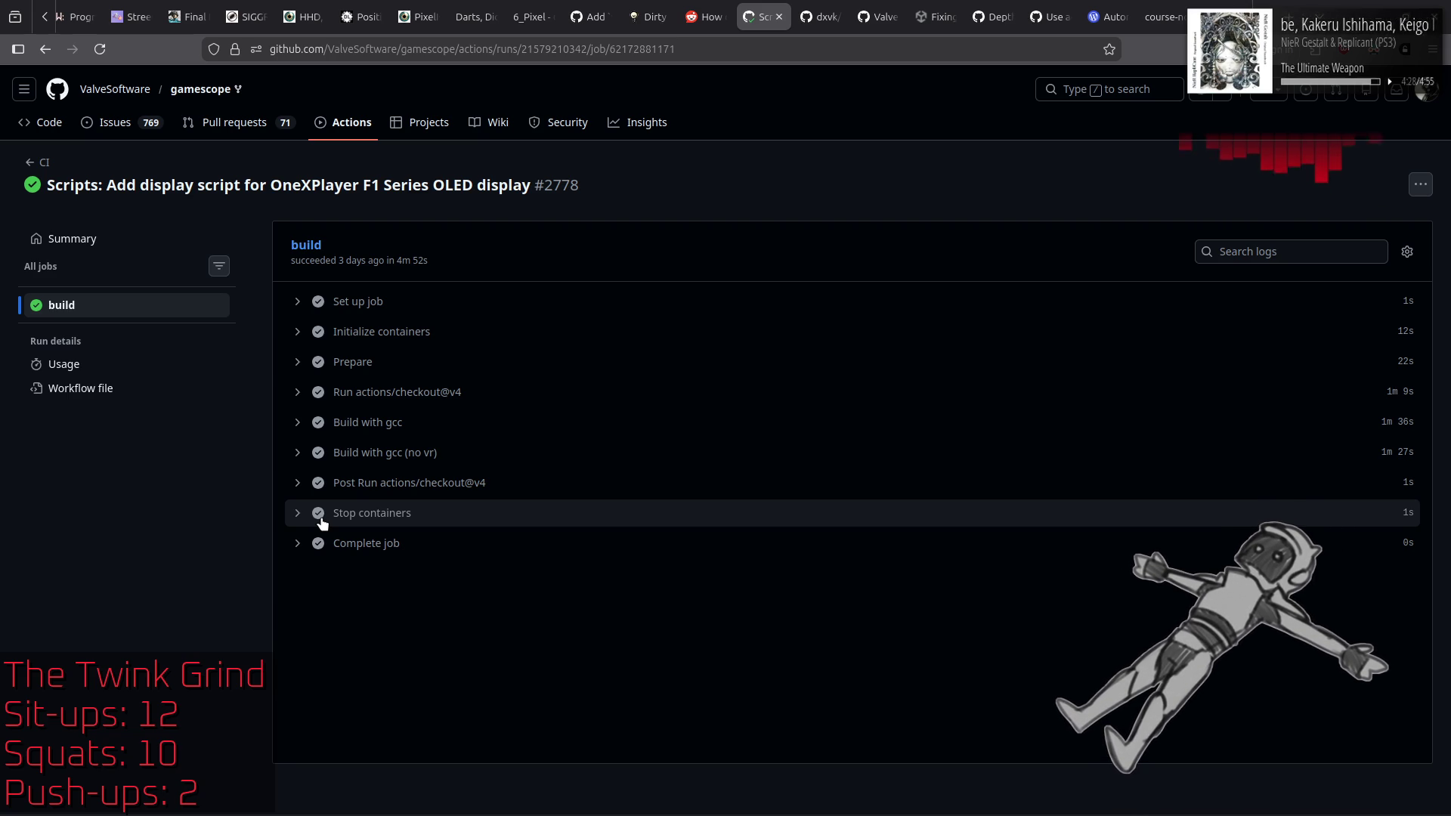
Step: Read the 'Build with gcc (no vr)' and Post Run checkout logs to the end, then return to the runs list
left_click(313, 460)
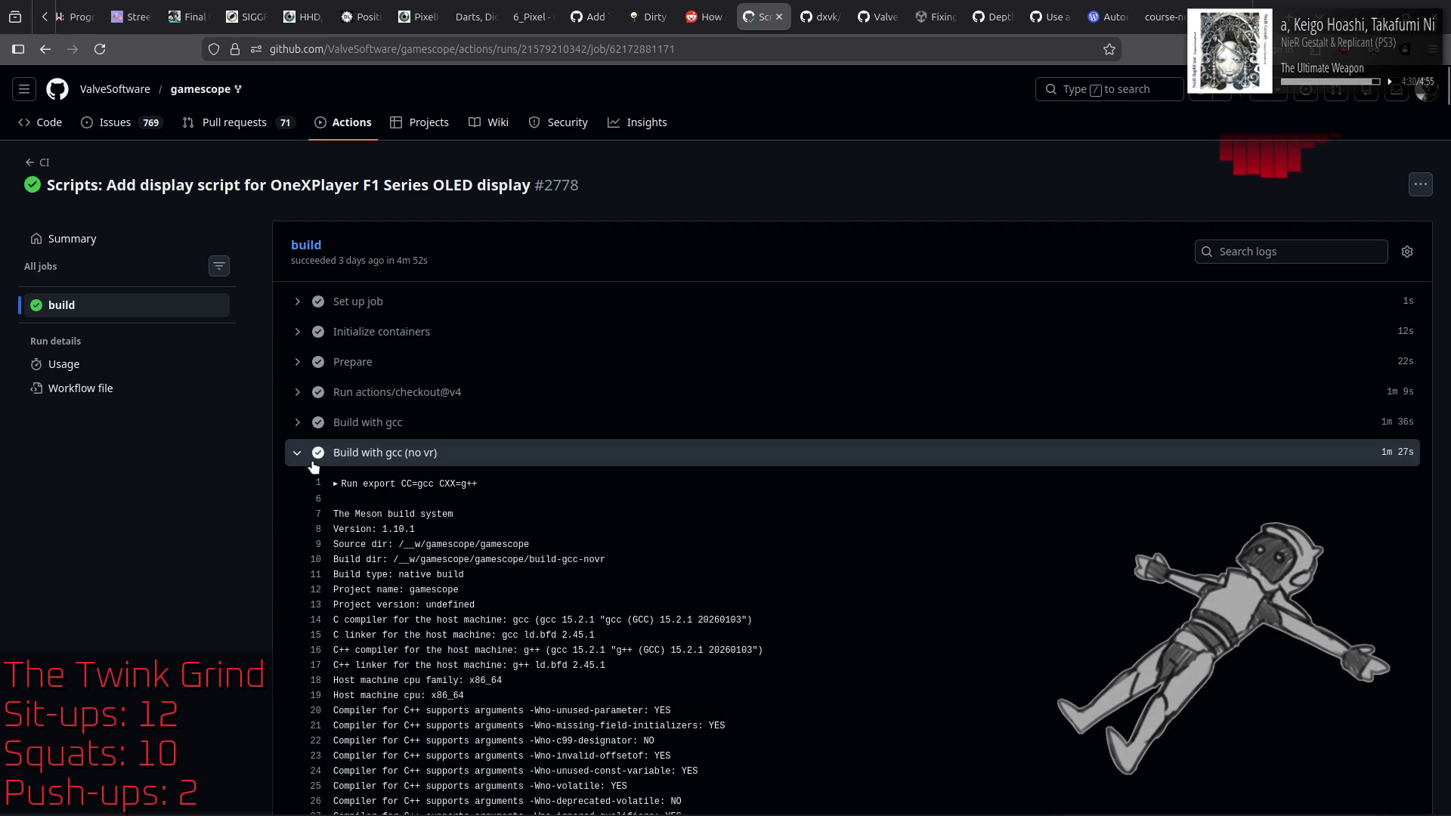
scroll(722, 578, "down", 20)
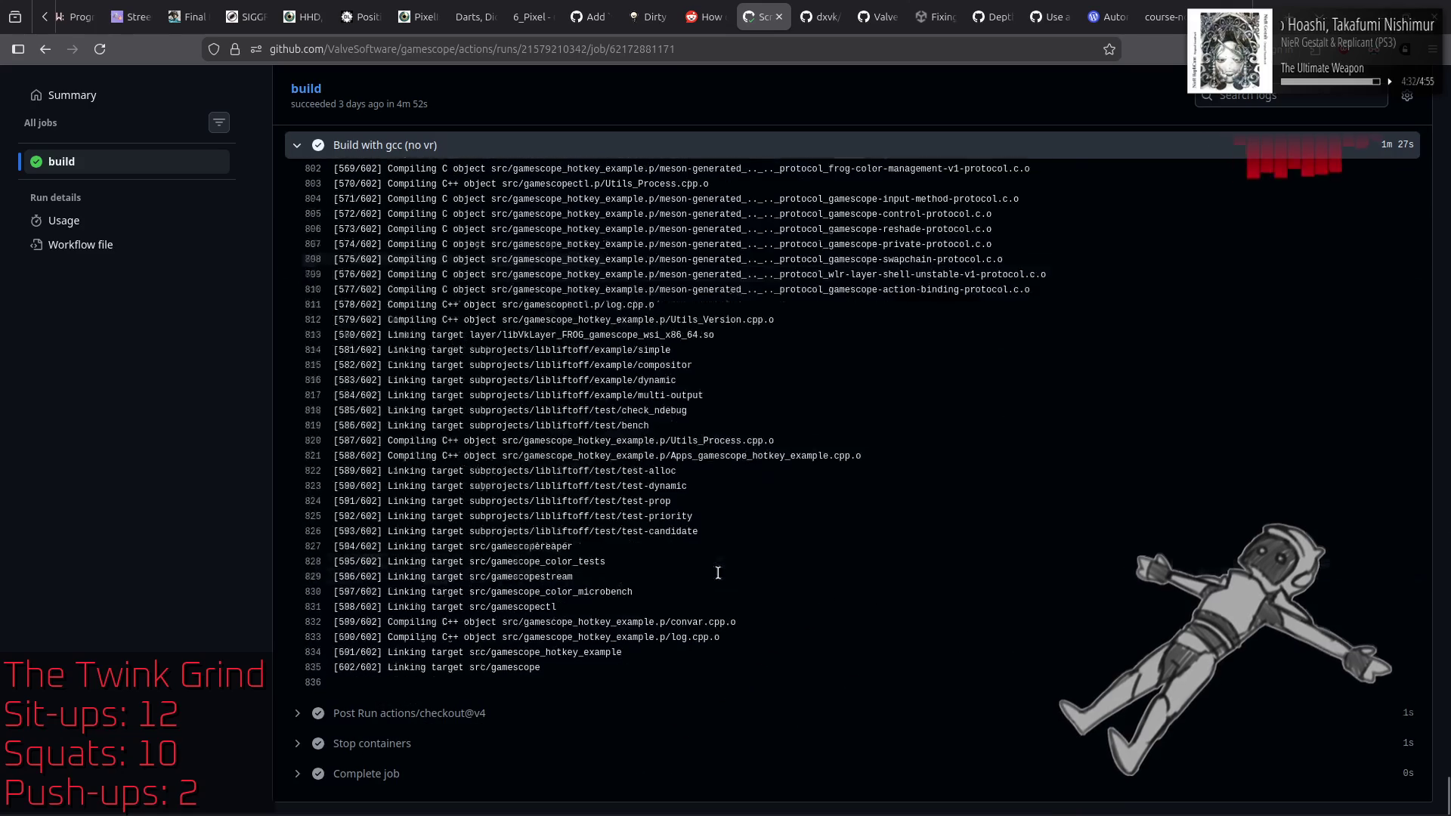
scroll(720, 576, "down", 3)
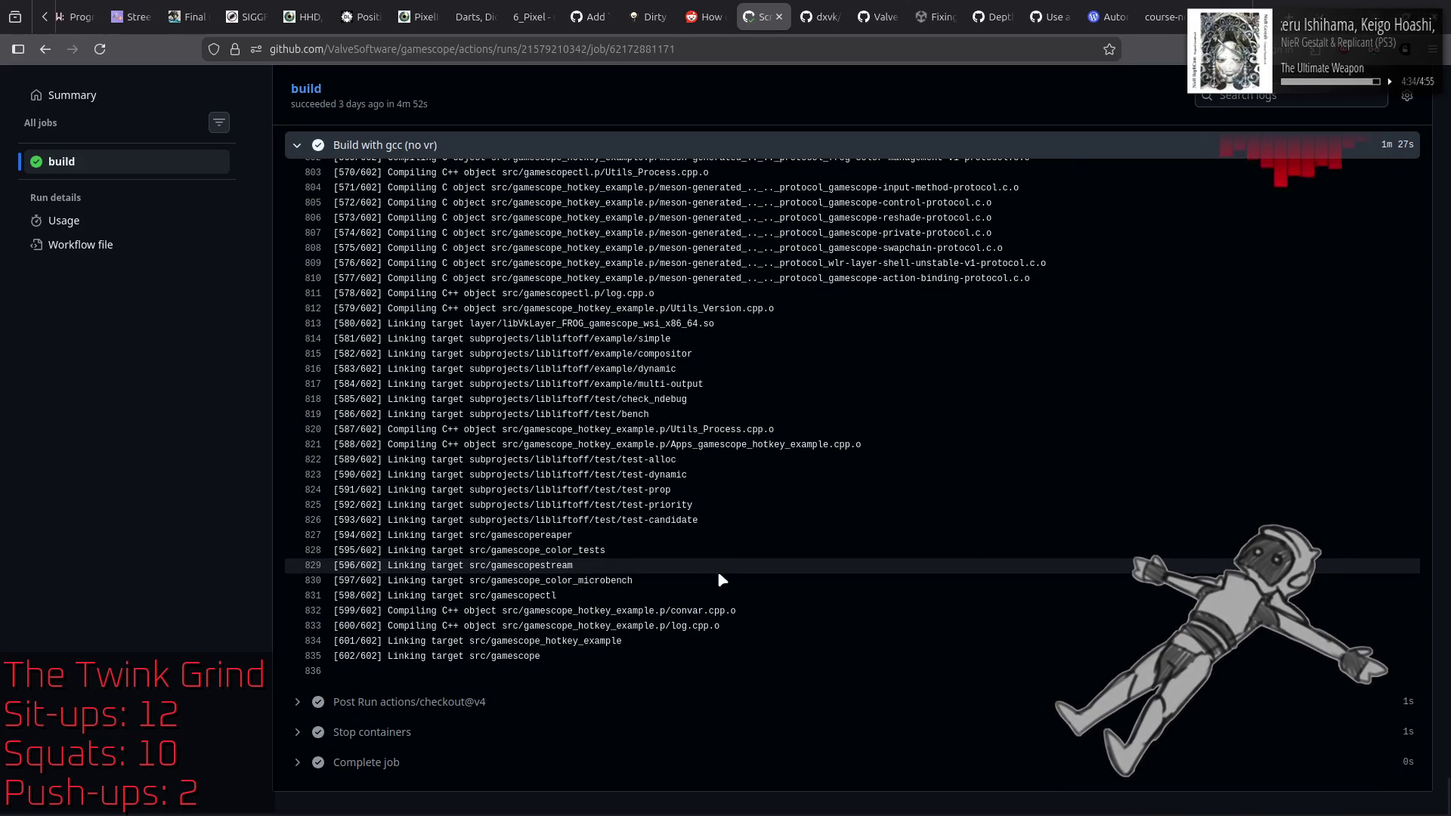
left_click(298, 700)
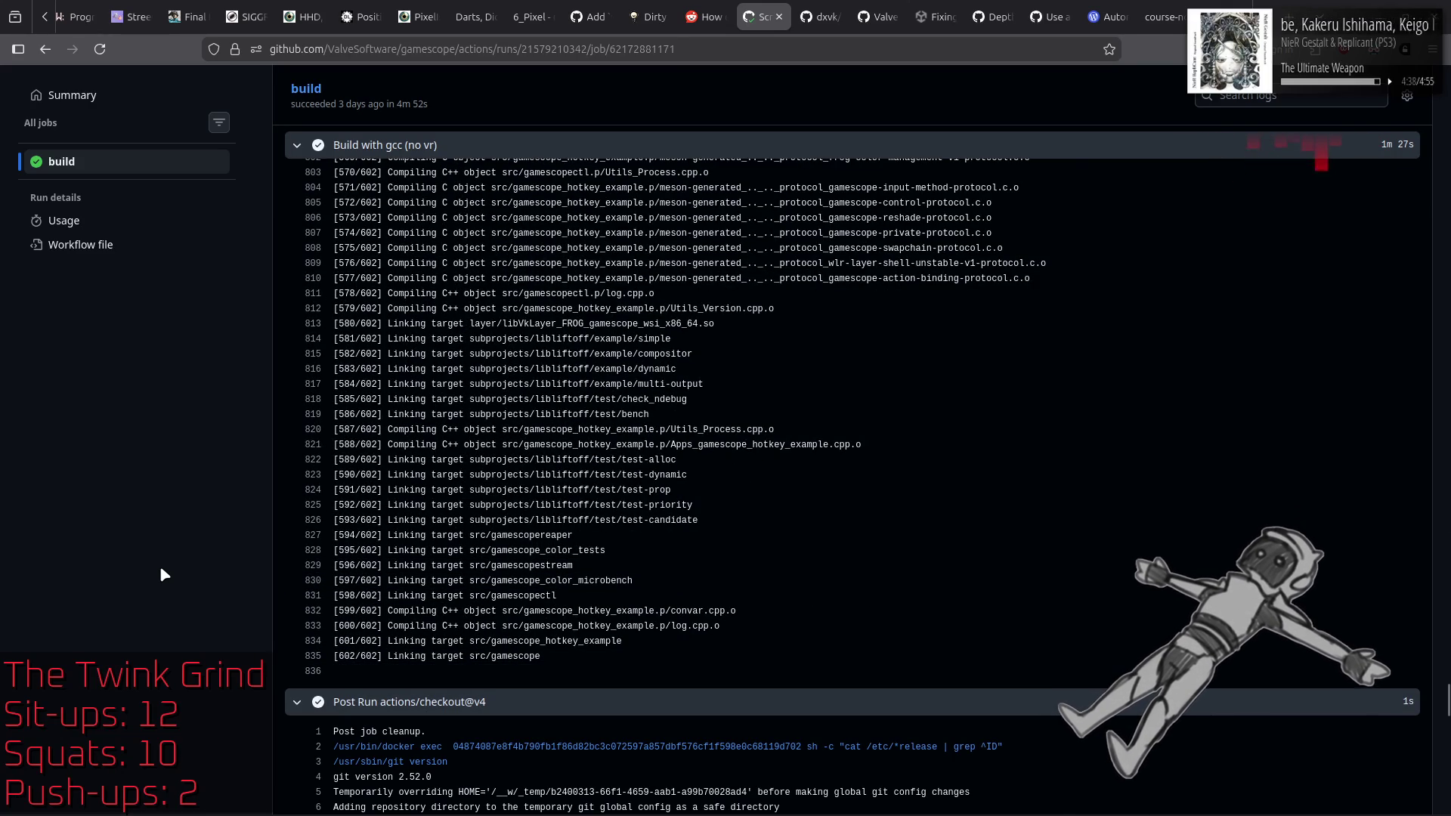
key("End")
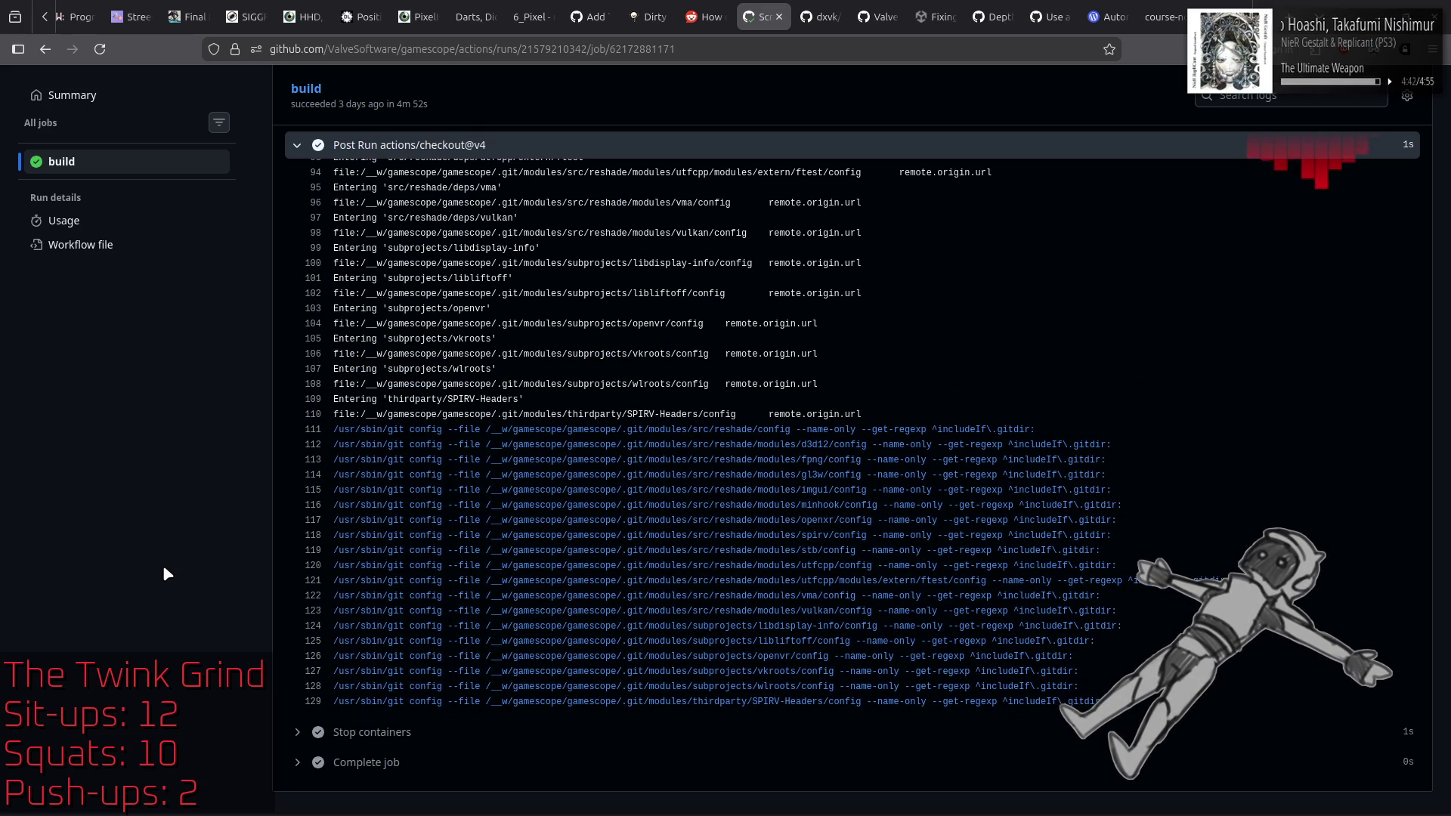
scroll(162, 565, "up", 10)
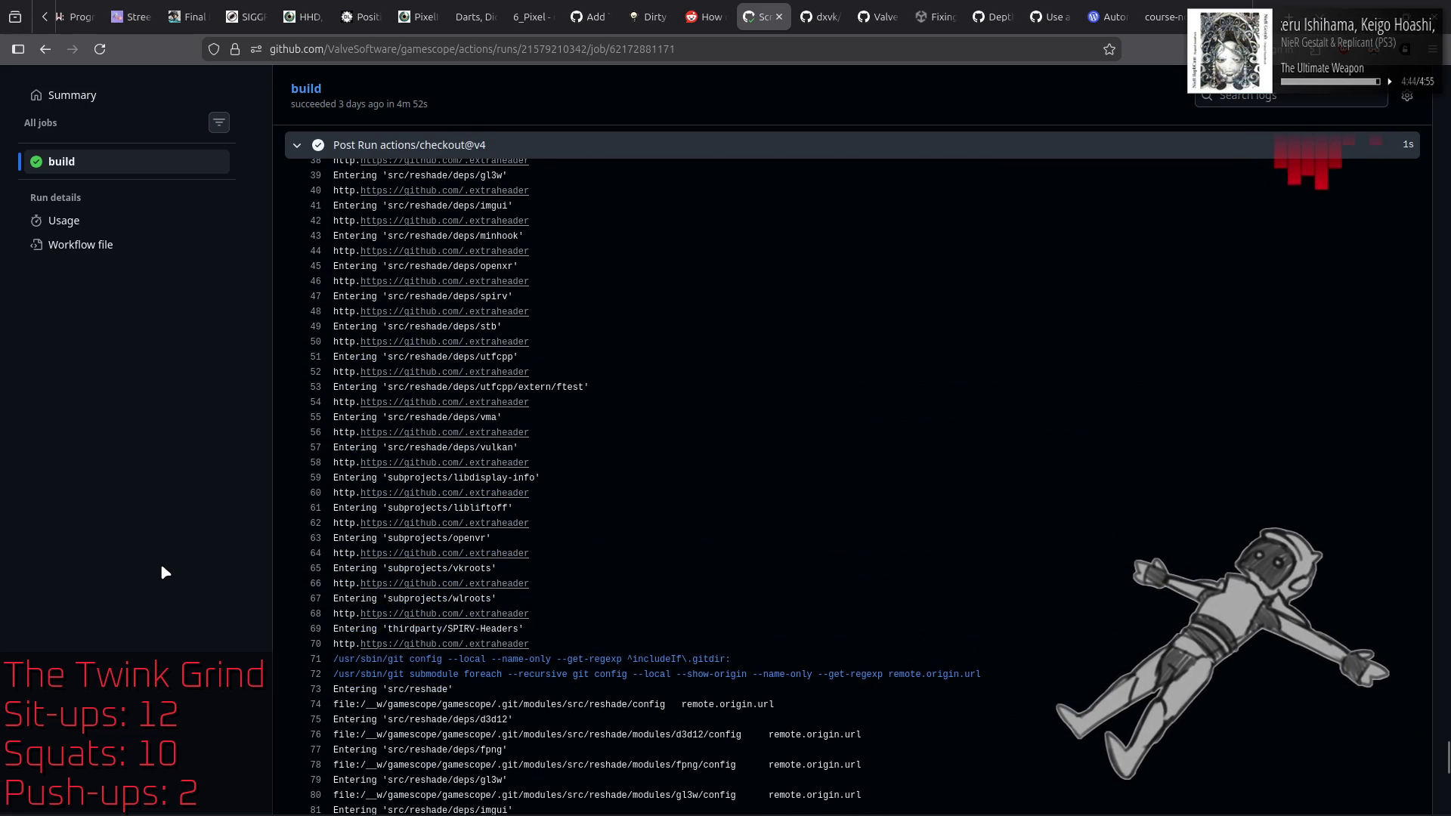
key("alt+Left")
key("alt+Left")
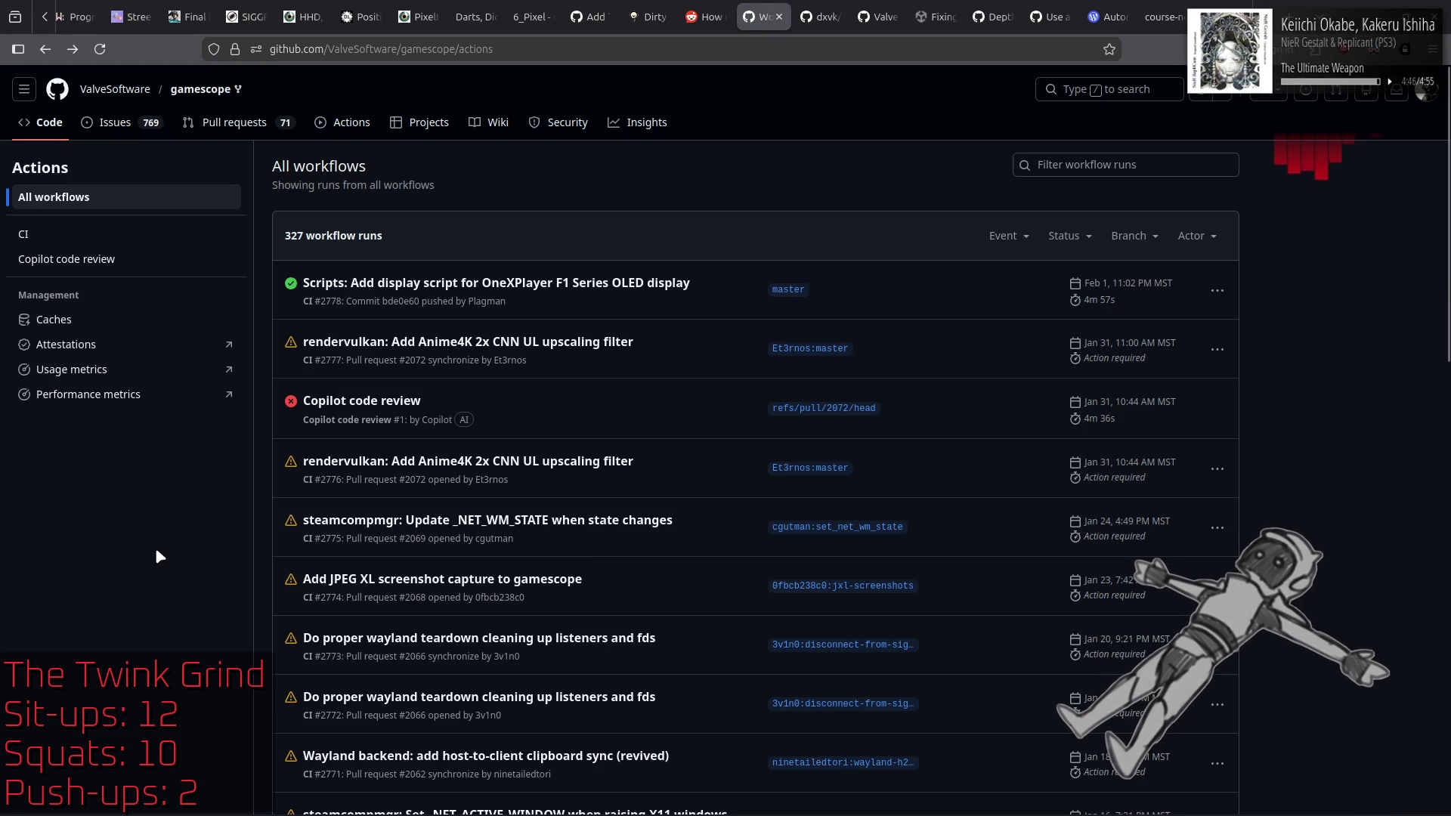
key("alt+Left")
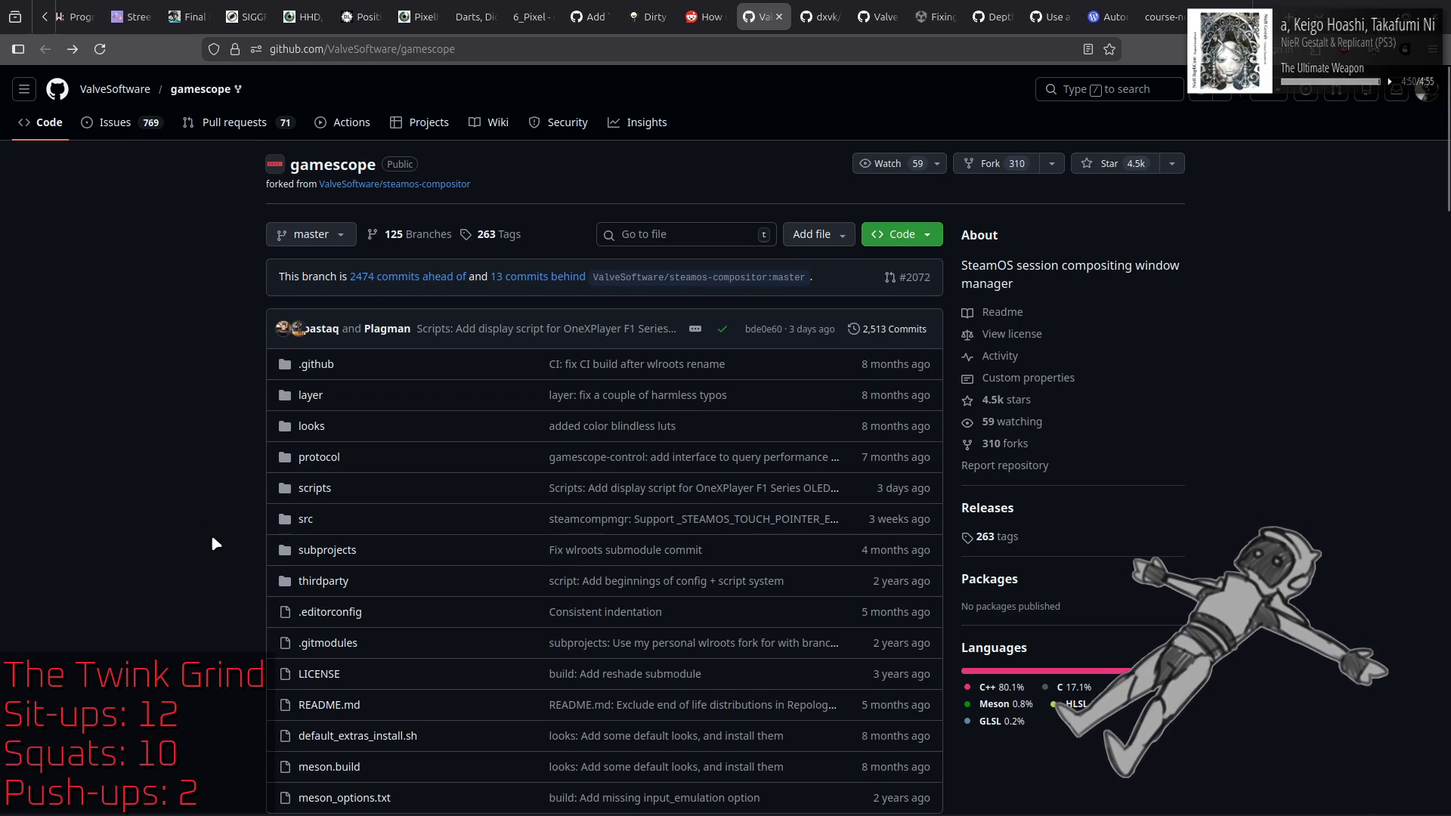
Step: Return to the 'linux proton force fullscreen' results, expand the full AI Overview and scroll the results
left_click(706, 17)
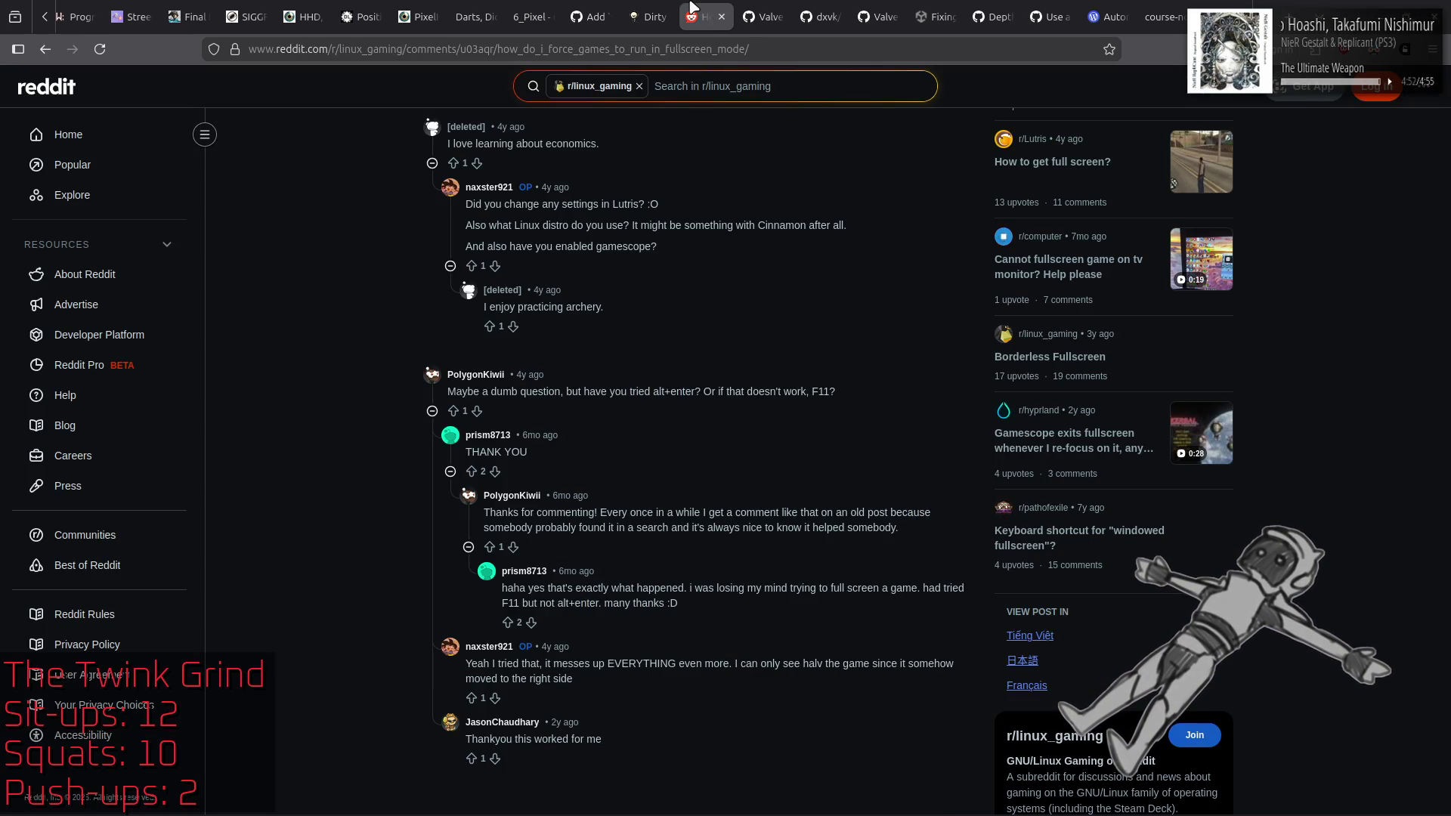
key("alt+Left")
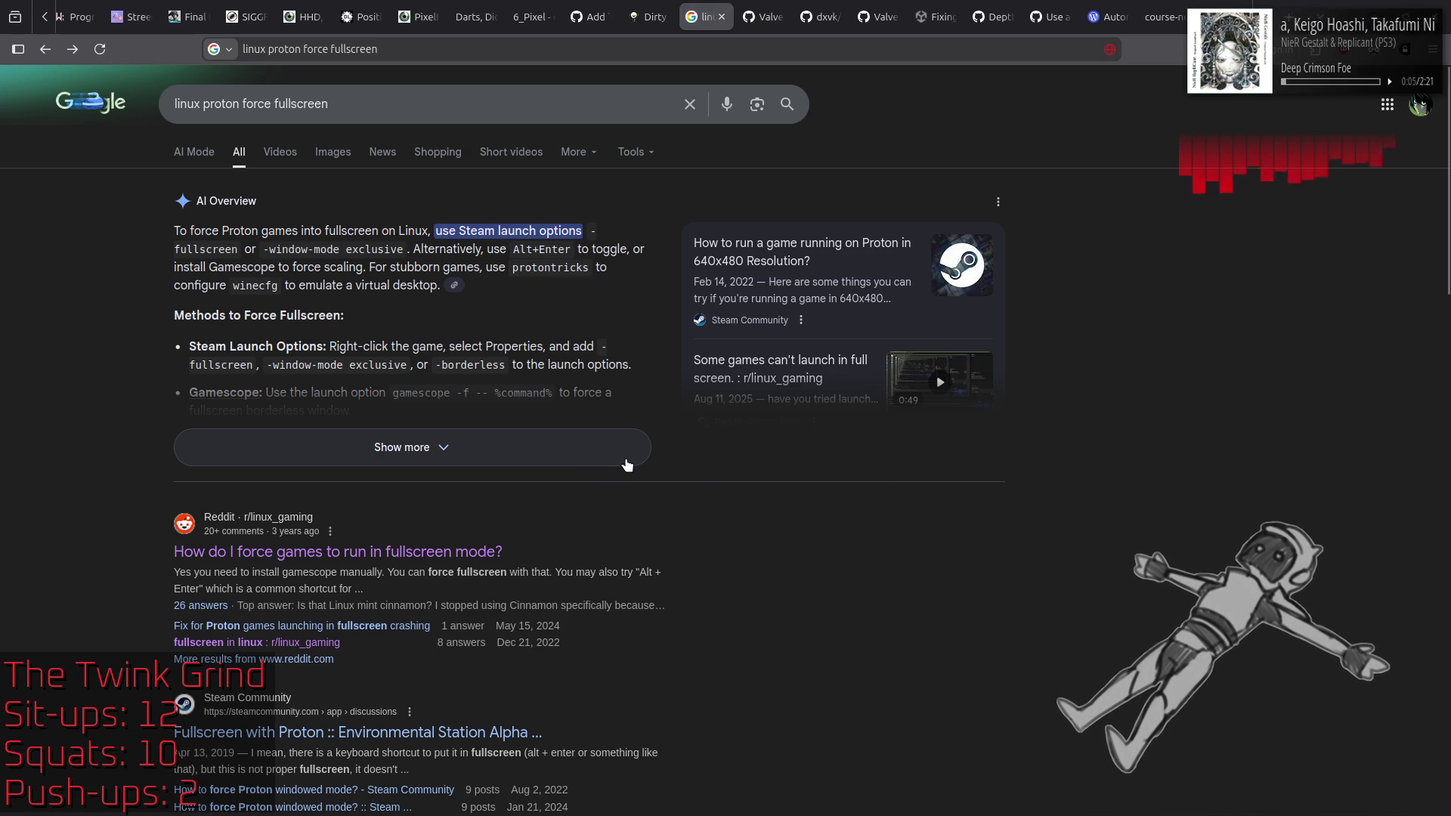
left_click(556, 468)
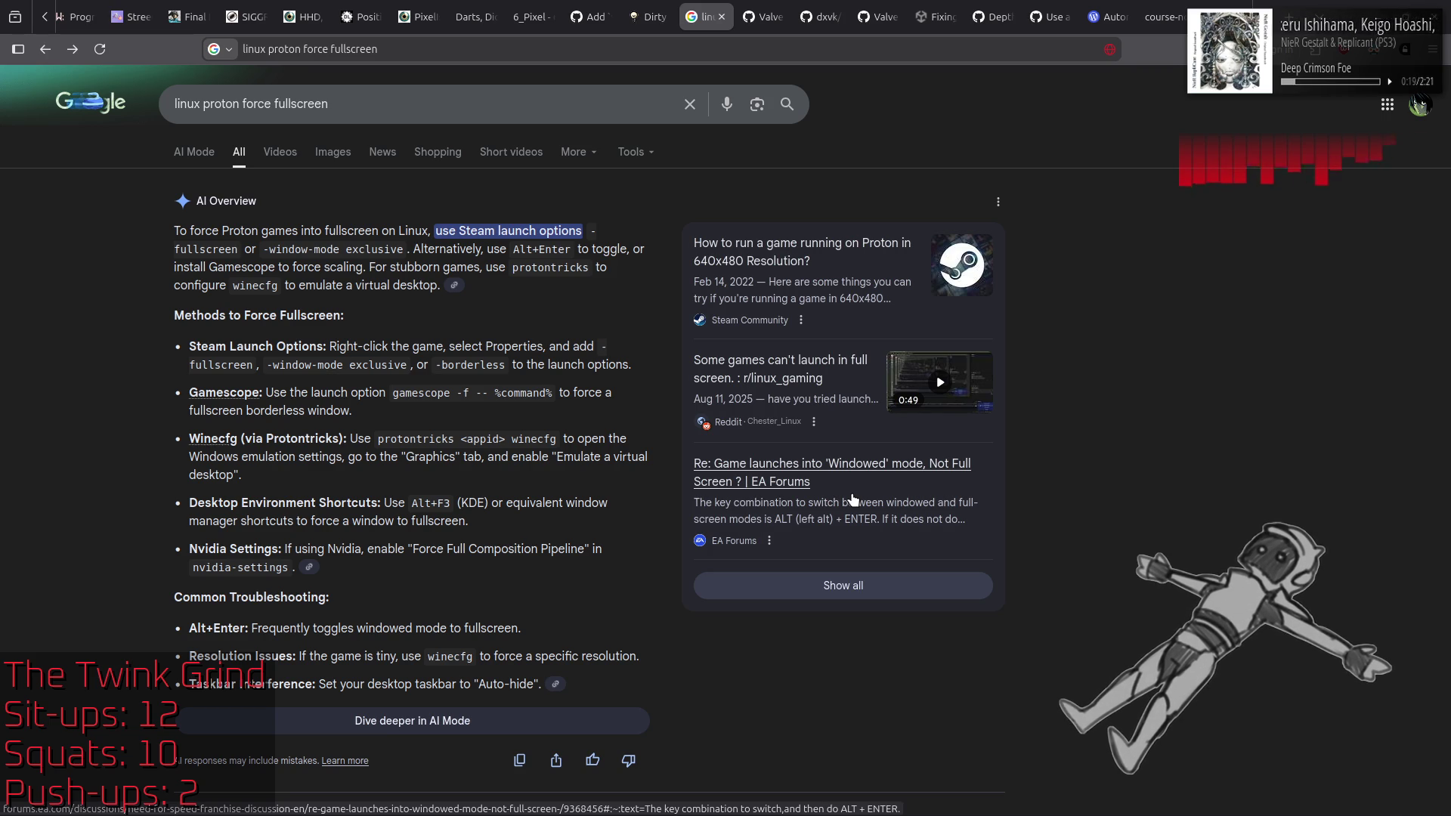
scroll(852, 498, "down", 8)
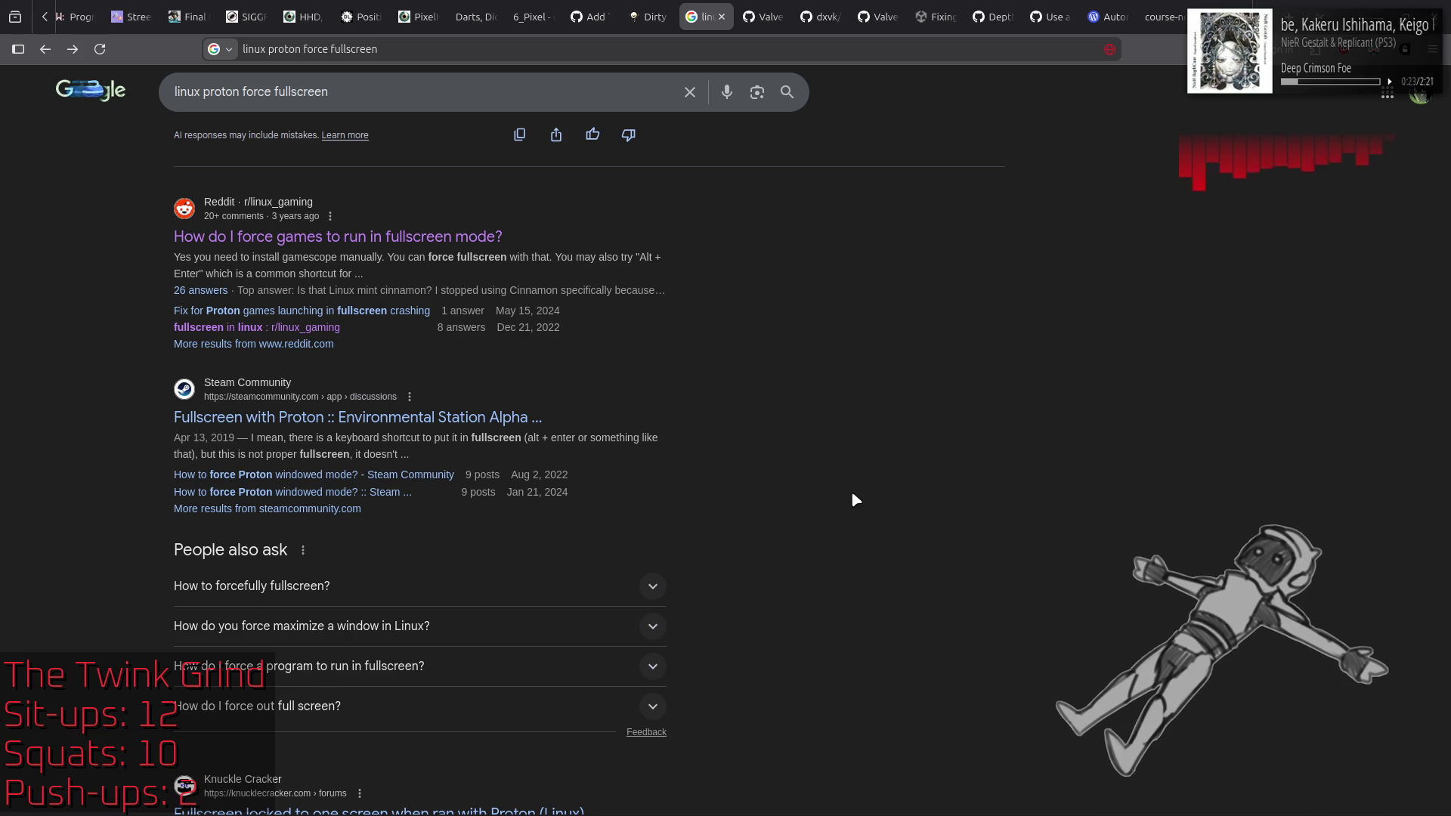
scroll(854, 499, "down", 4)
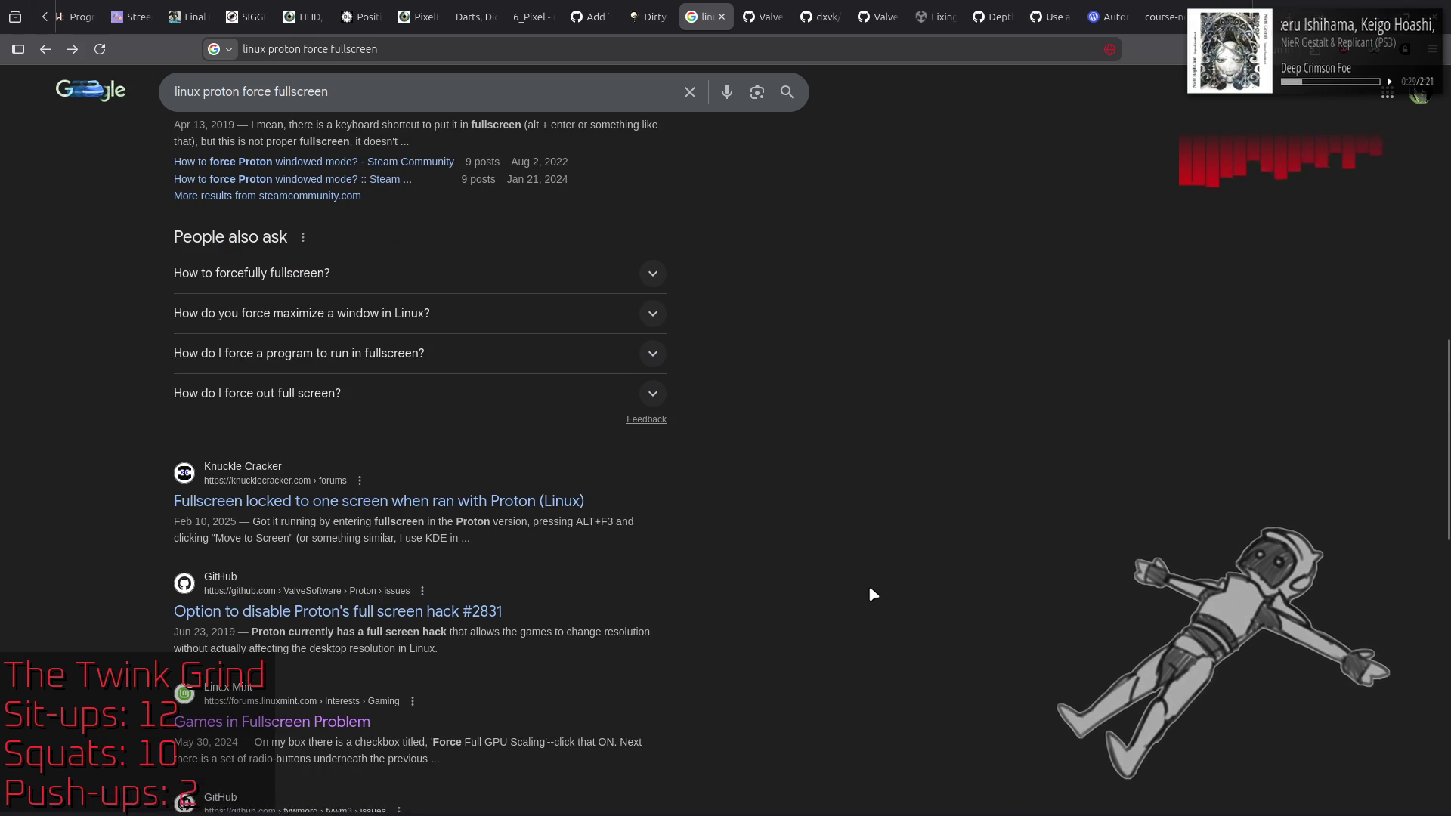
scroll(872, 595, "down", 3)
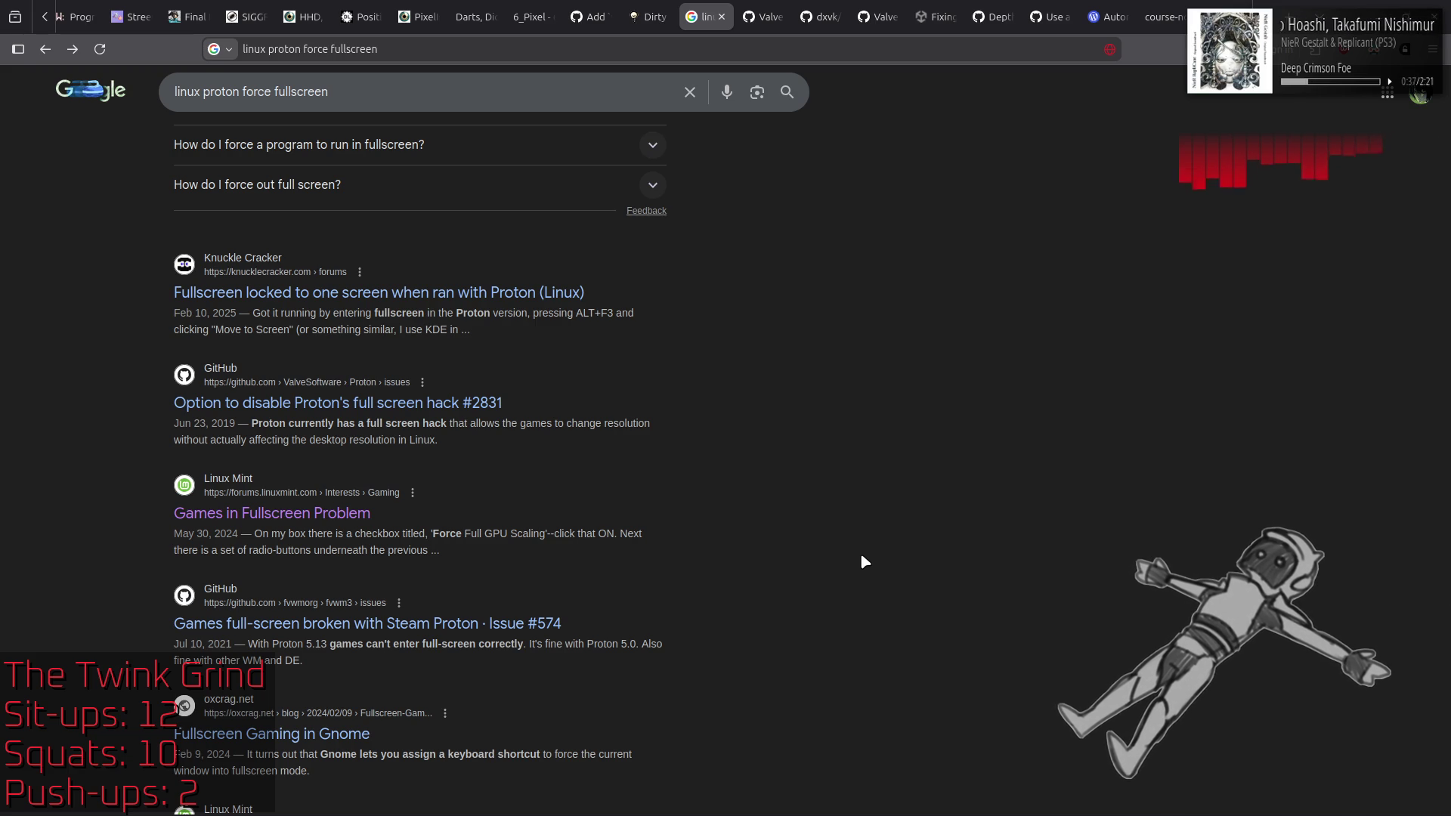
Step: Open a new empty tab beside the Google results from the gamescope tab's menu
left_click(765, 15)
right_click(699, 11)
left_click(729, 39)
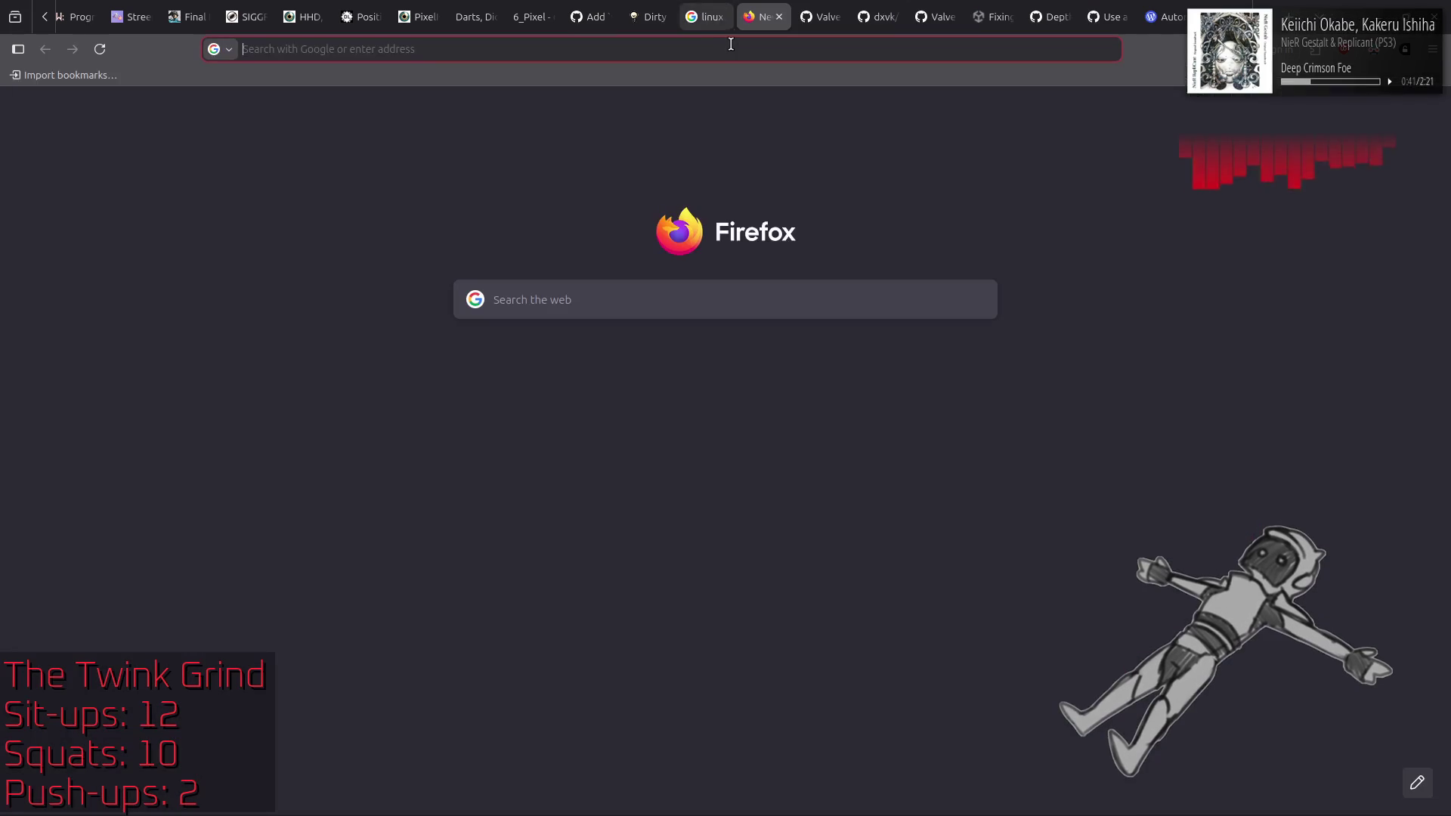
Step: Search Google for 'linux proton gamescope' and open the 'Gamescope - ArchWiki' result
type("lin")
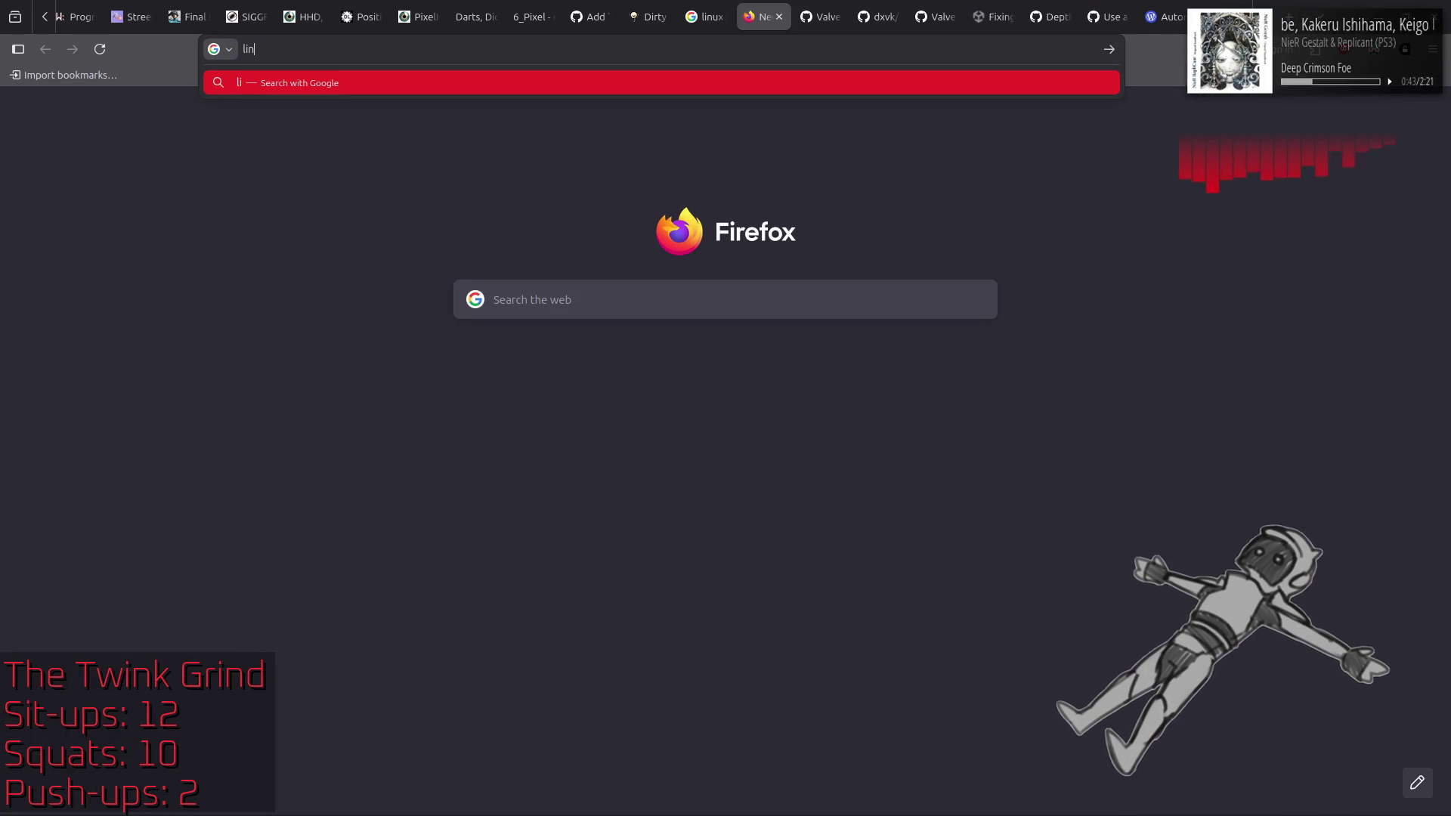
type("ux proton gamesc")
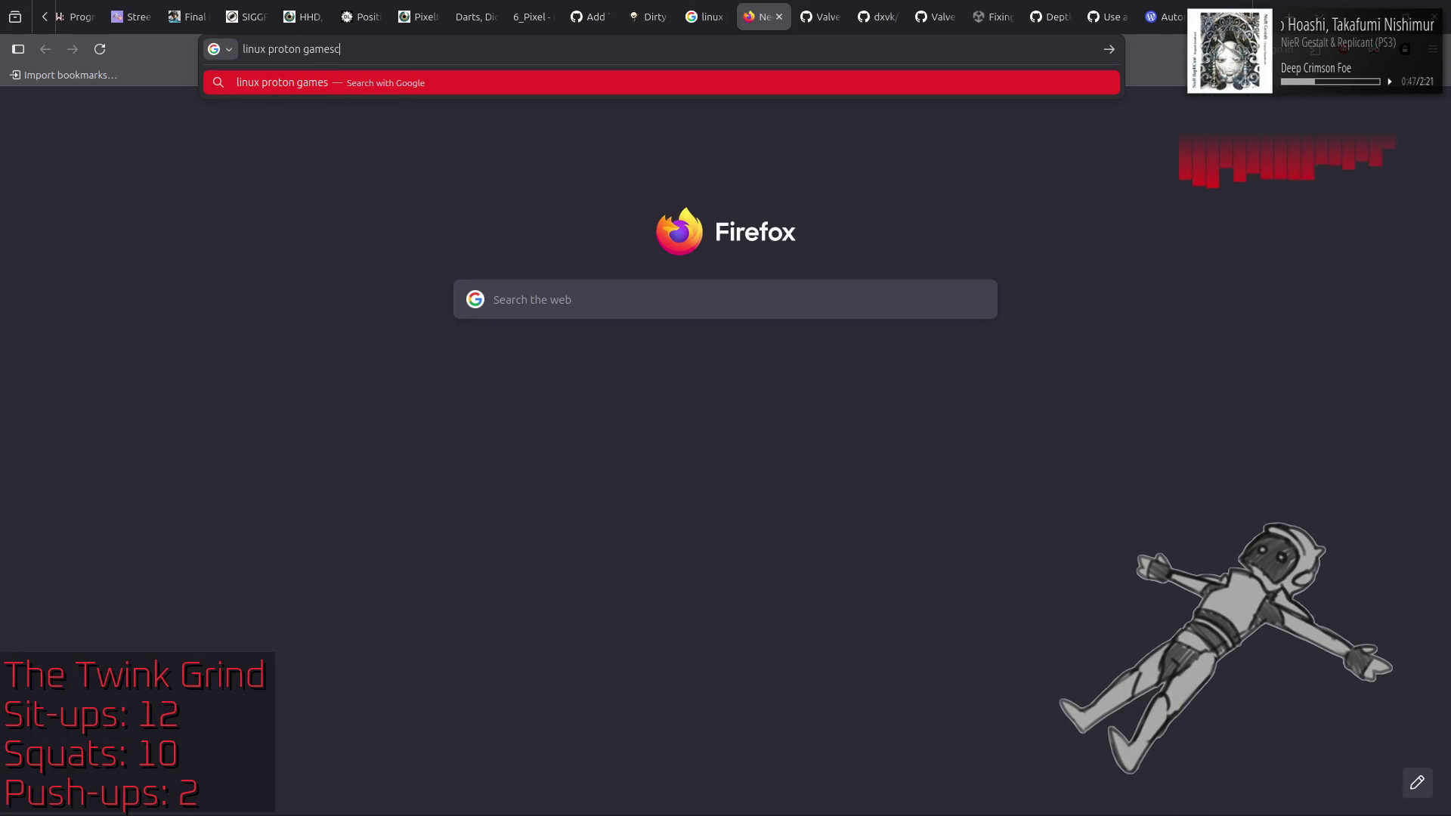
type("ope")
key("Return")
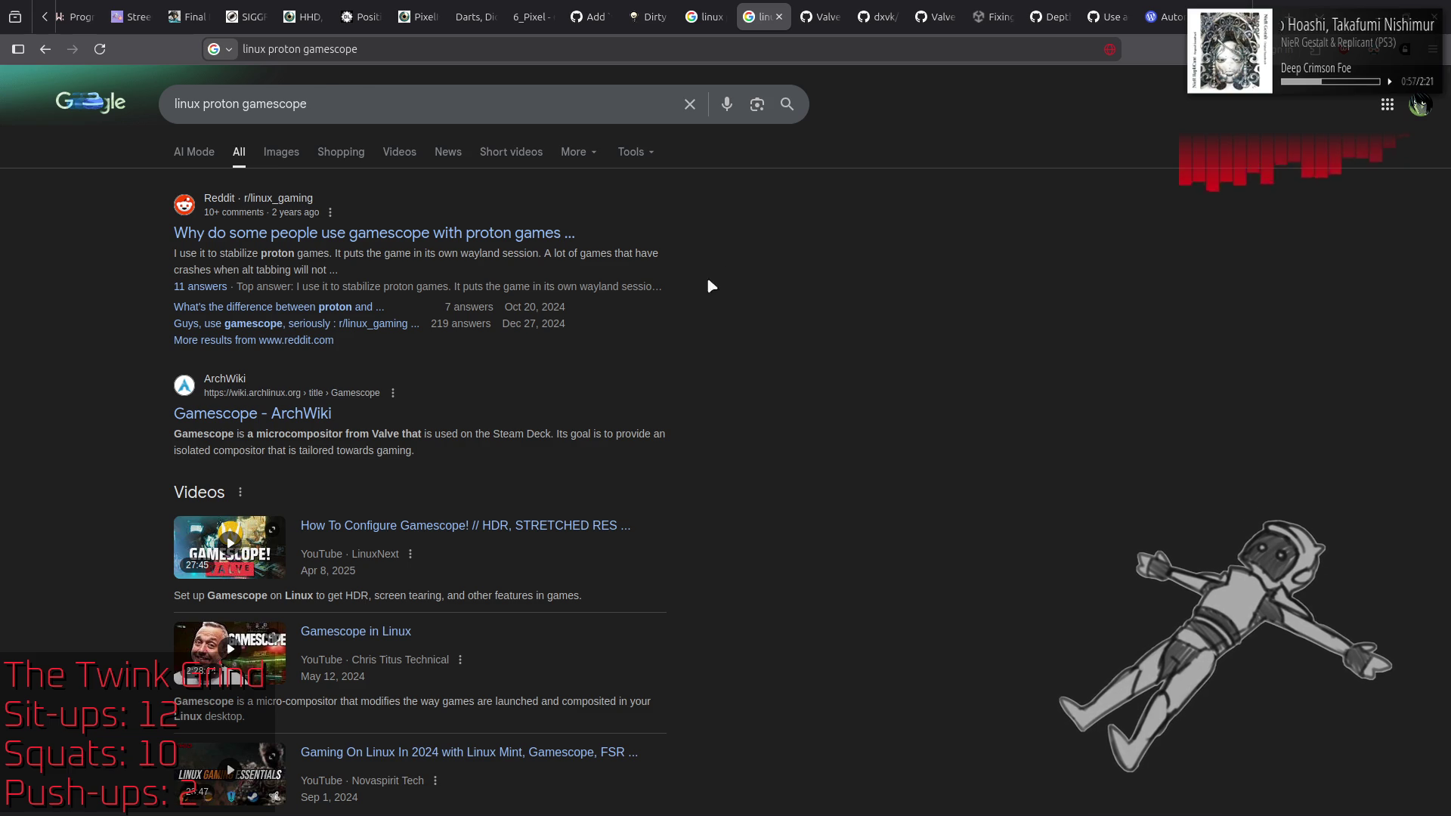
left_click(228, 414)
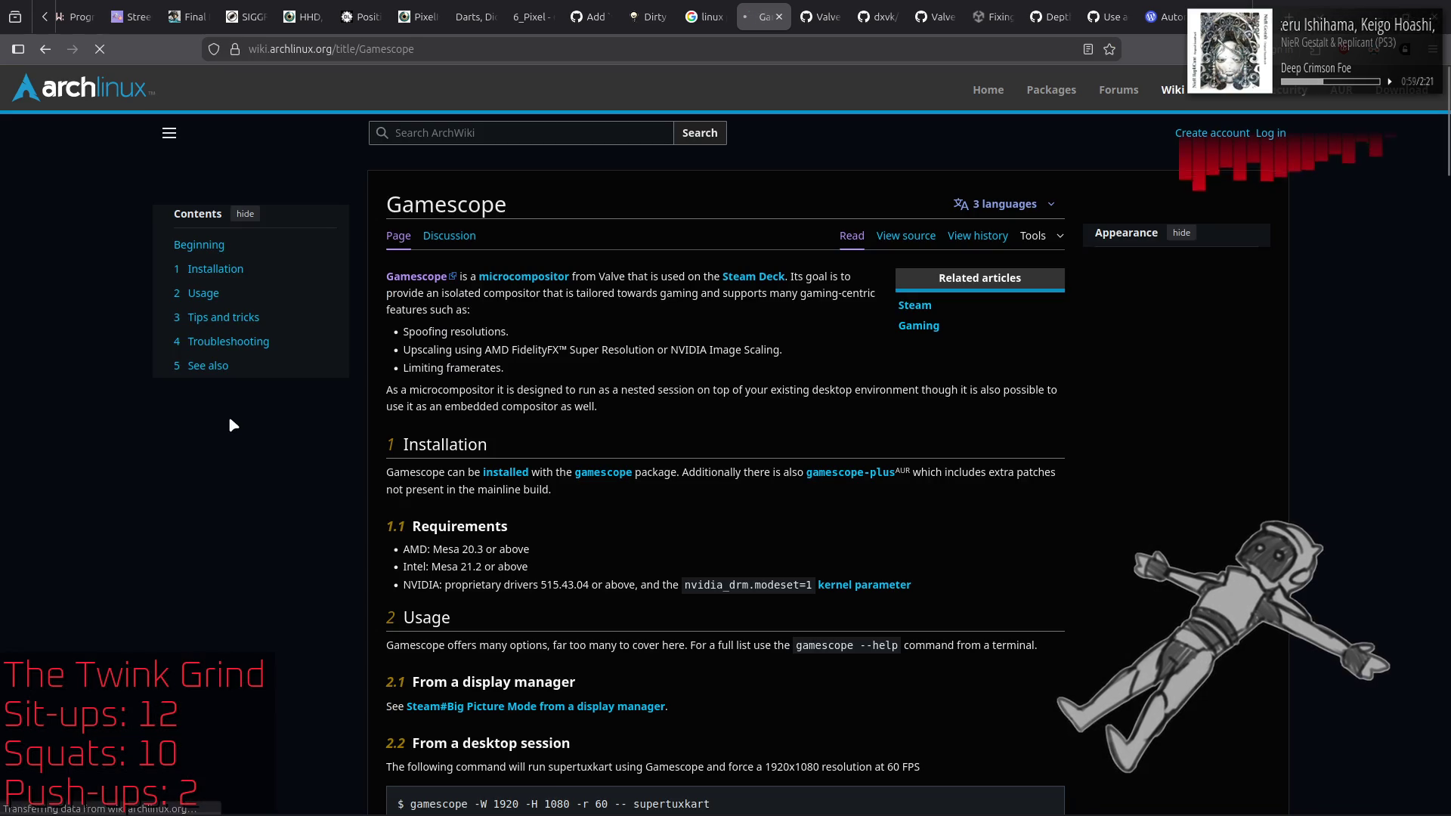
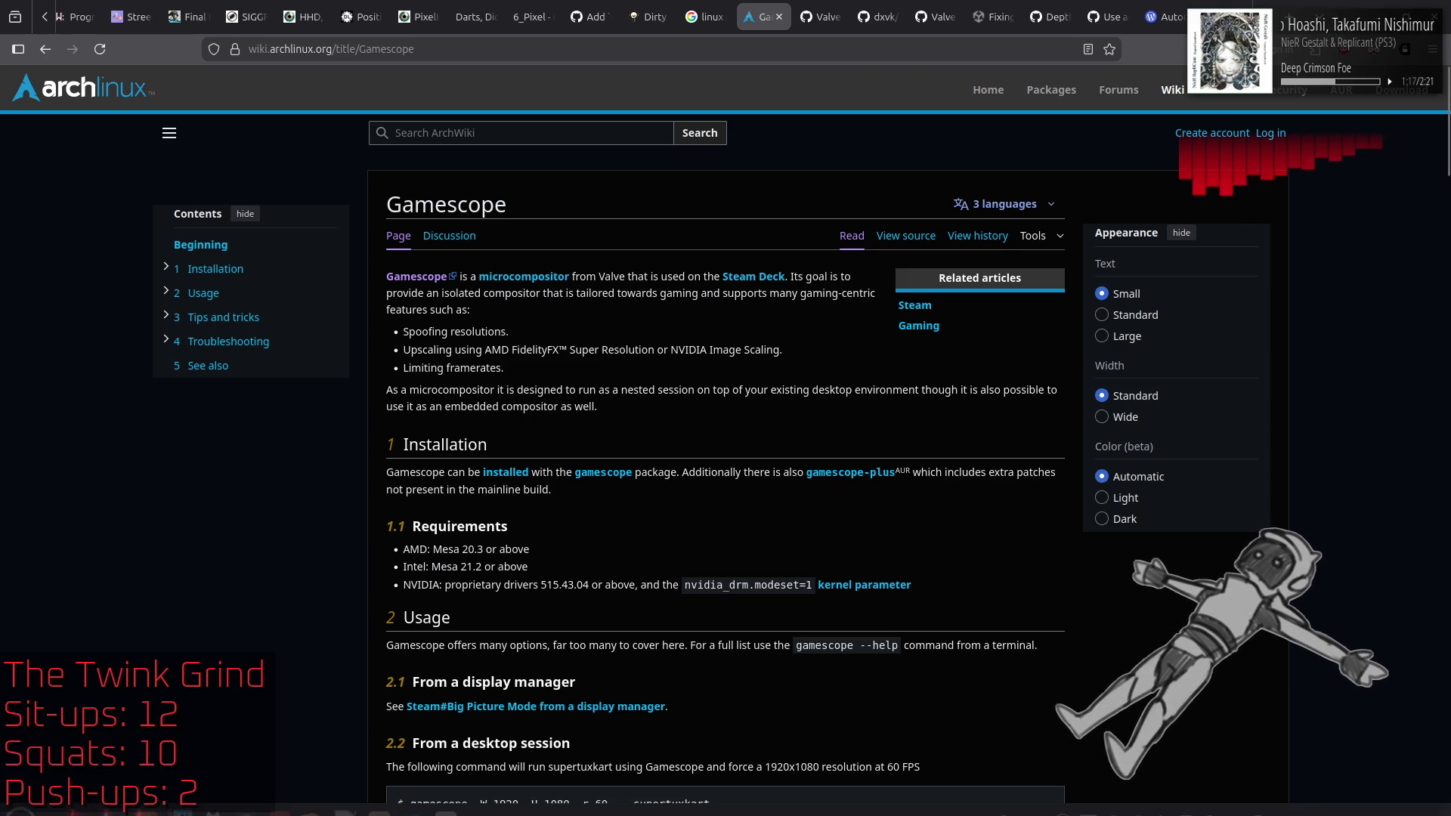
Step: Run 'apt search gamescope' in a new terminal window, which finds no matches, then minimize it
right_click(116, 807)
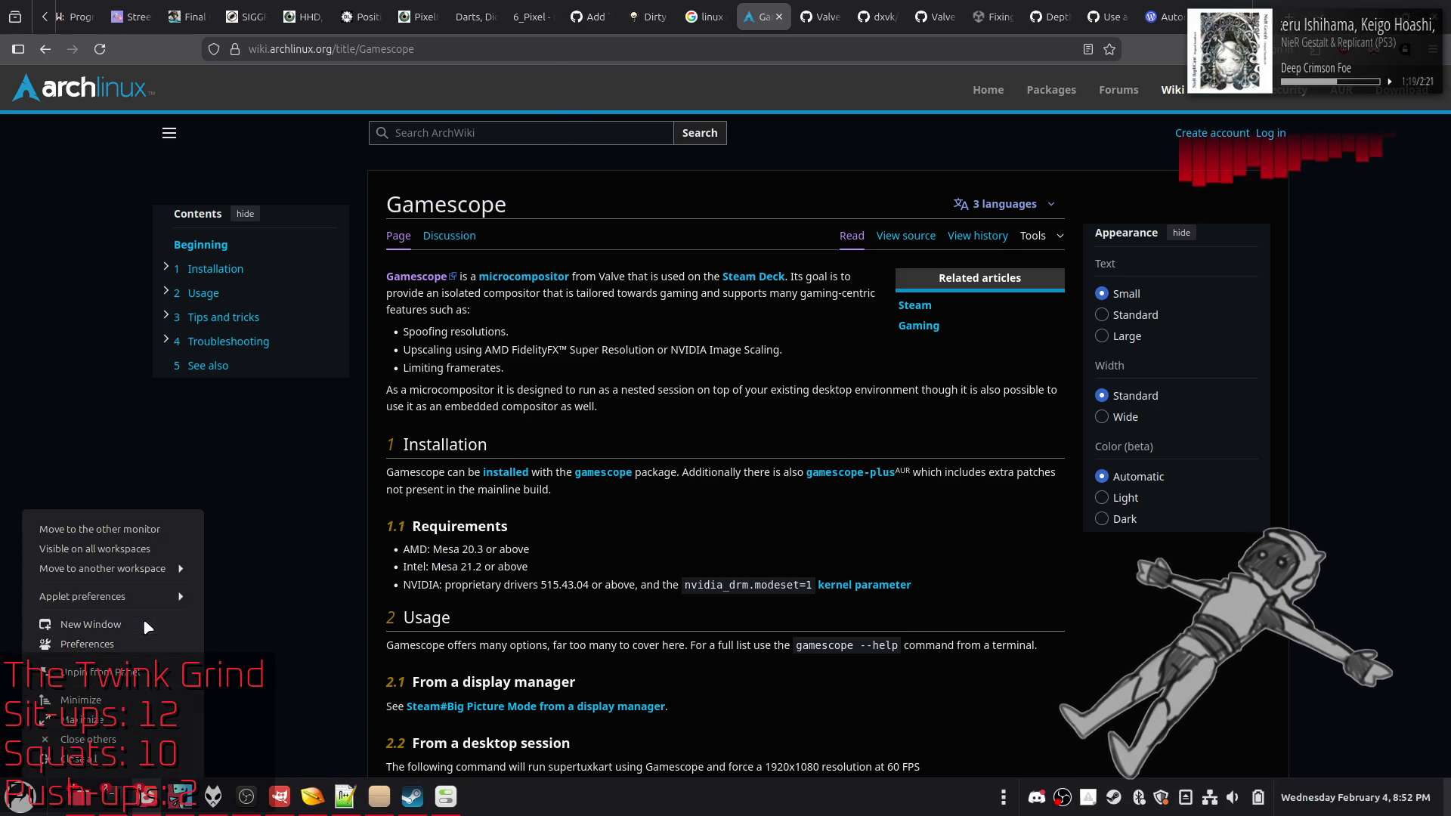
left_click(143, 618)
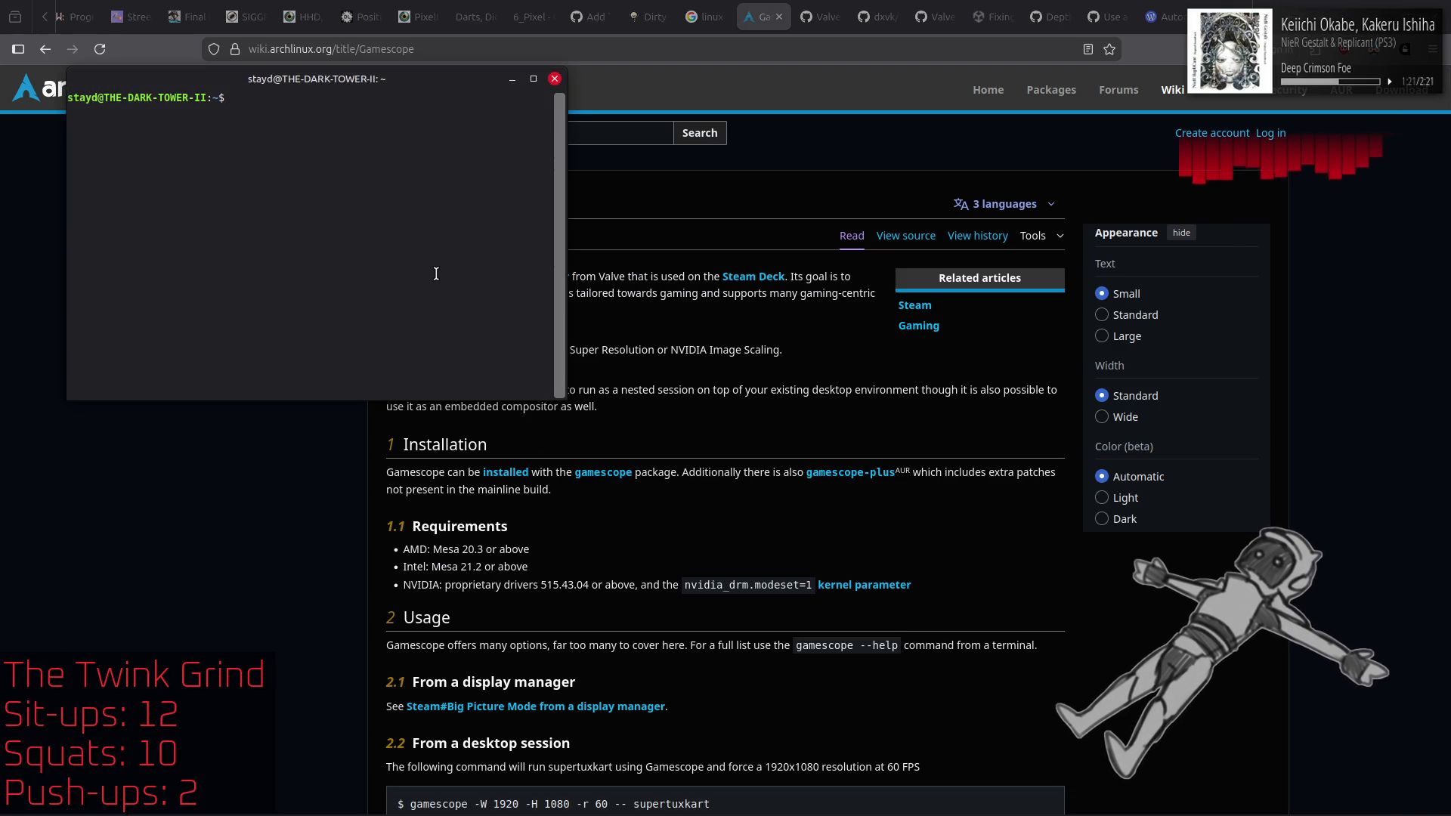
type("apt search ga")
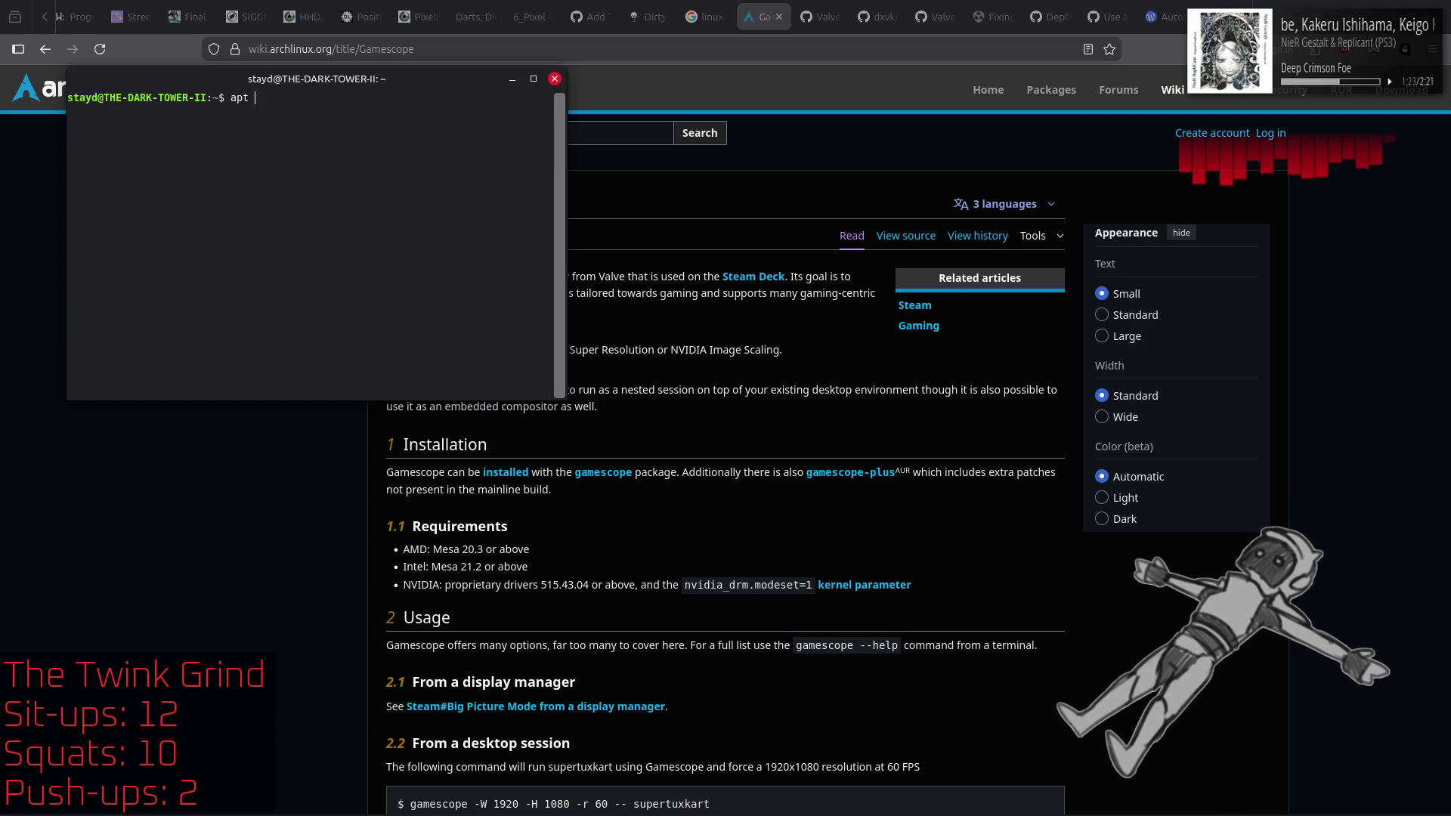
type("mescio")
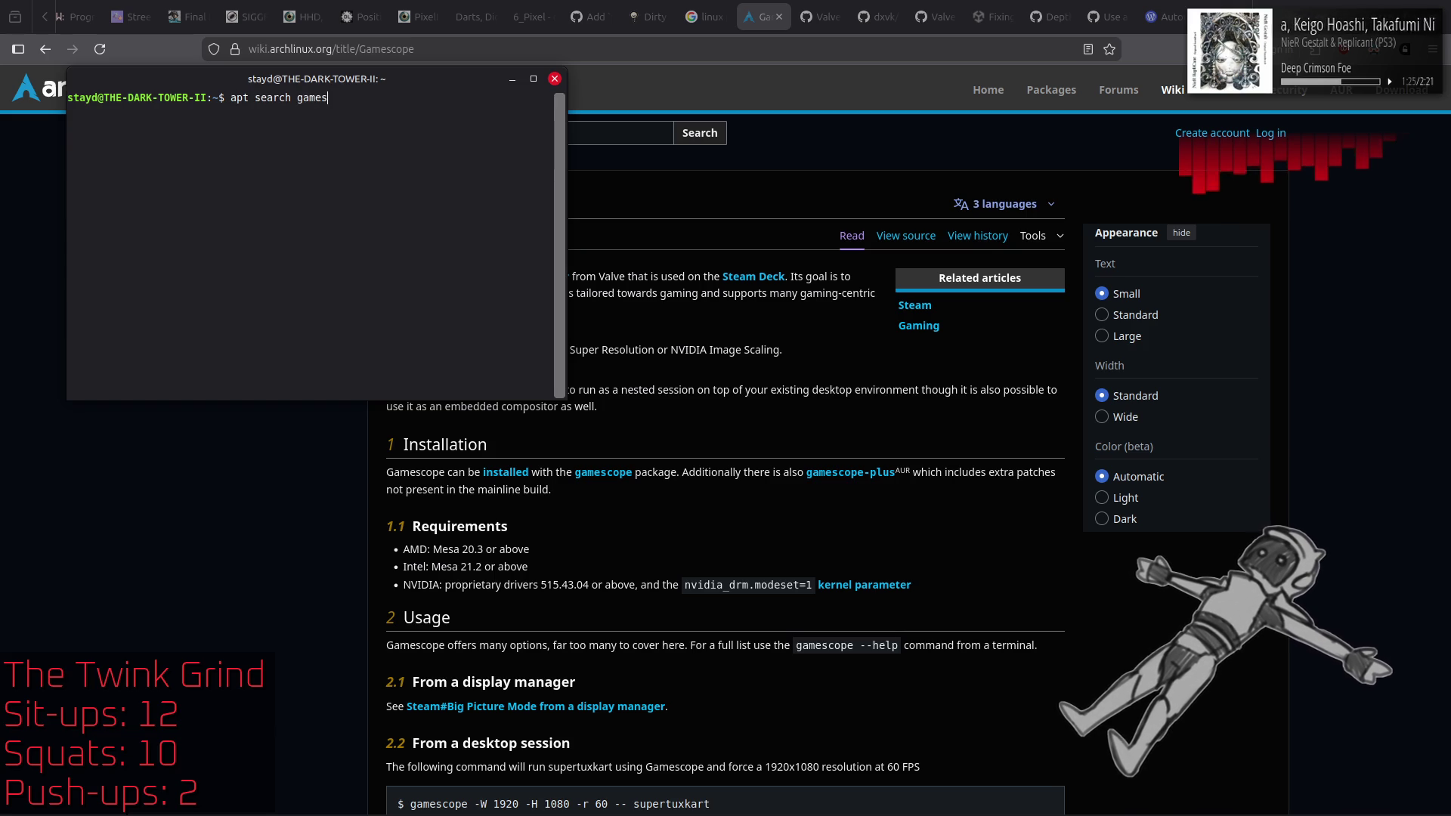
key("BackSpace")
key("BackSpace")
type("ope")
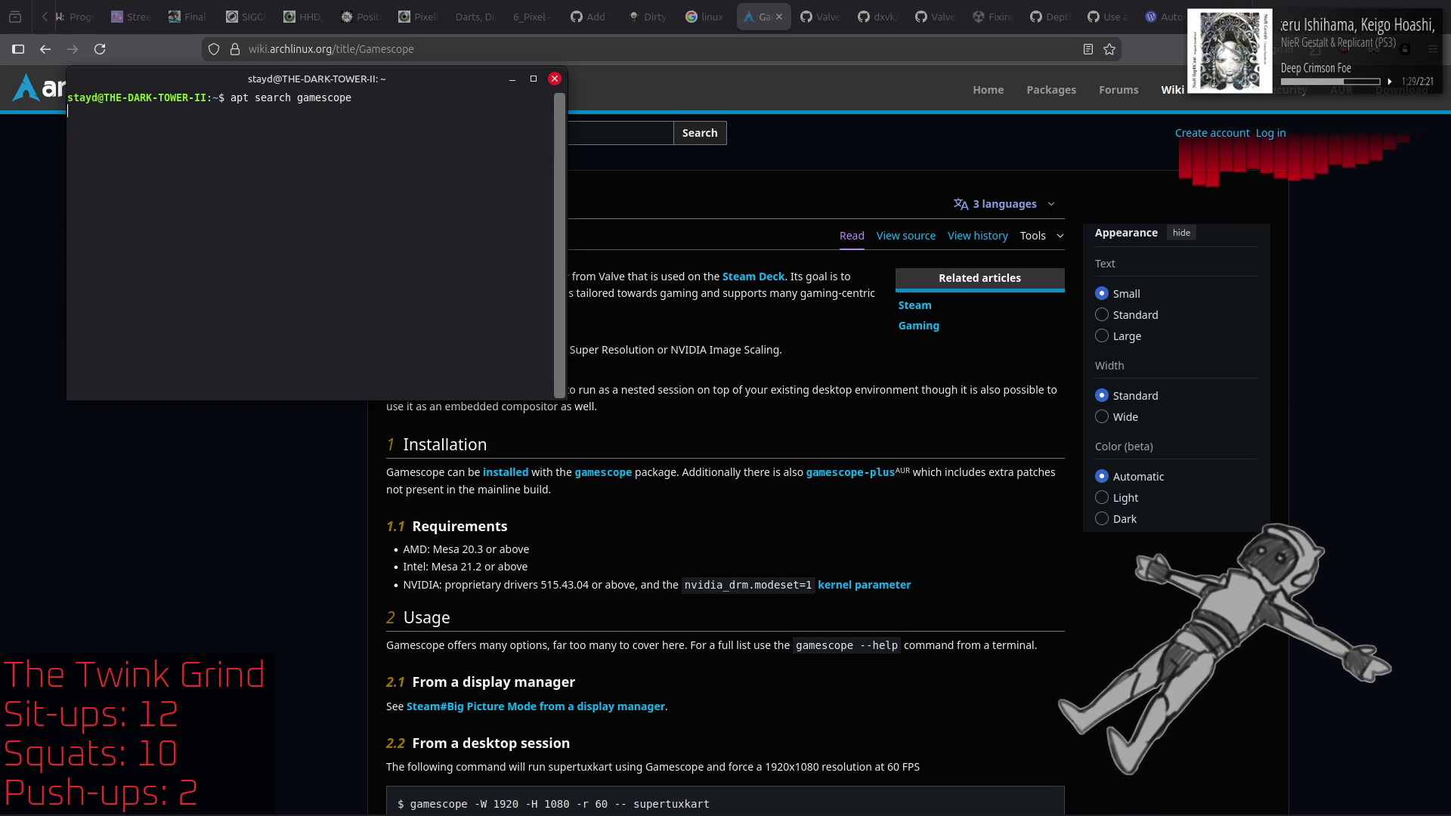
key("Return")
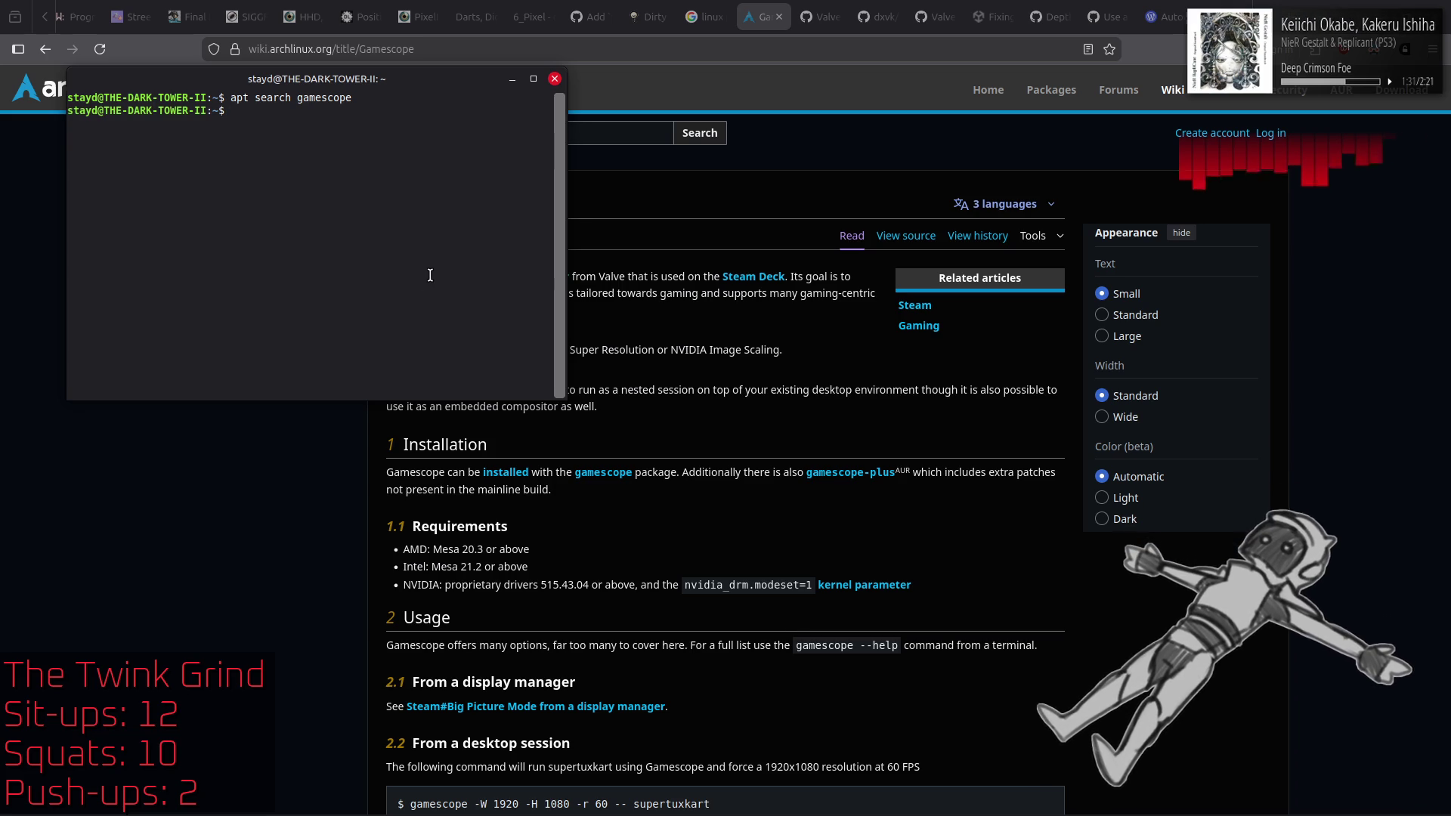
left_click(298, 496)
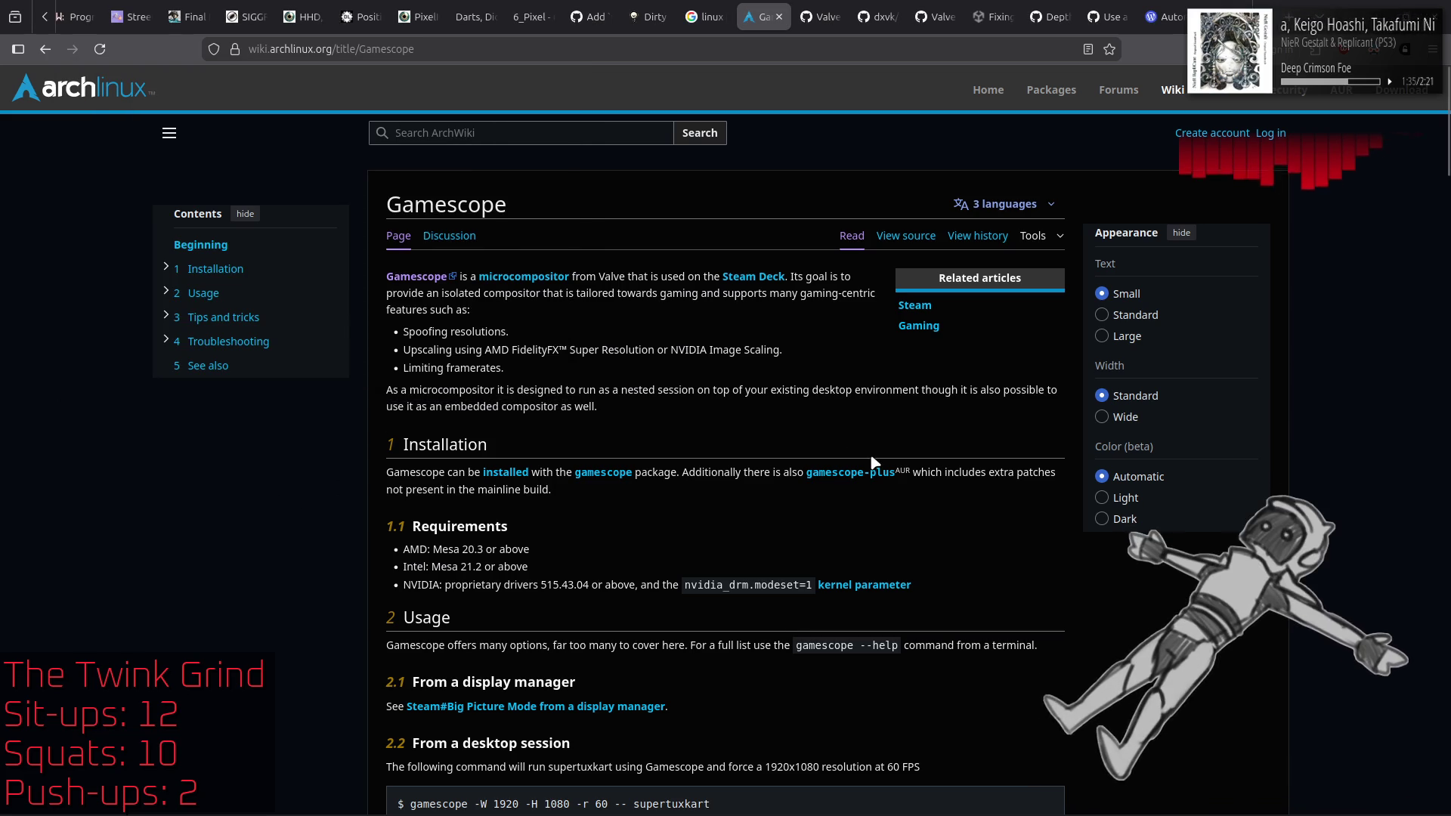
Step: Open the Arch gamescope package search and the AUR gamescope-plus page in new tabs
middle_click(594, 476)
middle_click(822, 474)
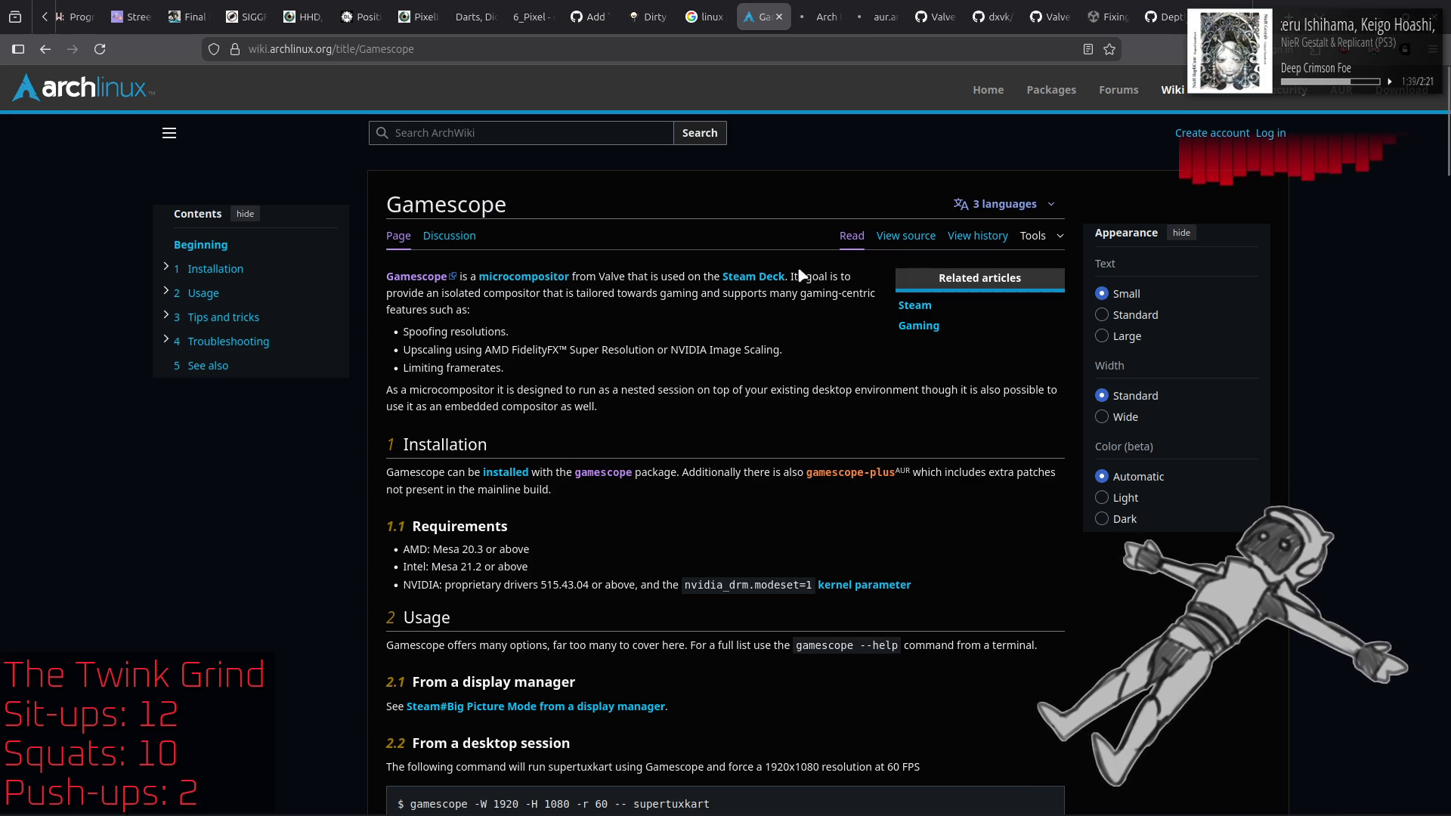
left_click(831, 15)
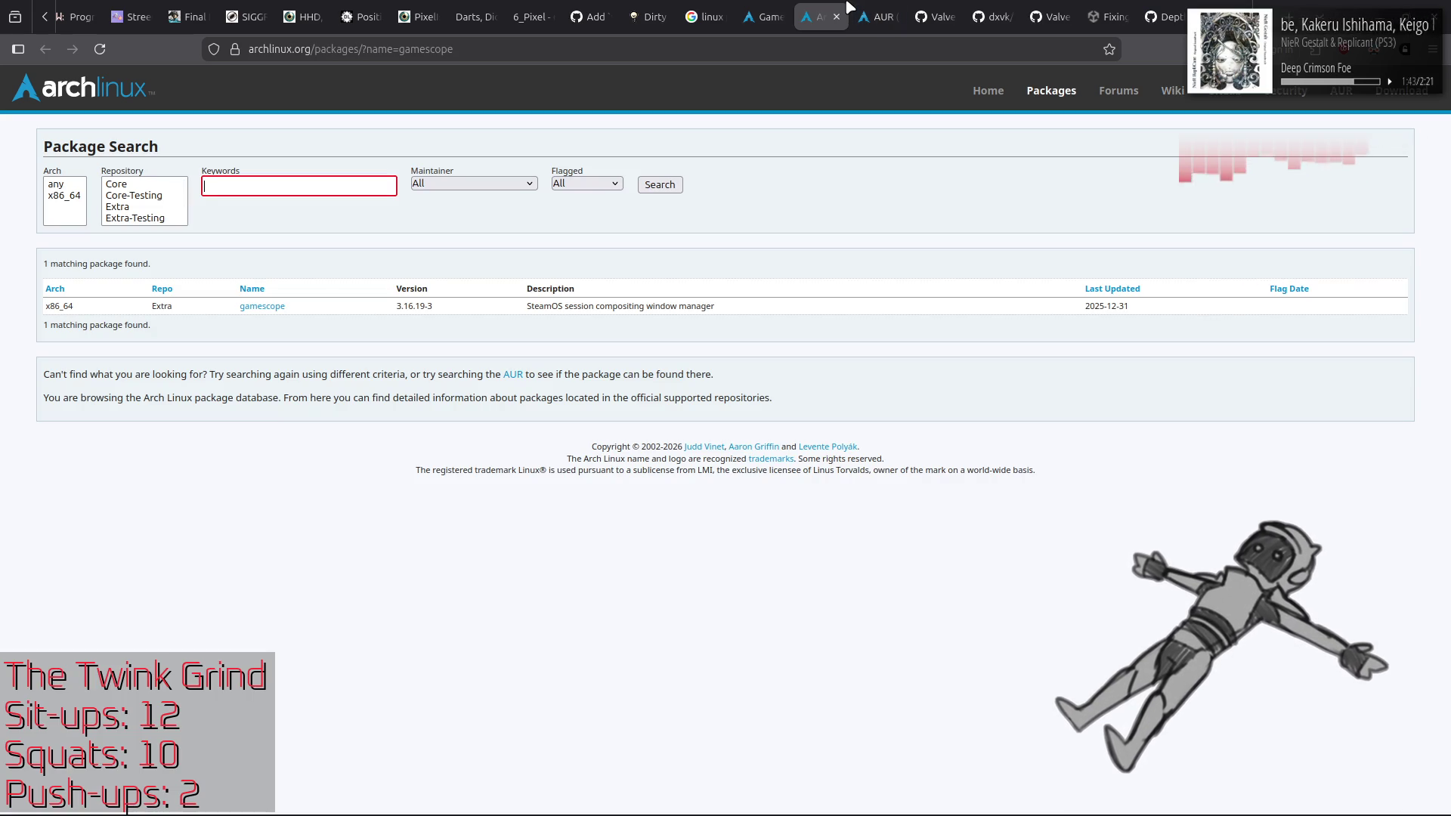
Step: Read through the AUR gamescope-plus page, then go back to the gamescope package search
left_click(878, 16)
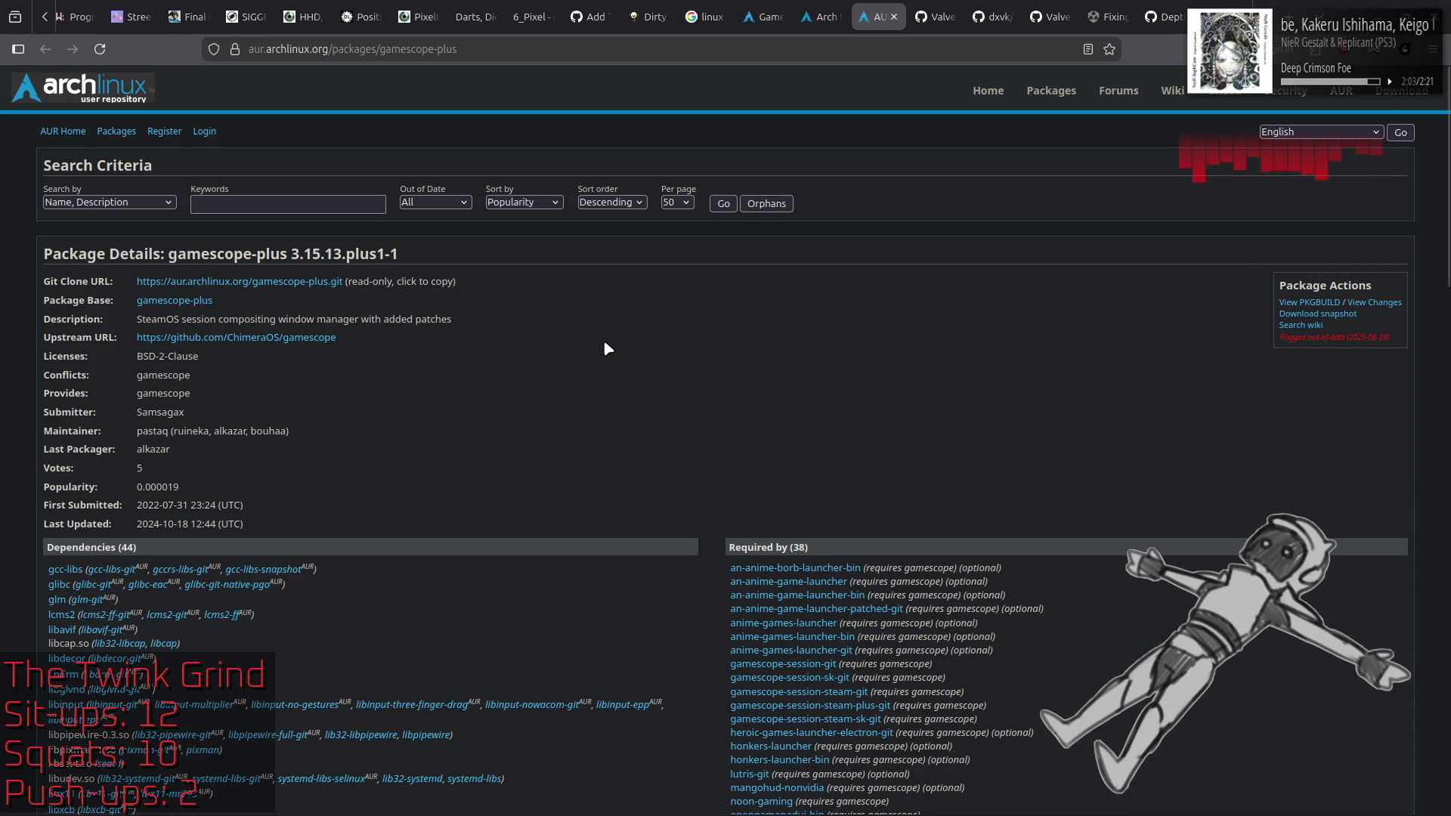
scroll(604, 347, "down", 5)
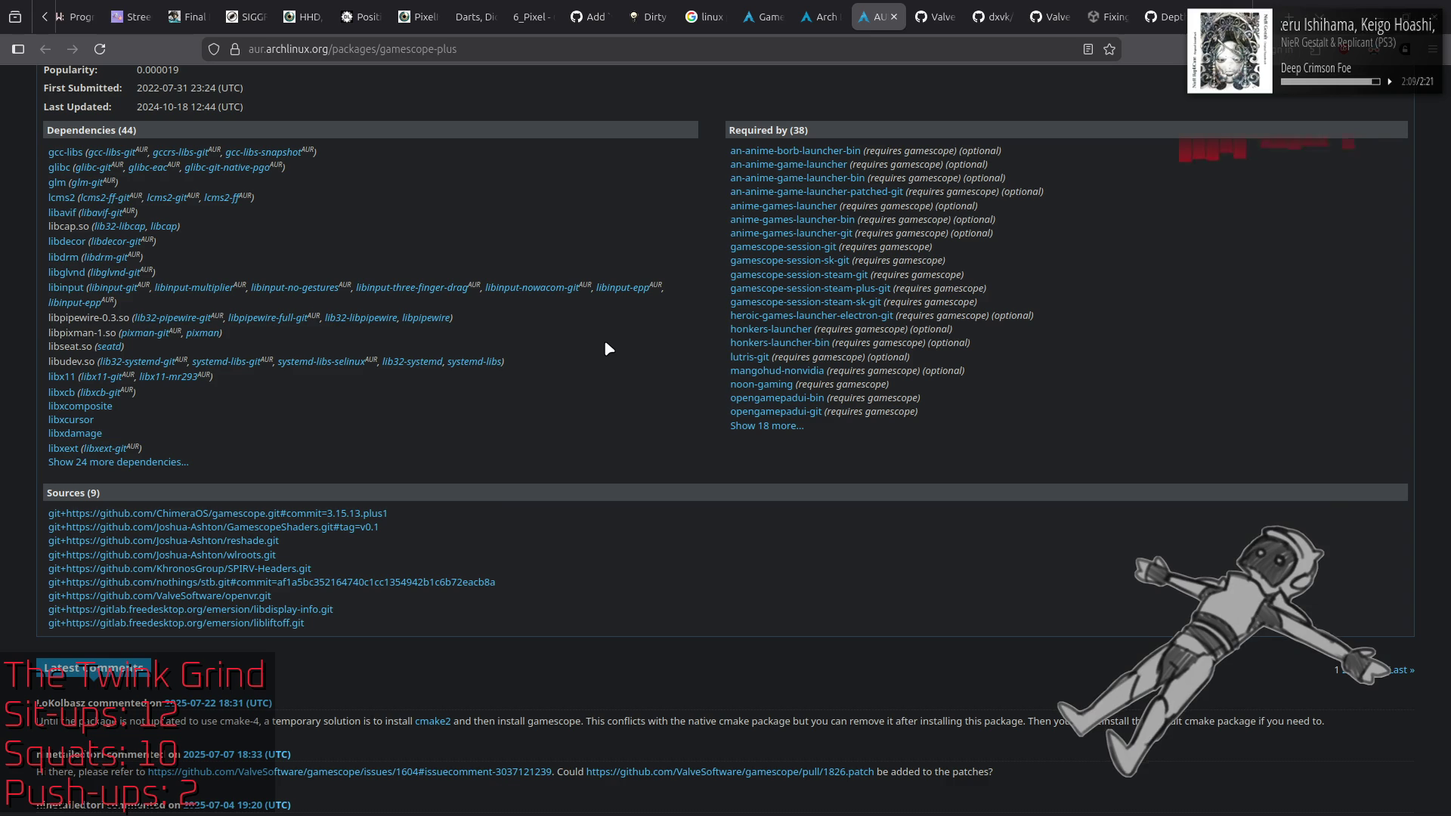
scroll(609, 348, "down", 3)
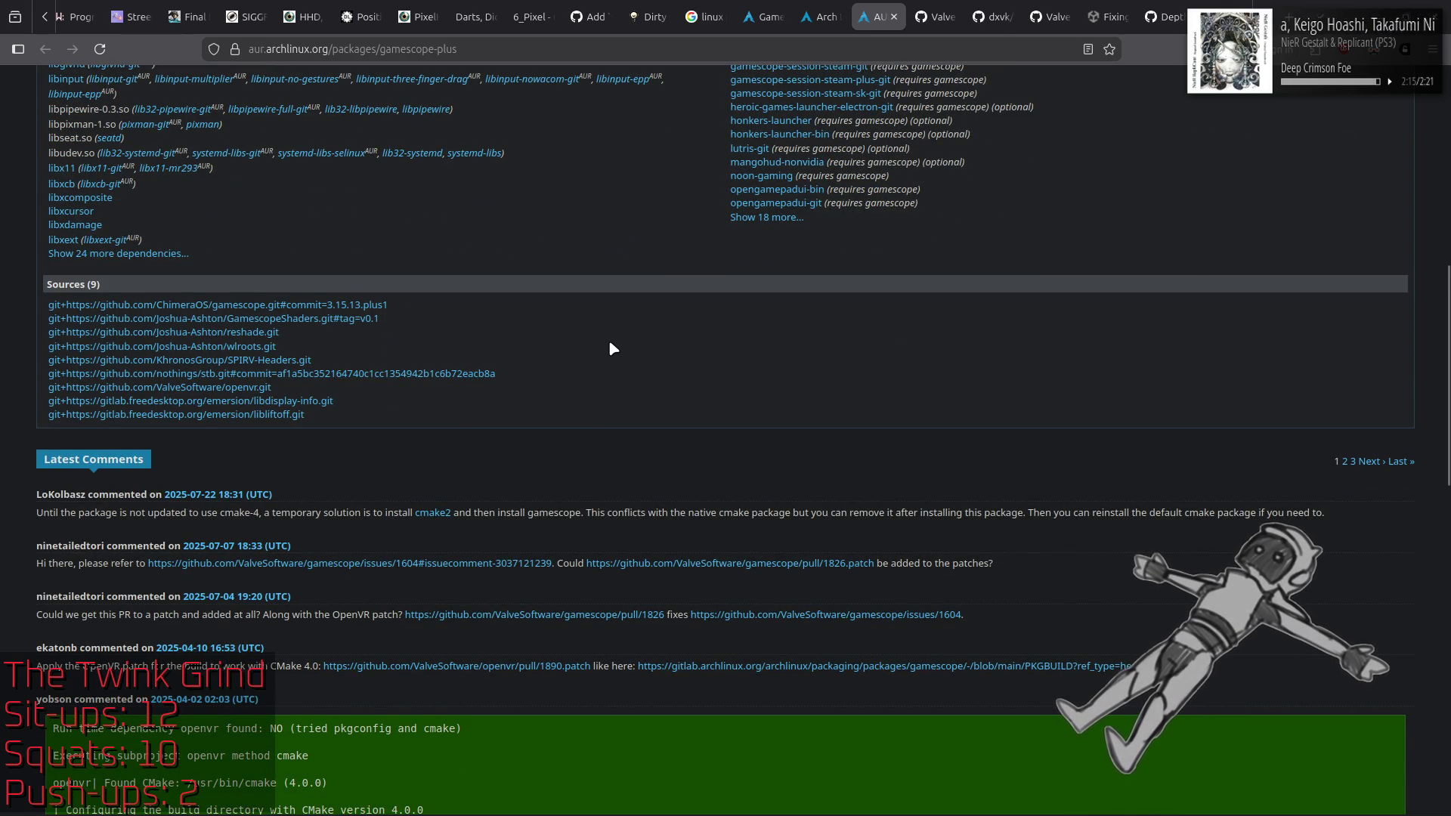
scroll(612, 348, "down", 10)
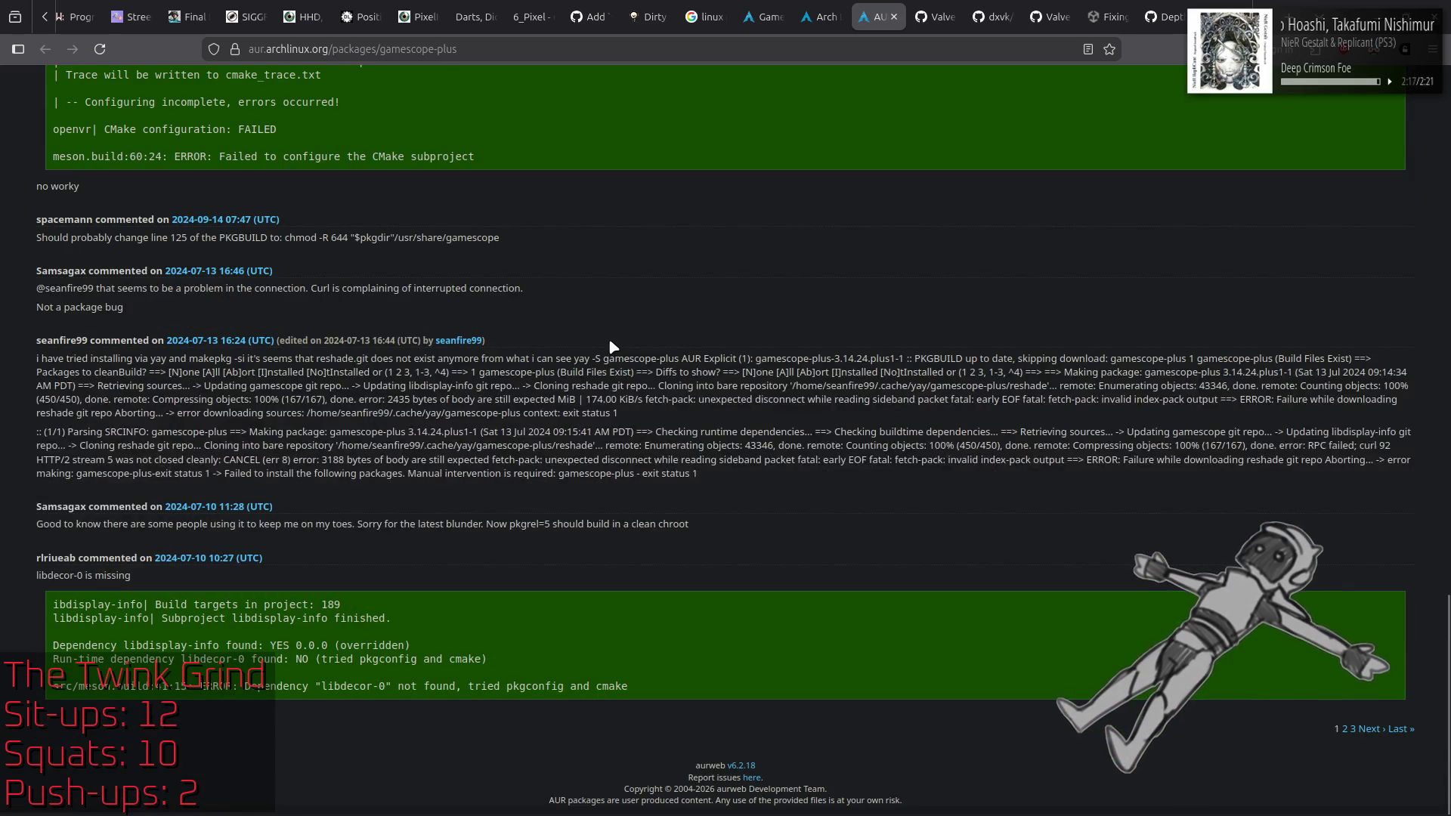
scroll(609, 325, "up", 15)
left_click(831, 15)
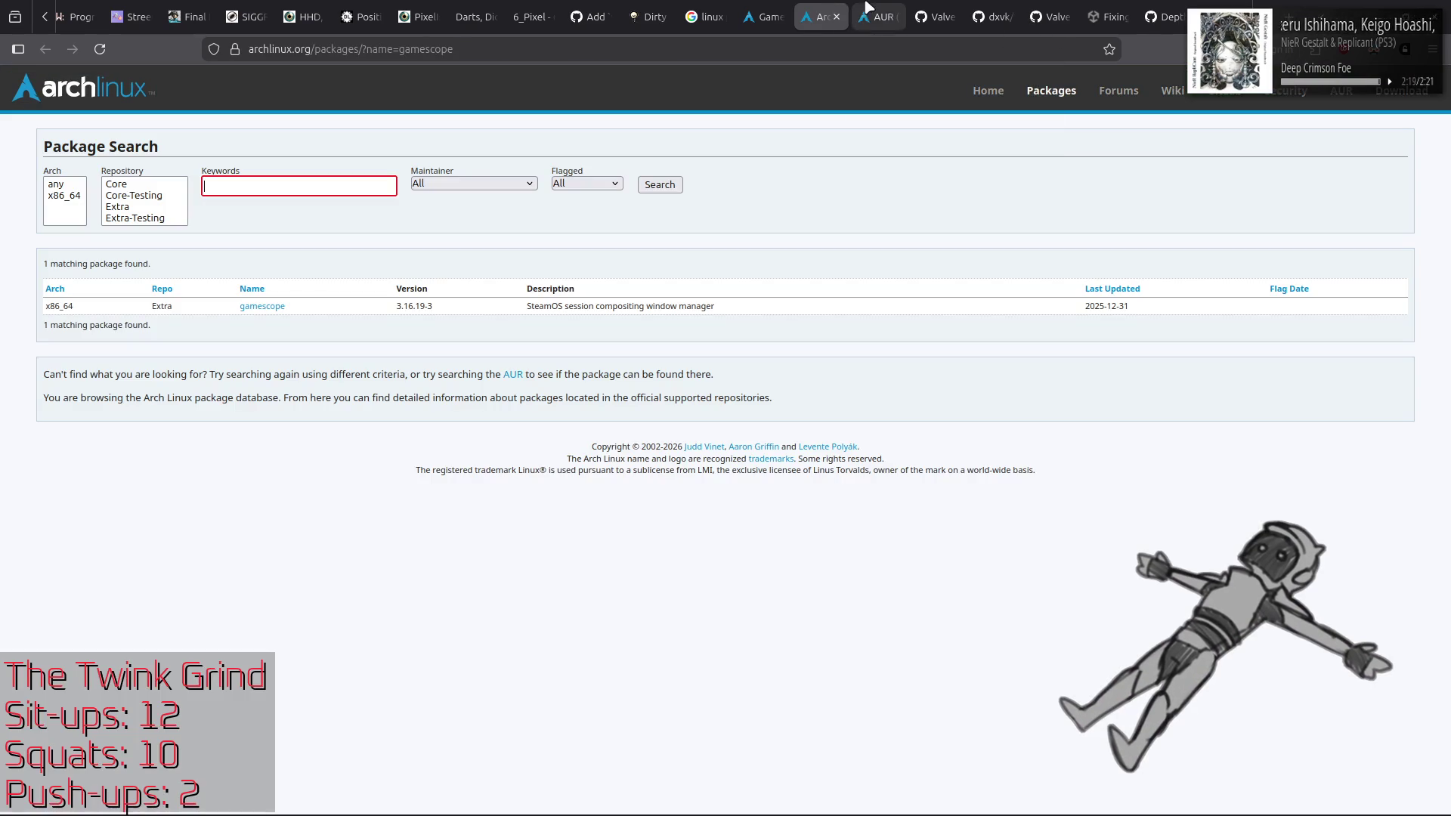
Step: Close the AUR tab and review the gamescope 3.16.19-3 details and its 42 dependencies
middle_click(873, 9)
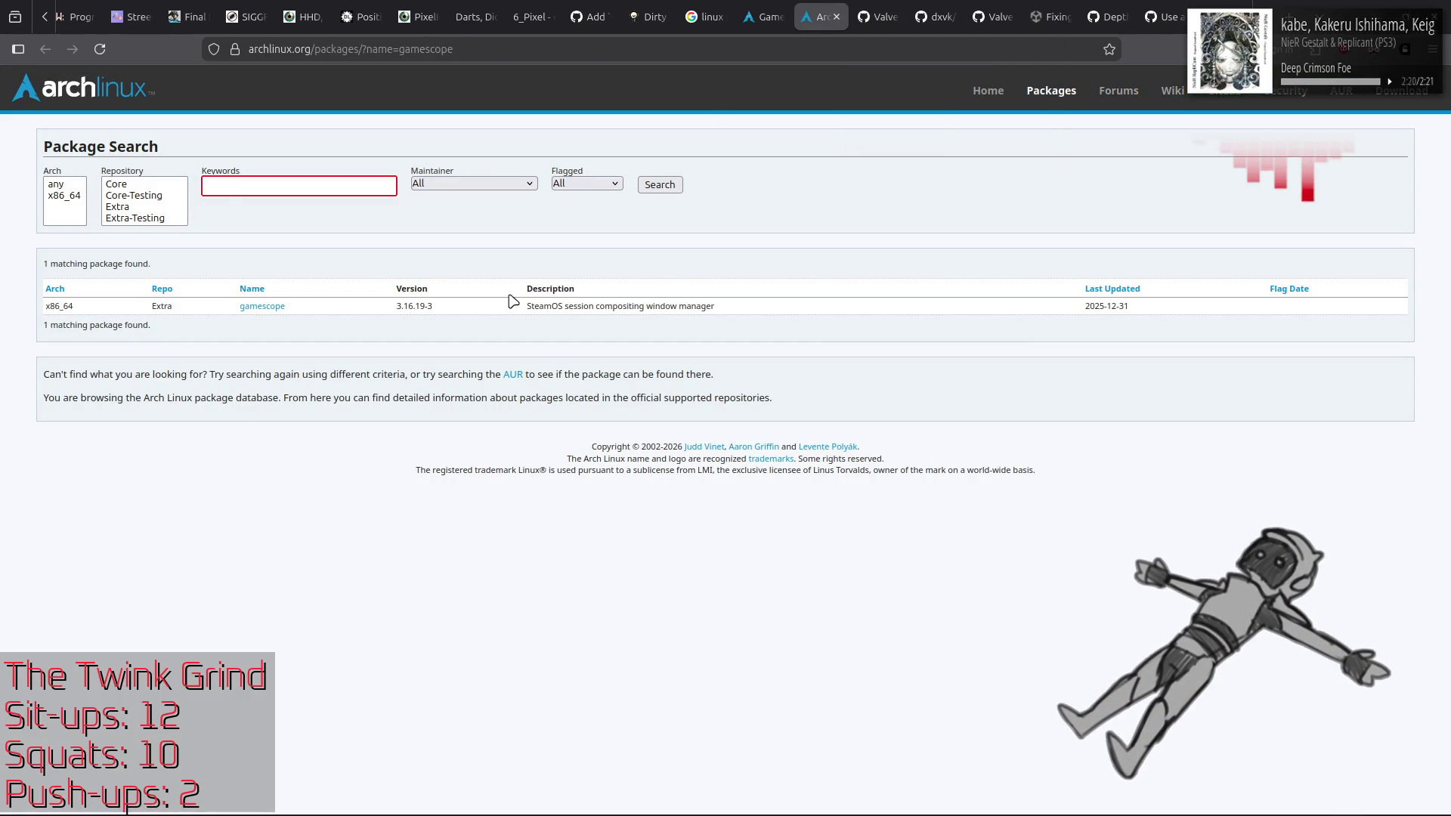
left_click(277, 308)
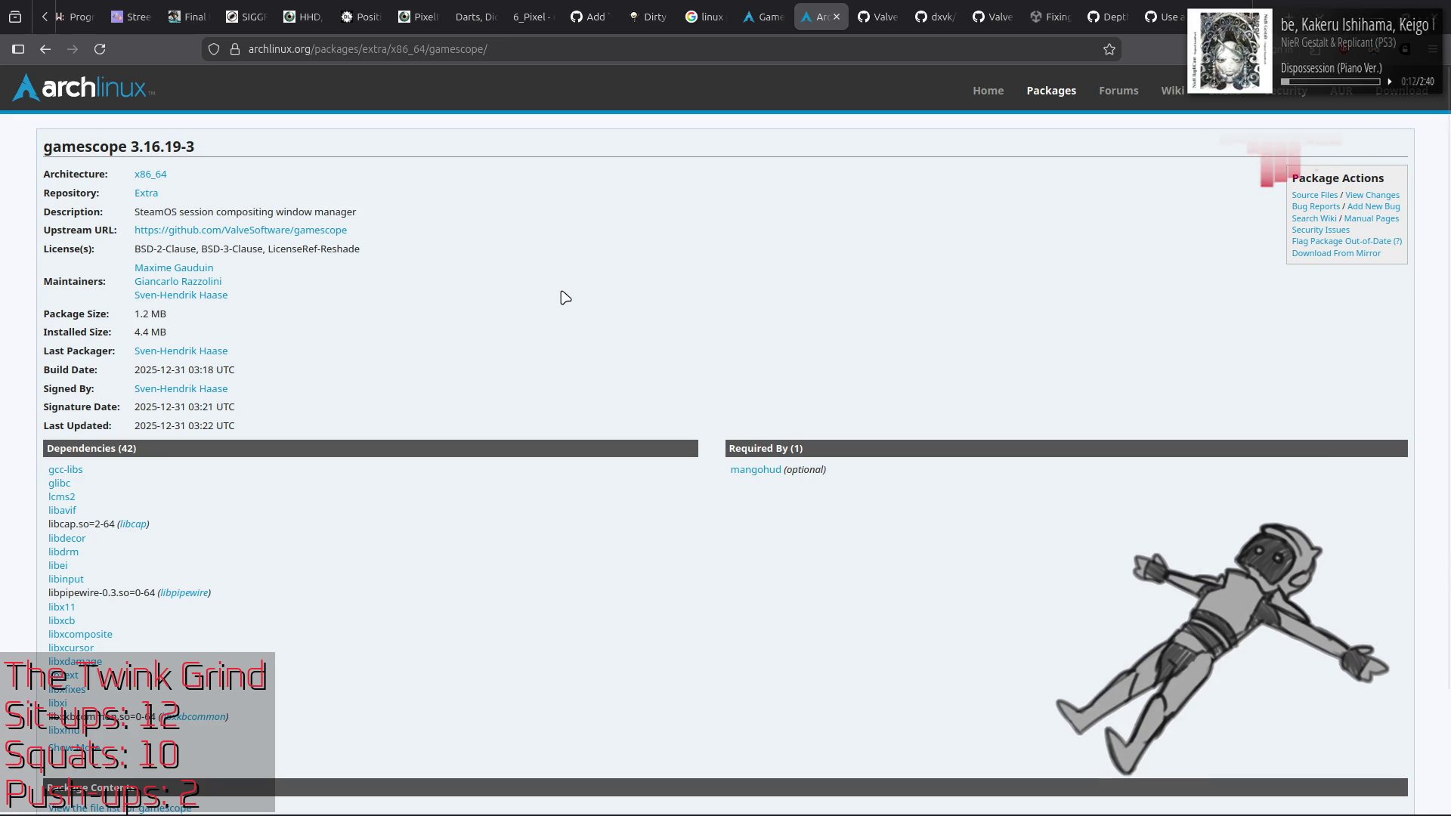
scroll(563, 296, "down", 2)
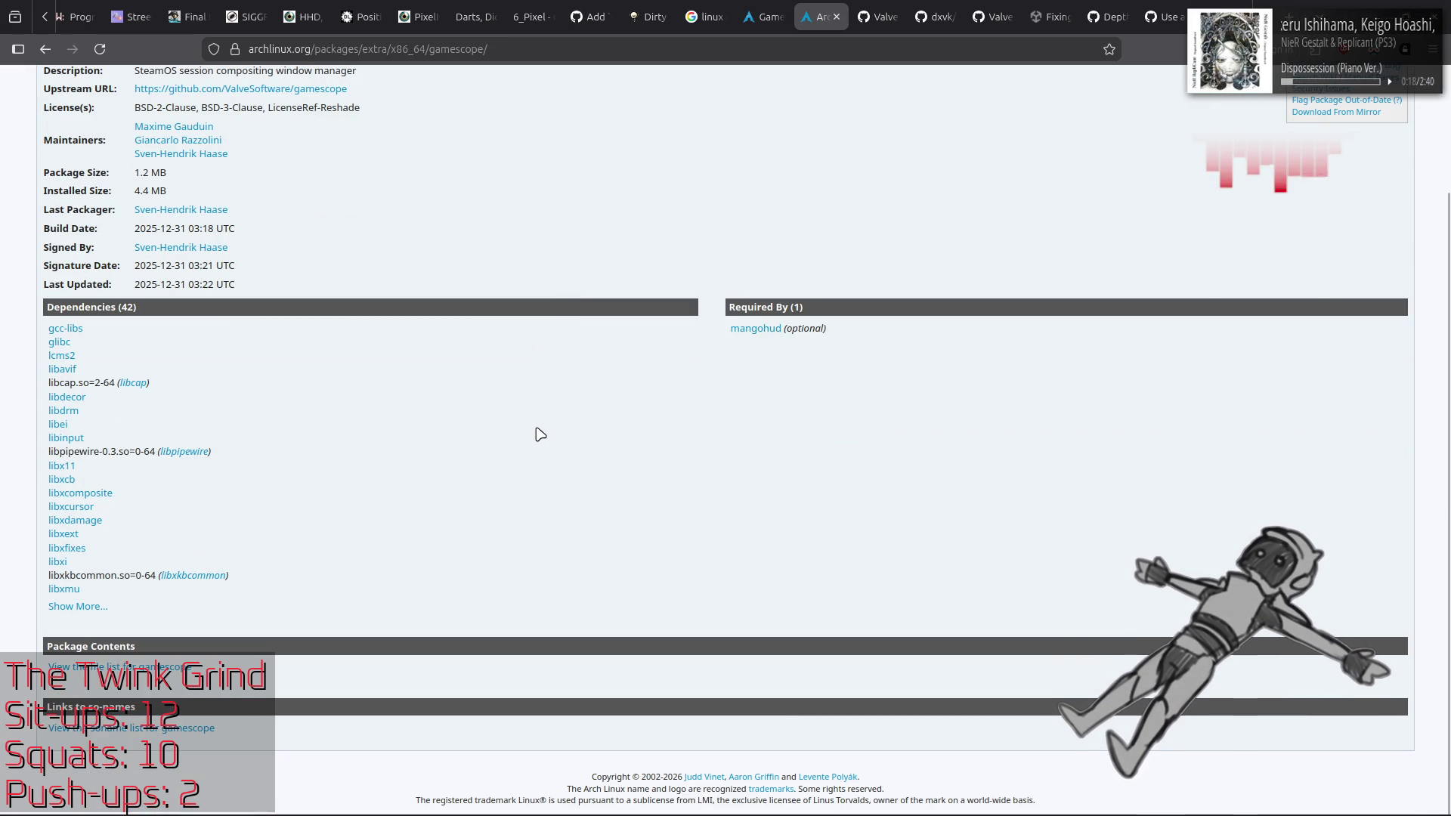
scroll(563, 412, "up", 2)
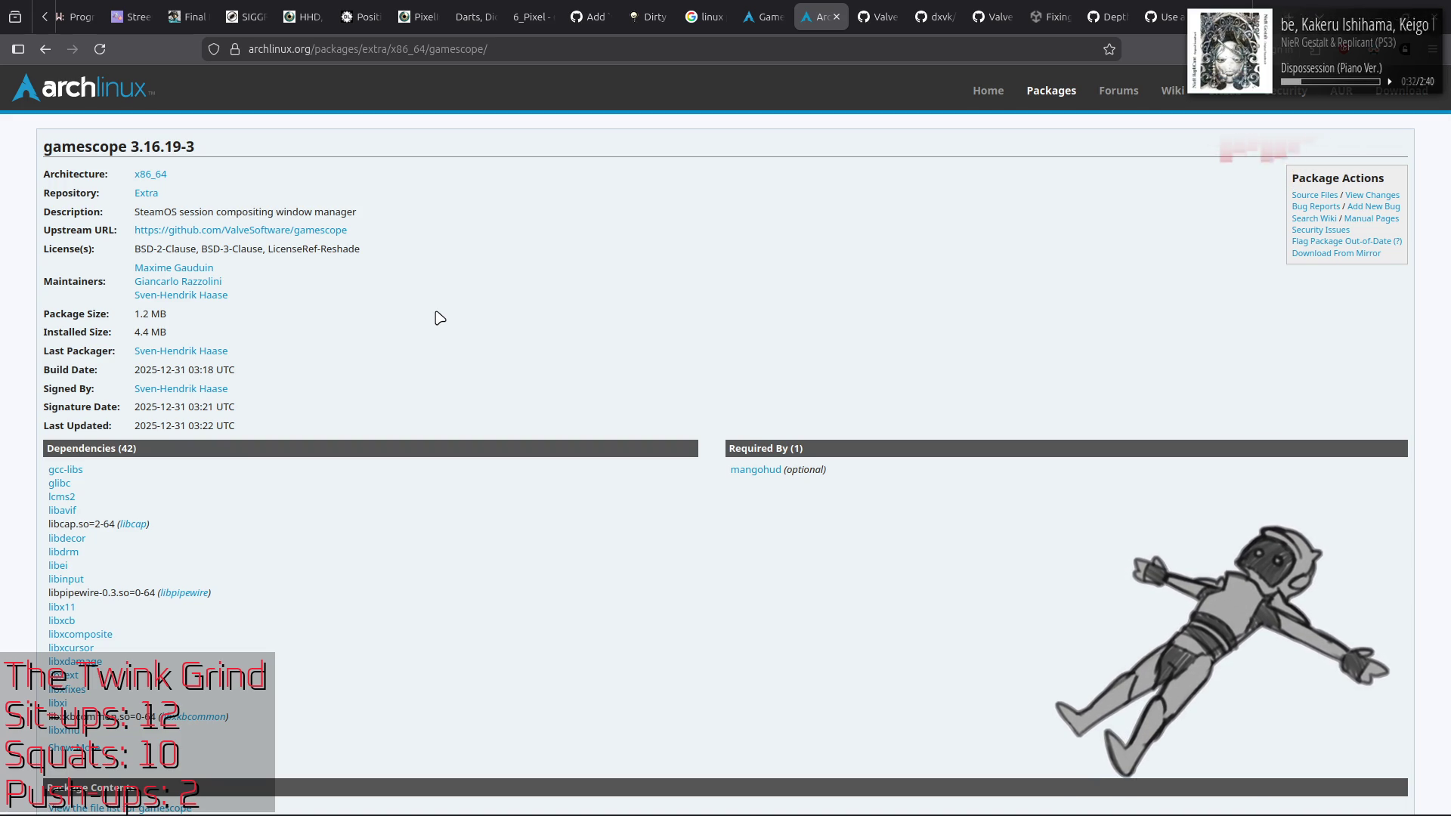
scroll(438, 317, "down", 3)
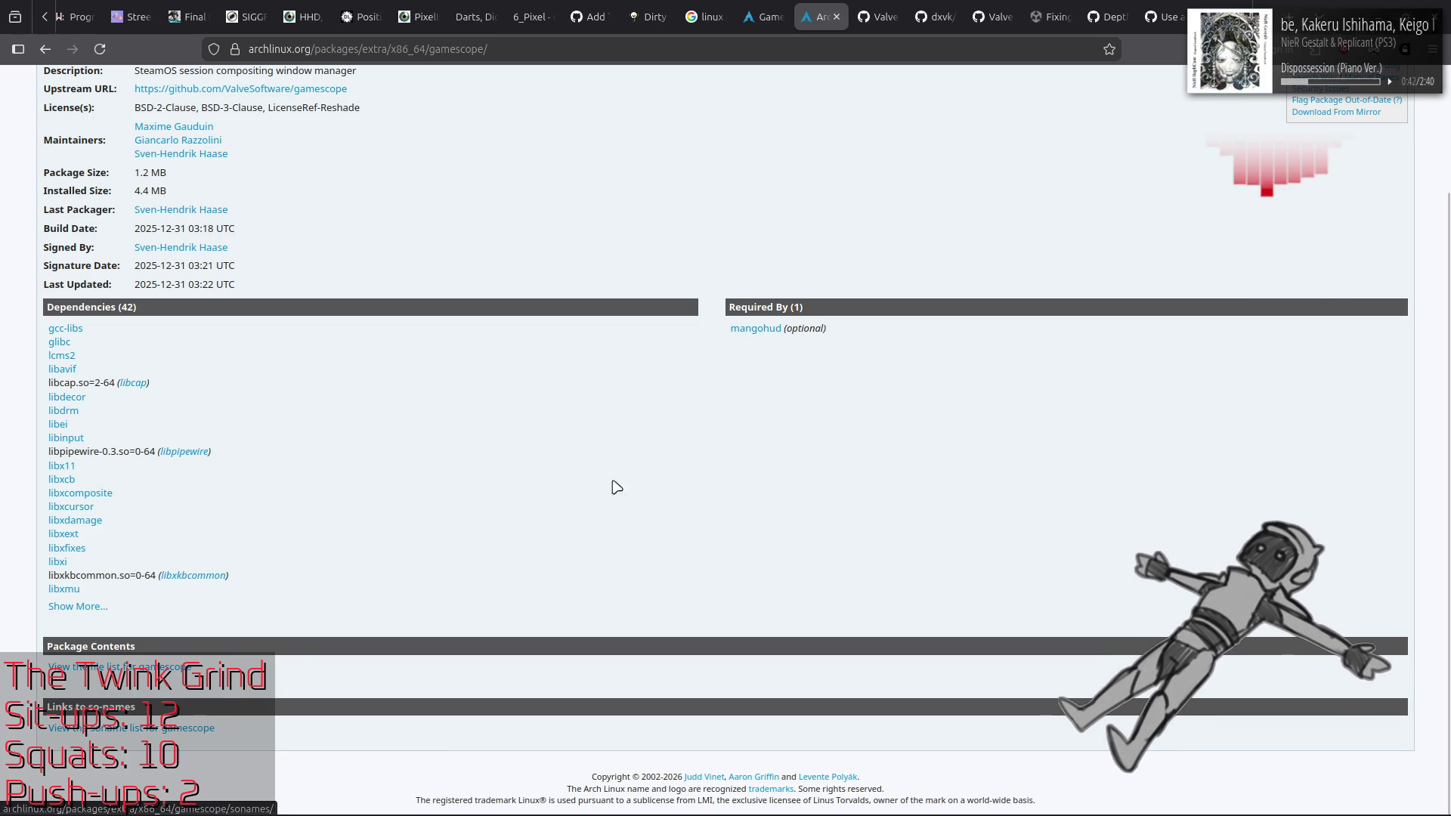
scroll(623, 476, "up", 2)
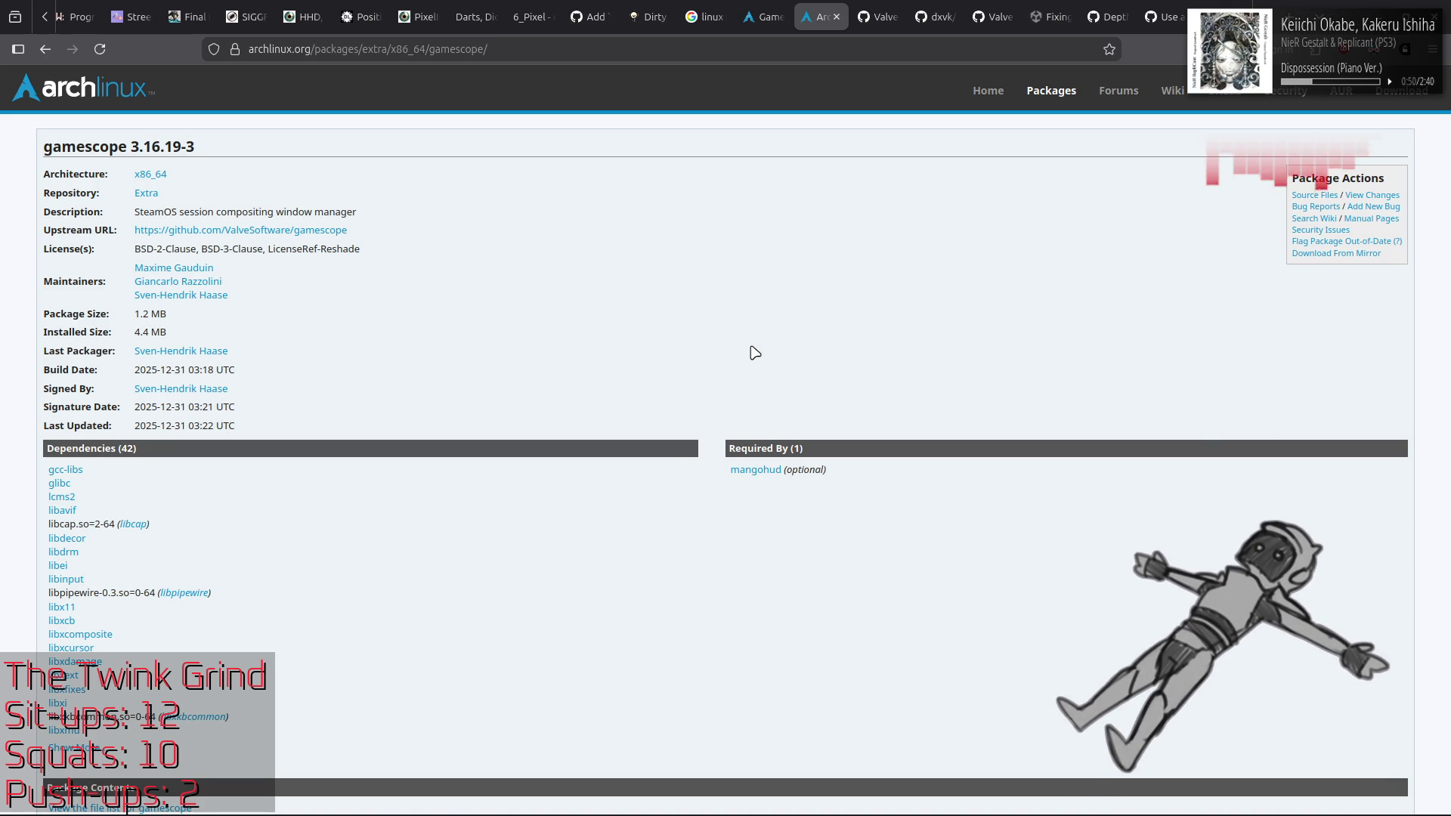
left_click(763, 16)
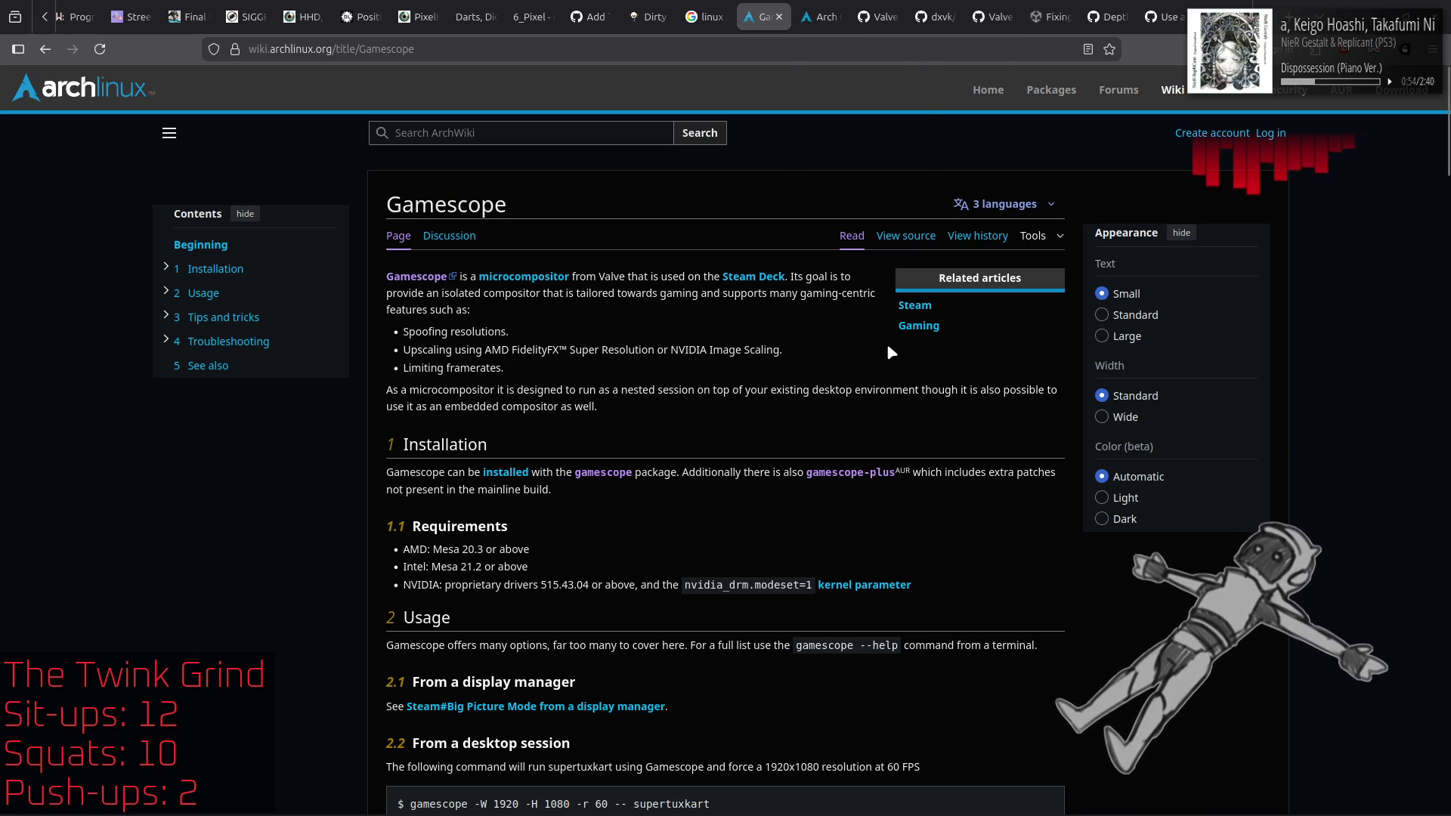
Step: Go back to the linux proton gamescope results and expand 'Does Proton use Gamescope?'
key("alt+Left")
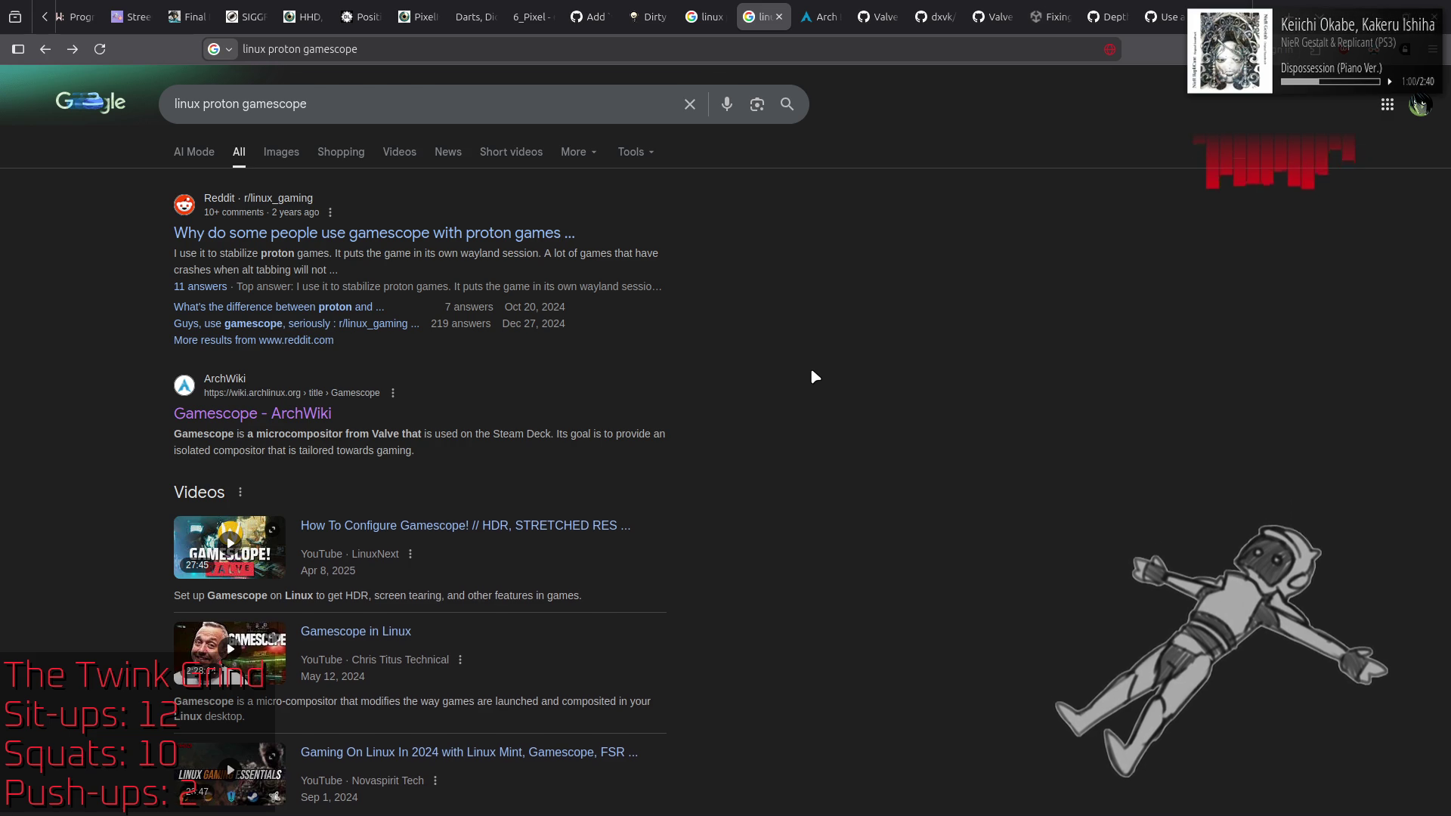
scroll(810, 370, "down", 10)
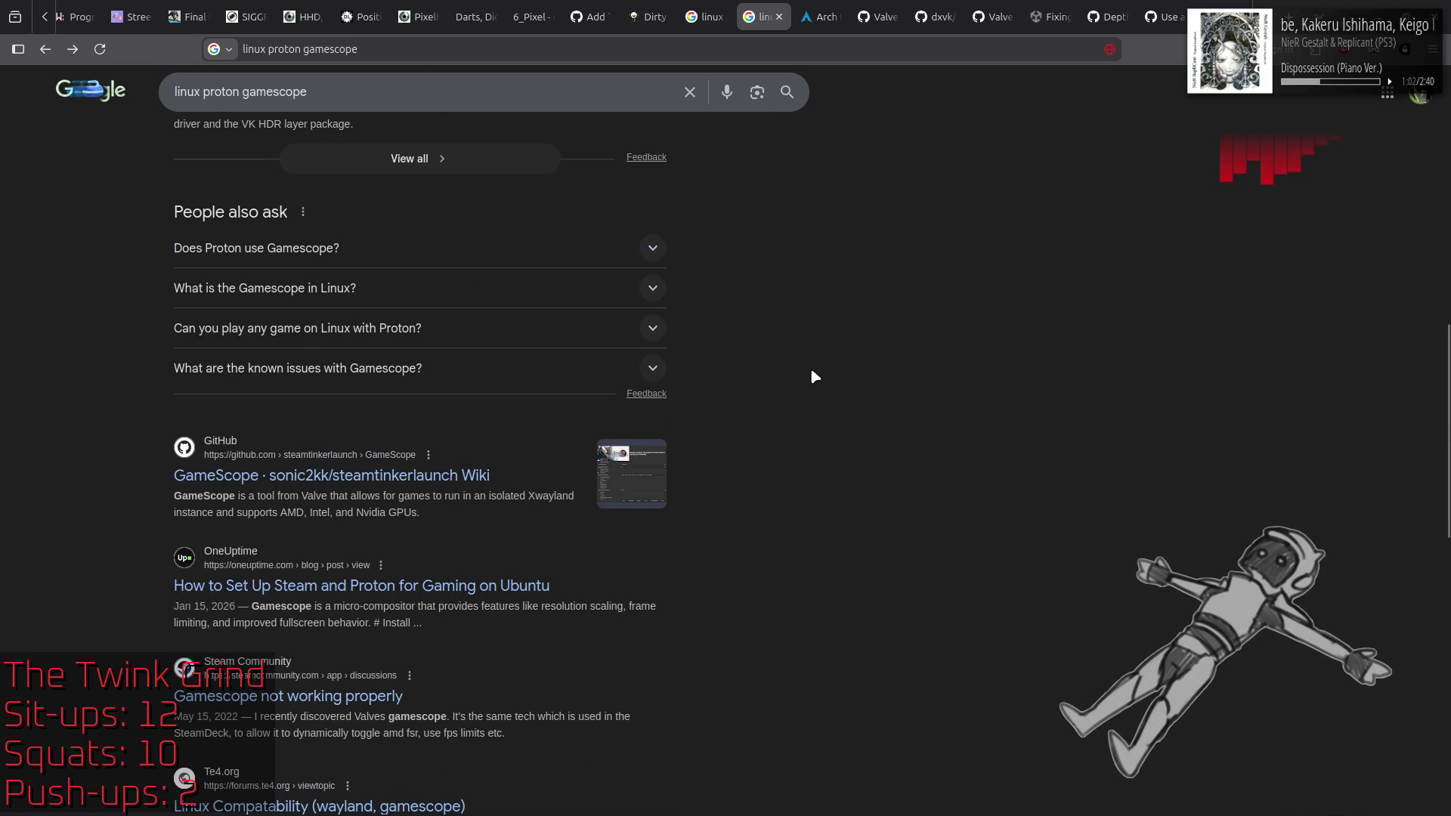
left_click(652, 248)
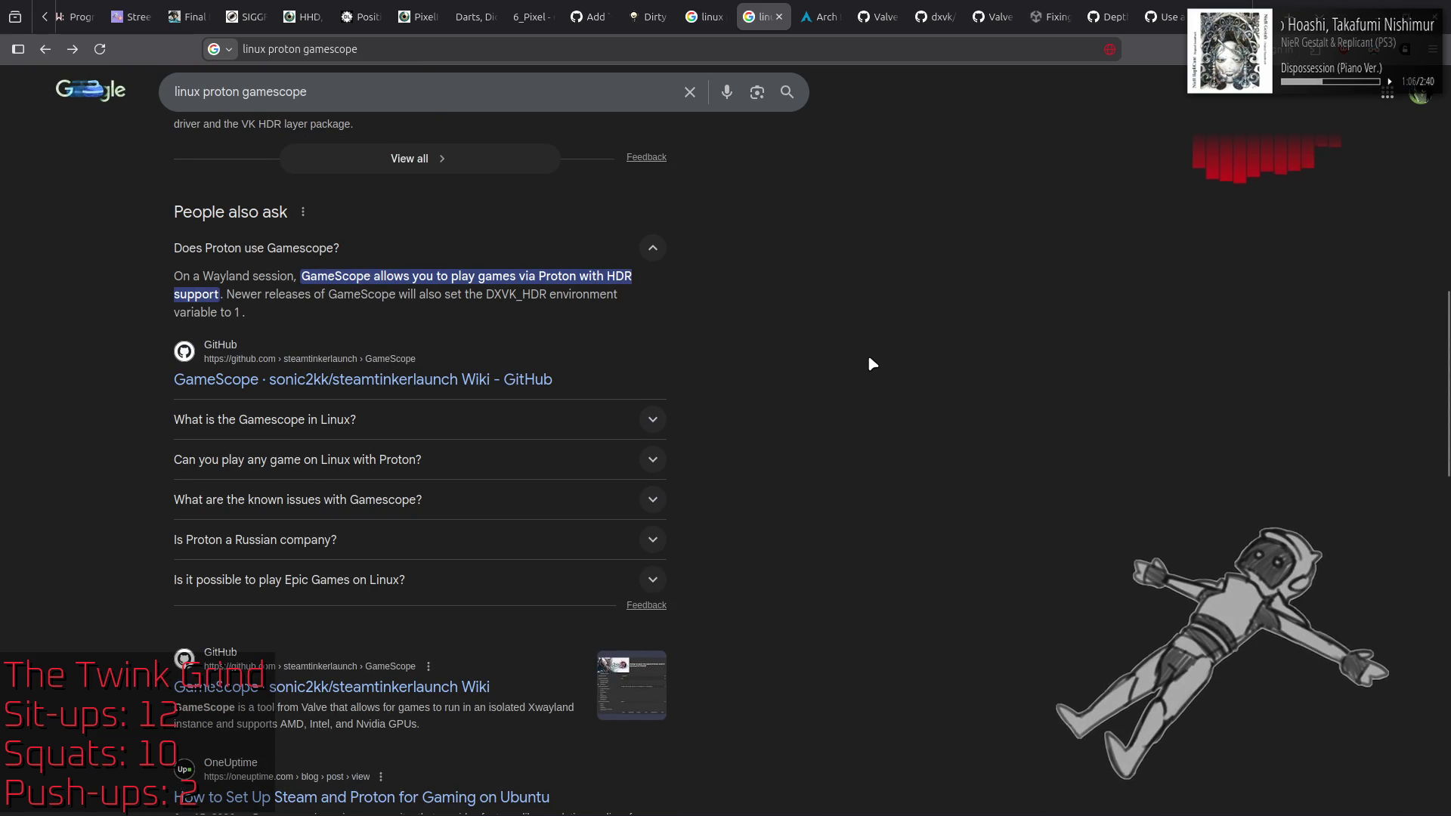
Step: Scroll to the bottom of the Google results and load the next page
scroll(869, 362, "down", 2)
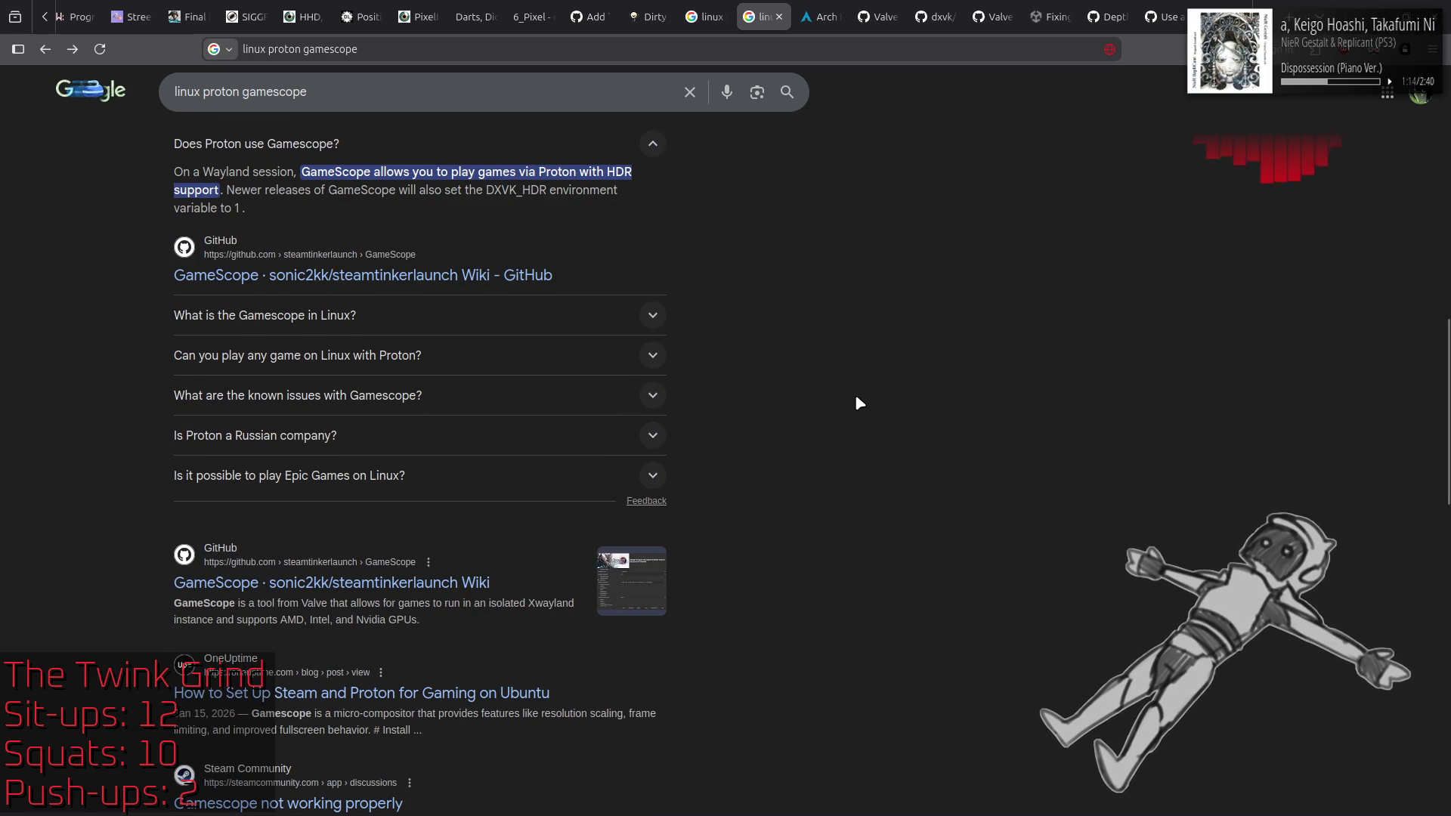
scroll(857, 398, "down", 2)
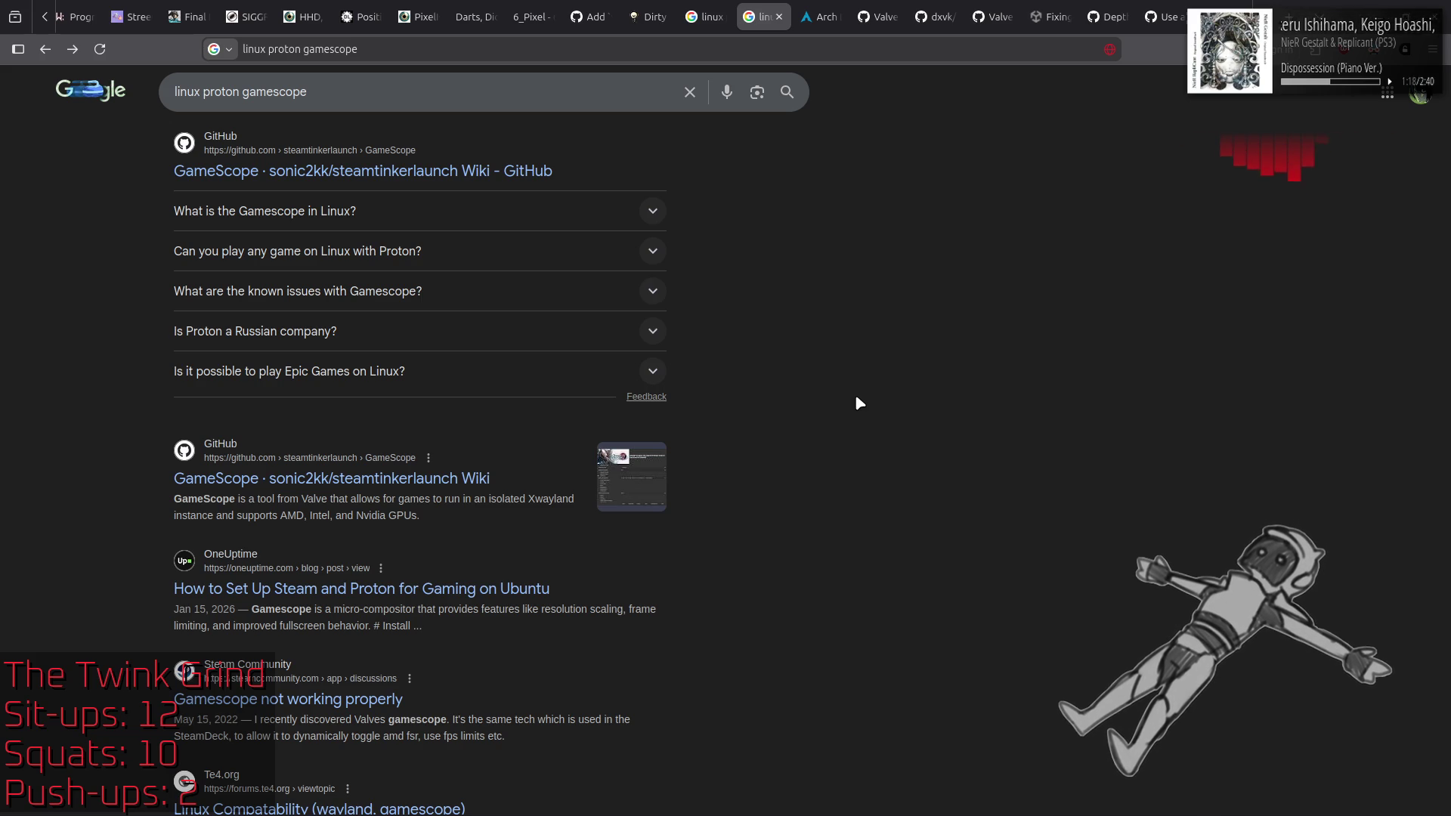
scroll(856, 402, "down", 2)
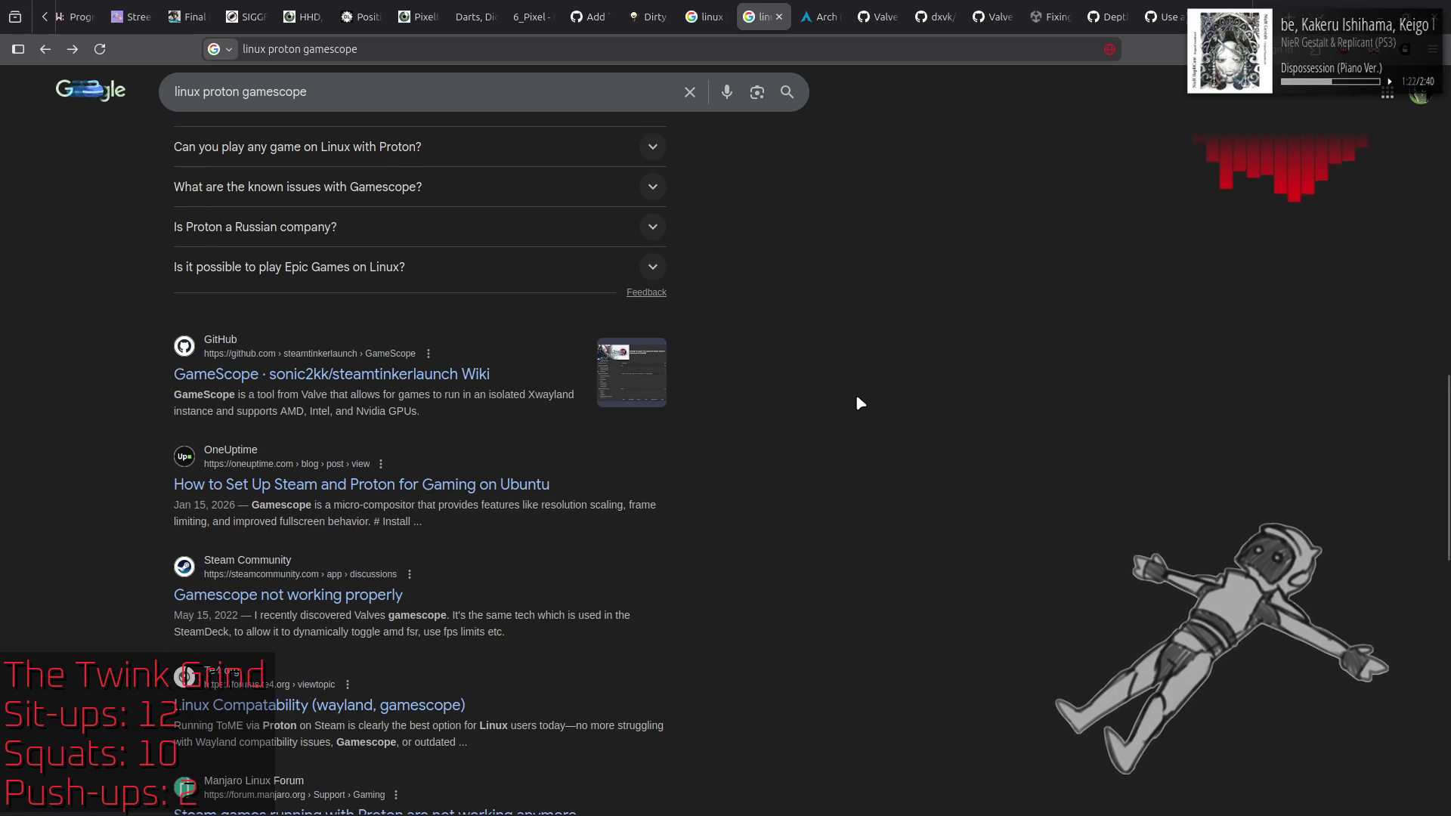
scroll(860, 402, "down", 4)
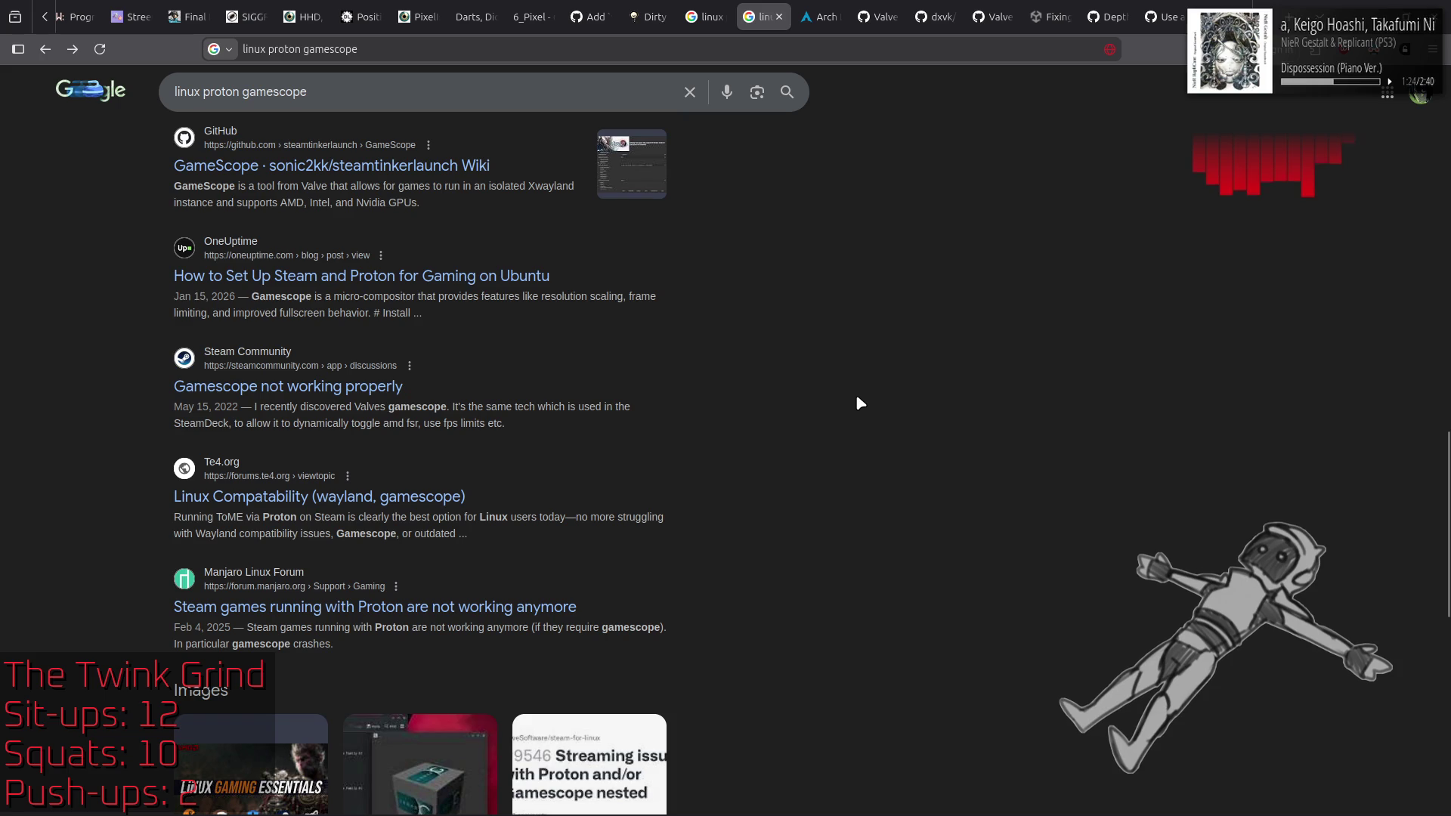
scroll(859, 403, "down", 3)
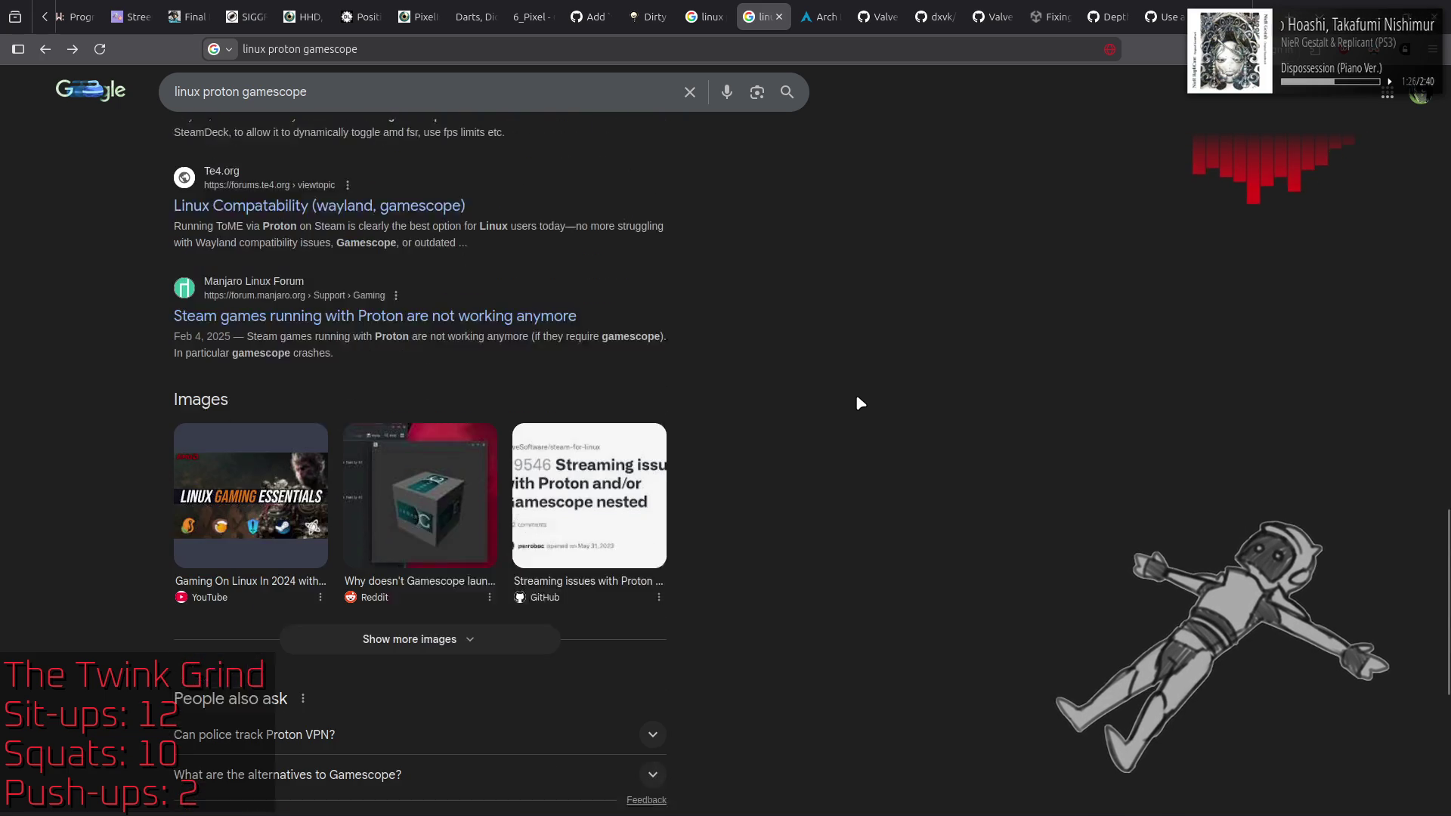
scroll(839, 529, "down", 3)
scroll(831, 556, "down", 3)
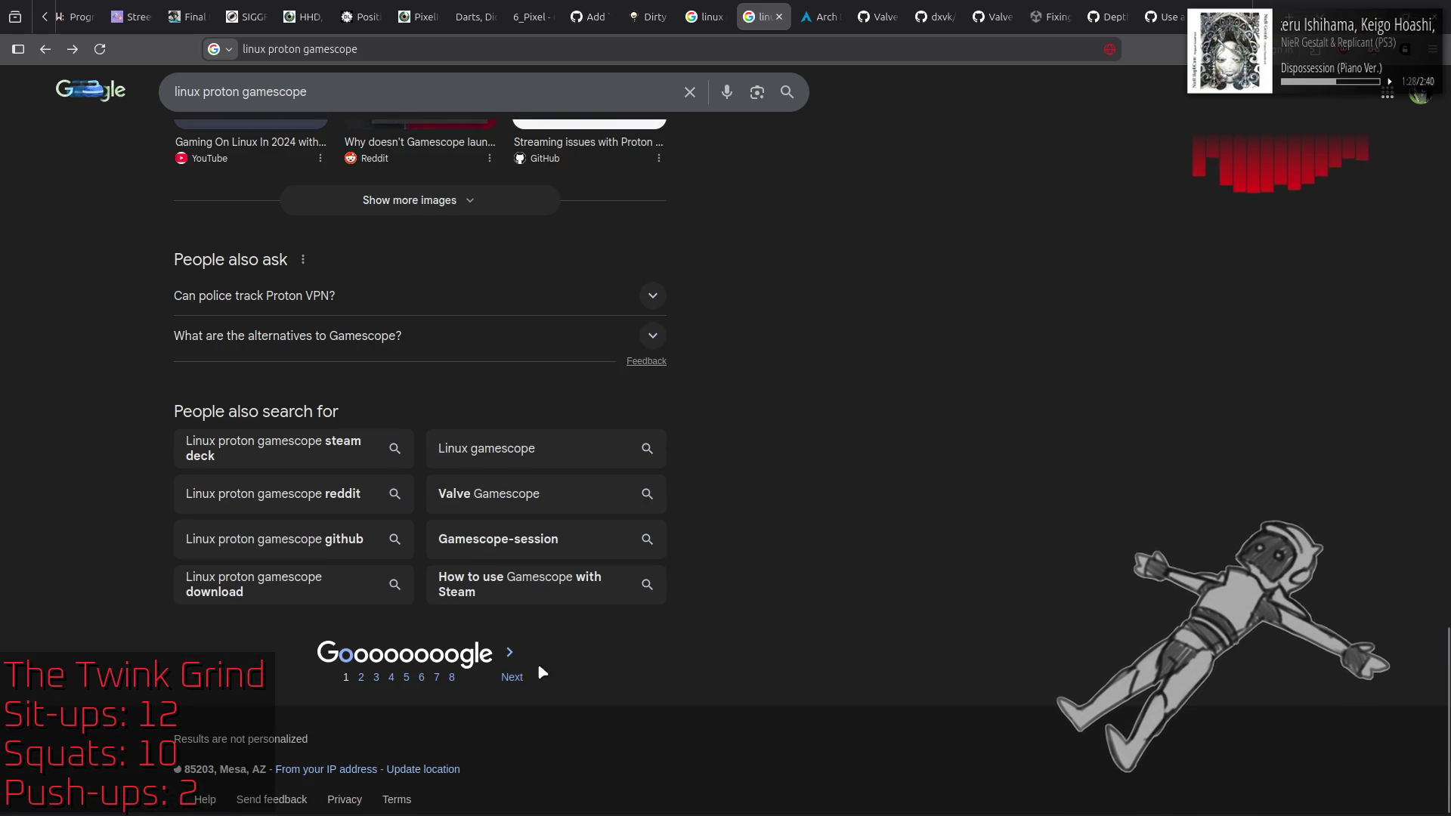
left_click(510, 666)
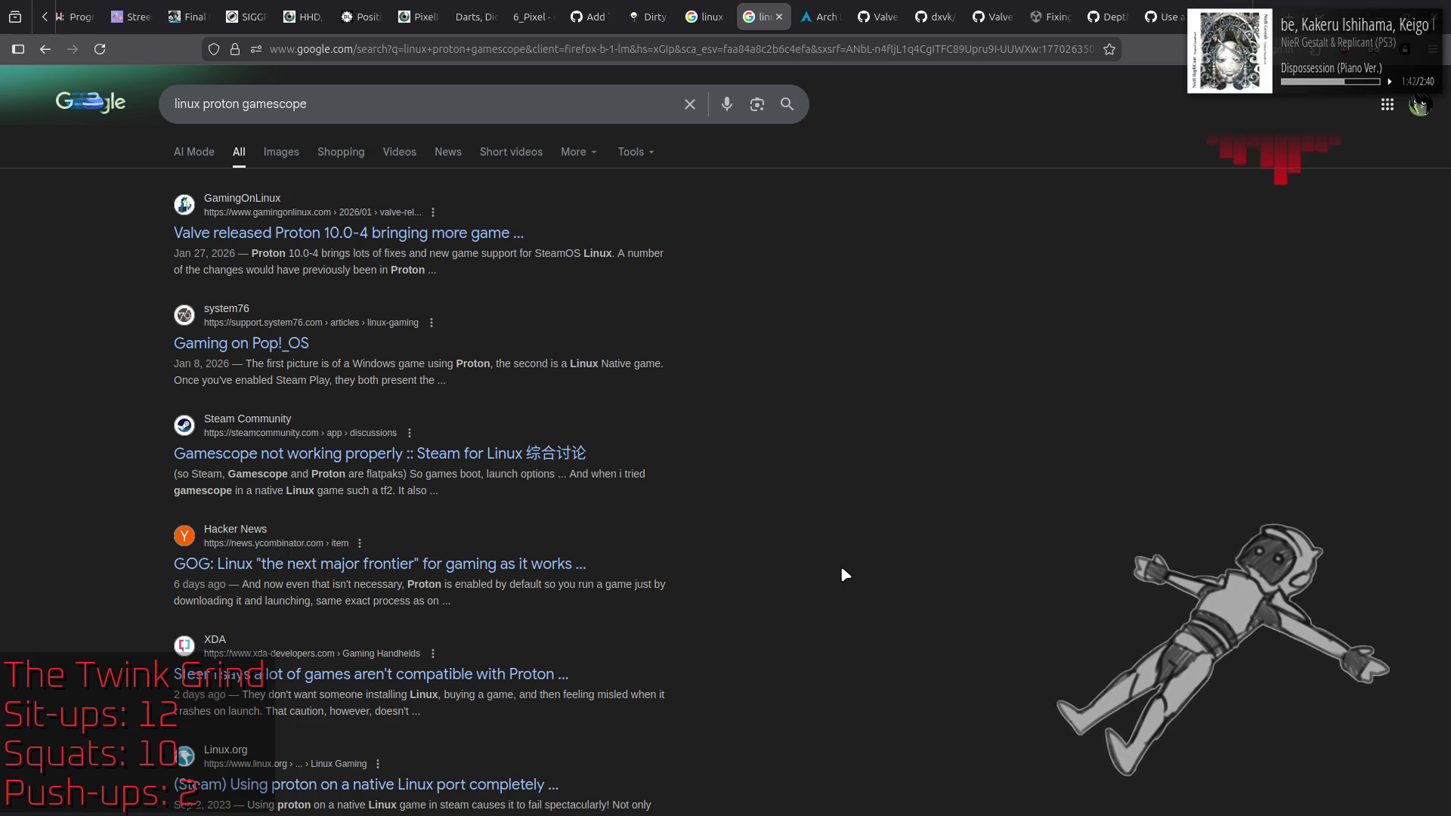
Step: Scroll through this page of Google results and move on to the next page
scroll(841, 569, "down", 3)
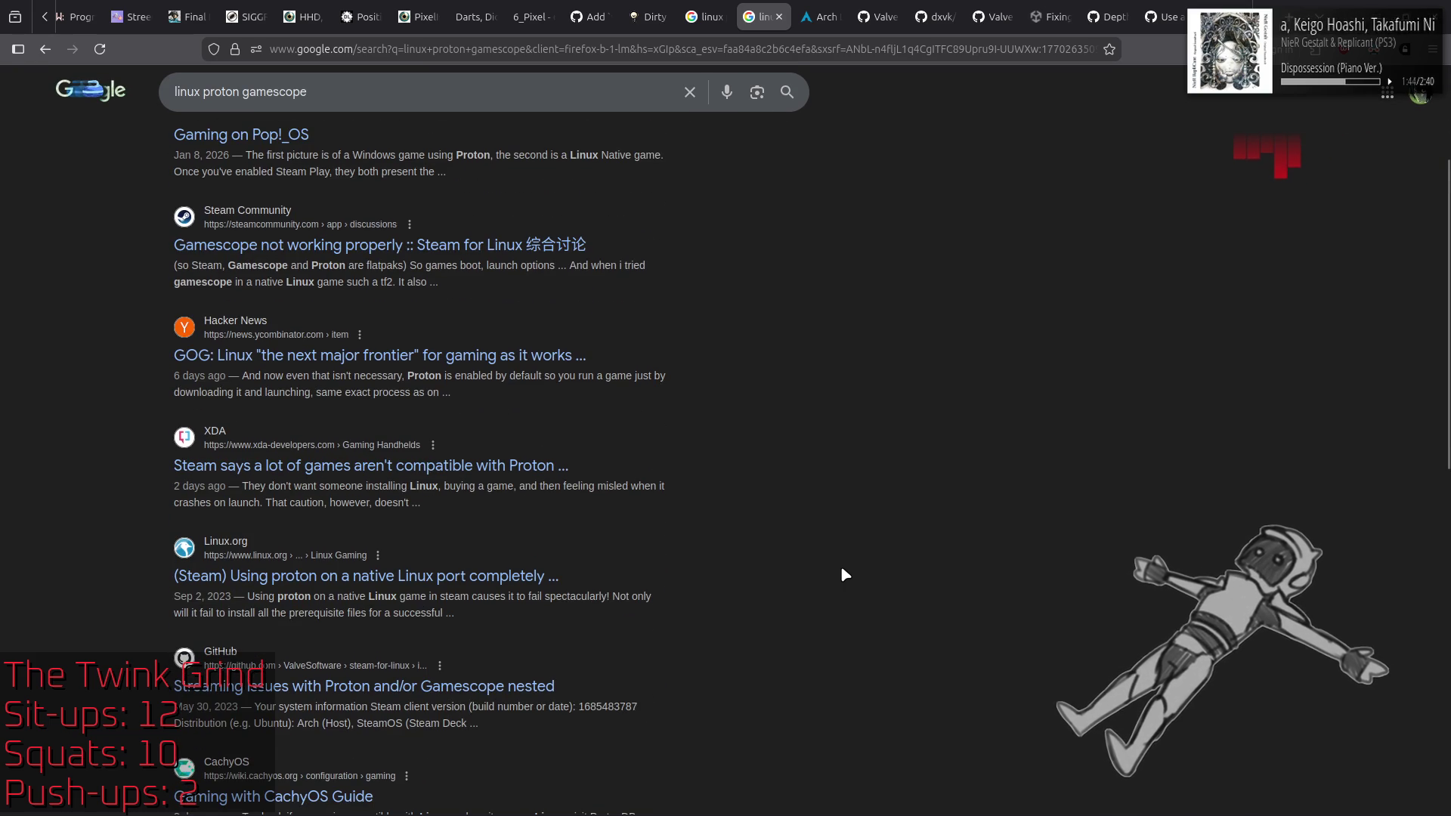
scroll(845, 575, "down", 1)
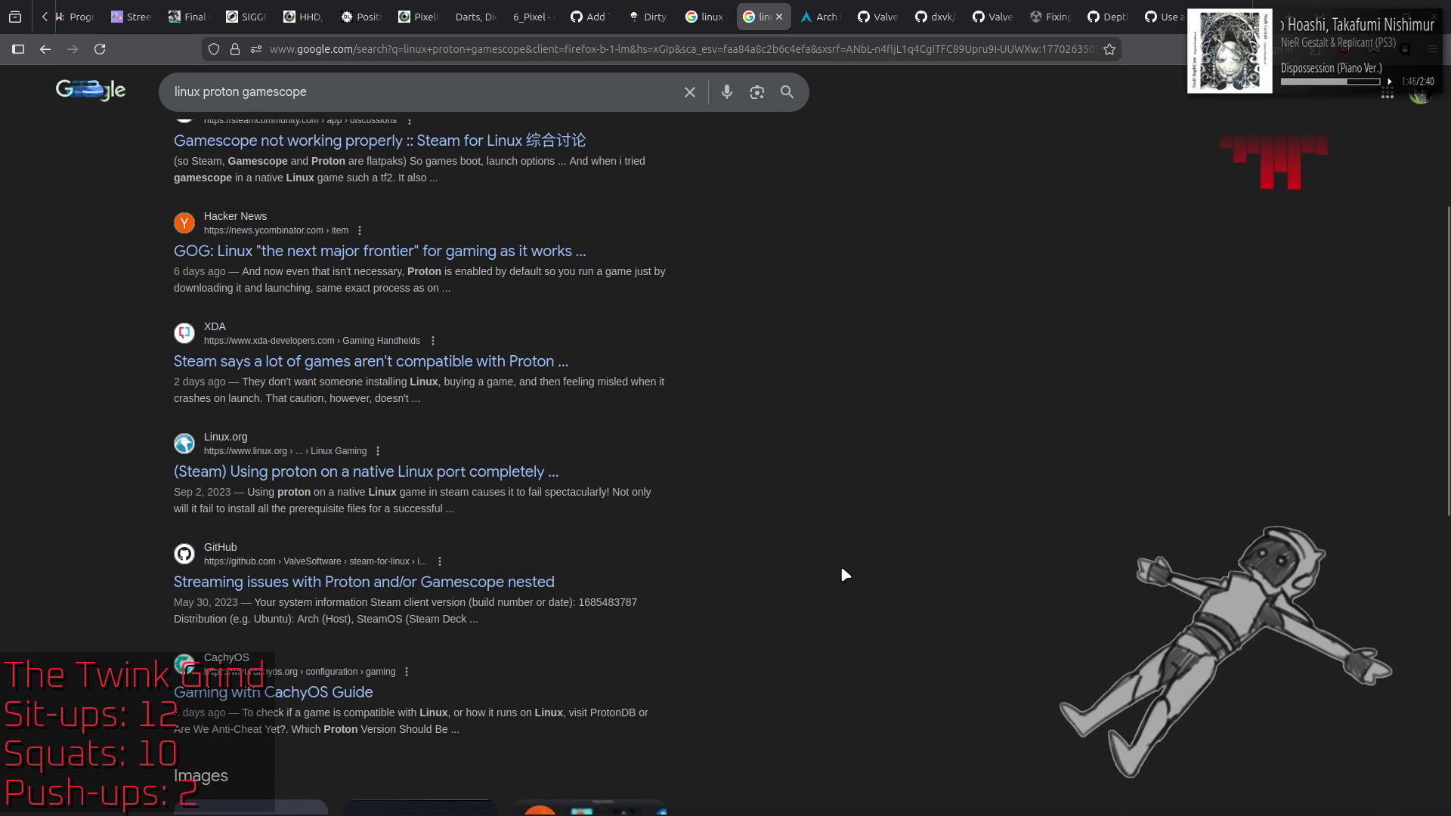
scroll(845, 575, "down", 3)
scroll(845, 574, "down", 6)
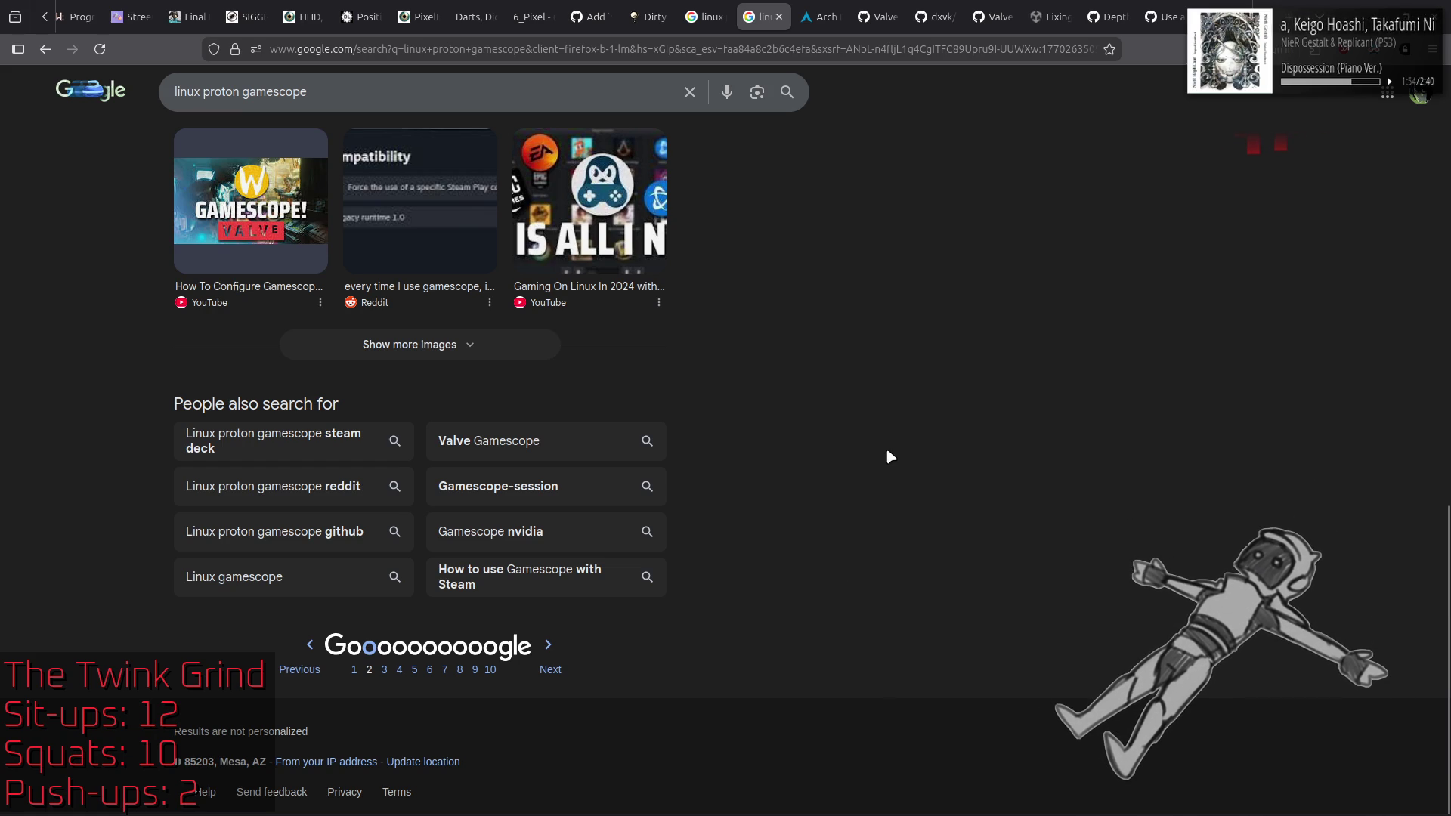
left_click(550, 659)
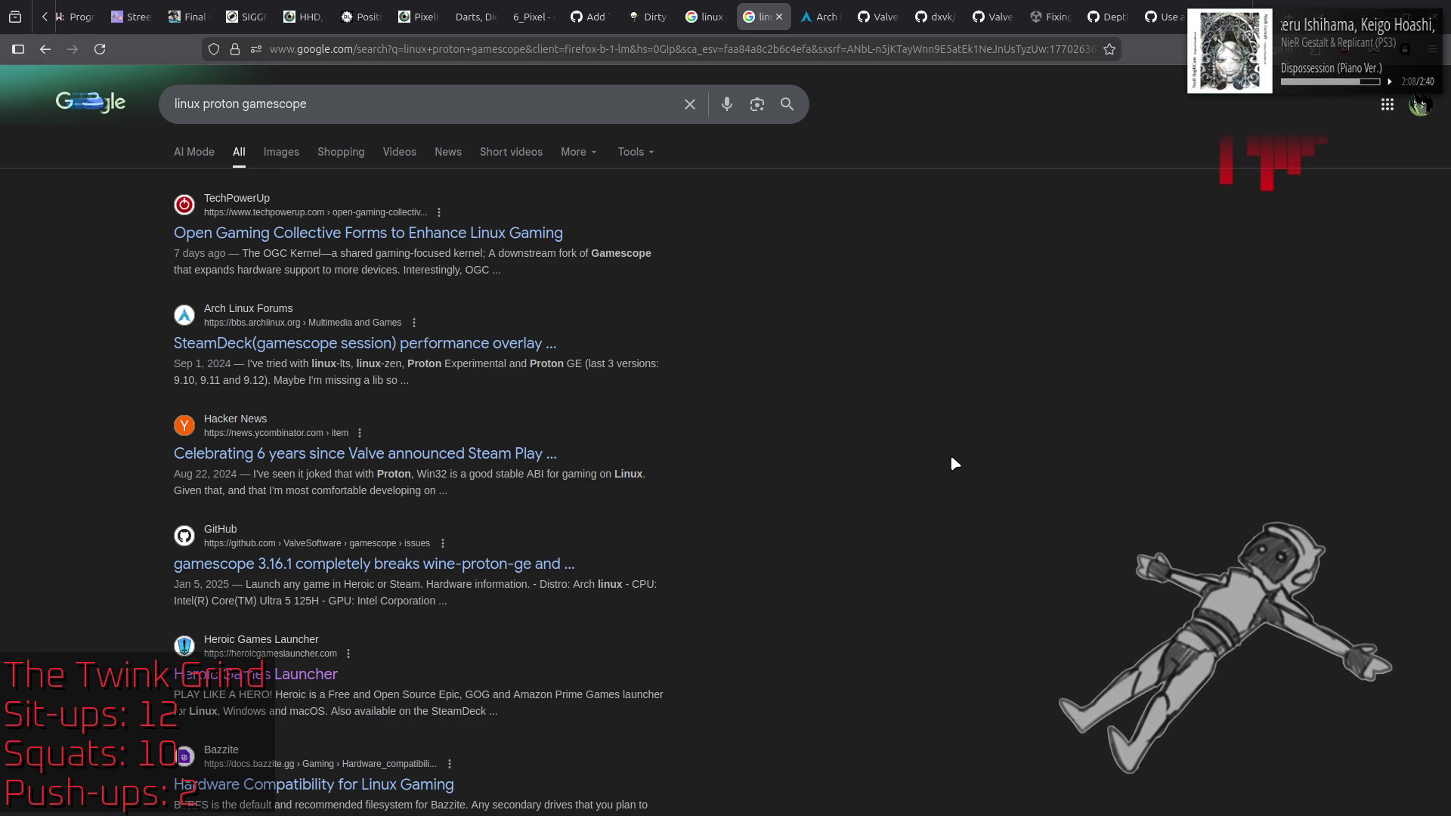
Step: Page further through the results and open the Linux Mint Forums 'Running Steam Games...' thread
scroll(951, 458, "down", 4)
scroll(951, 458, "down", 4)
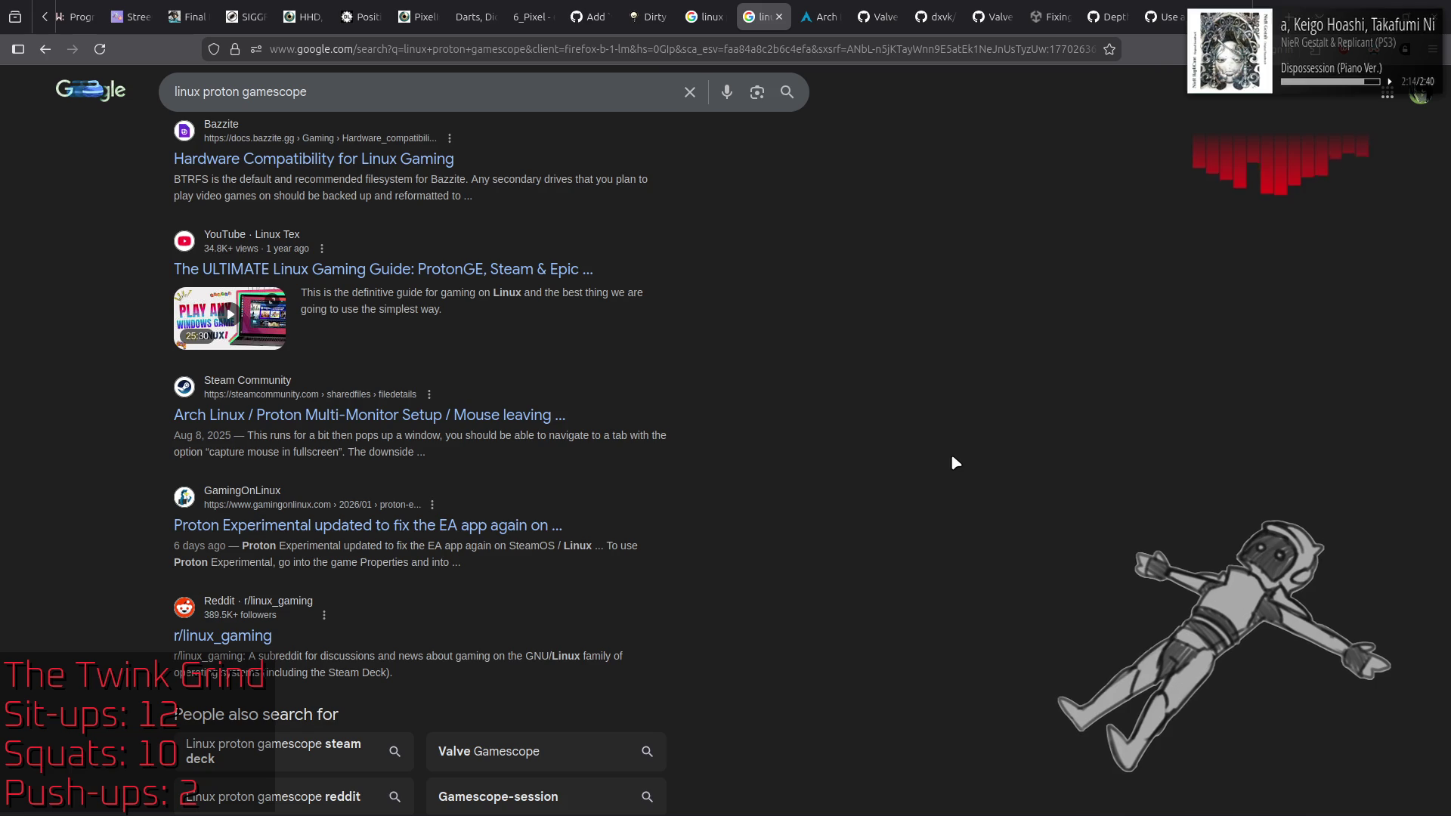
scroll(952, 458, "down", 2)
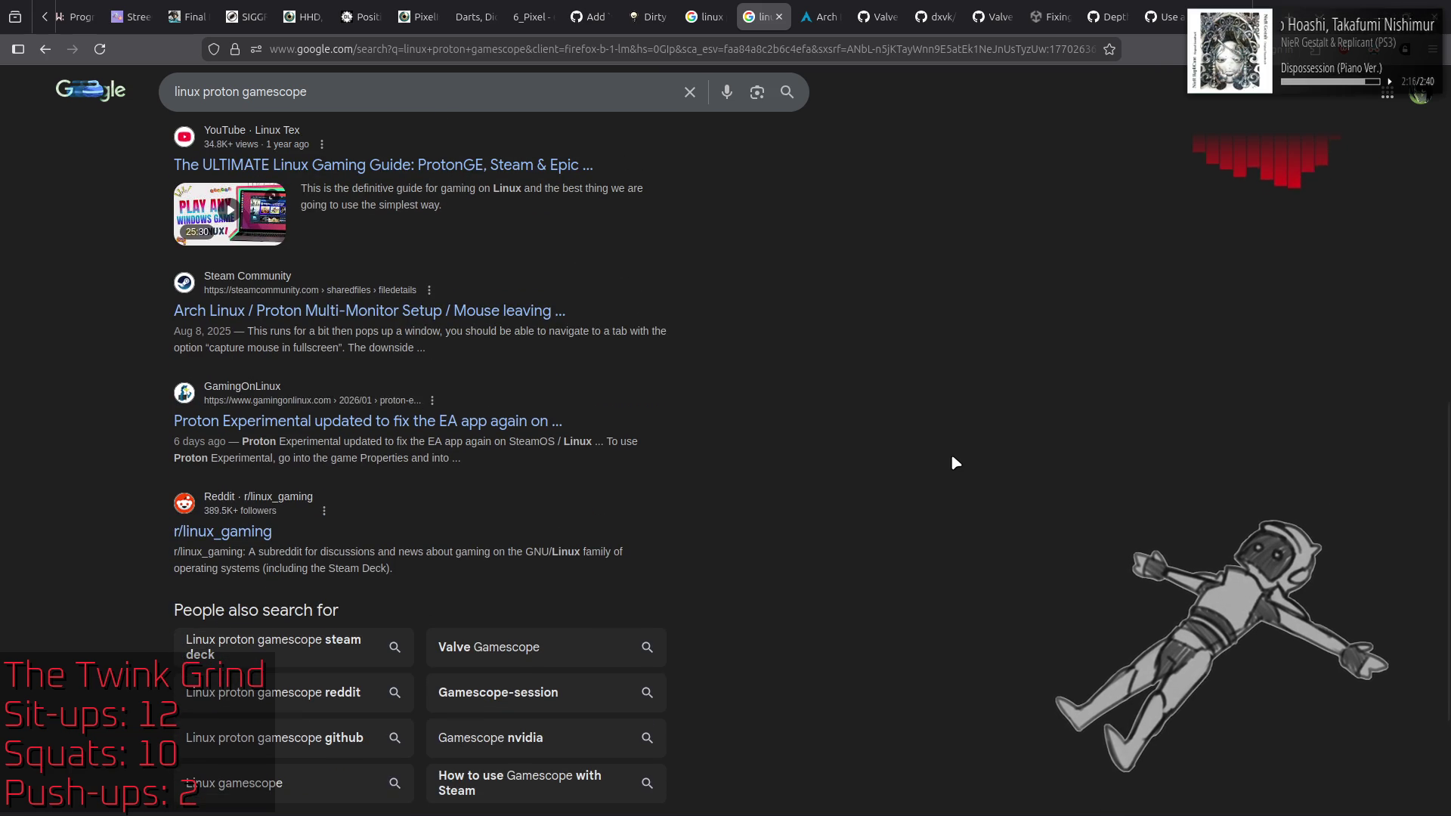
scroll(951, 453, "down", 5)
left_click(549, 669)
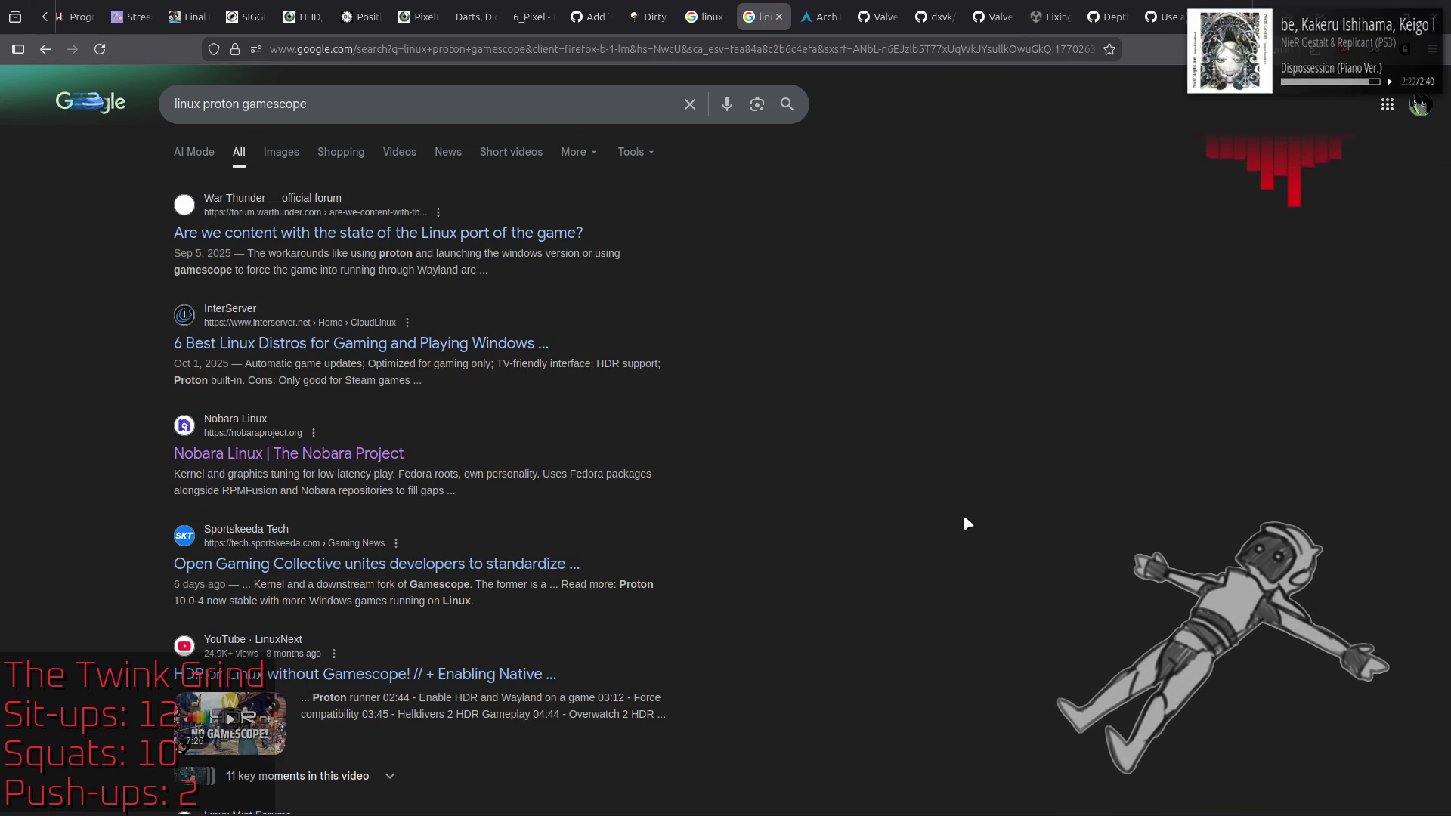
scroll(964, 520, "down", 5)
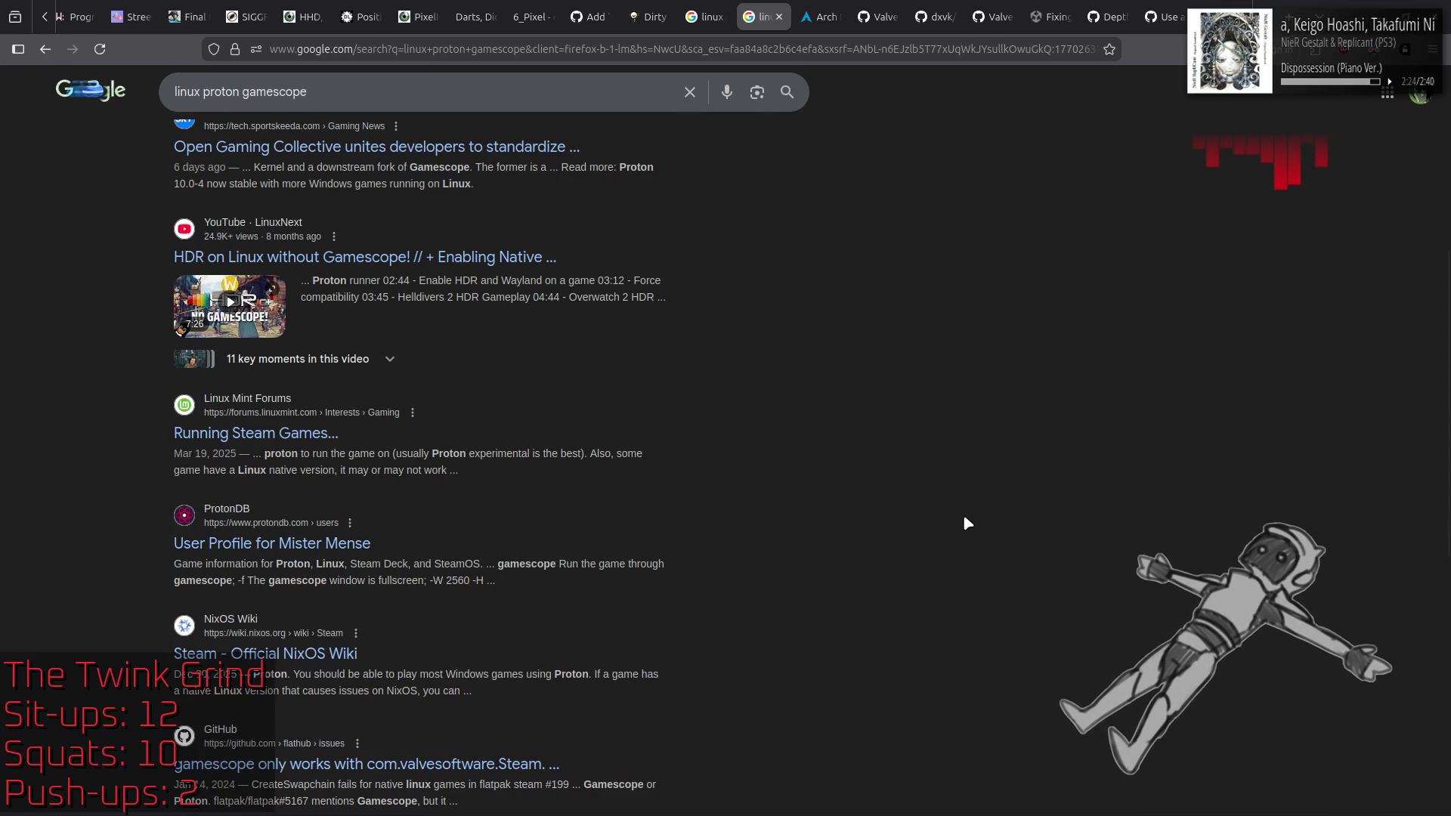
left_click(256, 433)
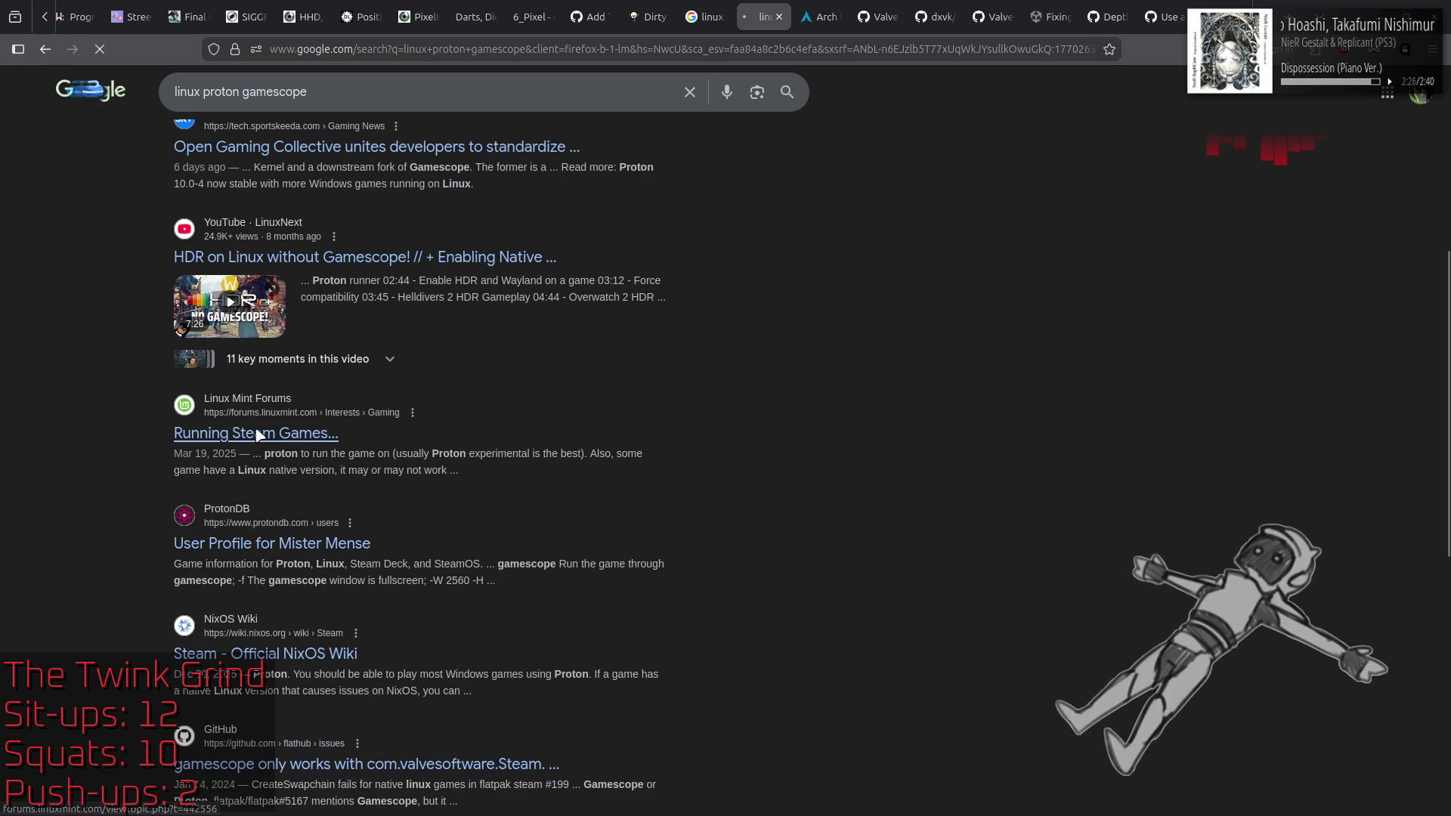
scroll(1208, 408, "down", 10)
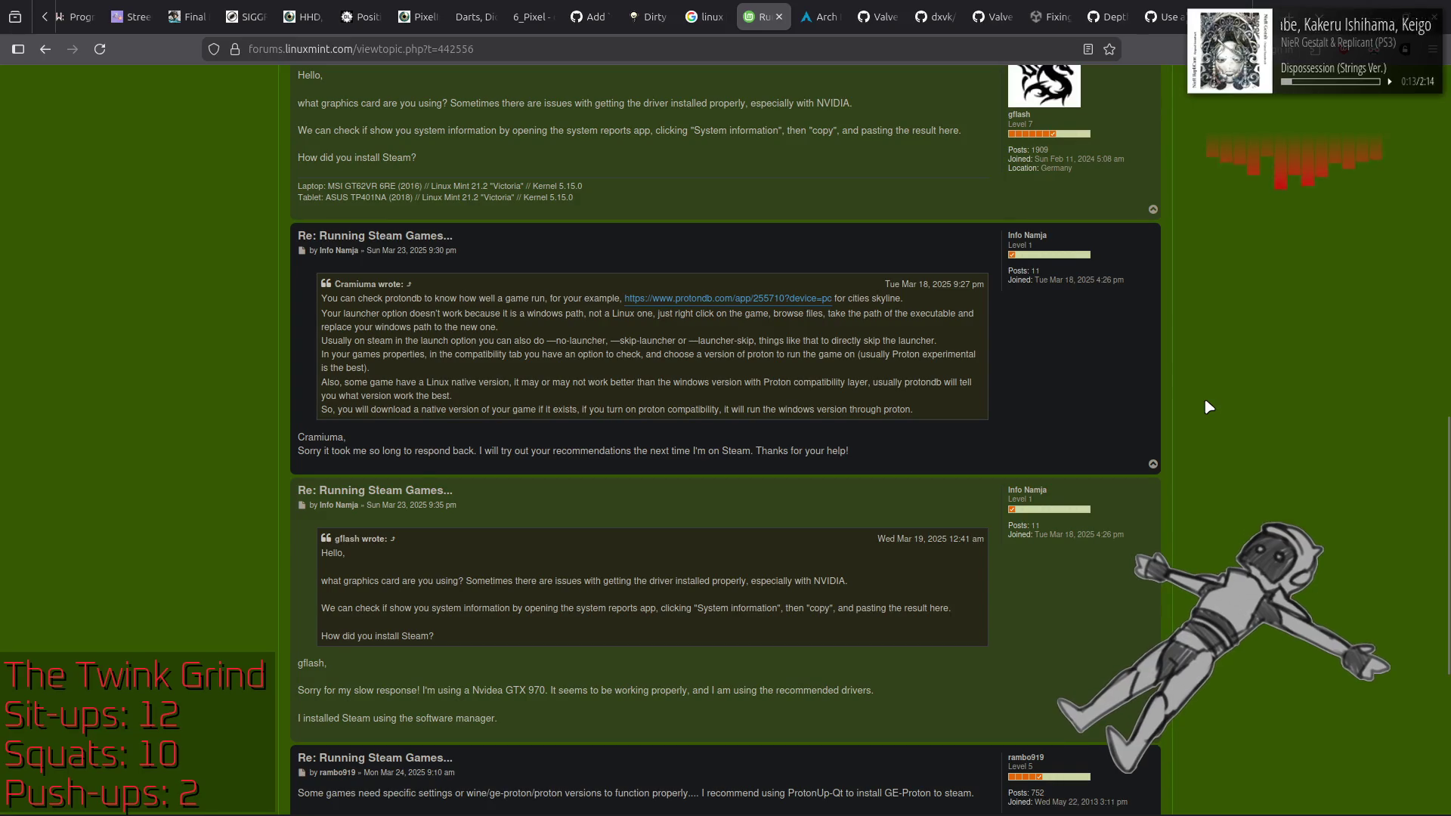
Step: Scroll to the end of the locked forum thread, then go back to the search results
scroll(1208, 408, "down", 3)
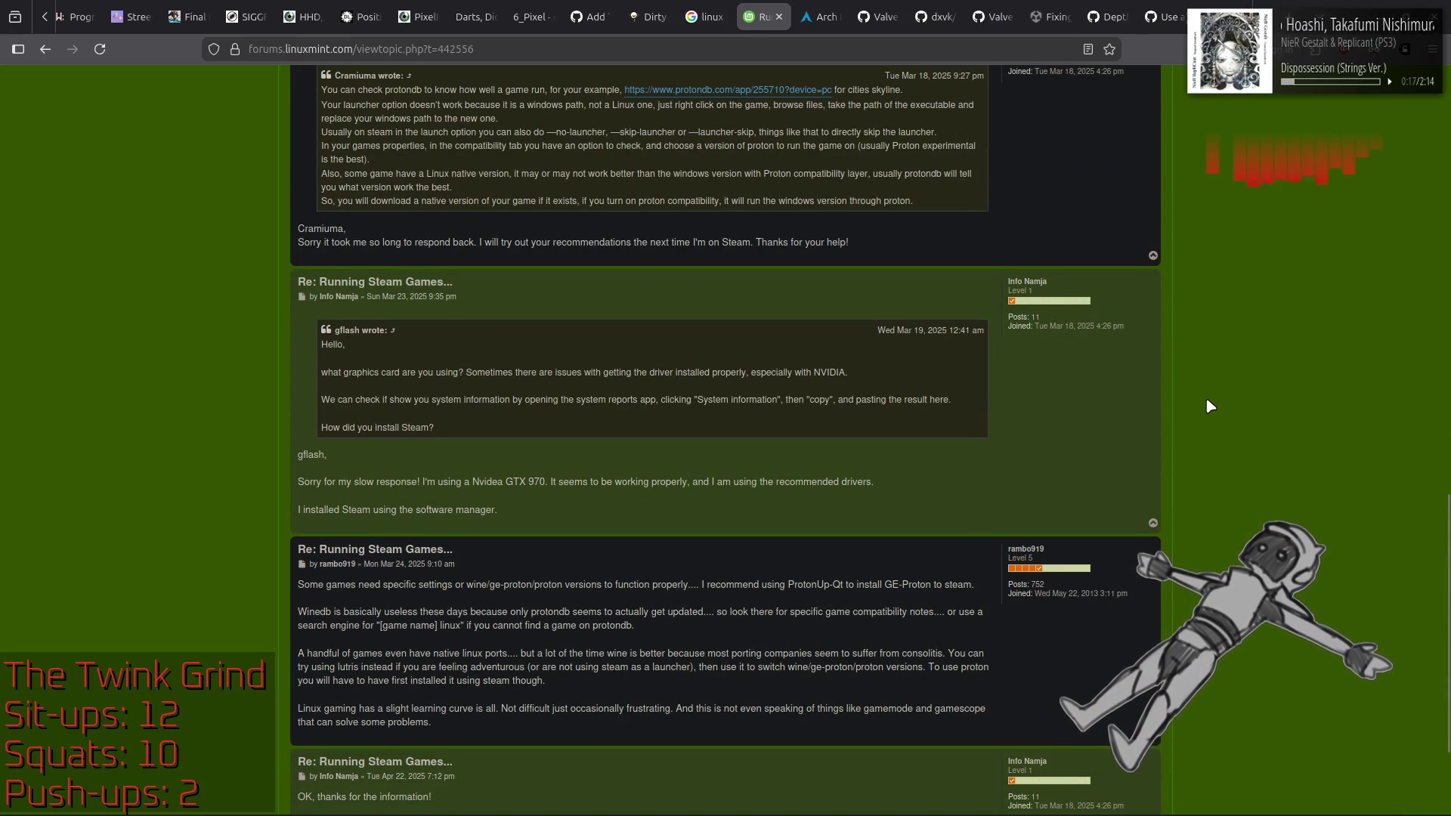
scroll(1208, 406, "down", 3)
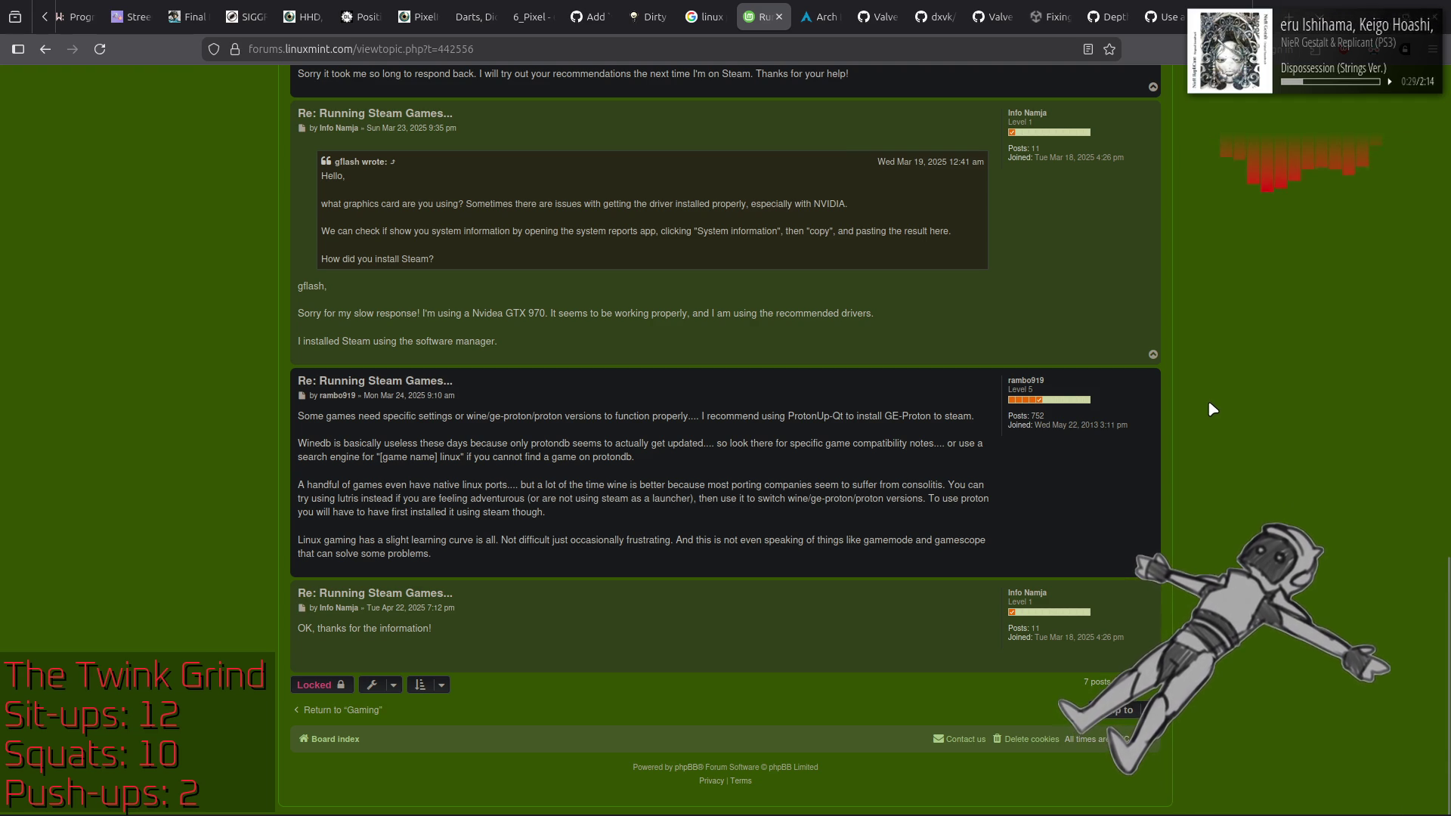
key("alt+Left")
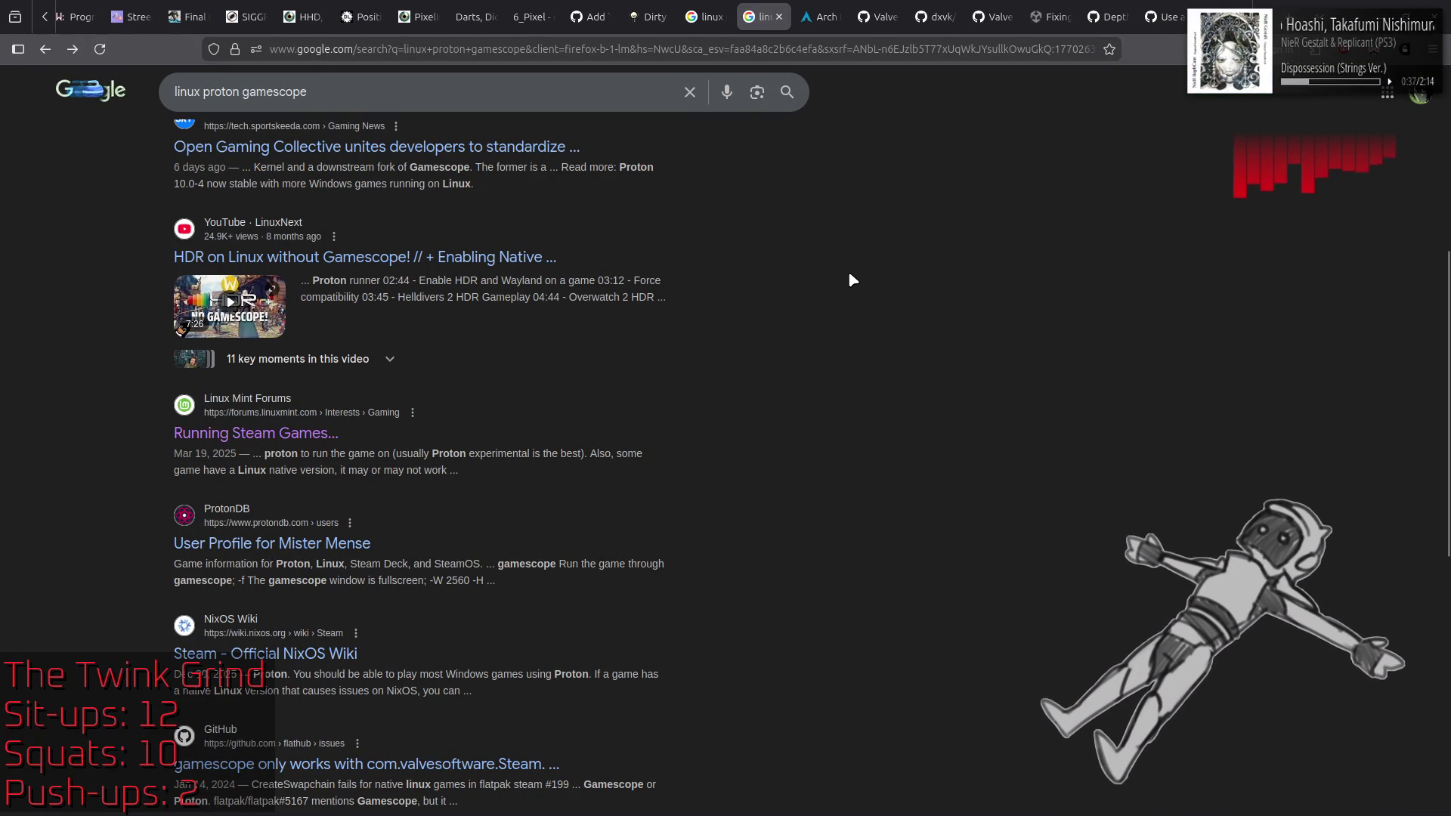
Step: Search 'linux mangohud' in a new tab and open the flightlessmango/MangoHud GitHub repository
key("ctrl+t")
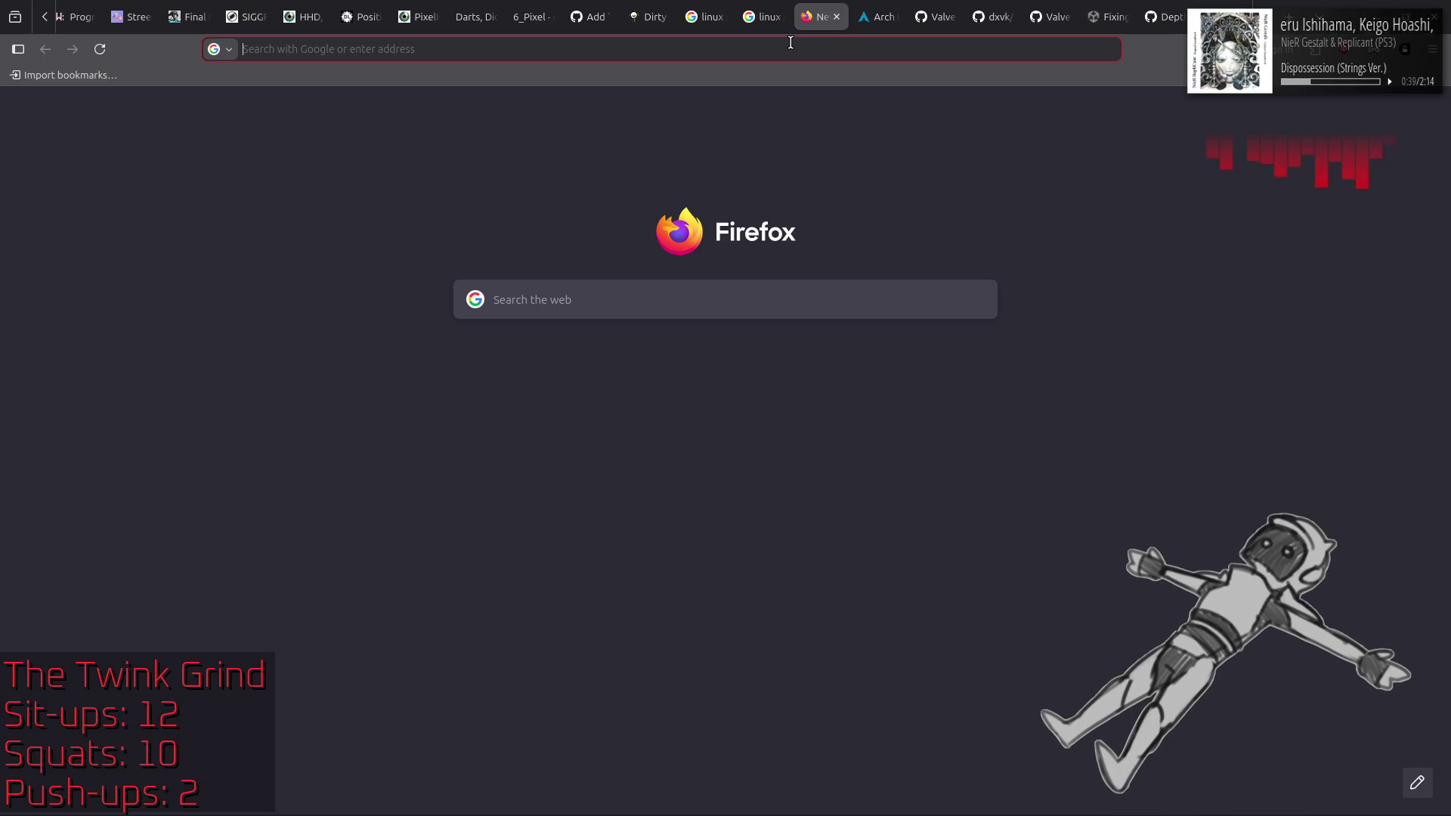
type("linux man")
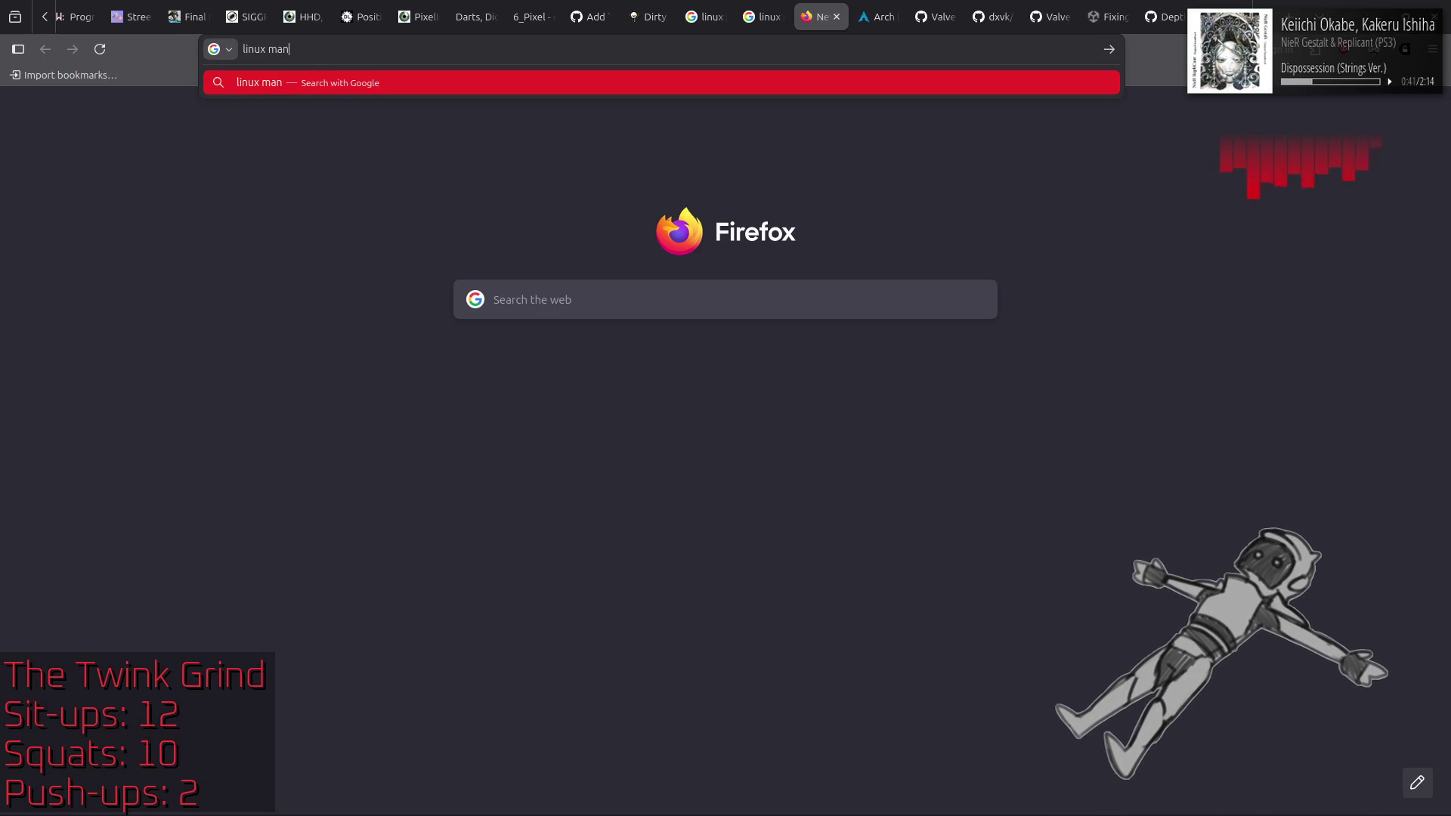
type("gohud")
key("Return")
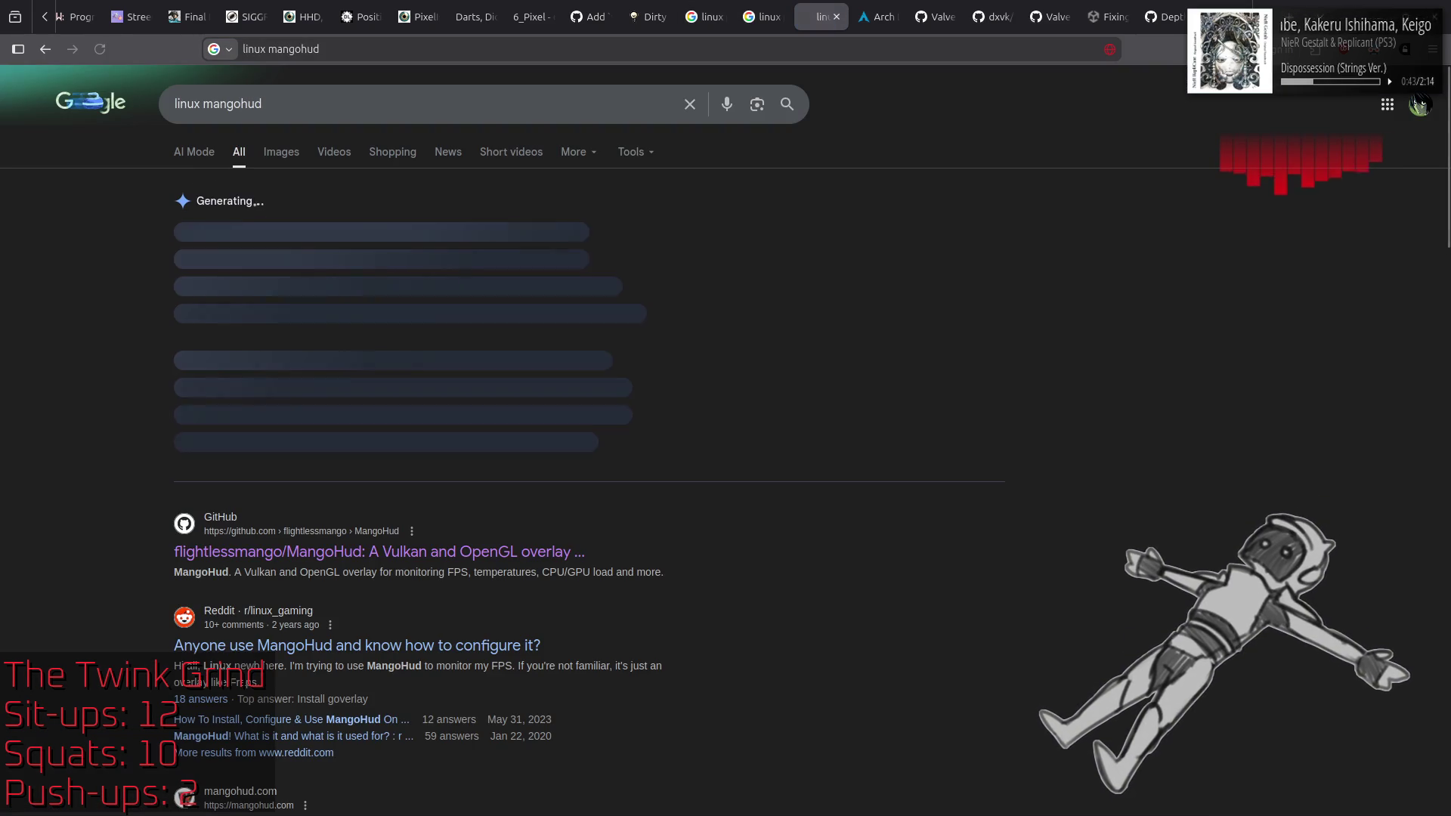
left_click(528, 552)
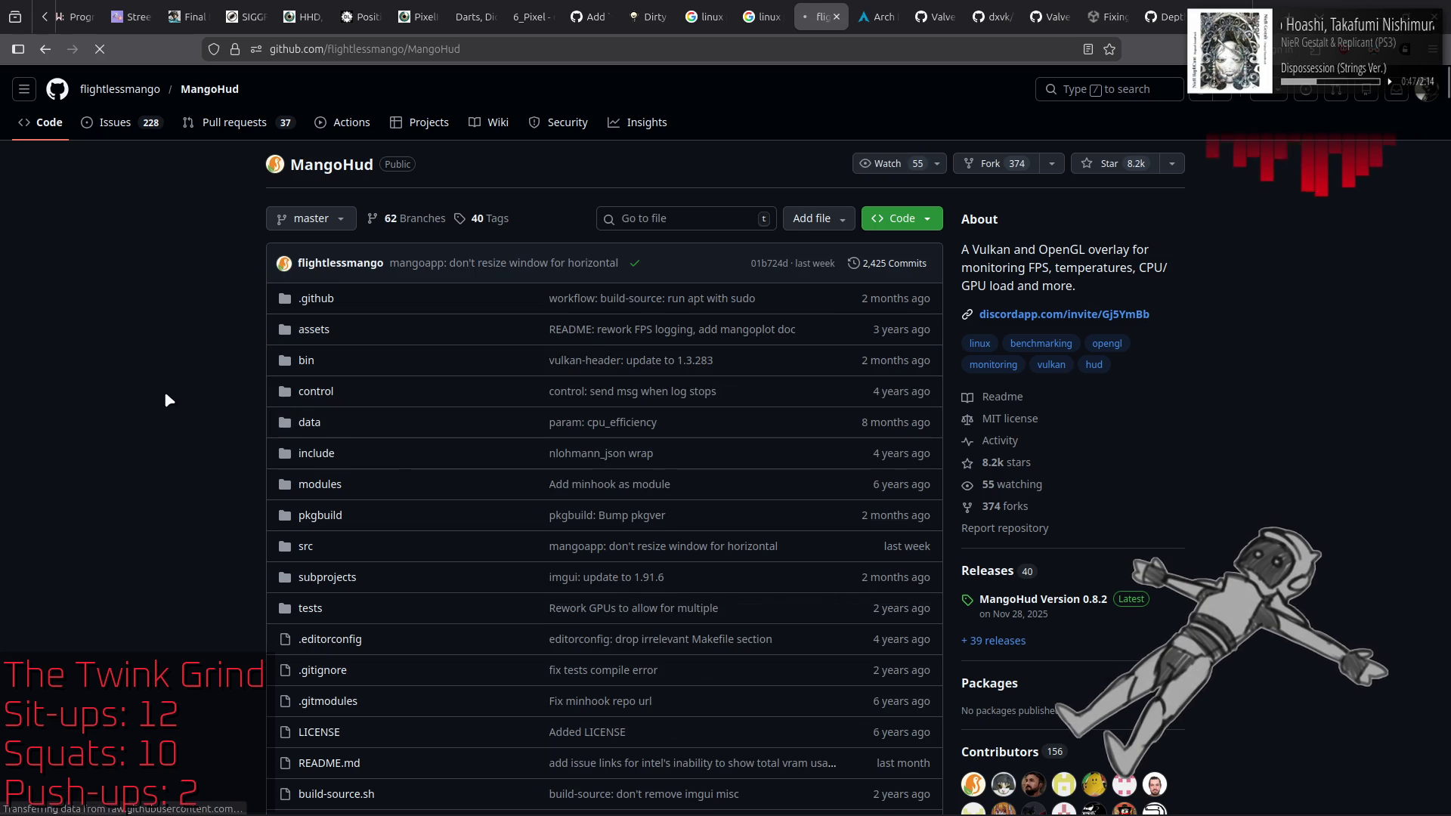
Step: Jump to the README's Normal usage section, highlighting MANGOHUD=1, then bring up window shortcut settings
scroll(170, 387, "down", 10)
scroll(170, 388, "up", 2)
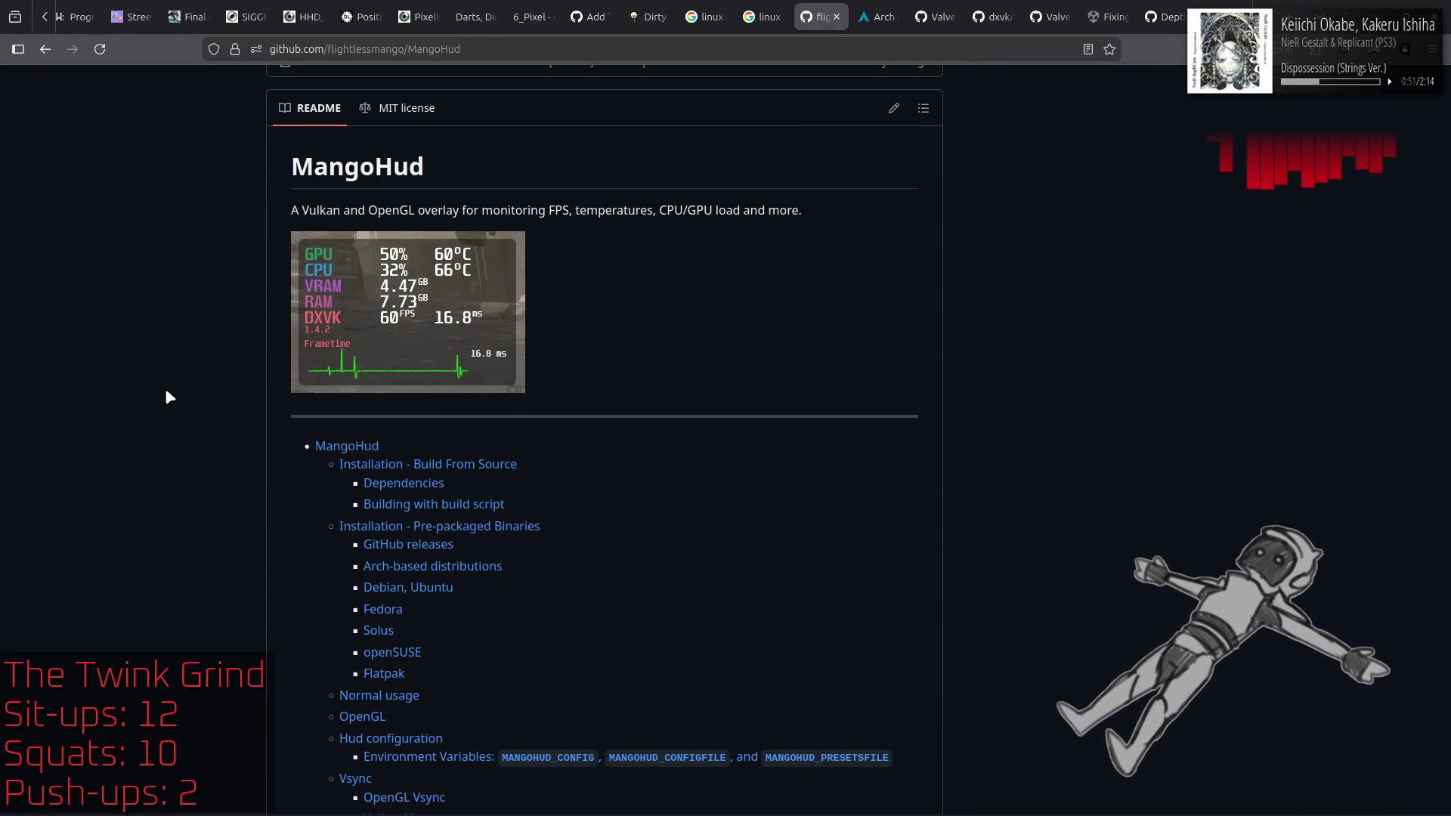
scroll(165, 388, "down", 3)
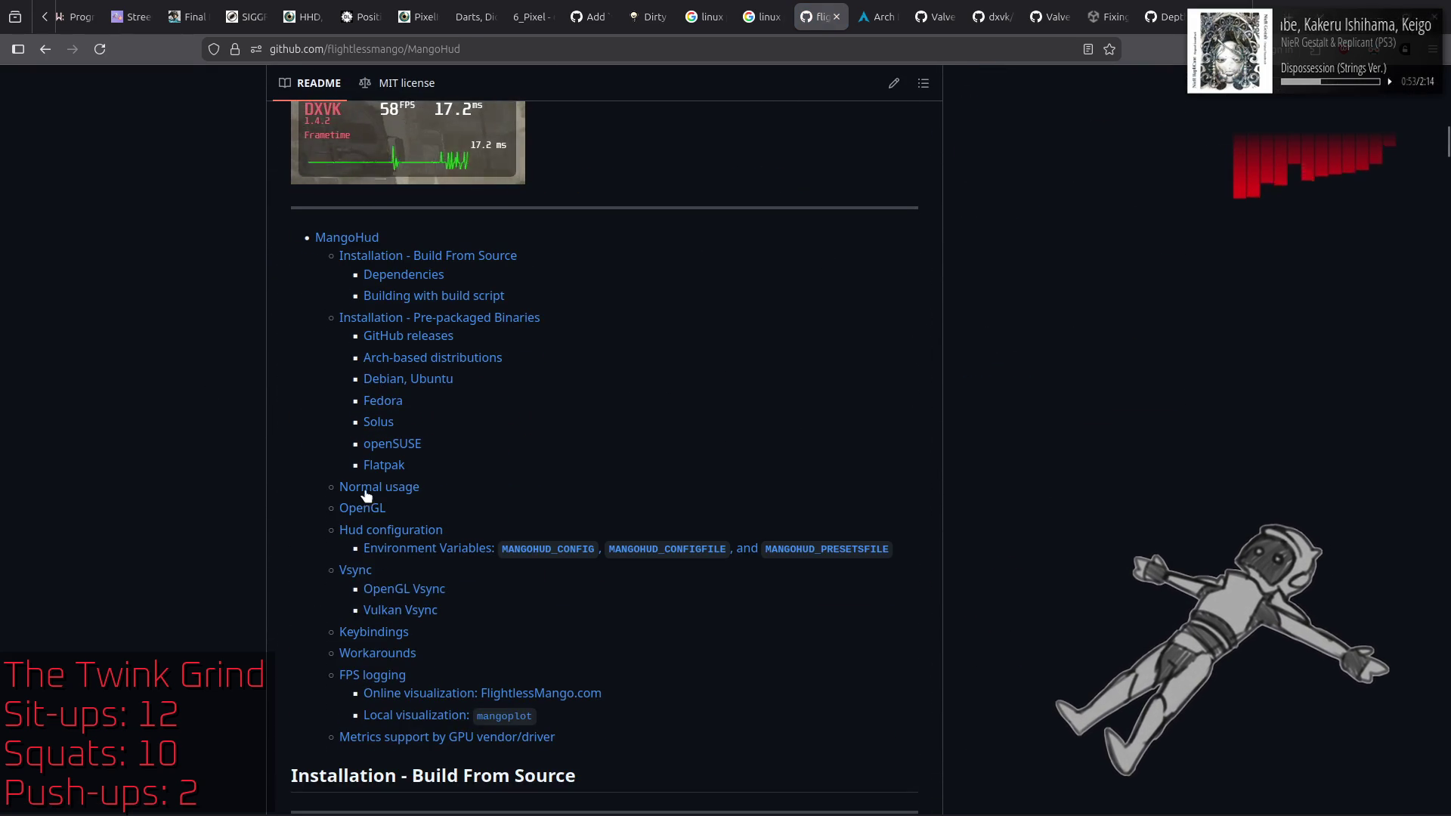
left_click(378, 487)
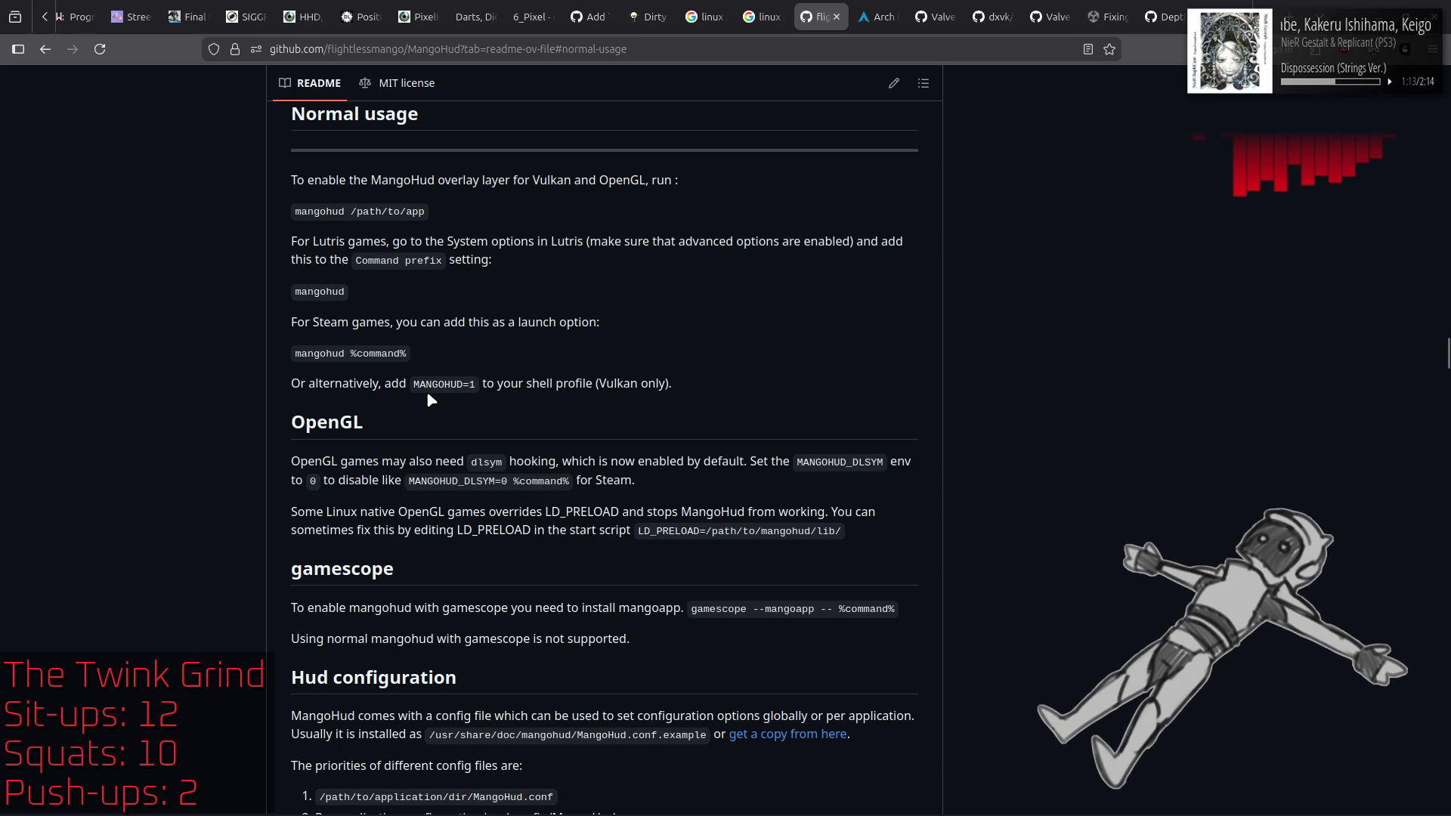
left_click_drag(413, 385, 477, 387)
left_click(701, 433)
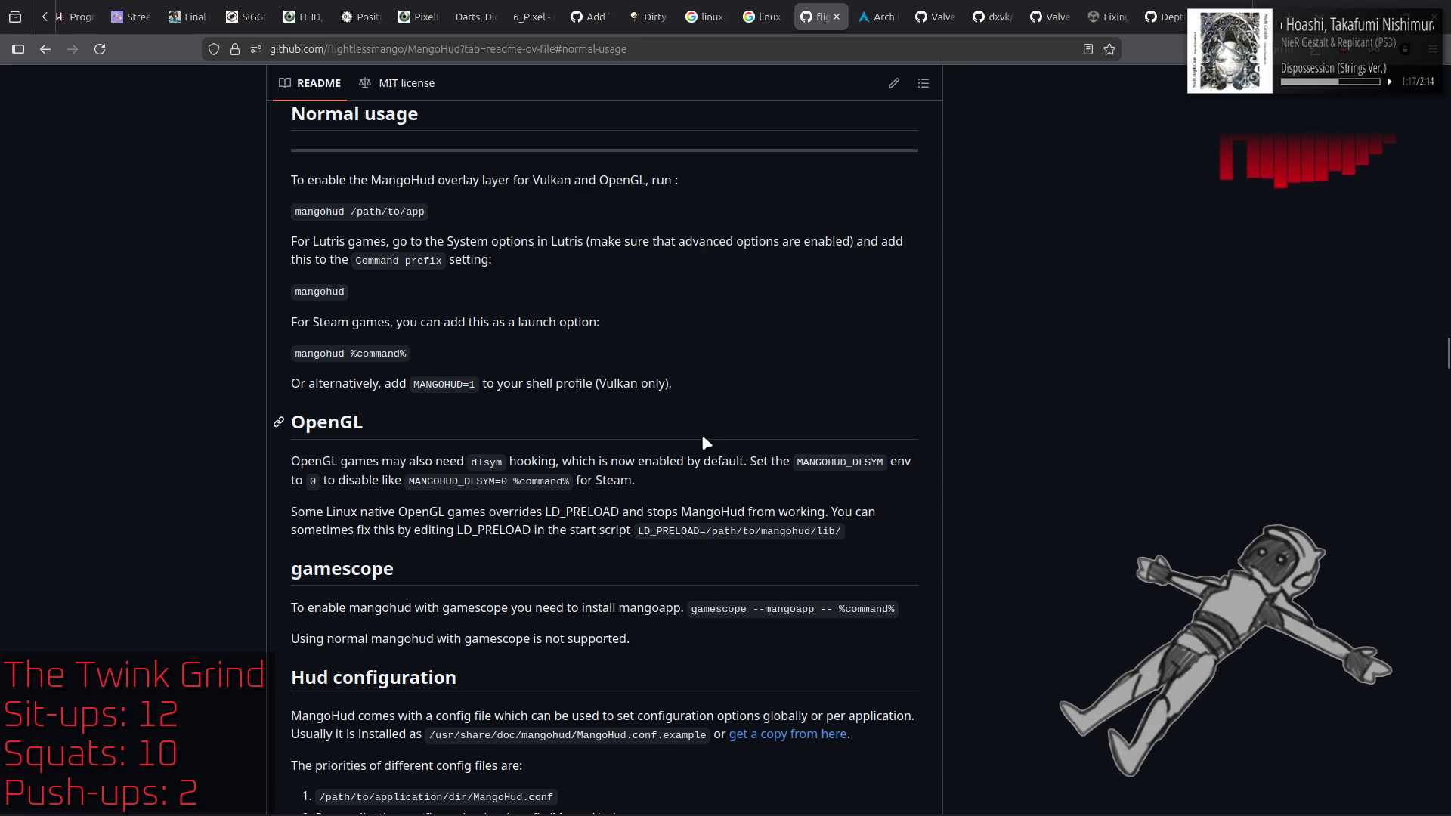
left_click(442, 807)
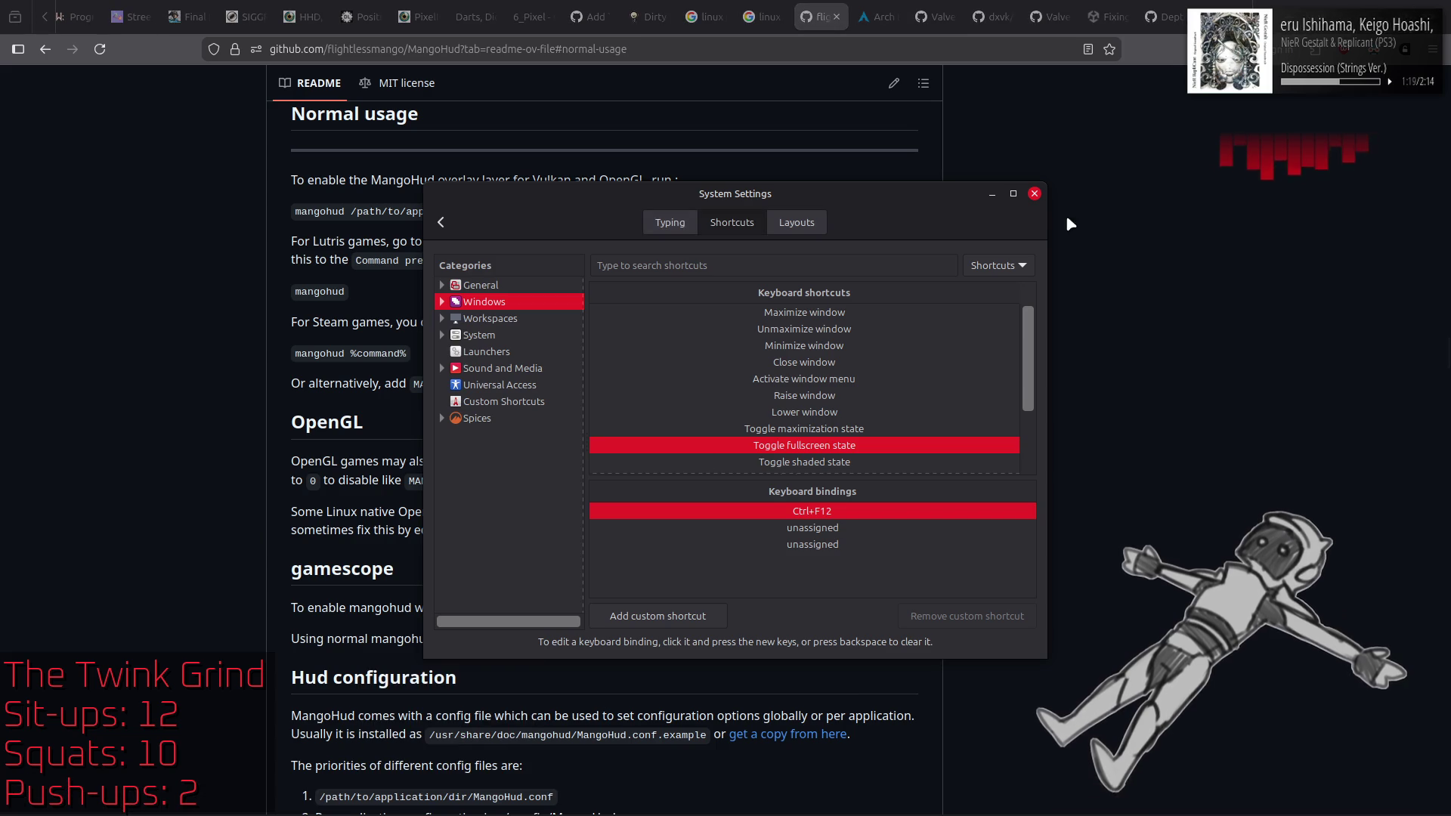
Step: Clear the Ctrl+F12 Toggle fullscreen shortcut and close System Settings
left_click(843, 511)
key("BackSpace")
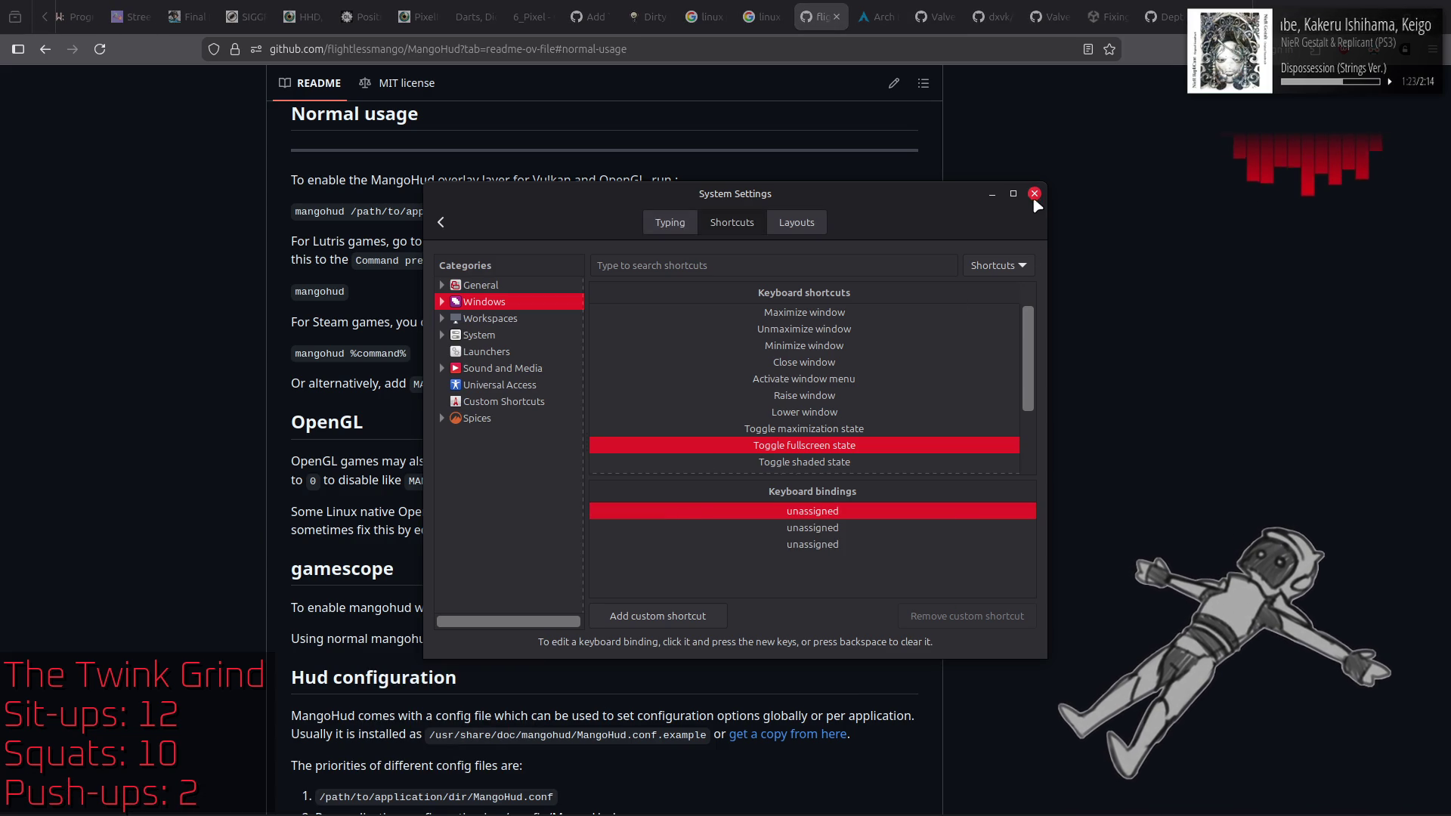
left_click(1034, 194)
Step: Delete the post-game DARK SOULS II screenshot in the Steam library
left_click(412, 797)
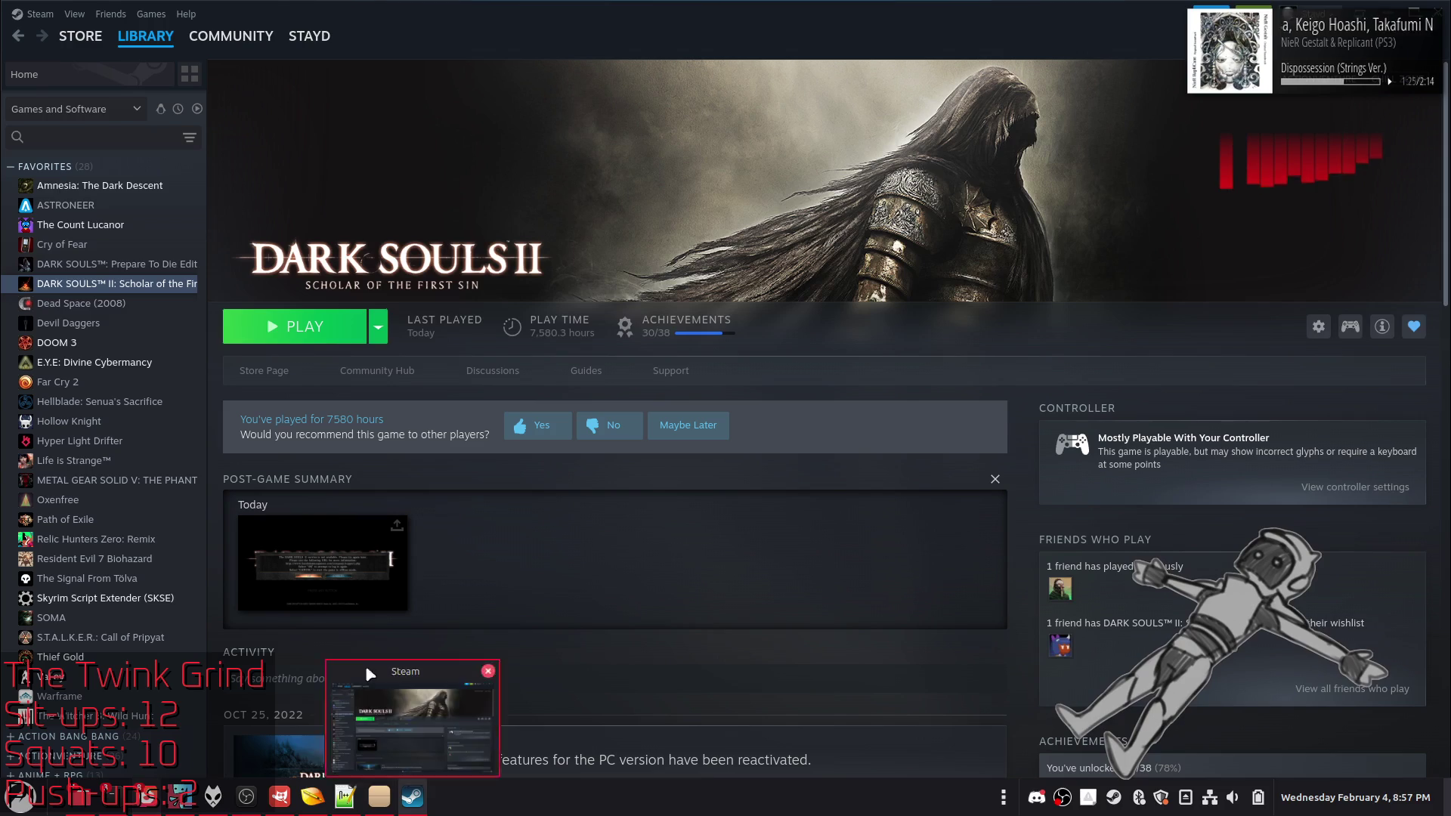
right_click(114, 291)
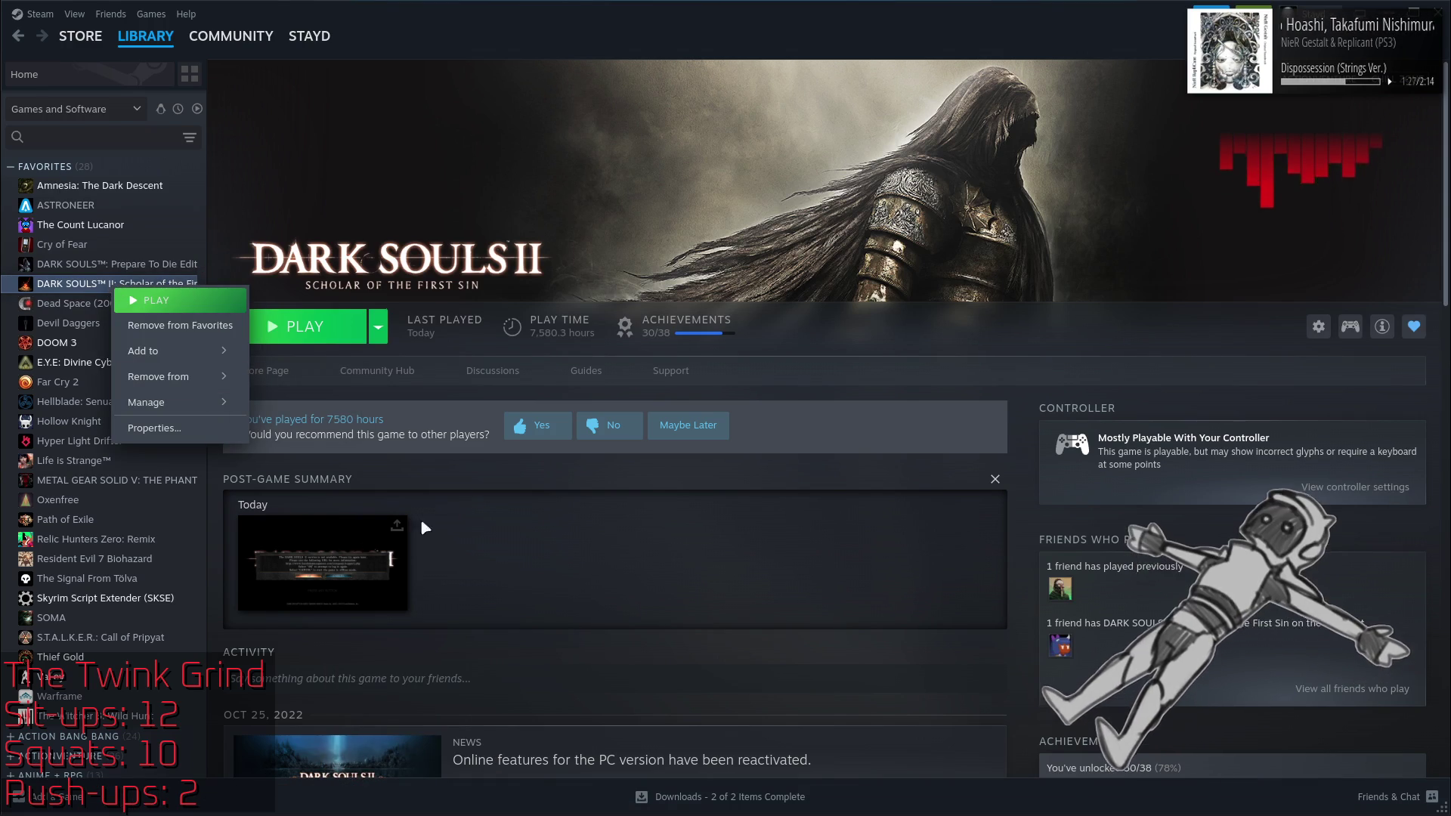
key("Escape")
left_click(315, 571)
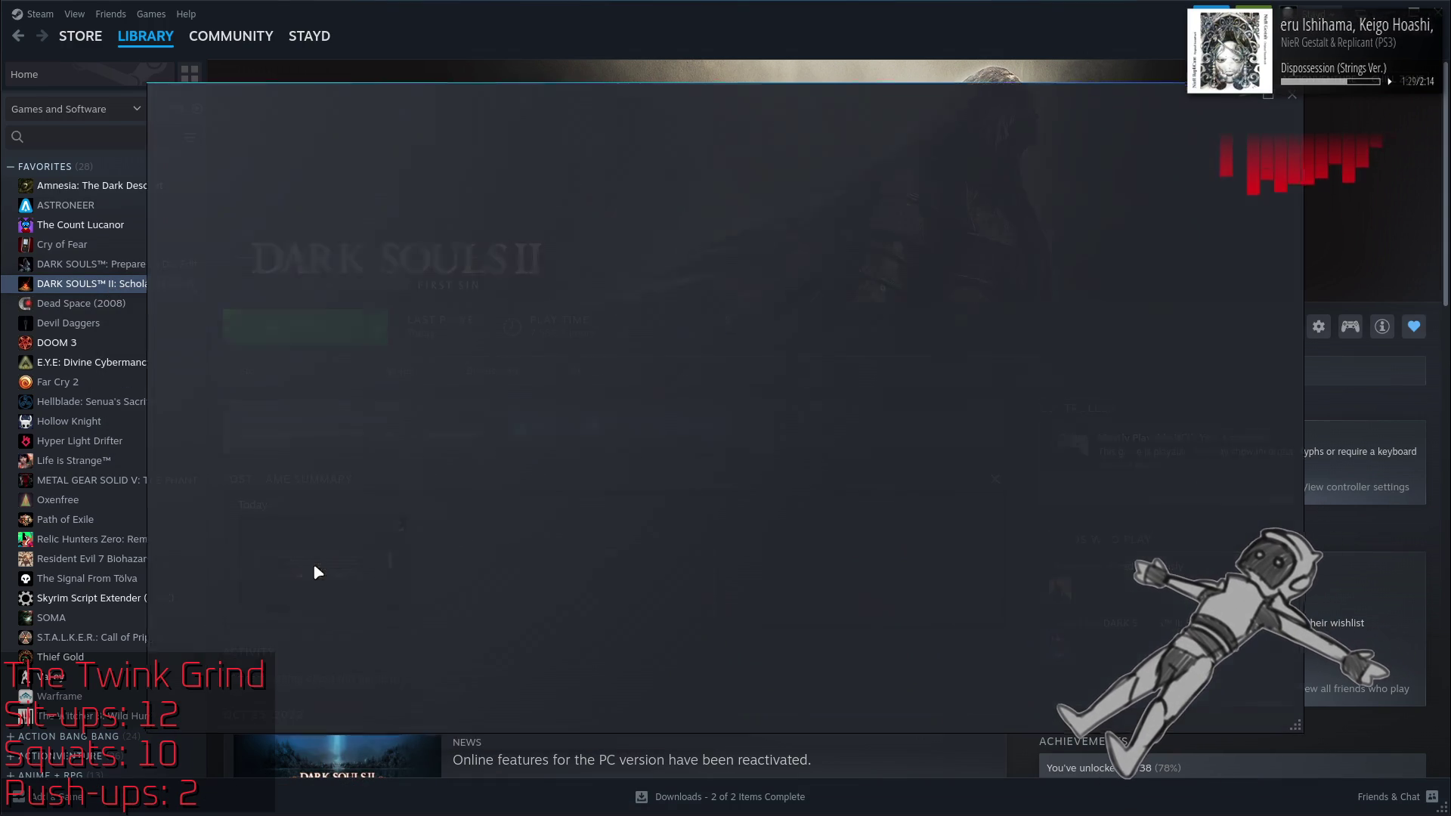
left_click(1202, 702)
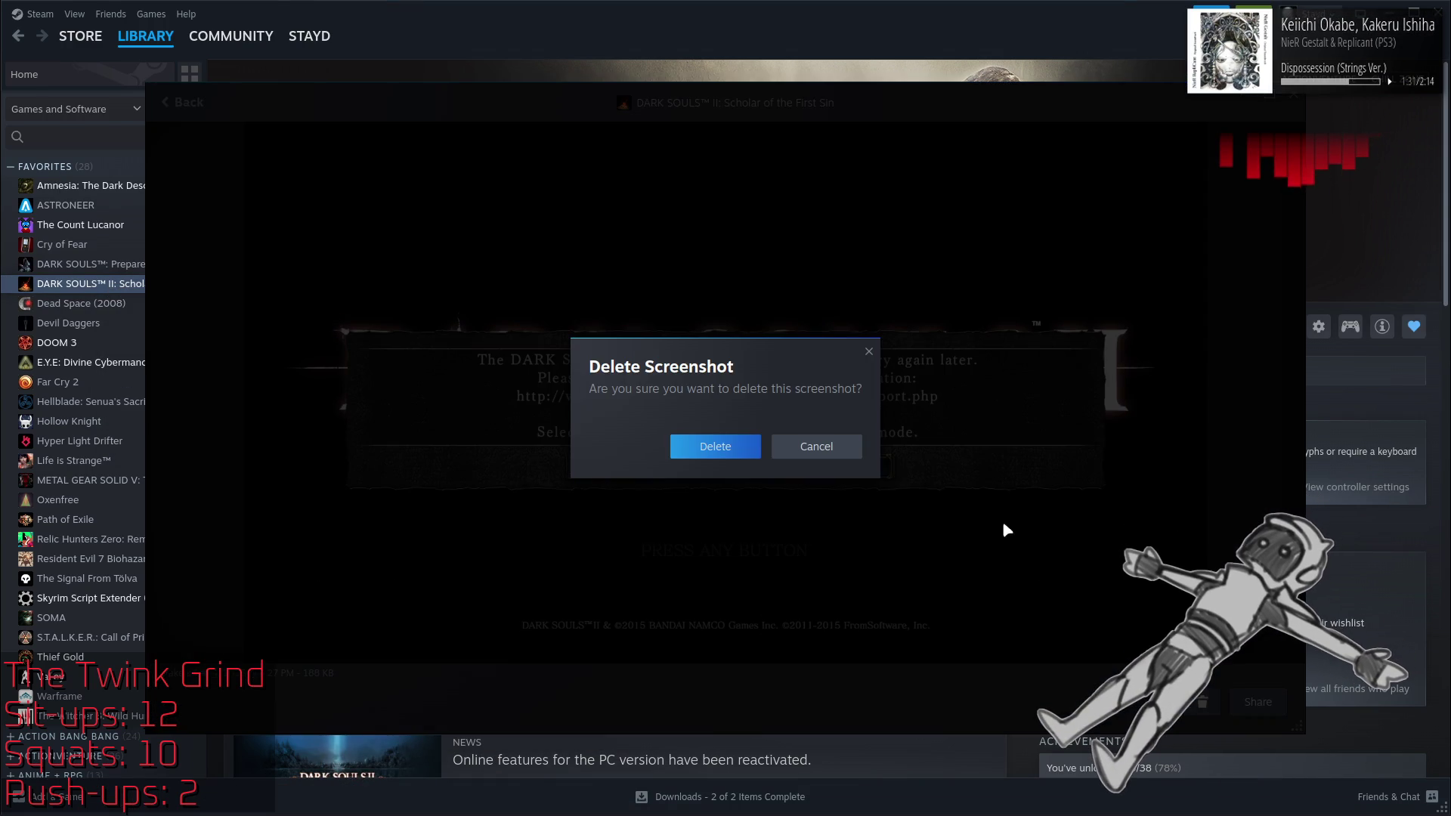
left_click(746, 447)
key("Escape")
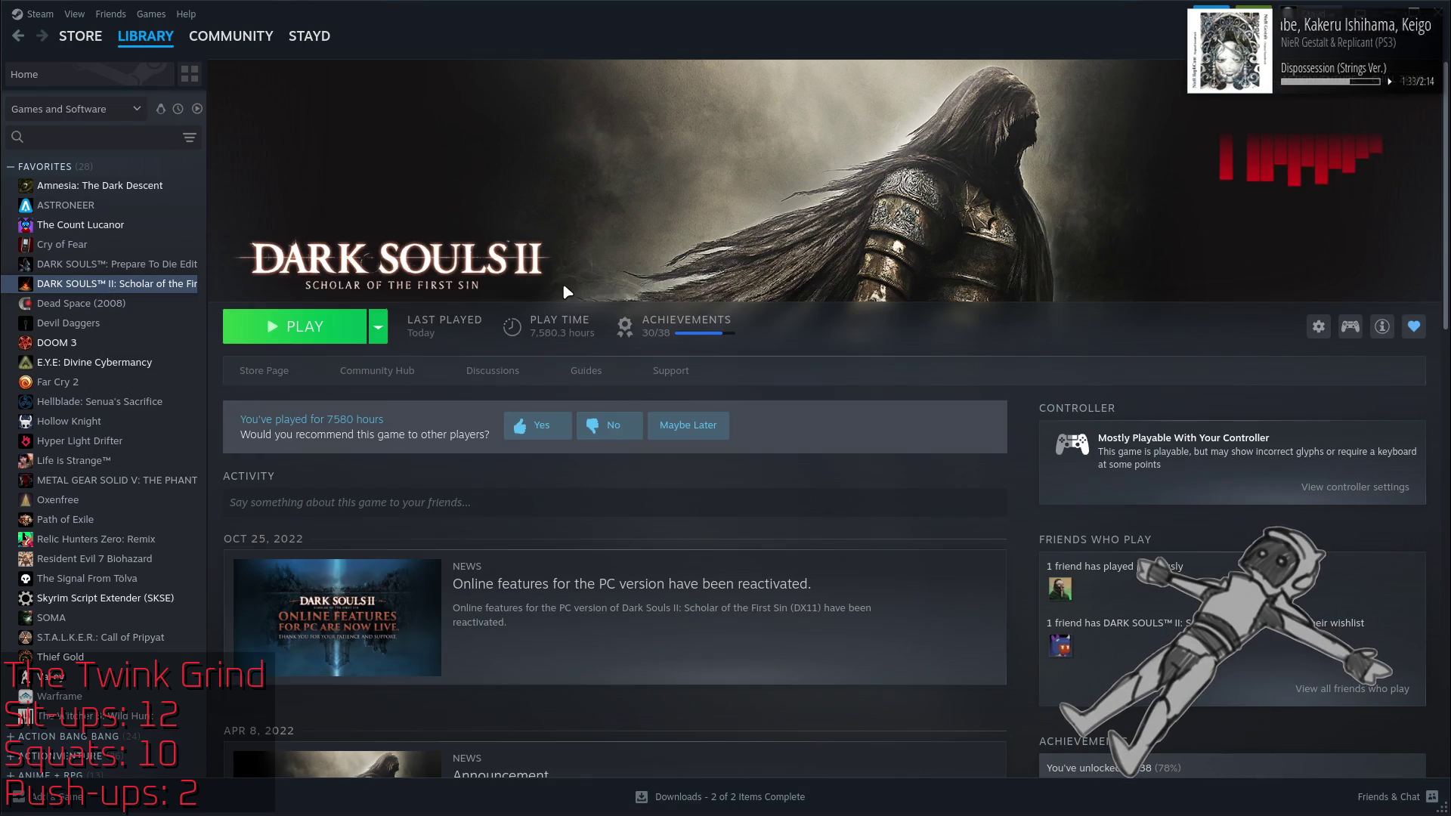
Step: Append MANGOHUD=1 after NTSYNC=1 in DARK SOULS II's launch options and launch the game
right_click(155, 285)
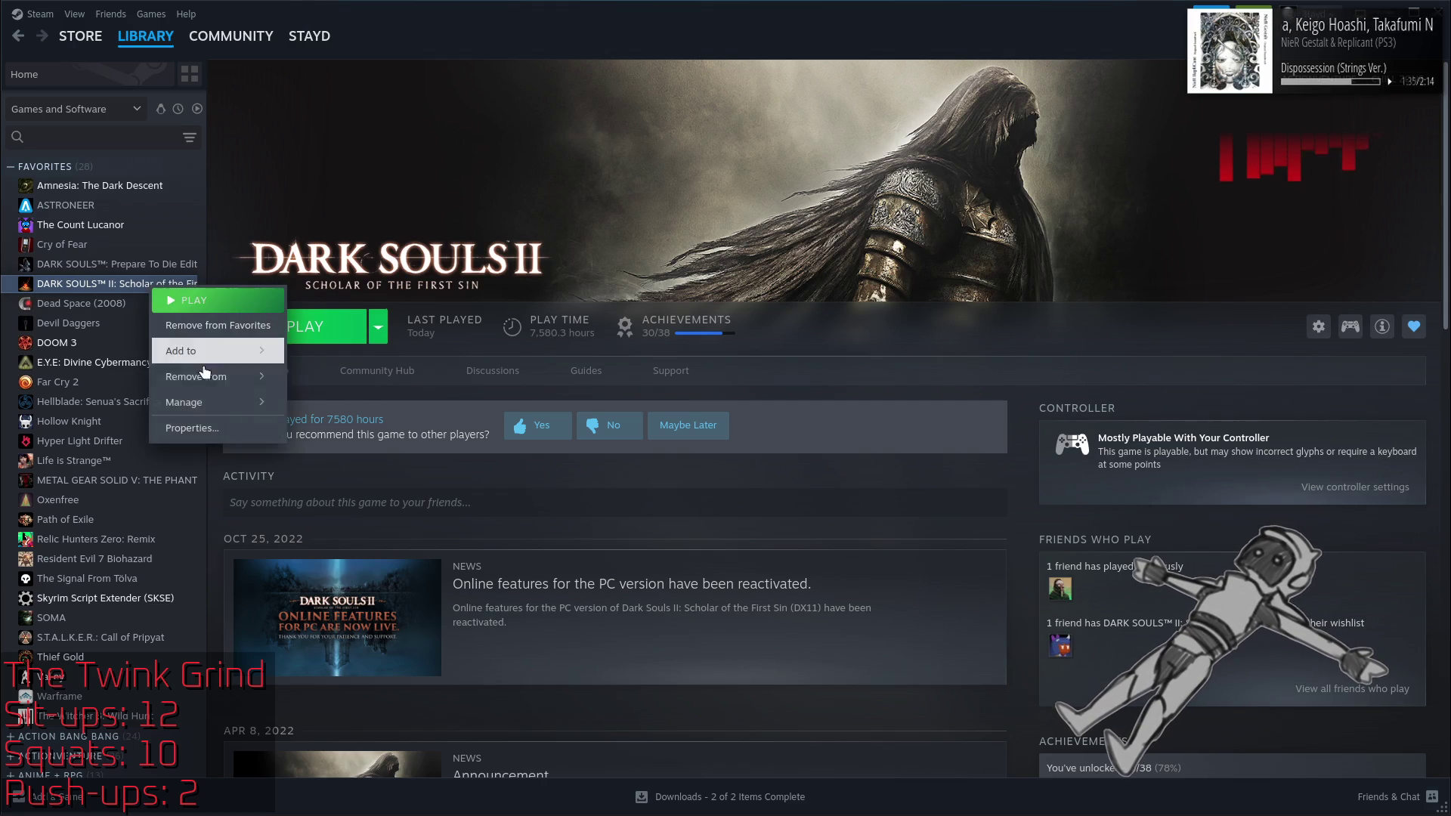
left_click(200, 425)
left_click_drag(582, 400, 1013, 399)
left_click(1016, 400)
type("MANGOHUD=1")
left_click(1031, 194)
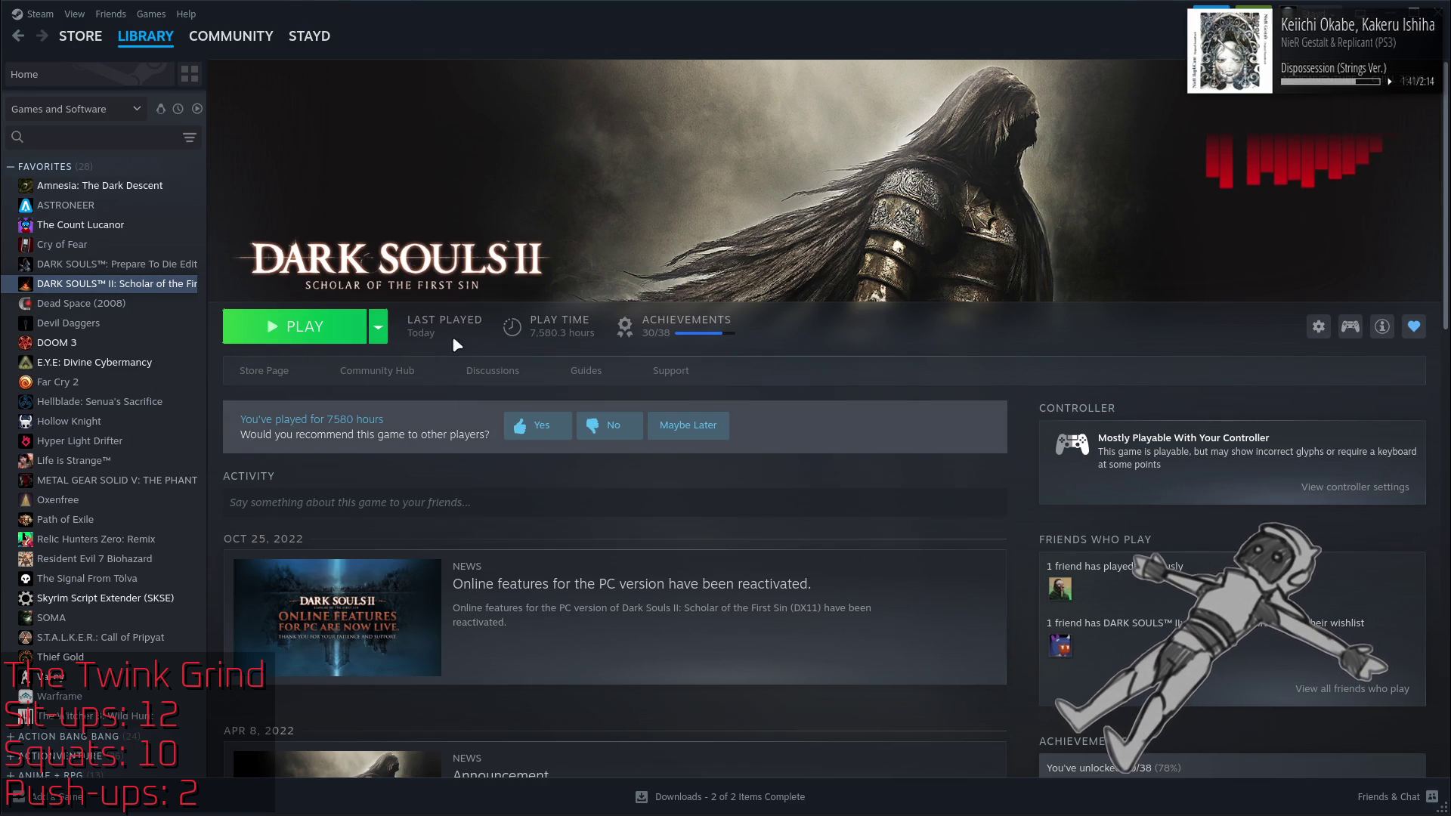
left_click(328, 327)
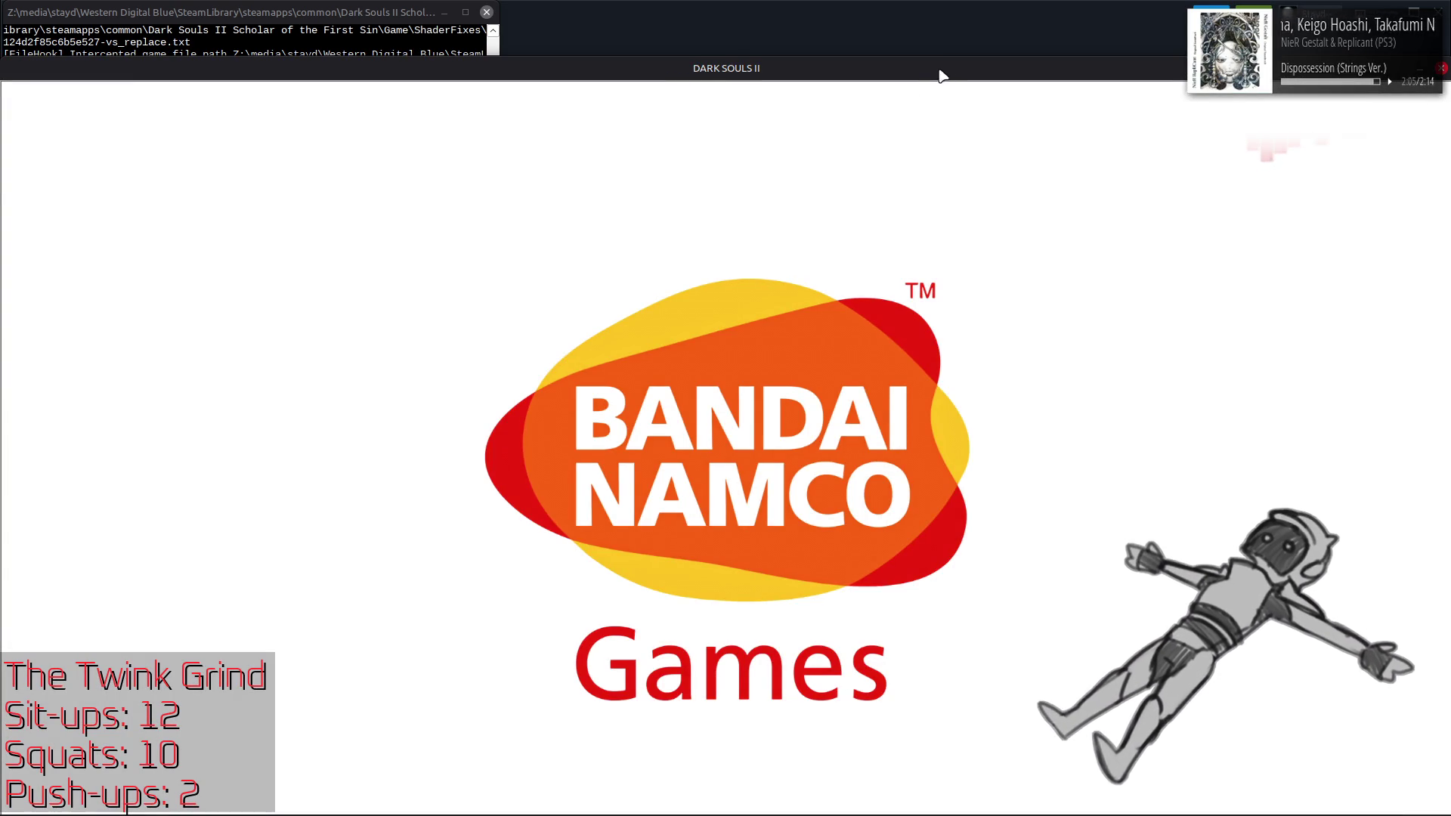
Step: Move the game window to the top of the screen and cycle through the console and Steam windows
left_click_drag(939, 71, 936, 15)
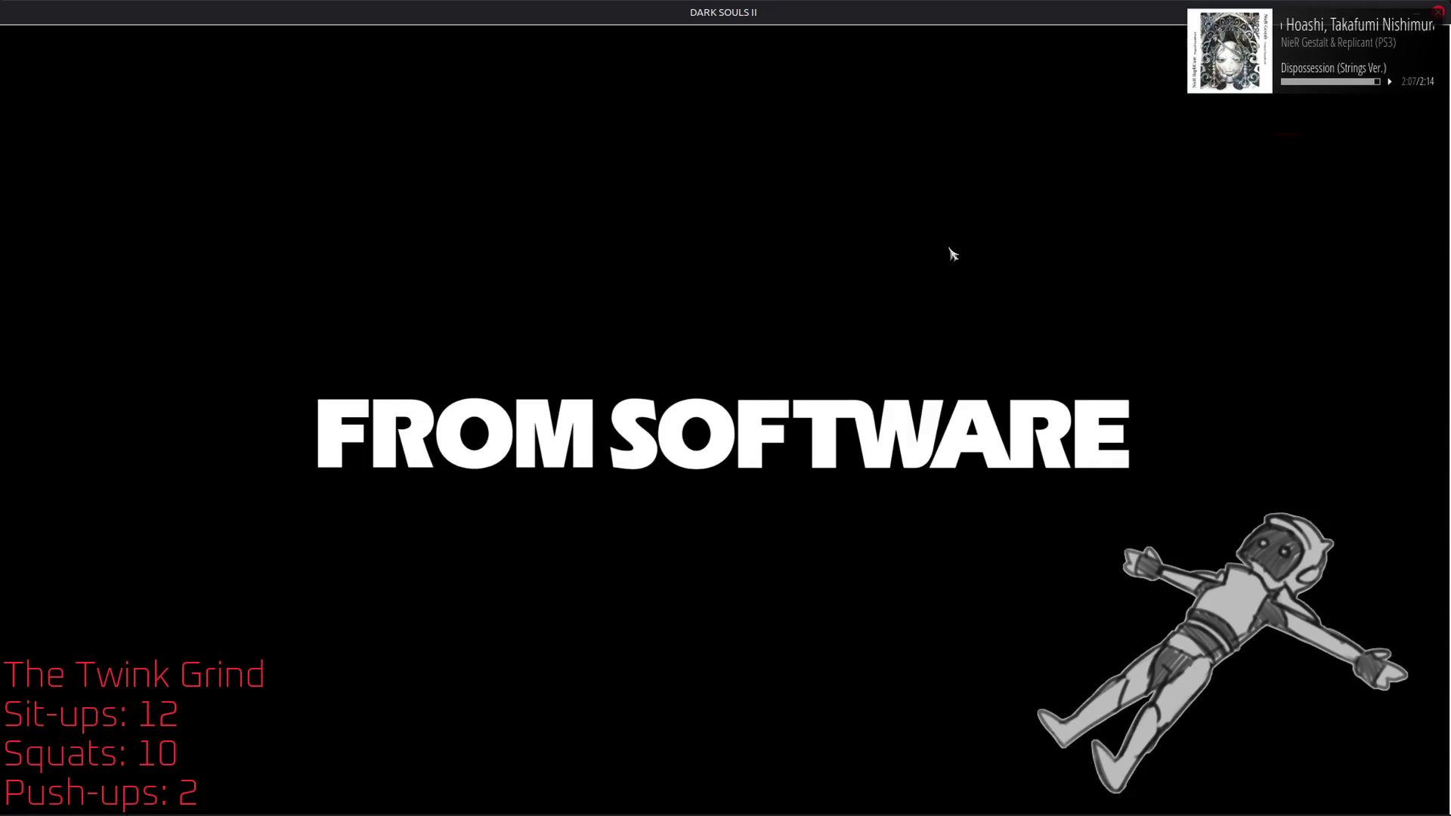
key("alt+Tab")
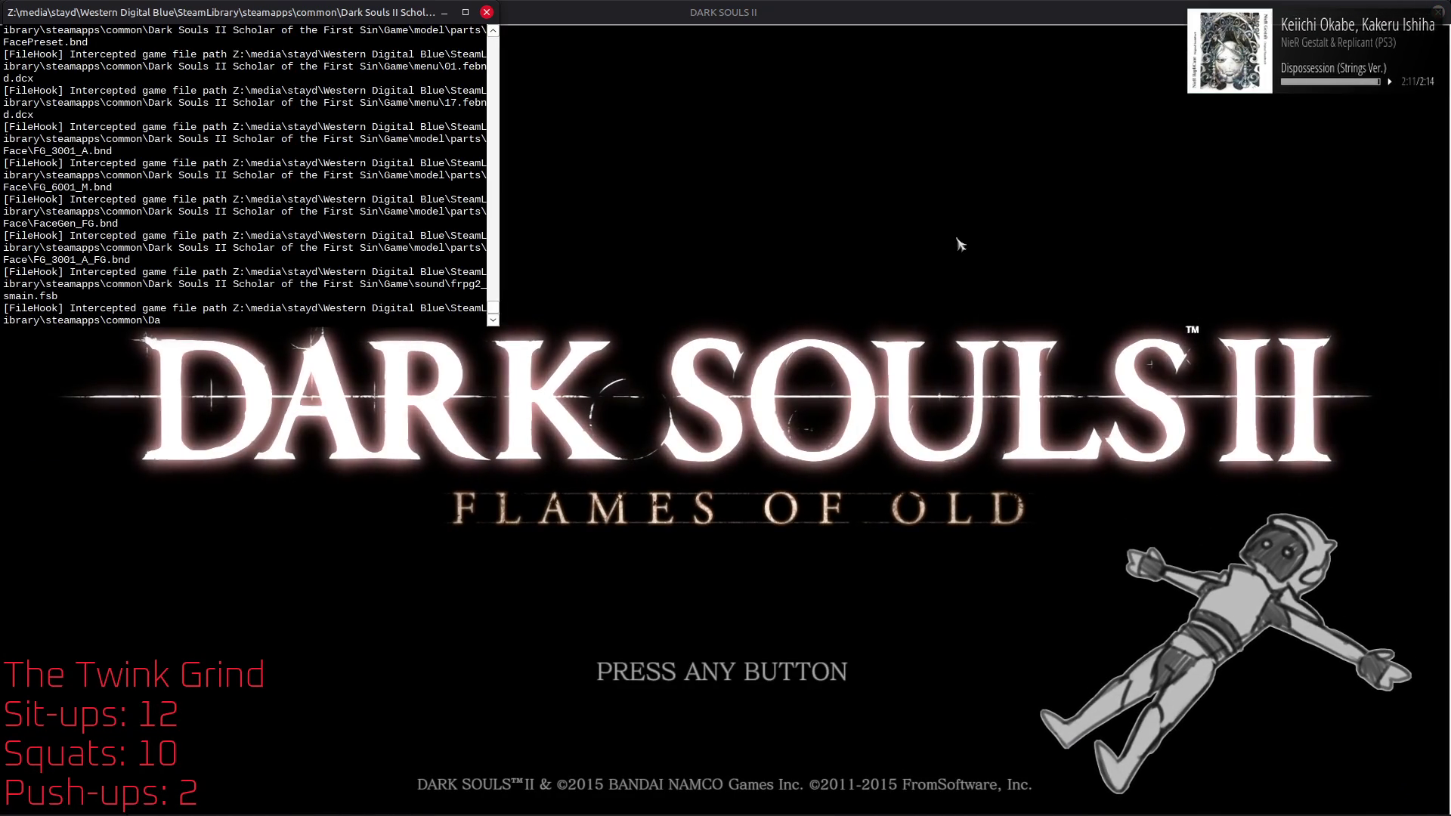
key("alt+Tab")
key("alt+Tab")
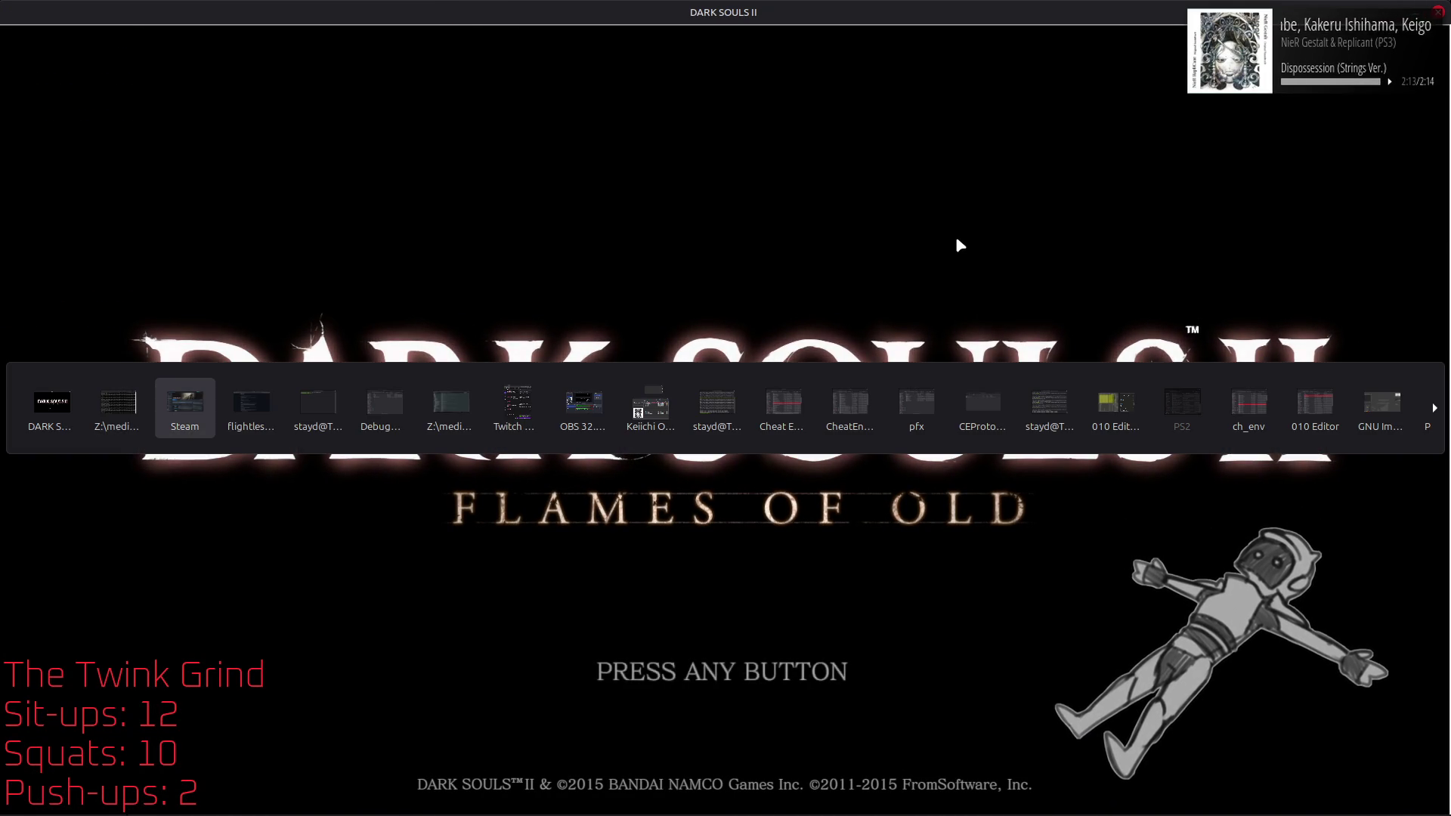
key("alt+Tab")
key("alt+Tab")
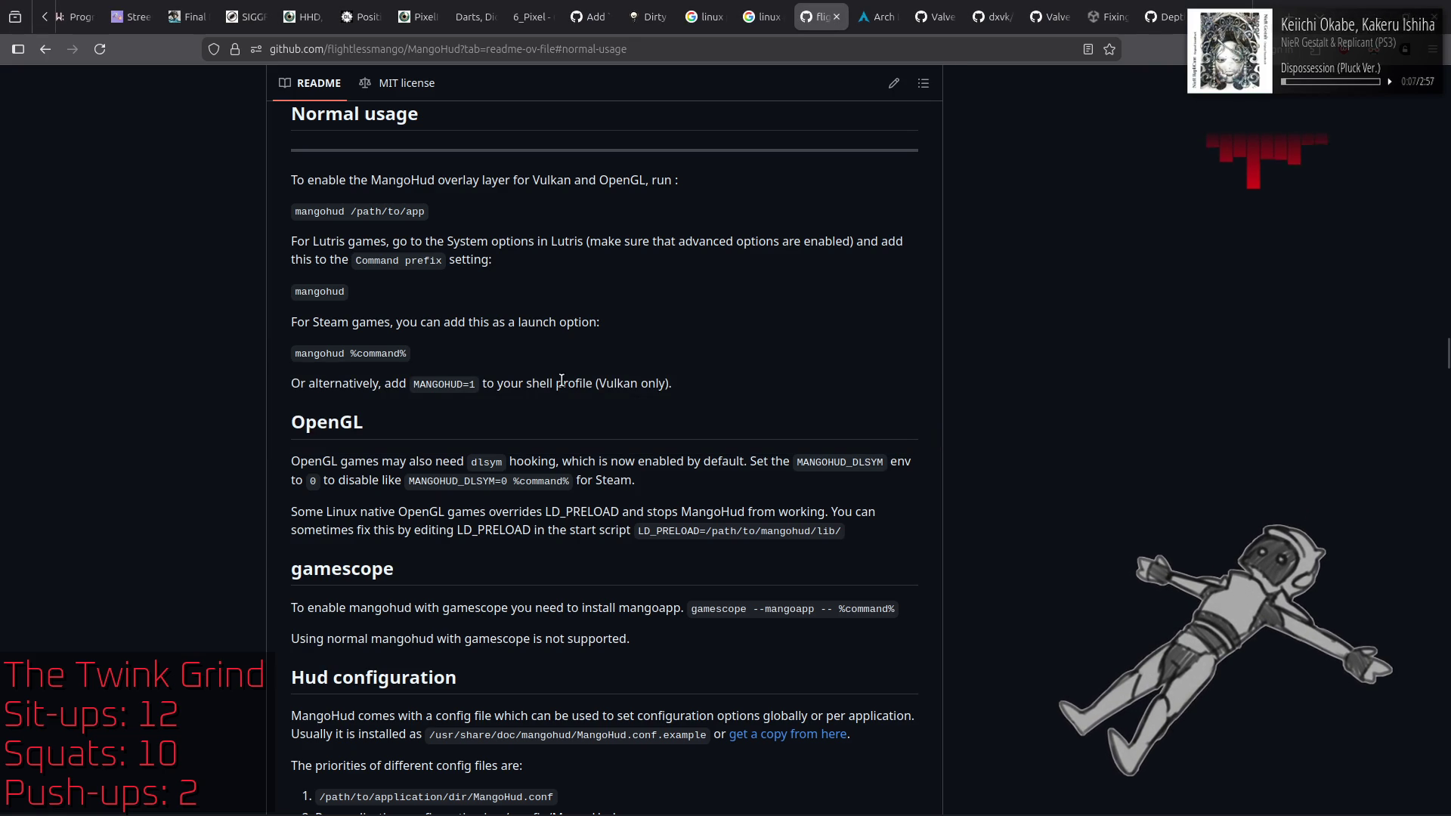
Step: Run mangohud in the terminal, which reports 'No program supplied', then close the terminal
mouse_move(446, 805)
left_click(406, 727)
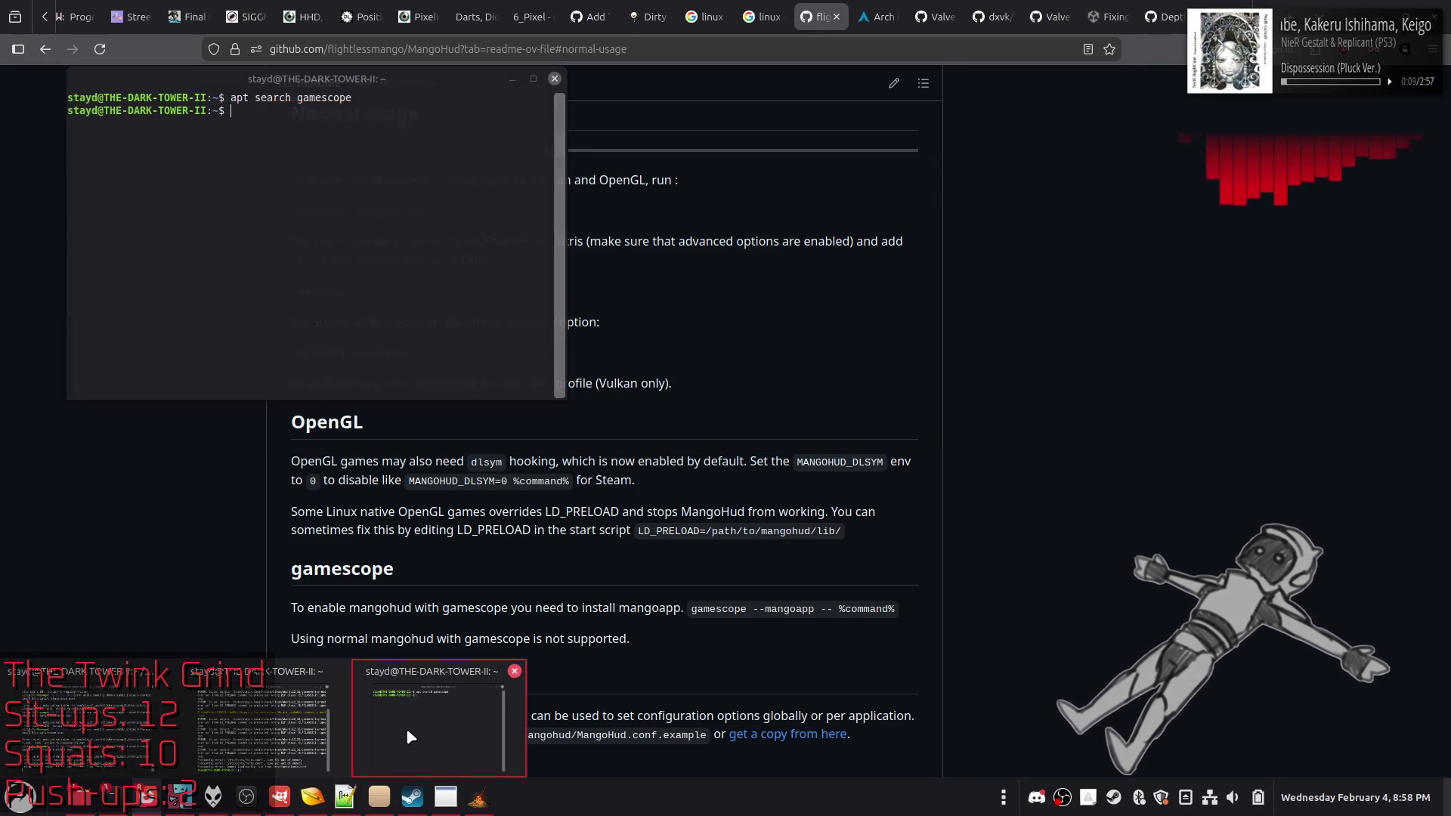
type("m")
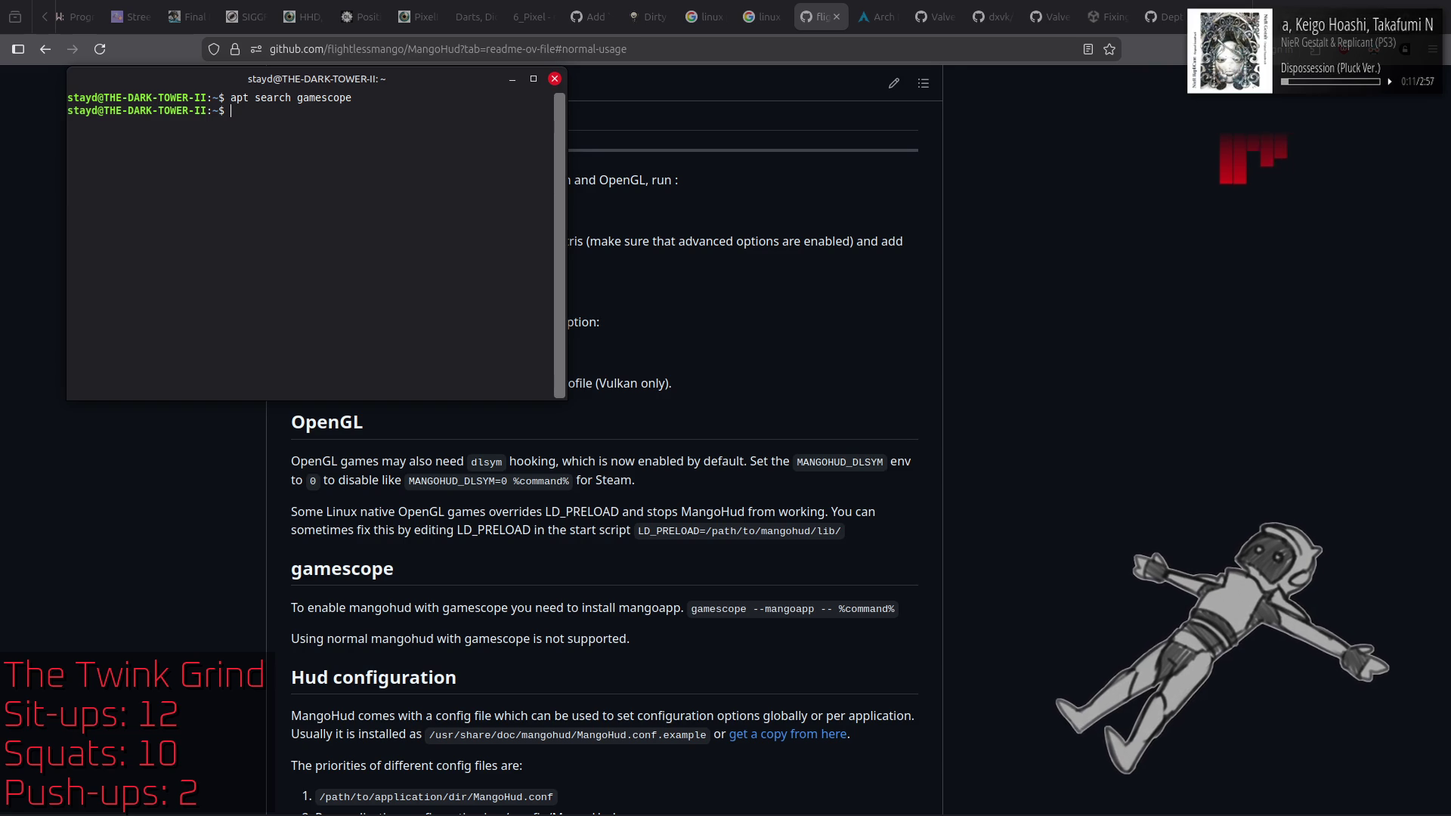
type("angohud")
key("Return")
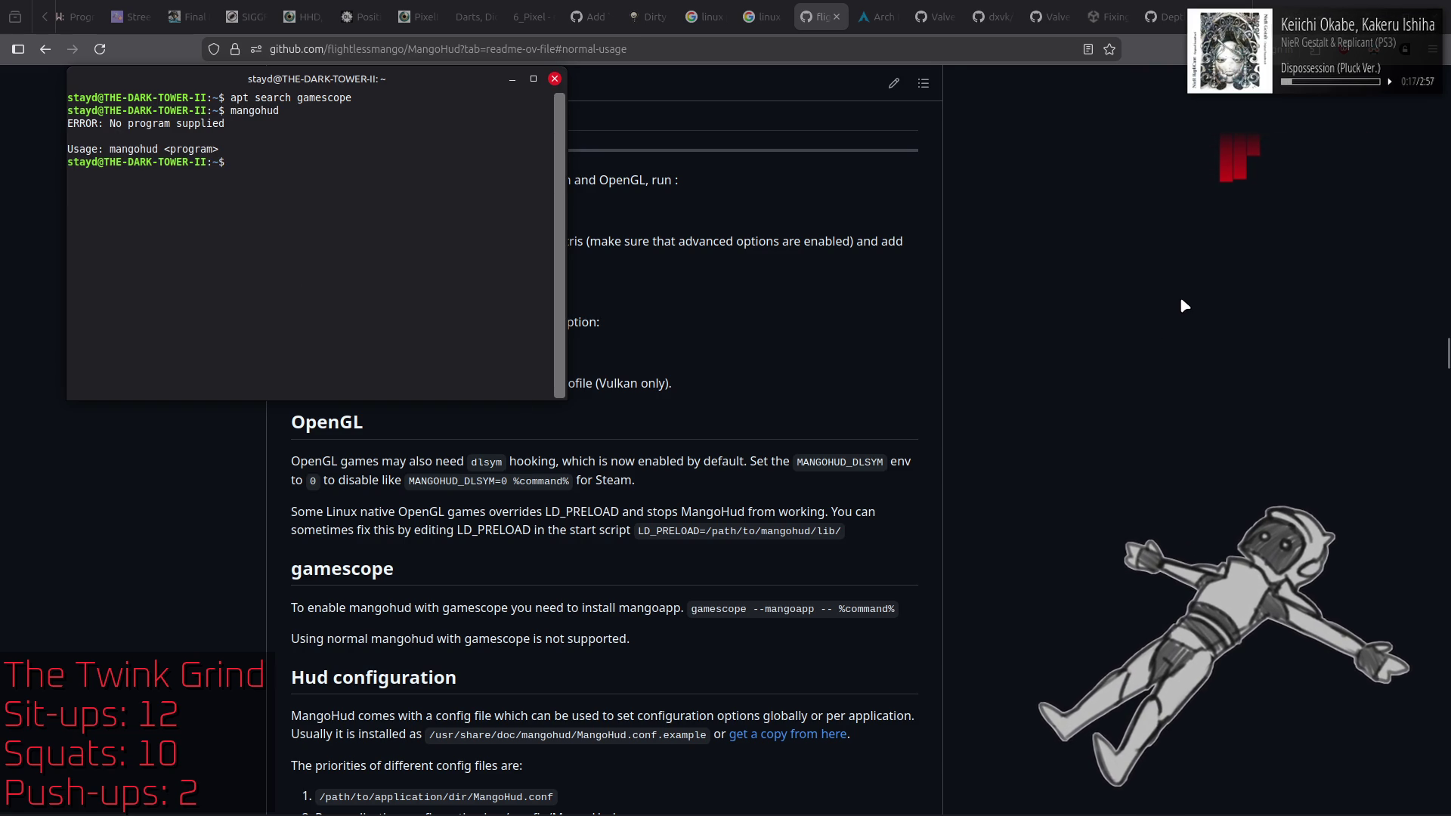
key("ctrl+d")
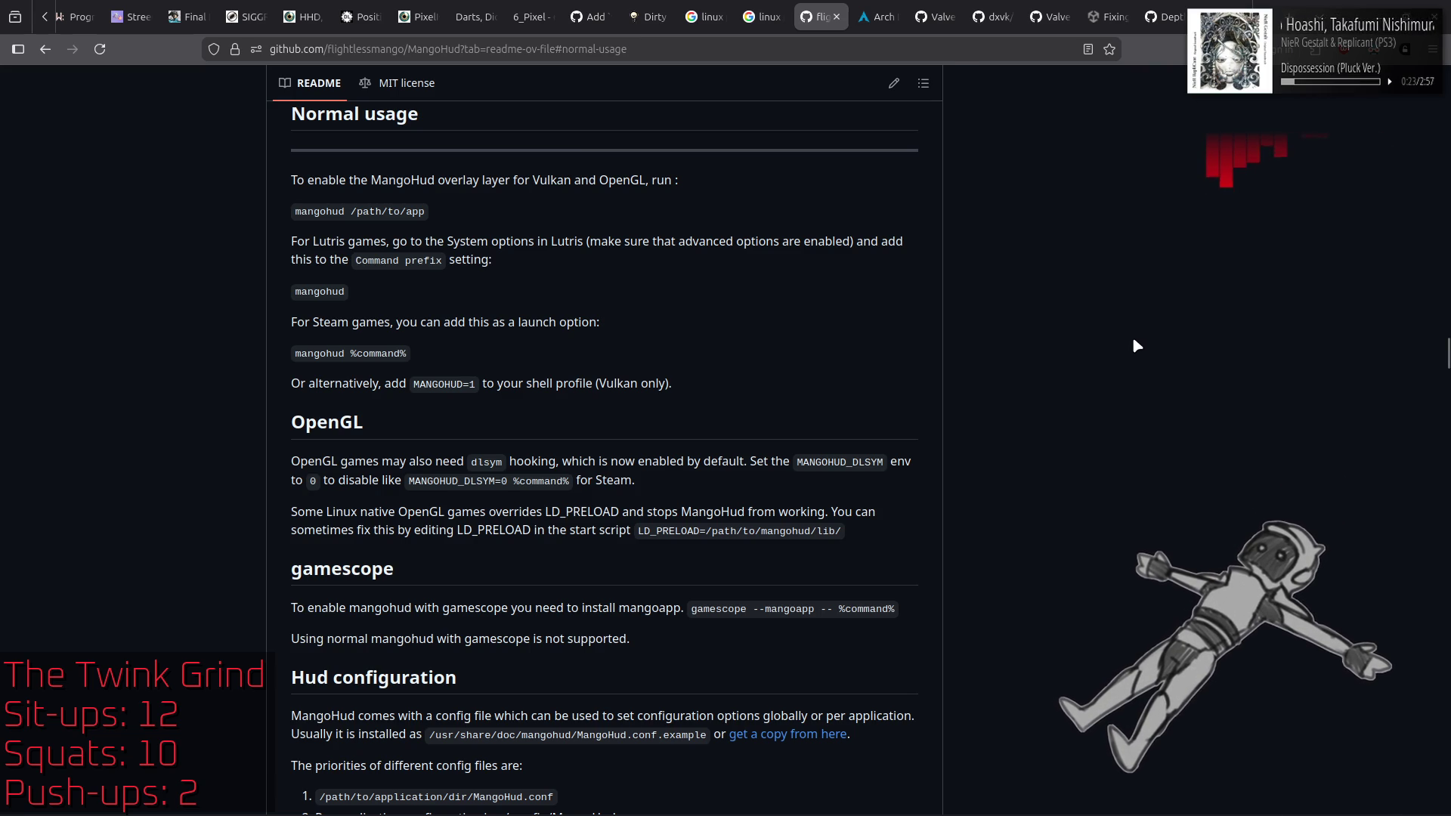
Step: Scroll up through the MangoHud README's install, build and config sections to the Hud configuration notes, then open the Mint menu
scroll(1137, 346, "up", 5)
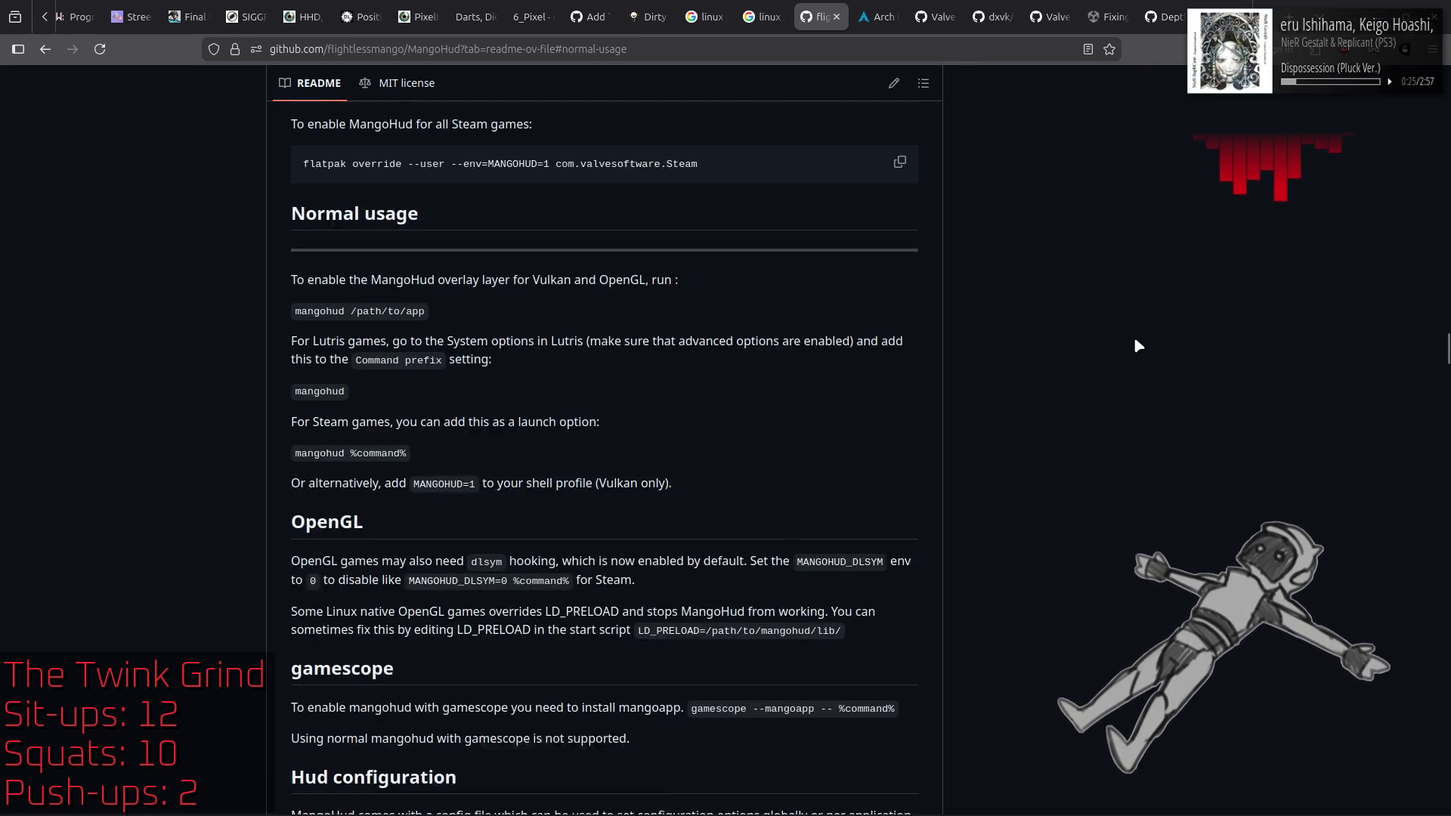
scroll(1137, 345, "up", 10)
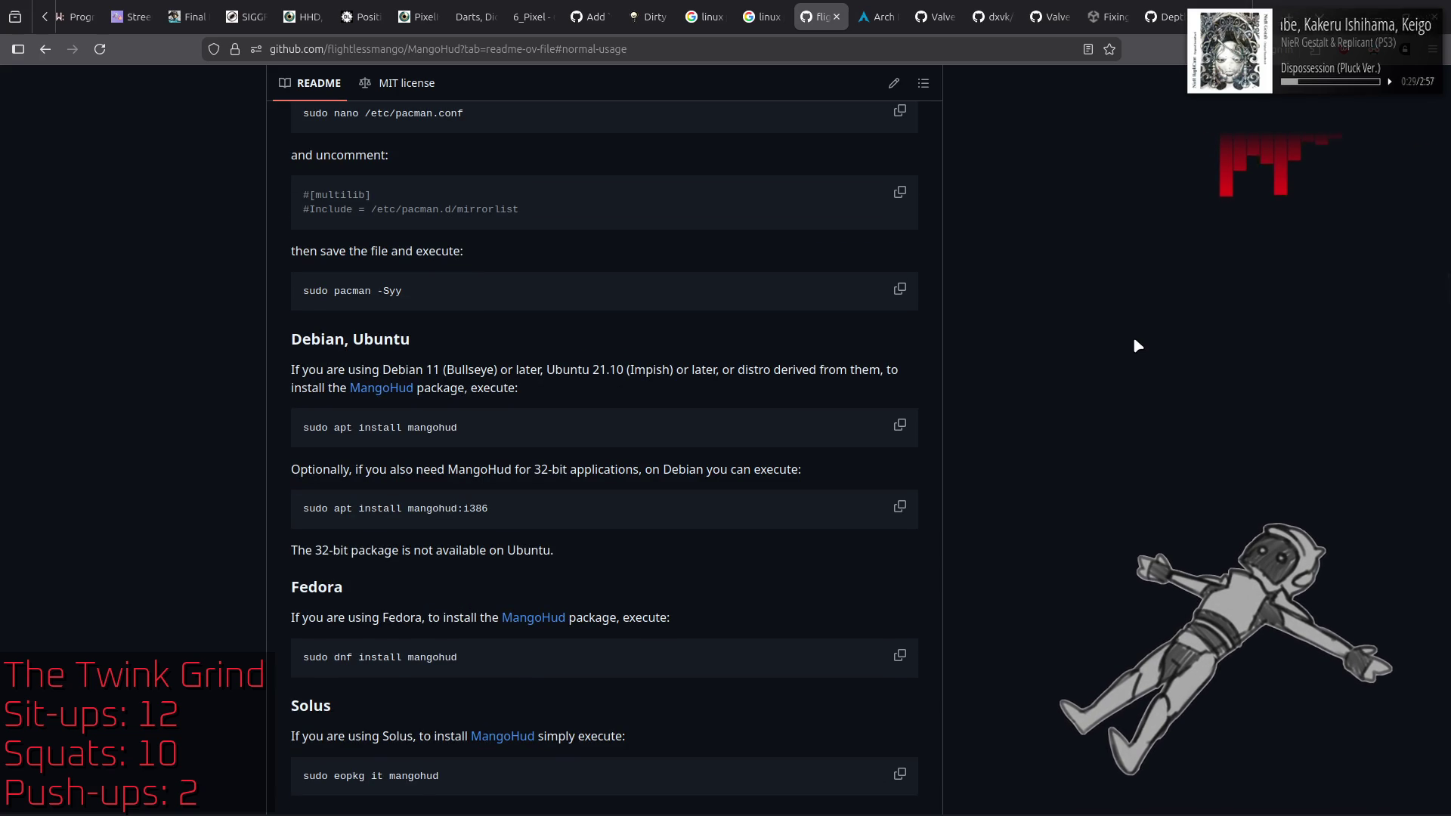
scroll(1137, 345, "up", 5)
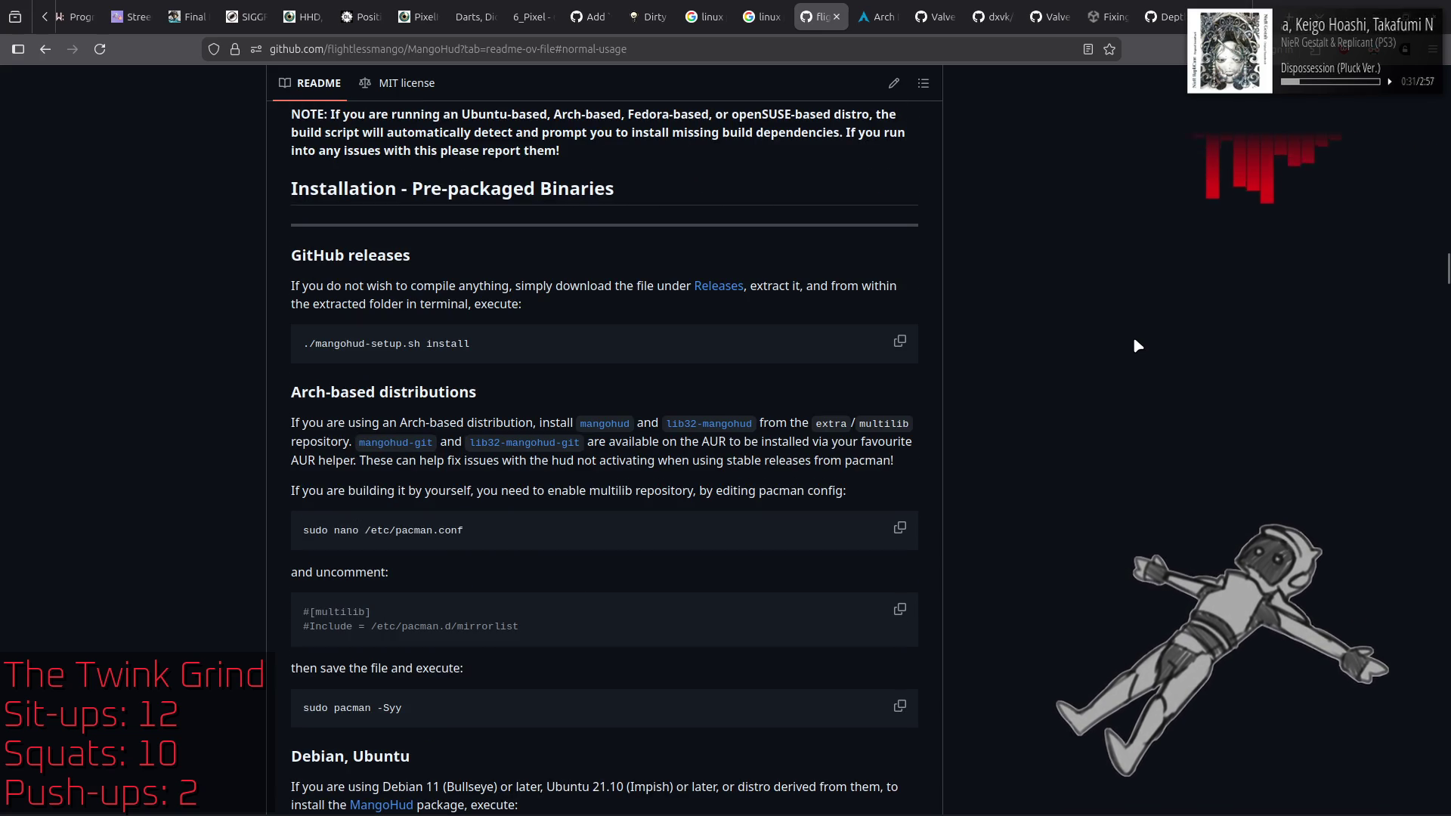
scroll(1137, 345, "up", 5)
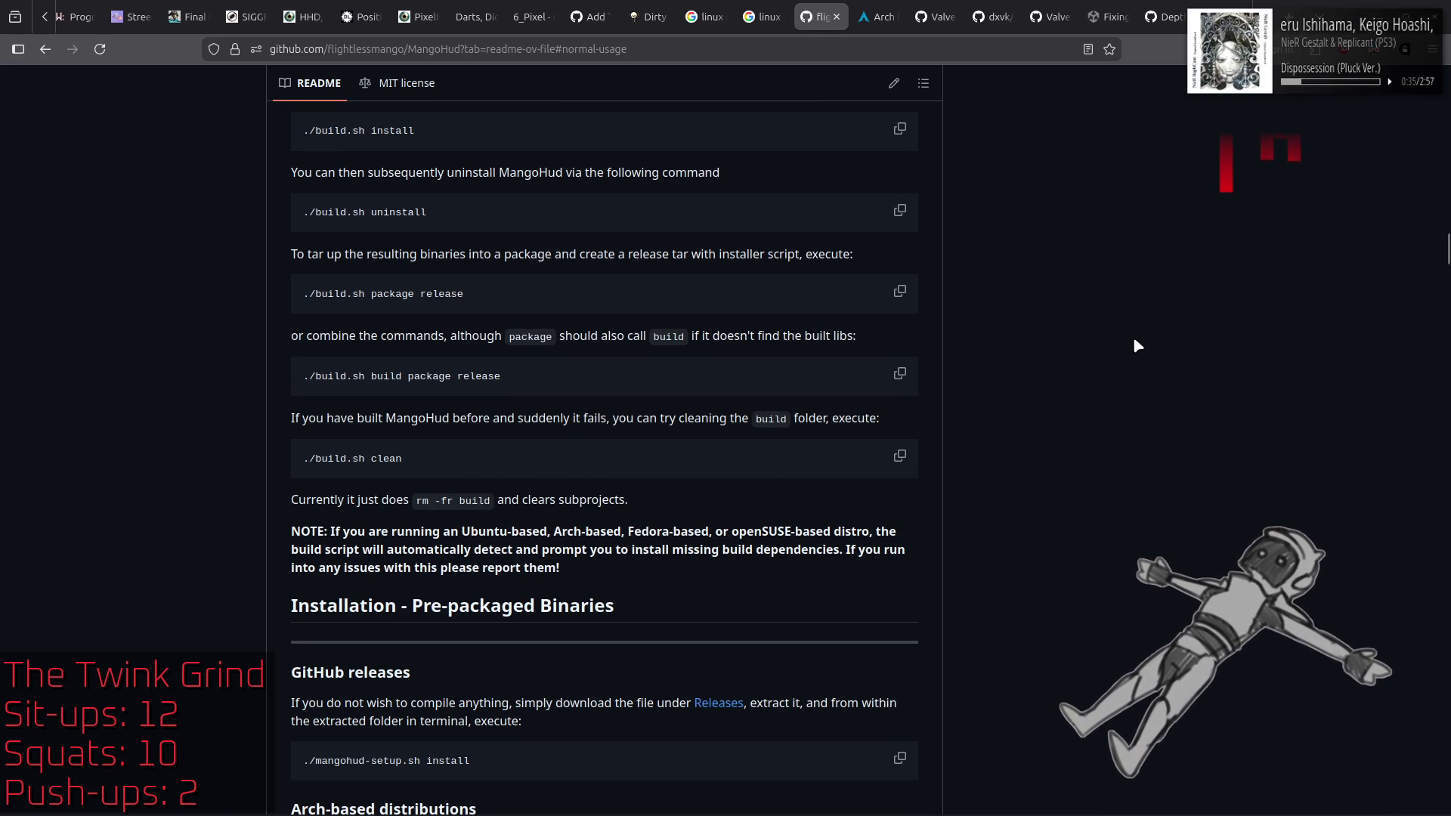
scroll(1138, 345, "up", 5)
scroll(1137, 345, "up", 5)
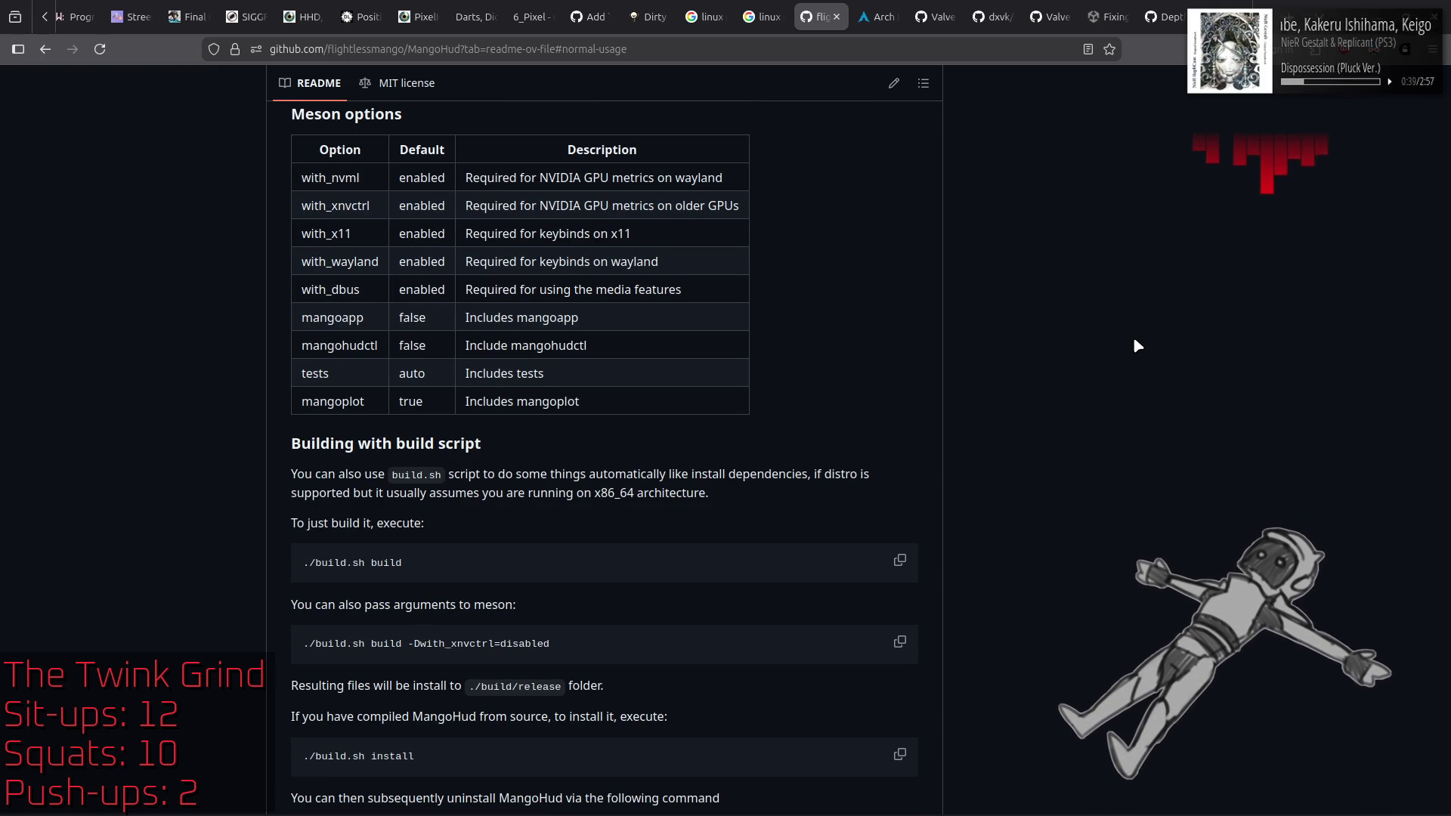
scroll(1138, 345, "down", 20)
scroll(1138, 346, "up", 5)
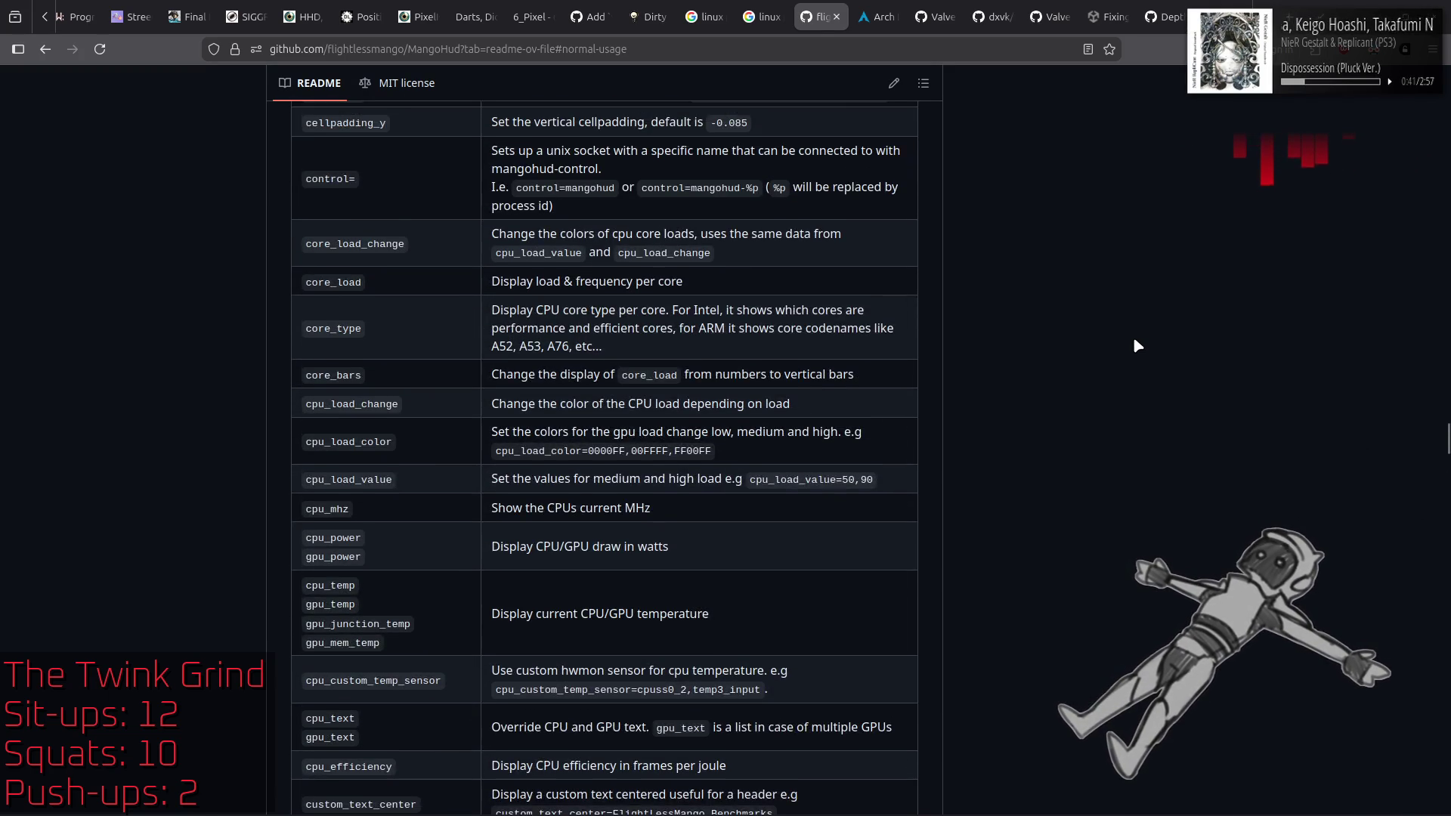
scroll(1137, 345, "up", 14)
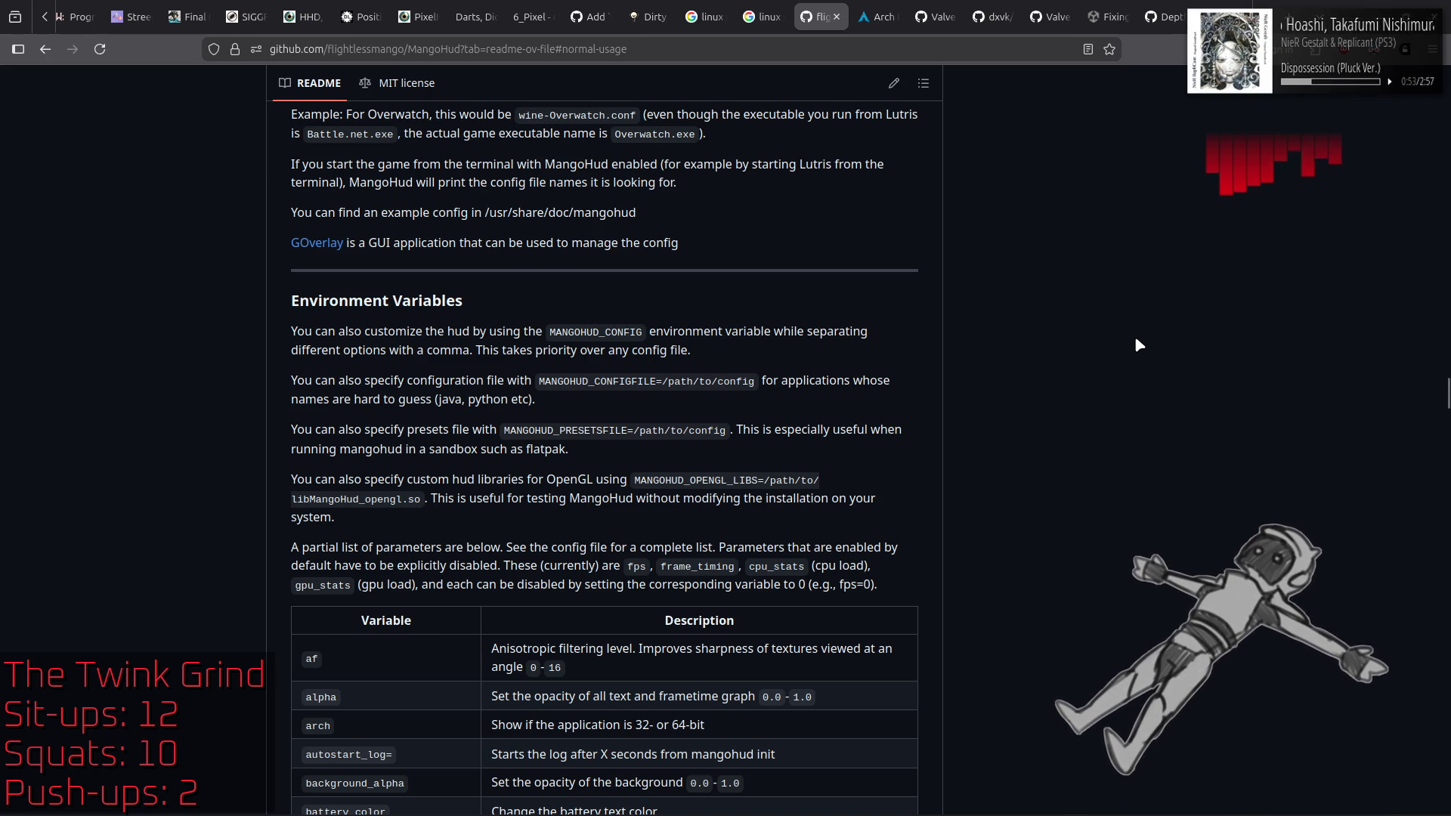
scroll(1136, 339, "up", 5)
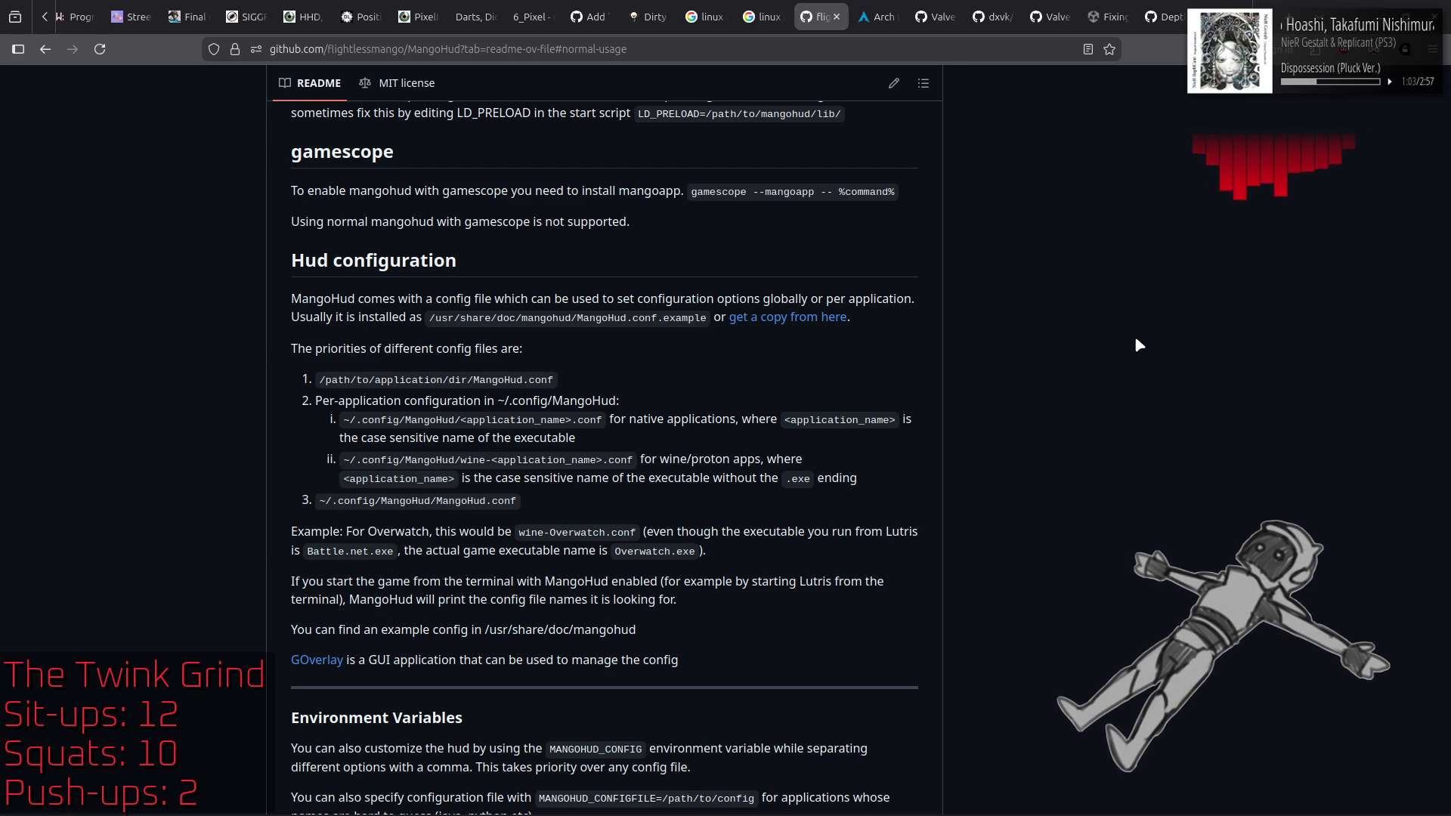
mouse_move(446, 812)
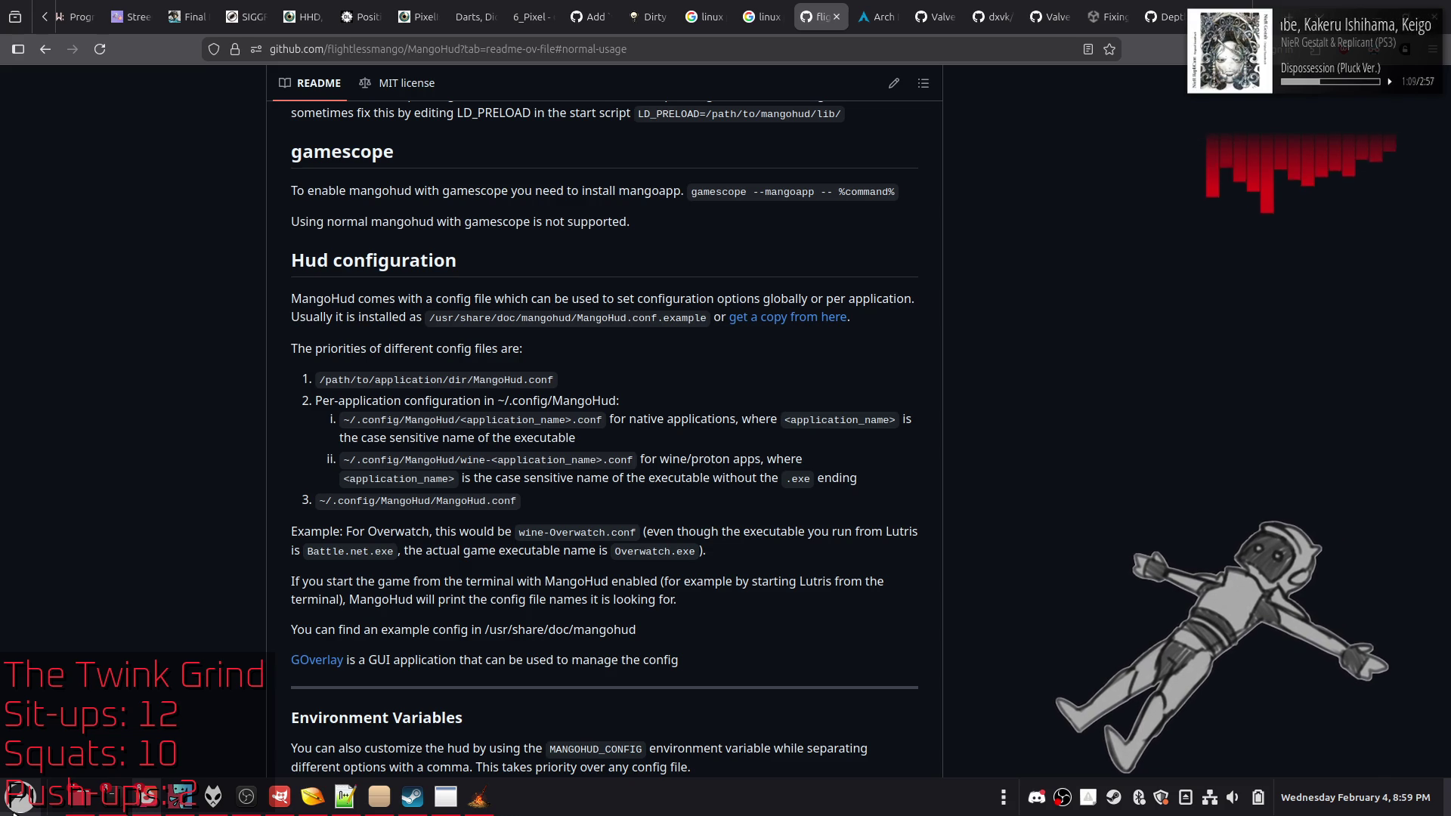
left_click(17, 801)
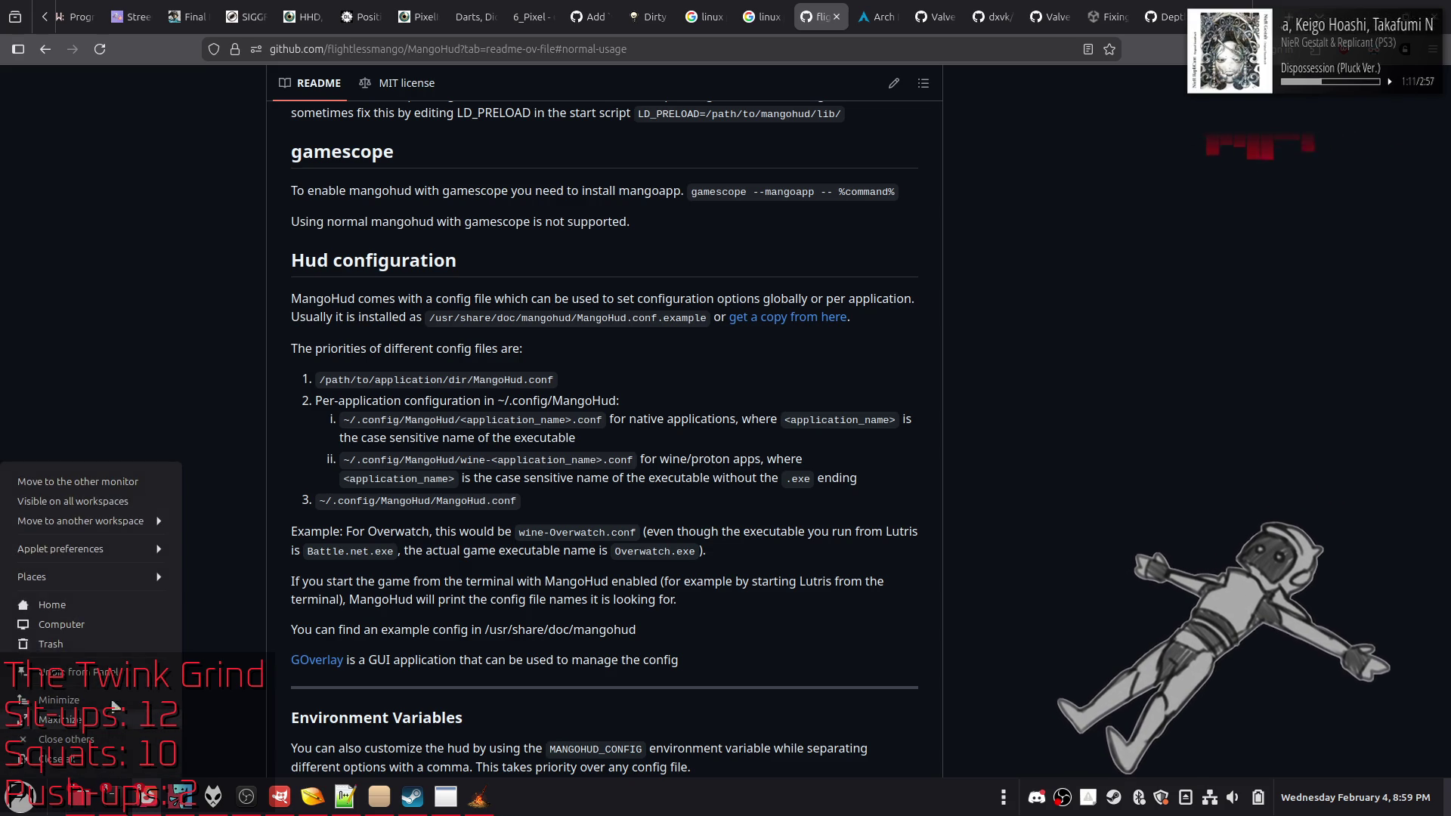
Step: Open ~/.config/MangoHud in the file manager, revealing its single wine-xenia_canary.conf file
left_click(100, 604)
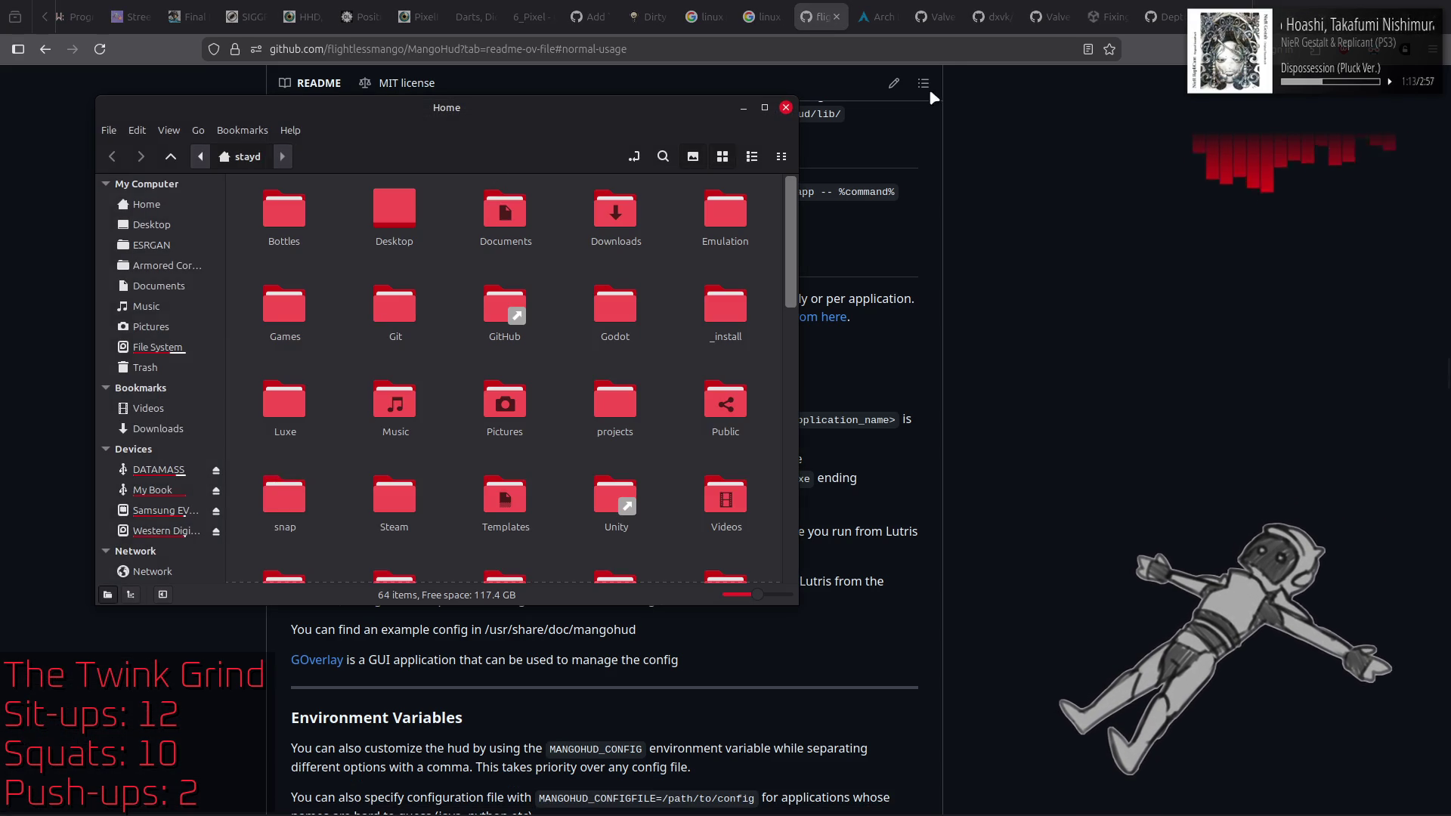
left_click_drag(520, 172, 888, 161)
scroll(840, 327, "down", 3)
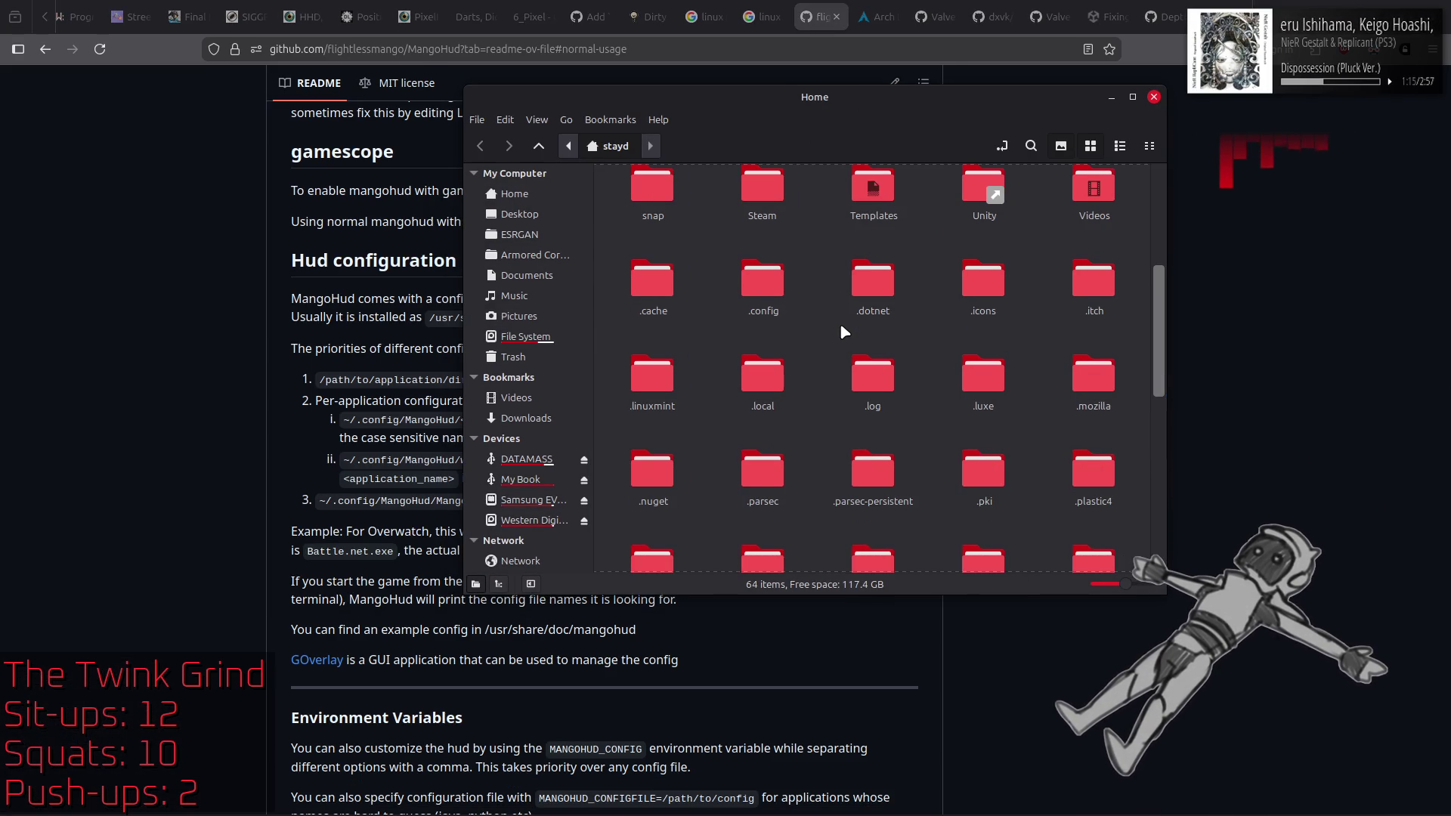
double_click(758, 278)
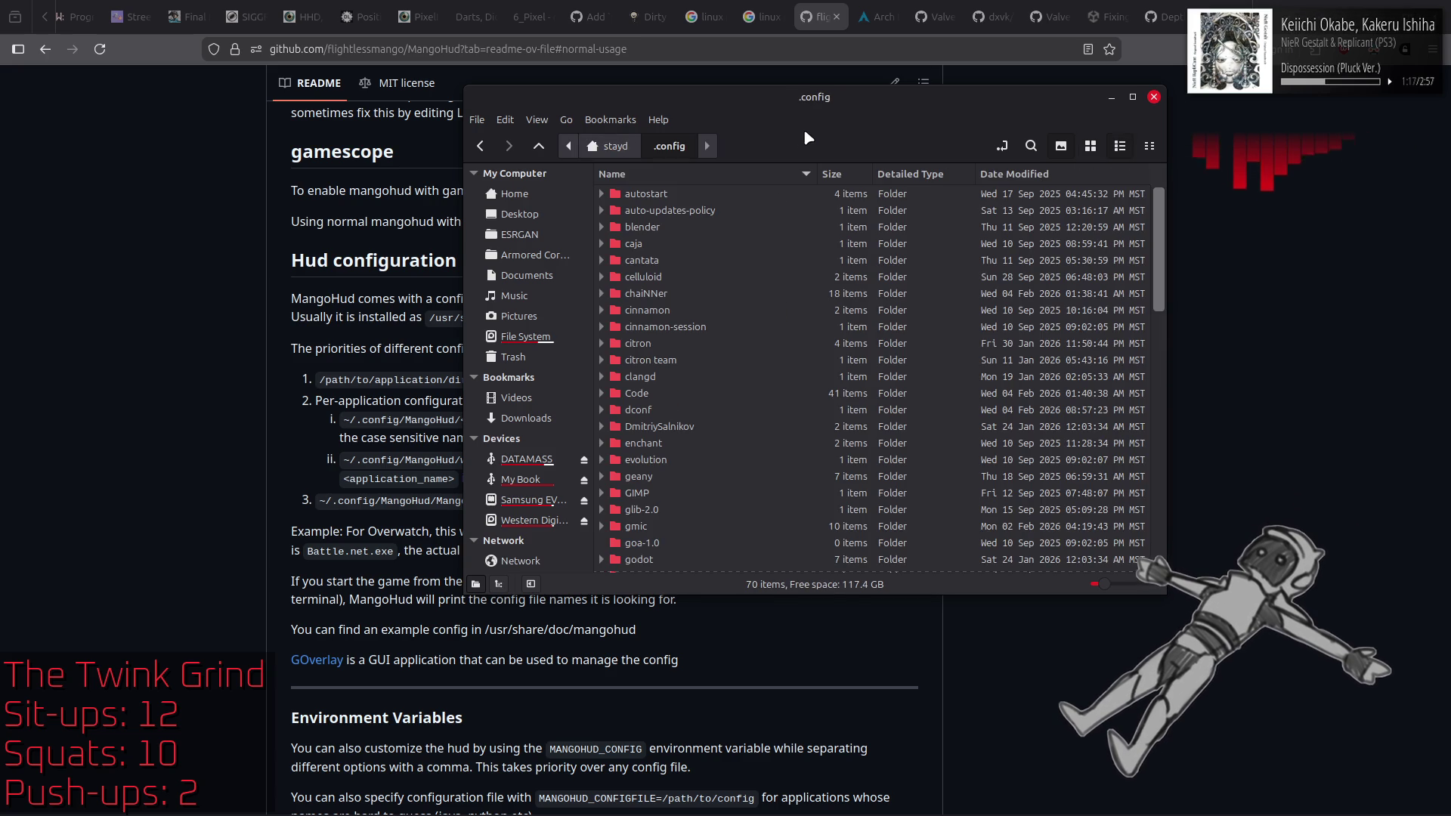
scroll(809, 370, "down", 5)
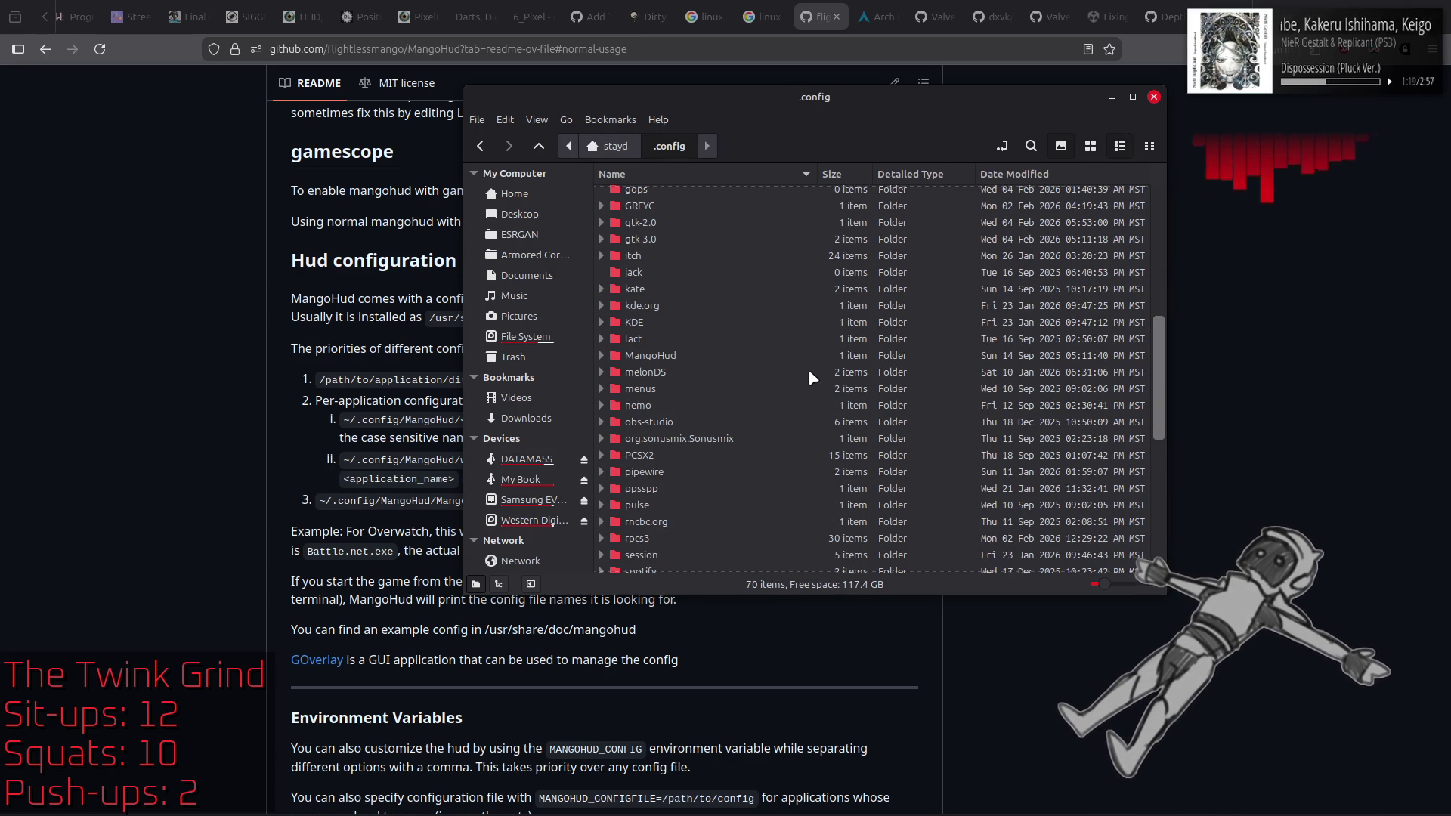
double_click(701, 358)
Step: Move the file manager aside and open the README's example MangoHud.conf link in a new tab
mouse_move(814, 116)
left_mouse_down()
mouse_move(999, 140)
mouse_move(1088, 176)
left_mouse_up()
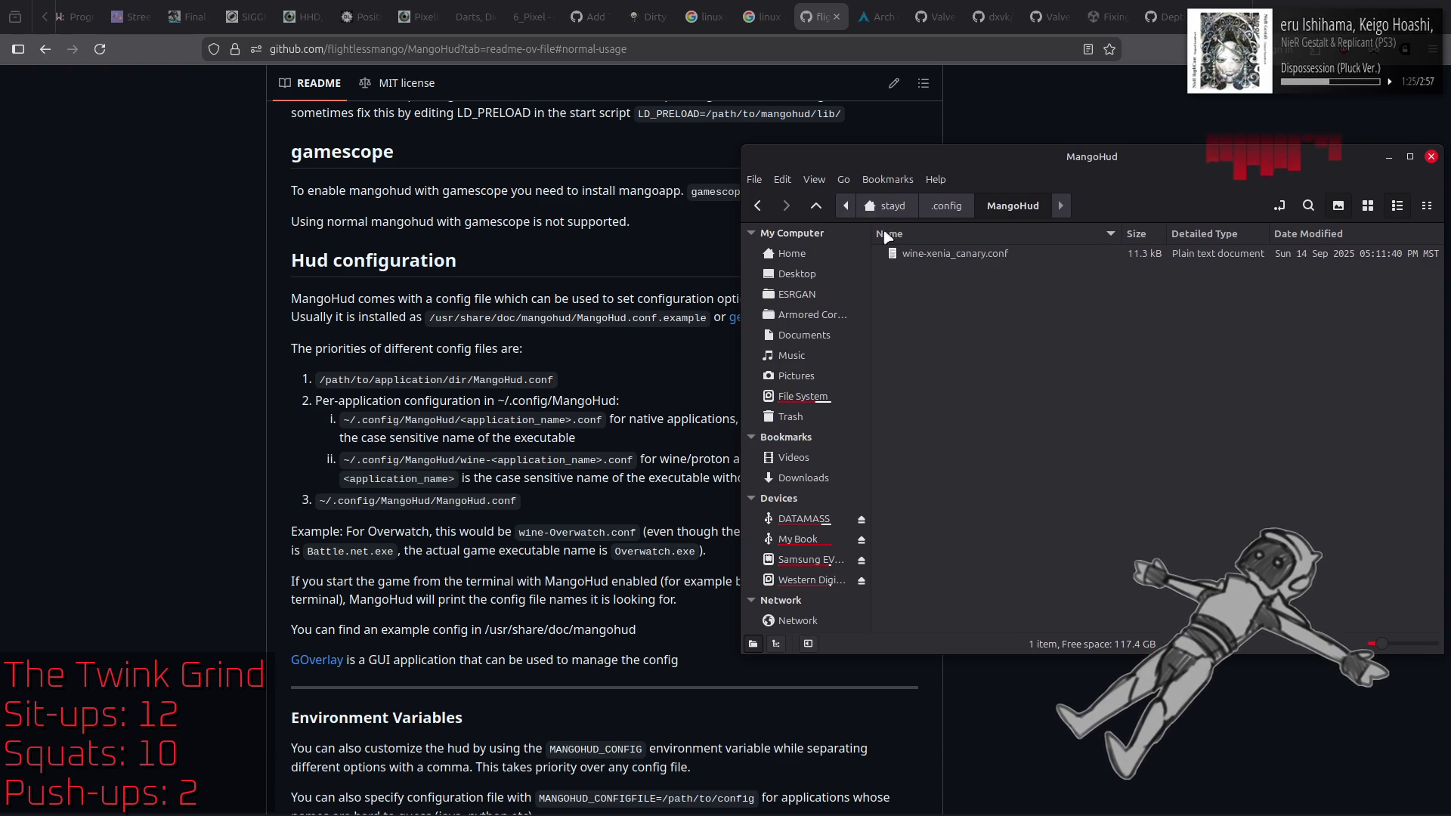
left_click(820, 16)
middle_click(816, 319)
Step: Read the example MangoHud.conf's performance, '-1 = default' preset, and GPU/CPU display options
left_click(869, 17)
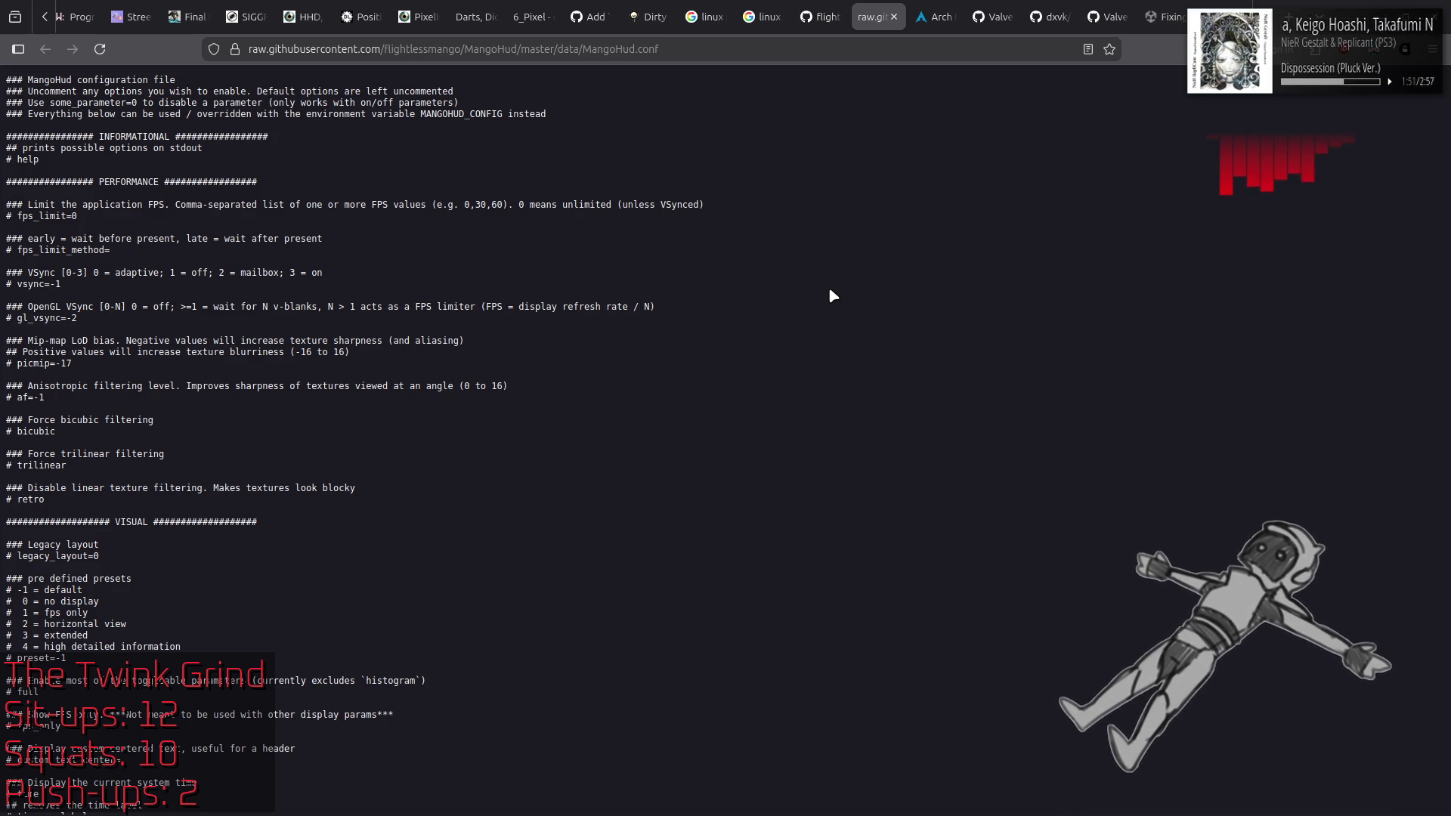
scroll(830, 292, "down", 3)
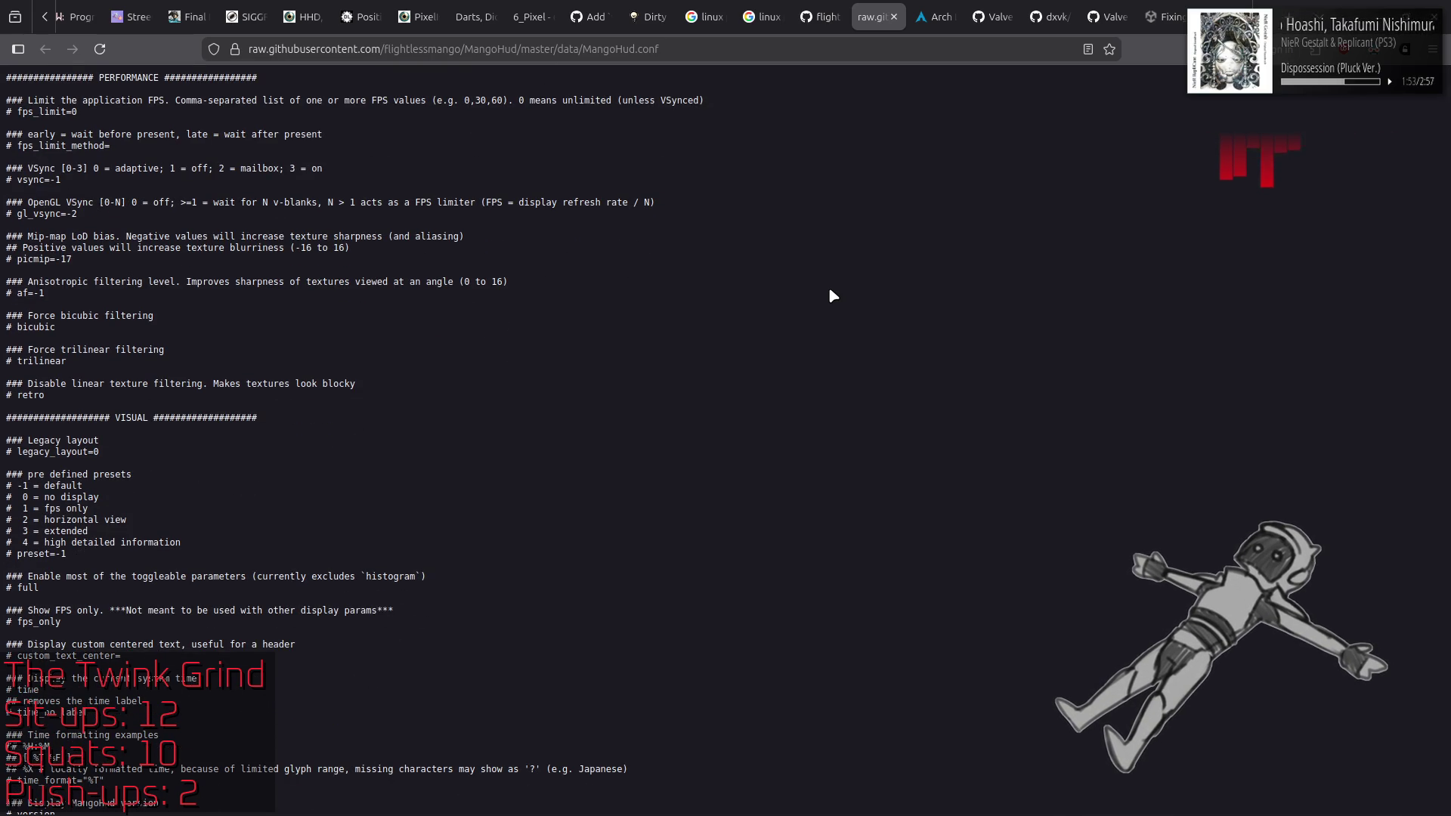
scroll(829, 291, "down", 3)
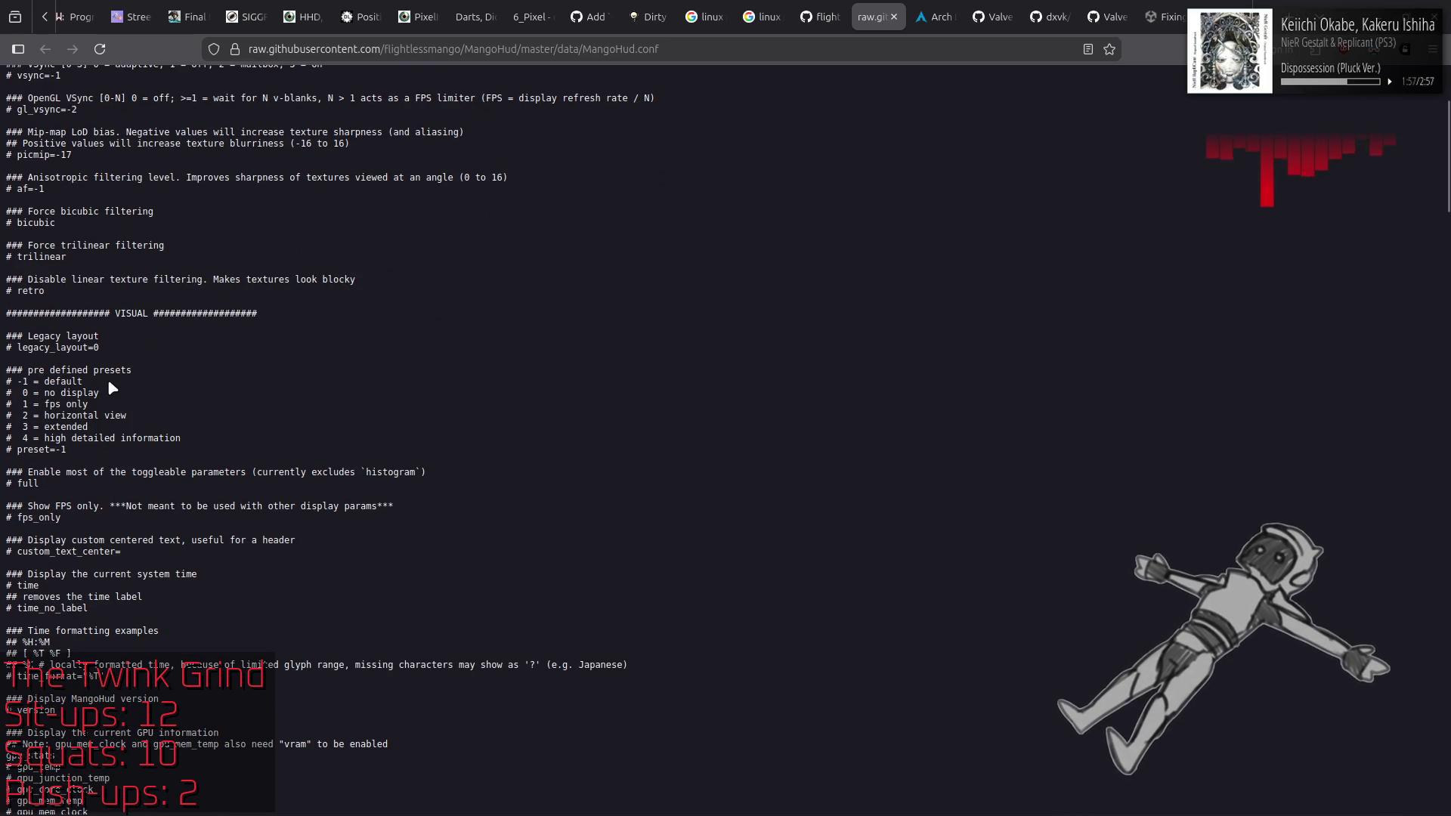
triple_click(46, 382)
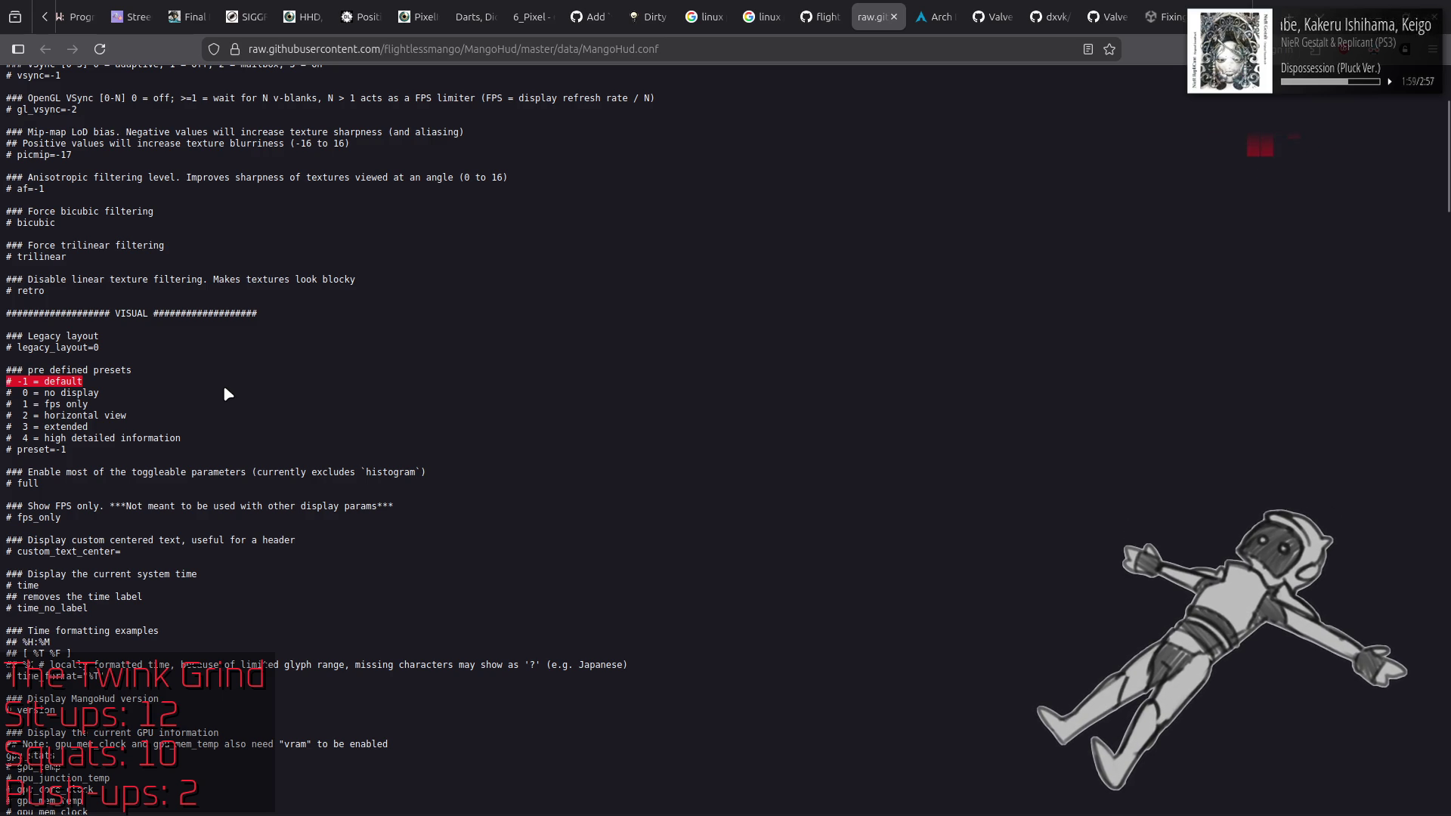
scroll(224, 388, "down", 6)
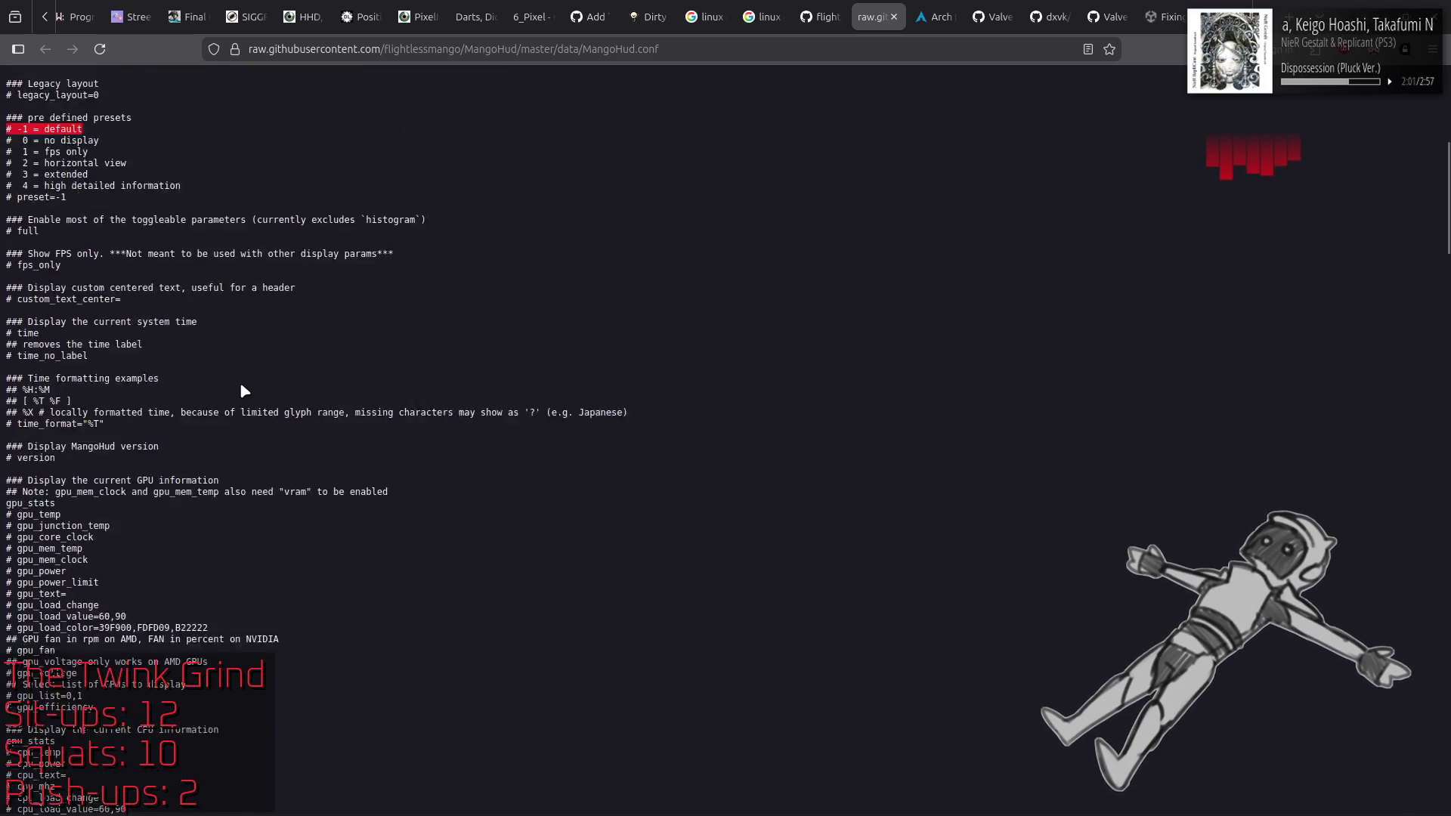
scroll(243, 390, "down", 10)
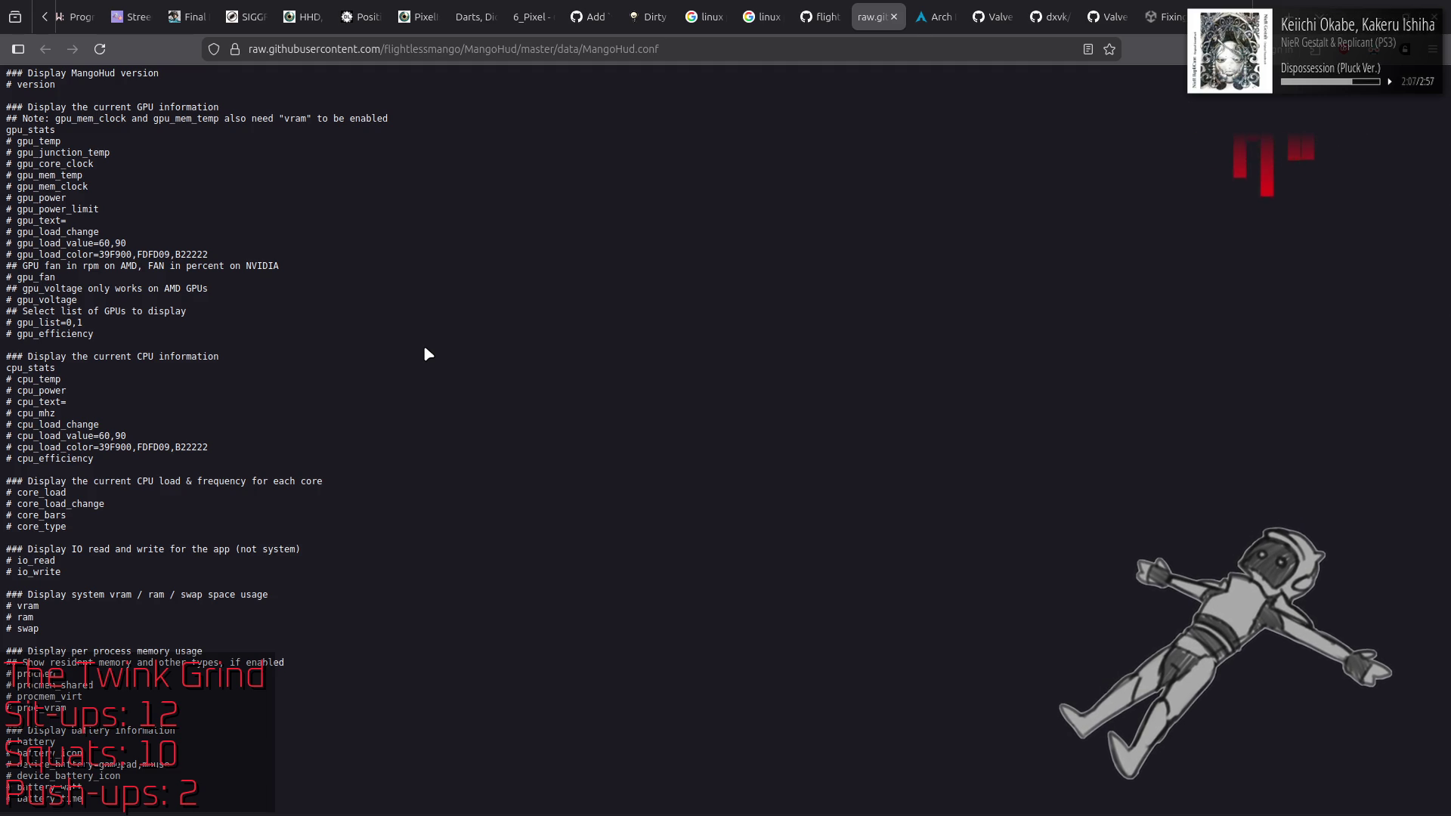
left_click_drag(1118, 143, 815, 135)
Step: Switch windows back to Firefox's flightlessmango/MangoHud GitHub README tab
key("alt+Tab")
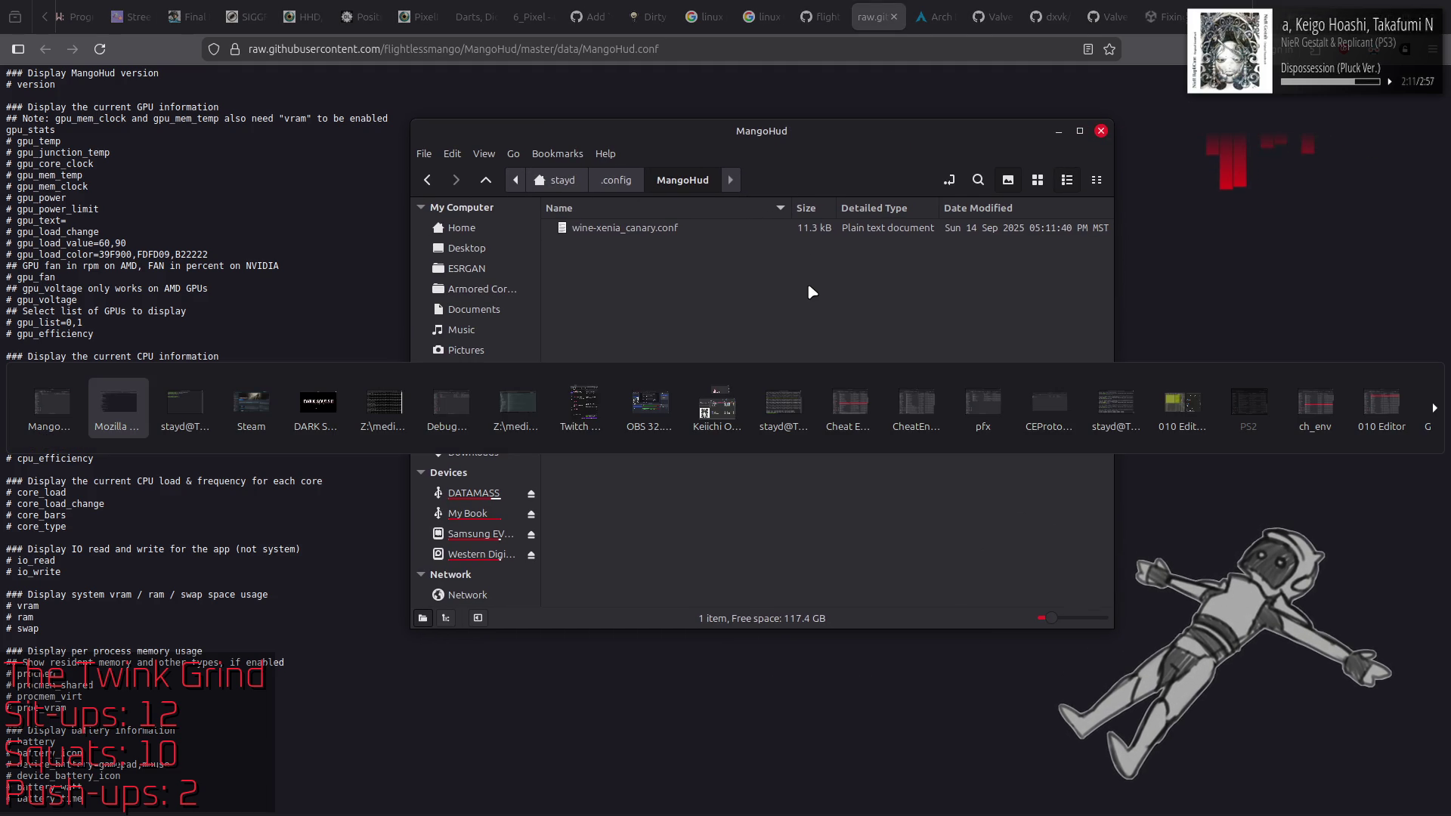
key("alt+Tab")
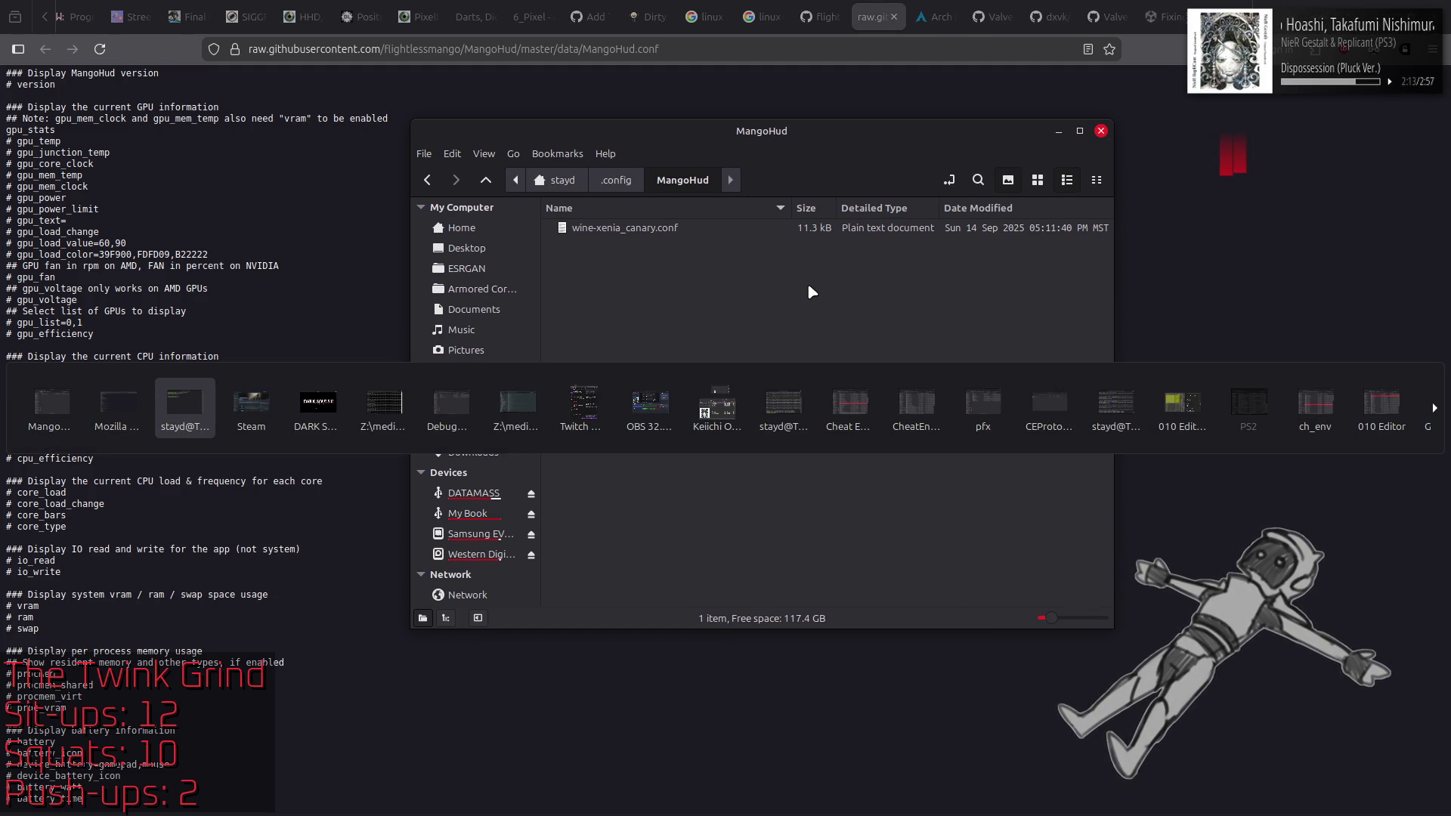
left_click(118, 427)
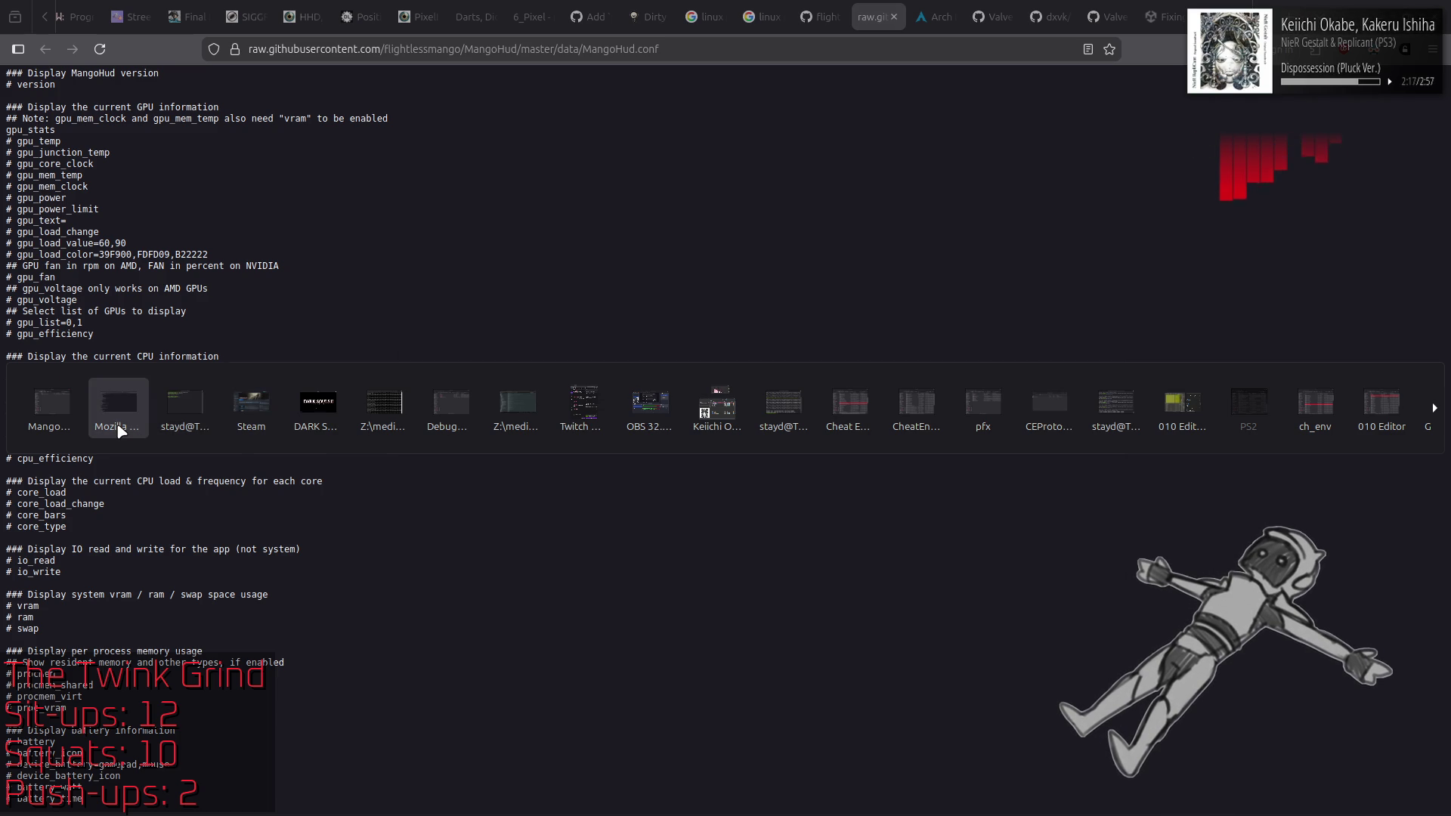
key("alt+Tab")
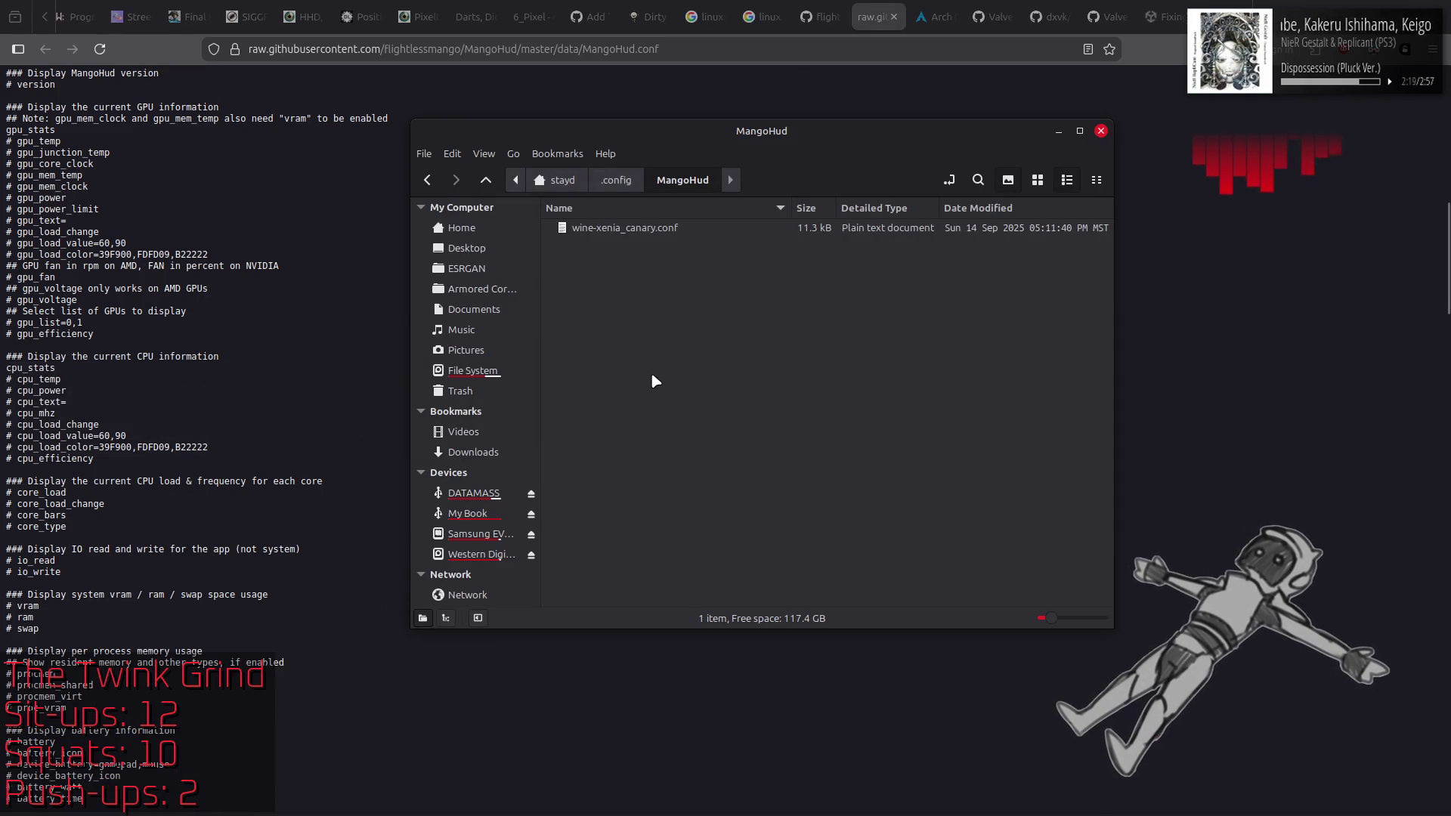
left_click(819, 16)
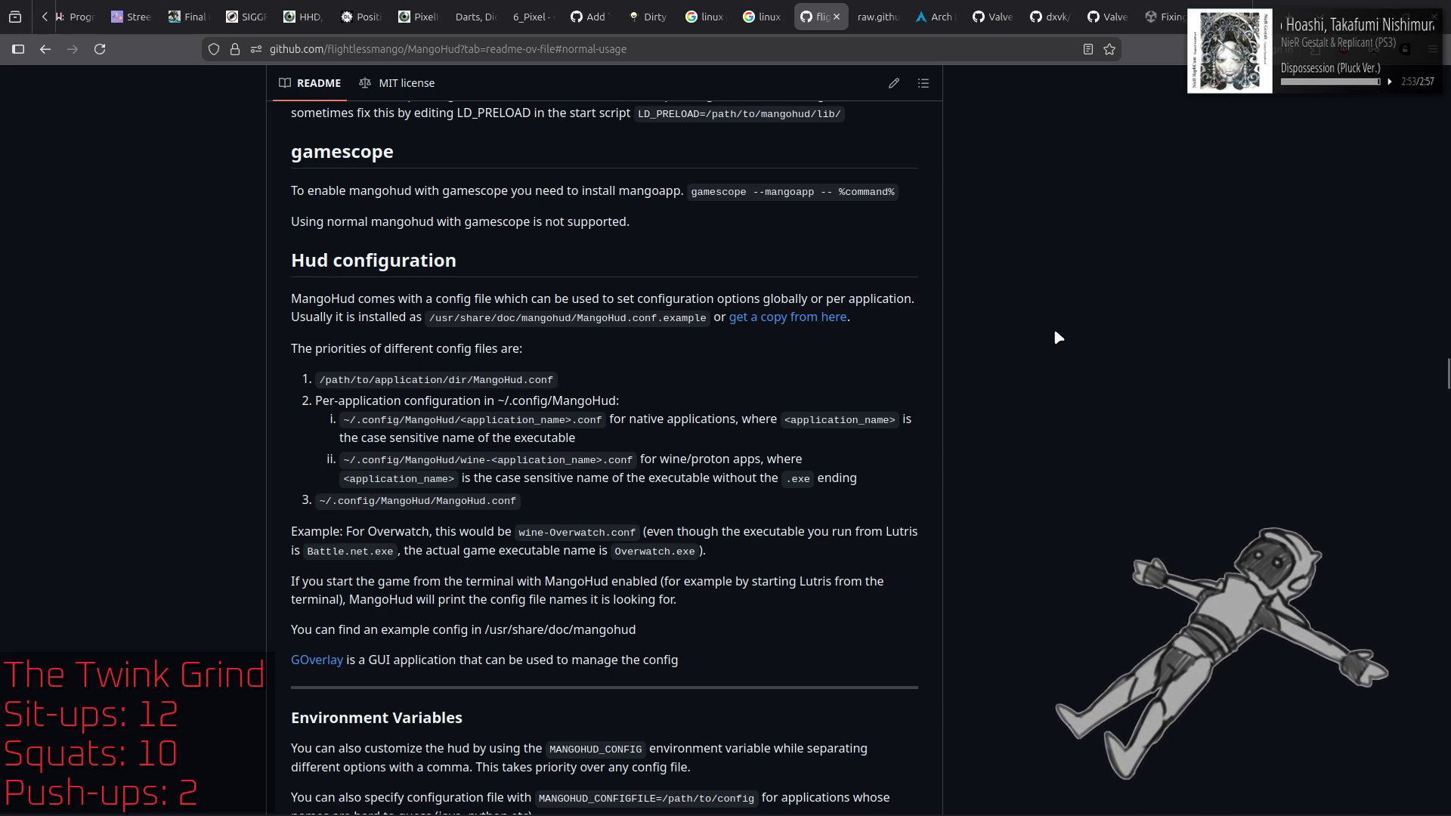
Step: Scroll up to the README's Normal usage section and highlight the MANGOHUD=1 shell profile line
scroll(1055, 333, "up", 5)
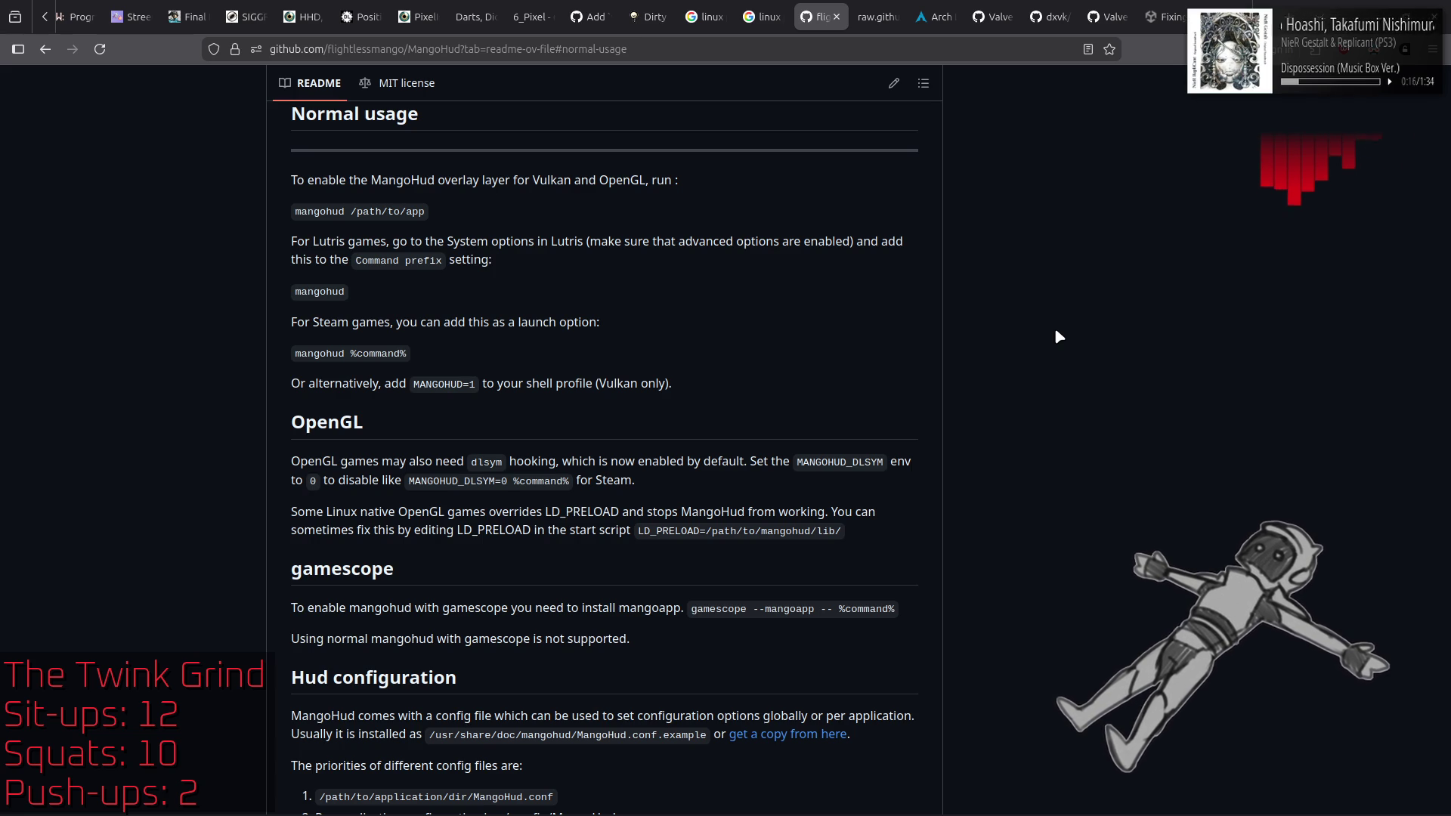
left_click_drag(527, 383, 791, 363)
left_click(792, 365)
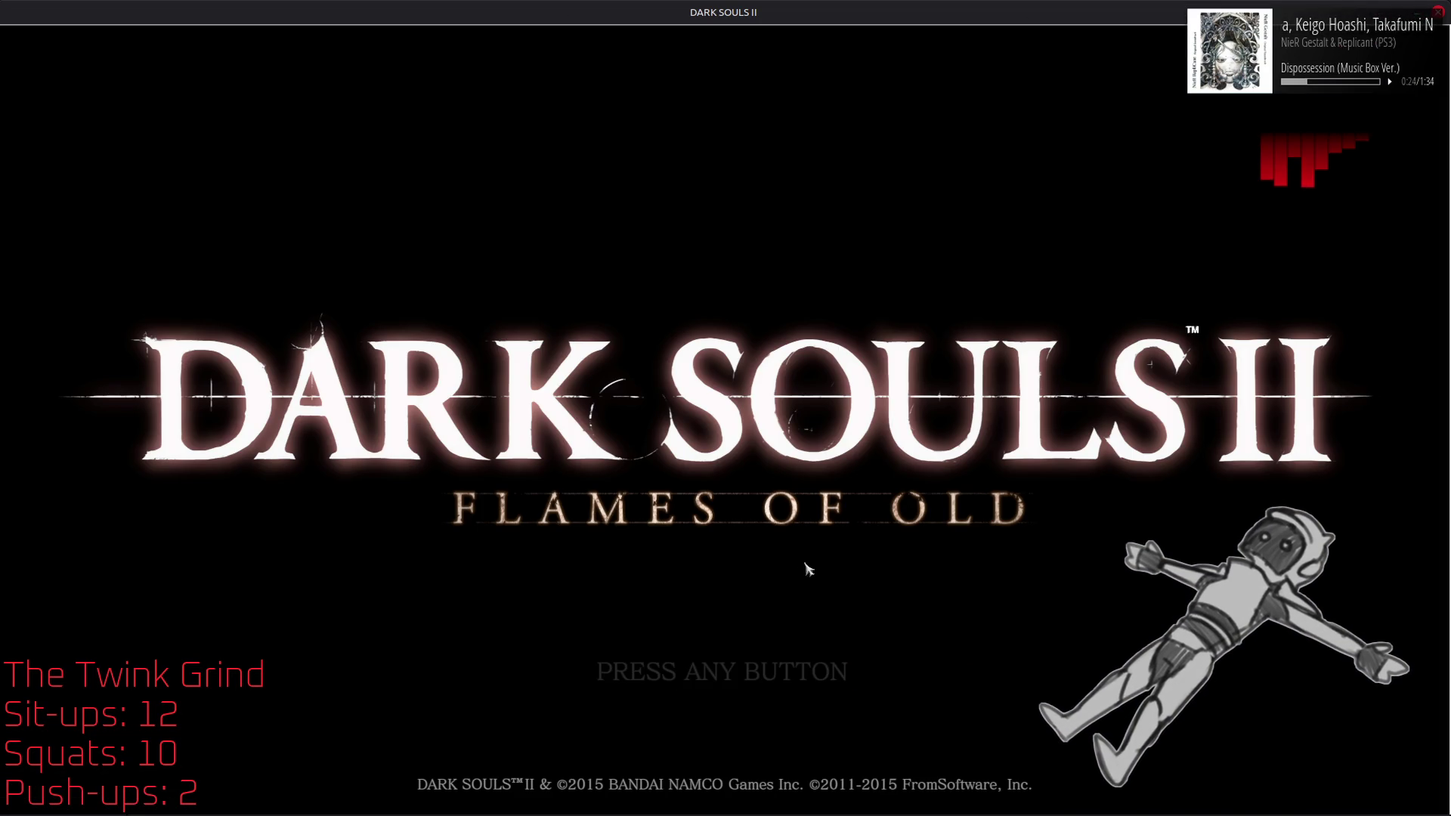
Step: Get past the Dark Souls II title screen, continue offline past the login error, and quit the game
left_click(839, 565)
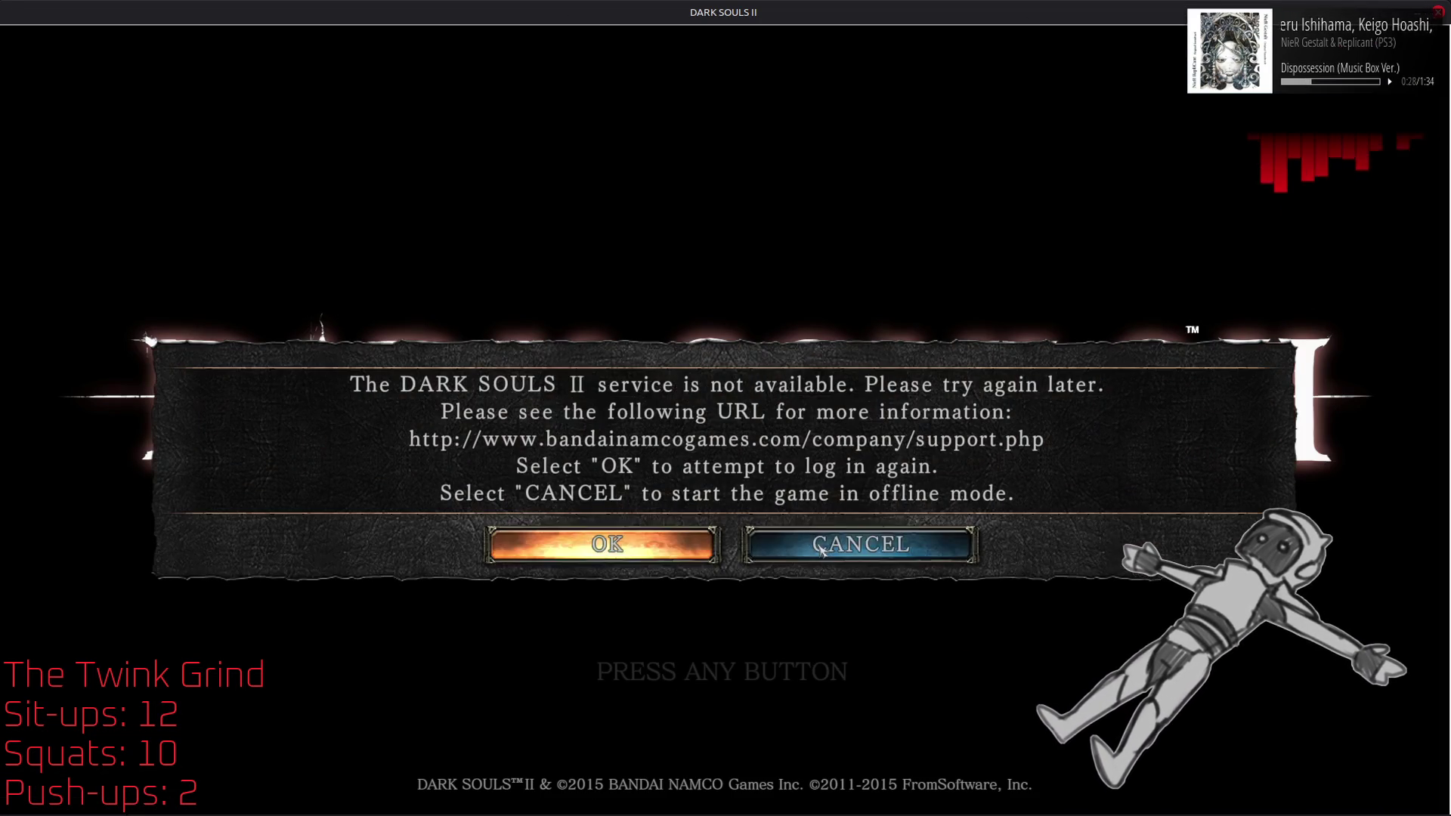
left_click(792, 557)
left_click(756, 544)
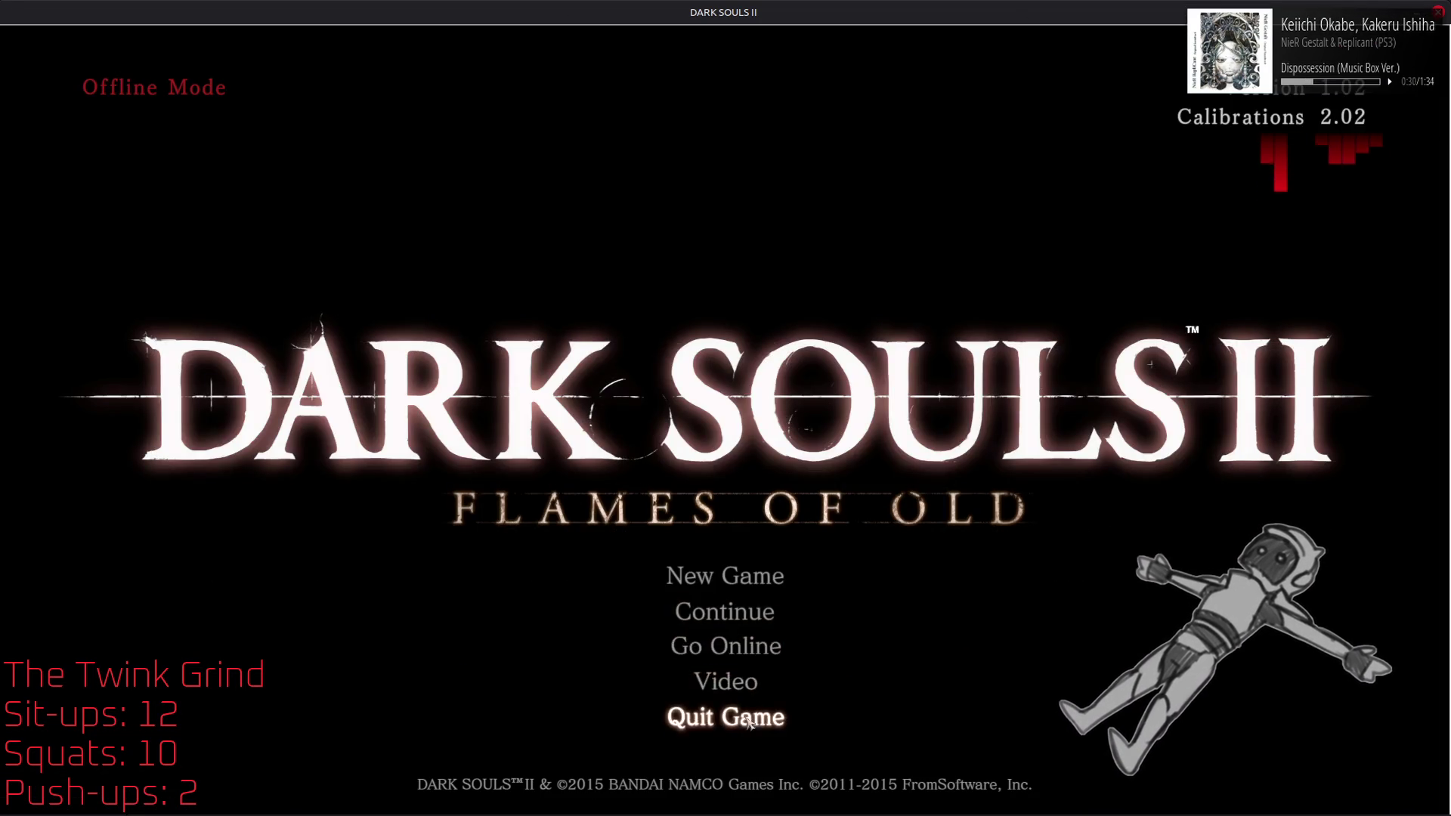
left_click(755, 713)
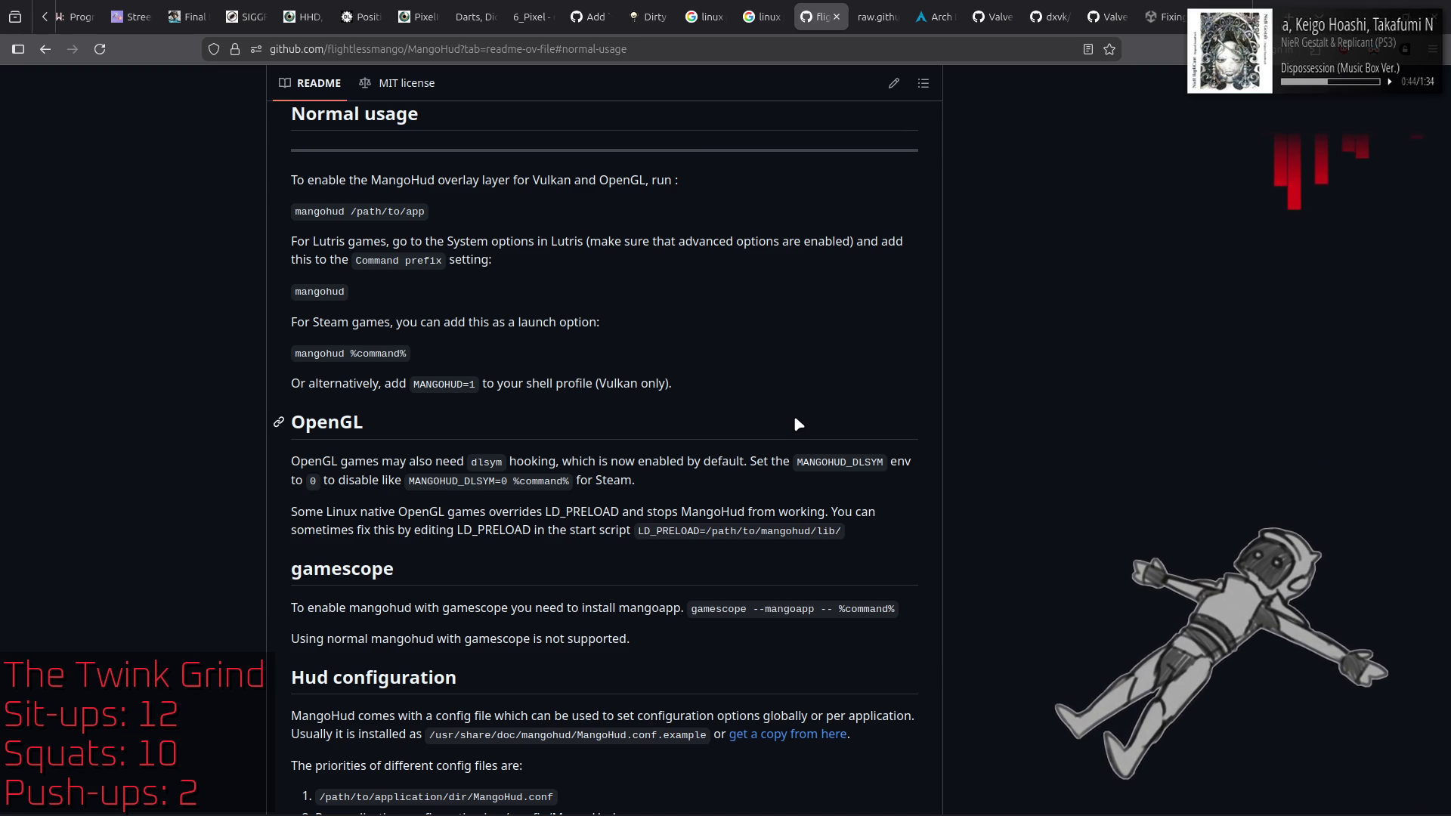
key("alt+Tab")
key("alt+Tab")
key("alt+Tab")
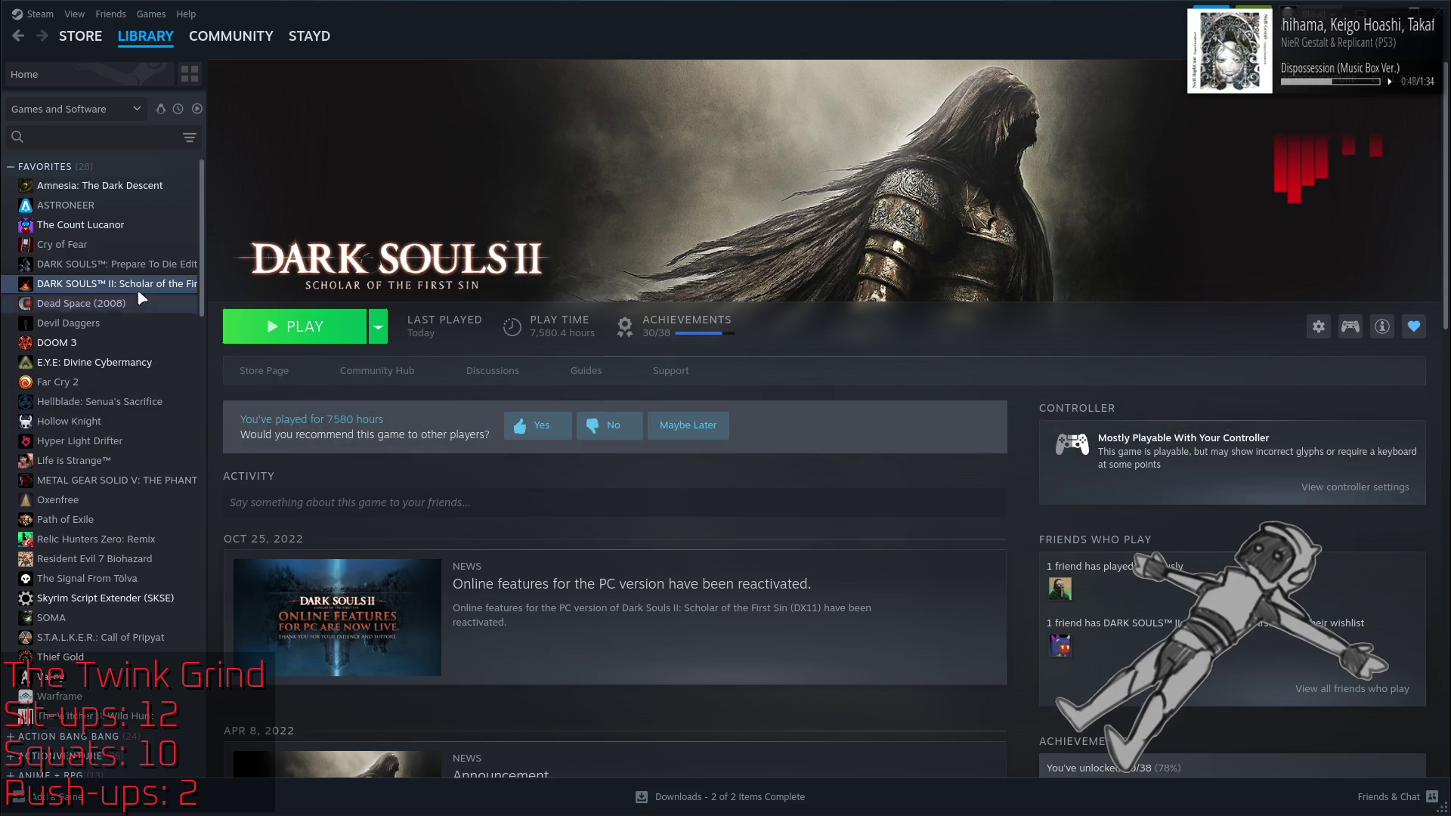
Step: Open Dark Souls II's Steam properties and insert MANGOHUD=1 into its launch options
right_click(148, 285)
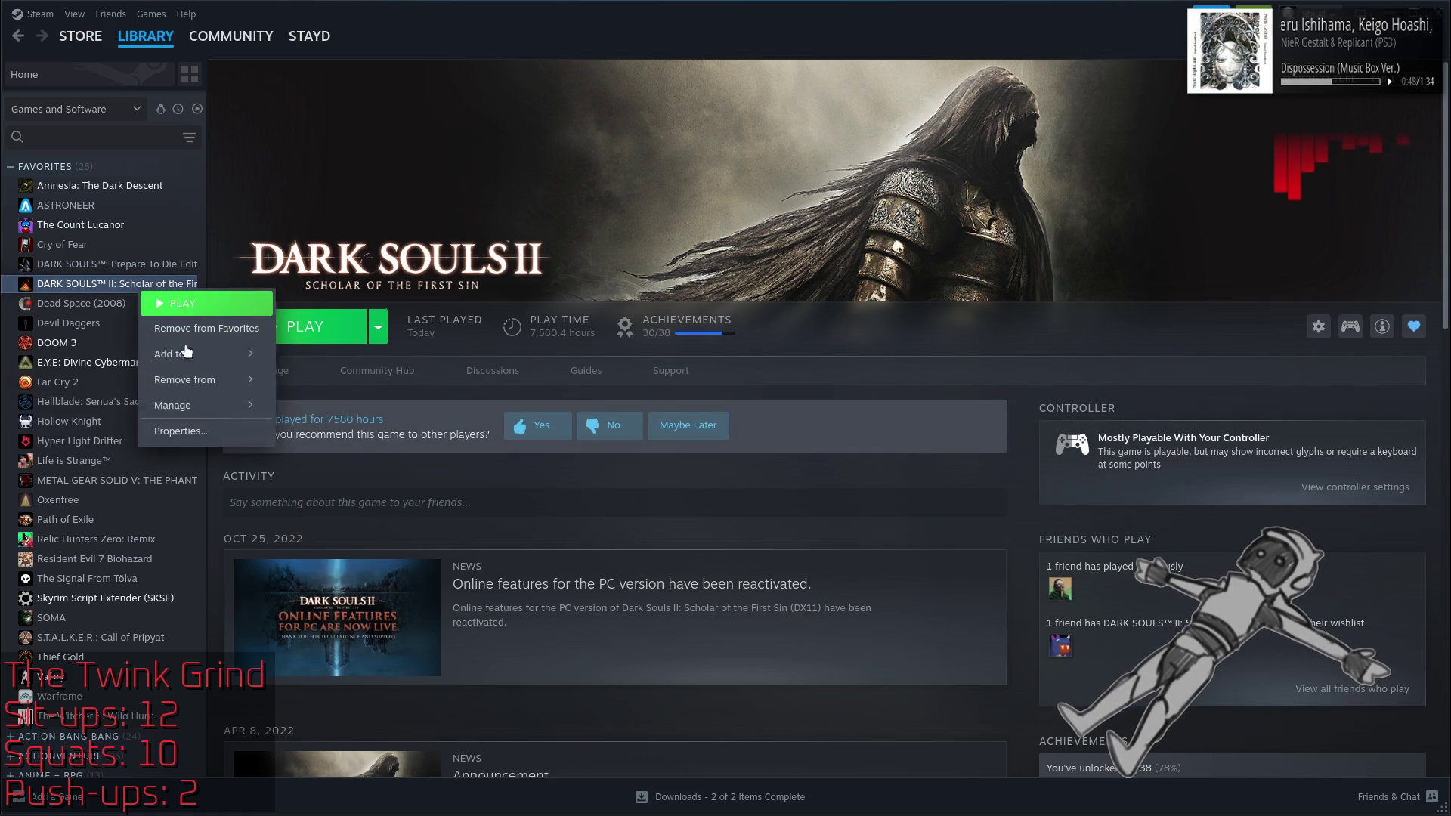
left_click(189, 424)
left_click(953, 402)
key("End")
double_click(943, 401)
key("Home")
left_click_drag(871, 401, 469, 400)
left_click(587, 399)
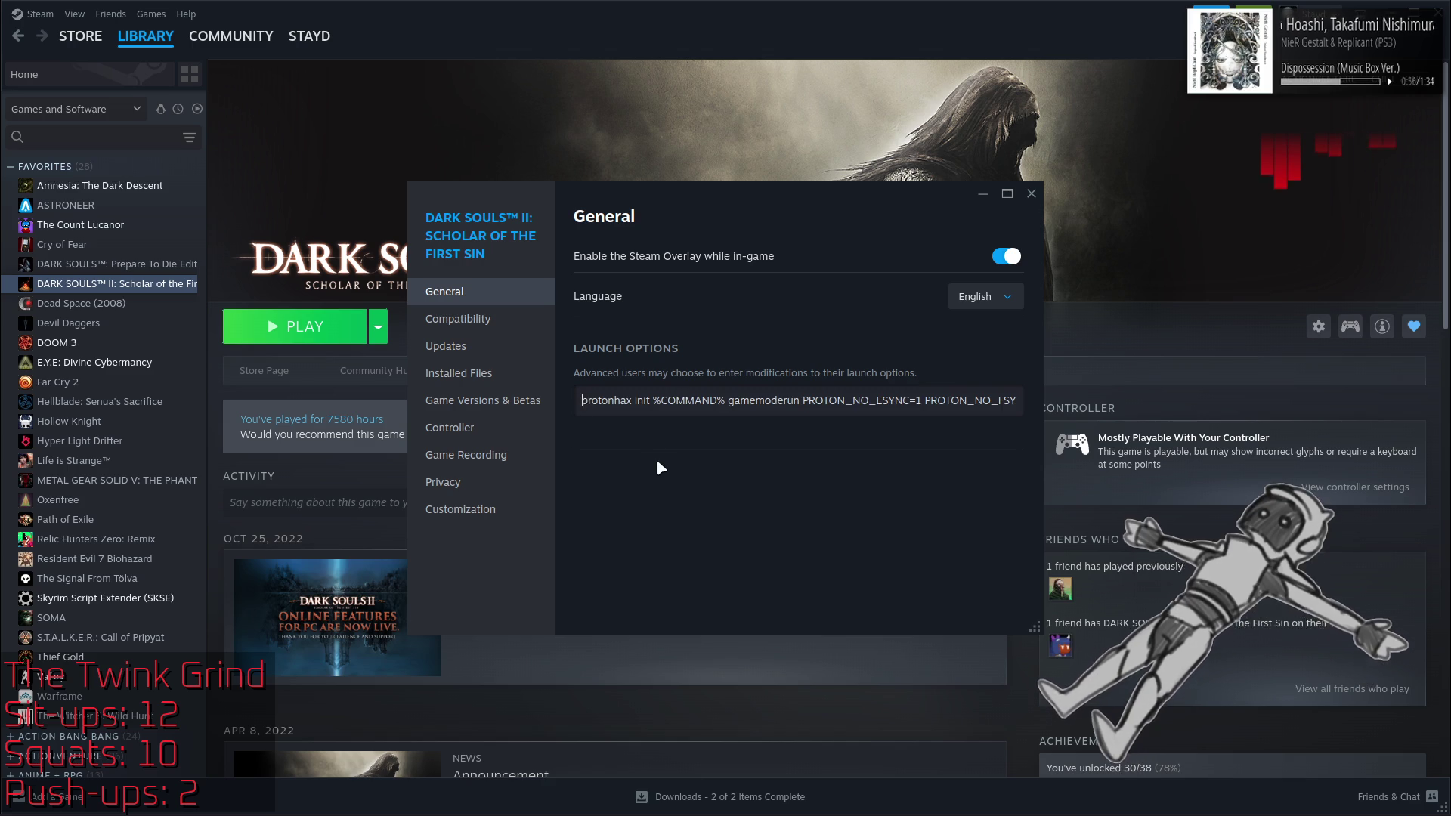
type("MANGOHUD=1")
Step: Remove gamemoderun, place the PROTON variables before MANGOHUD=1, and launch the game
left_click_drag(582, 400, 999, 399)
left_click(914, 400)
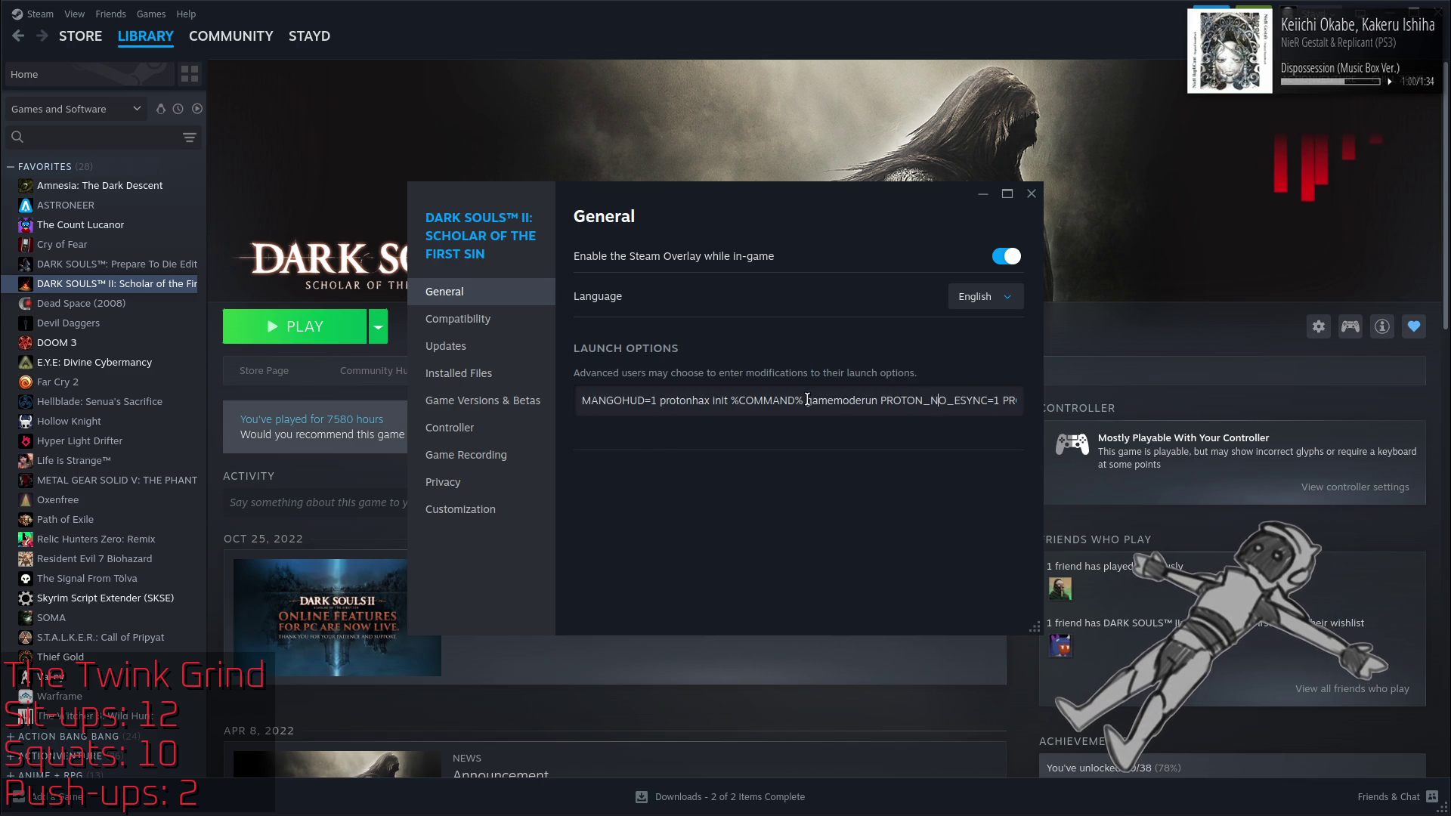
left_click_drag(880, 400, 1117, 404)
key("ctrl+c")
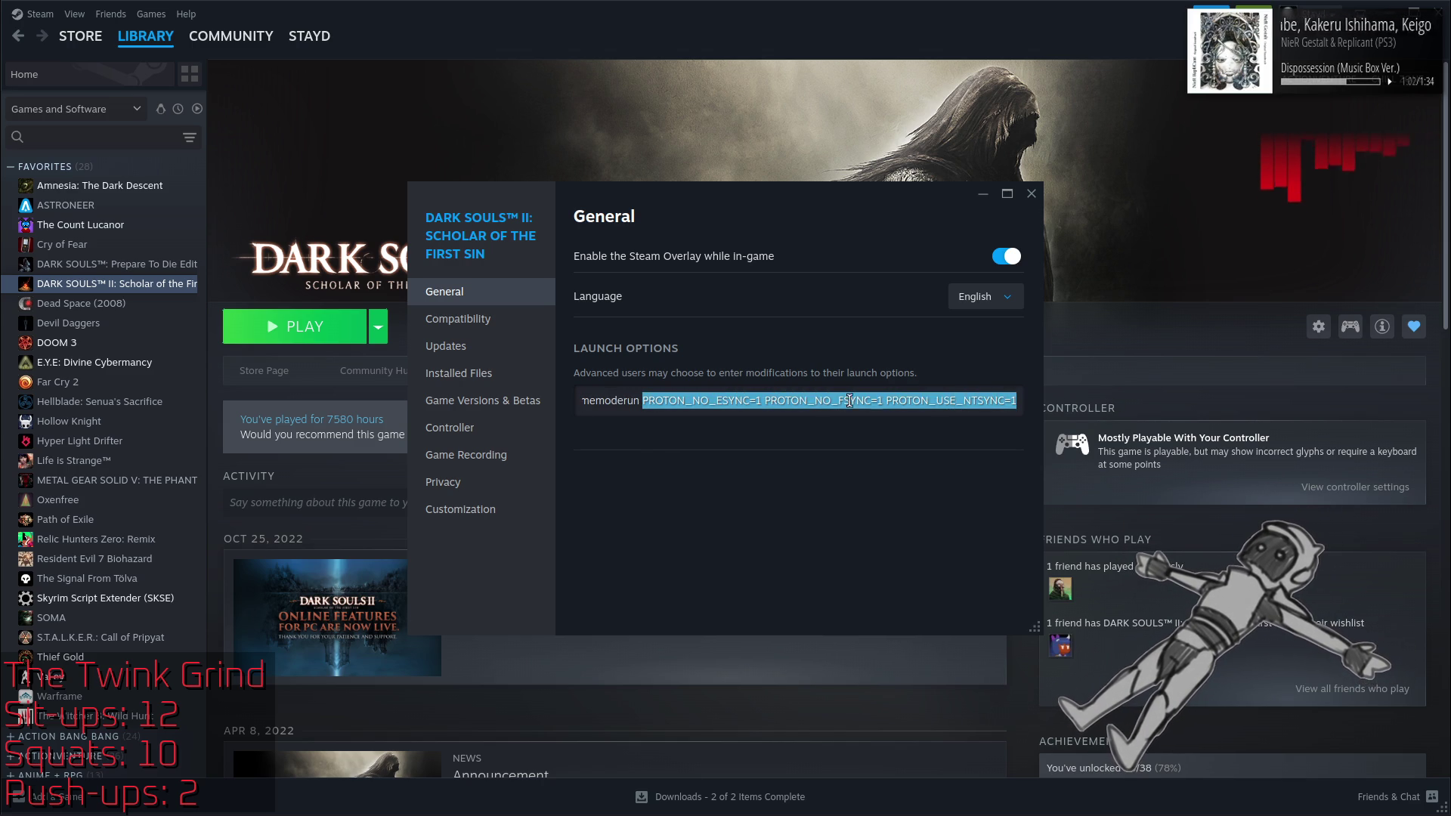
key("BackSpace")
left_click_drag(806, 401, 914, 401)
key("BackSpace")
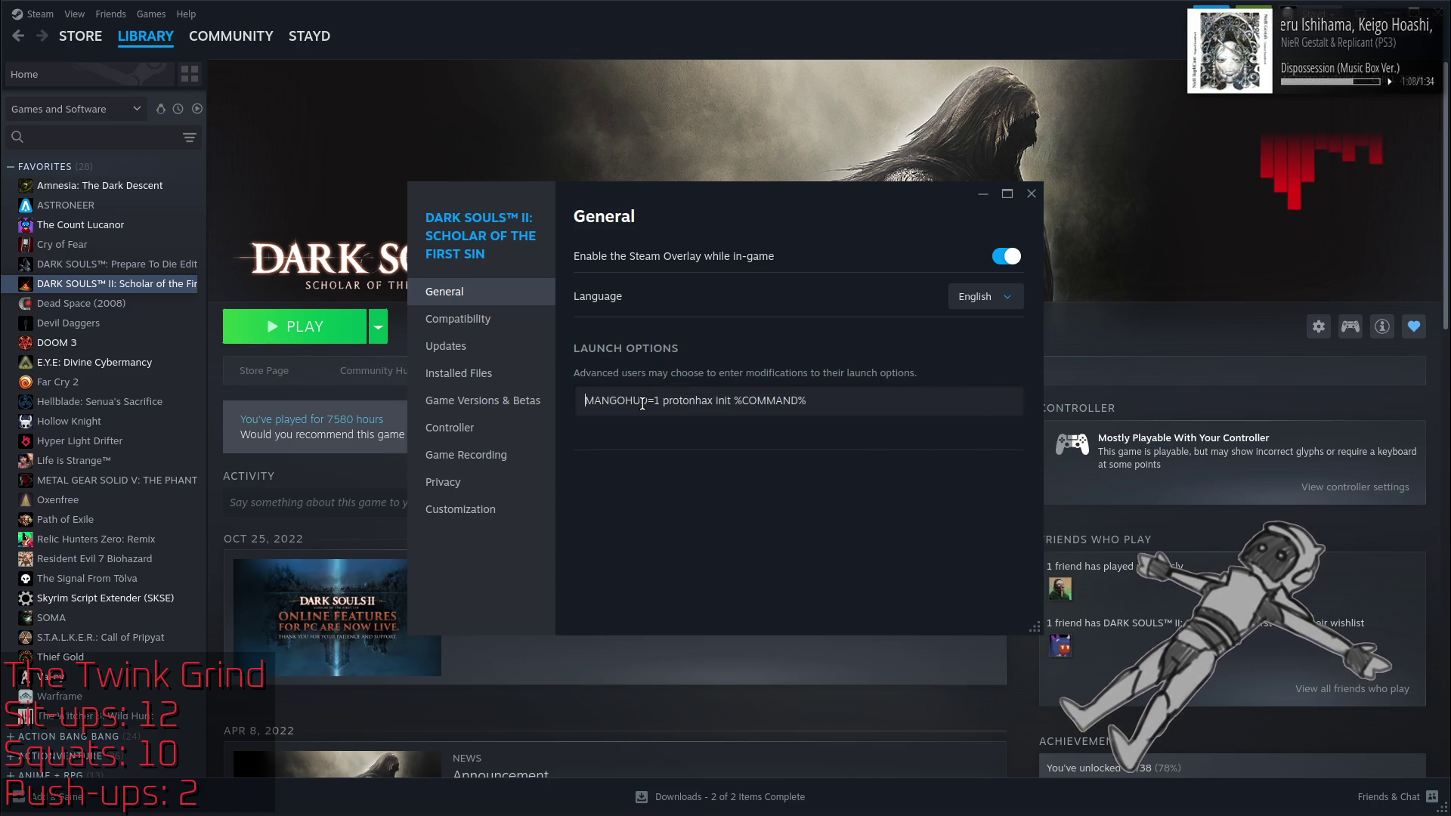
key("ctrl+v")
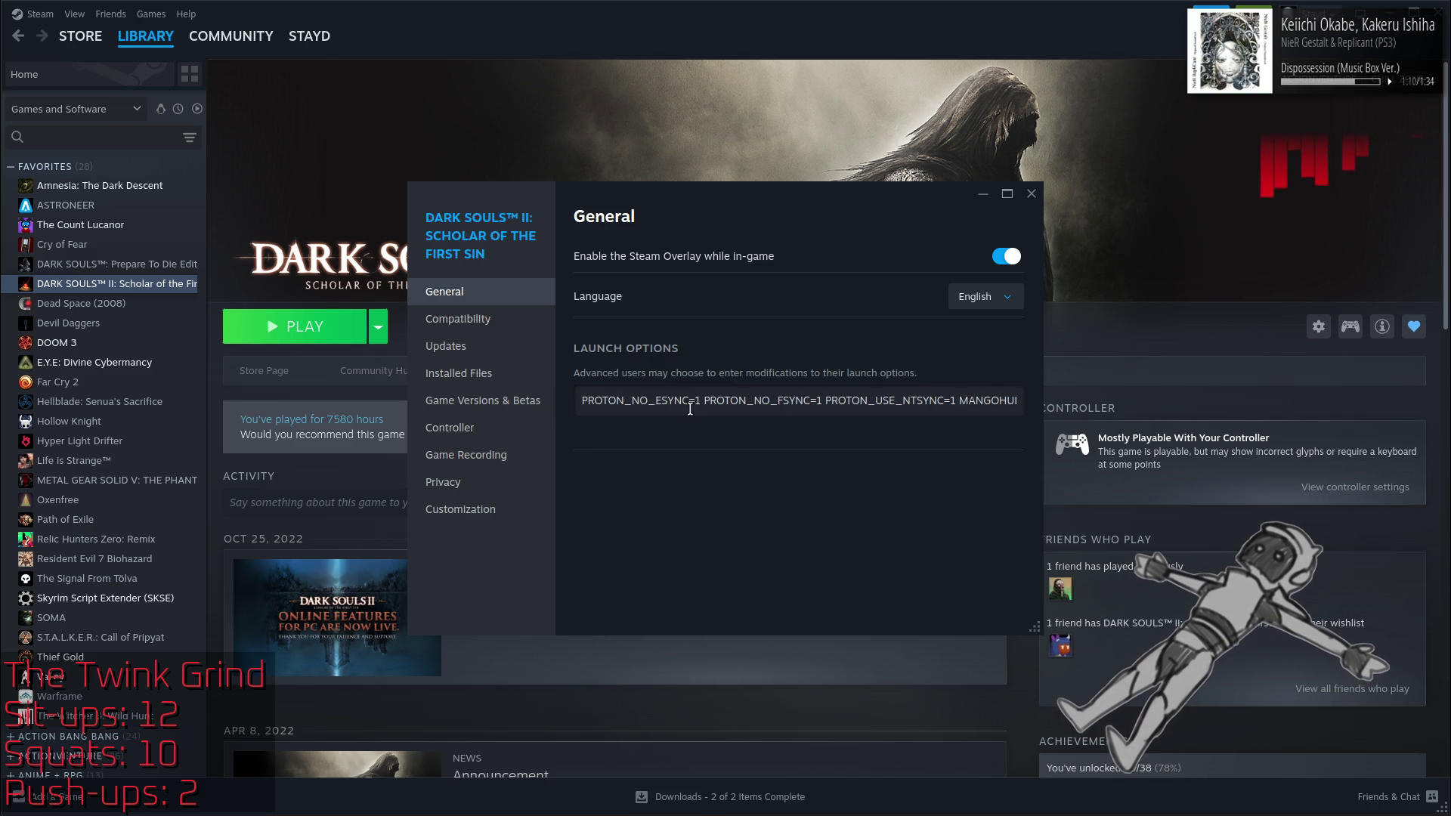
left_click(1031, 194)
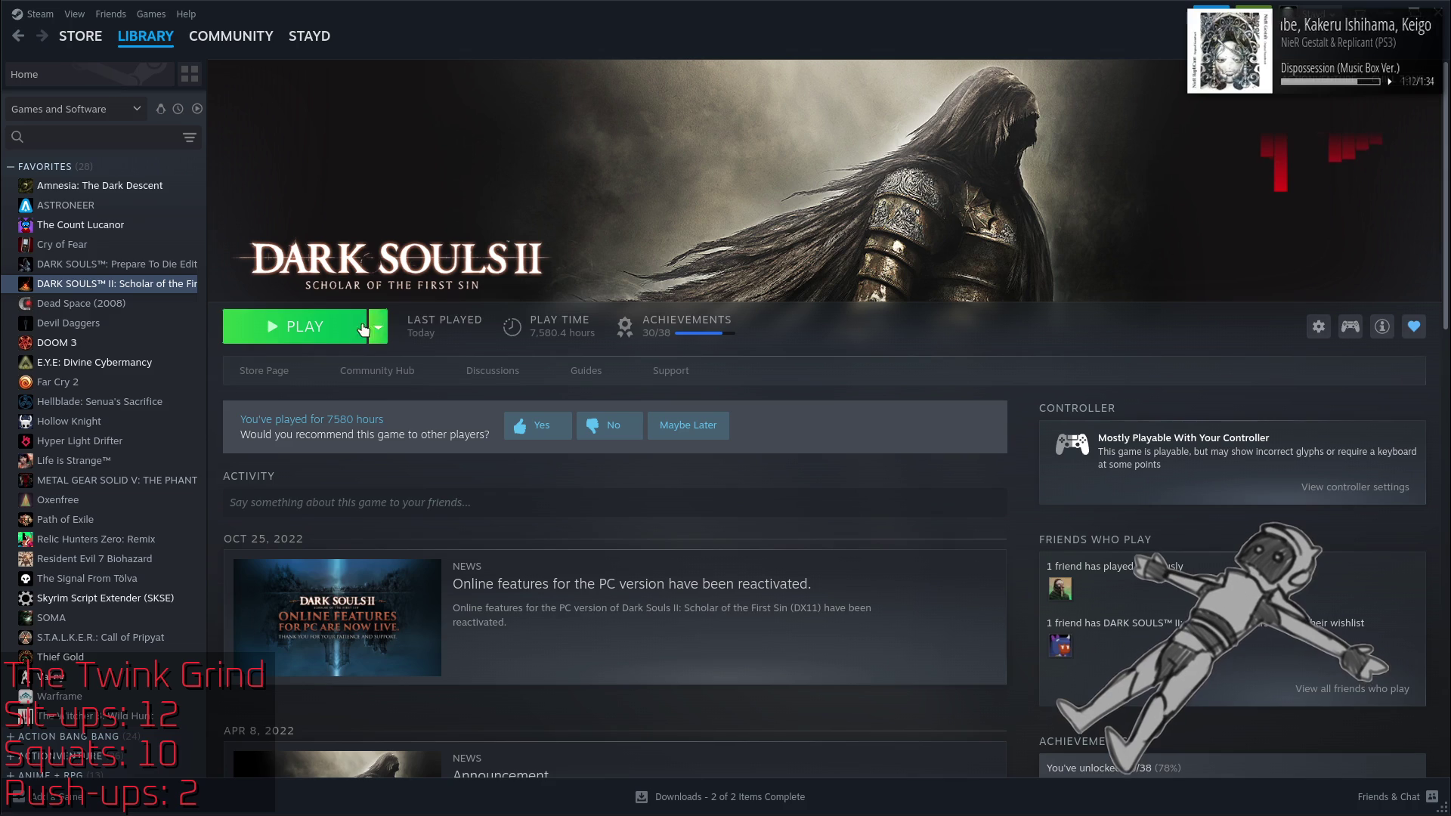
left_click(359, 327)
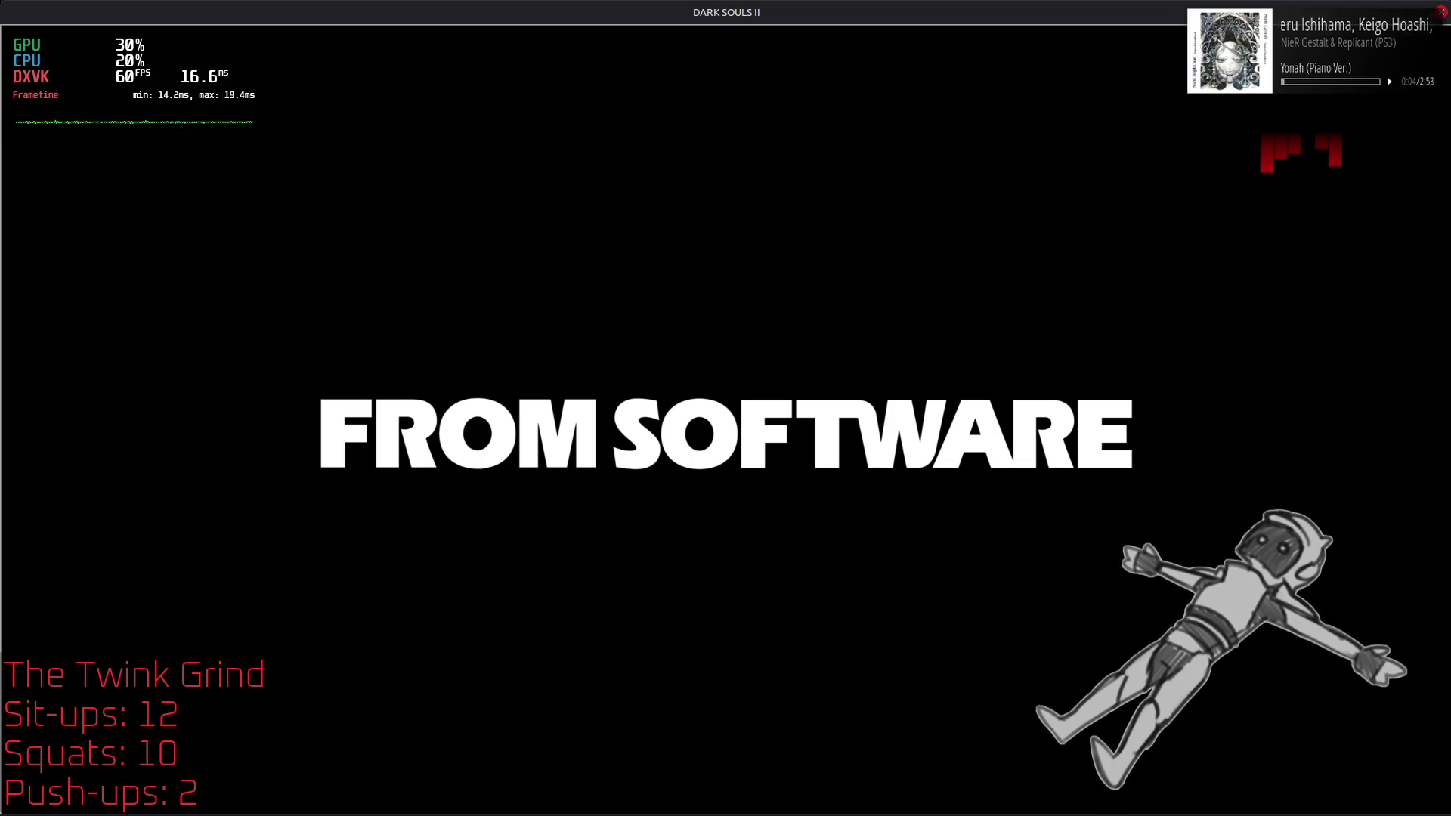
Step: Leave the game running with its MangoHud overlay and return to Firefox's README tab
key("alt+Tab")
key("alt+Tab")
key("alt+Tab")
right_click(817, 15)
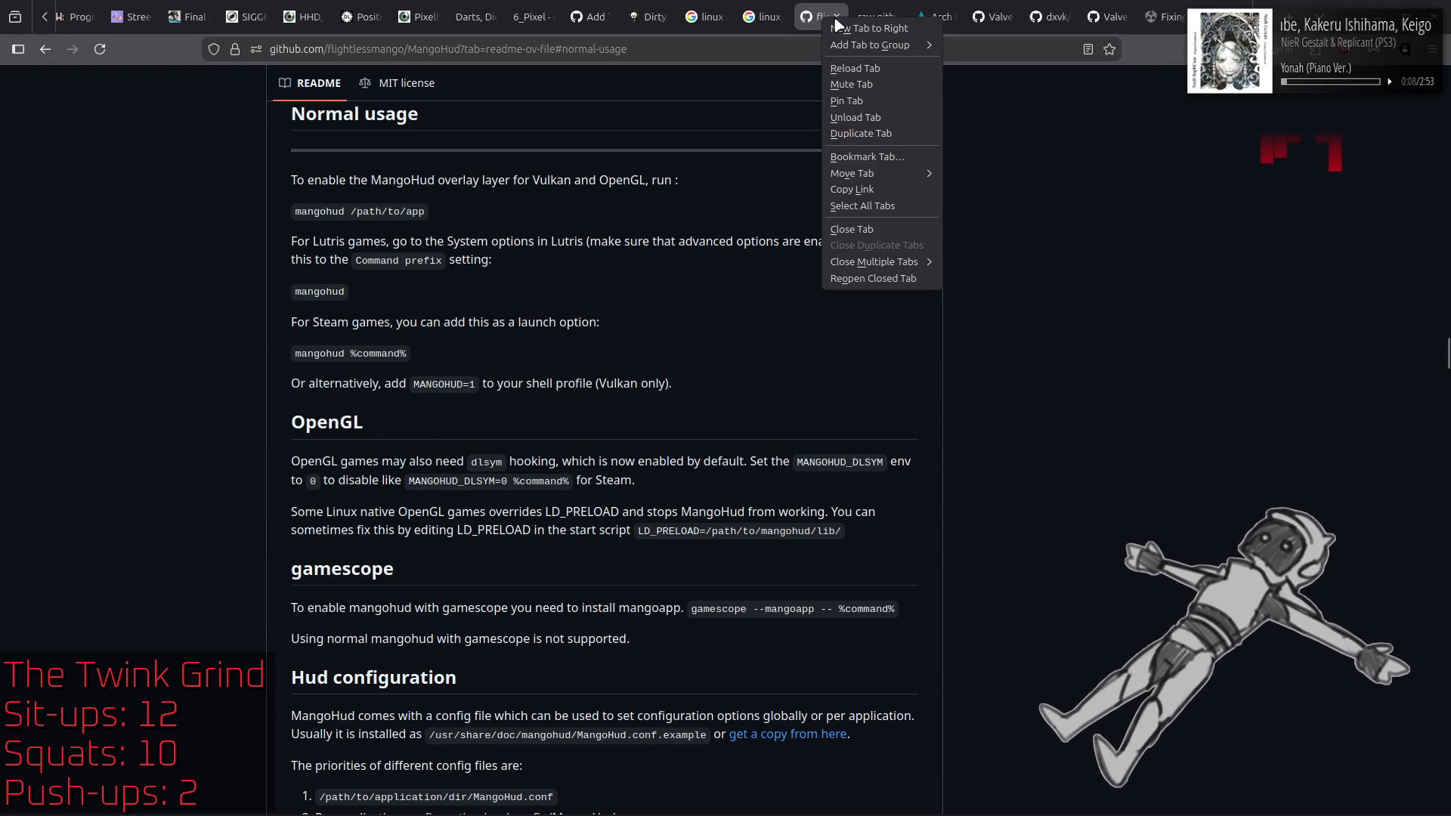
Step: Search 'linux proton gamemode launch option' in a new tab and expand the AI Overview
left_click(839, 25)
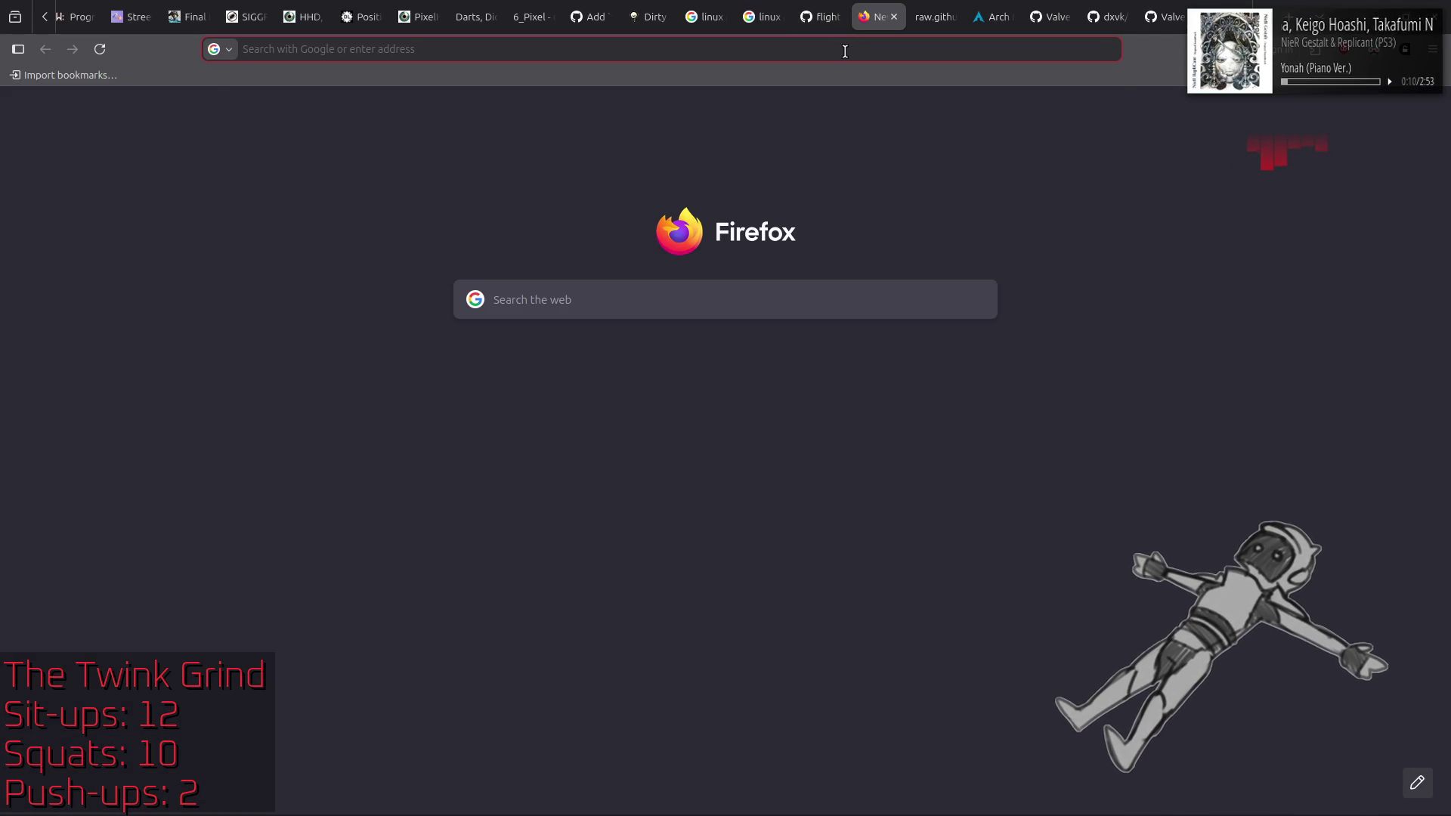
type("linux proton gamemode launch option")
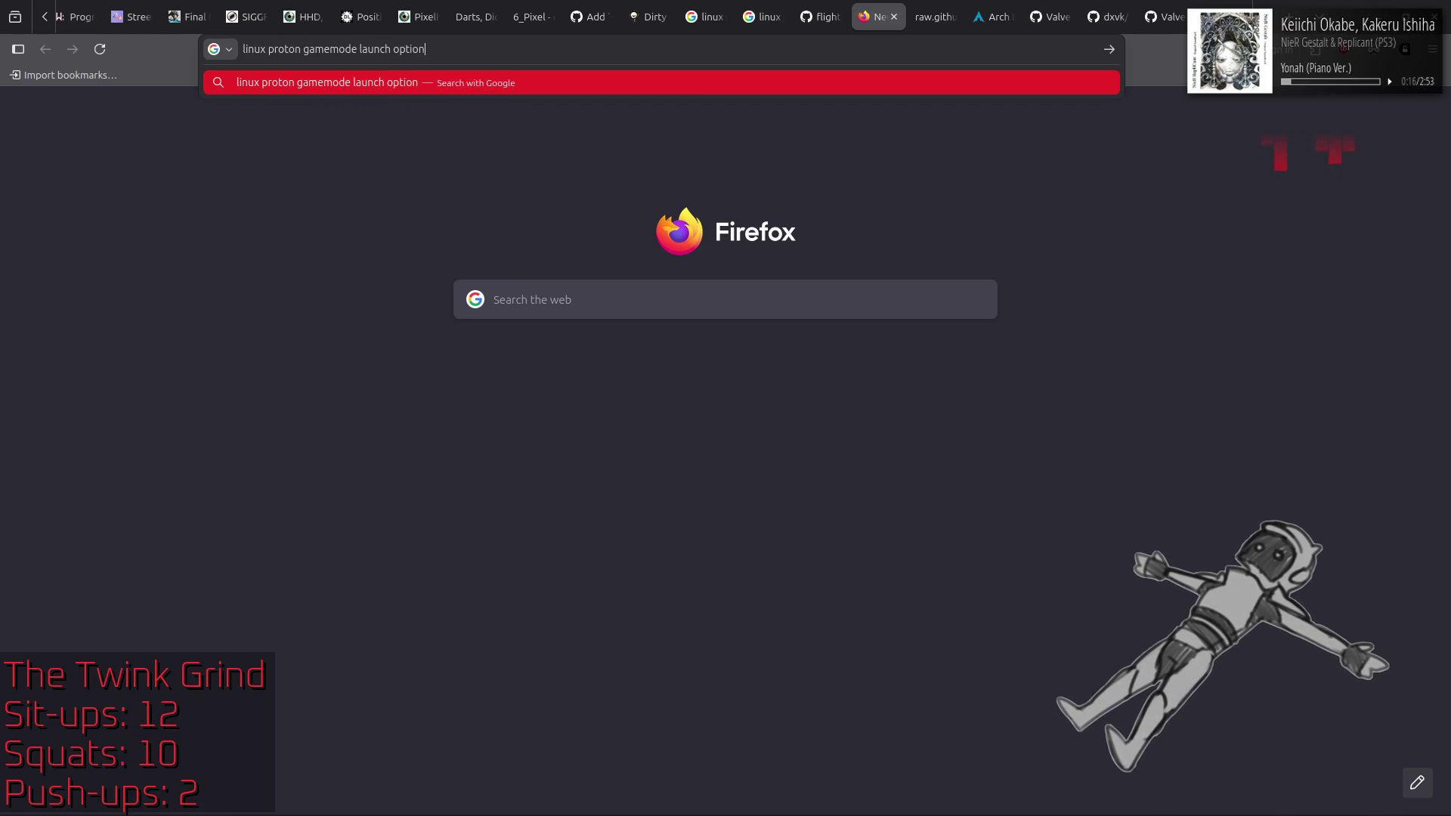
key("Return")
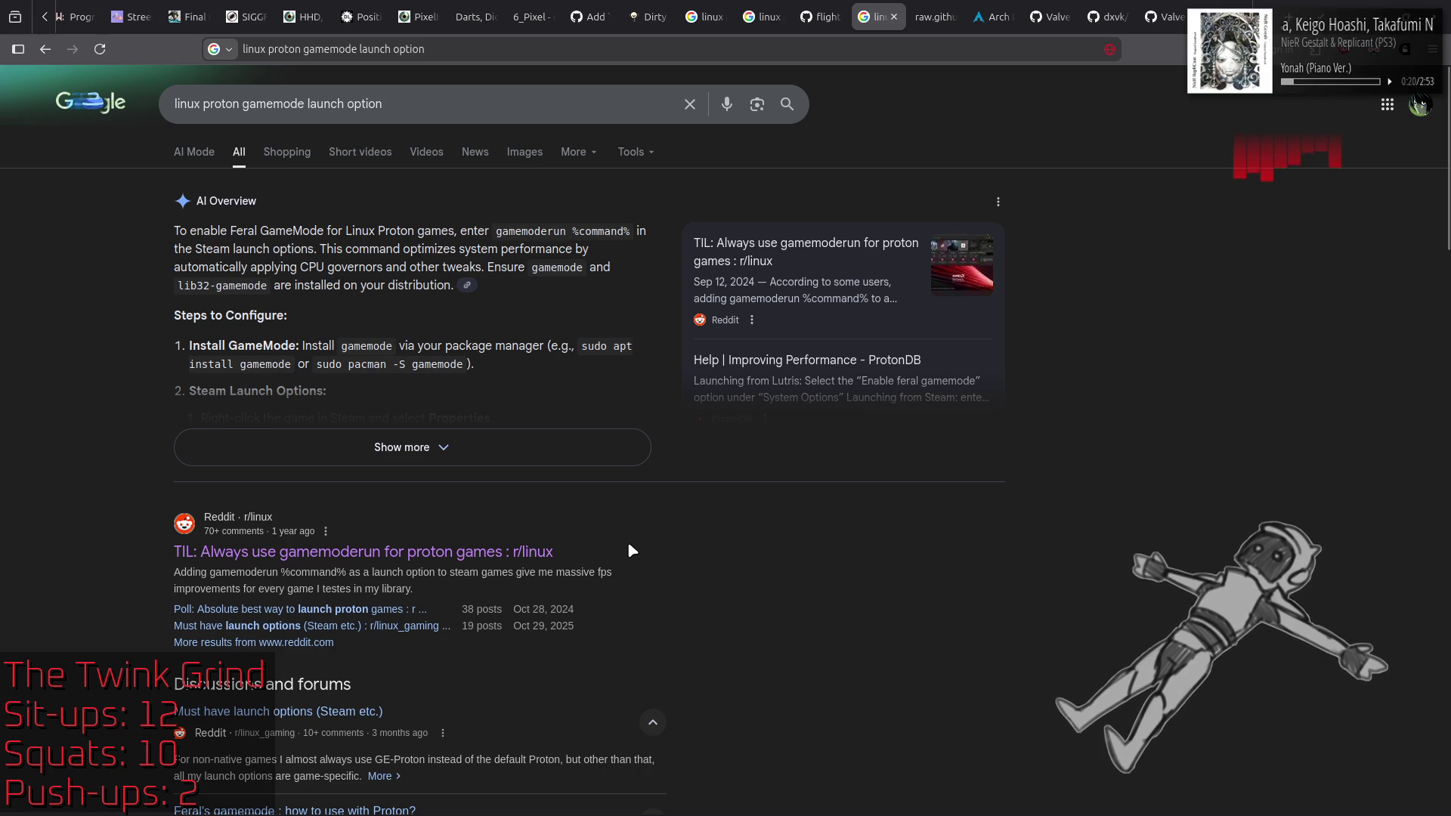
left_click(597, 462)
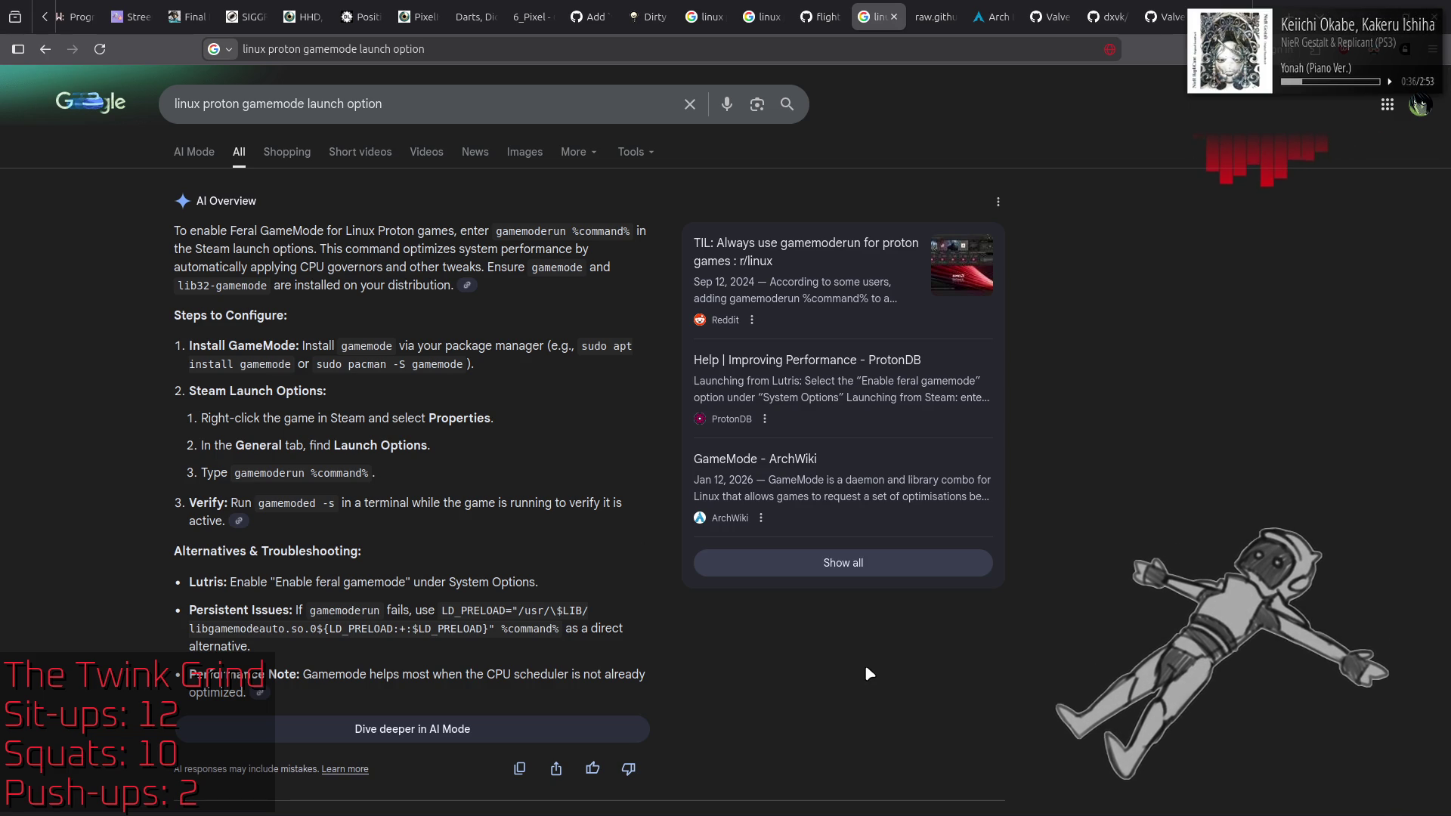
scroll(869, 673, "down", 4)
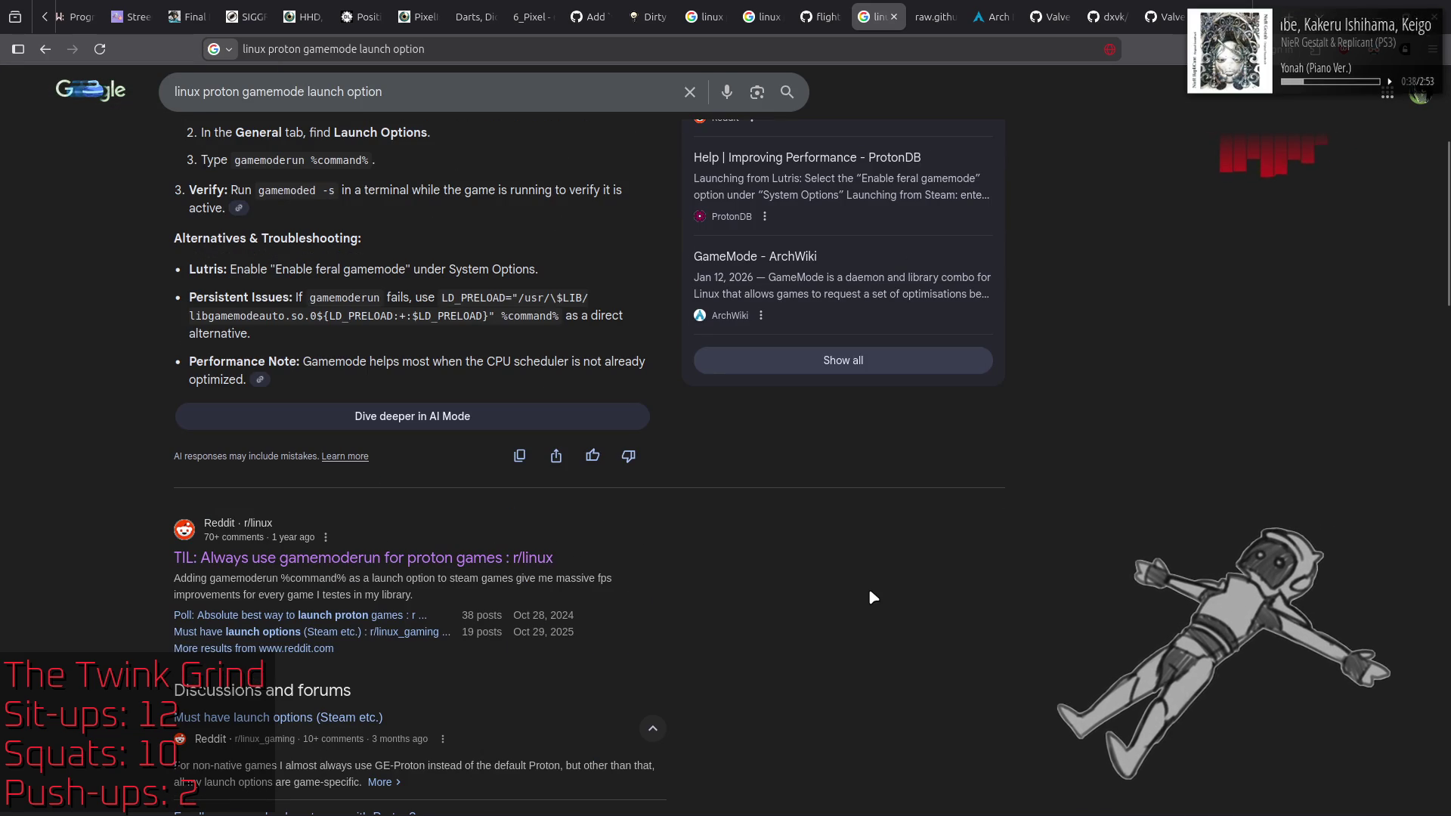
Step: Read the Reddit thread on always using gamemoderun with Proton, then return to the MangoHud README
left_click(539, 553)
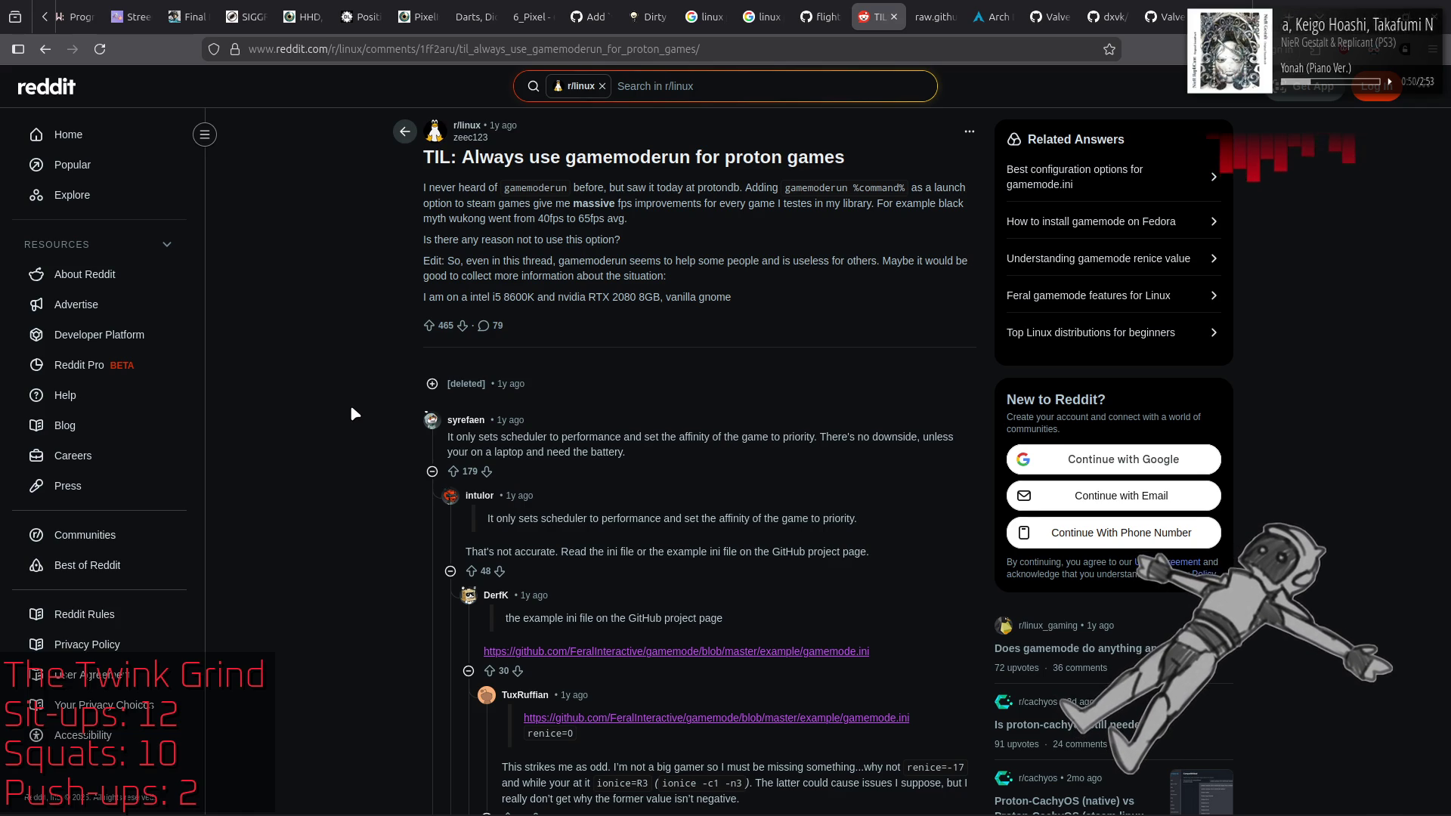
scroll(351, 408, "down", 3)
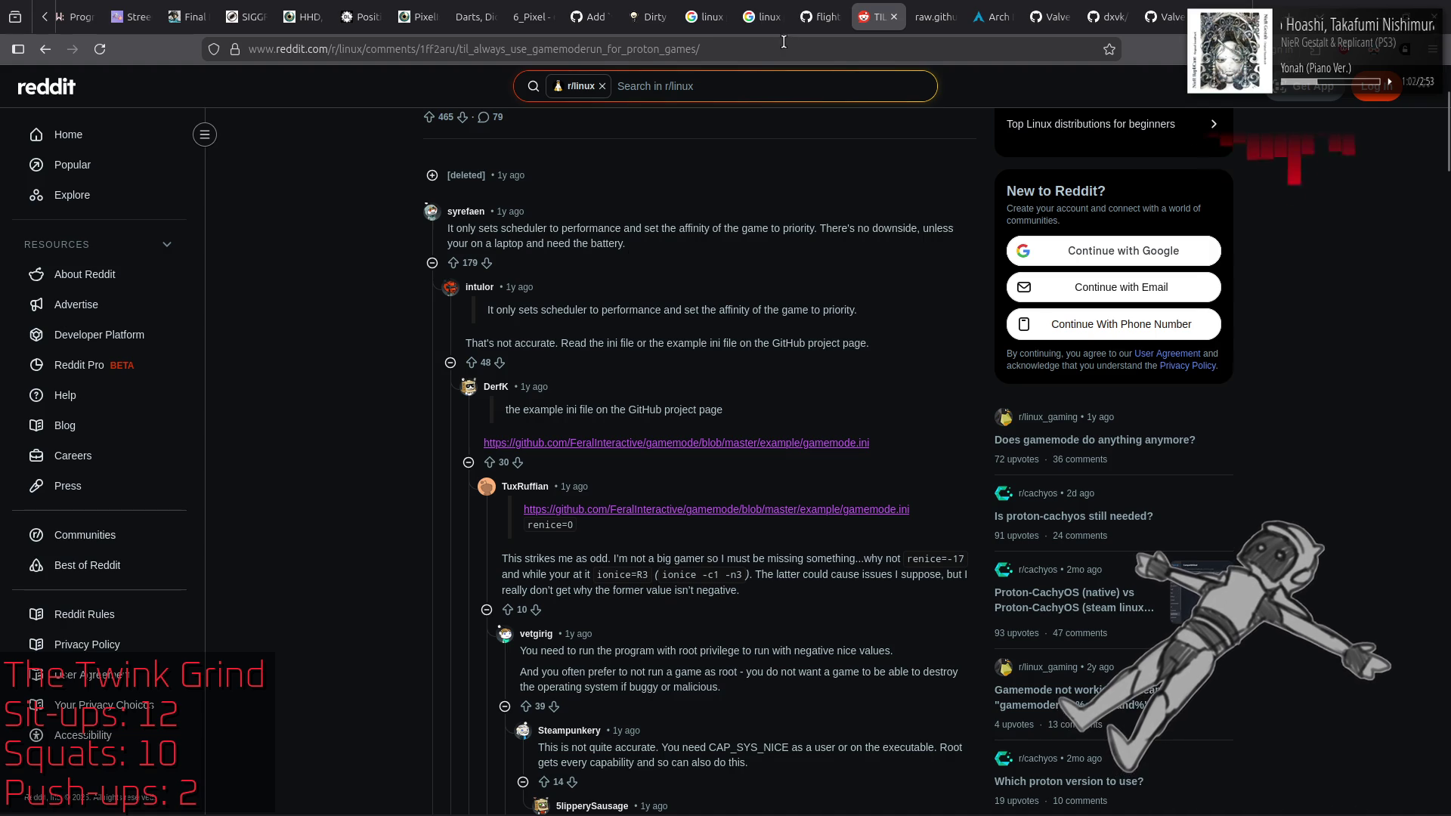
left_click(820, 17)
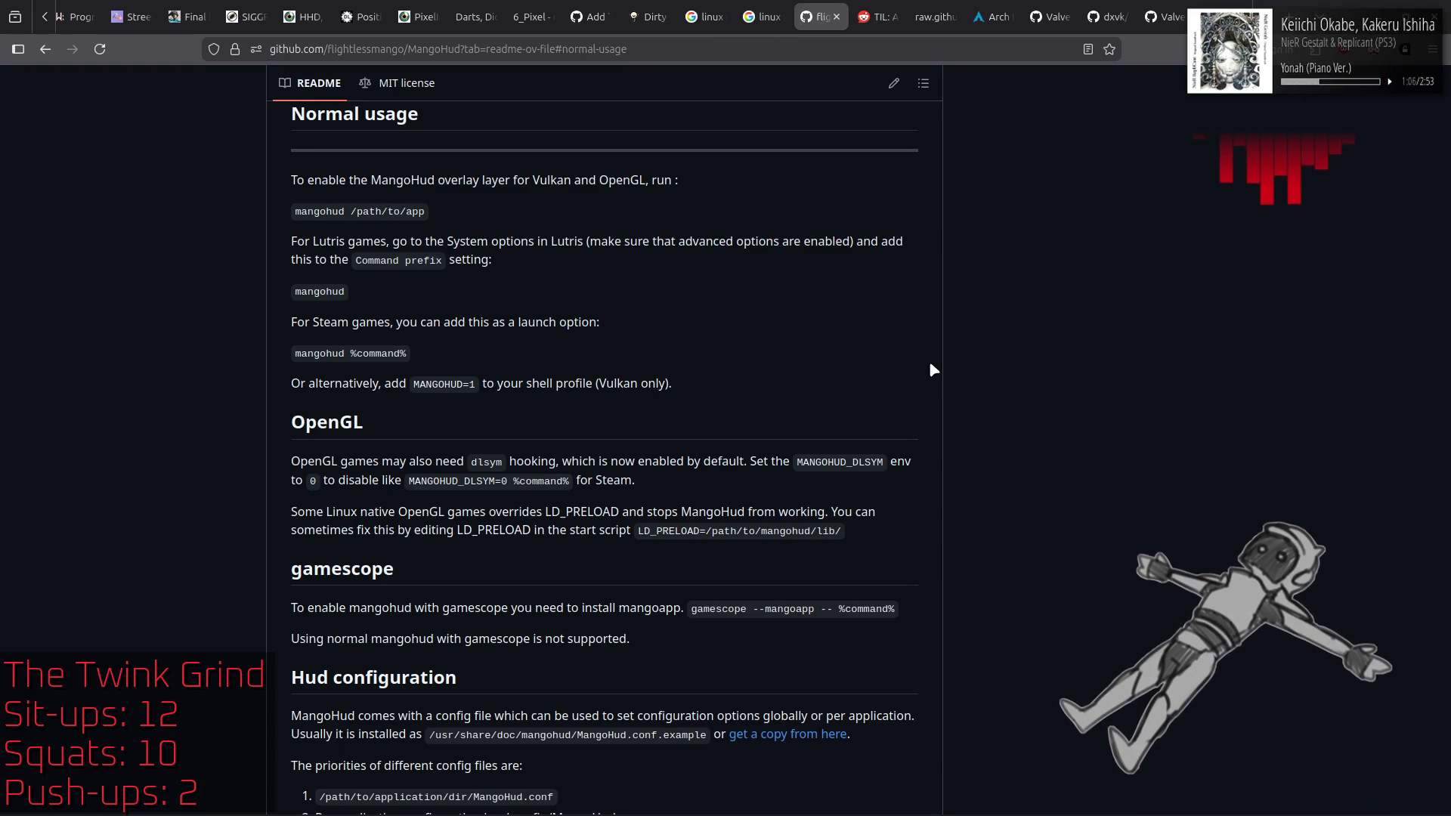
Step: Reopen Dark Souls II's Steam properties and select the trailing 'protonhax init %COMMAND%' launch option
key("alt+Tab")
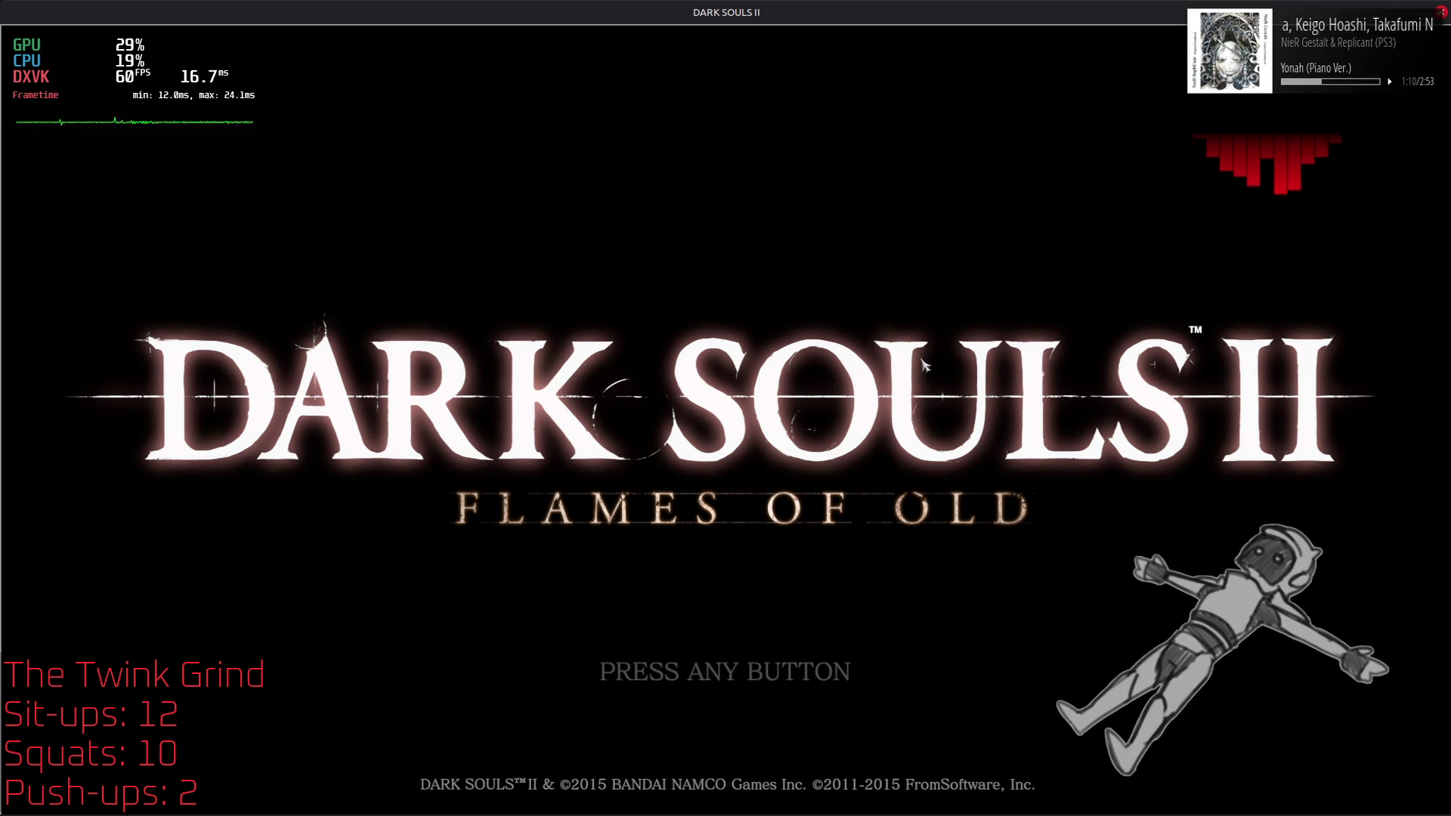
key("alt+Tab")
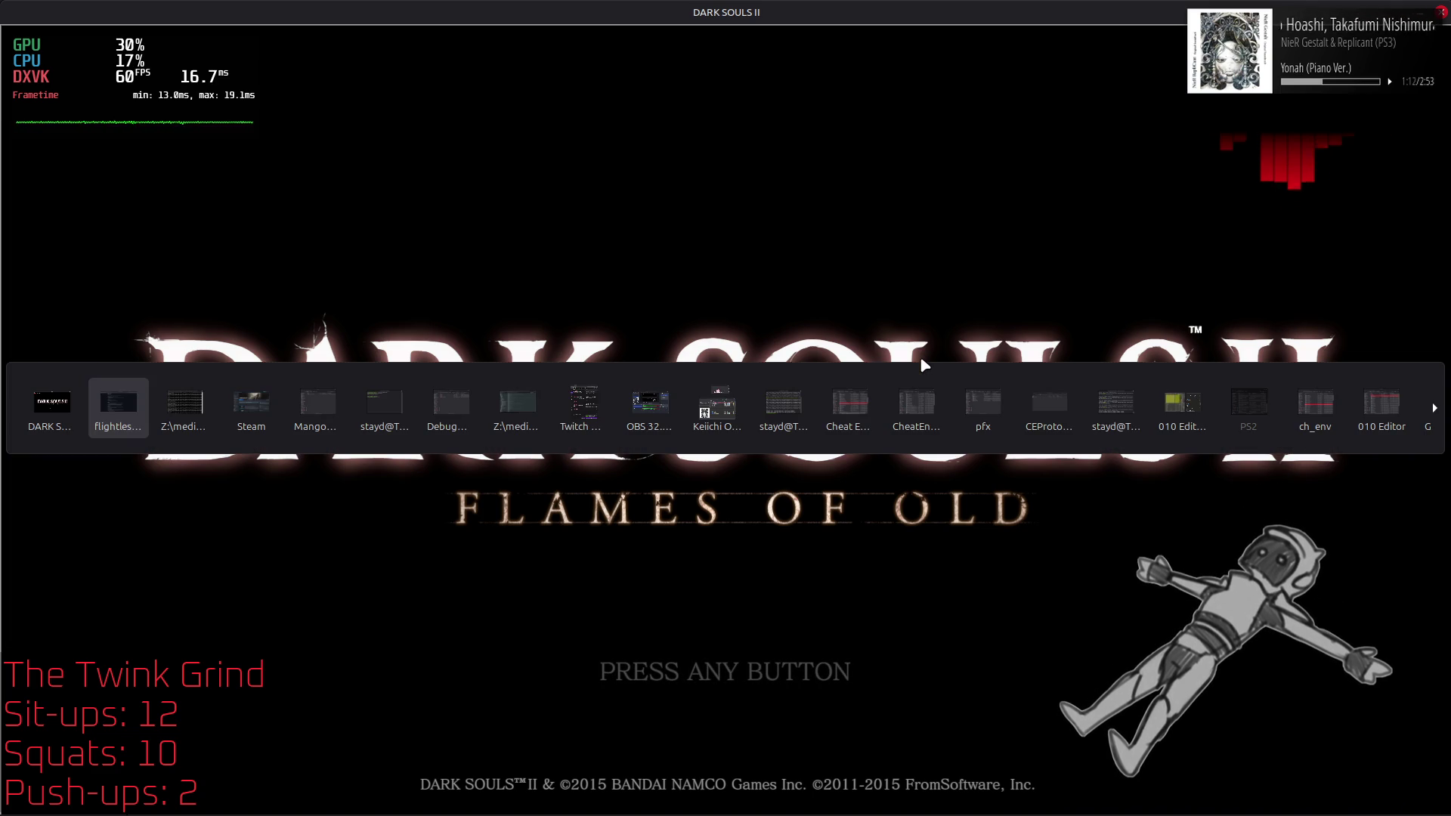
key("alt+Tab")
key("alt+Tab")
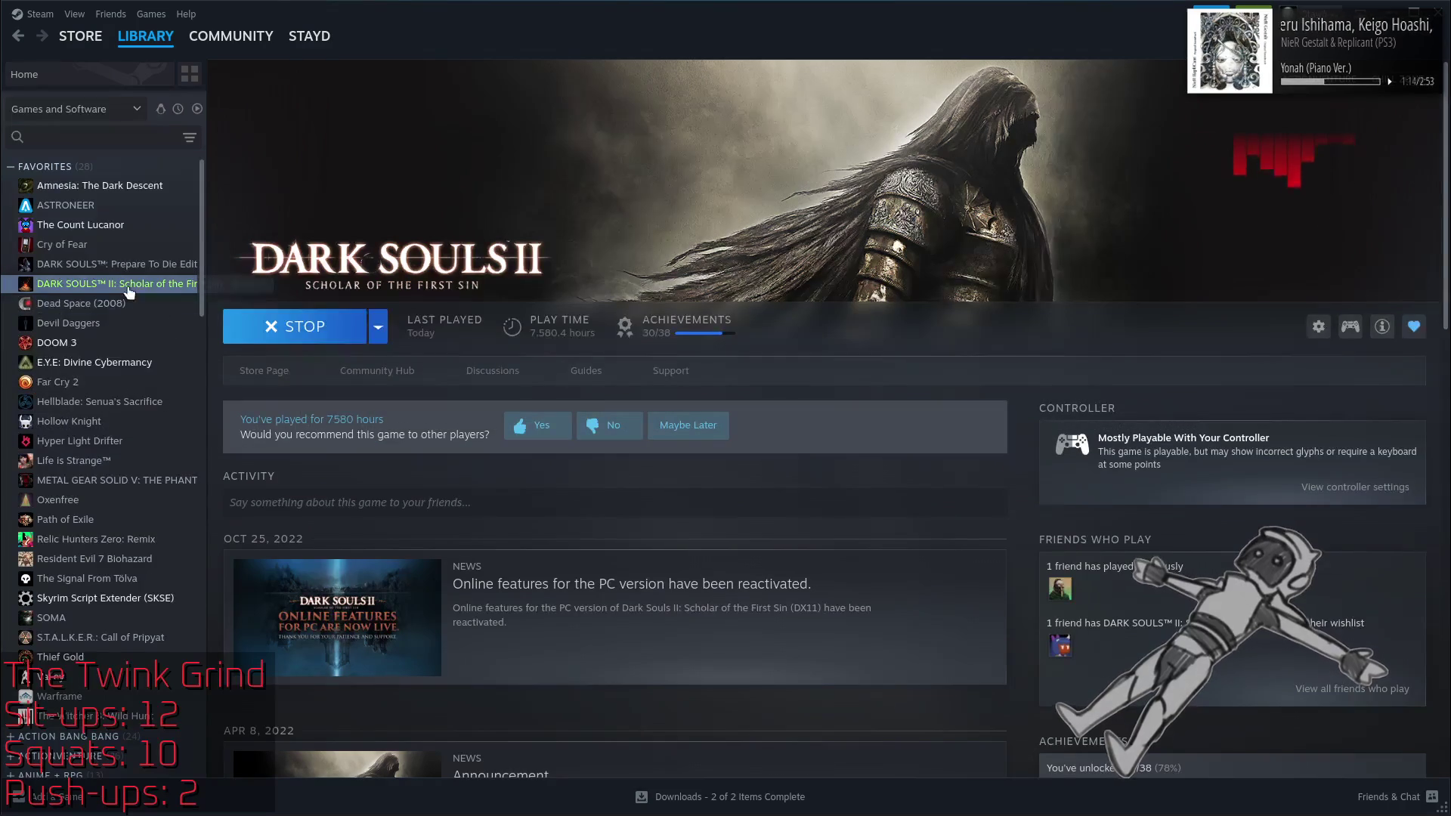
right_click(127, 285)
left_click(206, 428)
left_click_drag(938, 401, 1044, 408)
left_click(987, 404)
left_click_drag(875, 402, 1039, 408)
left_click(987, 404)
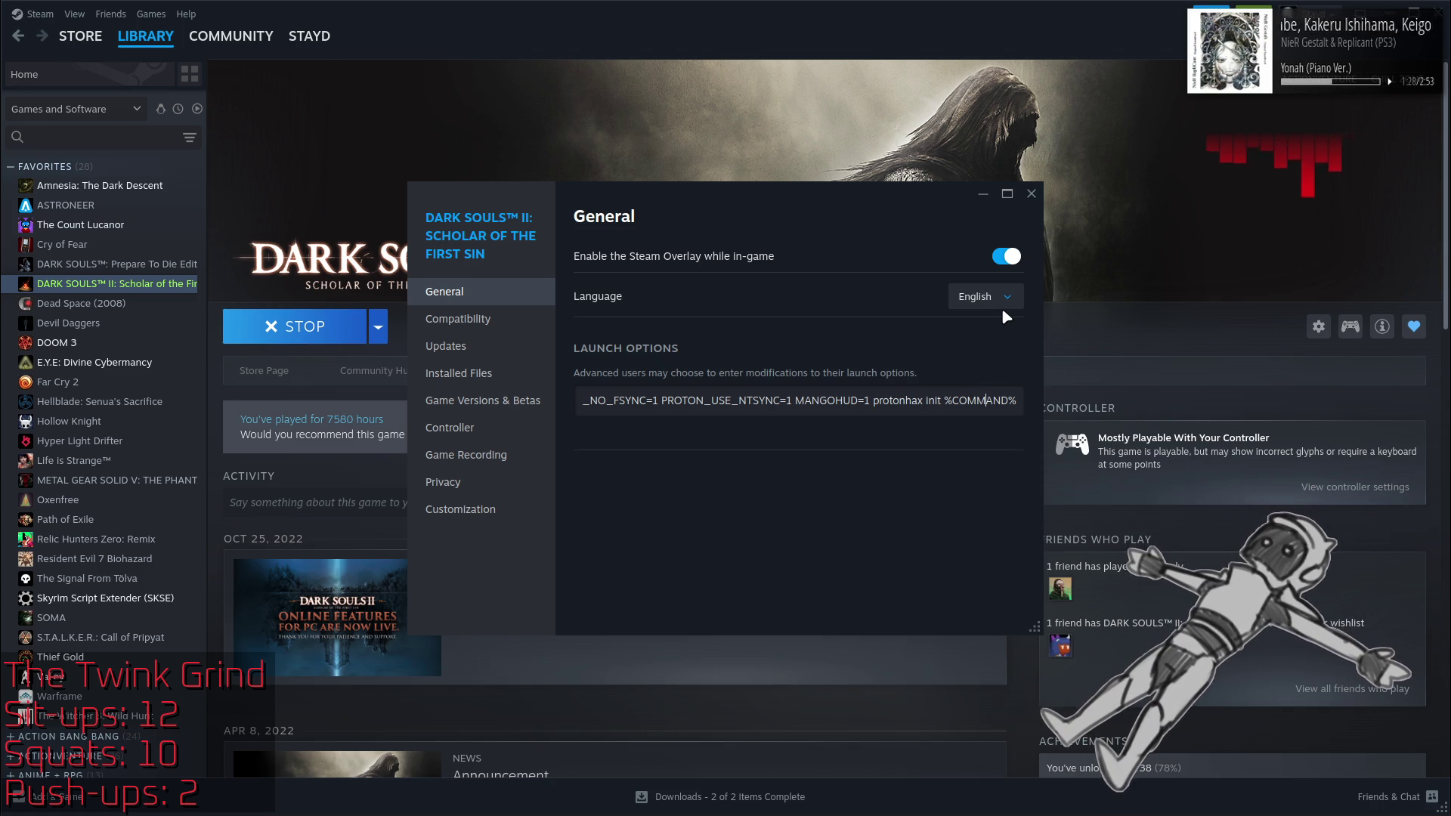
Step: Close Dark Souls II's Steam properties window and switch toward the running game window
left_click(1031, 195)
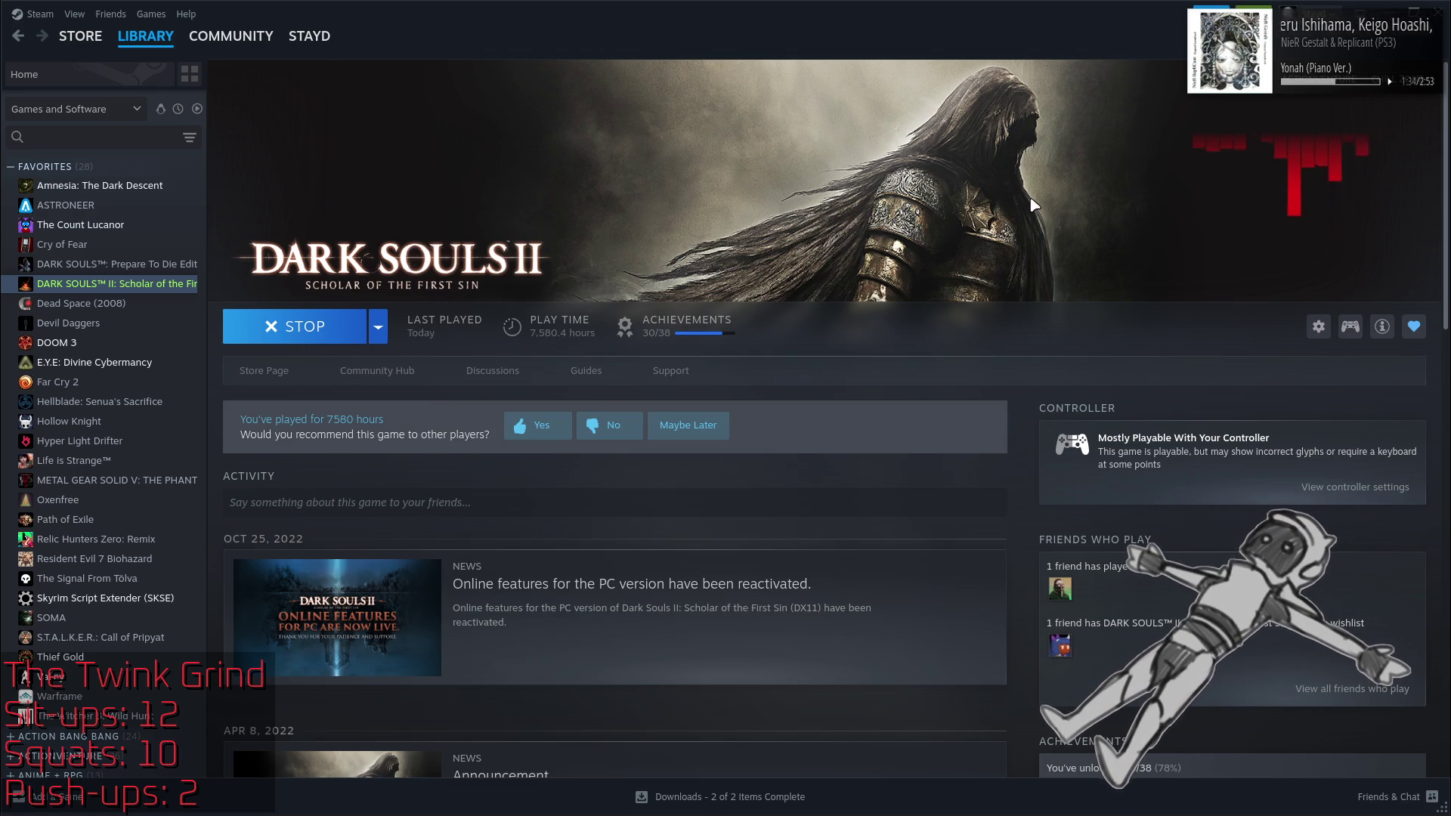
key("alt+Tab")
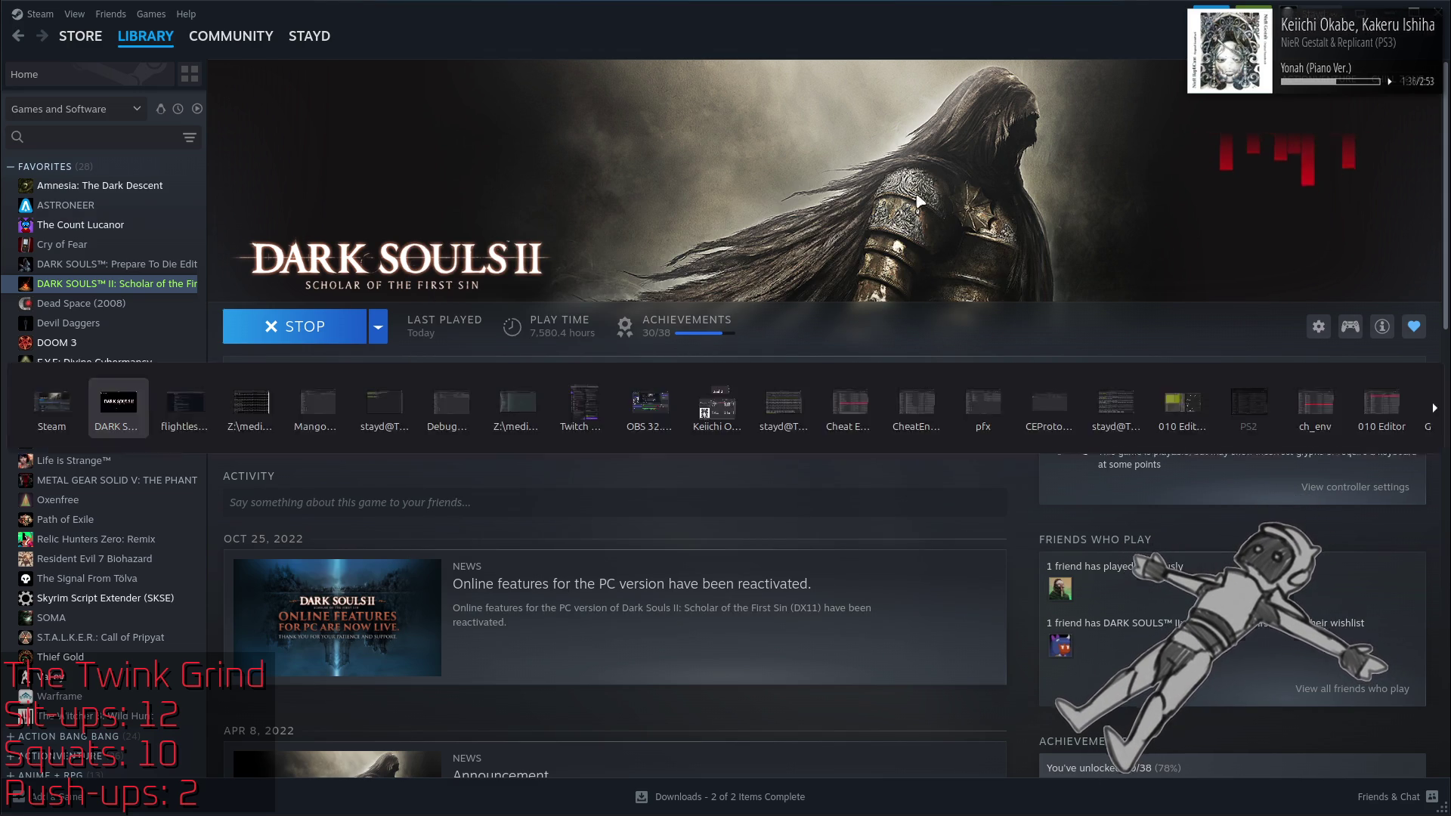
key("alt+Tab")
key("alt+Tab")
key("alt+Tab")
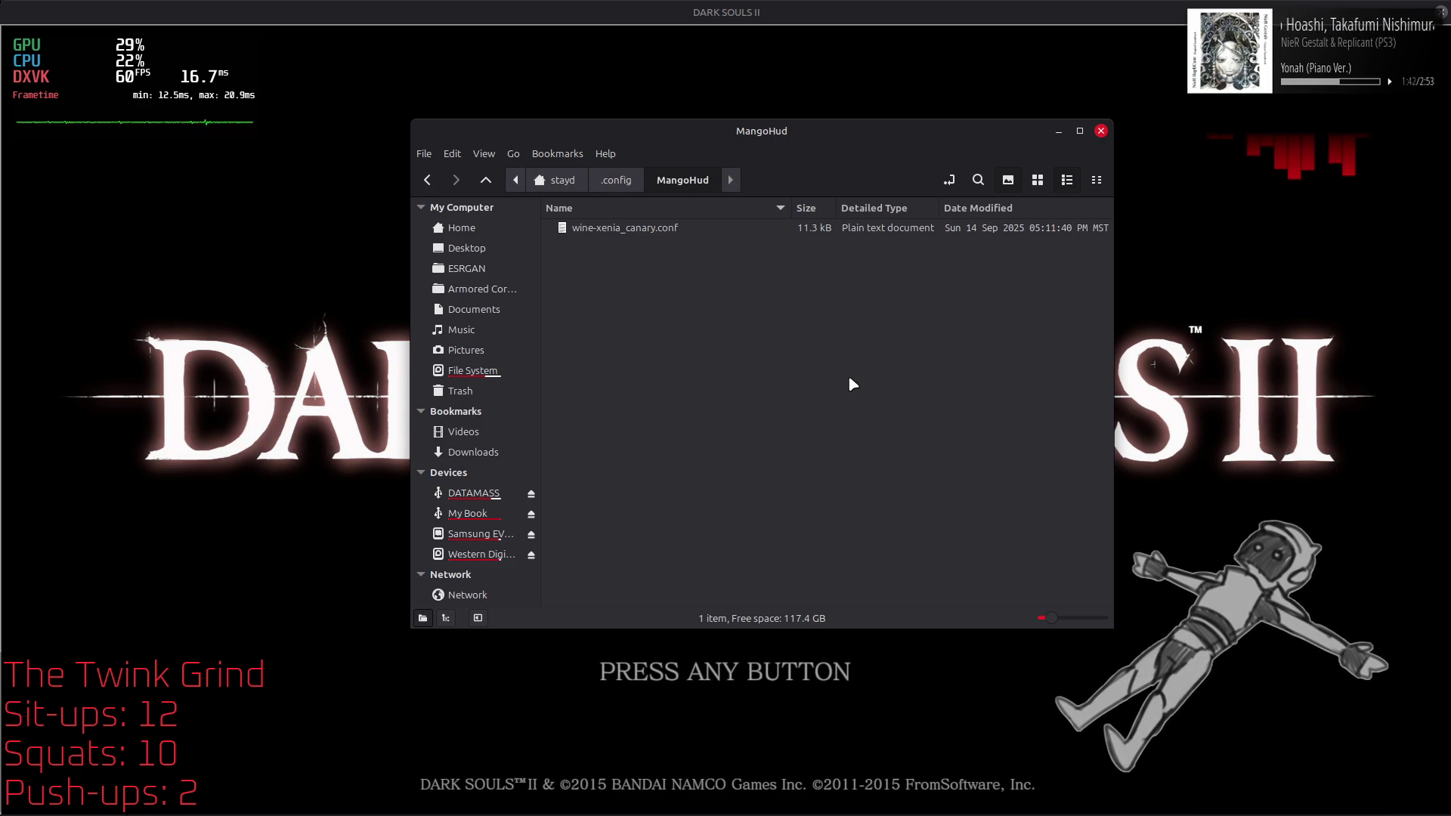
Step: Switch to Nemo and go up from DebugManager into the Dark Souls II Game folder
key("alt+Tab")
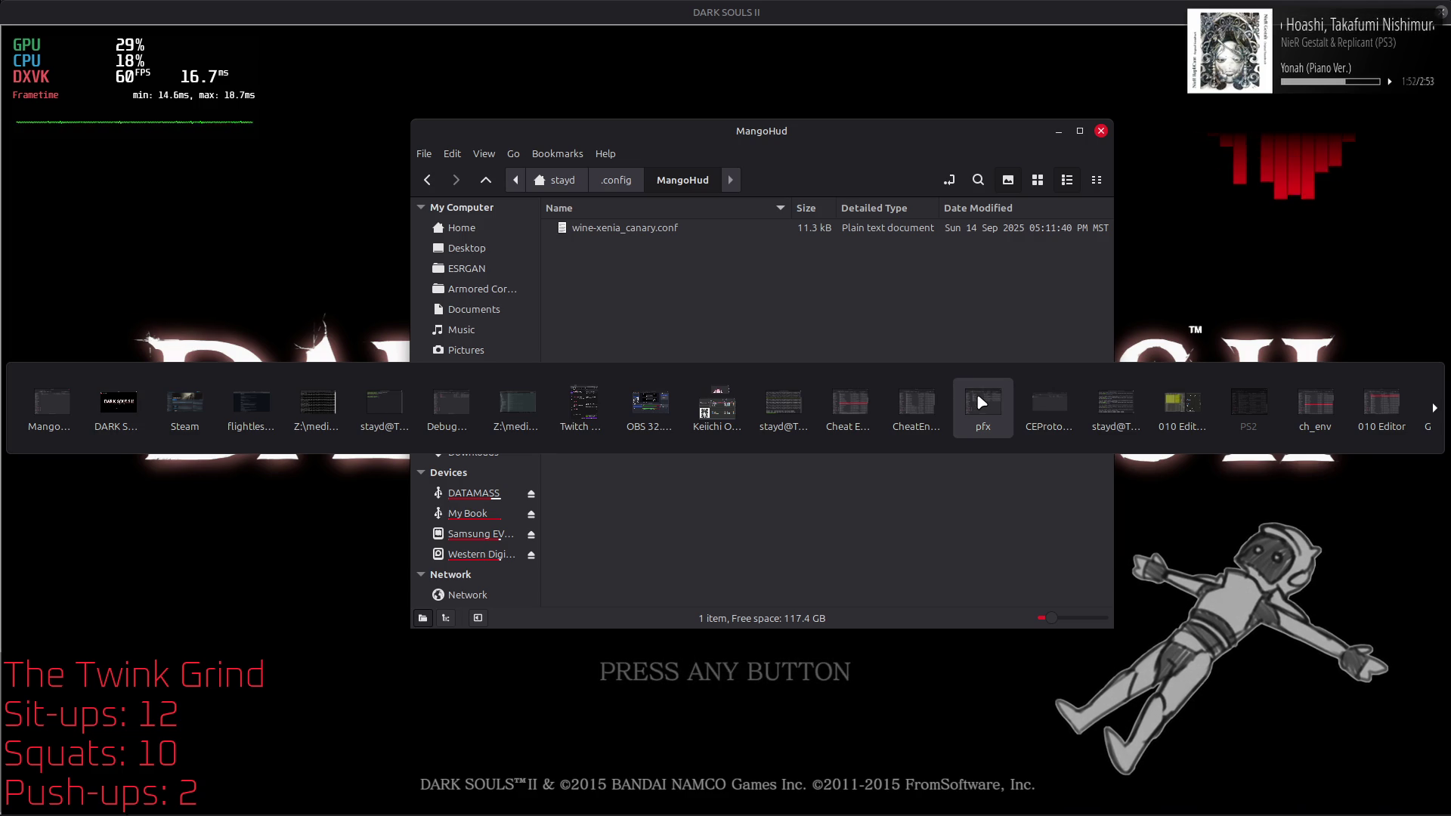
left_click(75, 423)
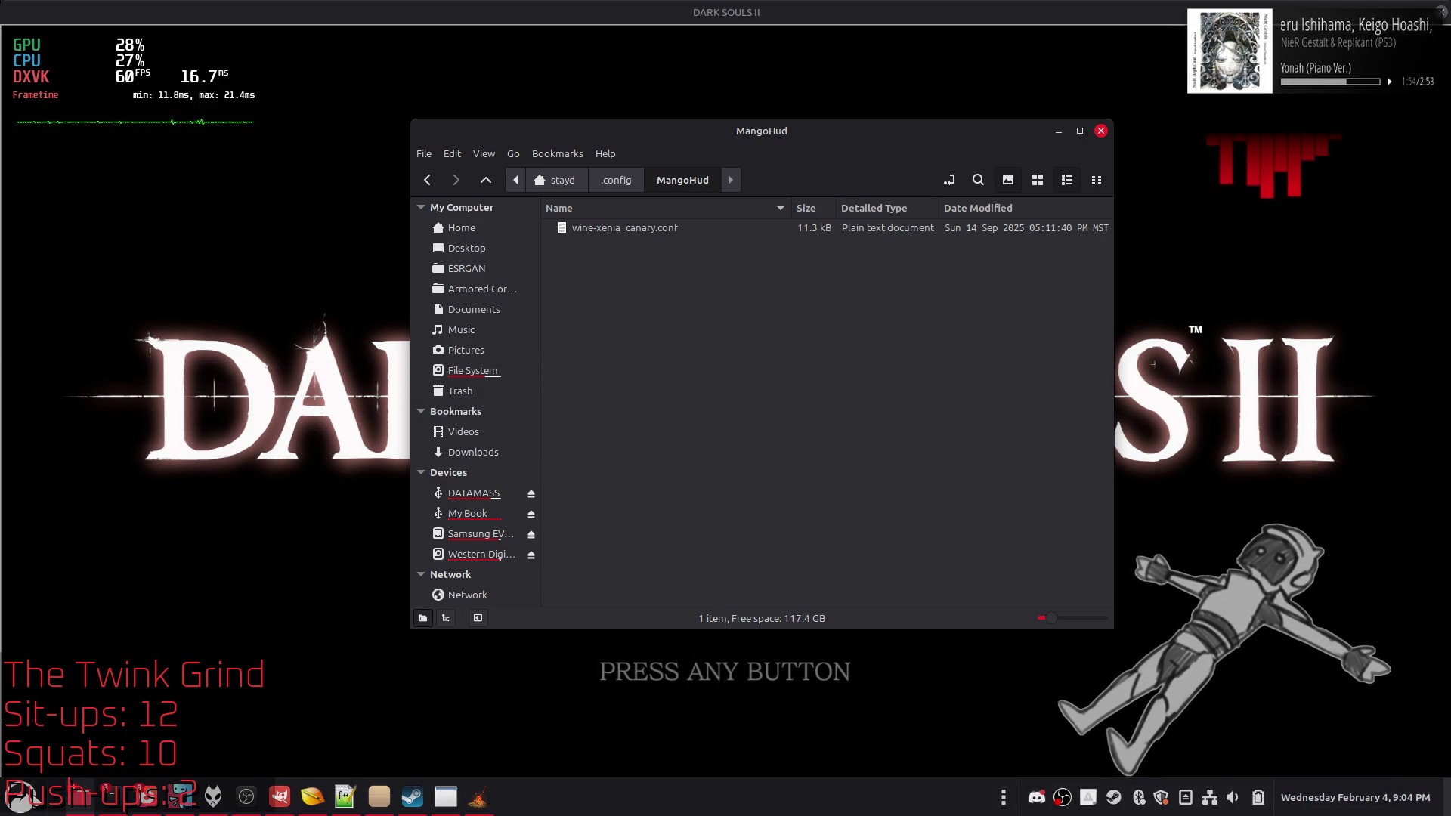
mouse_move(75, 801)
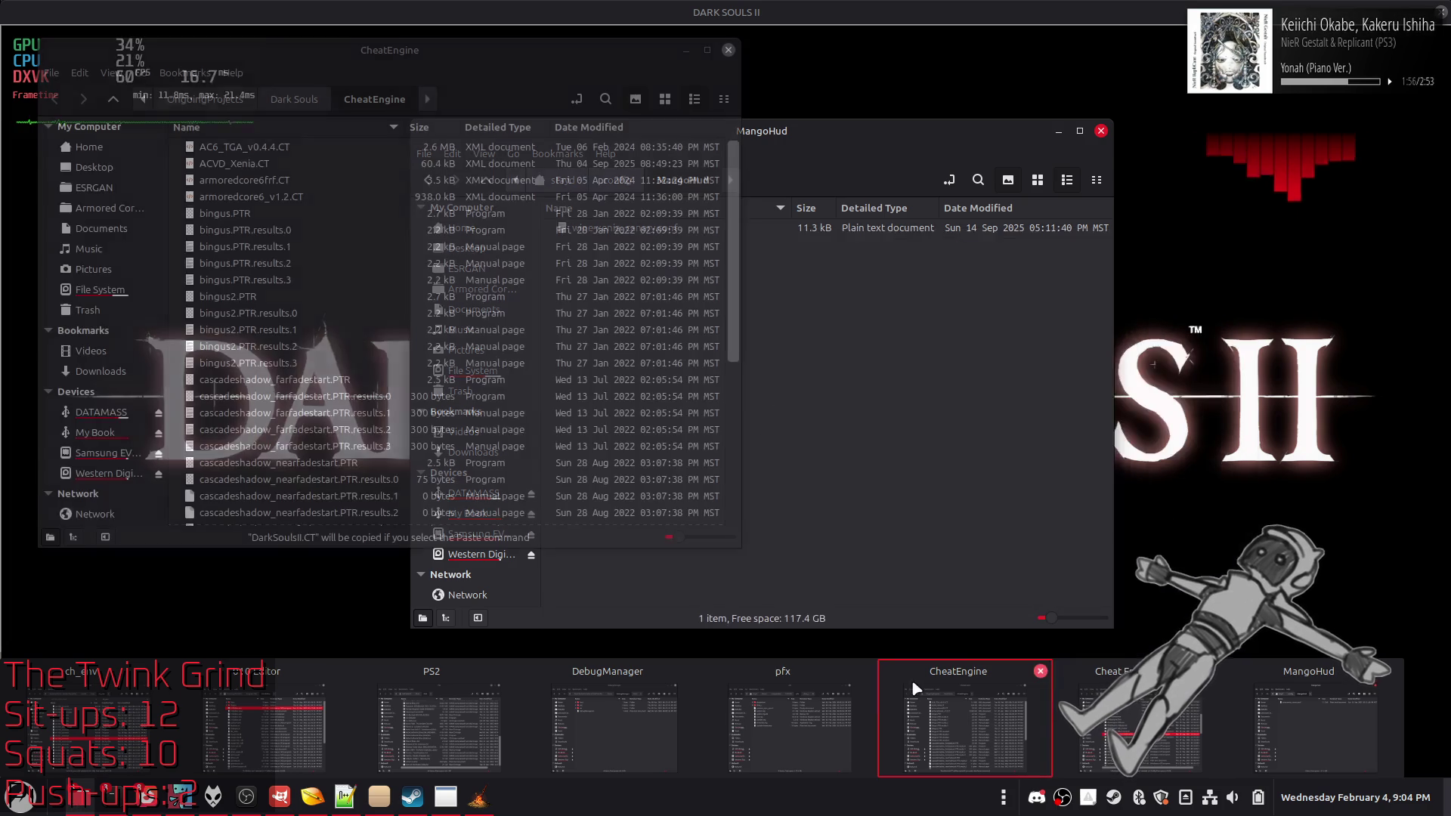
left_click(604, 720)
key("alt+Up")
scroll(745, 400, "down", 5)
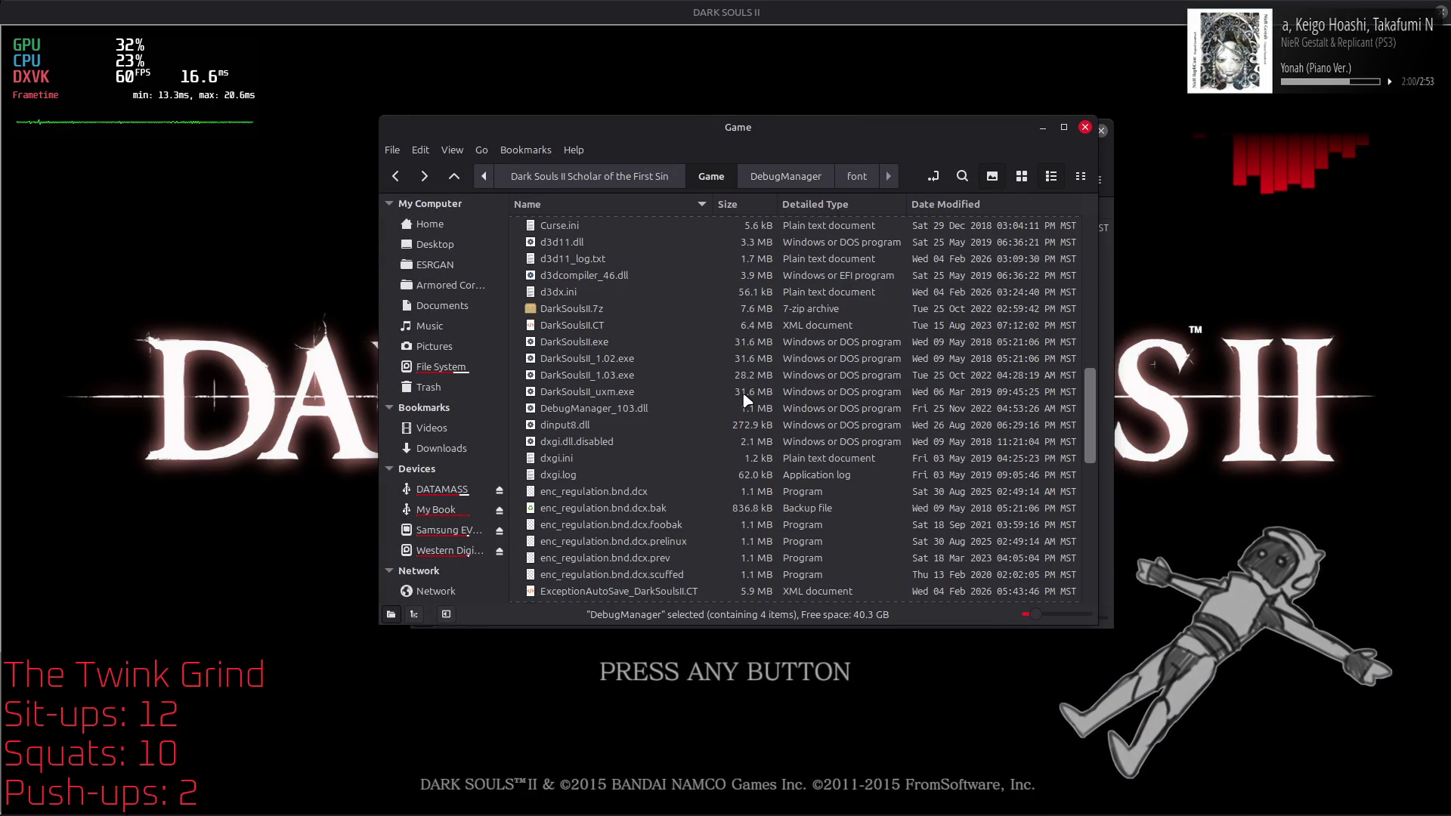
Step: Inspect DarkSoulsII.exe and DarkSoulsII_1.02.exe without renaming, then return to the title screen
left_click(639, 346)
right_click(638, 346)
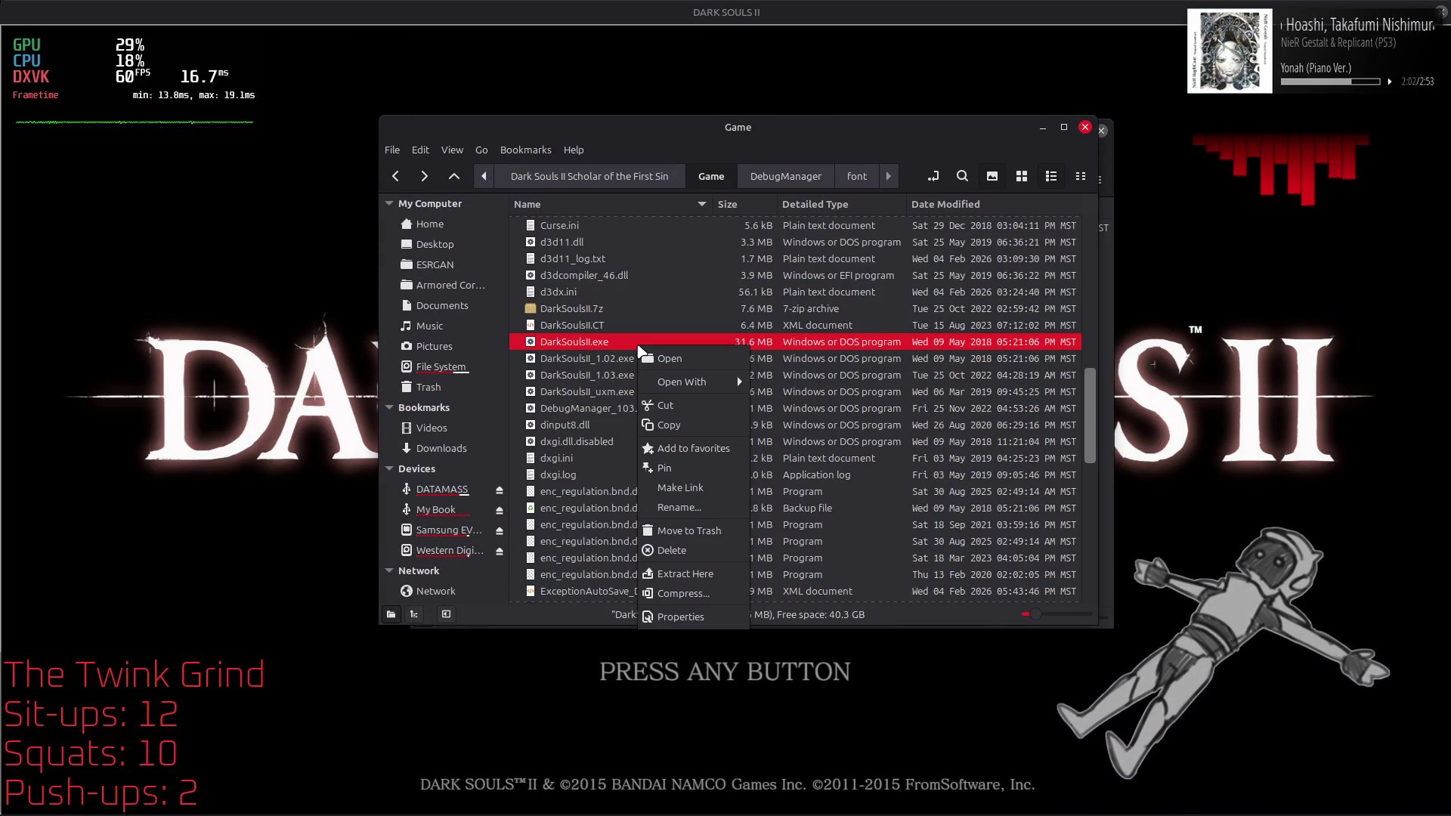
left_click(680, 510)
left_click(644, 366)
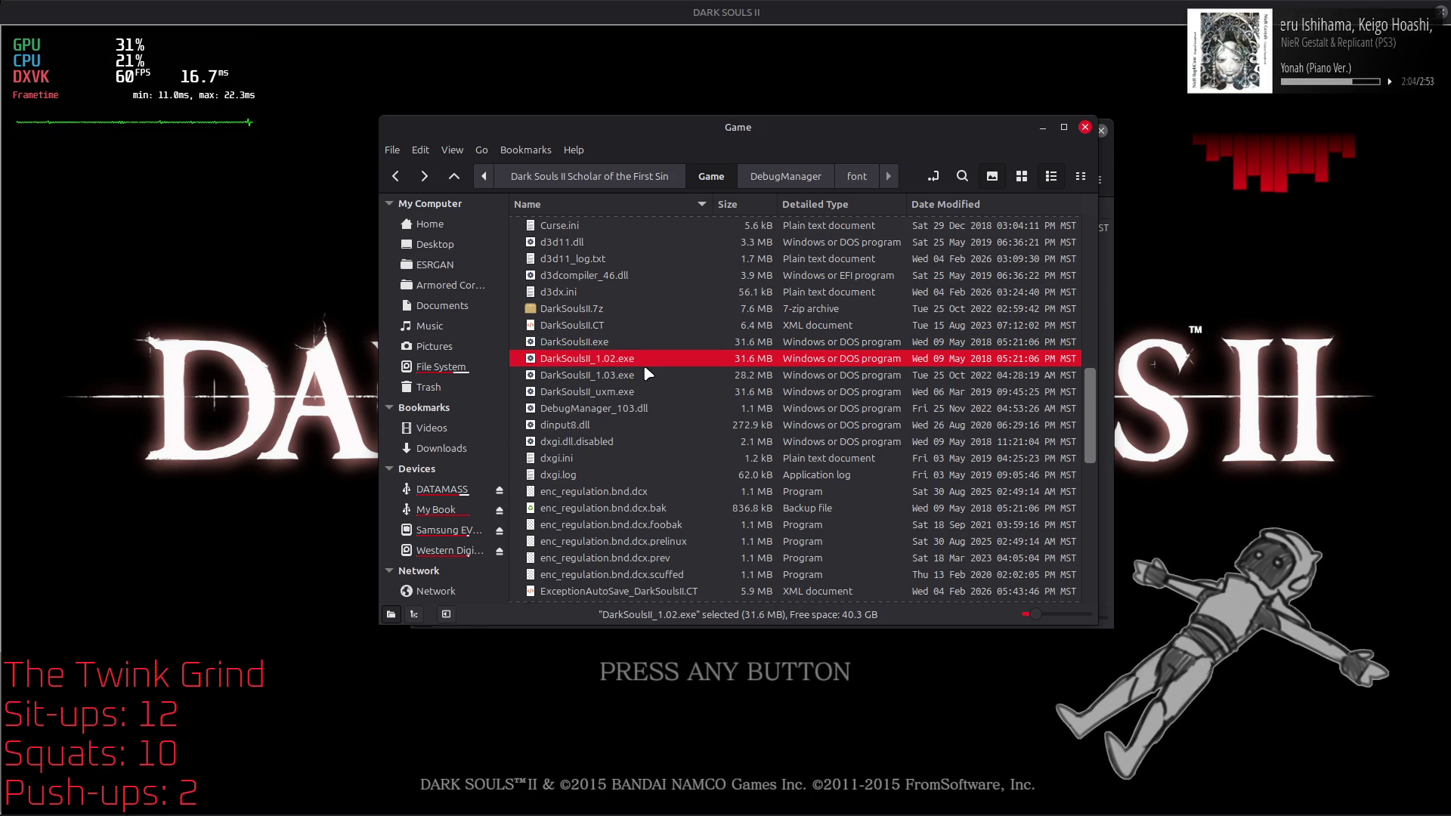
key("alt+Tab")
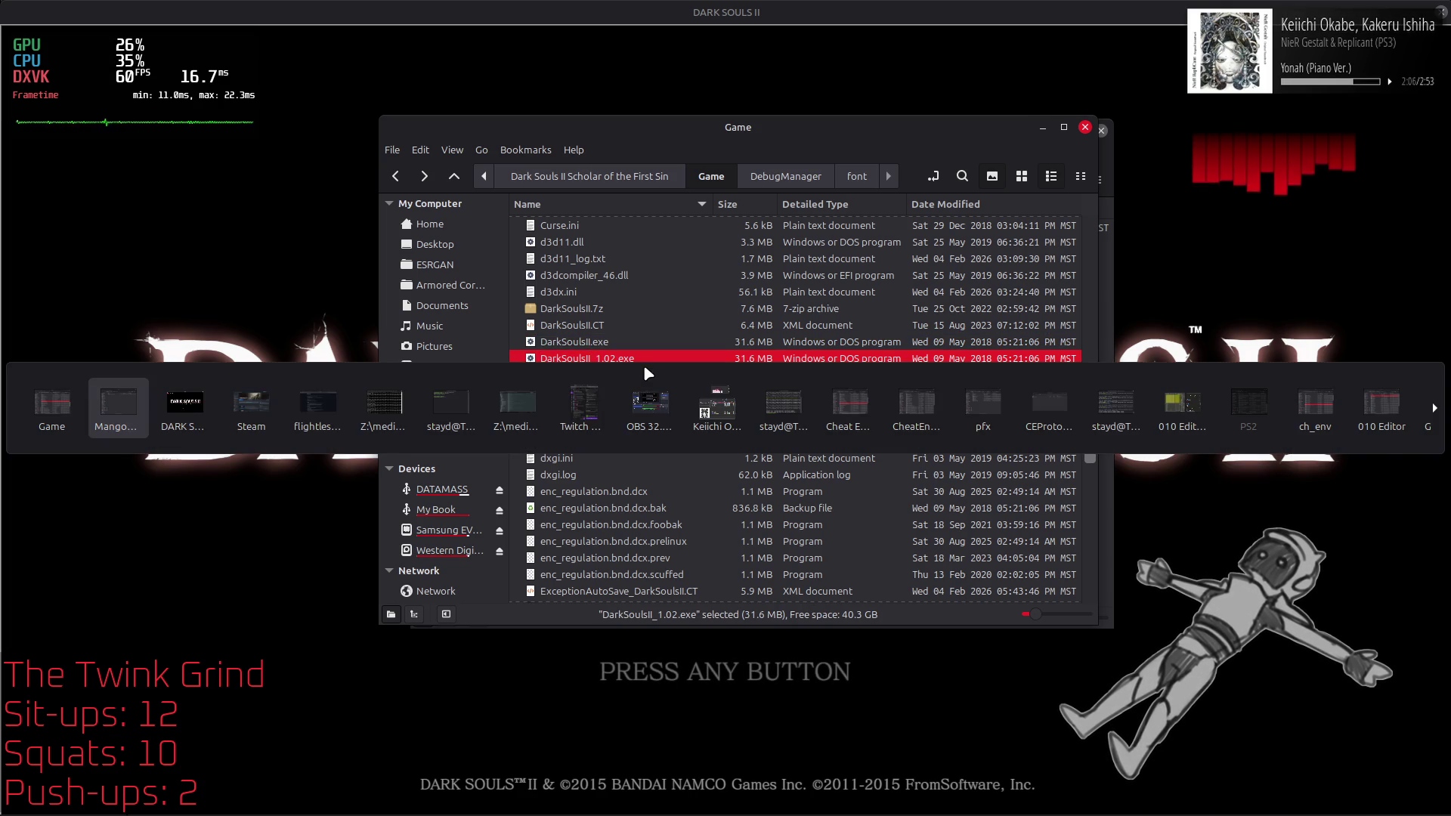
key("alt+Tab")
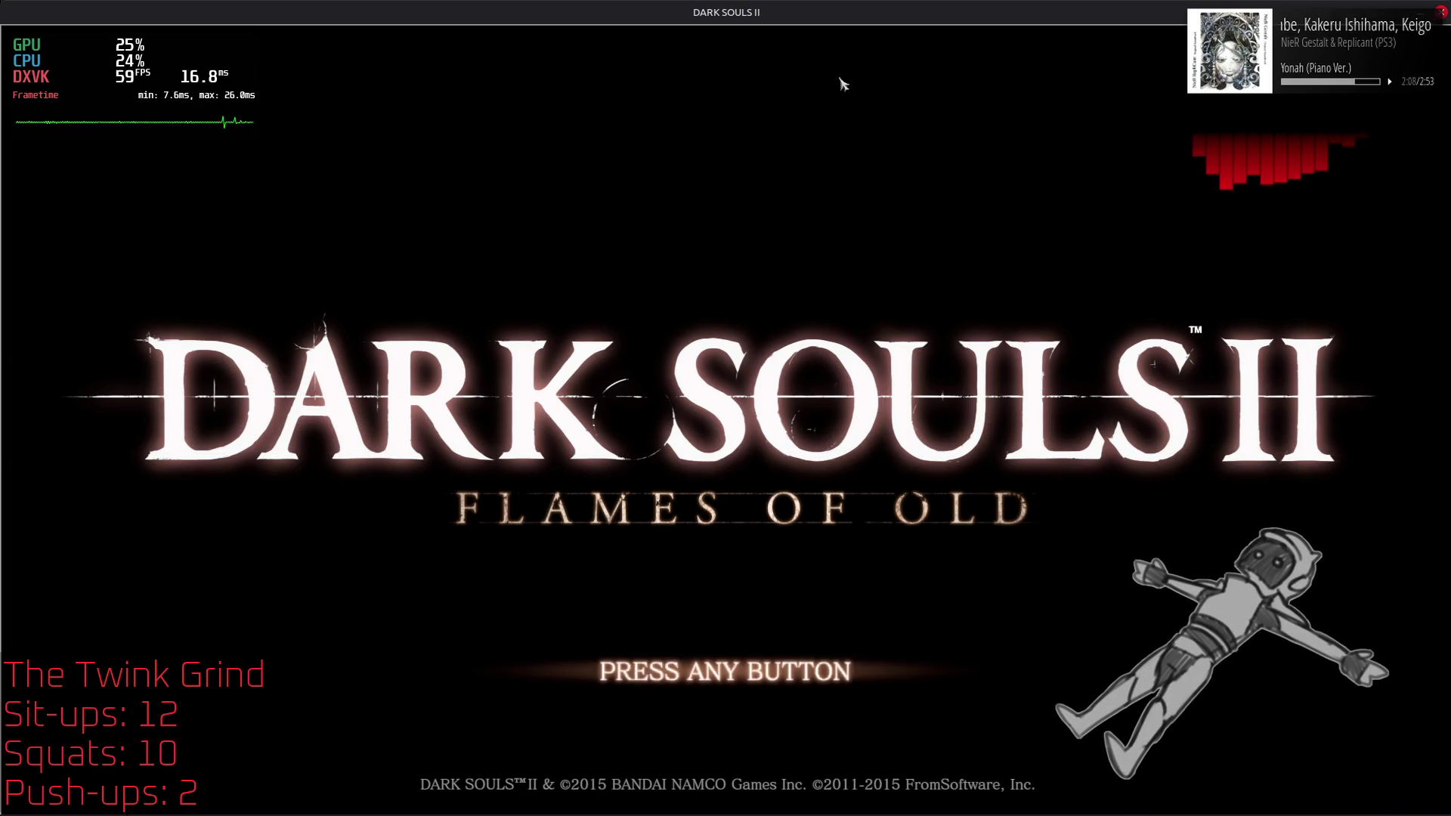
Step: Skip the failed server login, start Dark Souls II offline, then quit the game
key("Return")
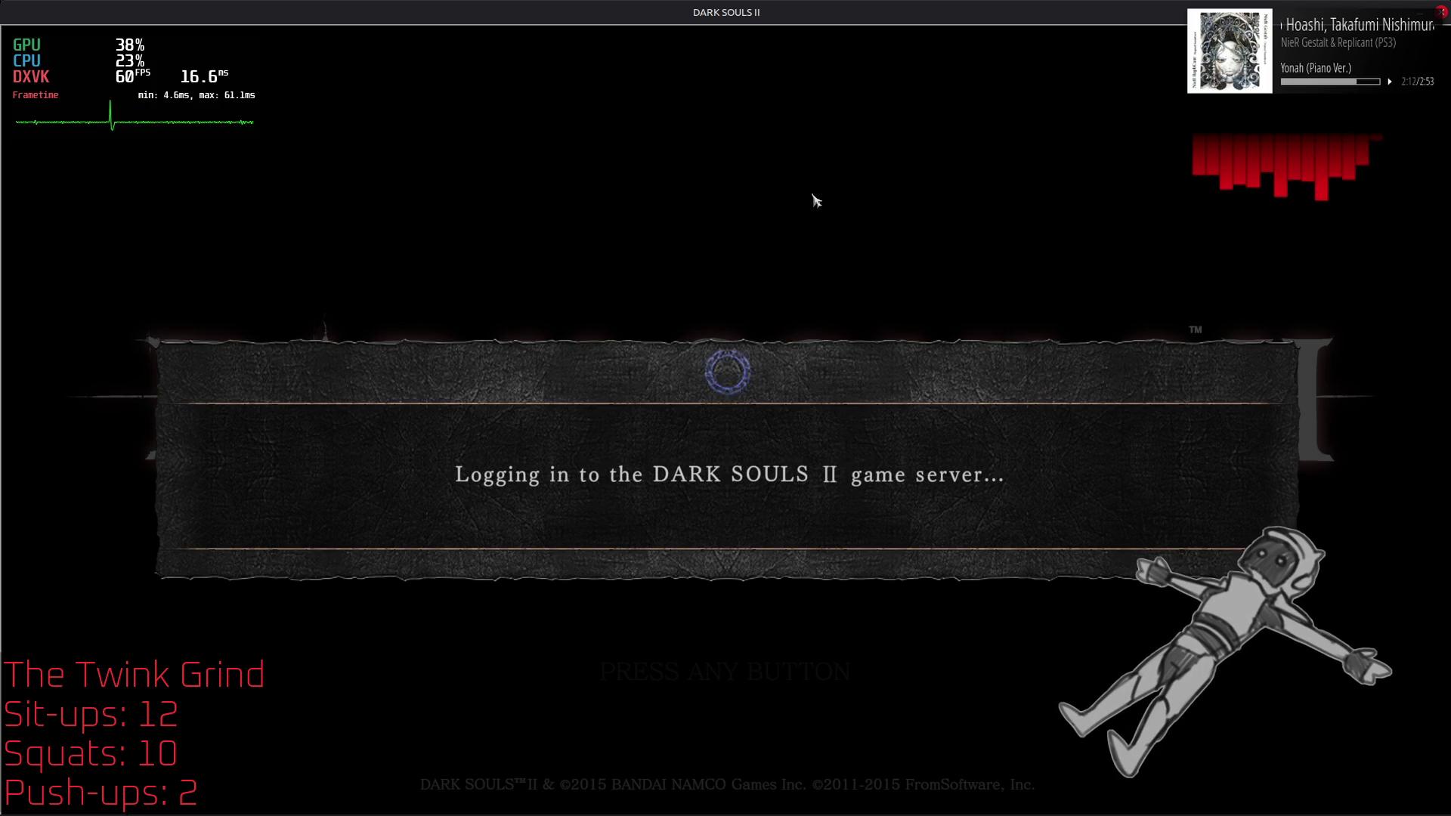
left_click(832, 548)
left_click(831, 550)
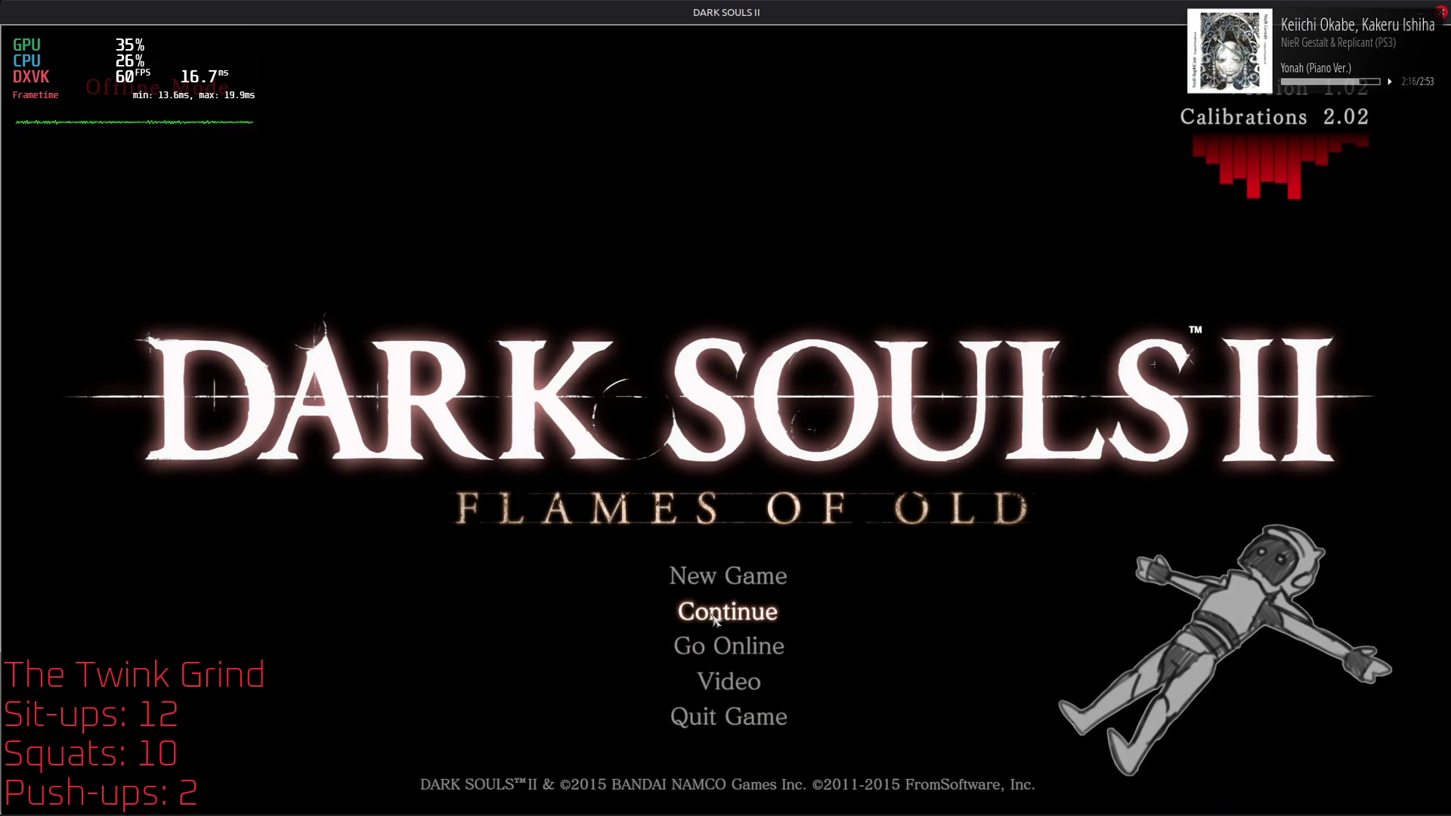
left_click(730, 718)
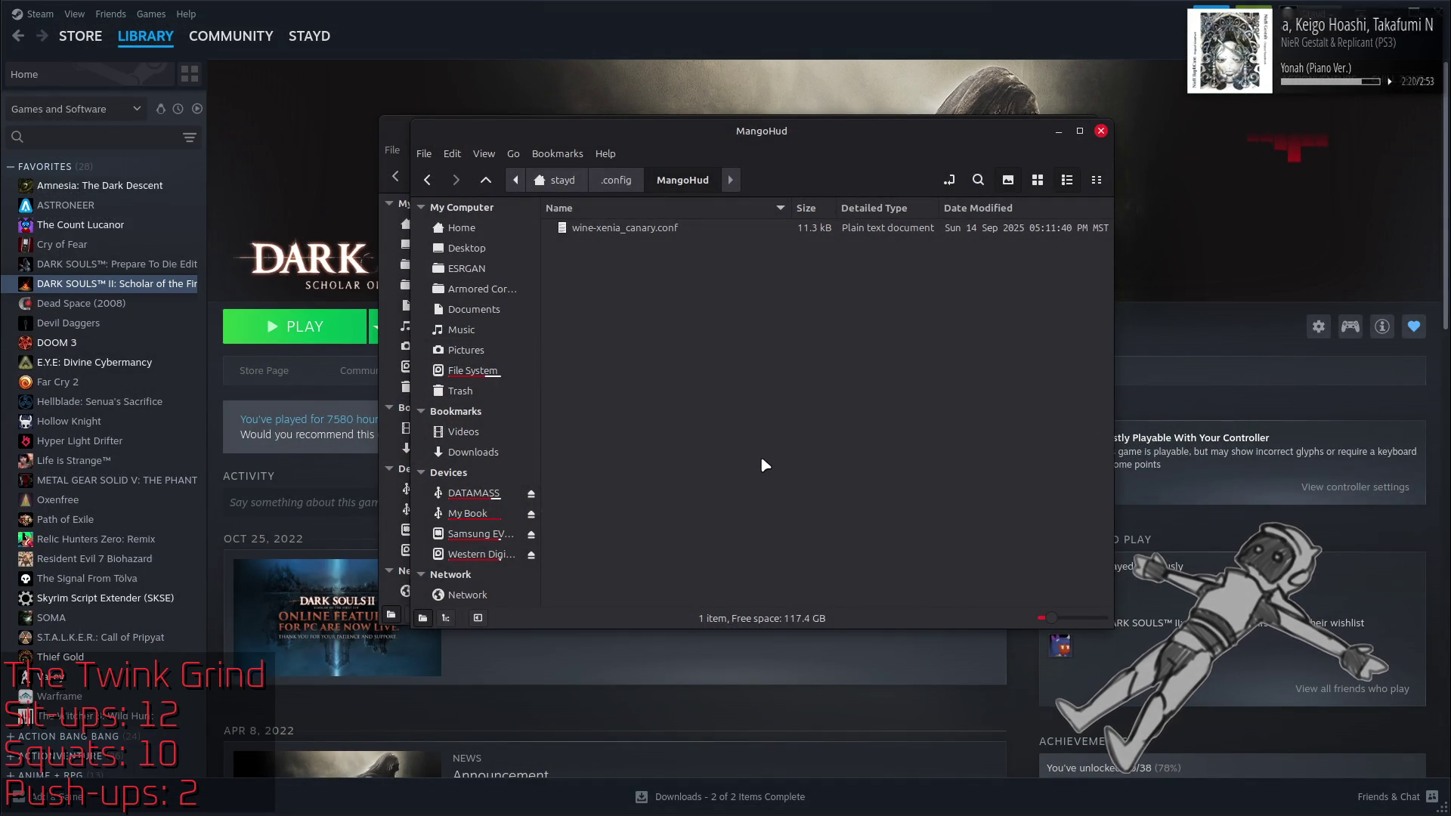
key("alt+Tab")
key("alt+Tab")
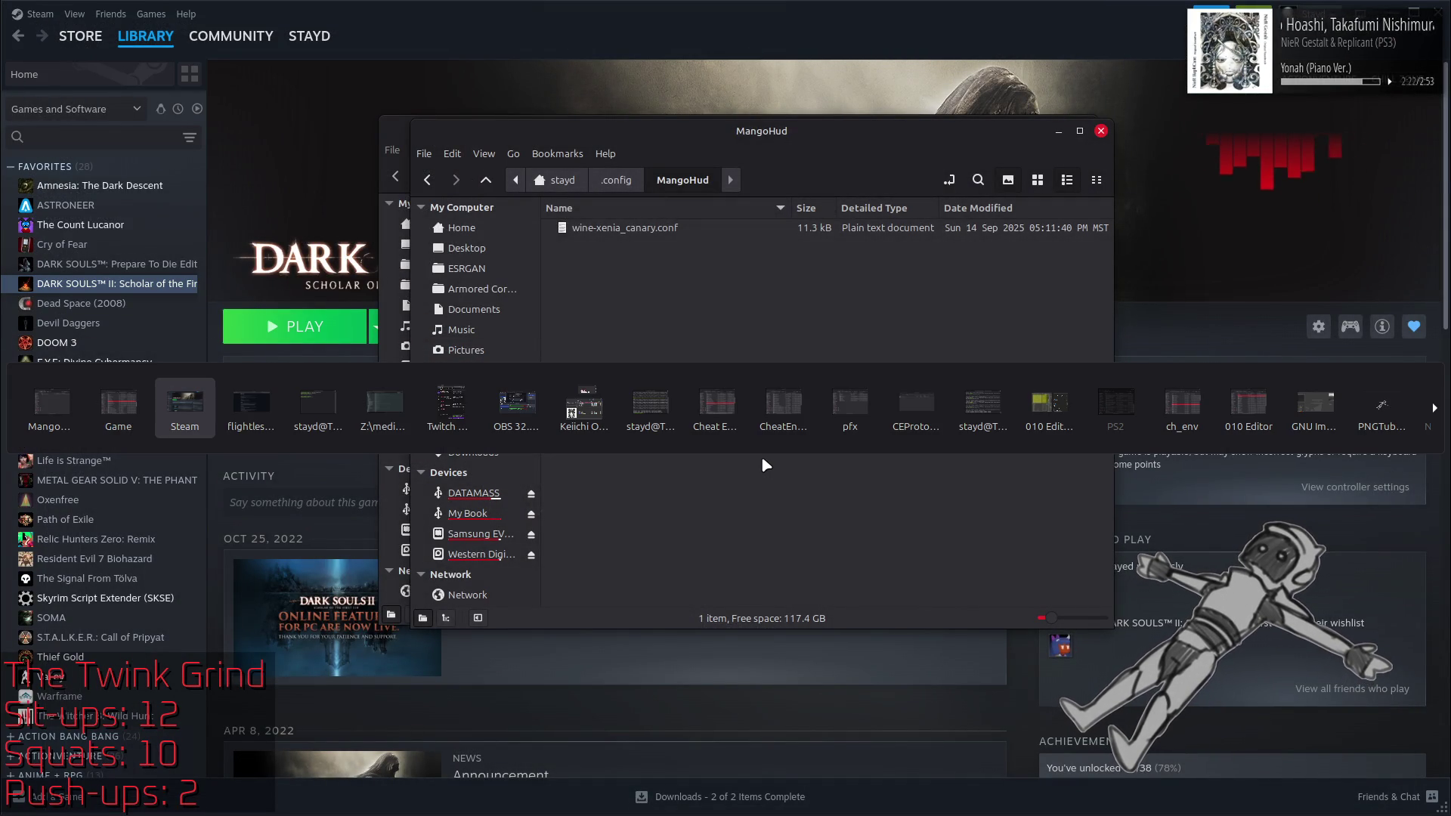
Step: Glance at the raw MangoHud.conf example, then close the Reddit gamemoderun thread tab
key("alt+Tab")
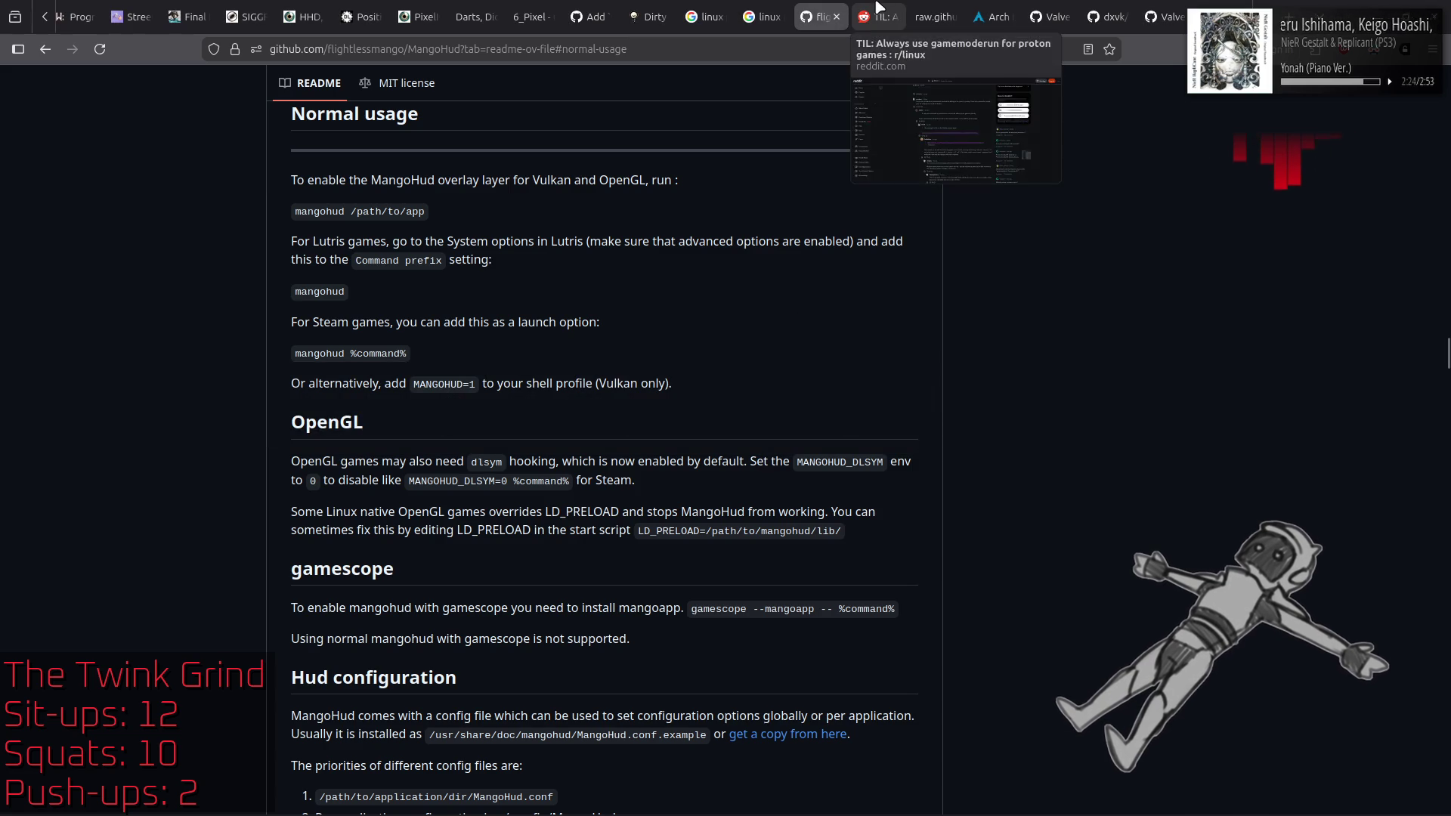
left_click(933, 15)
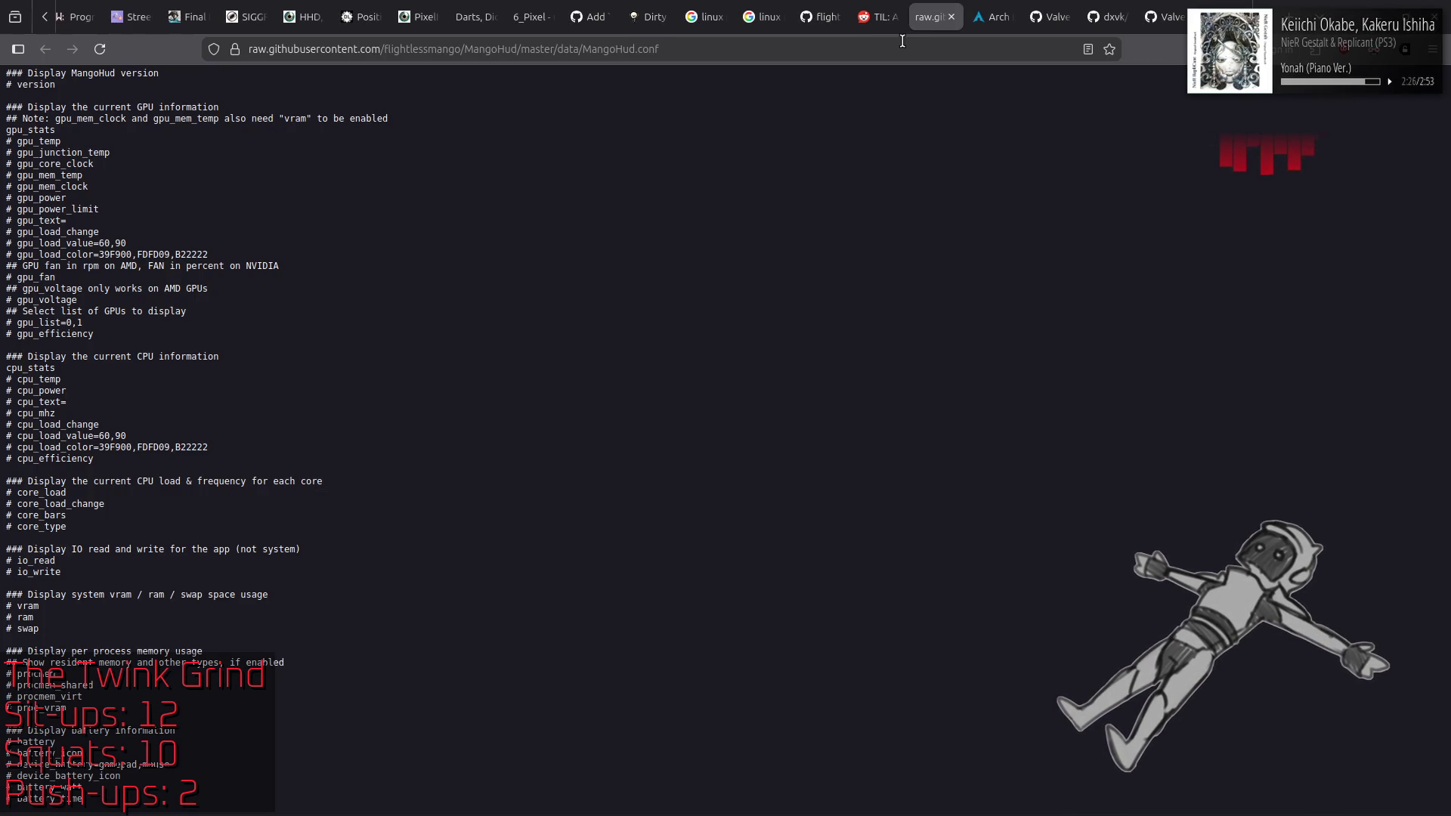
right_click(668, 163)
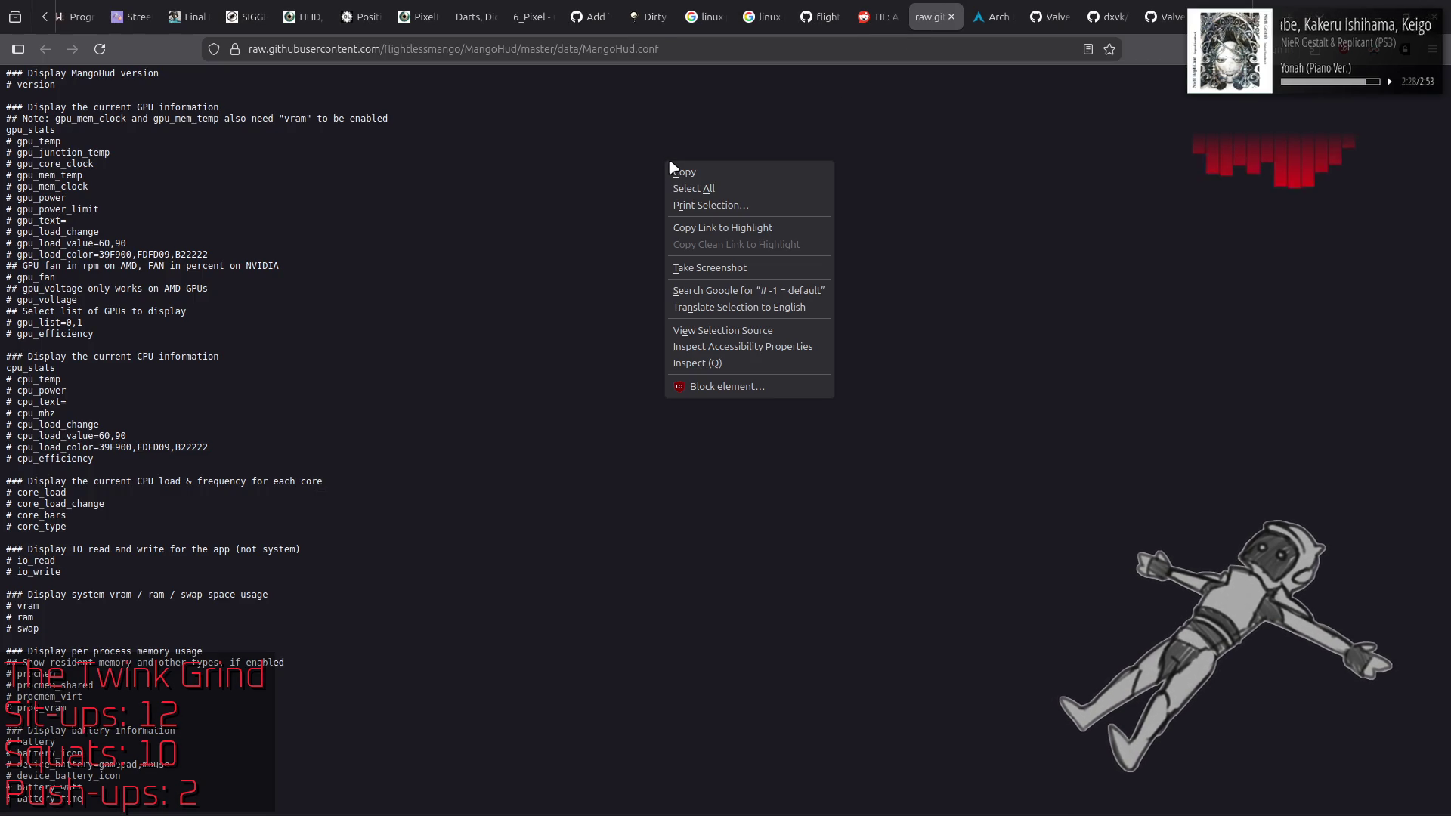
key("Escape")
left_click(873, 12)
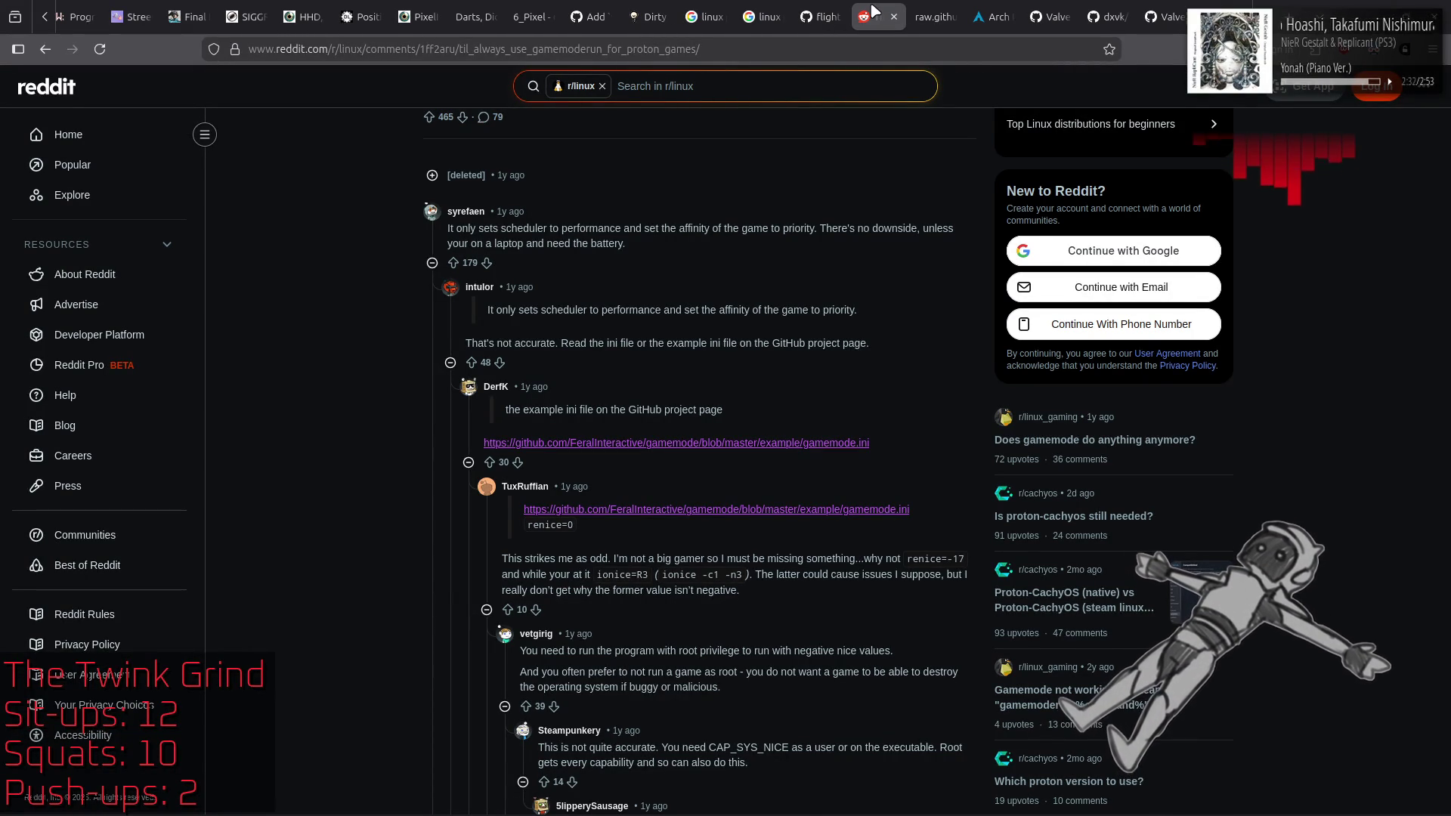
middle_click(873, 12)
left_click(838, 7)
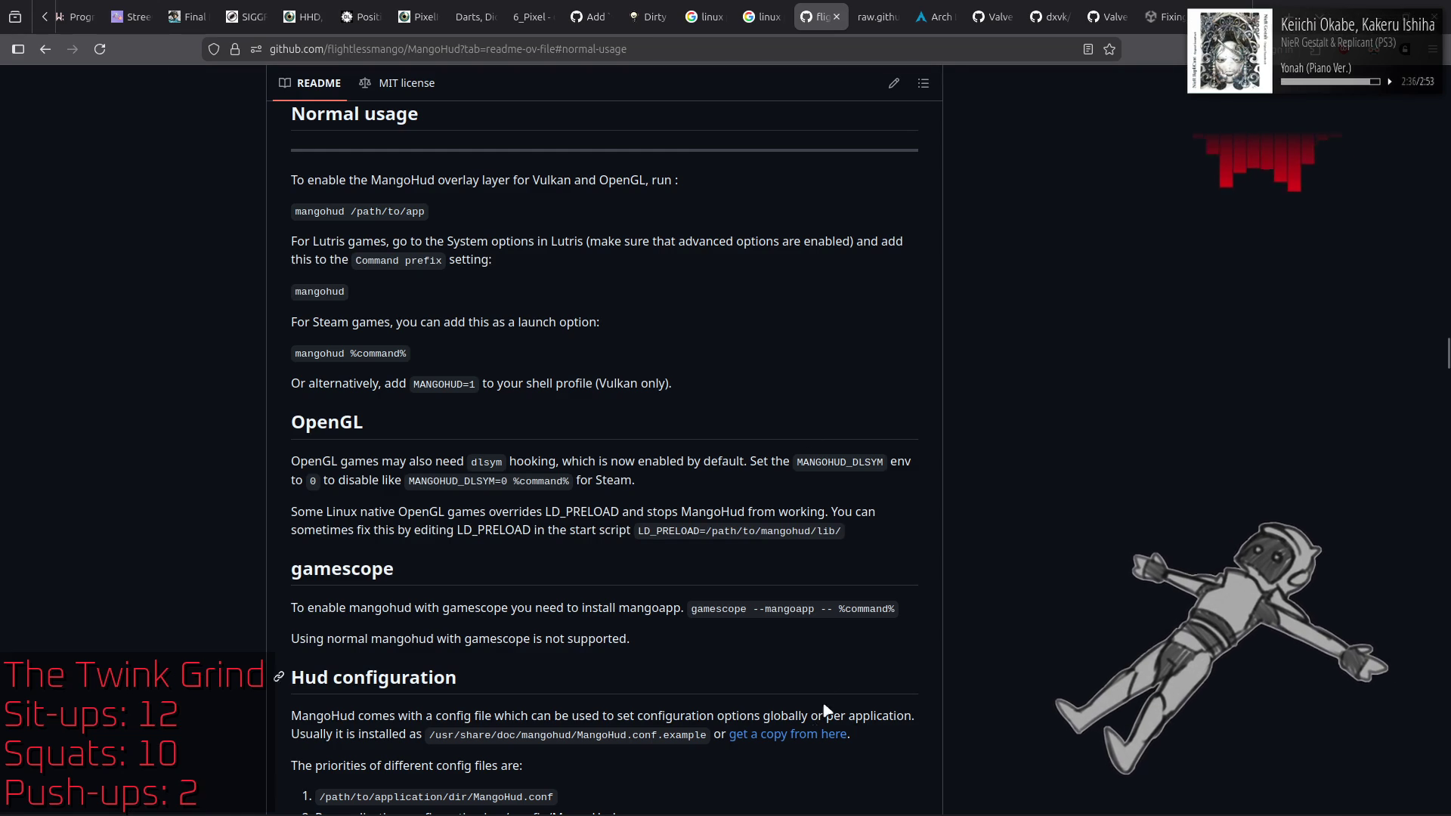
Step: Save the README's linked example MangoHud.conf into the Downloads folder
right_click(818, 738)
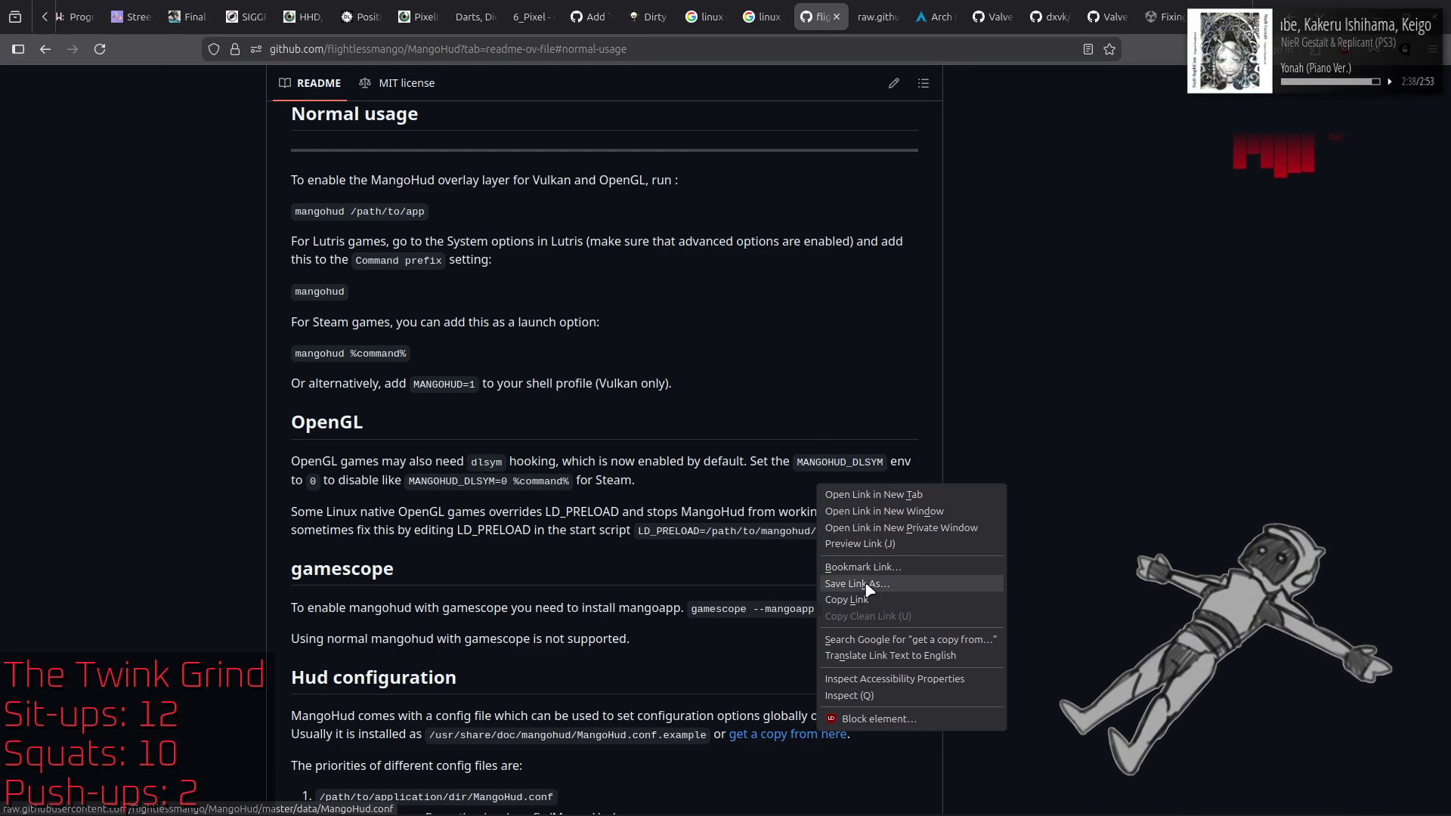
left_click(861, 583)
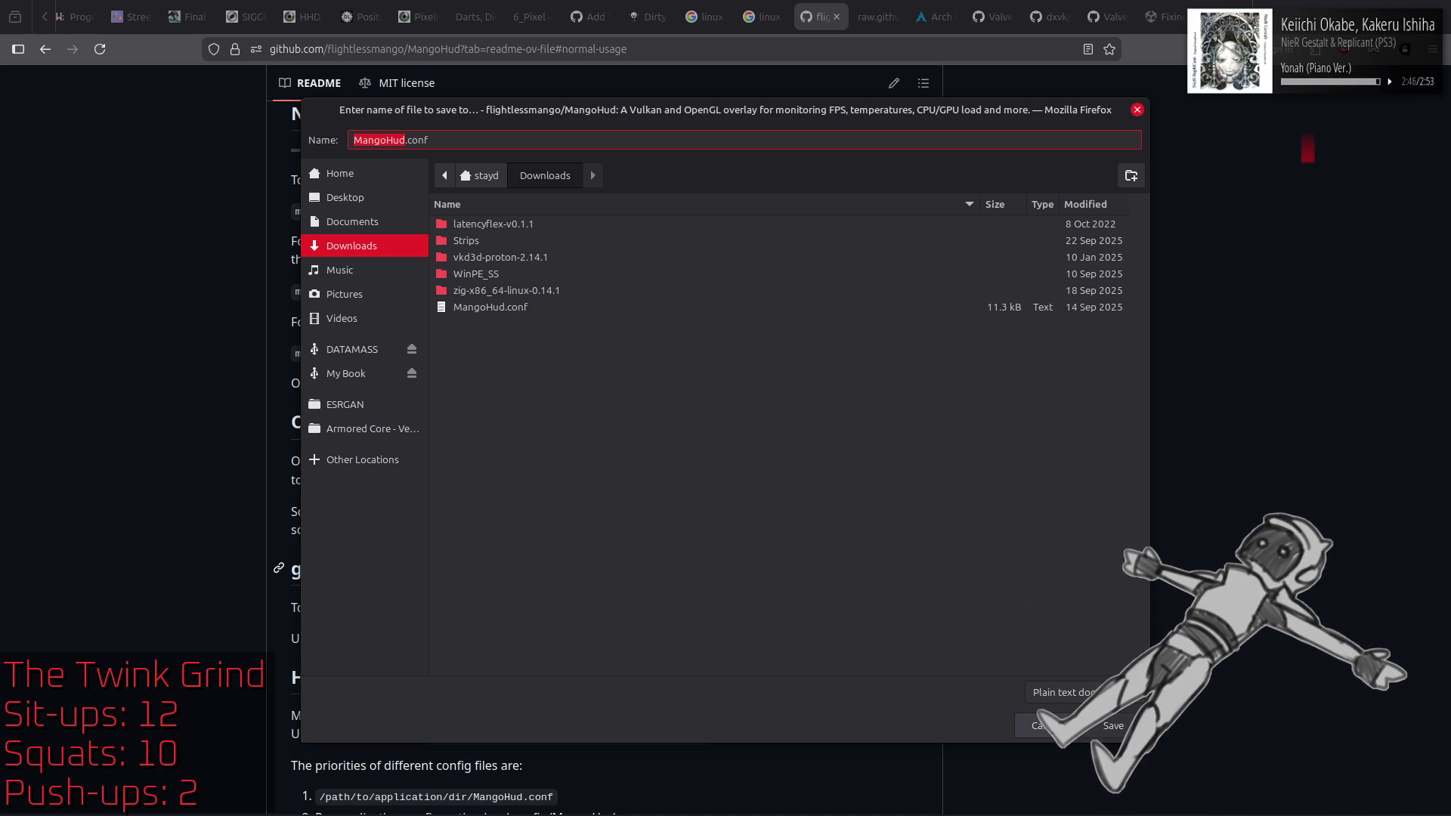
key("Escape")
key("alt+Tab")
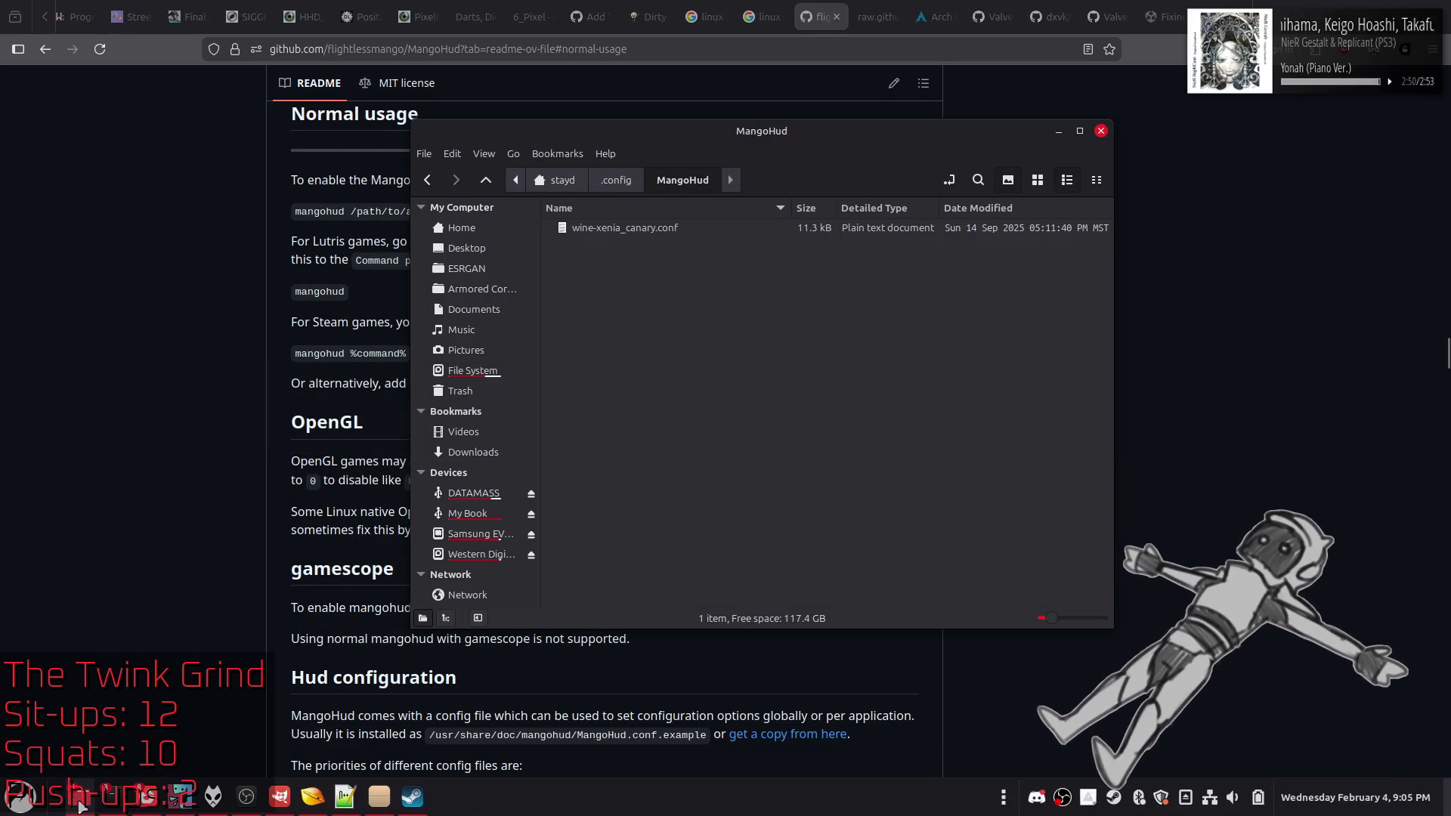
right_click(79, 805)
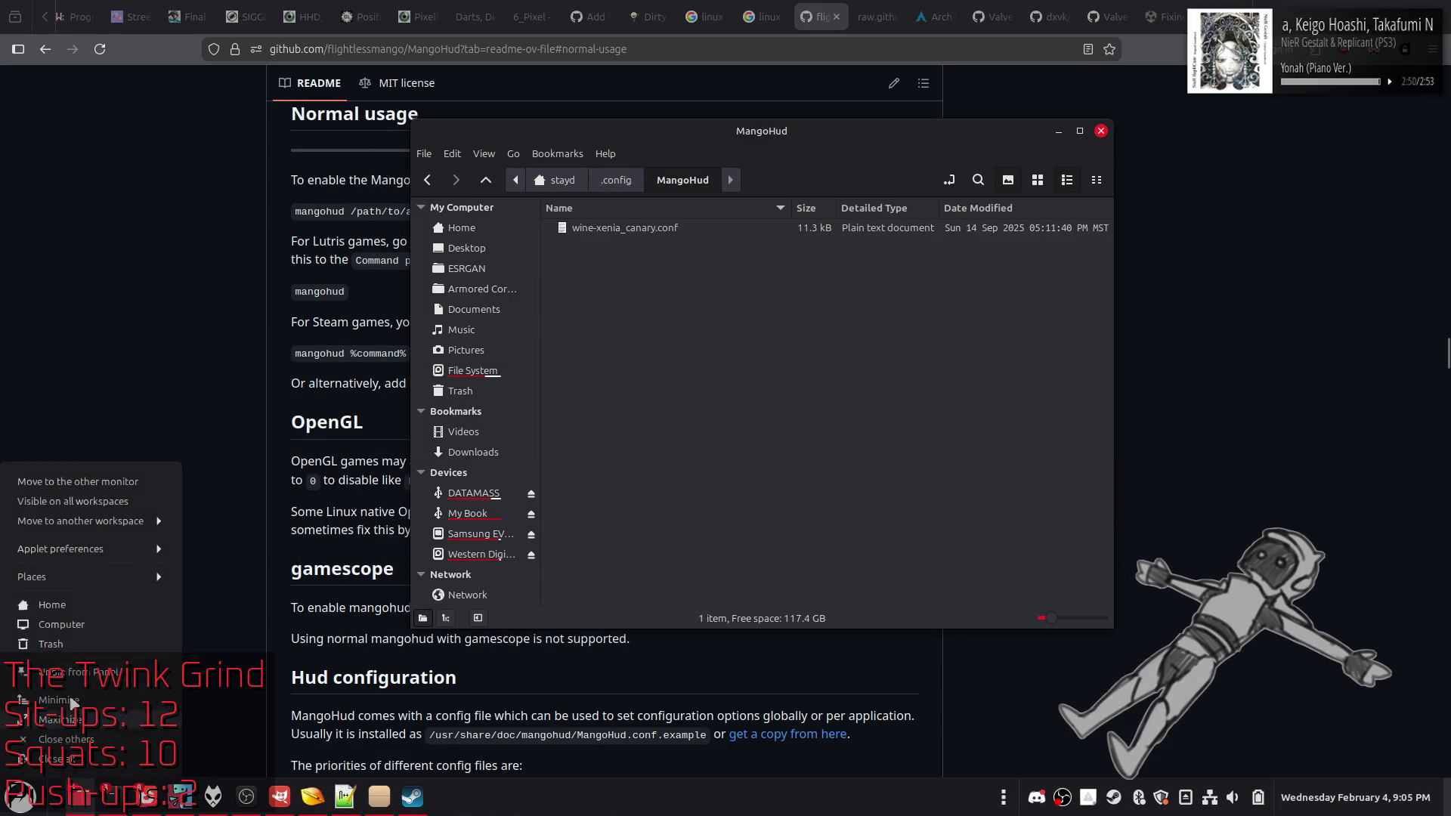
Step: Copy the downloaded MangoHud.conf from Downloads into the MangoHud config folder
left_click(90, 604)
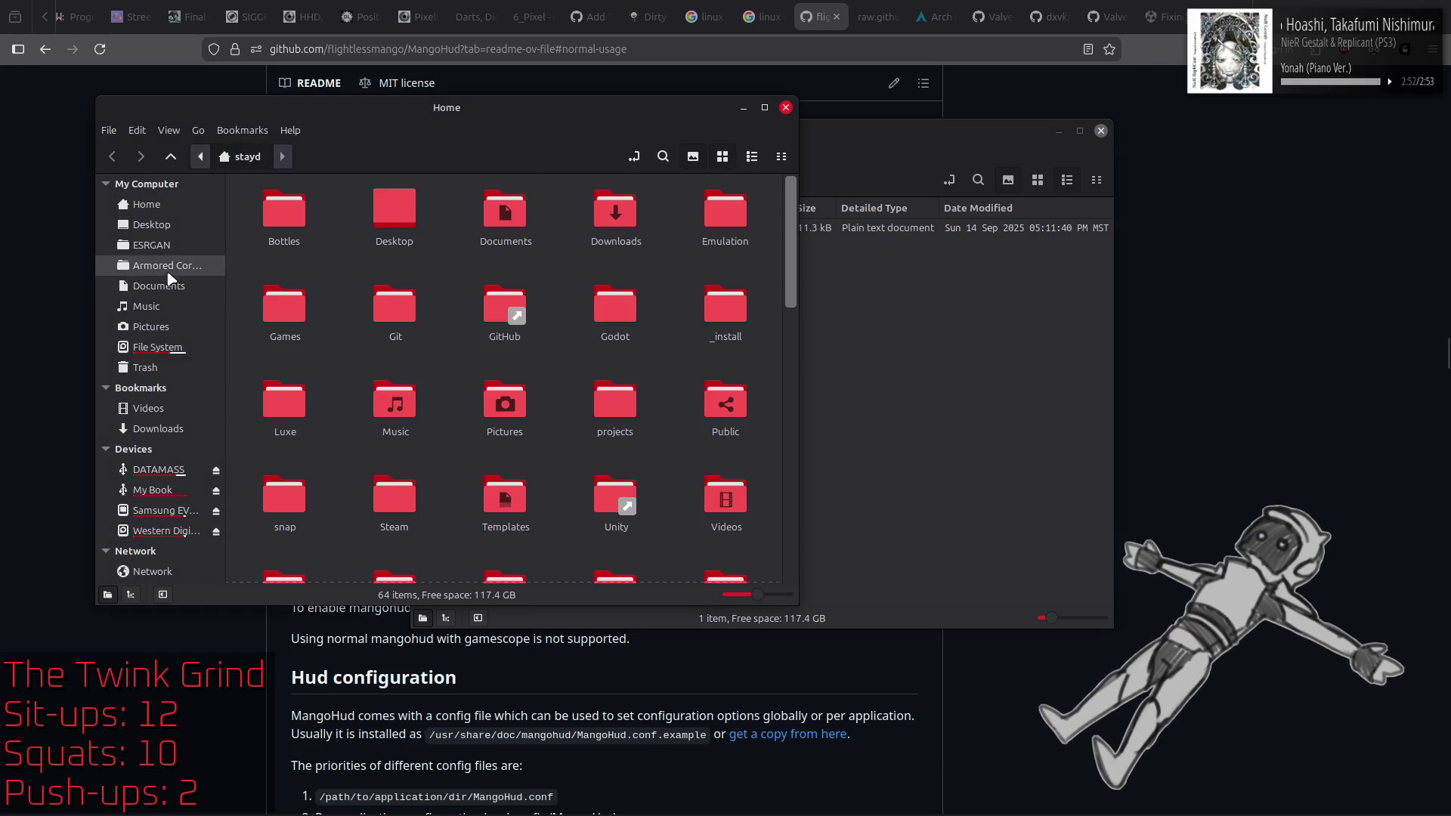
left_click(151, 428)
scroll(575, 394, "down", 10)
scroll(574, 395, "down", 10)
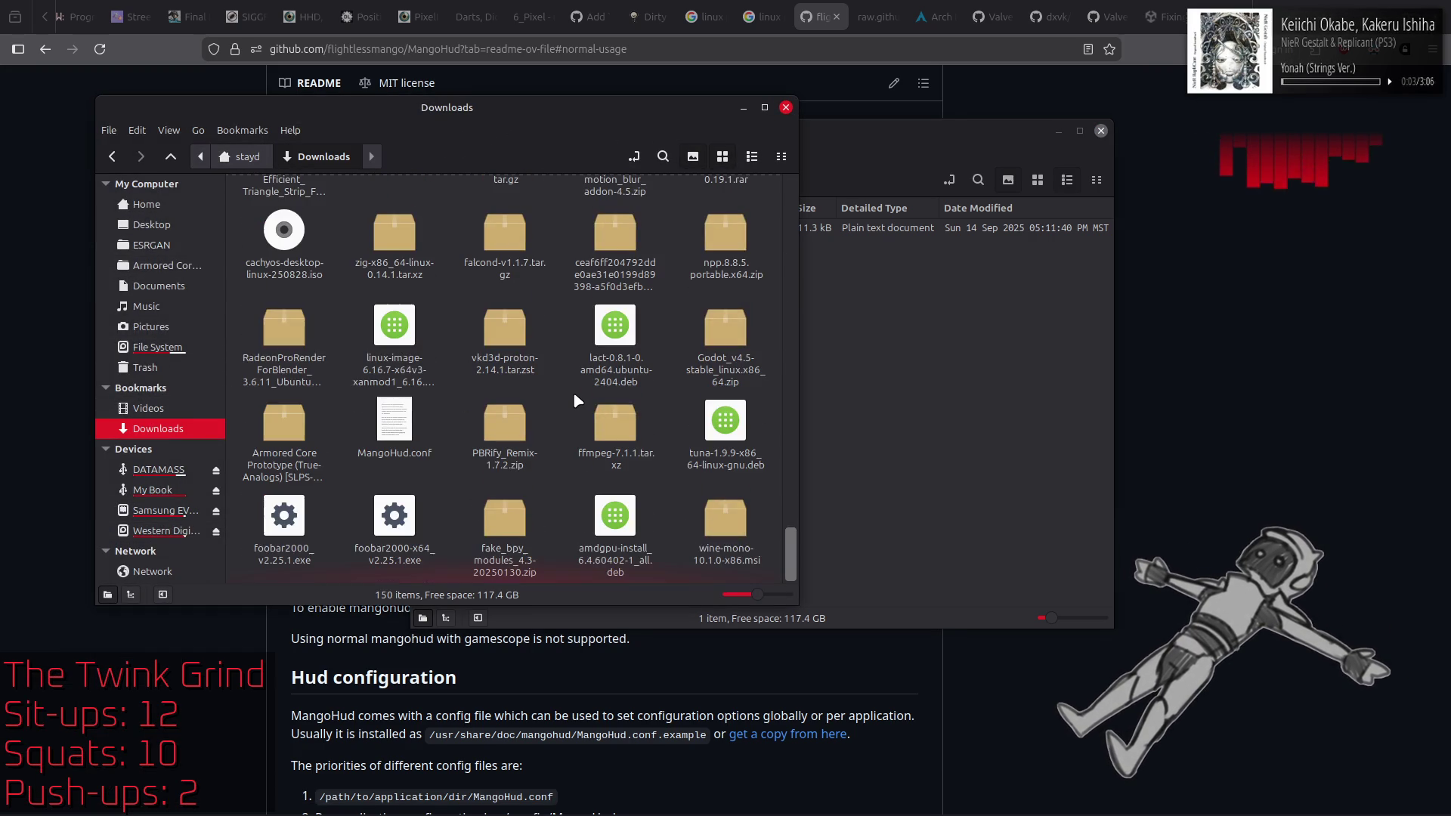
key("ctrl+v")
key("ctrl+c")
left_click(930, 342)
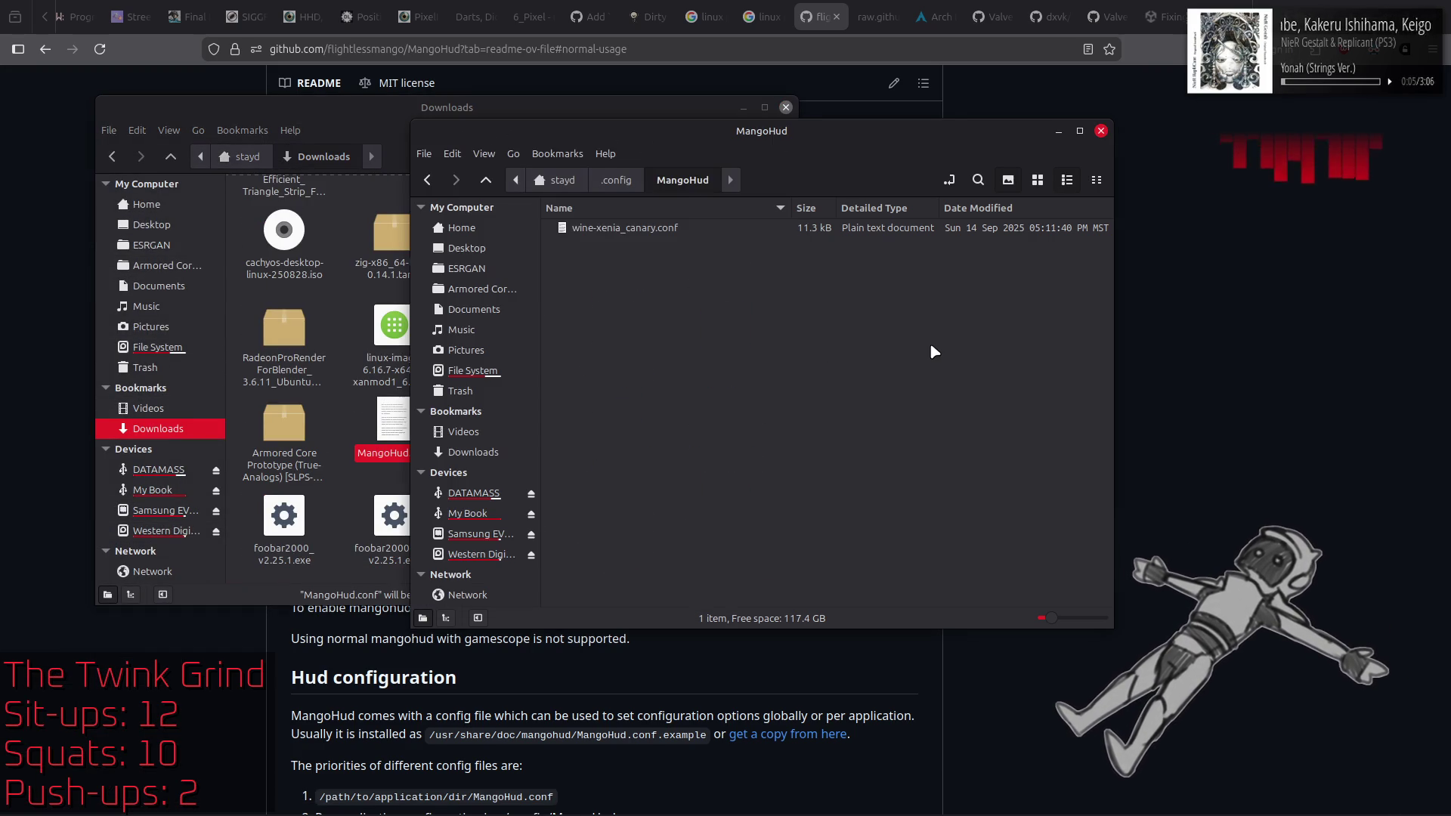
key("ctrl+v")
left_click(785, 108)
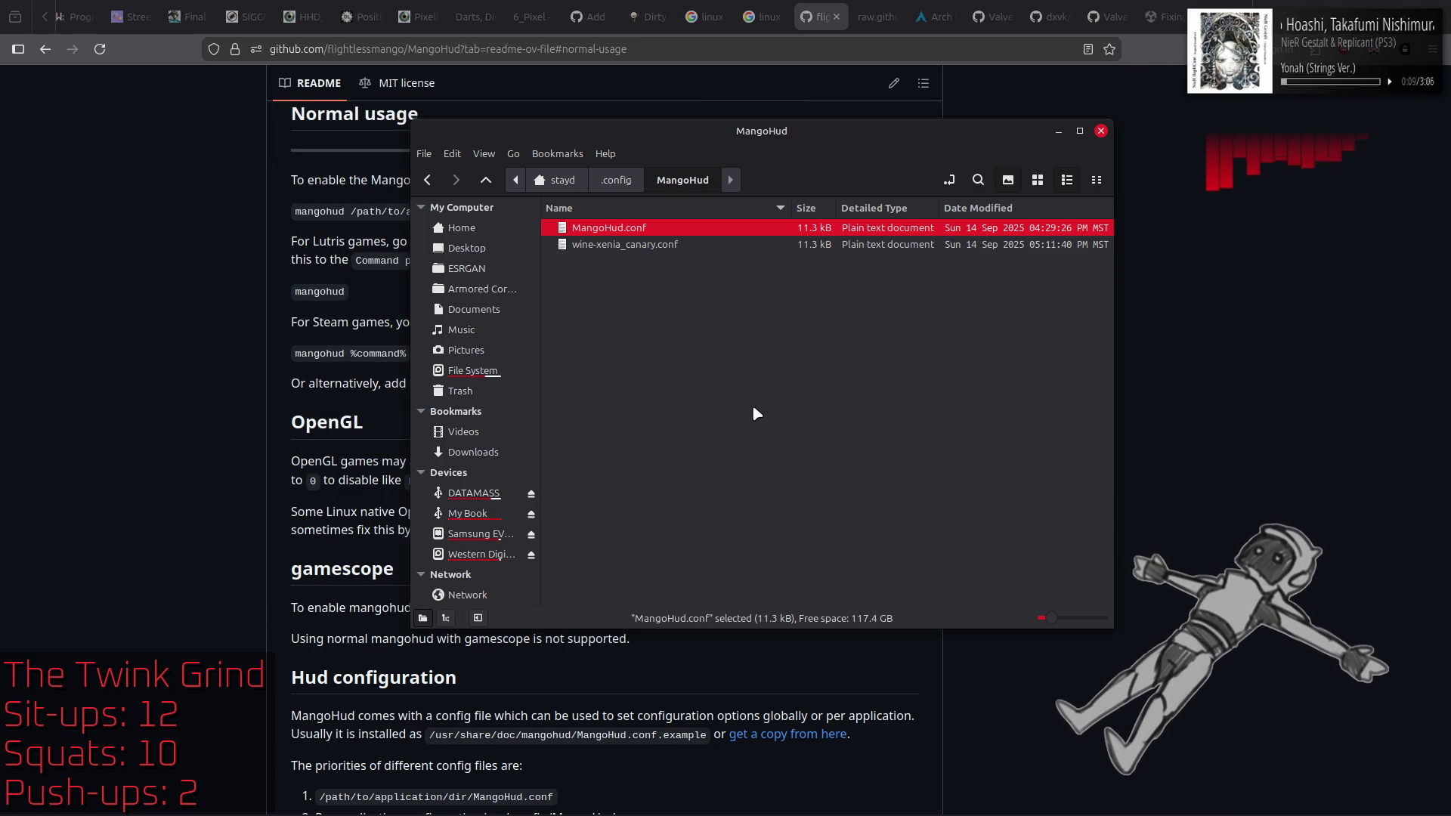
Step: Move the MangoHud folder window aside and briefly check the Game folder window
mouse_move(772, 142)
left_mouse_down()
mouse_move(841, 237)
mouse_move(892, 208)
mouse_move(1080, 387)
mouse_move(1054, 278)
mouse_move(948, 235)
left_mouse_up()
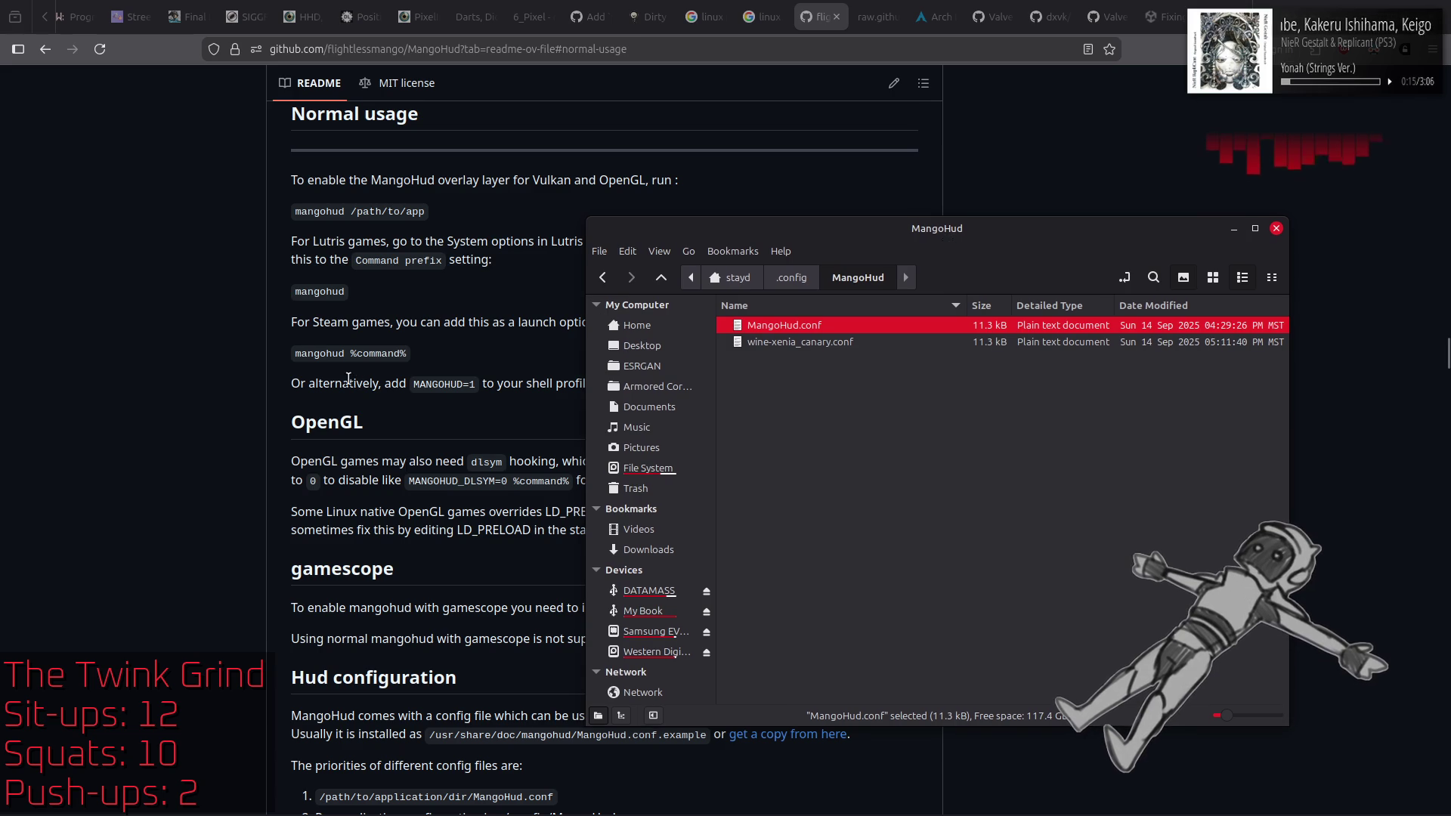
scroll(356, 379, "up", 3)
scroll(324, 355, "down", 12)
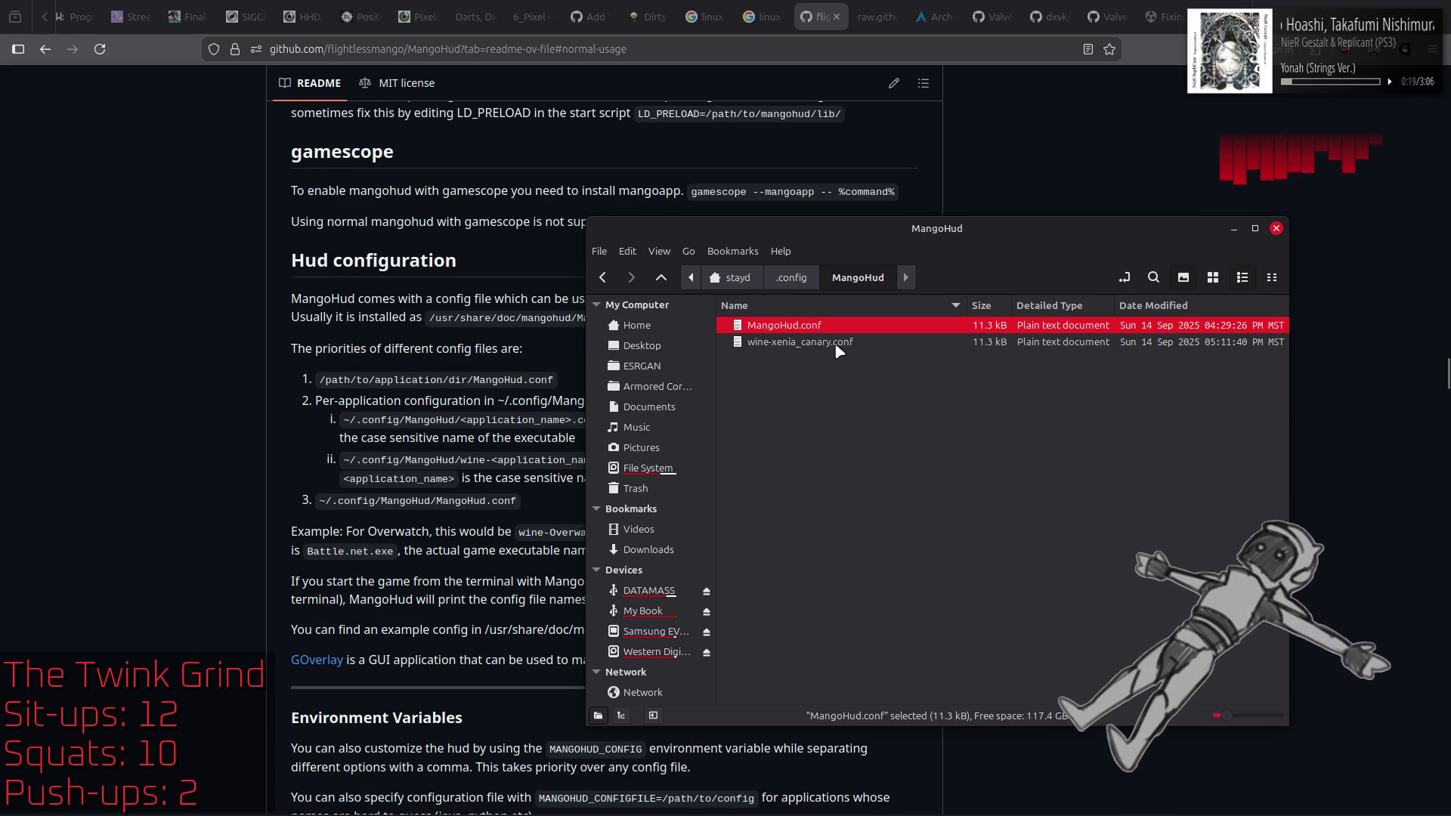
key("alt+Tab")
key("alt+Tab")
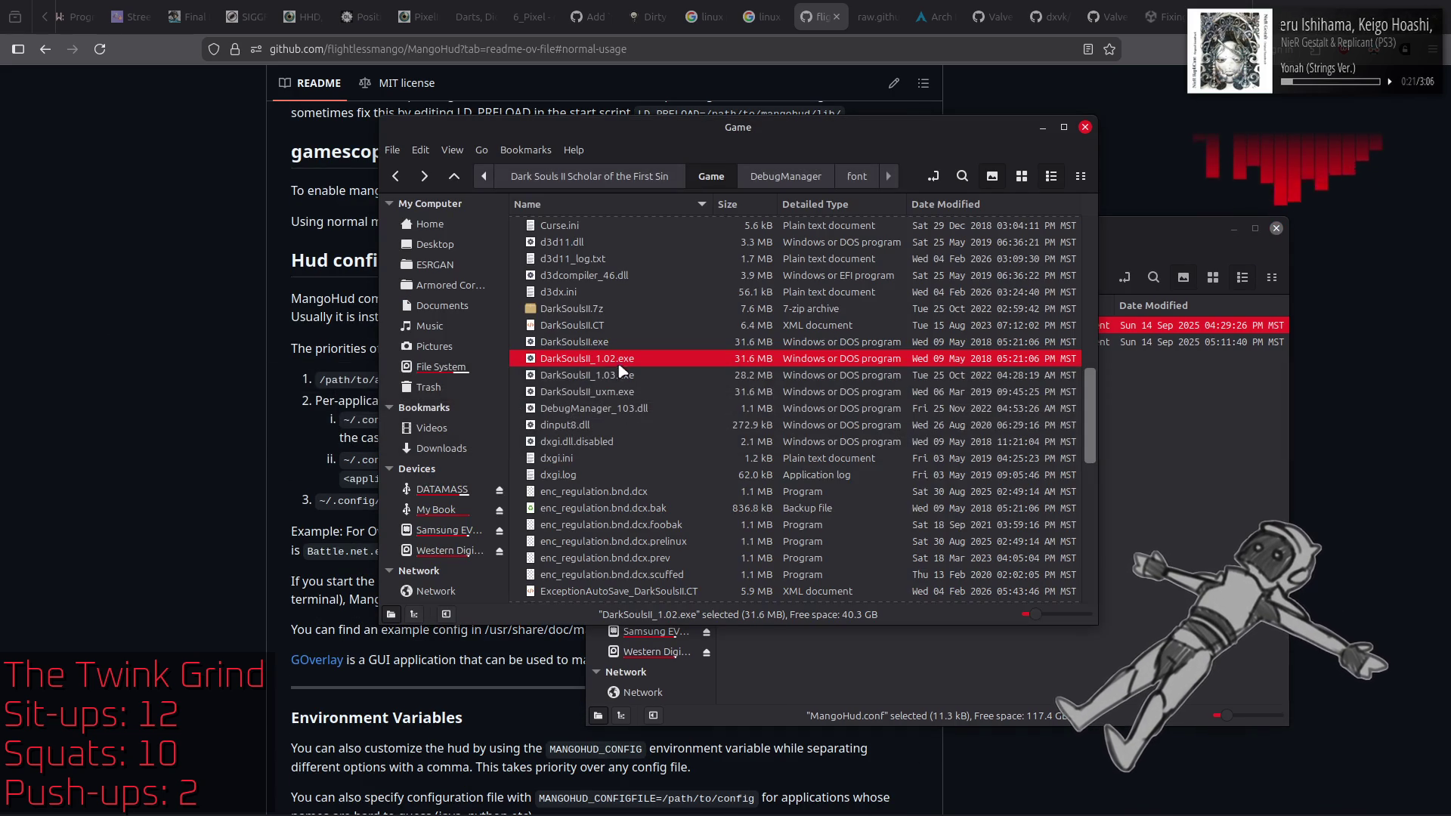
right_click(610, 346)
key("Escape")
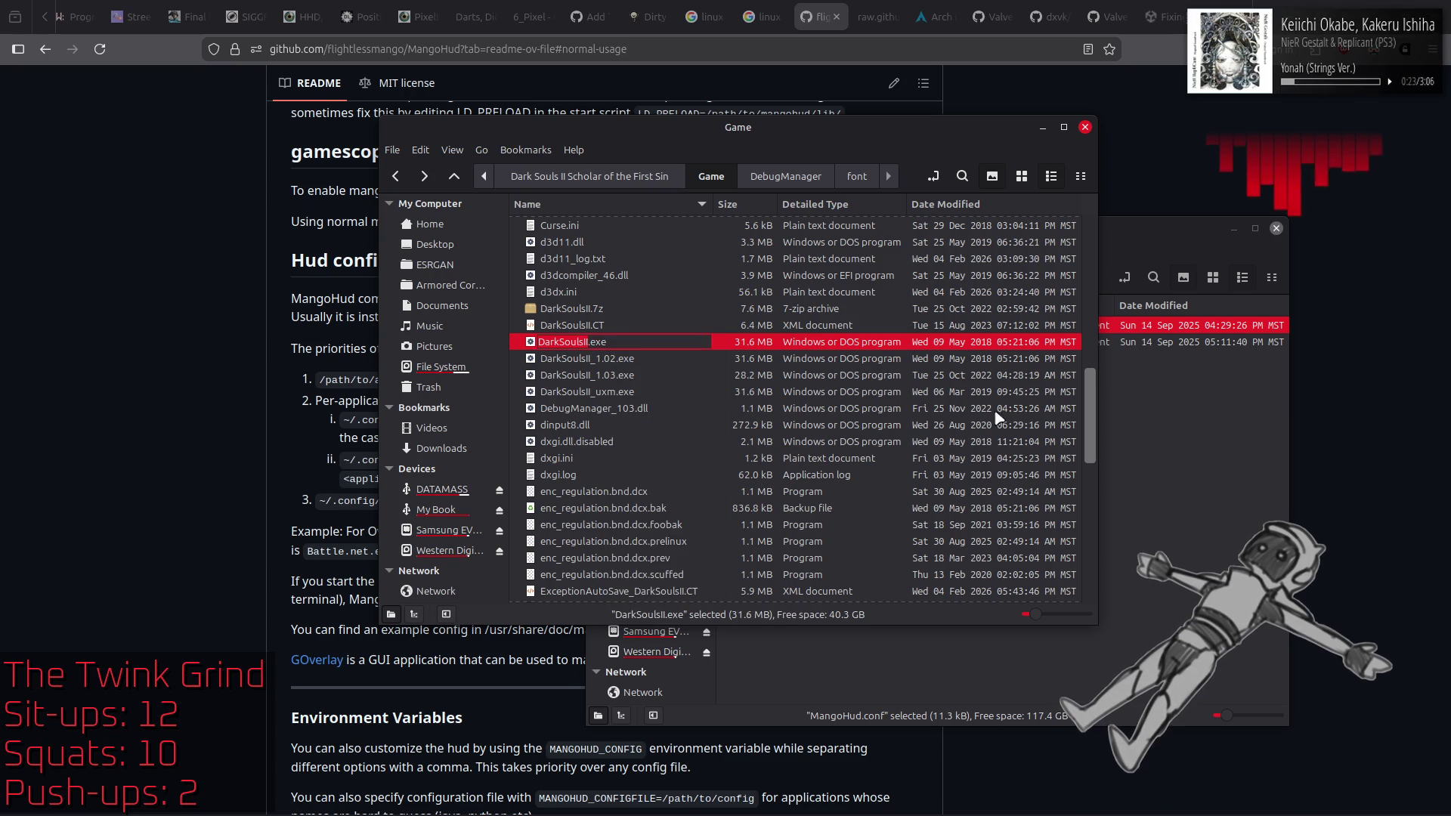
Step: Rename MangoHud.conf to wine-DarkSoulsII.conf and quit the file manager
left_click(1145, 375)
right_click(853, 331)
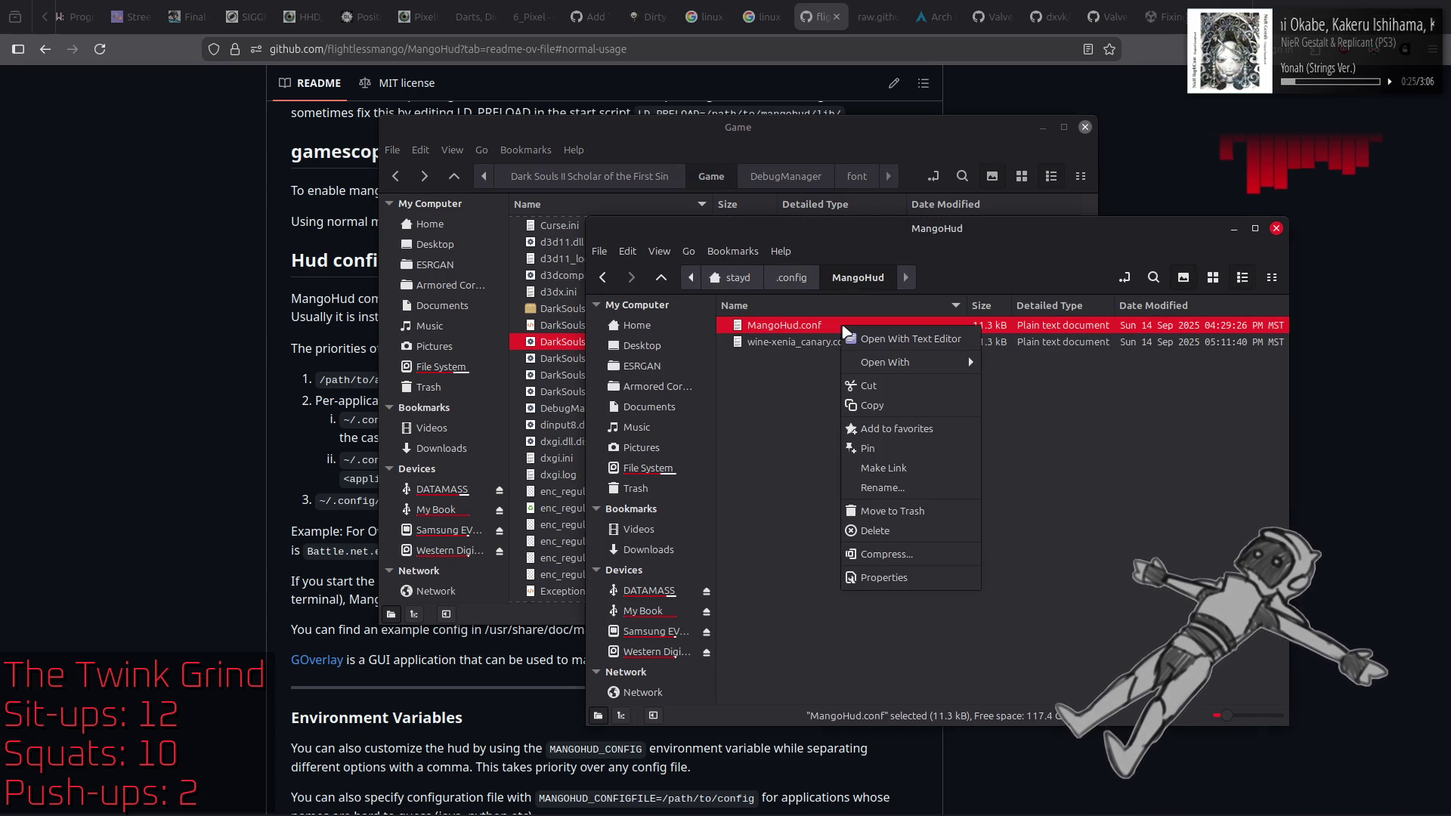
left_click(899, 484)
type("wine-DarkSoulsII.conf")
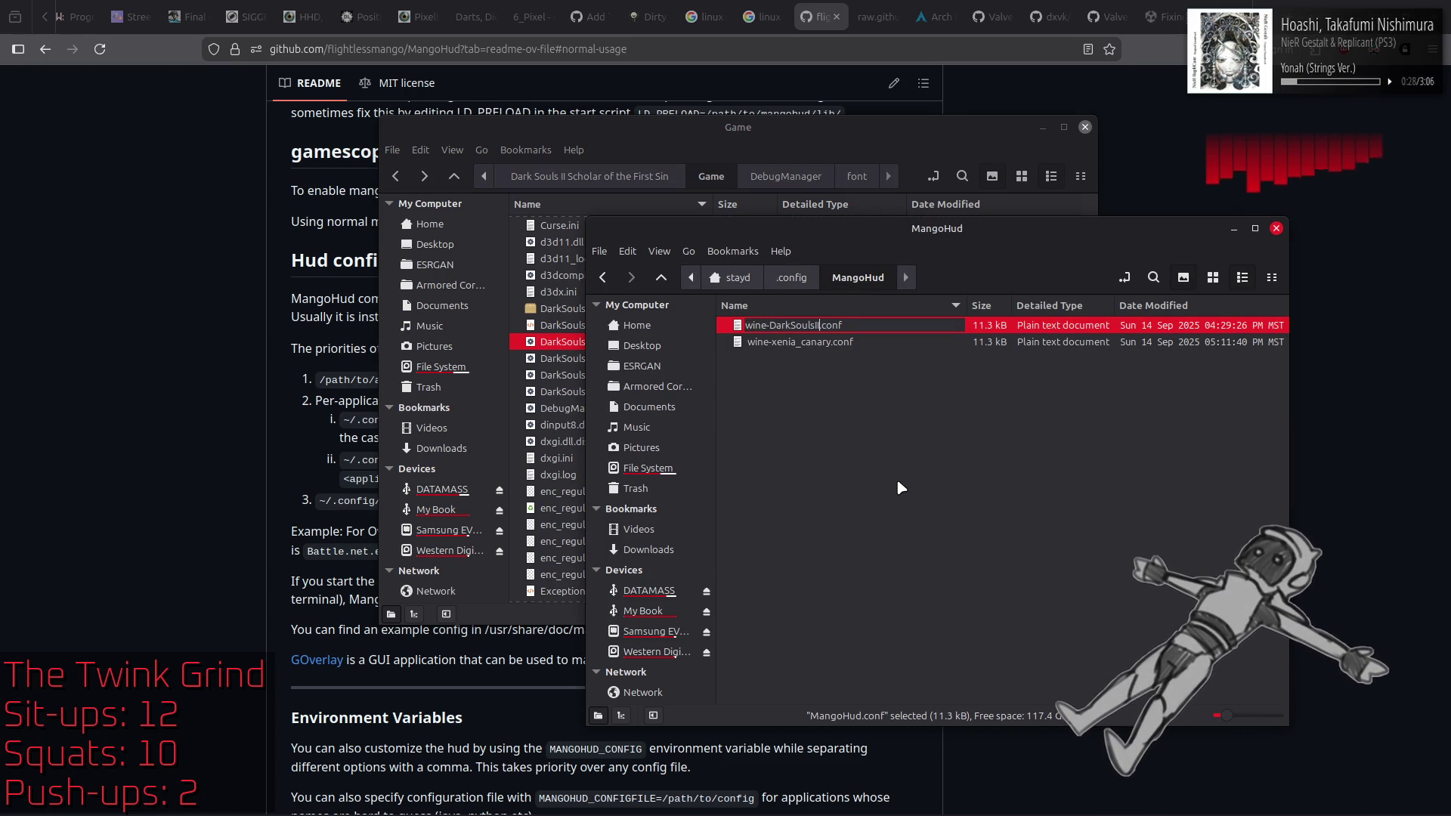
key("Return")
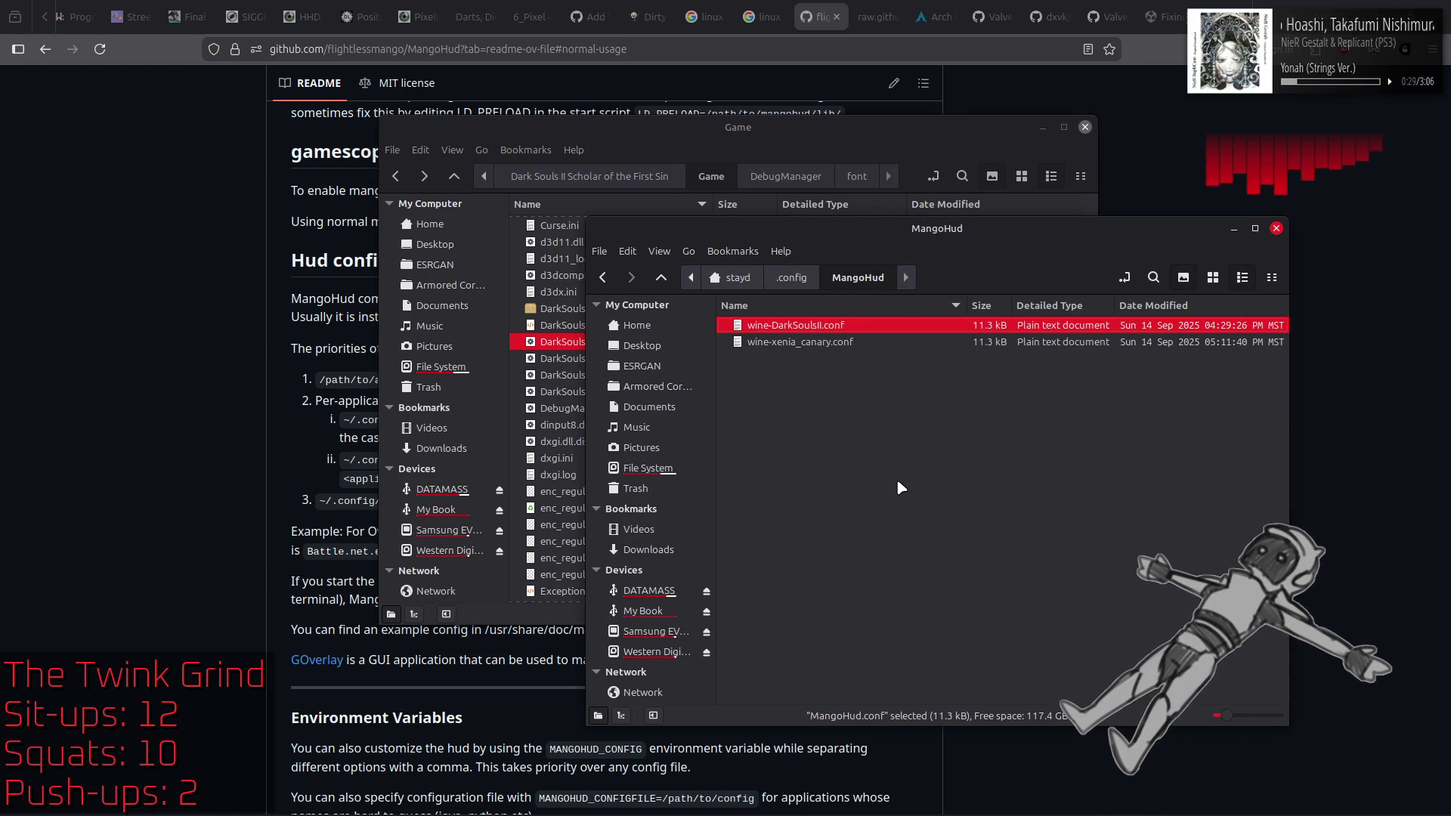
key("ctrl+q")
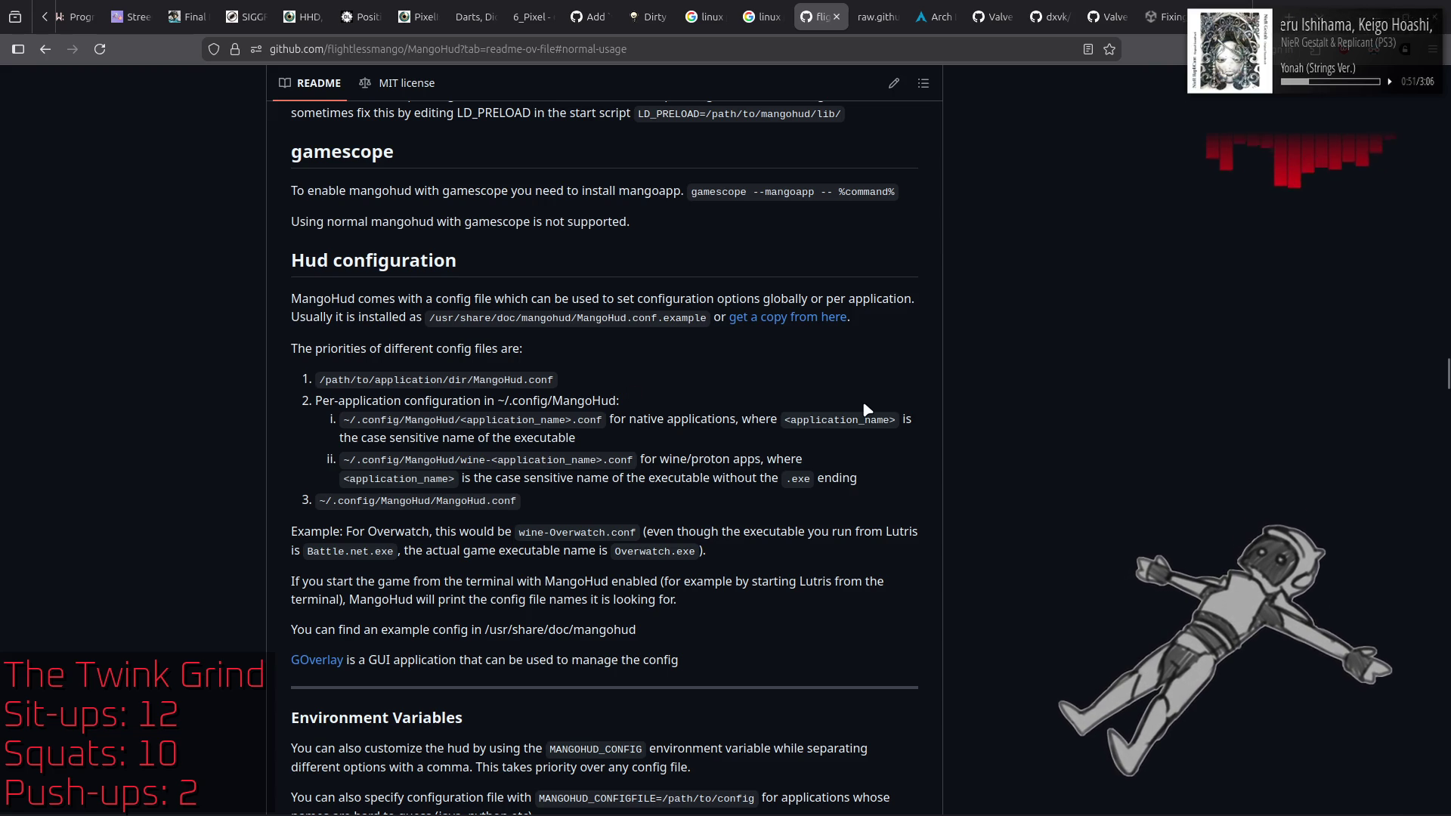
Step: Scroll the README to the parameters table, then drag wine-DarkSoulsII.conf into Notepad++
scroll(863, 400, "down", 8)
key("alt+Tab")
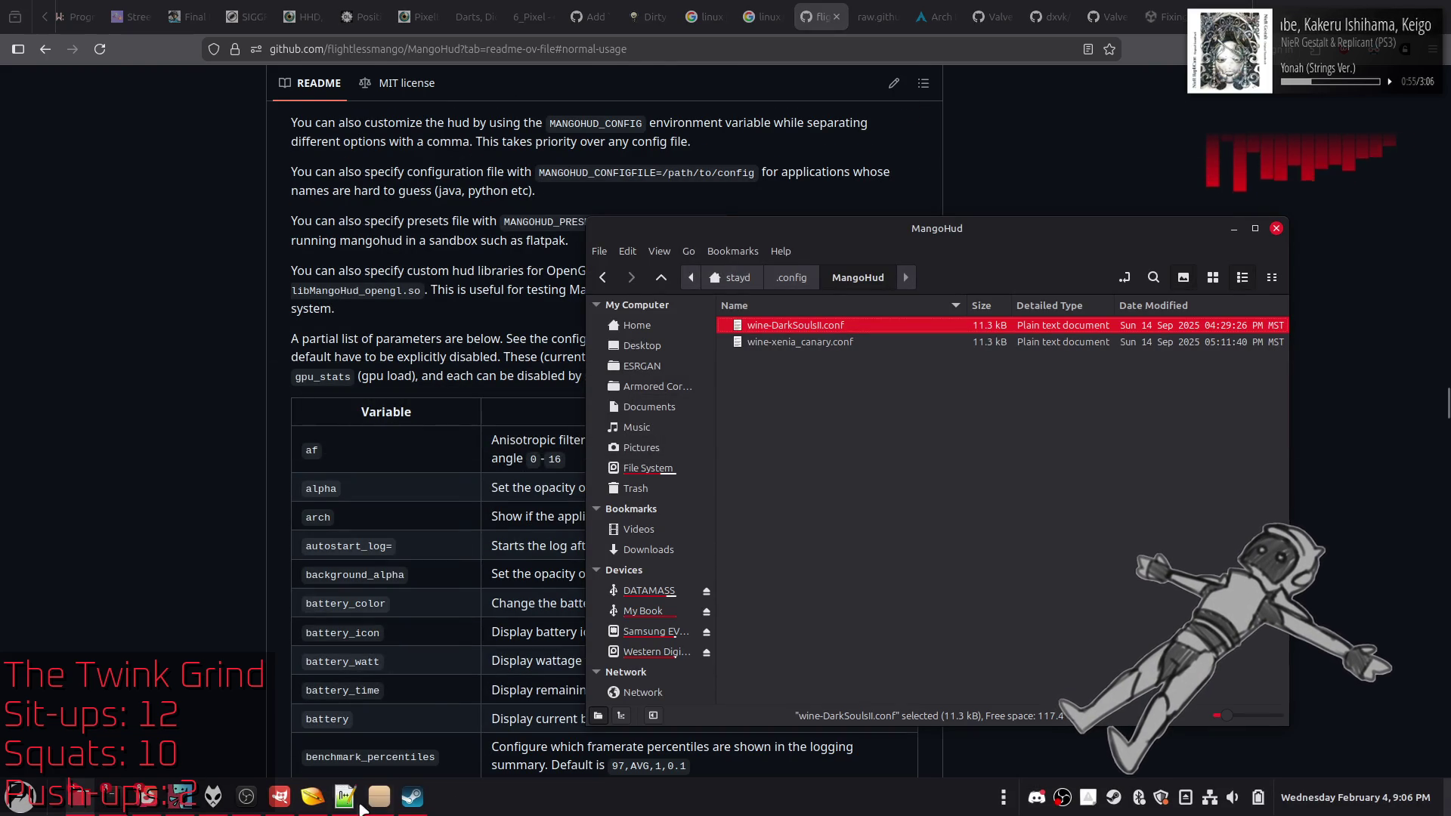
left_click(344, 797)
left_click(379, 798)
left_click_drag(810, 330, 529, 368)
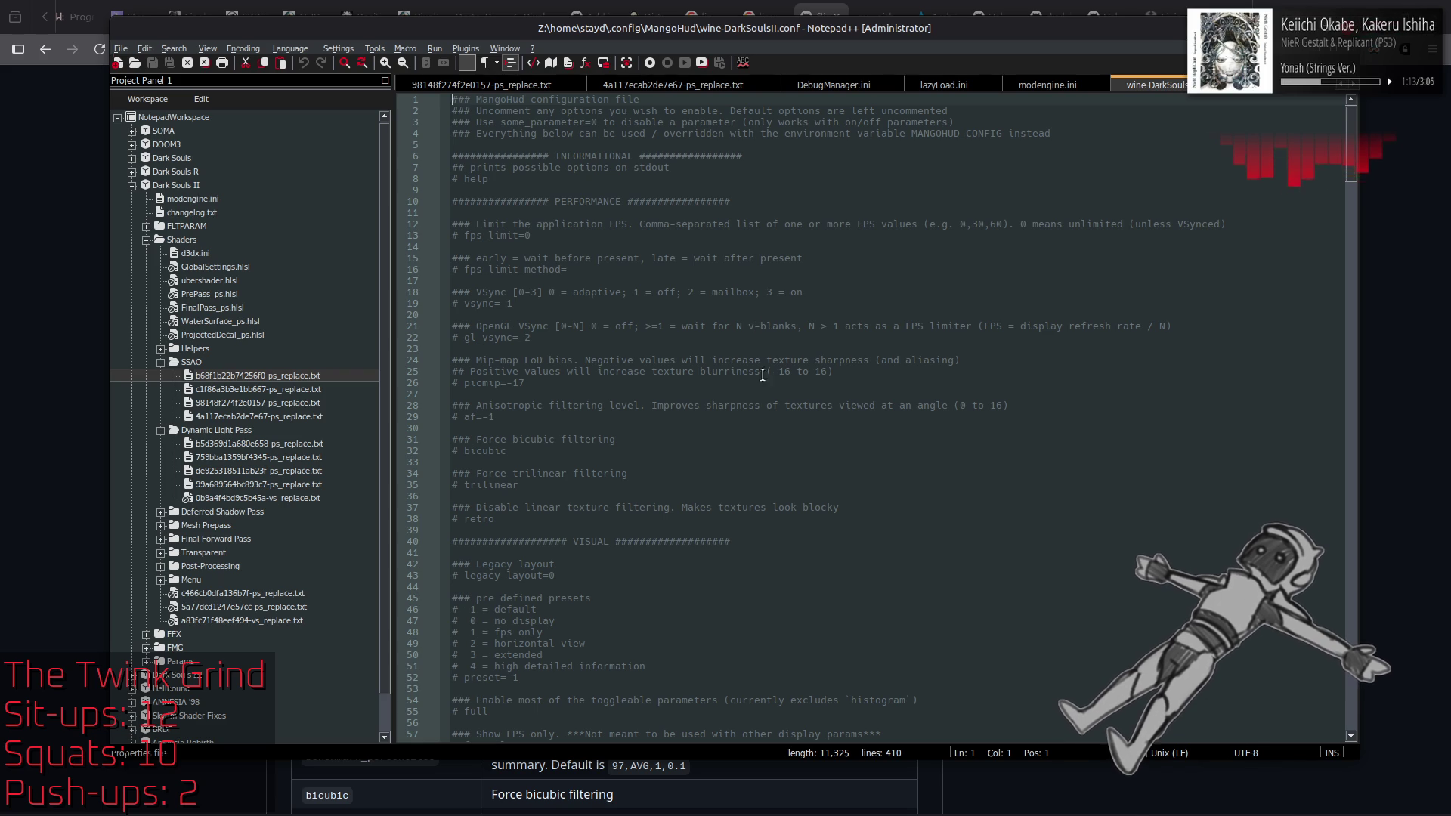
Step: Scroll through wine-DarkSoulsII.conf, highlighting vkBasalt to spot its other mentions
scroll(783, 459, "down", 9)
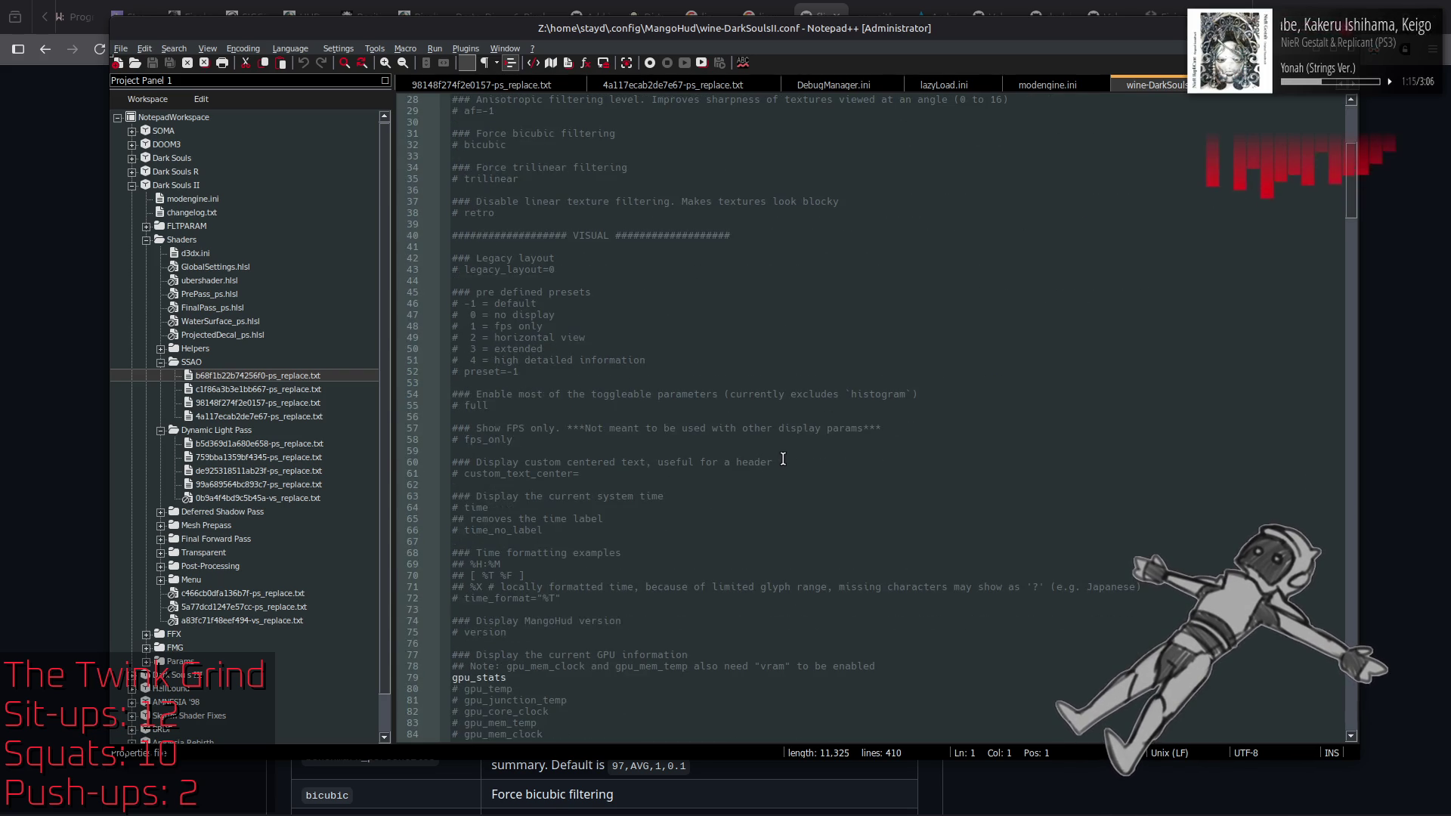
scroll(782, 459, "down", 5)
scroll(782, 458, "up", 14)
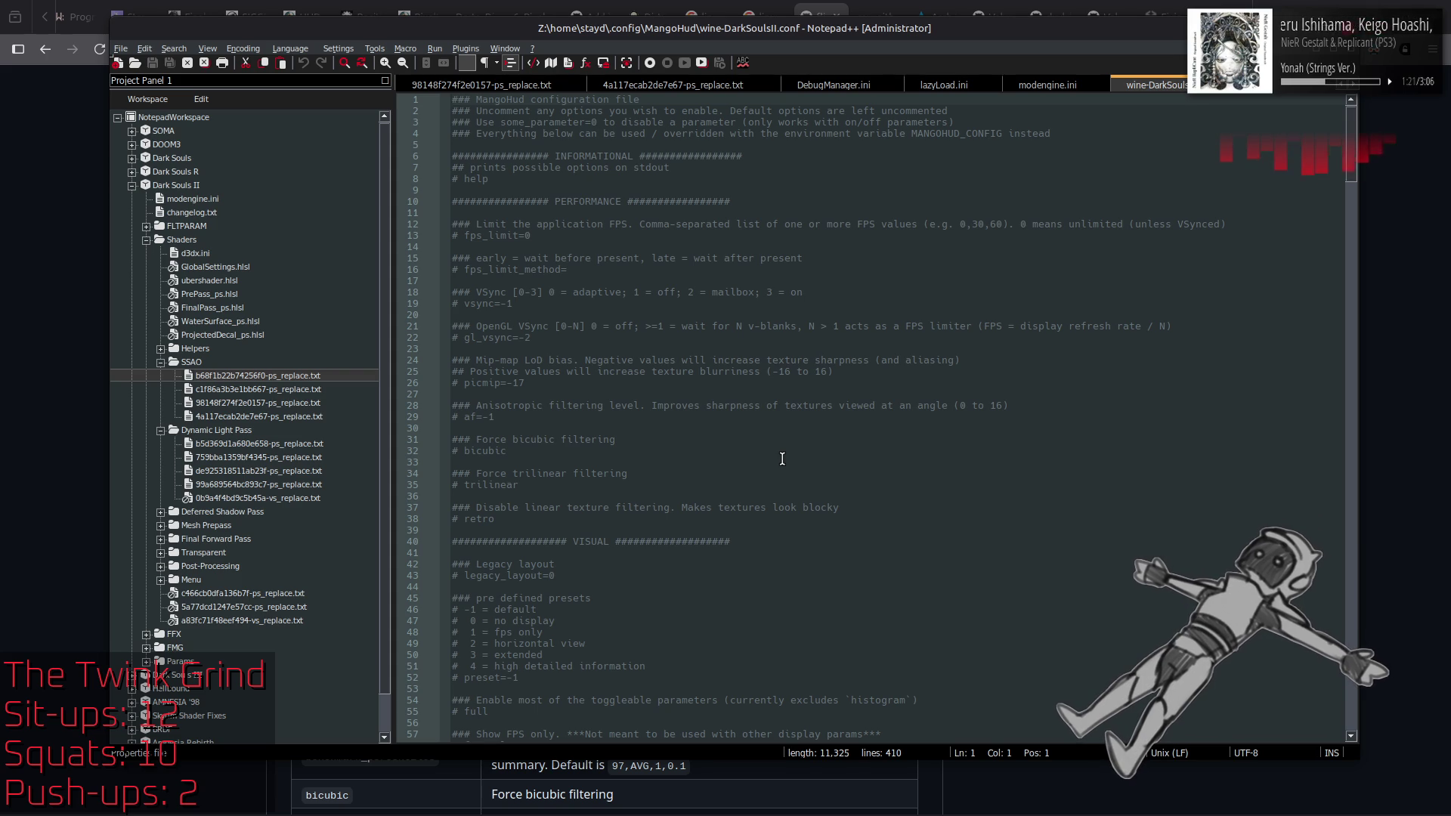
scroll(782, 459, "down", 16)
scroll(782, 458, "down", 14)
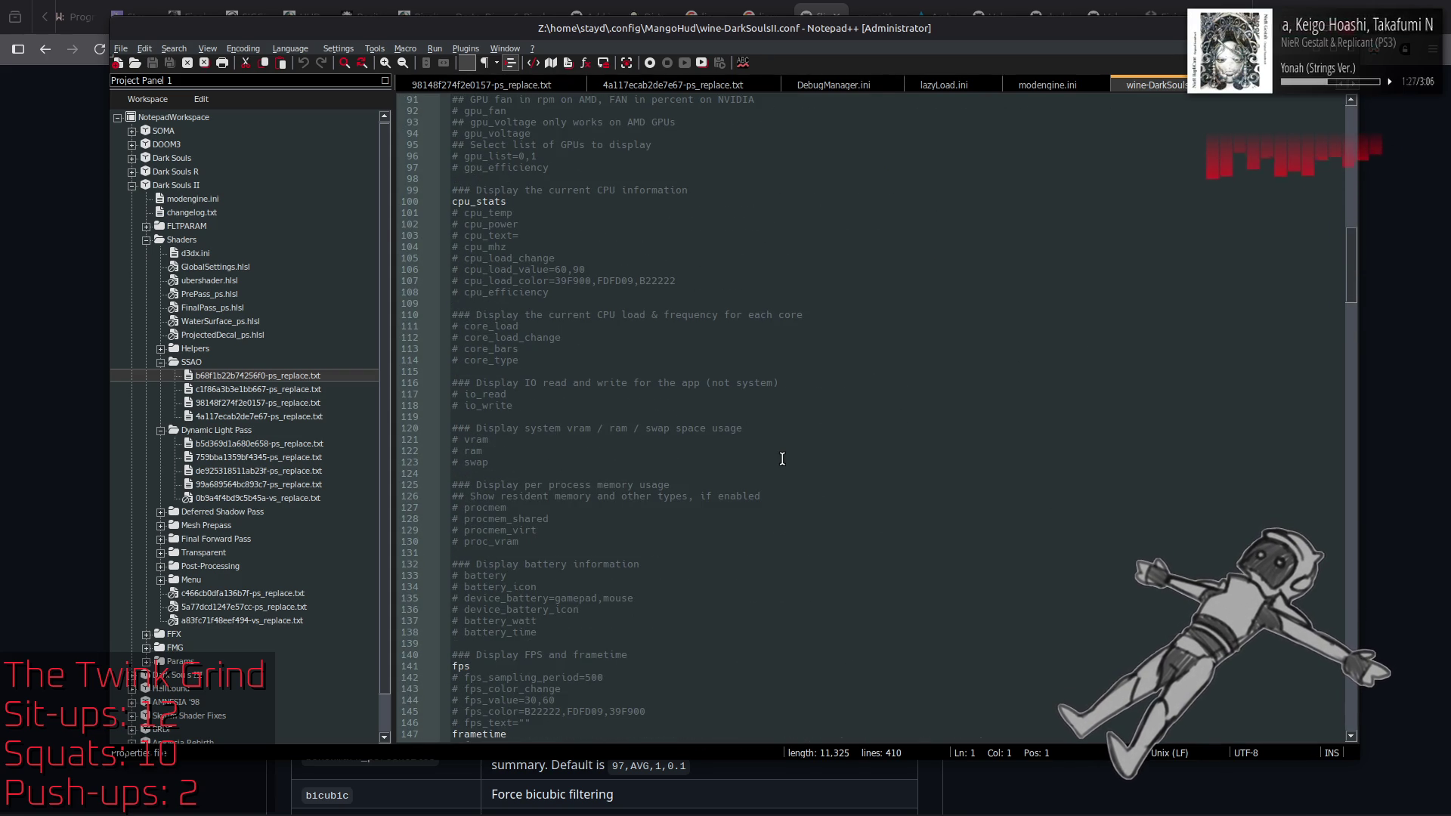
scroll(782, 459, "down", 16)
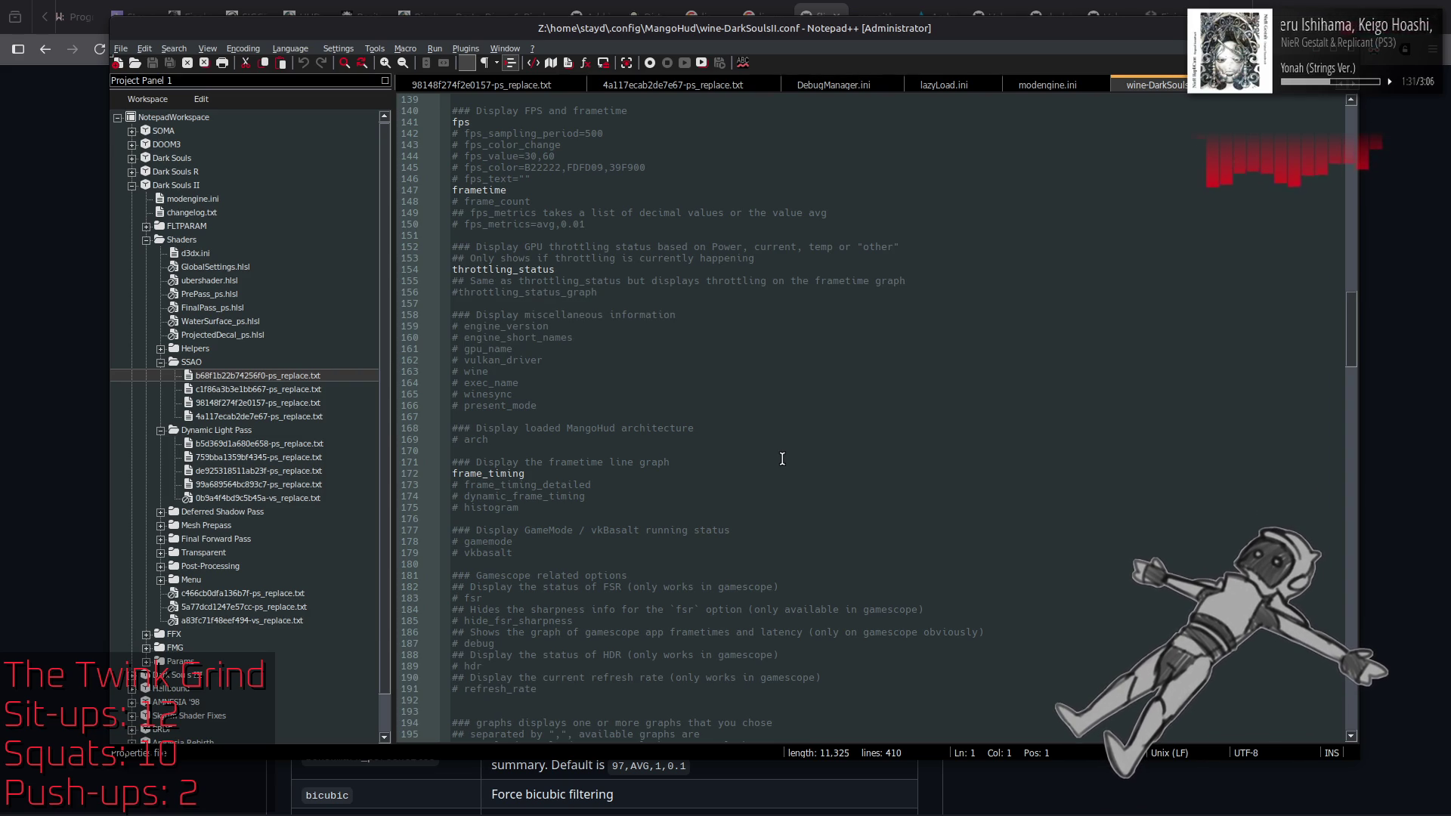
scroll(782, 459, "down", 3)
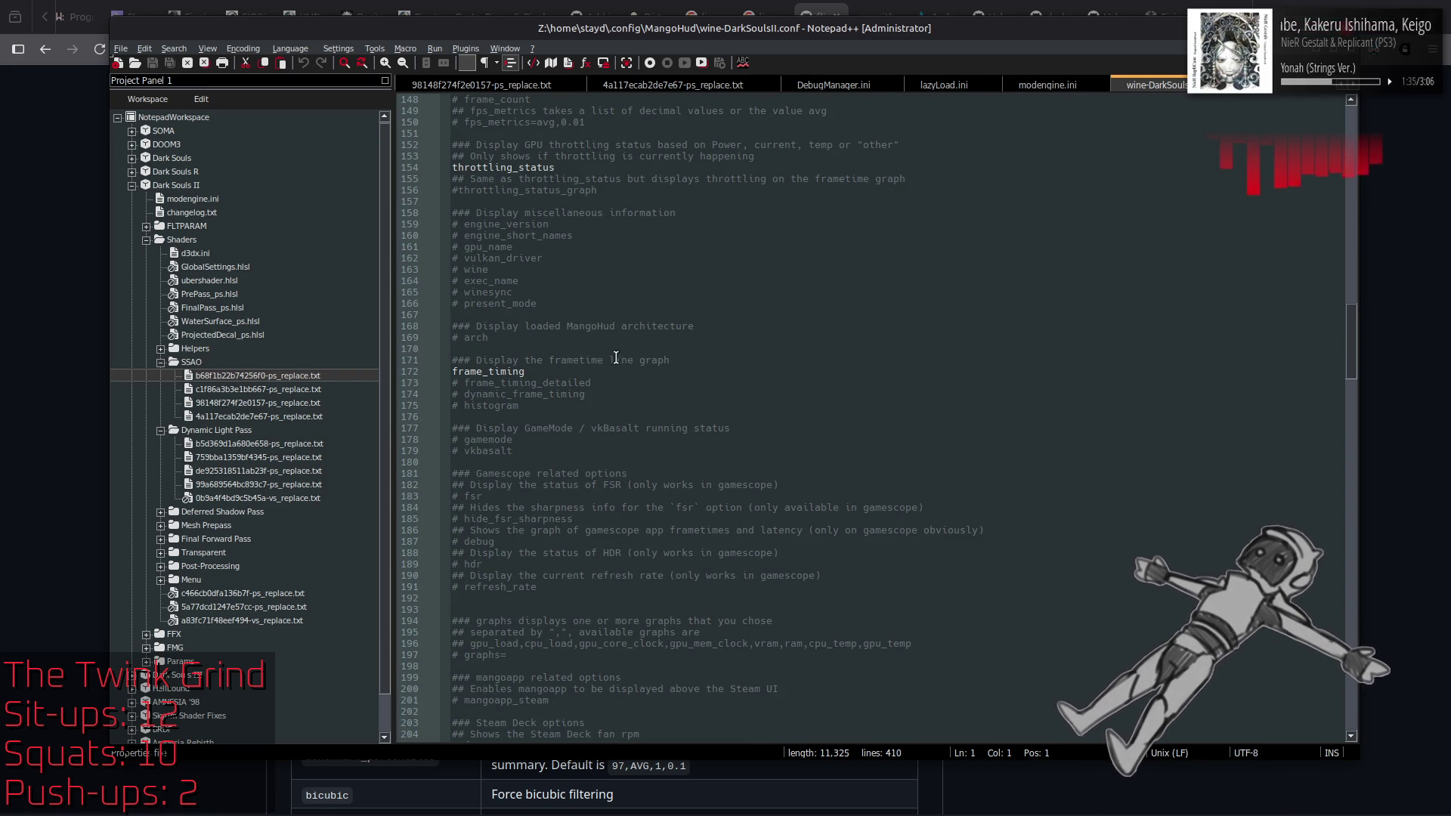
double_click(612, 427)
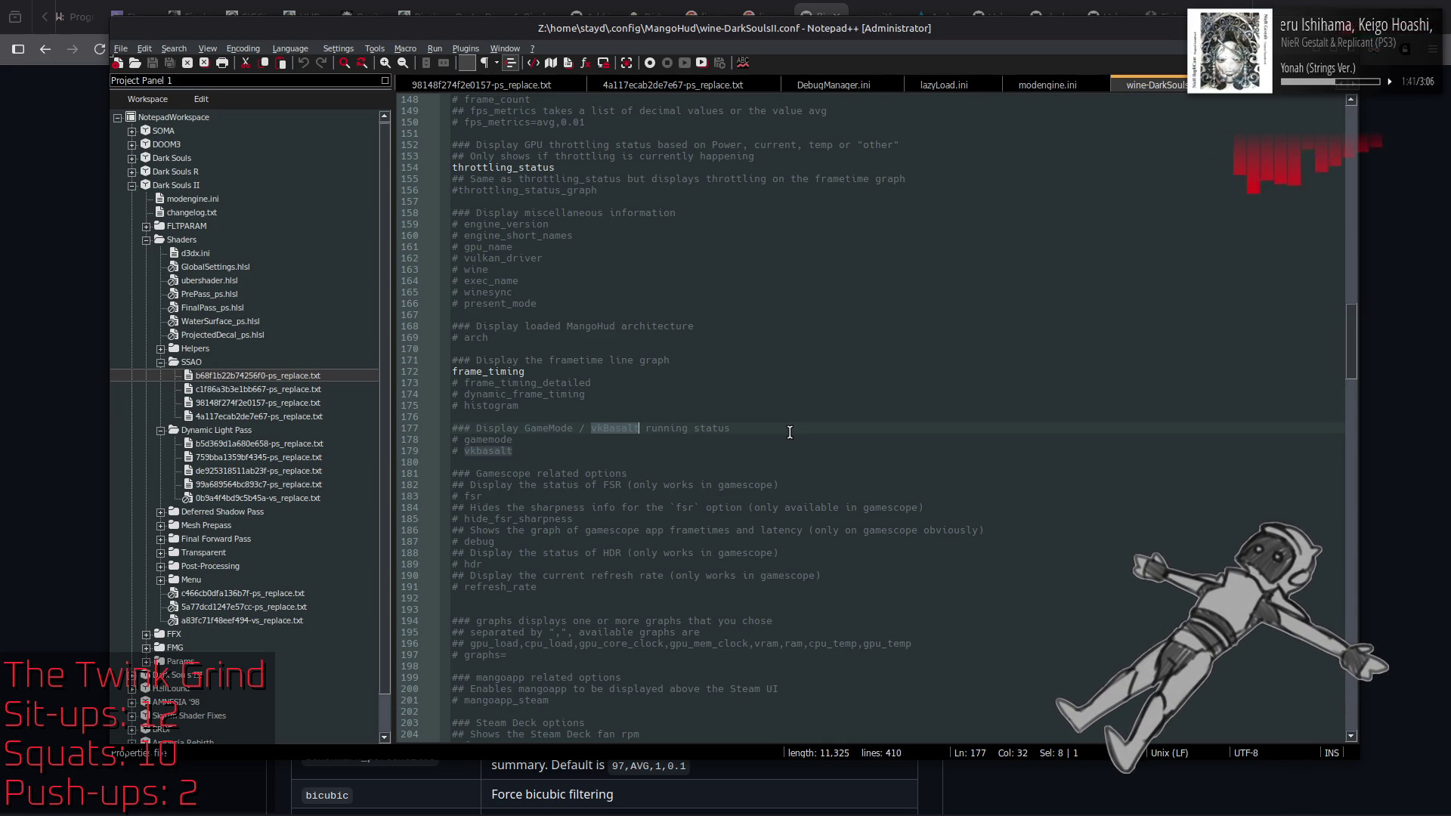
left_click(790, 432)
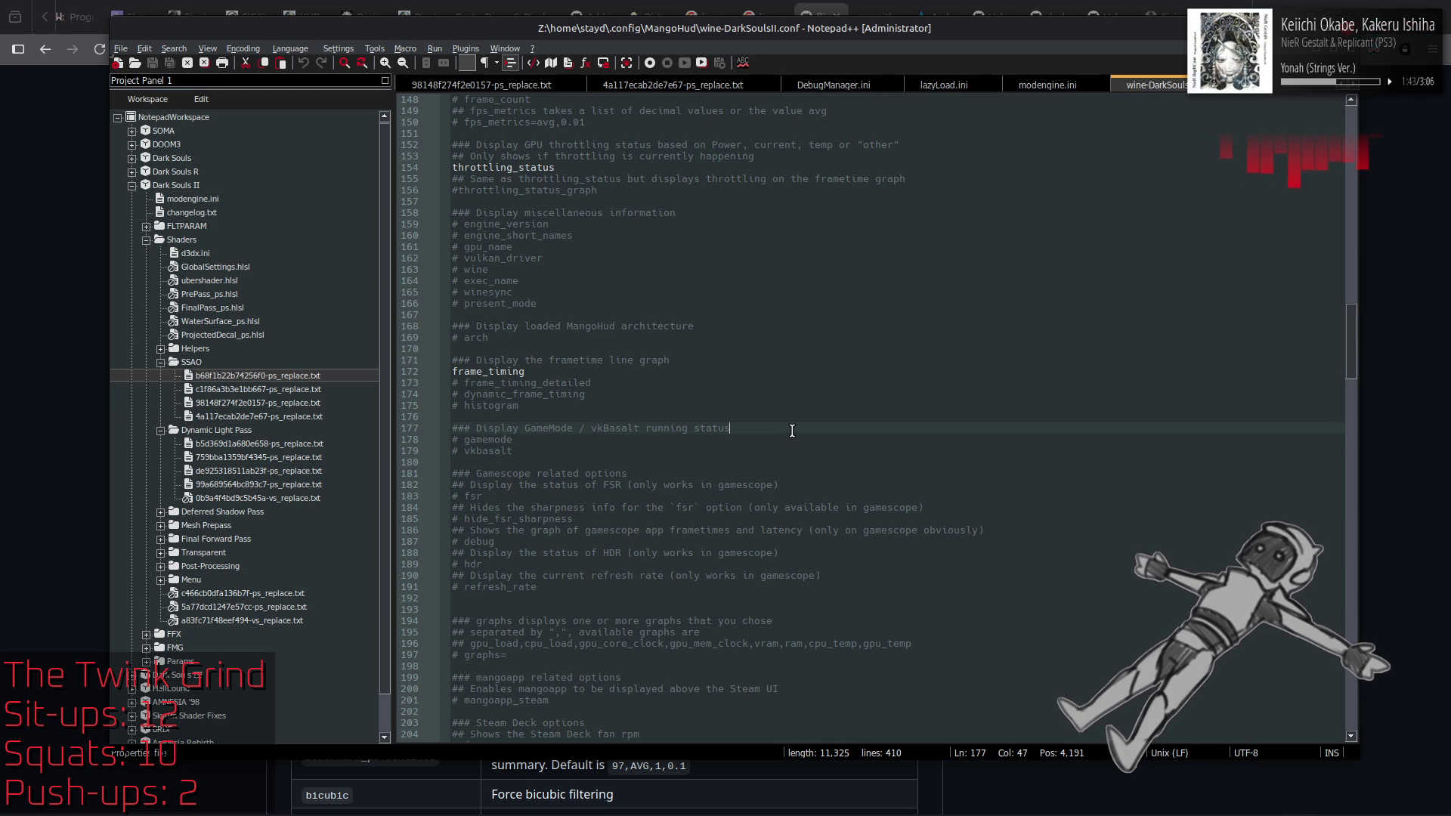
Step: Read the rest of the config to the end, then minimize Notepad++ to reveal the README
scroll(792, 431, "down", 4)
scroll(792, 430, "down", 3)
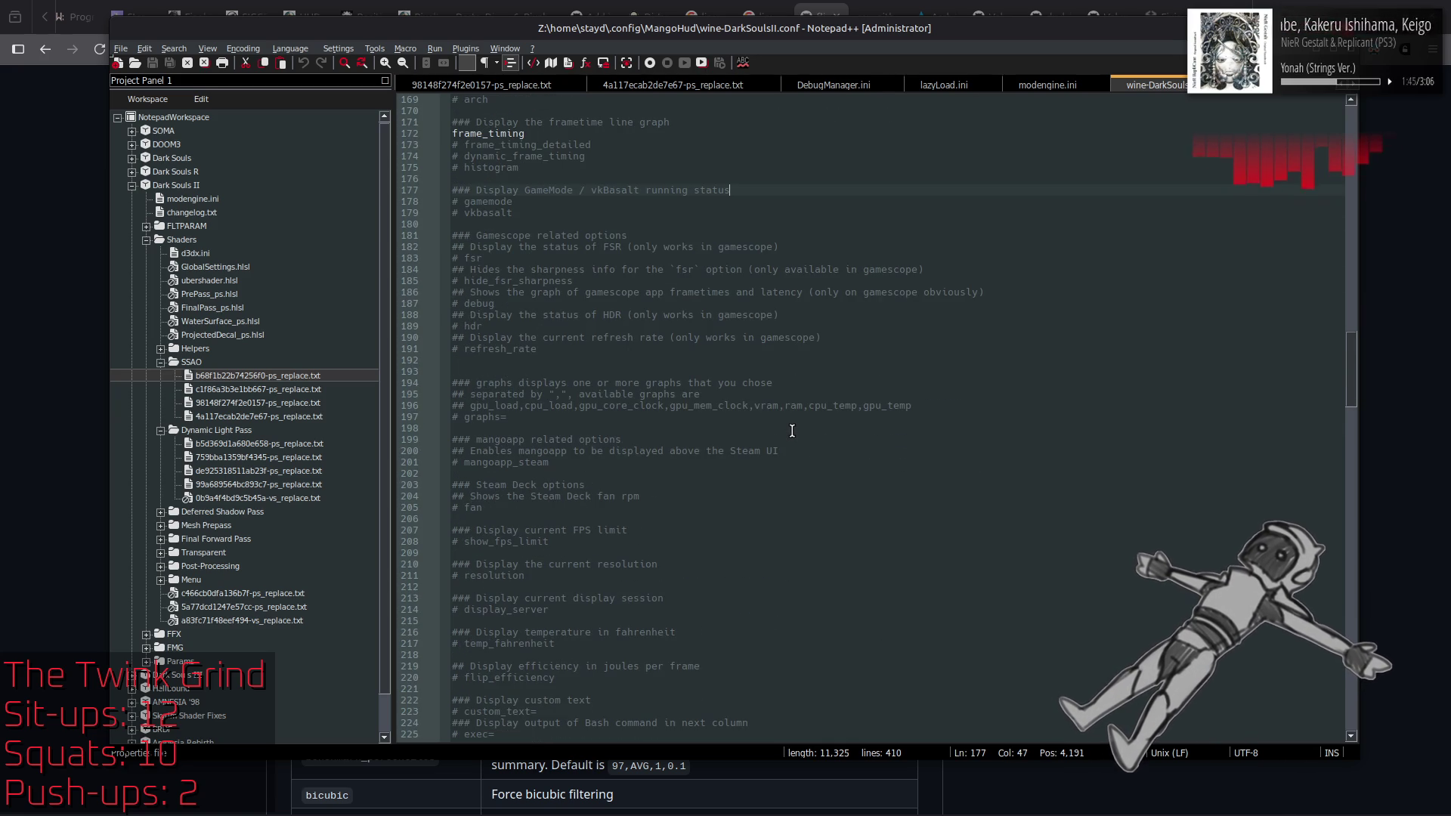
scroll(792, 431, "down", 3)
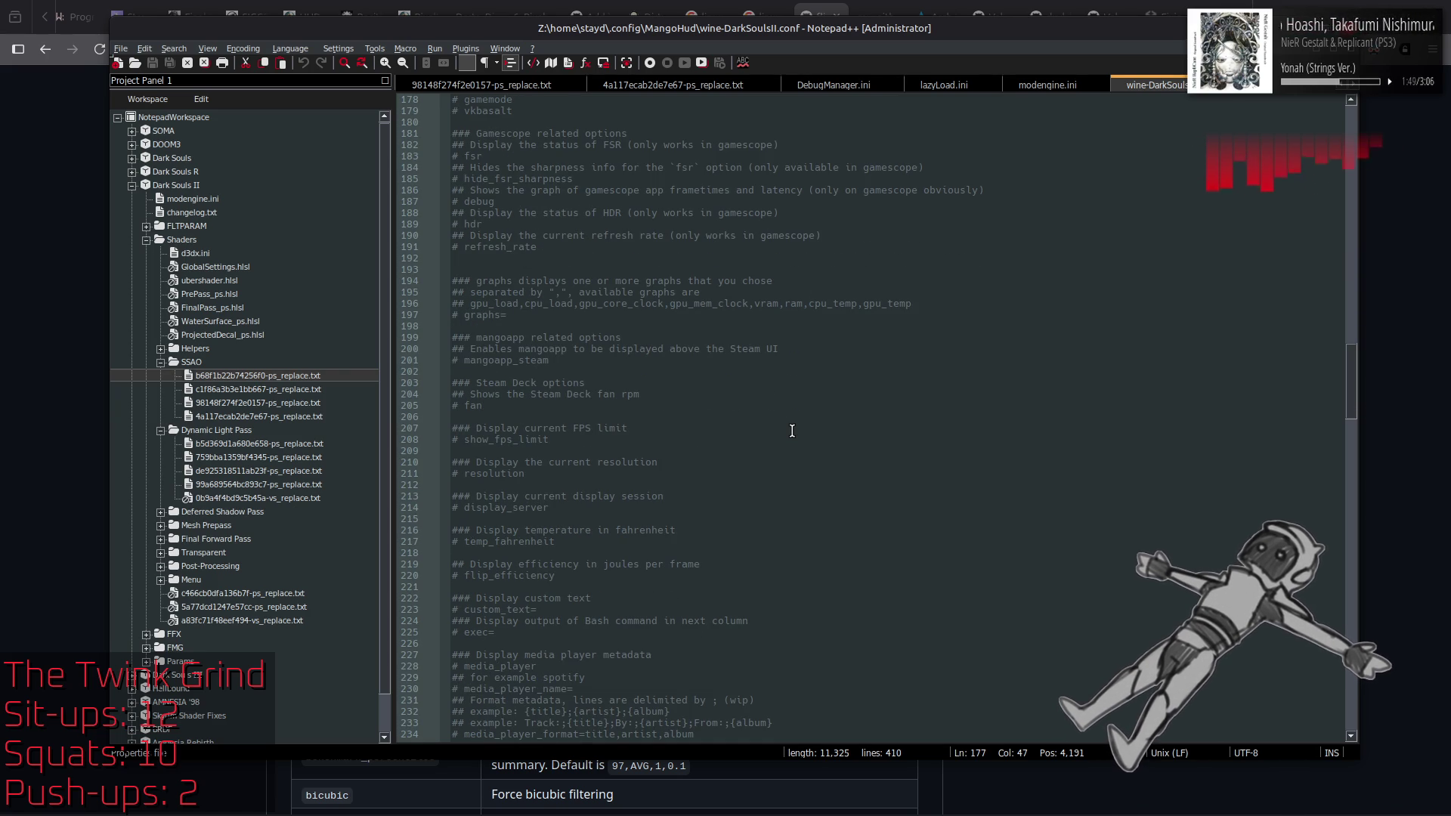
scroll(792, 430, "down", 9)
scroll(792, 430, "down", 3)
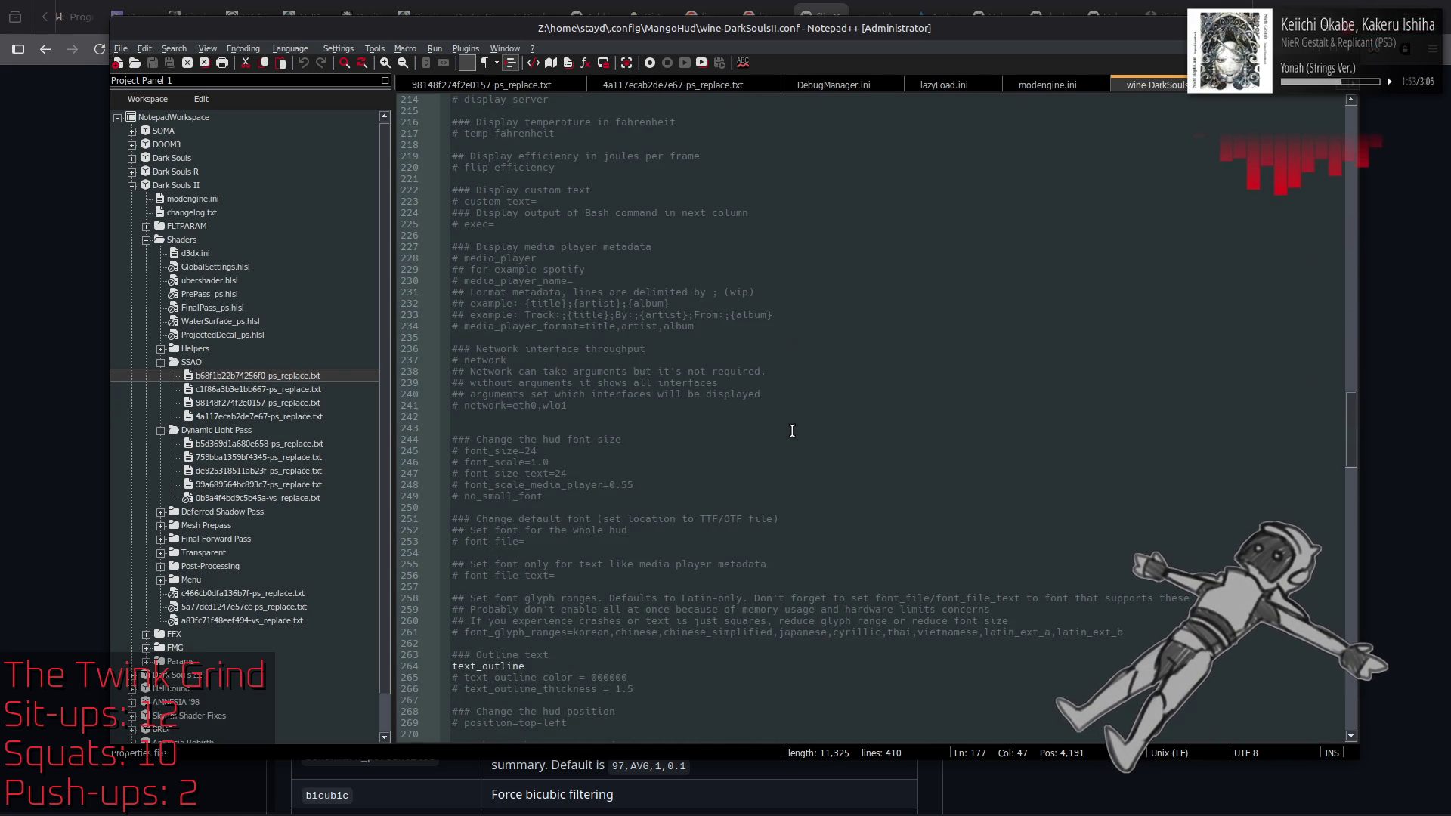
scroll(792, 430, "down", 5)
scroll(792, 430, "down", 1)
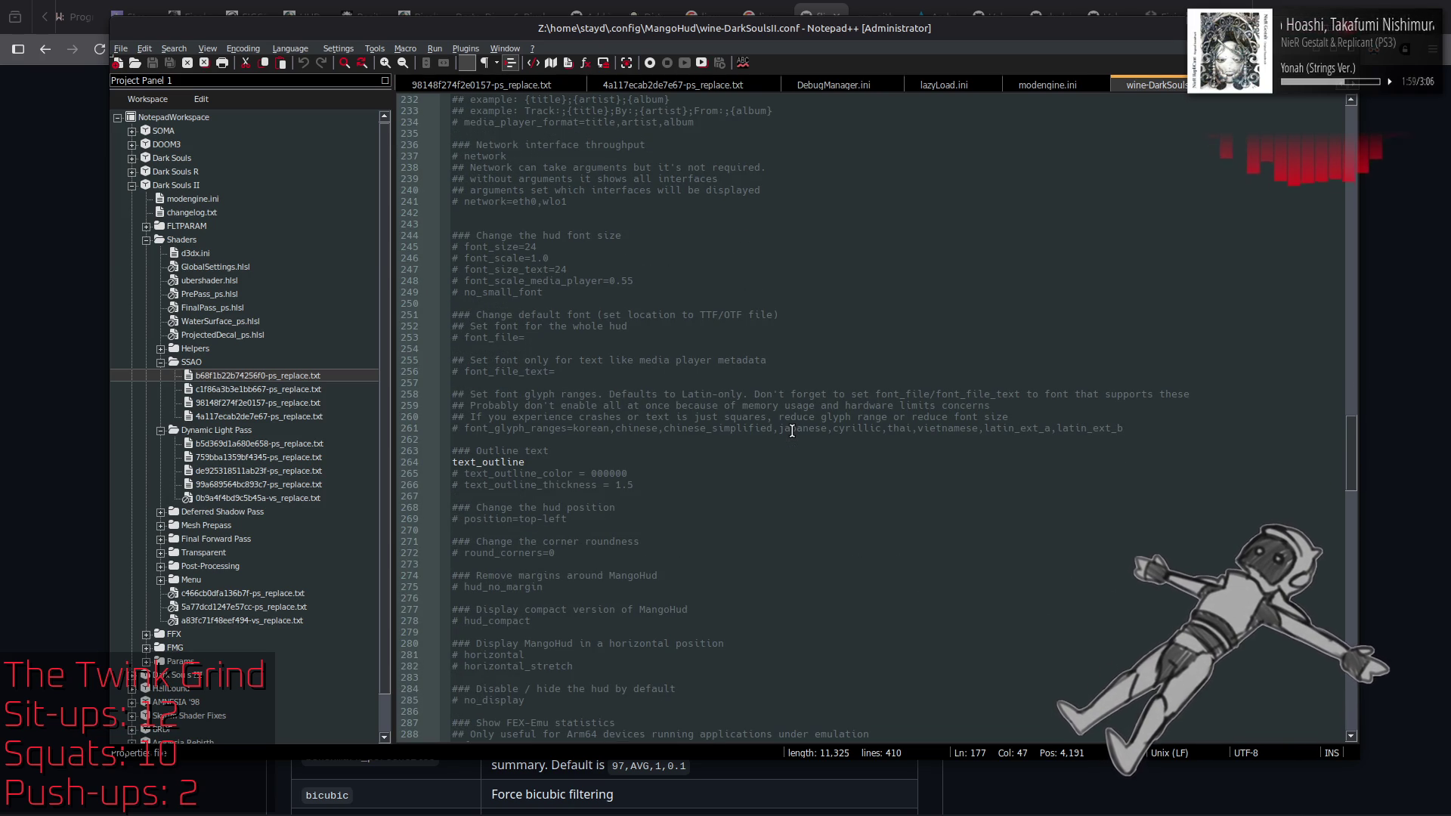
scroll(792, 430, "down", 5)
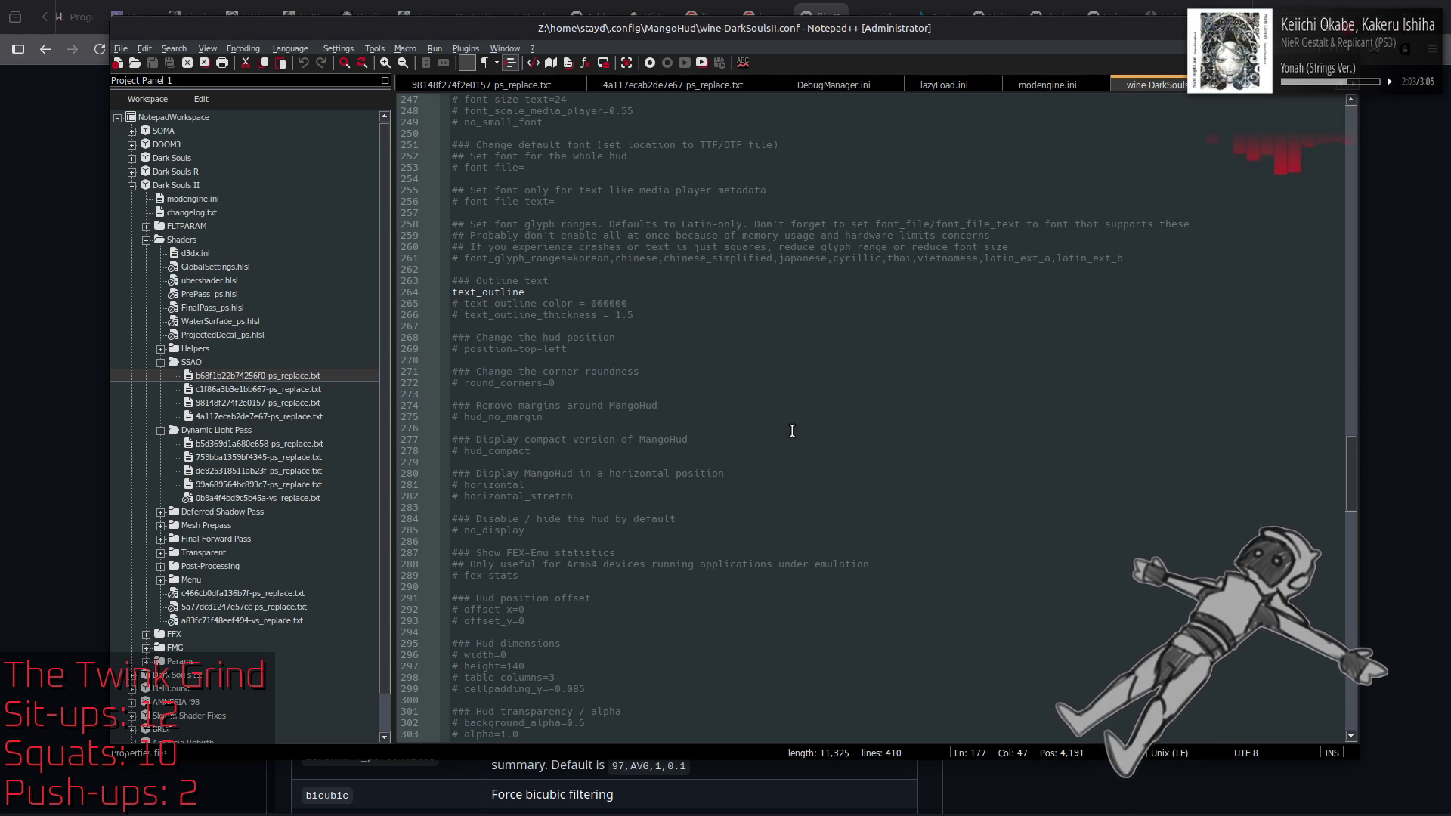
scroll(792, 431, "down", 2)
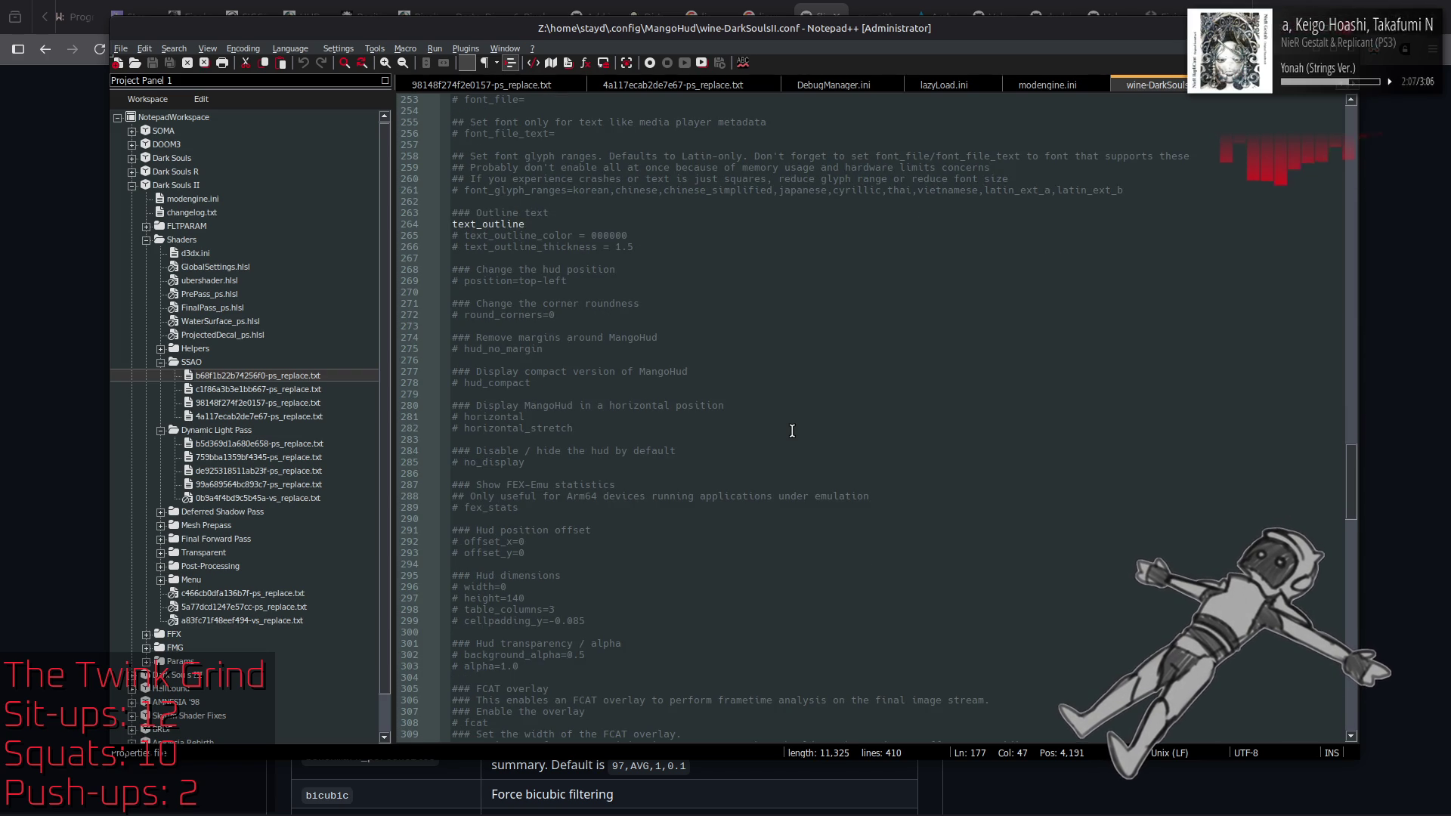
scroll(791, 430, "down", 4)
scroll(792, 431, "down", 2)
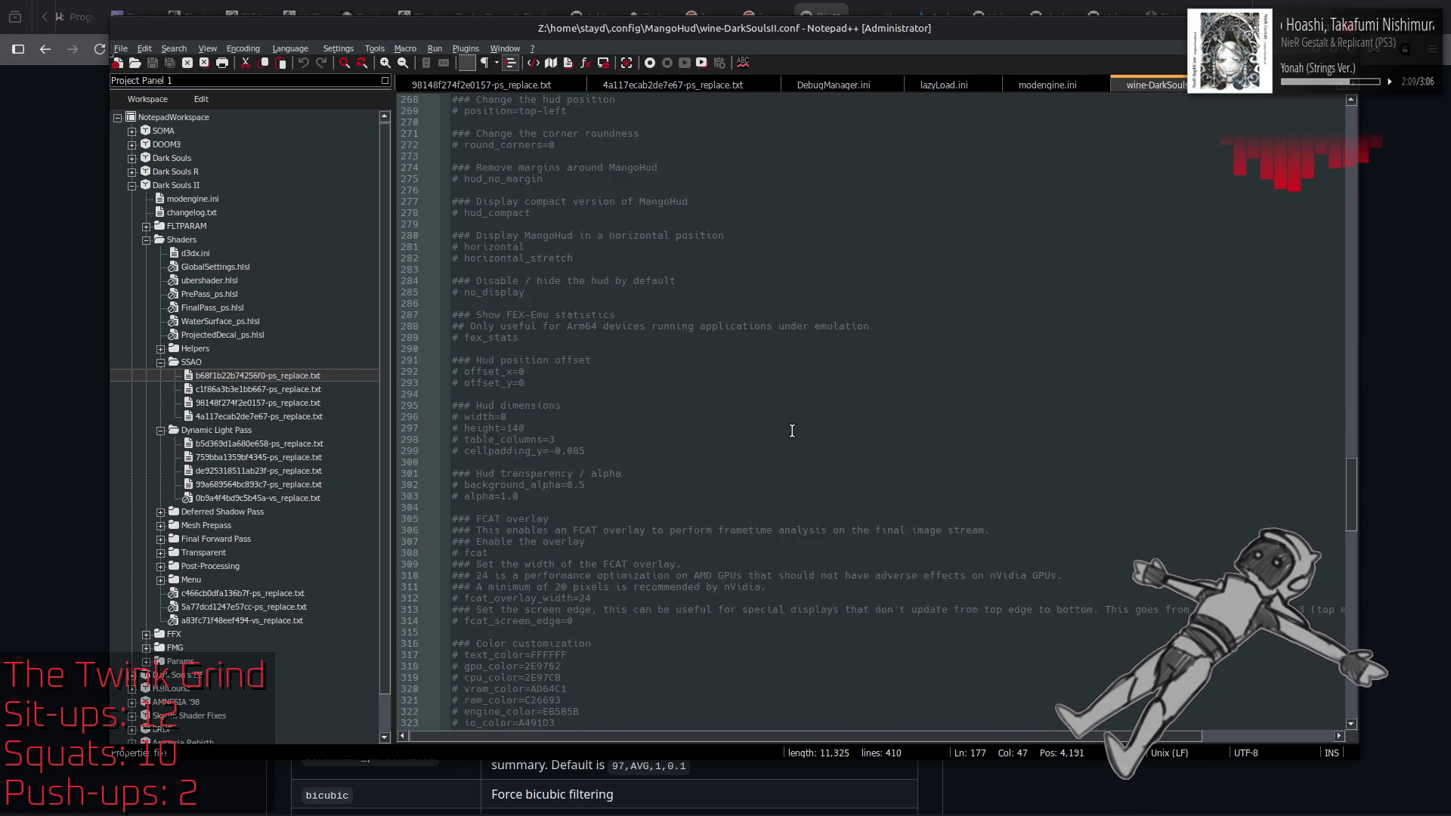
scroll(792, 431, "down", 8)
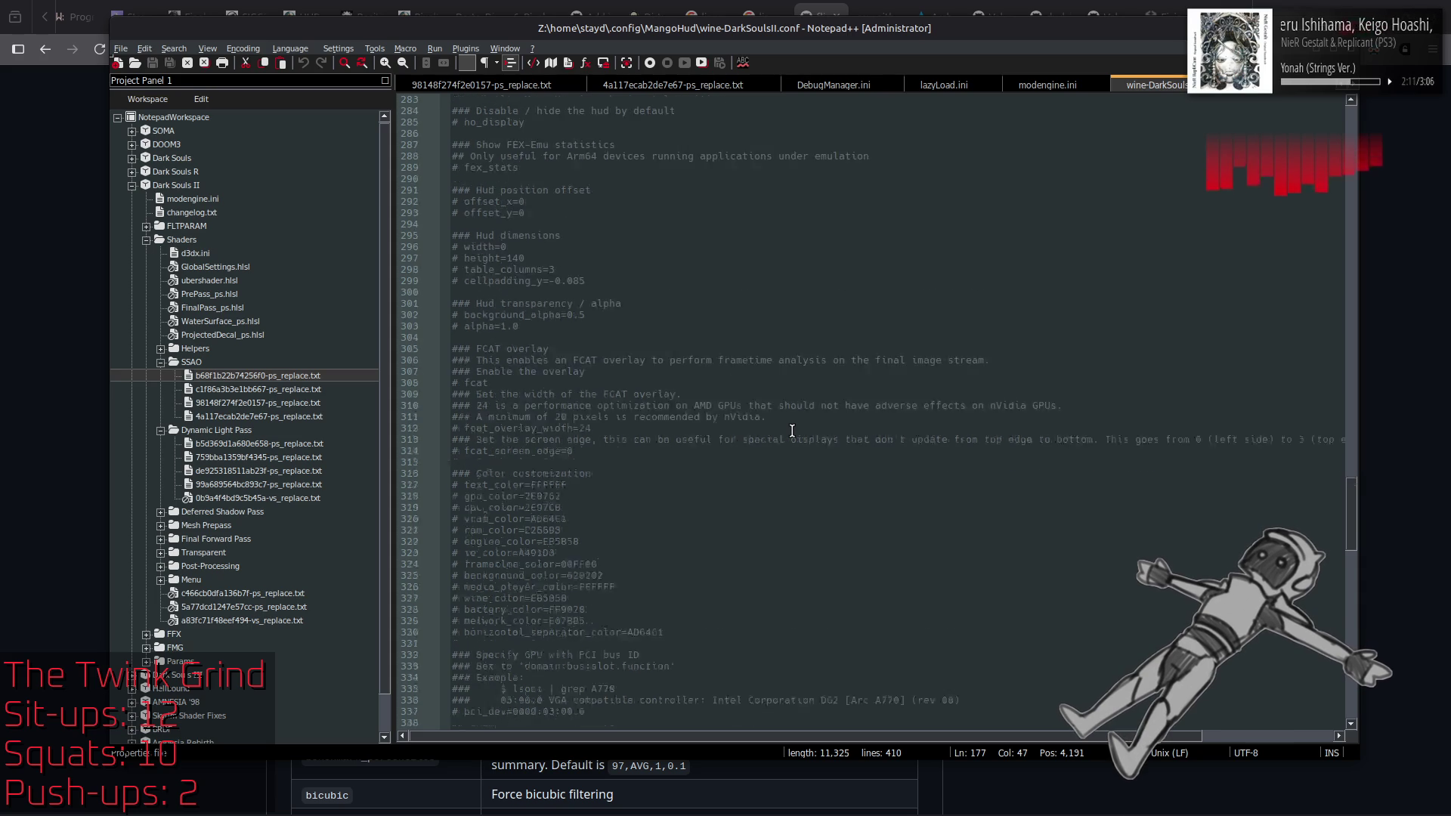
scroll(791, 431, "down", 2)
scroll(792, 430, "down", 6)
scroll(792, 430, "down", 5)
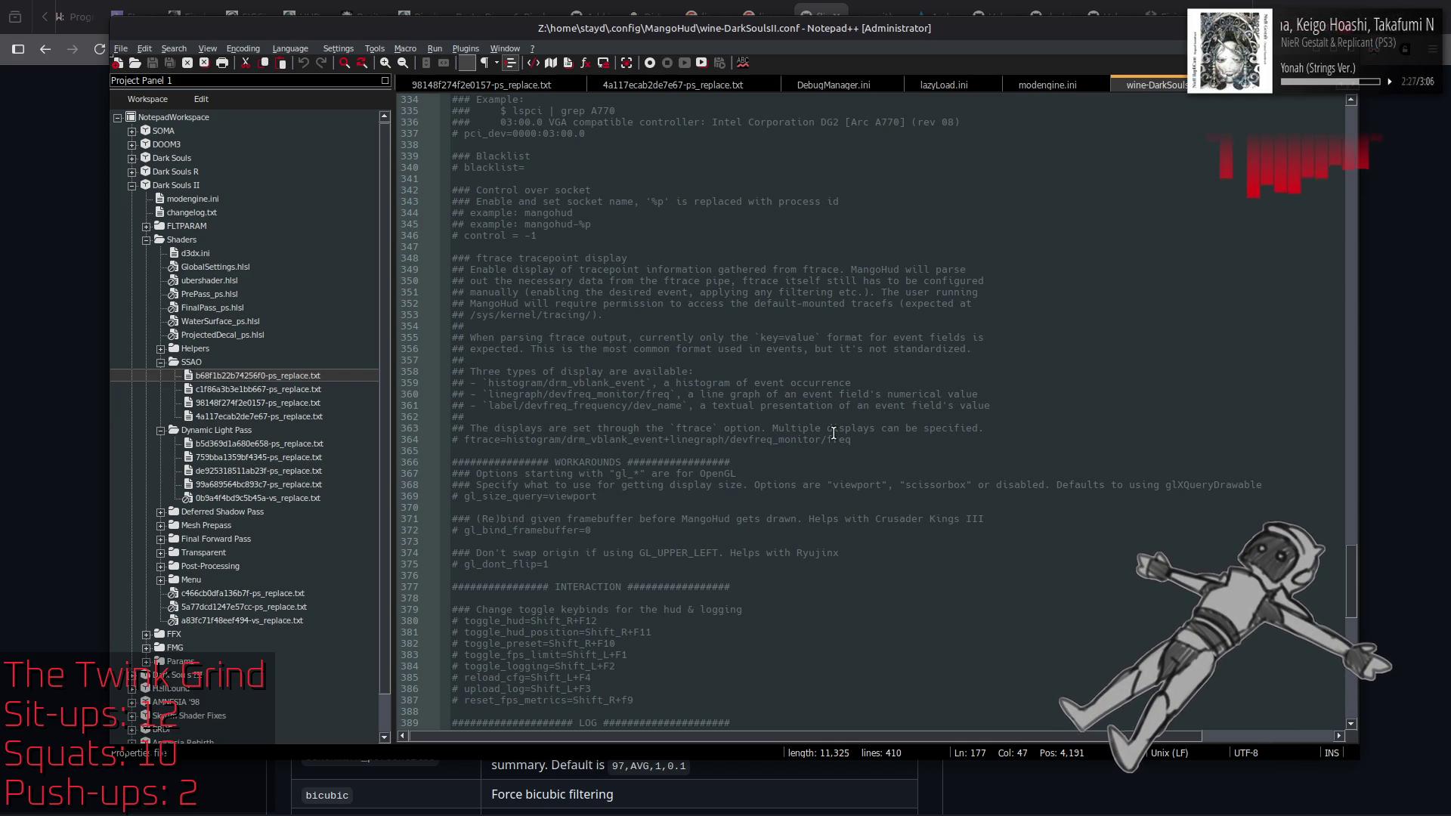
scroll(837, 432, "down", 5)
scroll(837, 432, "down", 6)
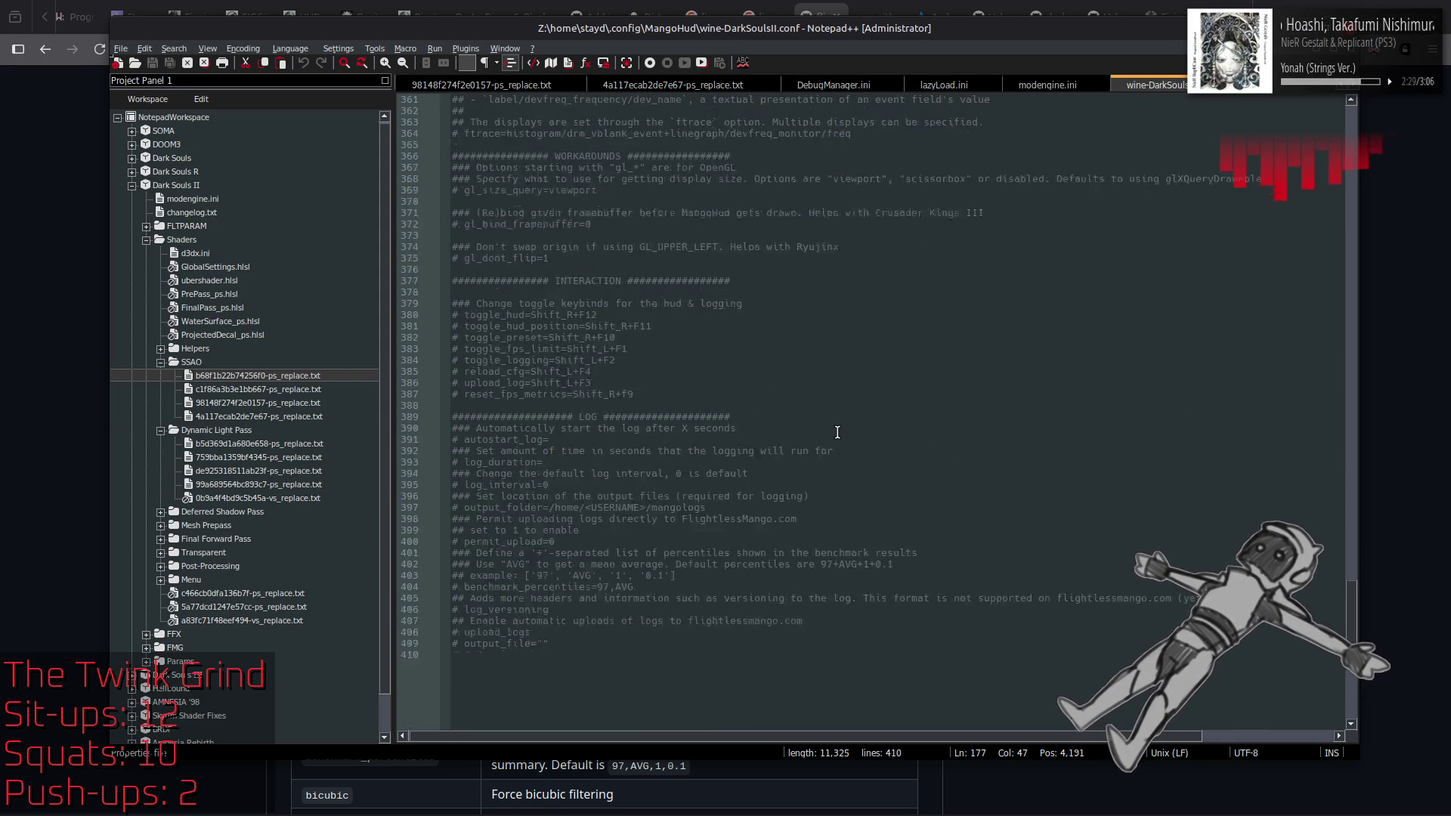
scroll(837, 432, "up", 20)
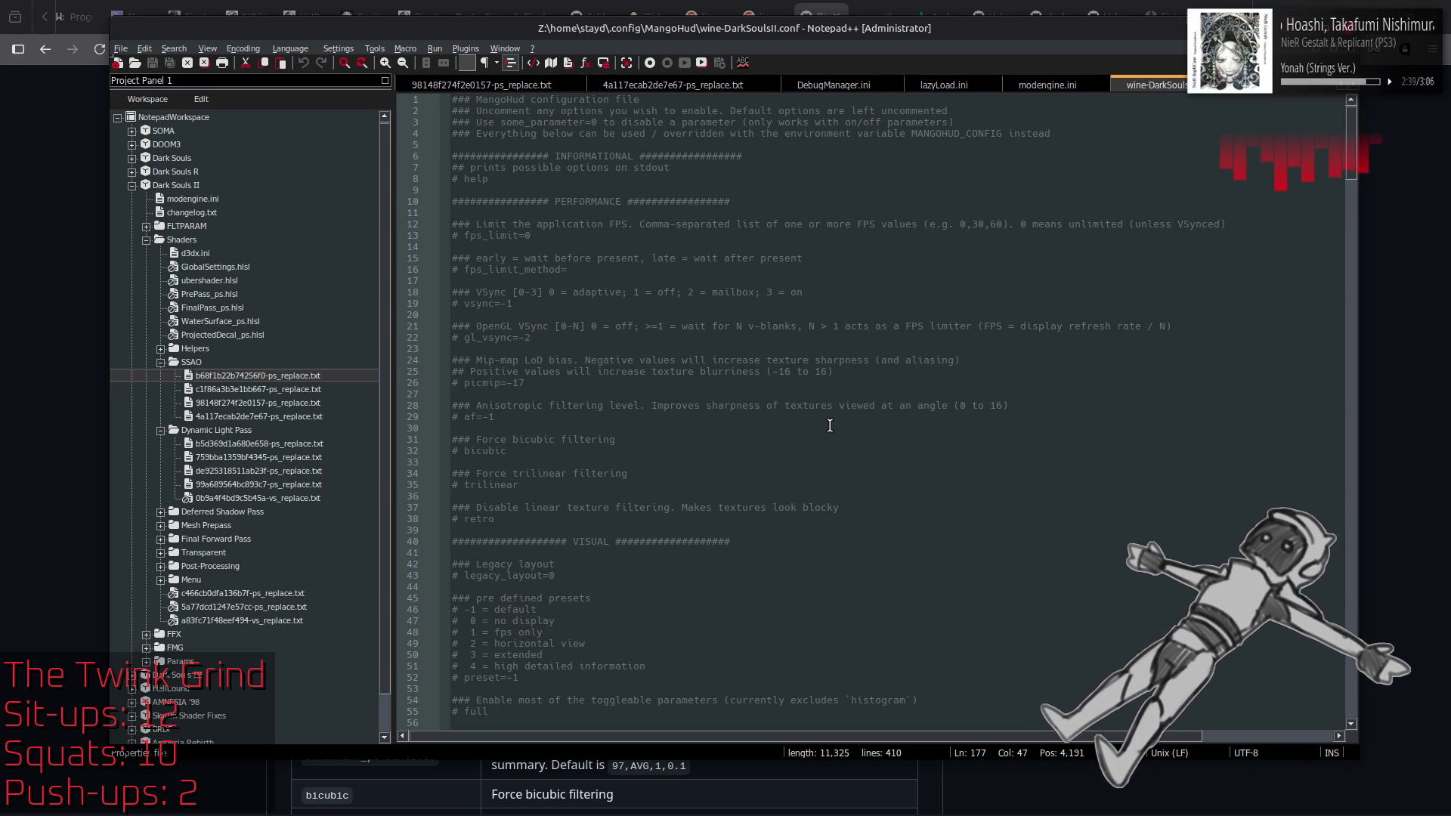
left_click(53, 449)
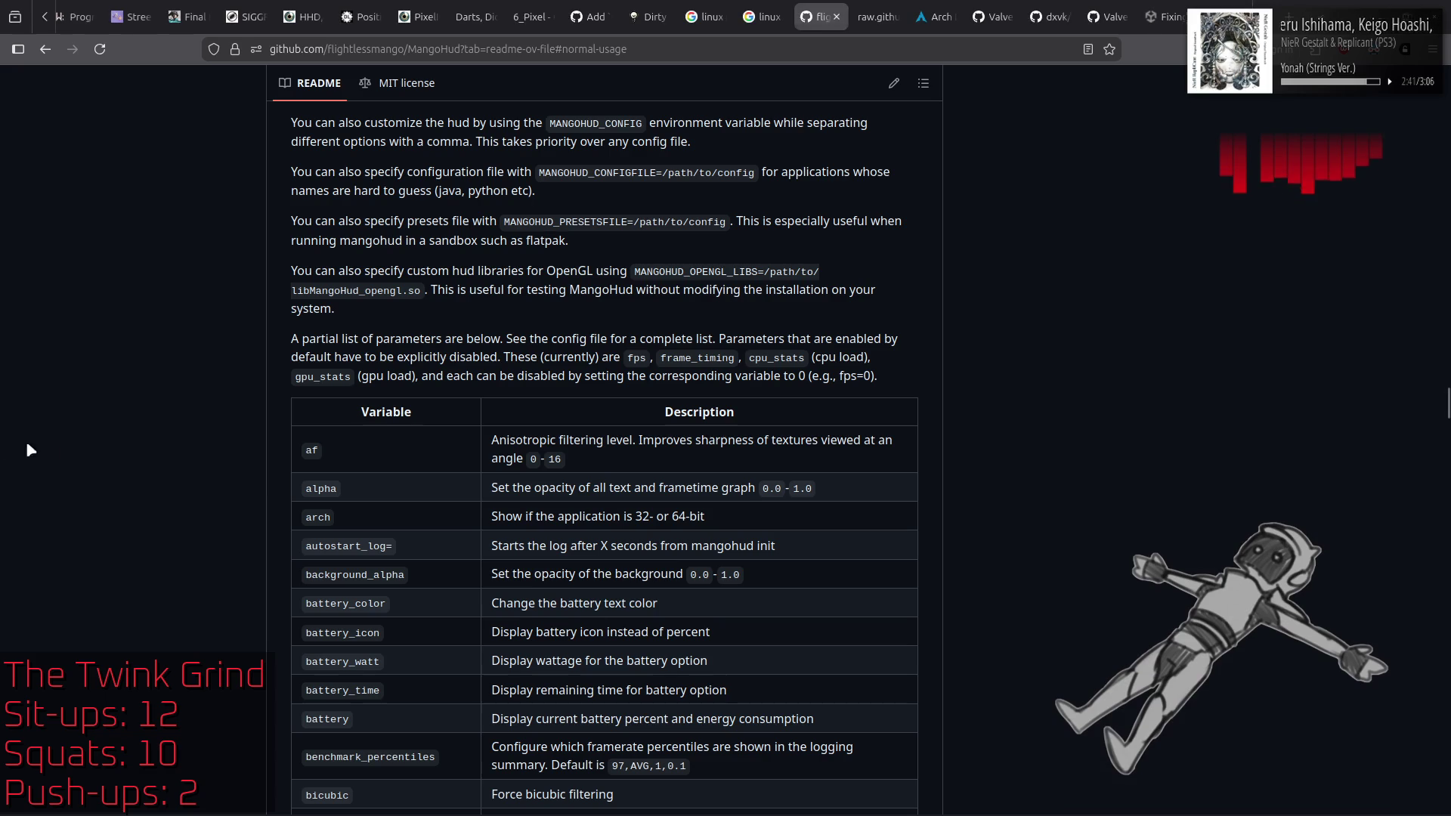
Step: Search the MangoHud repository page for 'window', finding 2 matches
scroll(53, 449, "down", 4)
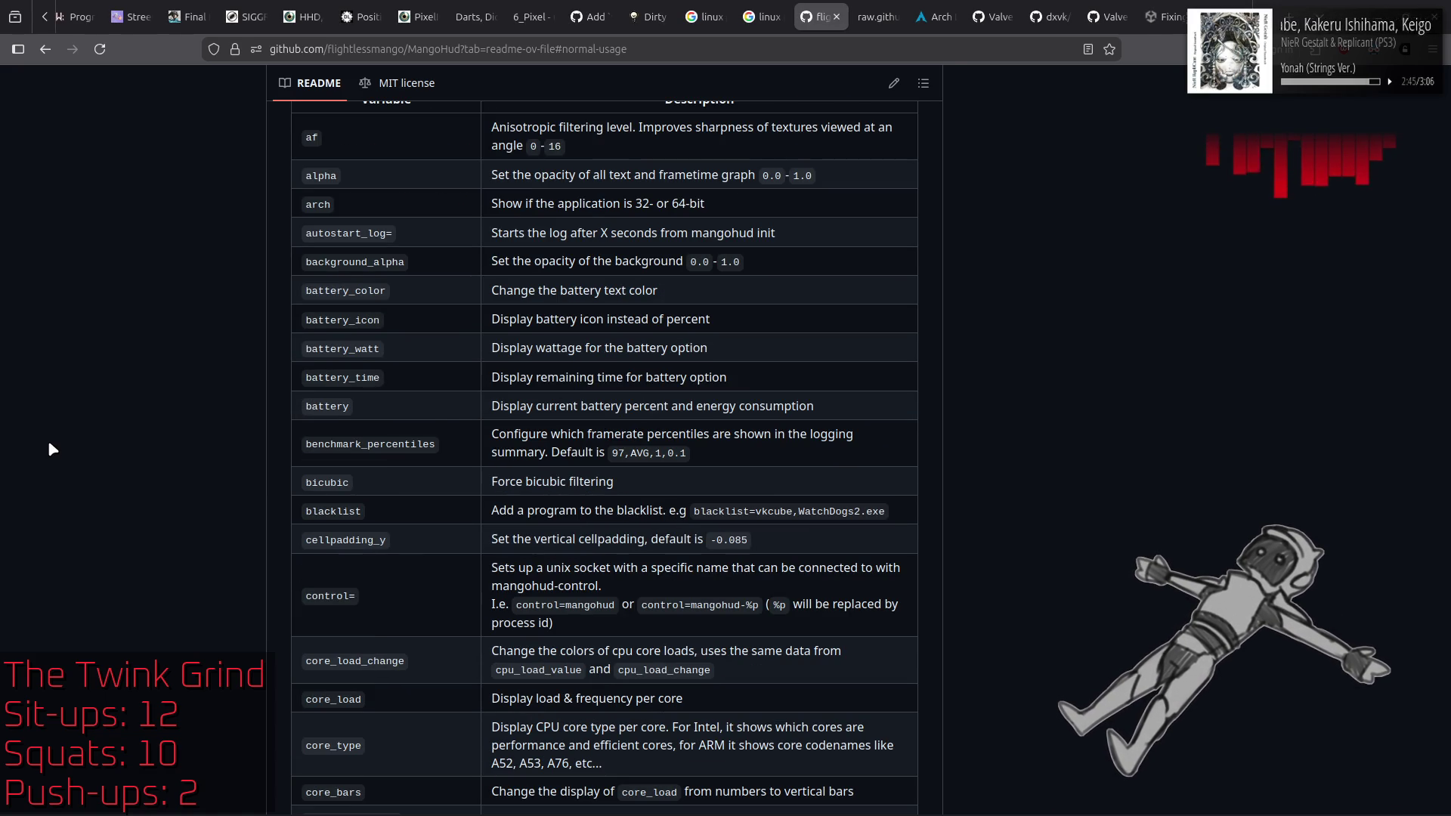
key("ctrl+f")
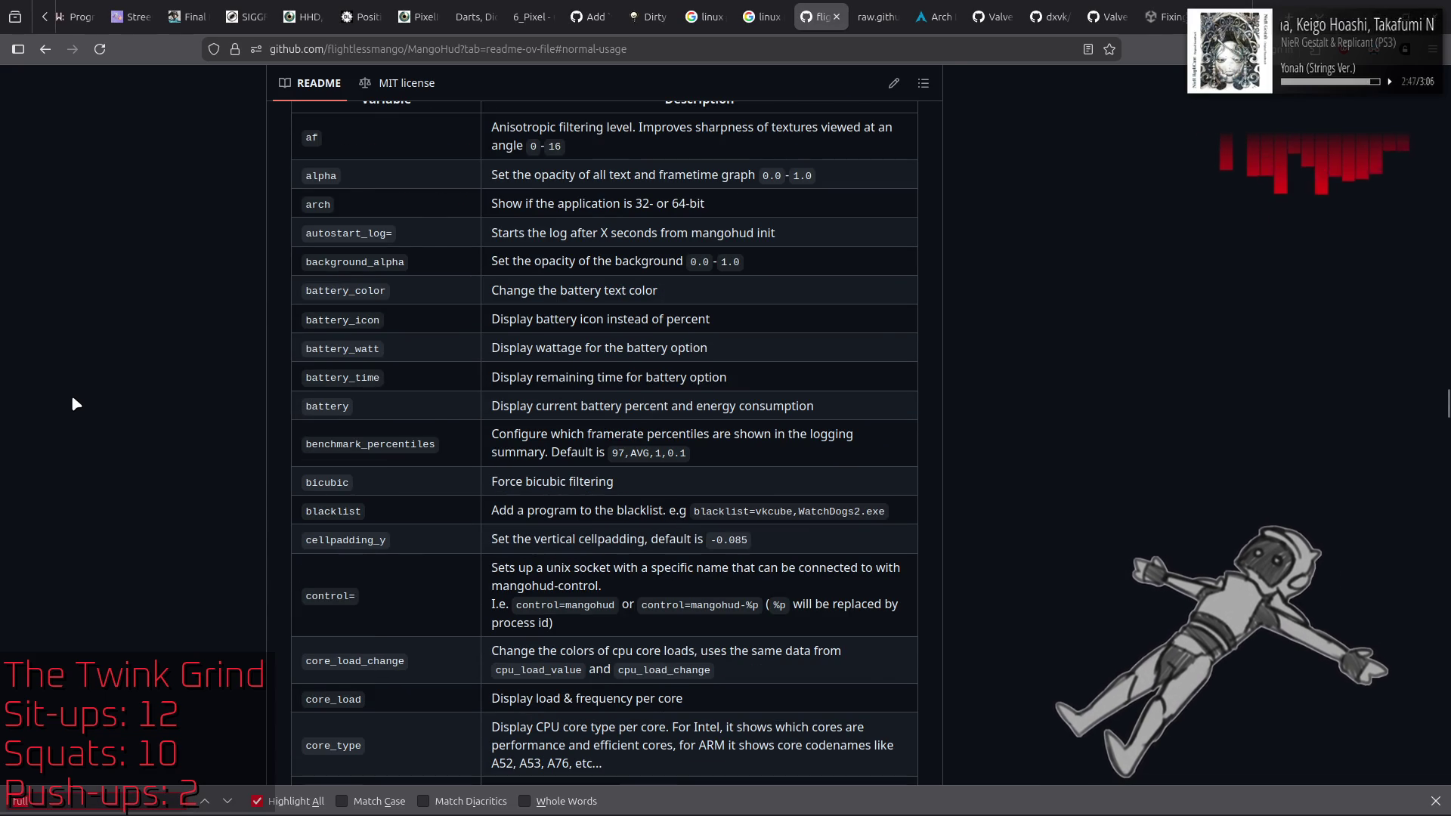
type("window")
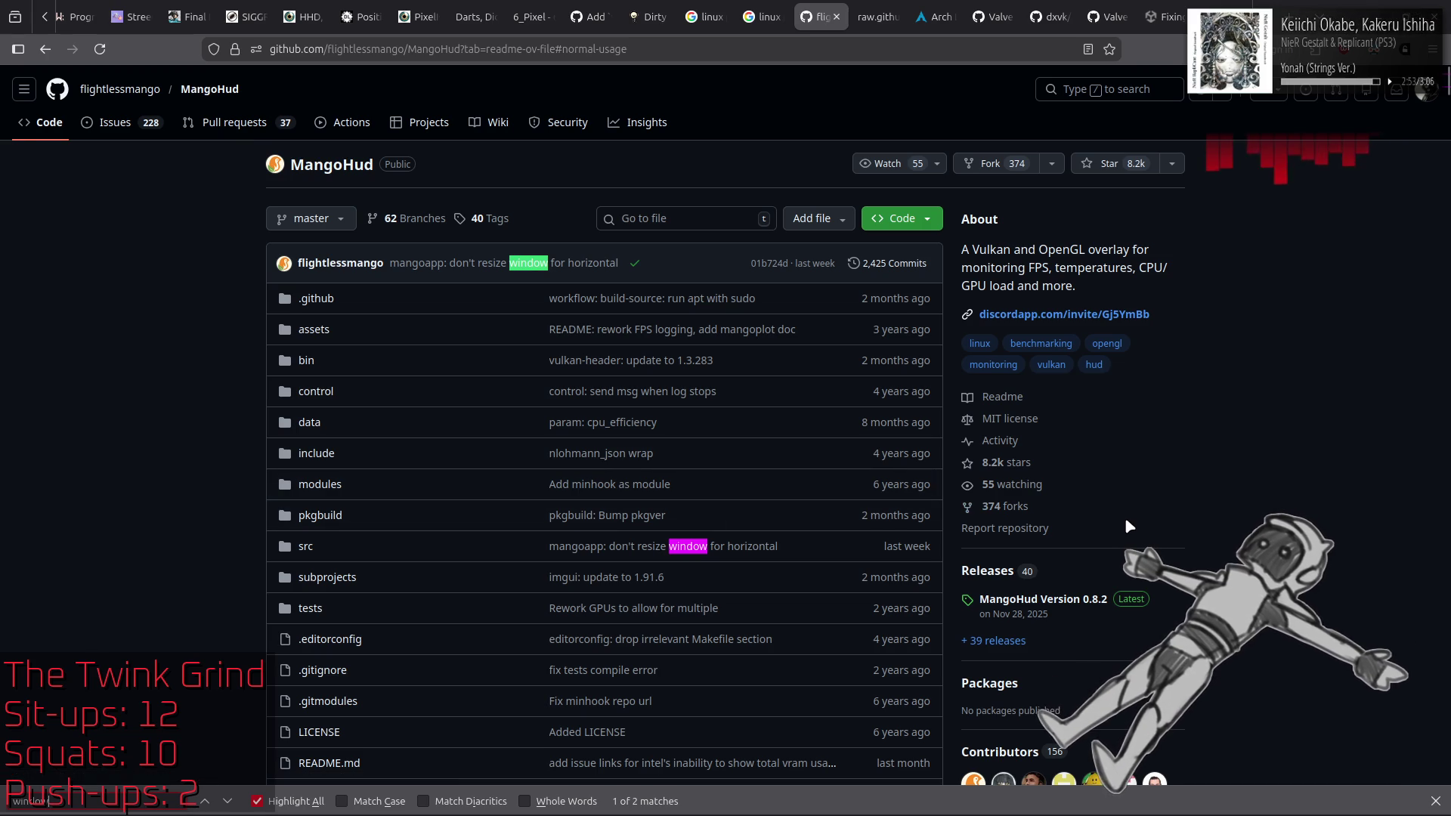
key("Escape")
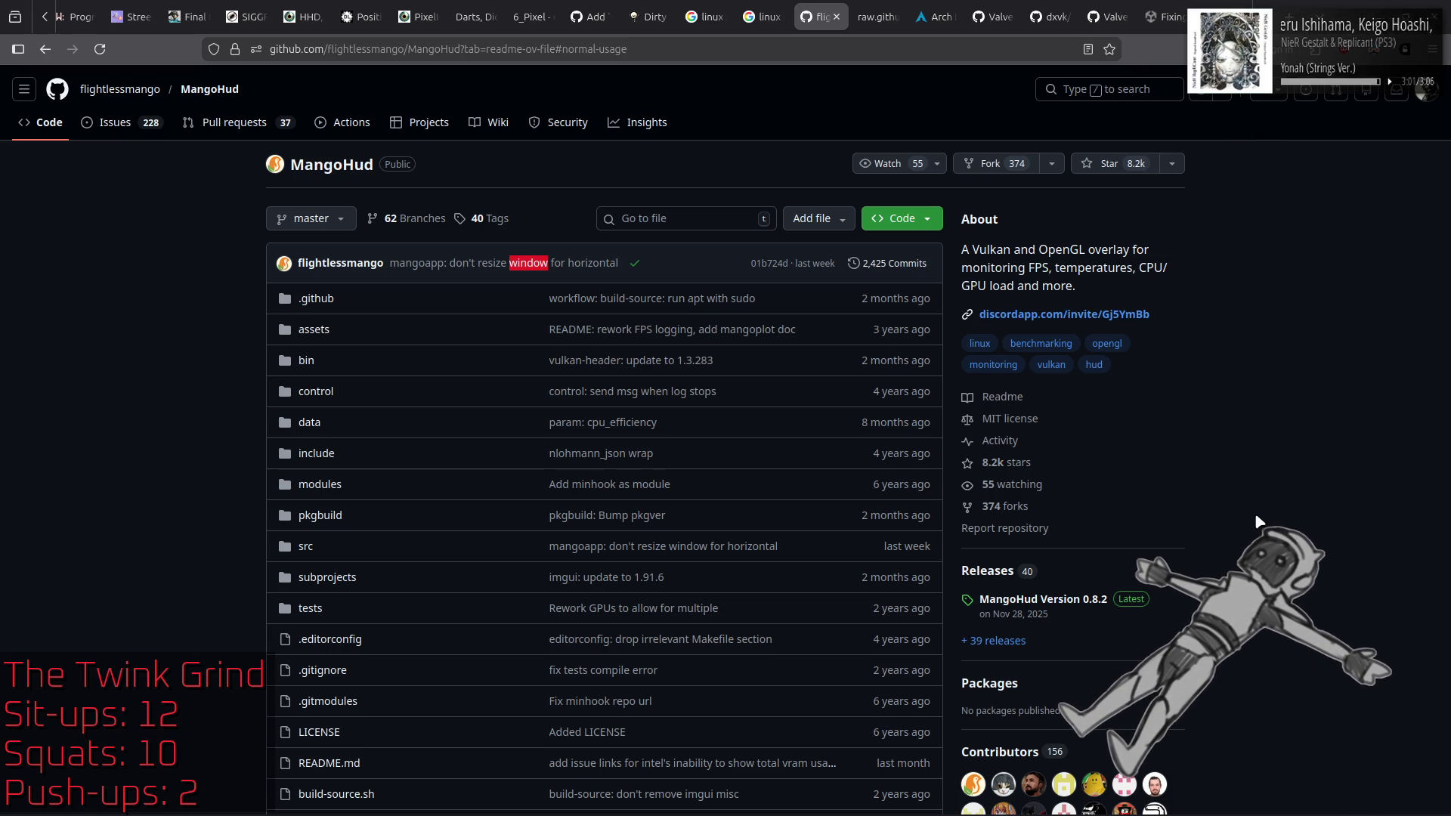
key("alt+Tab")
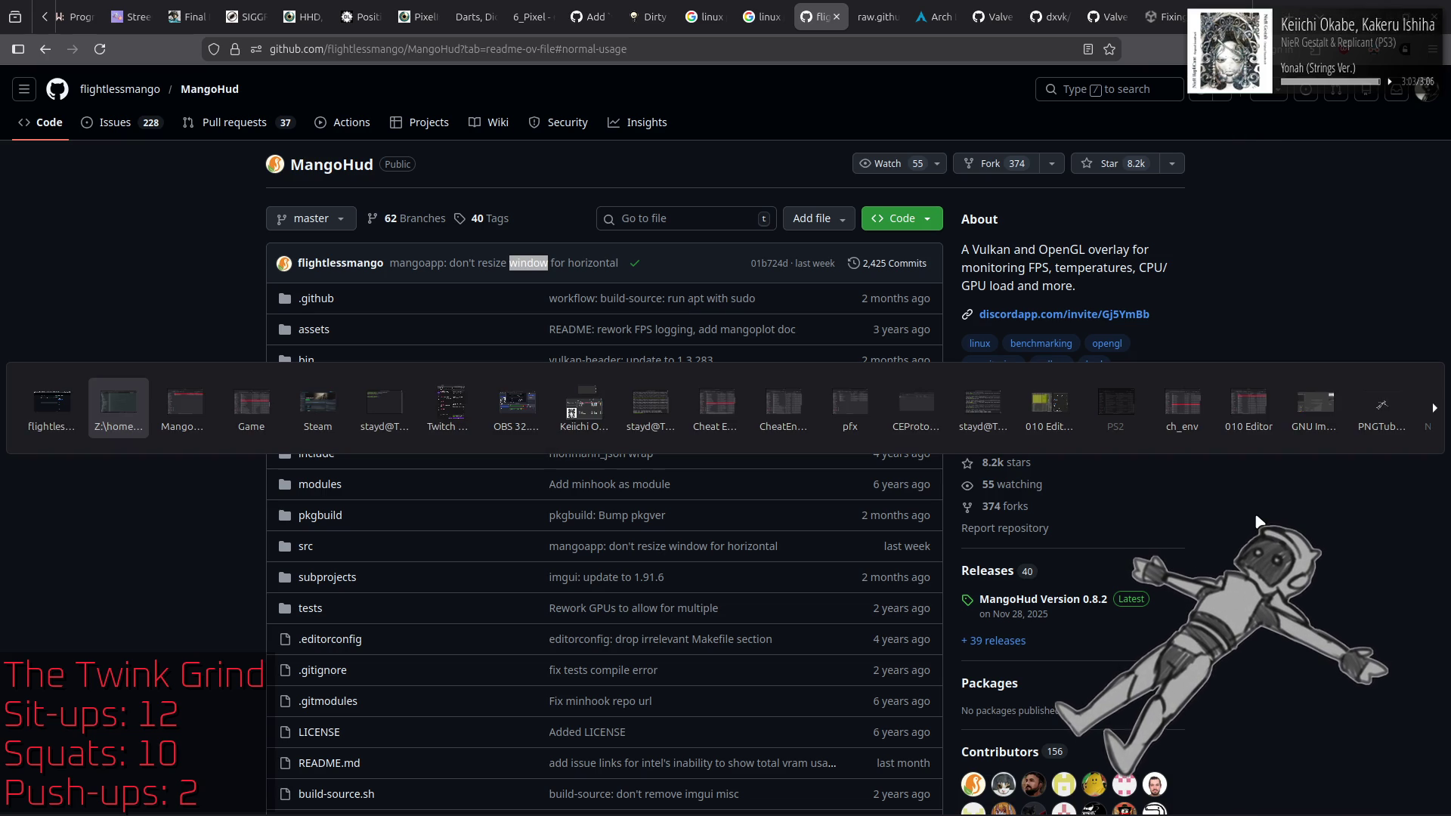
Step: Replace MANGOHUD=1 in Dark Souls II's launch options with the protonhax init command
key("alt+Tab")
key("alt+Tab")
key("alt+Tab")
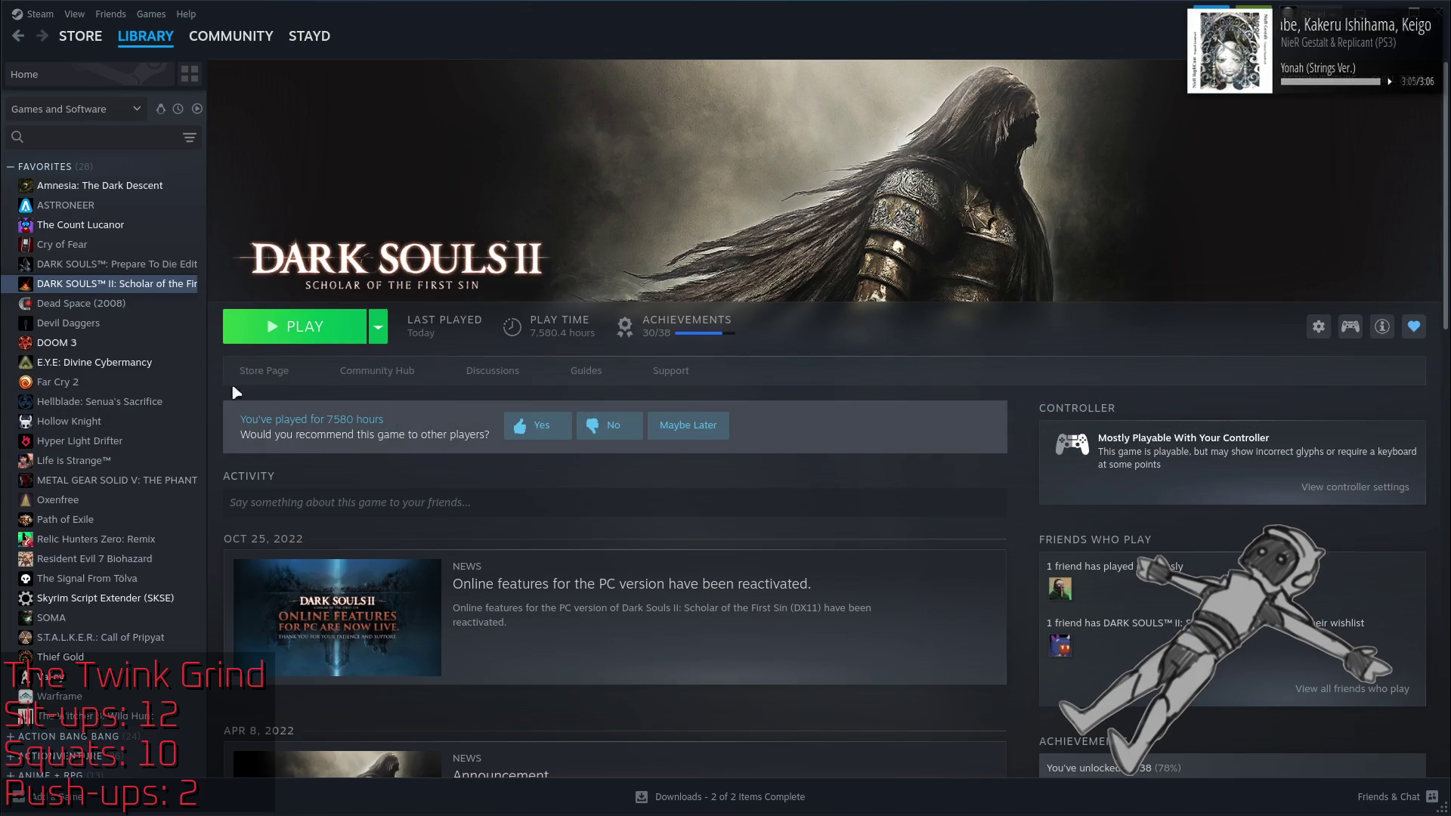
right_click(138, 284)
left_click(179, 421)
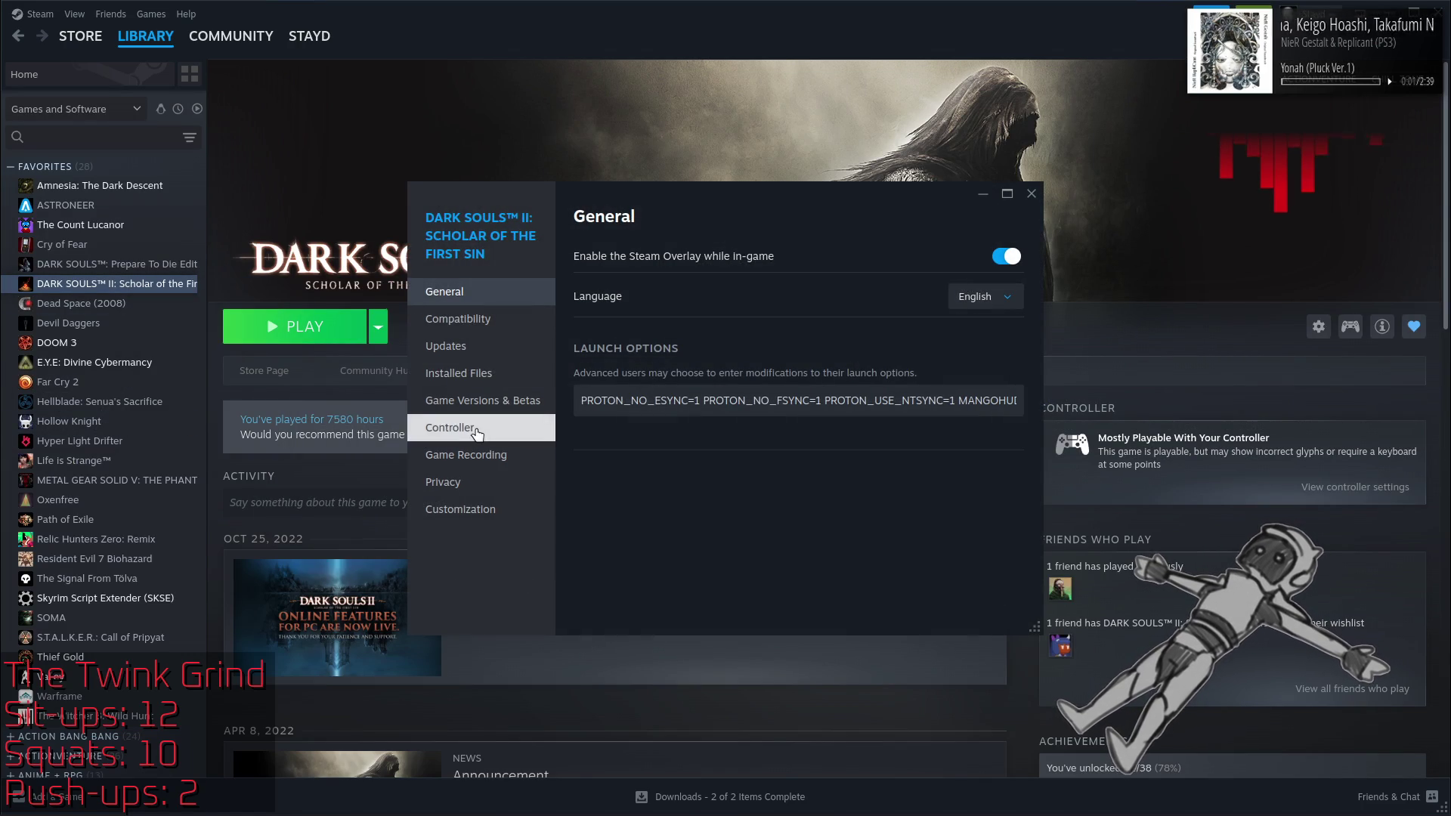
left_click(958, 396)
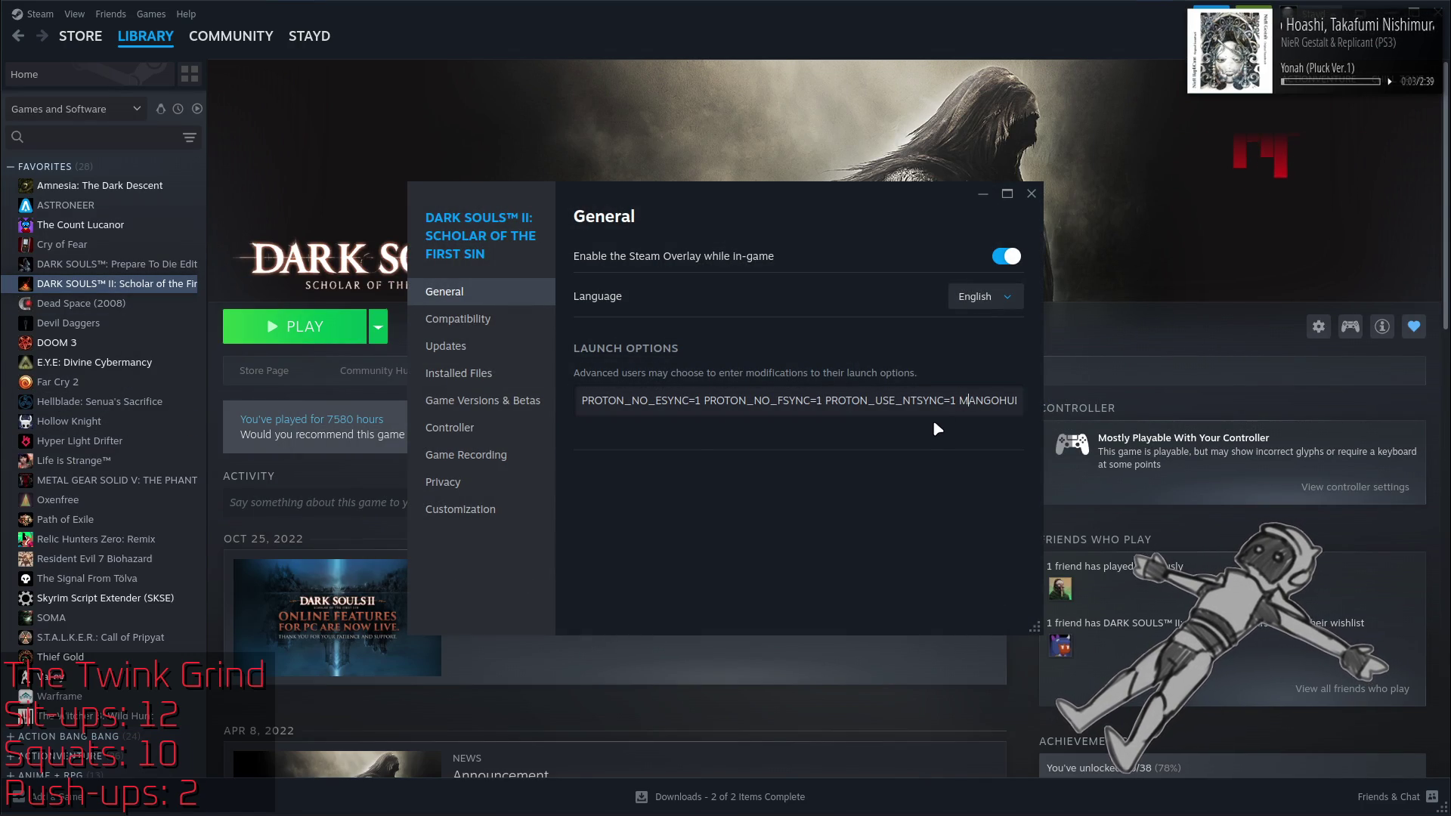
key("End")
type("pro")
key("ctrl+shift+Left")
key("ctrl+shift+Left")
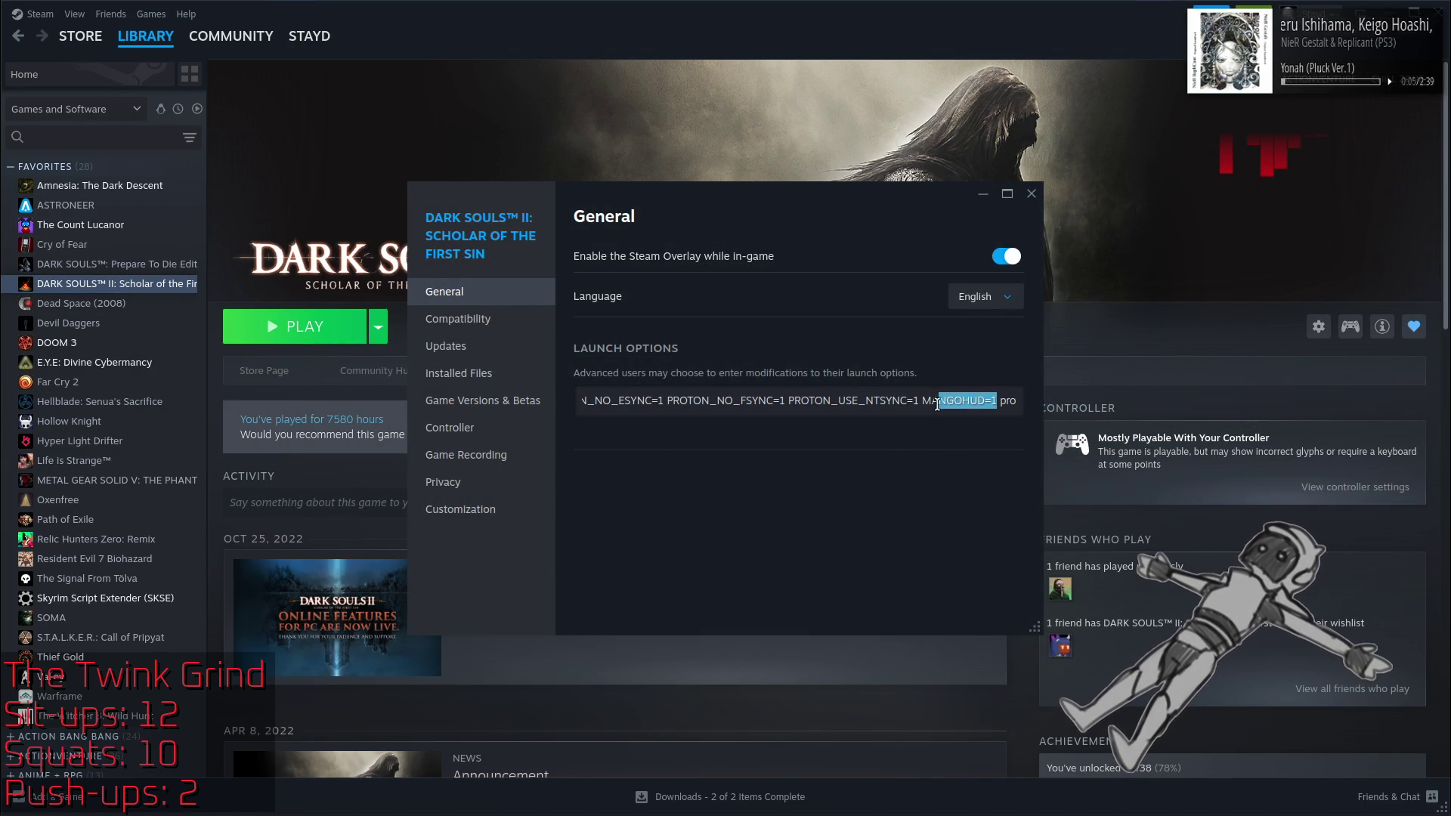
key("ctrl+v")
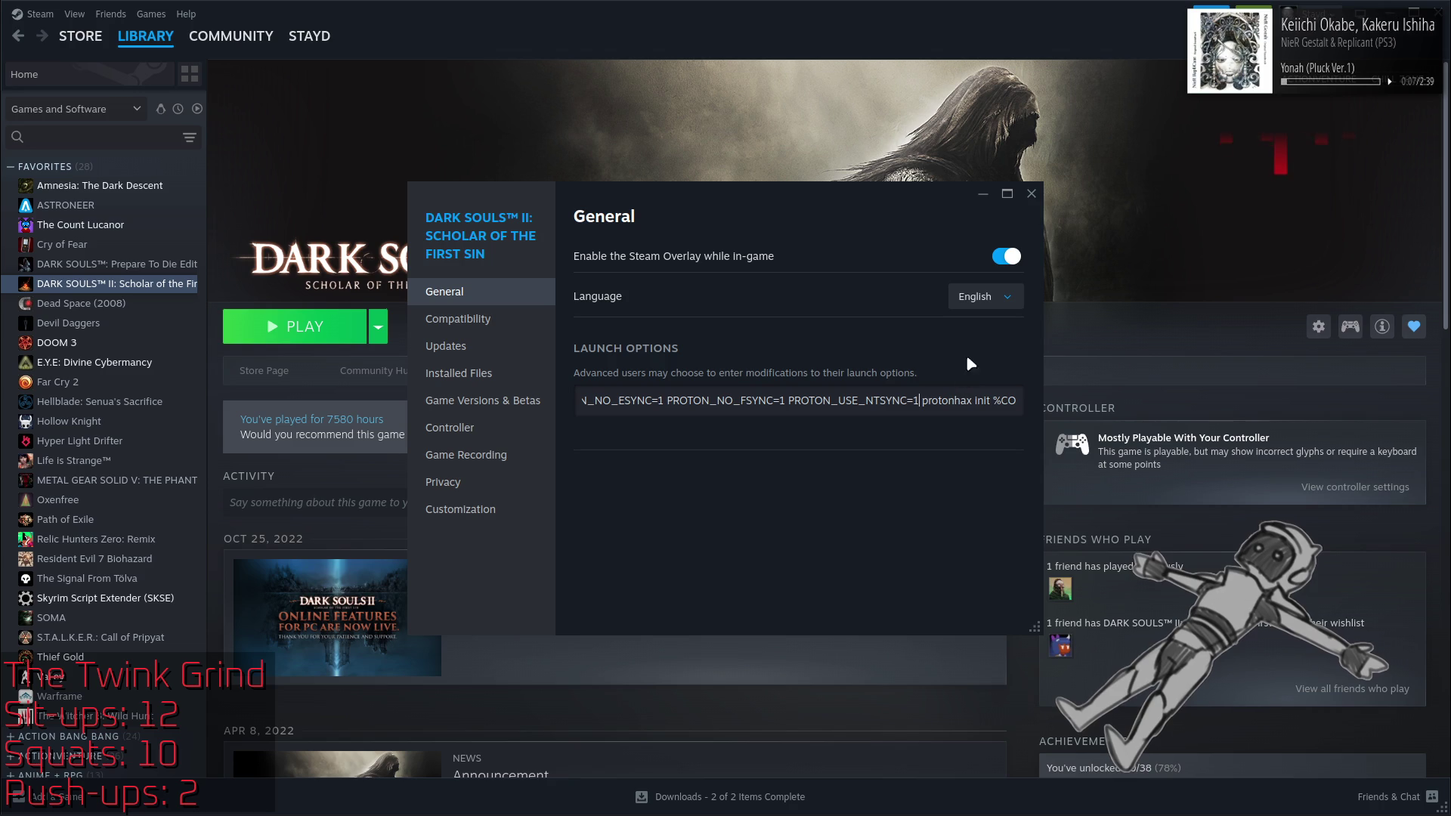
left_click(1030, 197)
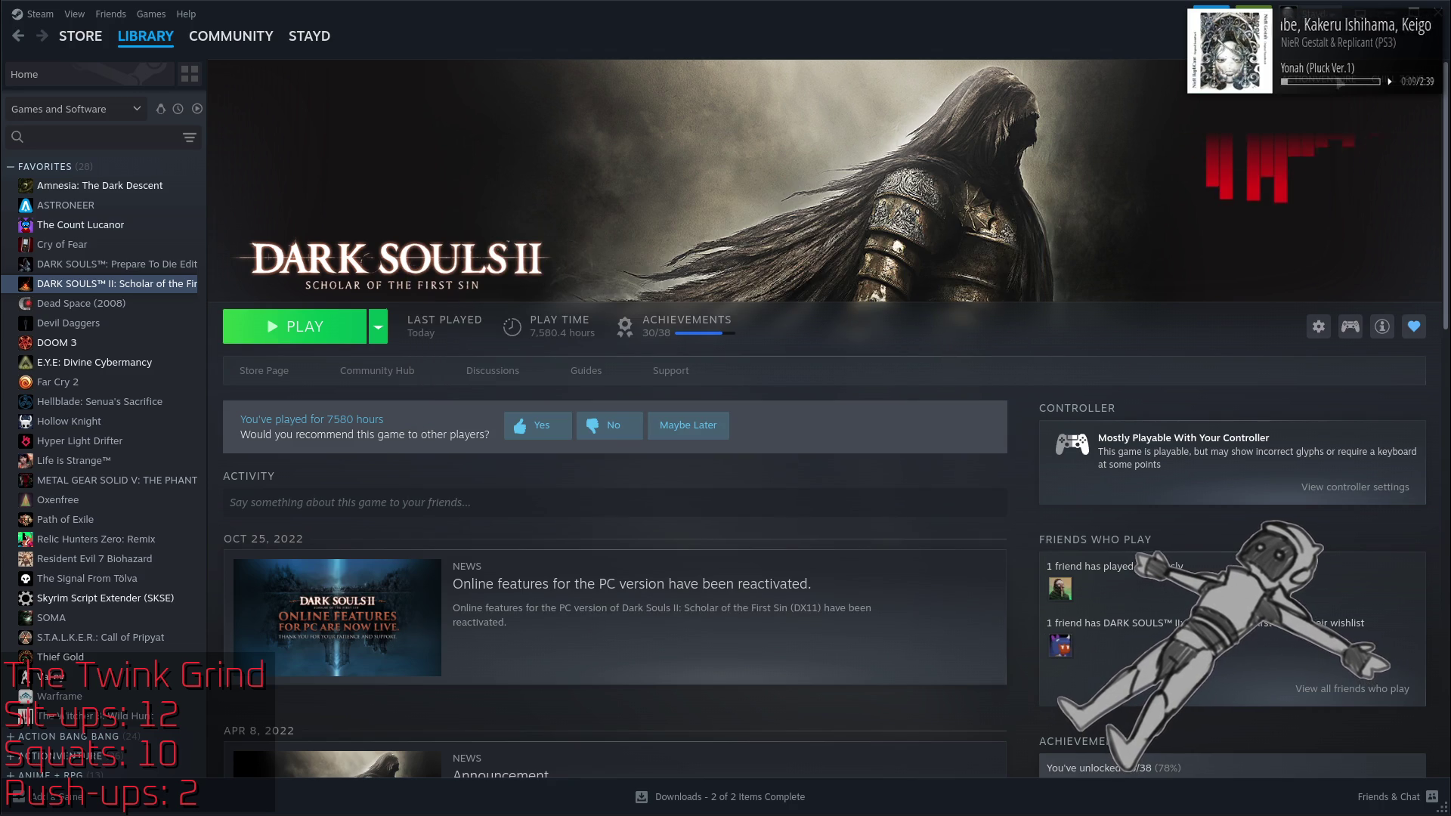
key("alt+Tab")
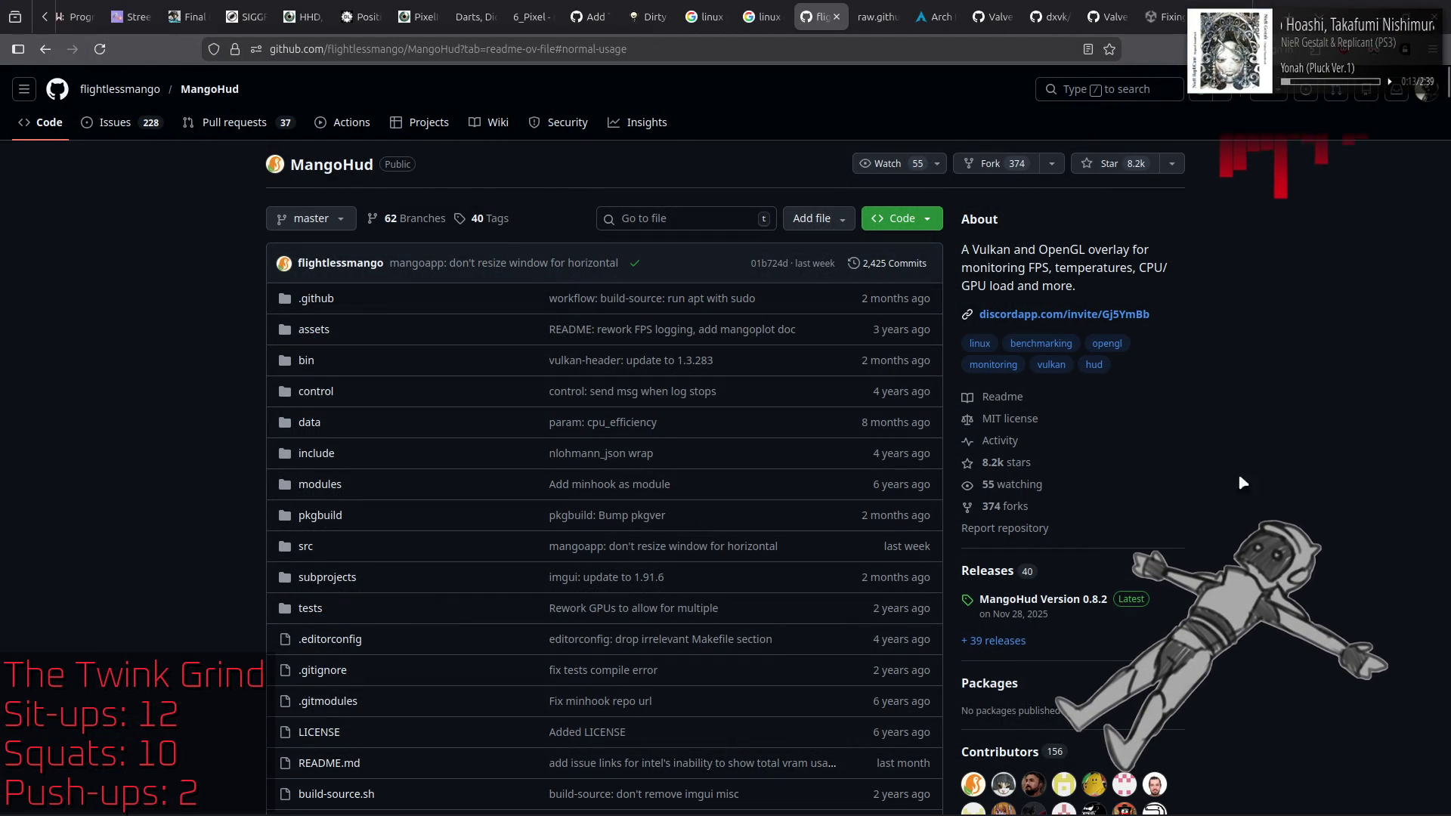
Step: Close the raw GitHub and Arch Linux gamescope tabs, then scroll the gamescope README to Examples
left_click(877, 8)
middle_click(876, 8)
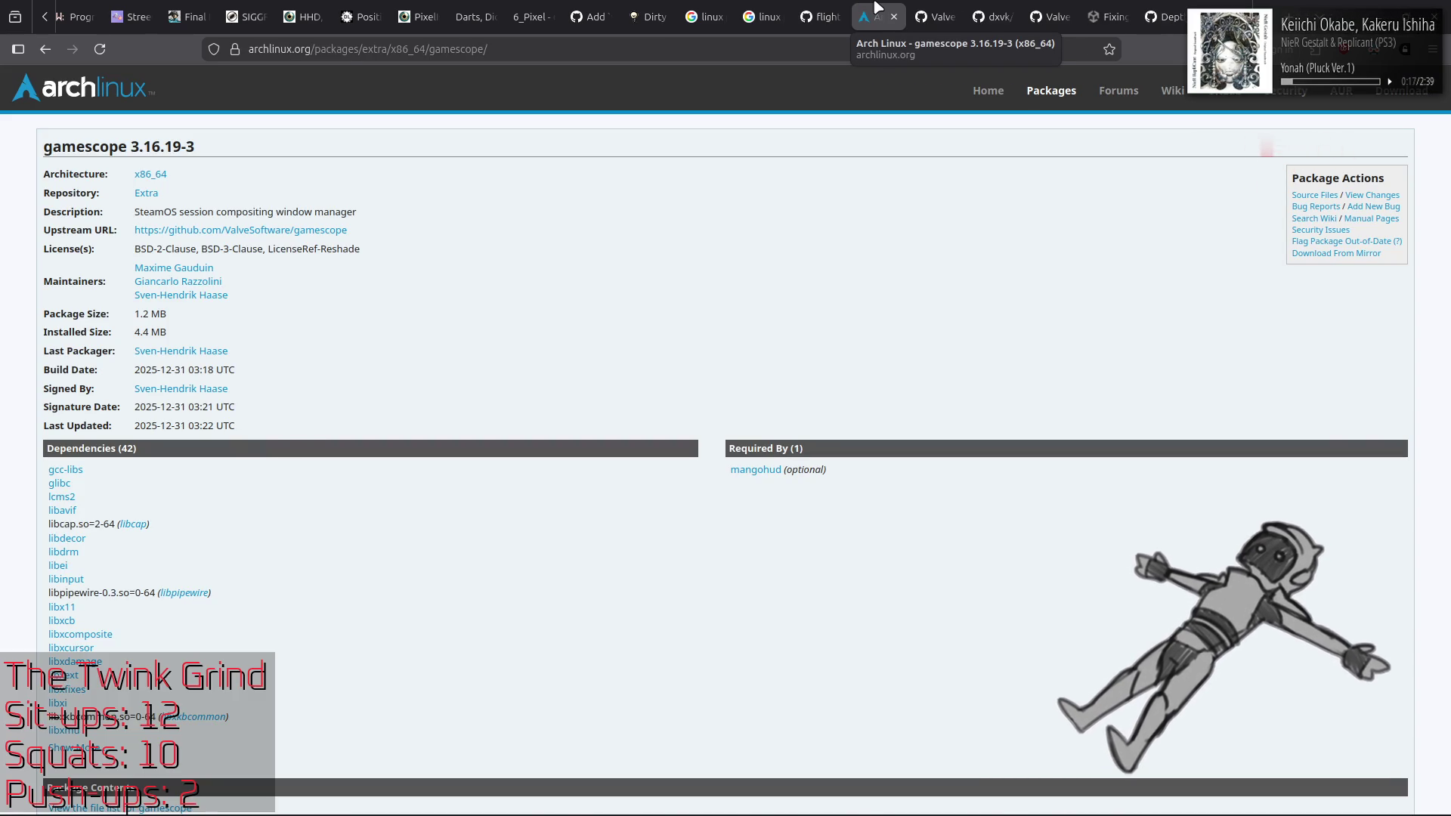
middle_click(876, 8)
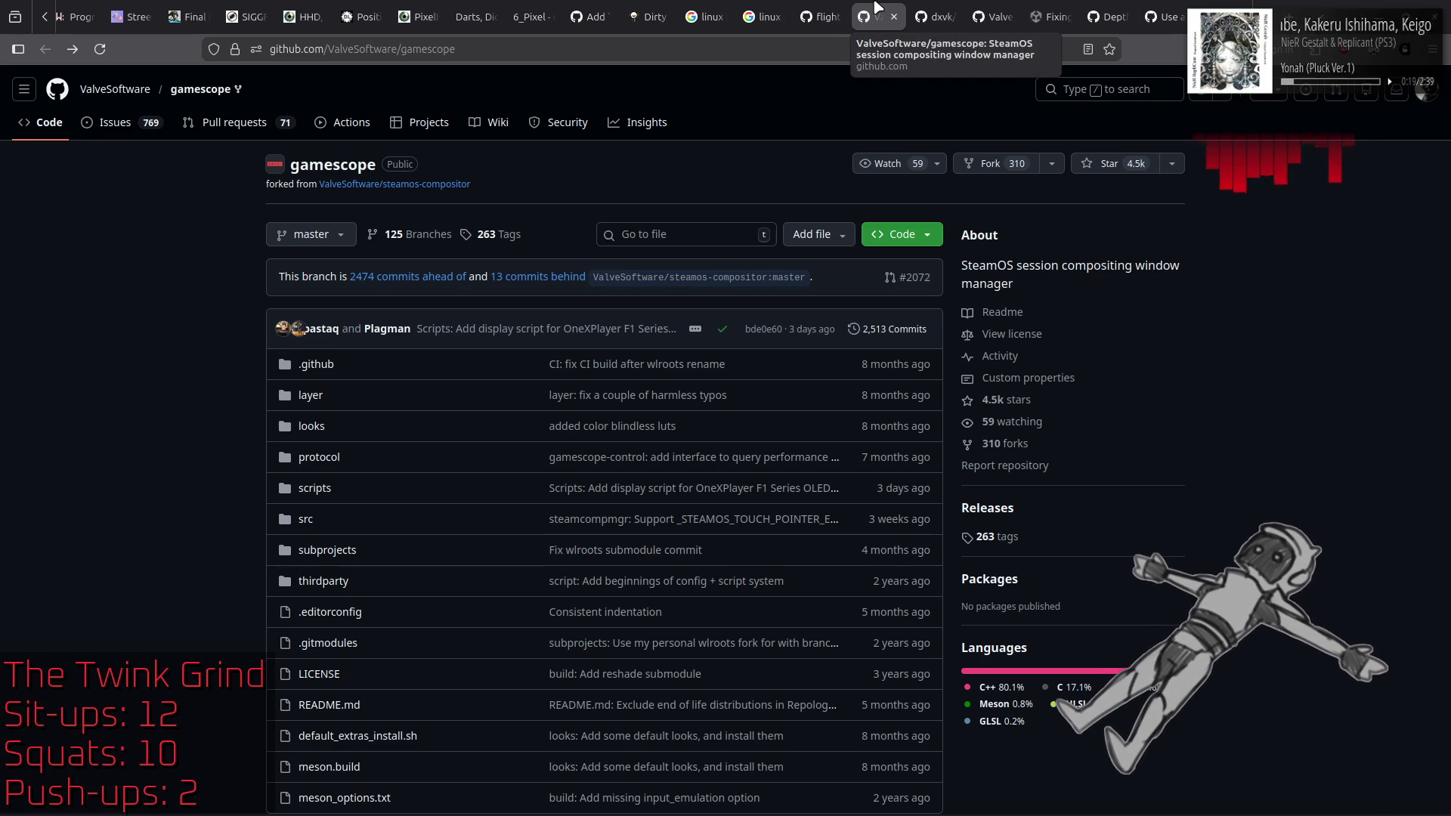
scroll(1209, 310, "down", 15)
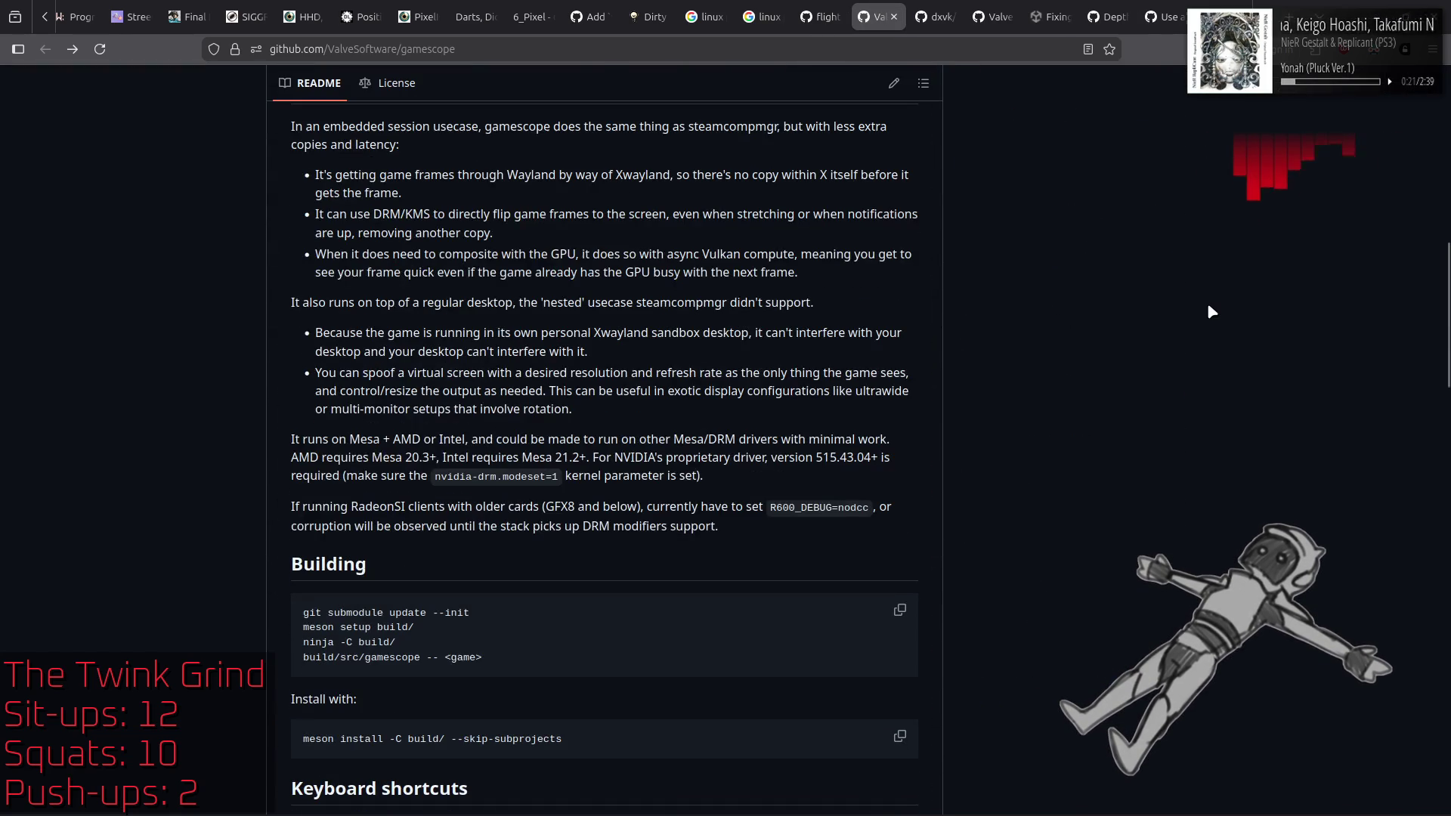
scroll(1208, 306, "down", 3)
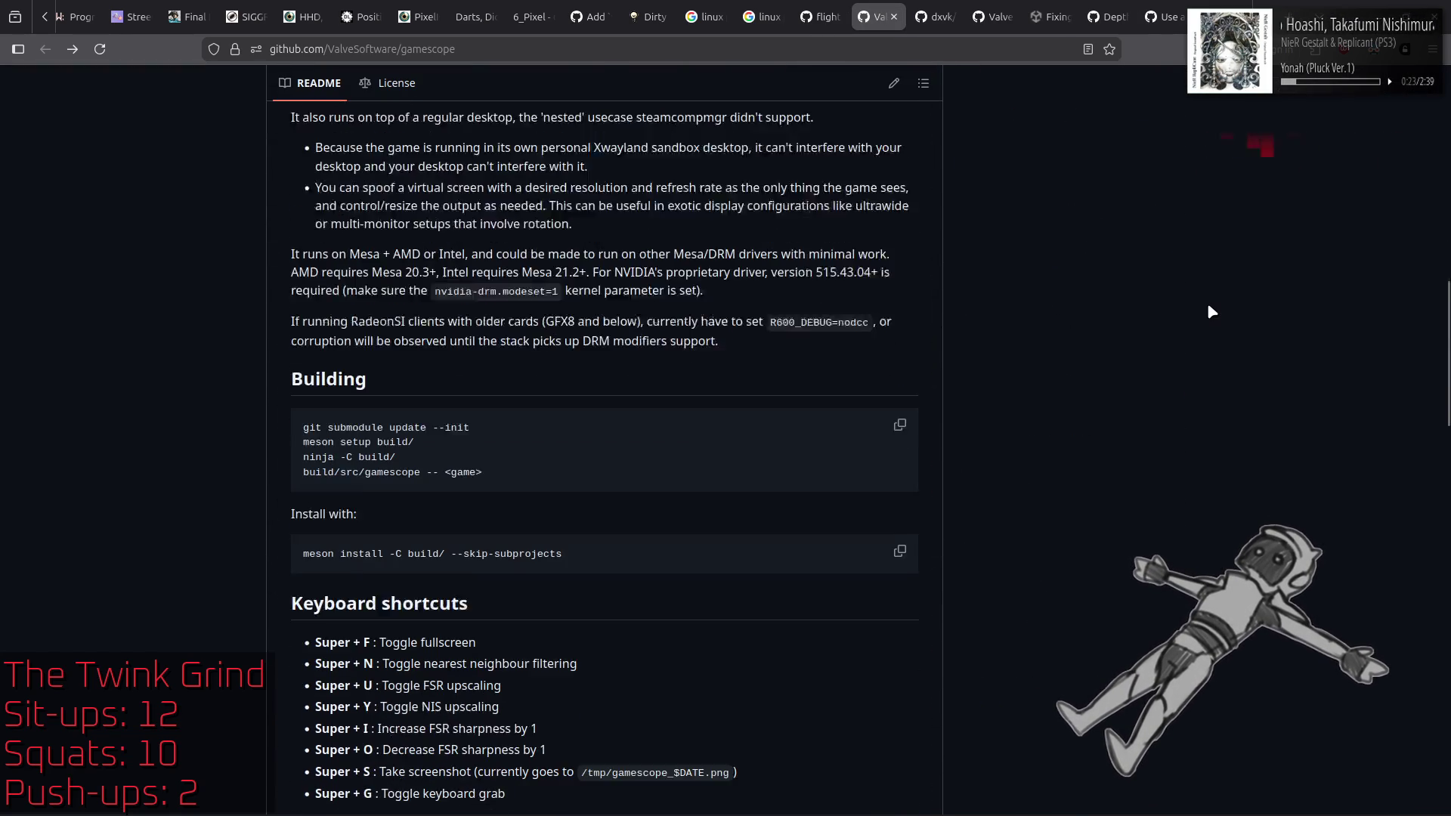
scroll(1208, 305, "down", 3)
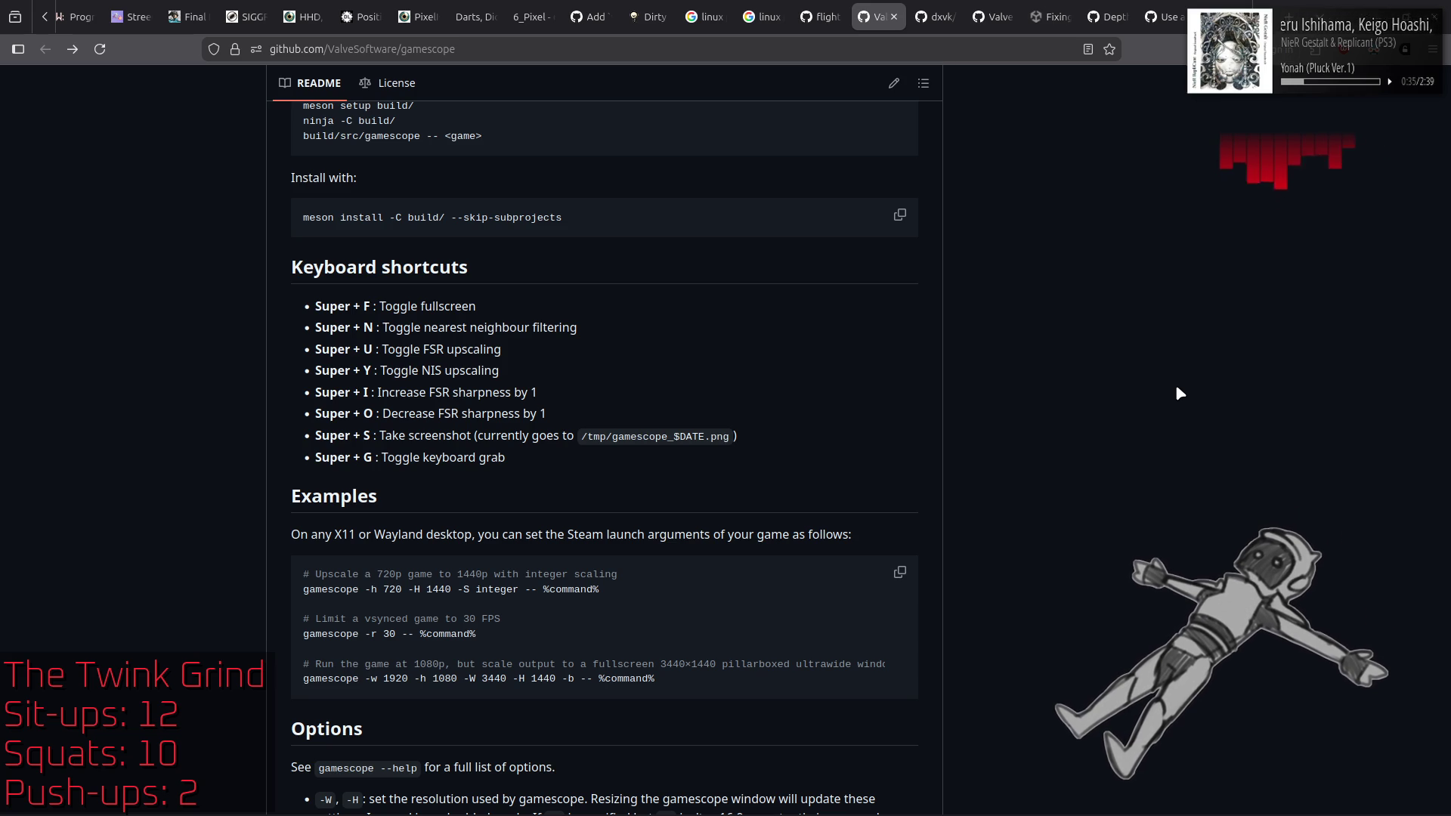
scroll(1177, 386, "down", 2)
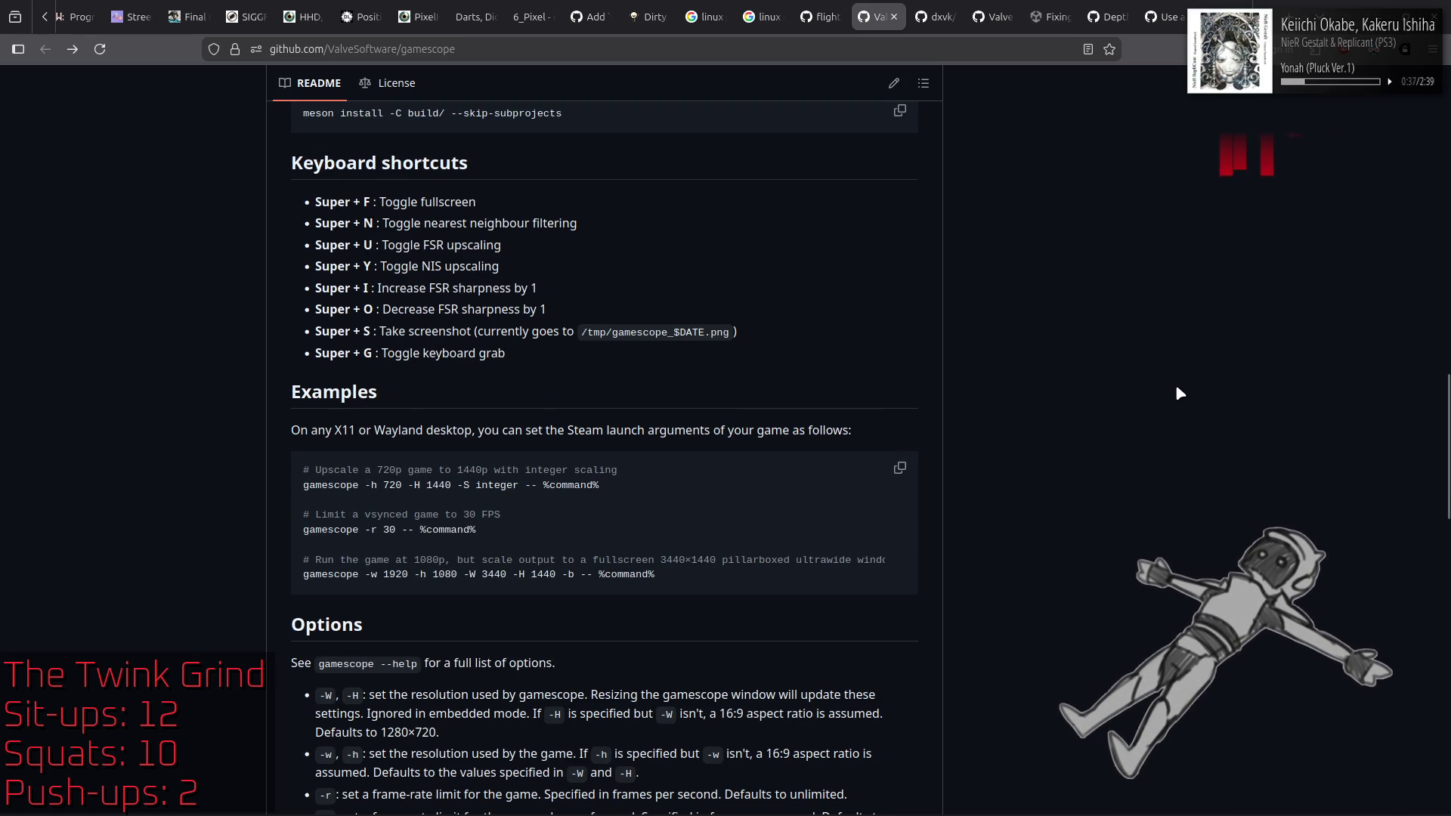
mouse_move(20, 807)
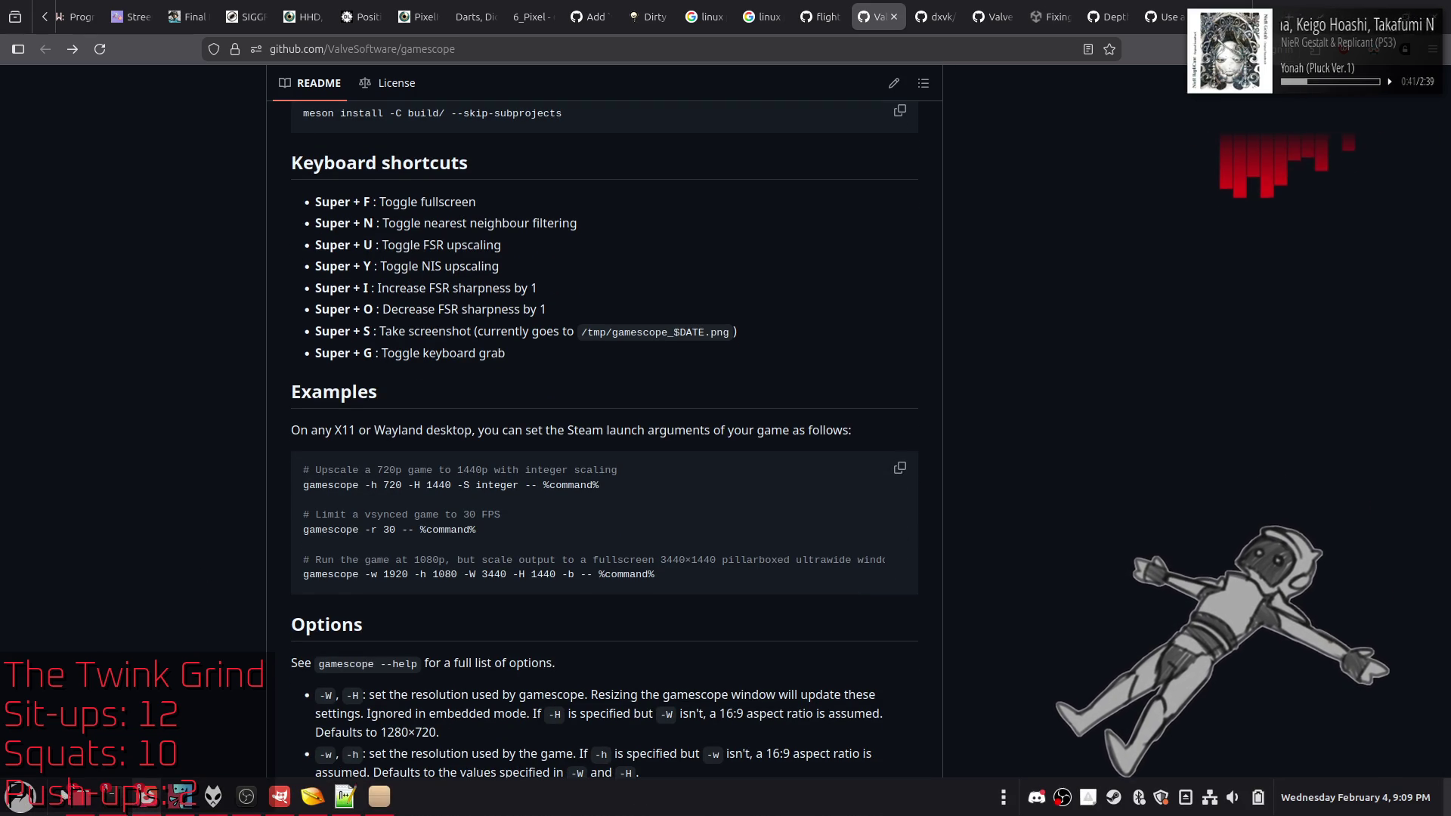
Step: Open a new terminal and run gamescope to check whether it is installed
right_click(111, 796)
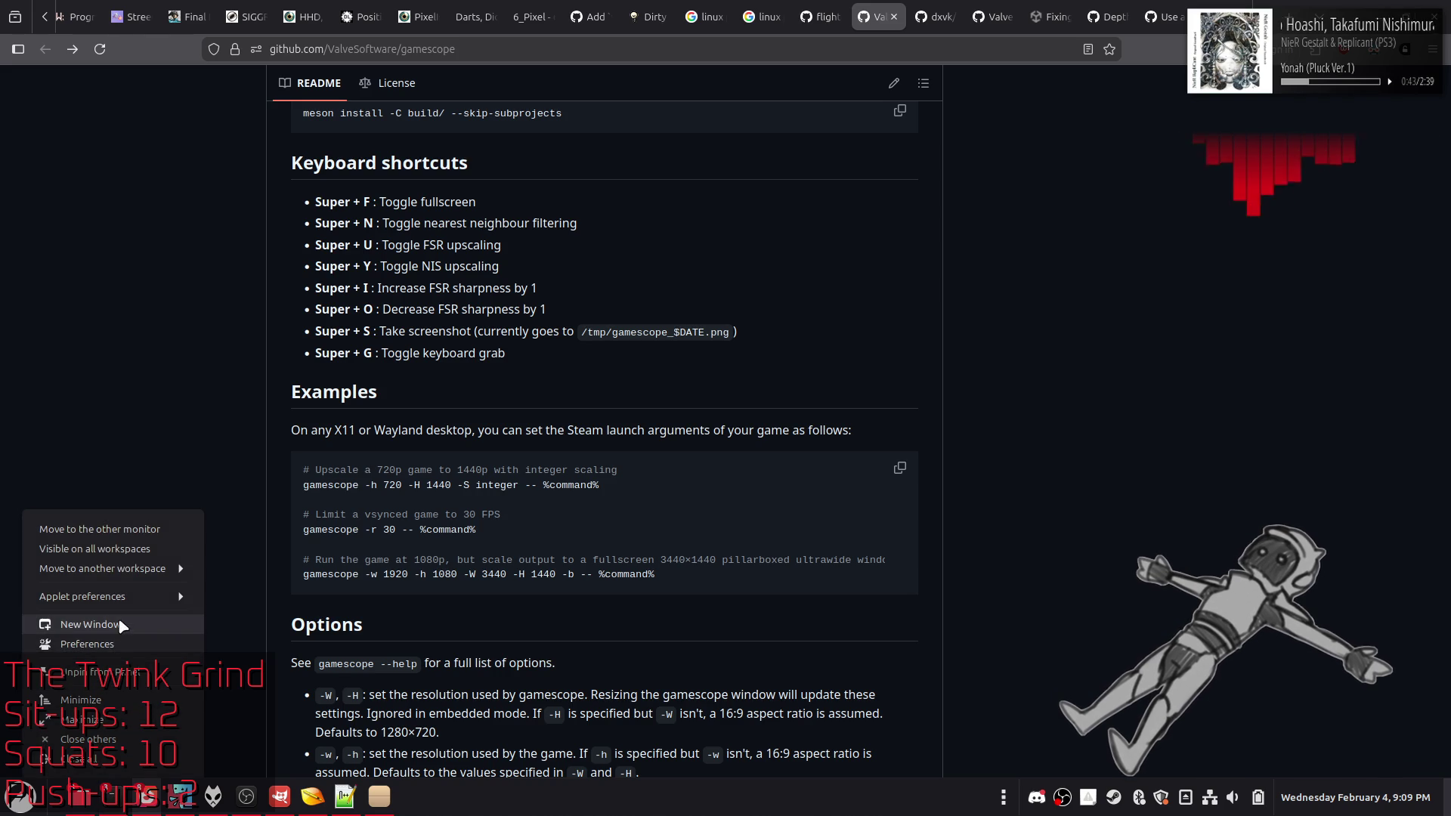
left_click(121, 625)
type("gam")
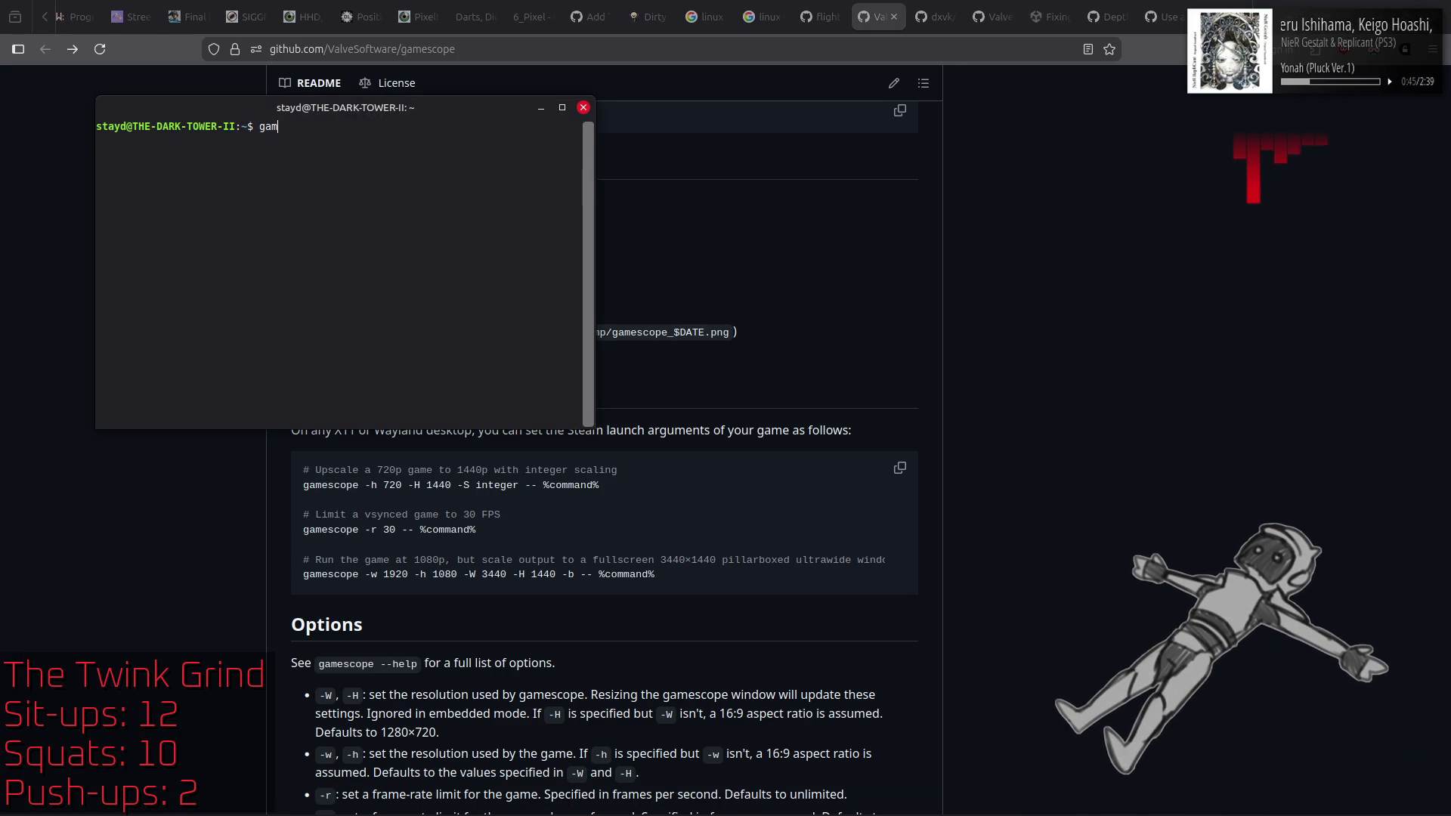
type("escop")
key("Return")
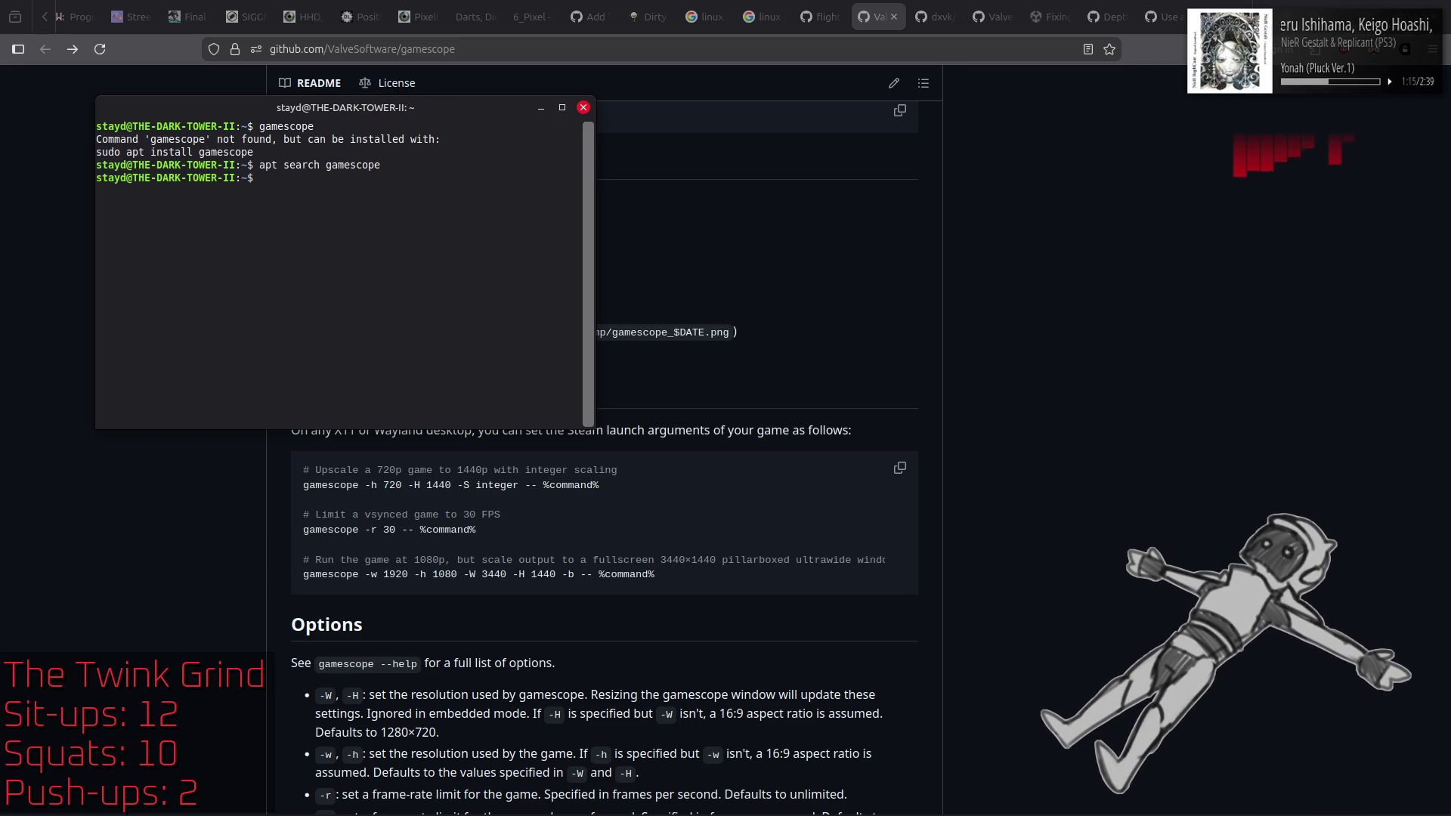
Step: Rerun the apt search for gamescope with sudo, entering the account password
key("Up")
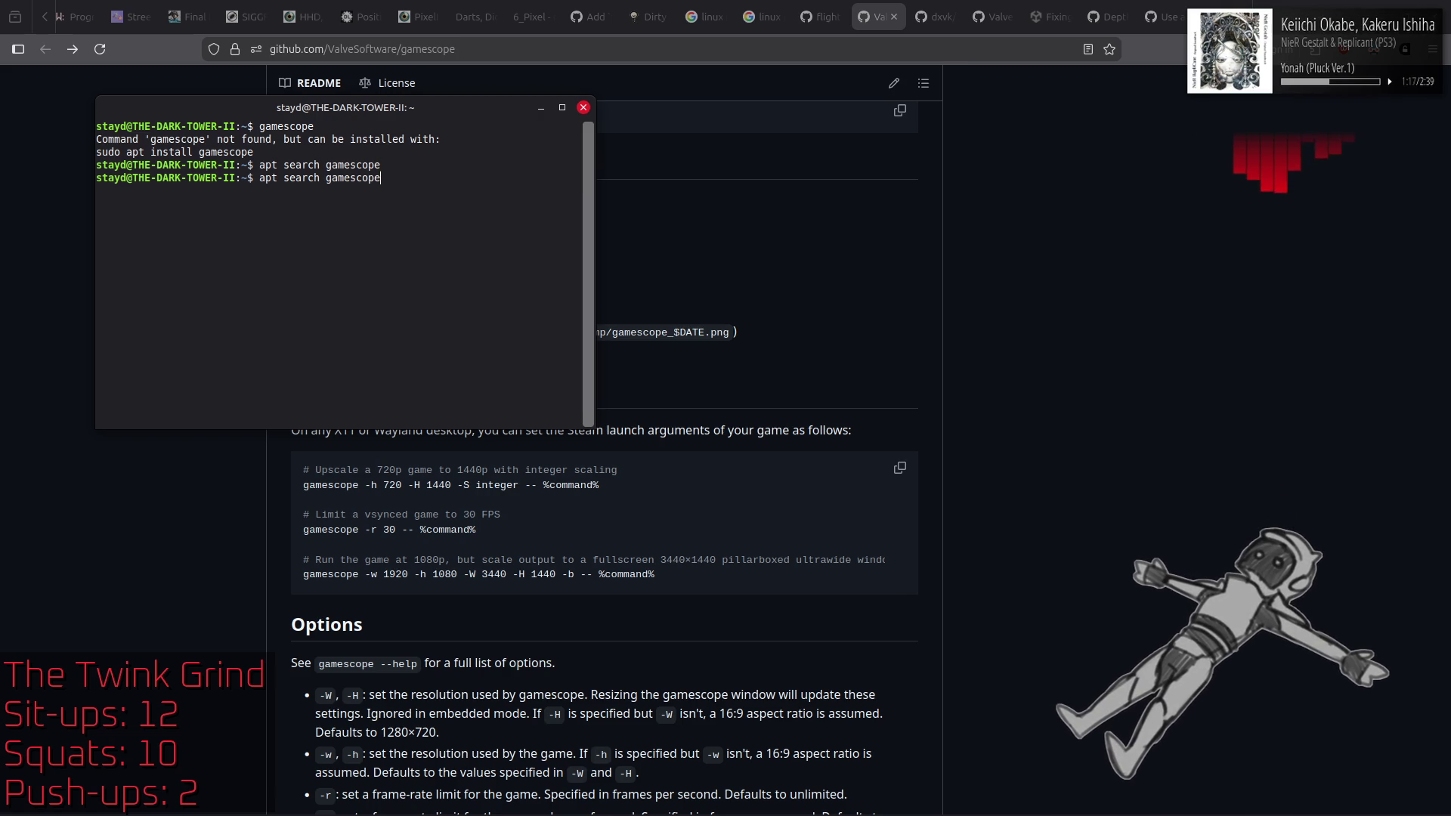
type("sudo")
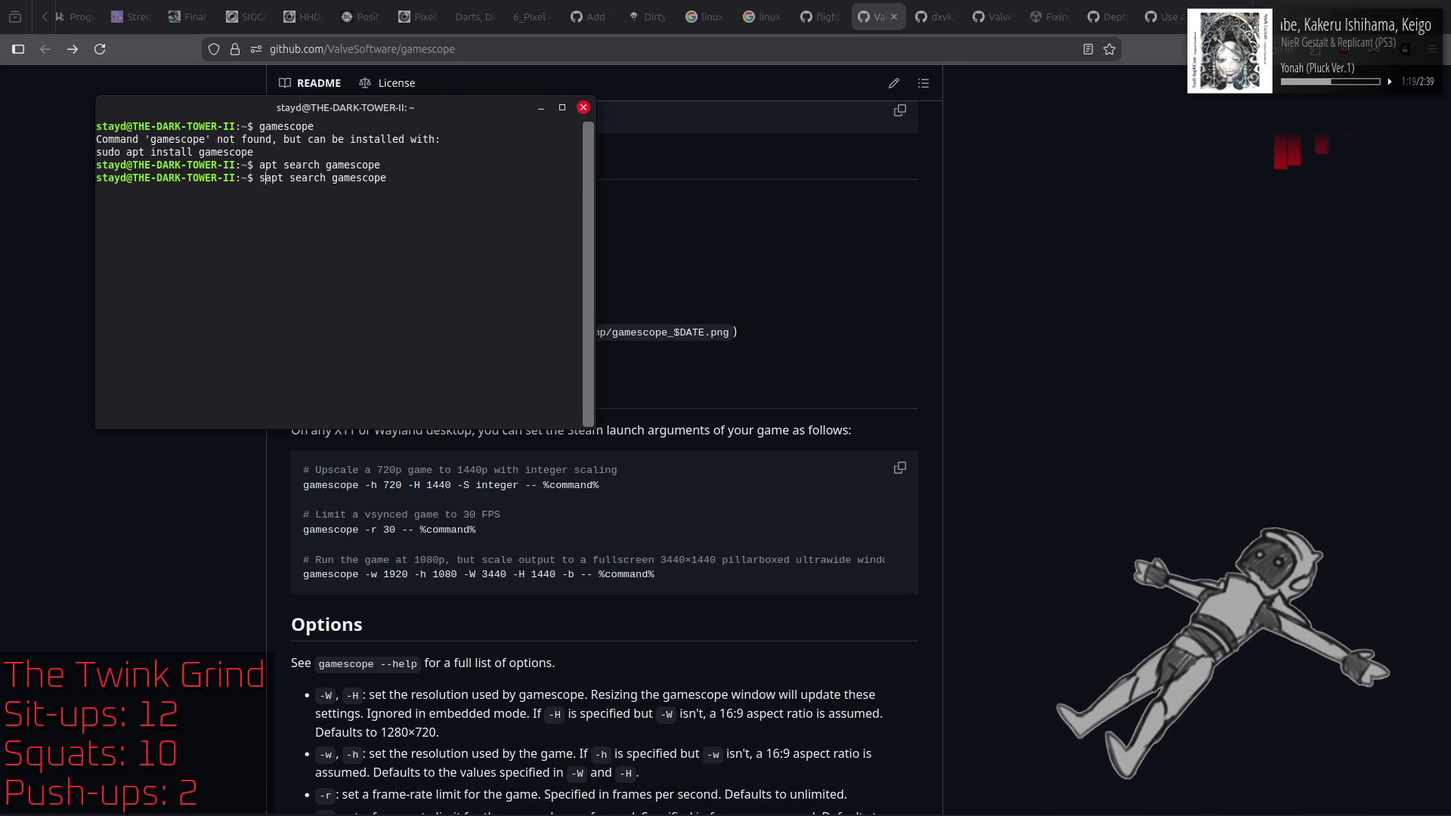
key("Return")
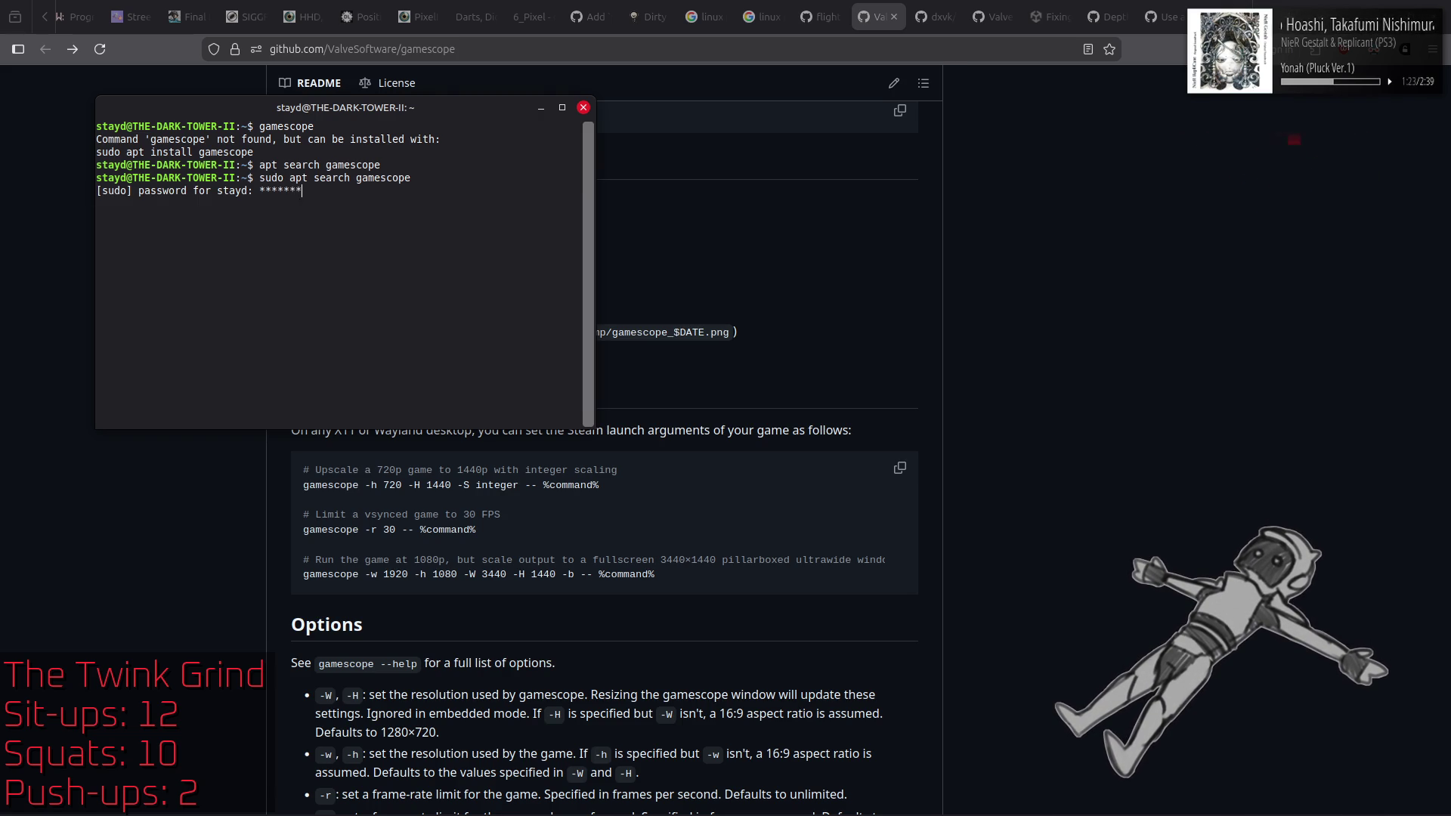
key("Return")
type("sudo apt install gamesc")
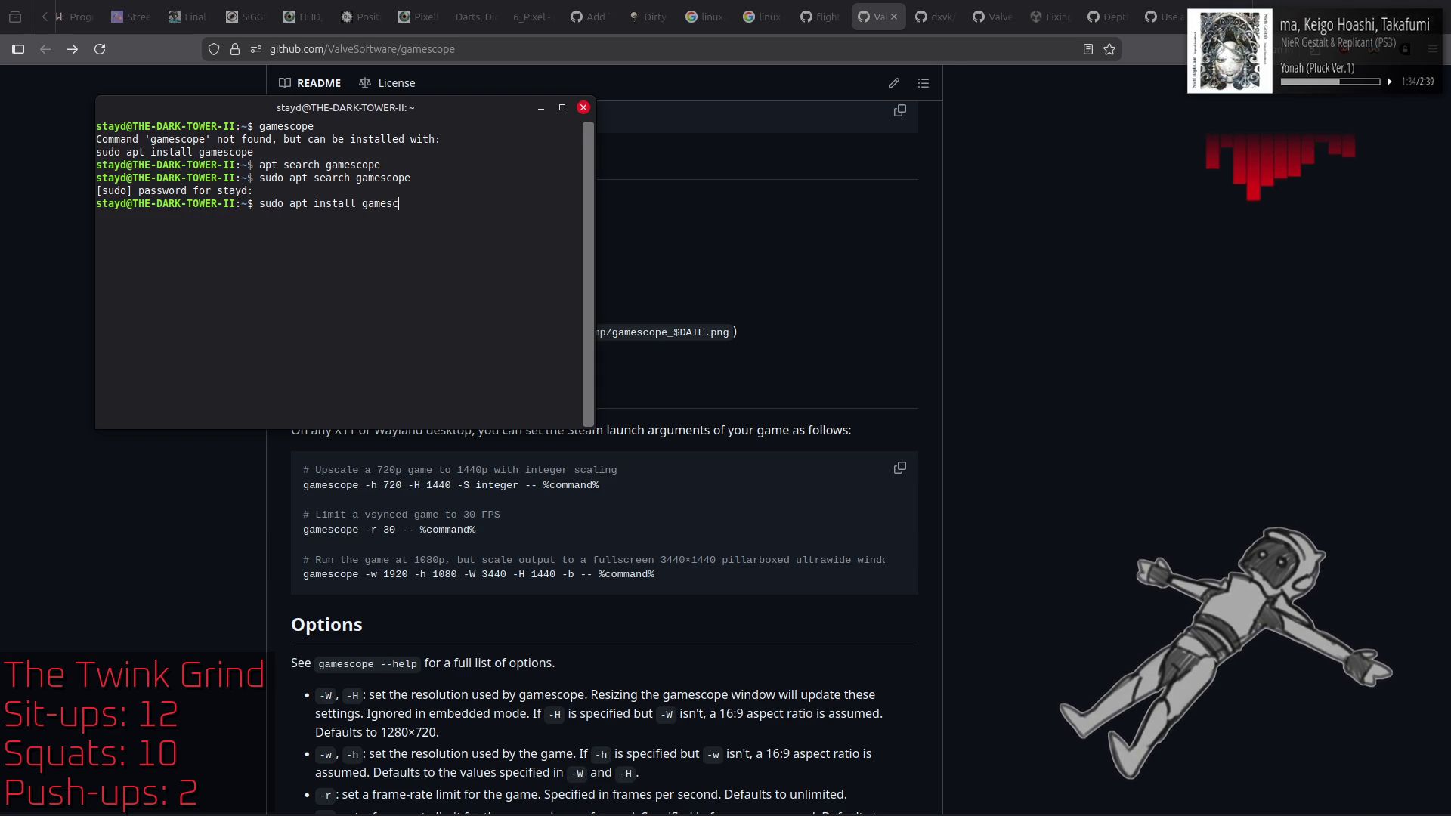
Step: Attempt sudo apt install gamescope, getting the no-installation-candidate error, and return to Firefox
type("ope")
key("Return")
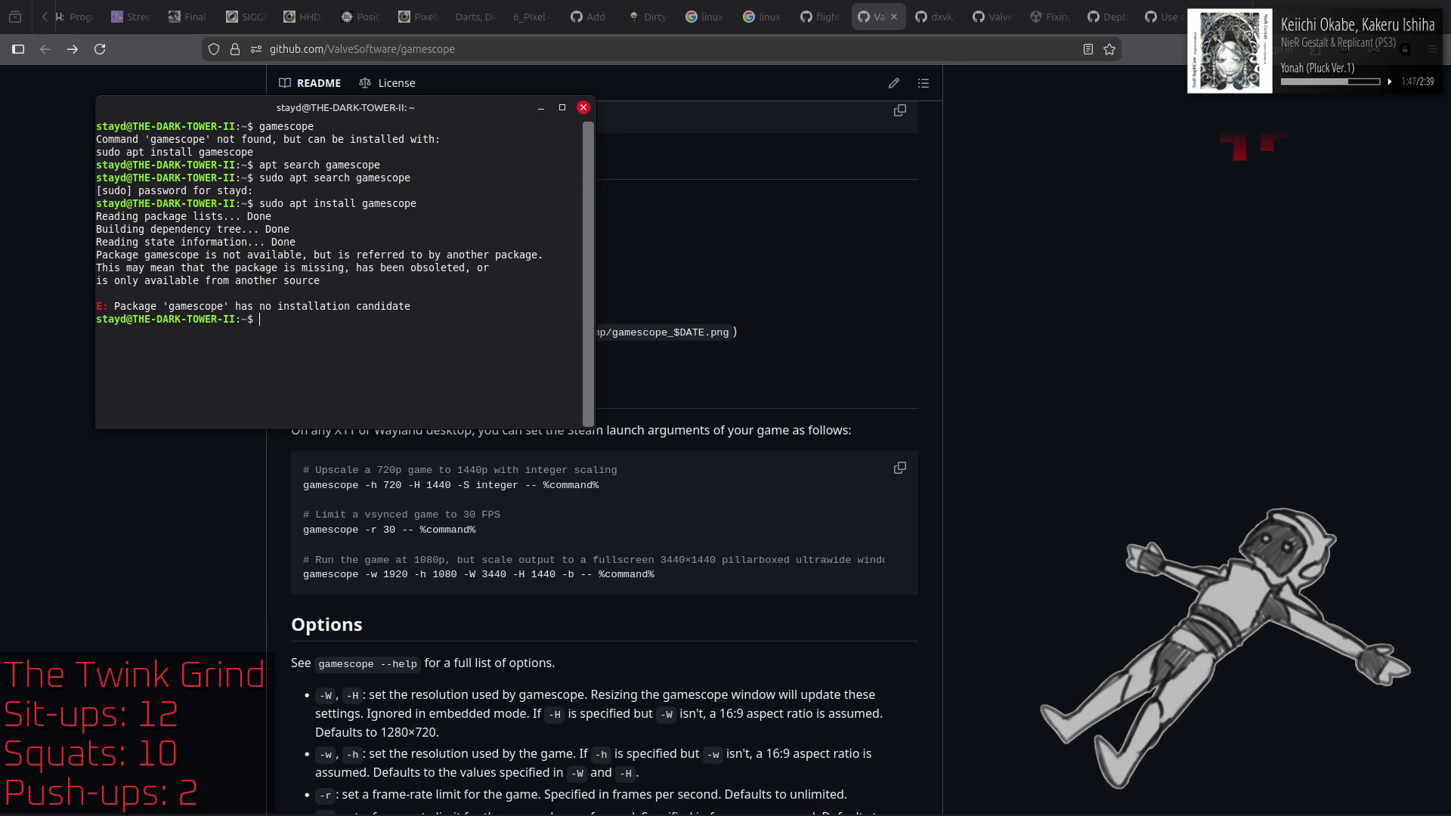
left_click(1118, 358)
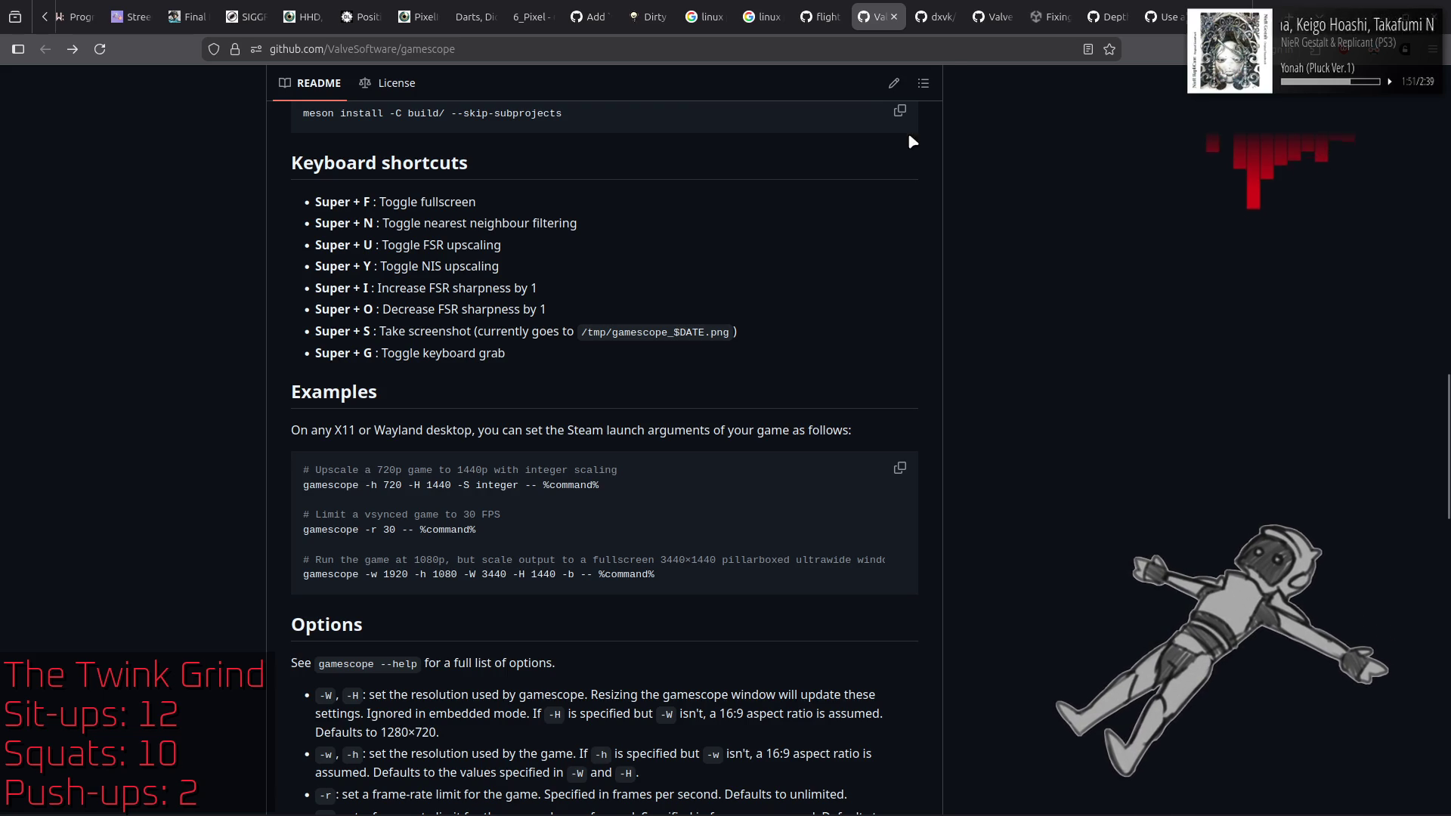
Step: Google 'linux mint gamescope' in a new tab and open the 'Gamescope on Mint 22' forum thread
right_click(876, 17)
left_click(899, 23)
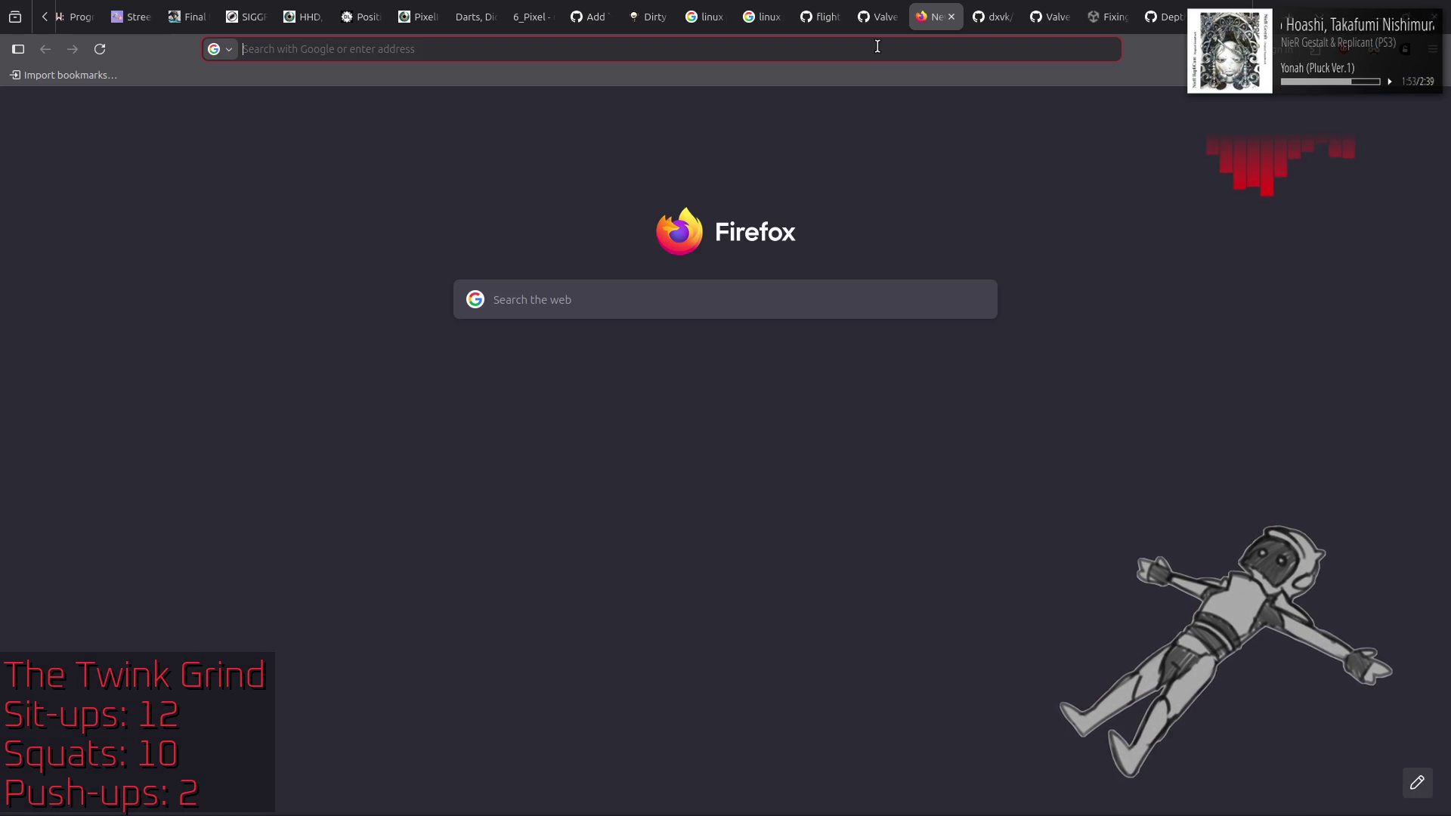
type("linux mint ga")
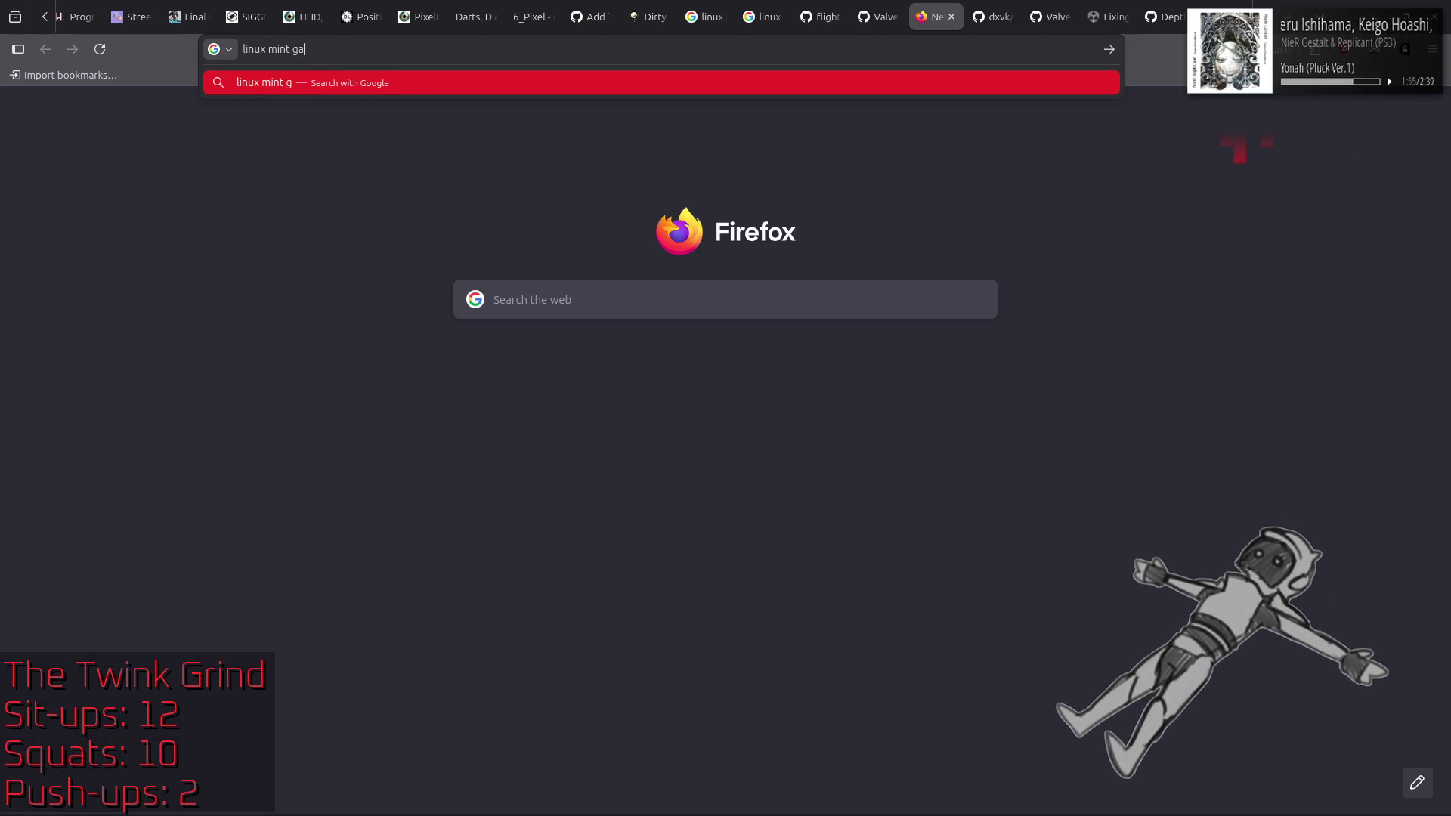
type("mescope")
key("Return")
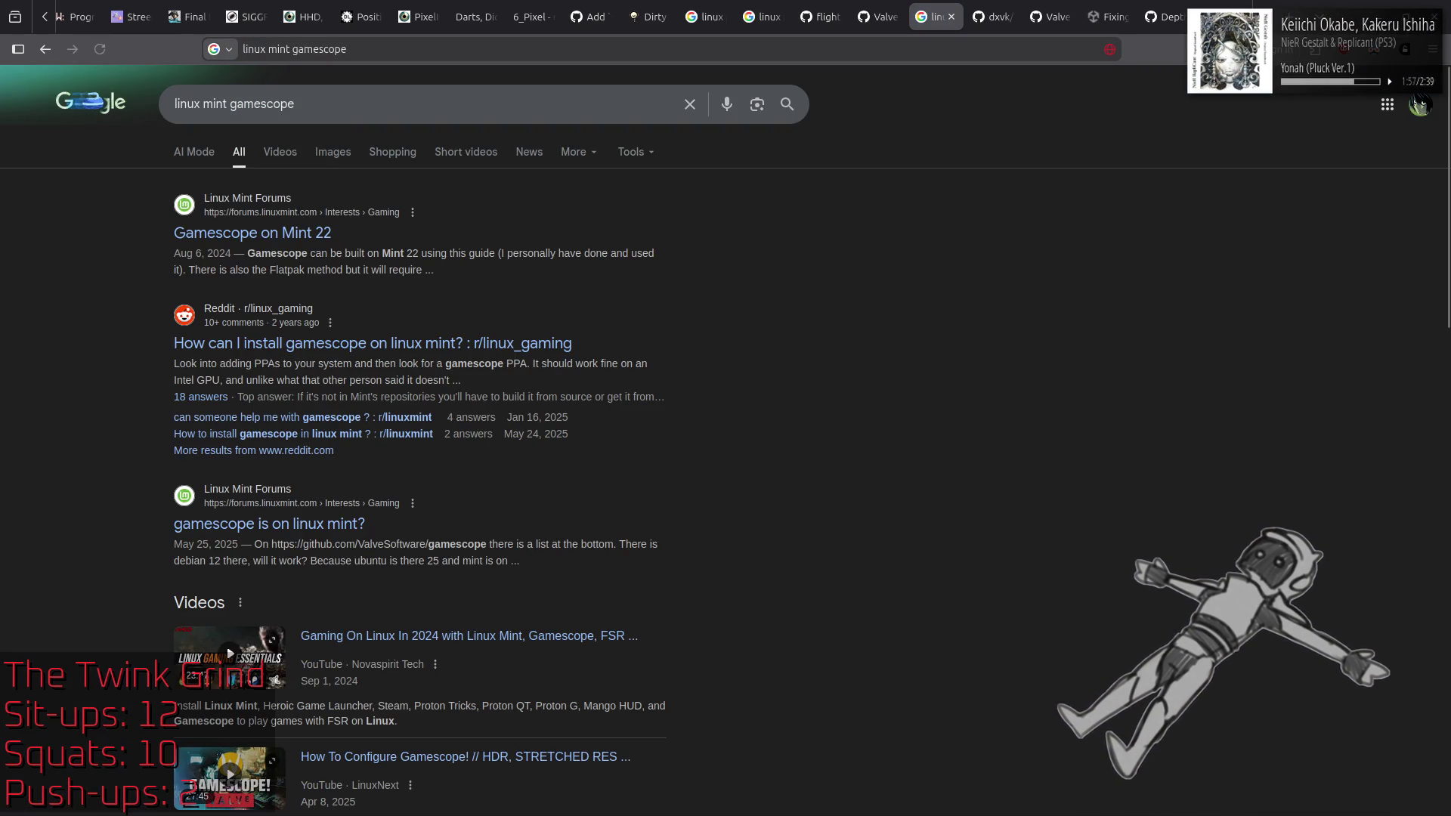
left_click(284, 238)
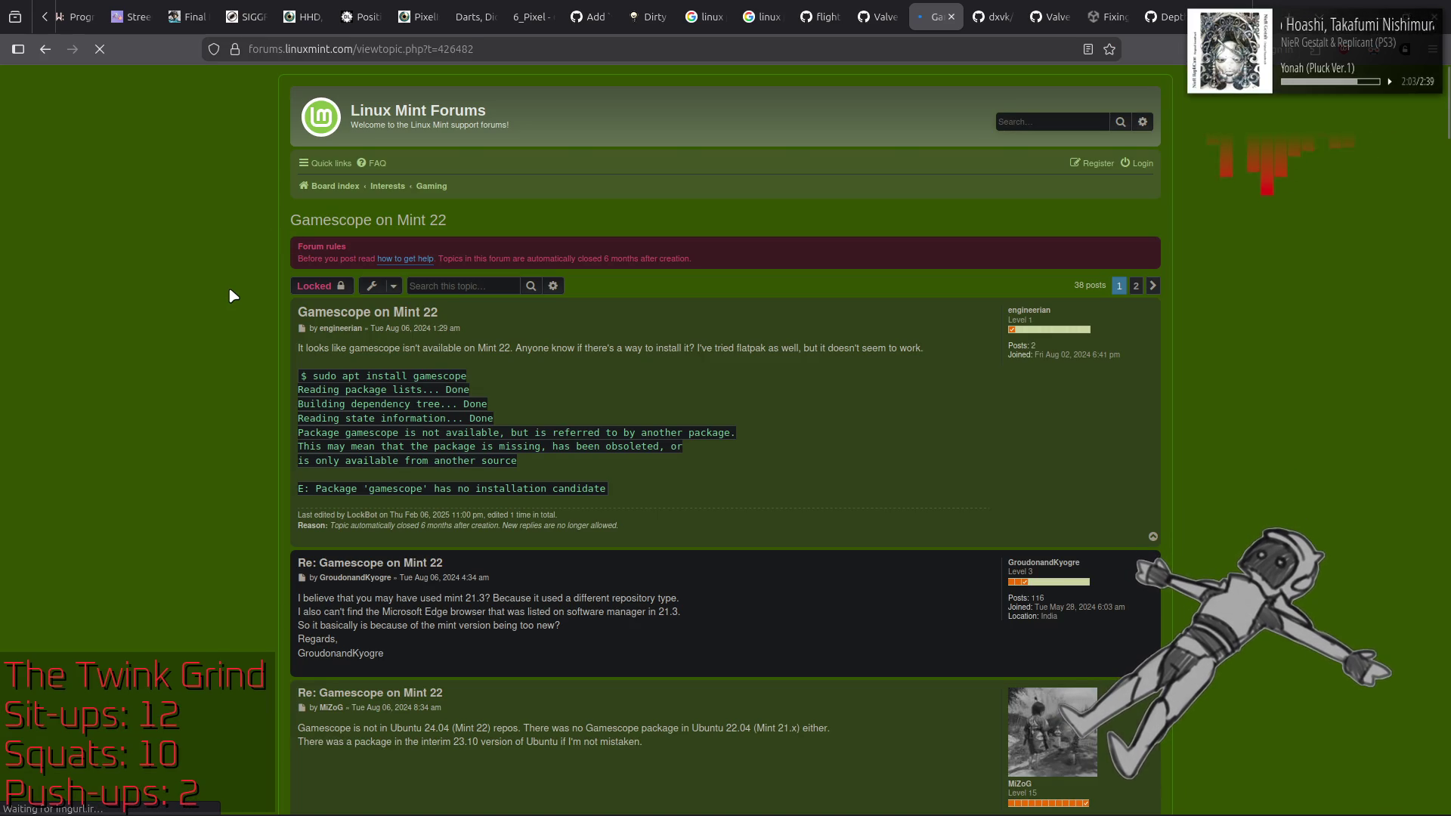
Step: Read the forum's build guide, highlighting the wayland 1.23 requirement in step 4
scroll(160, 409, "down", 5)
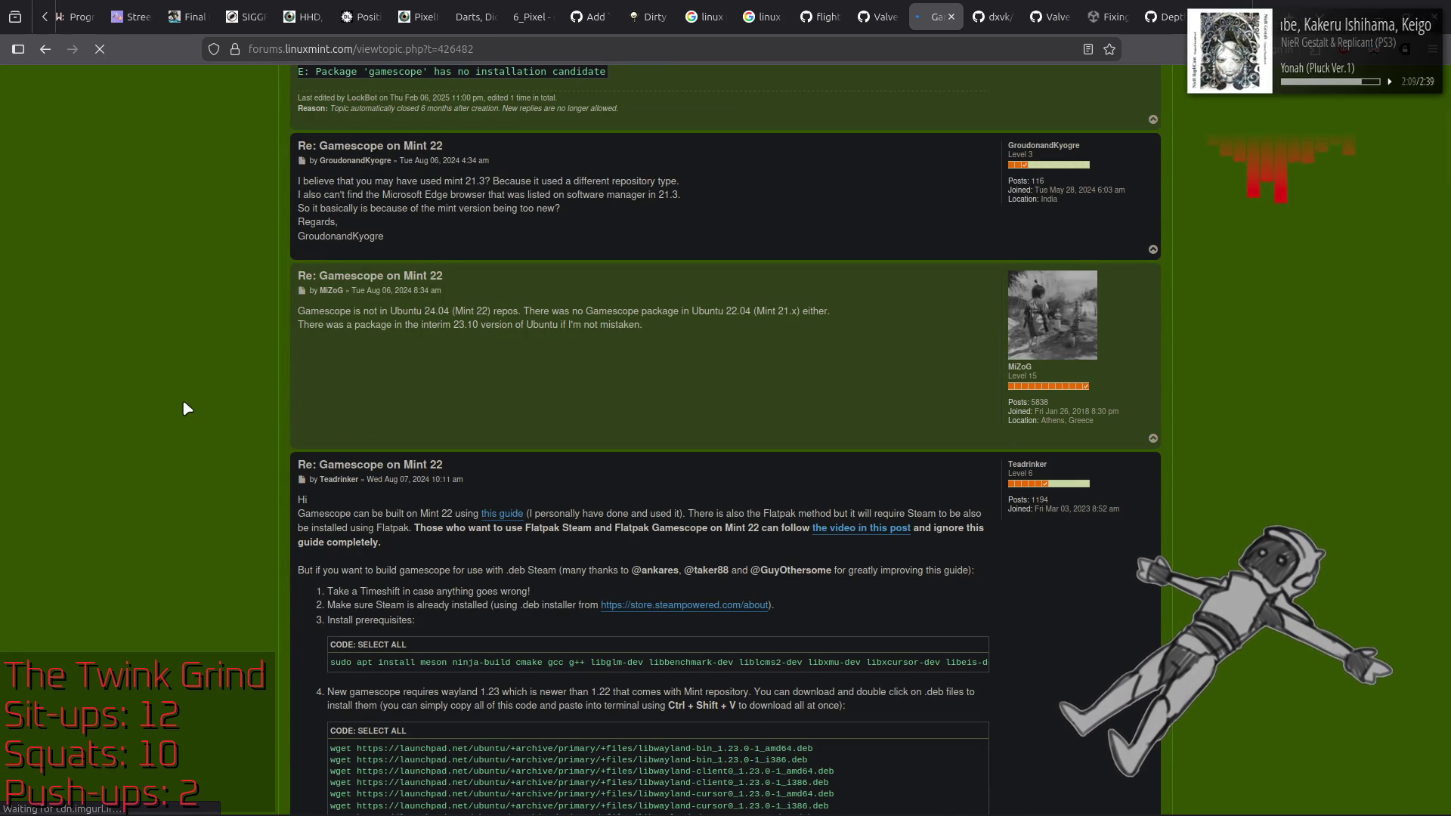
scroll(187, 409, "down", 1)
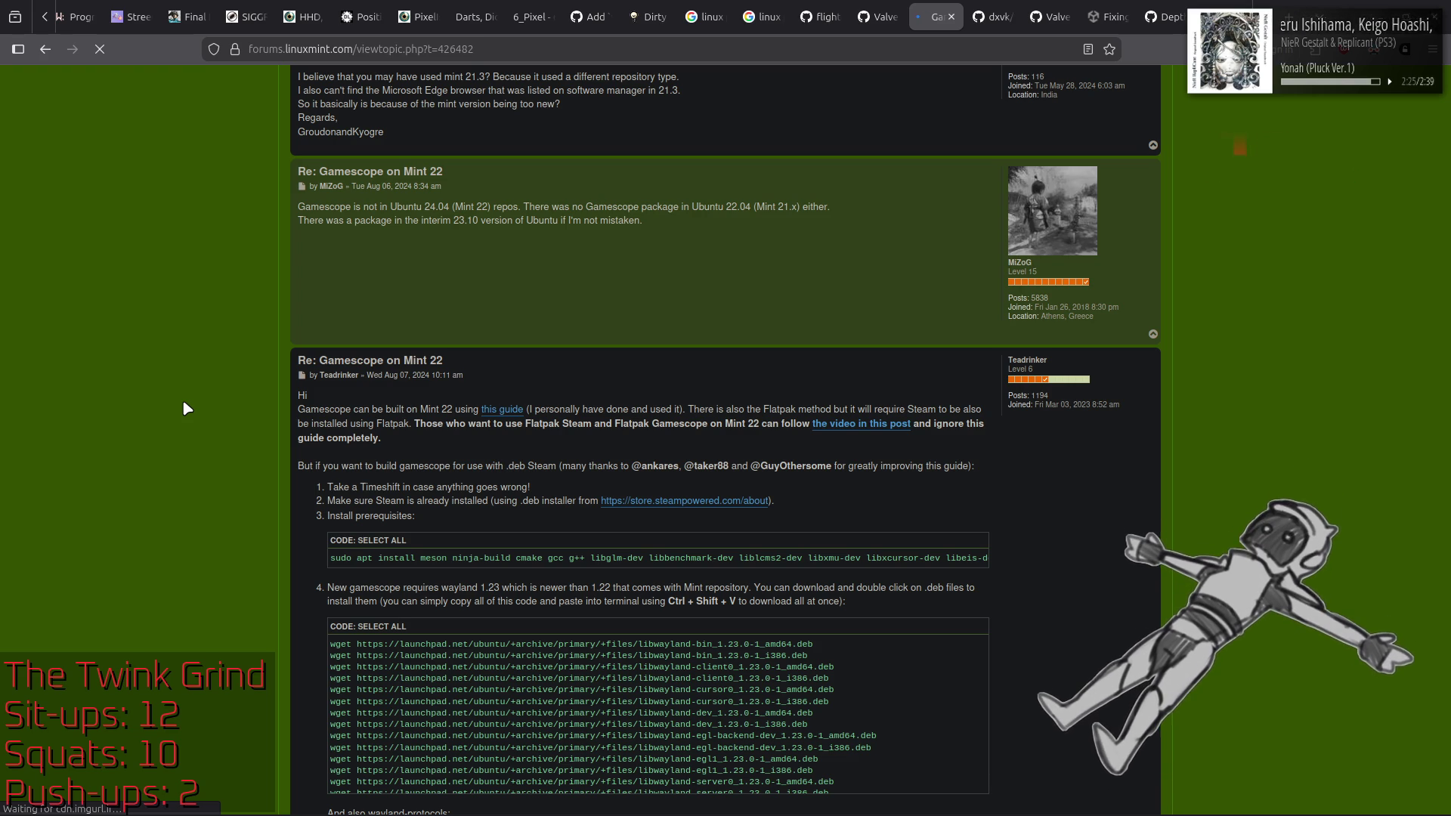
scroll(185, 404, "down", 5)
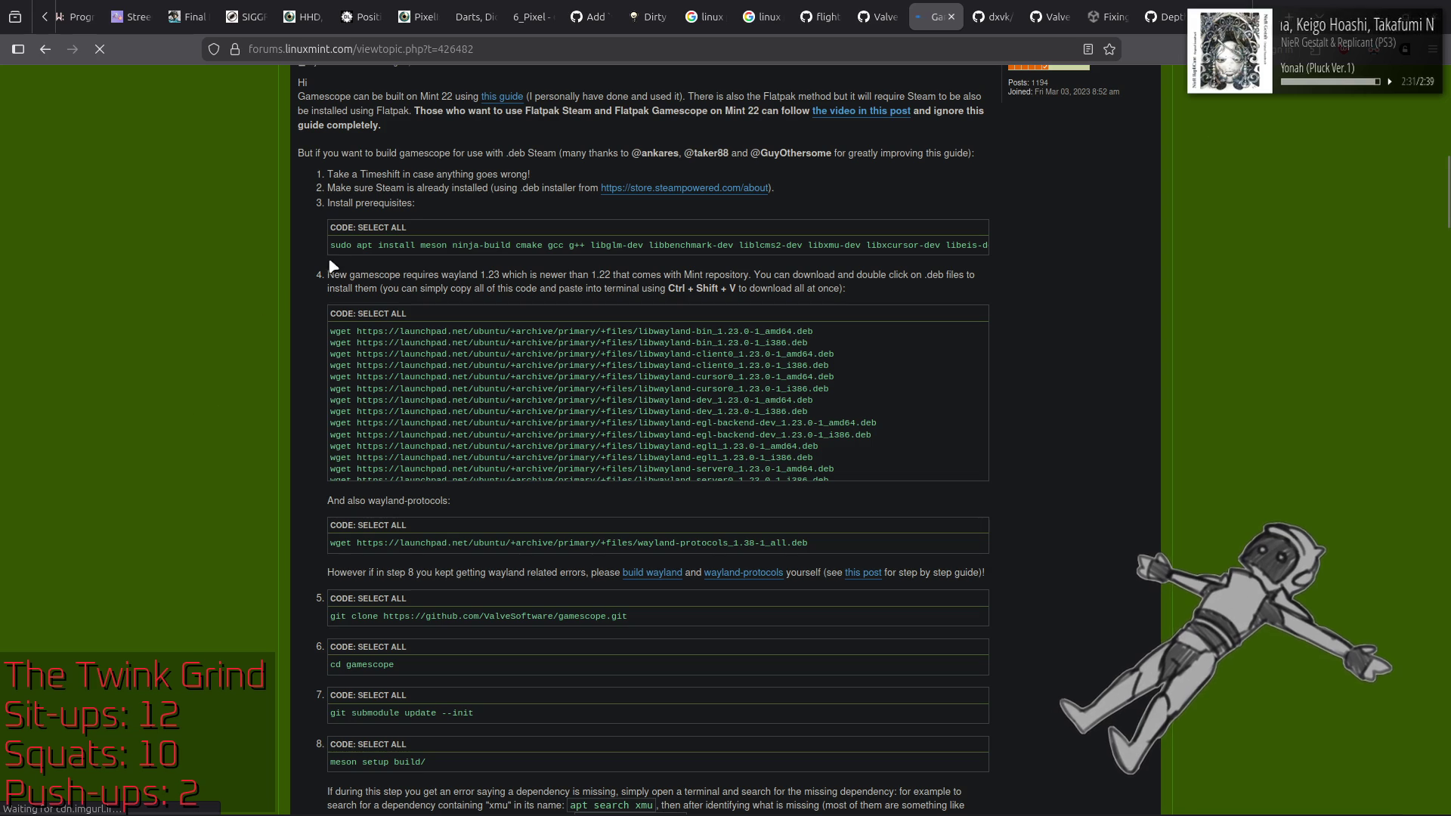
left_click_drag(438, 276, 578, 274)
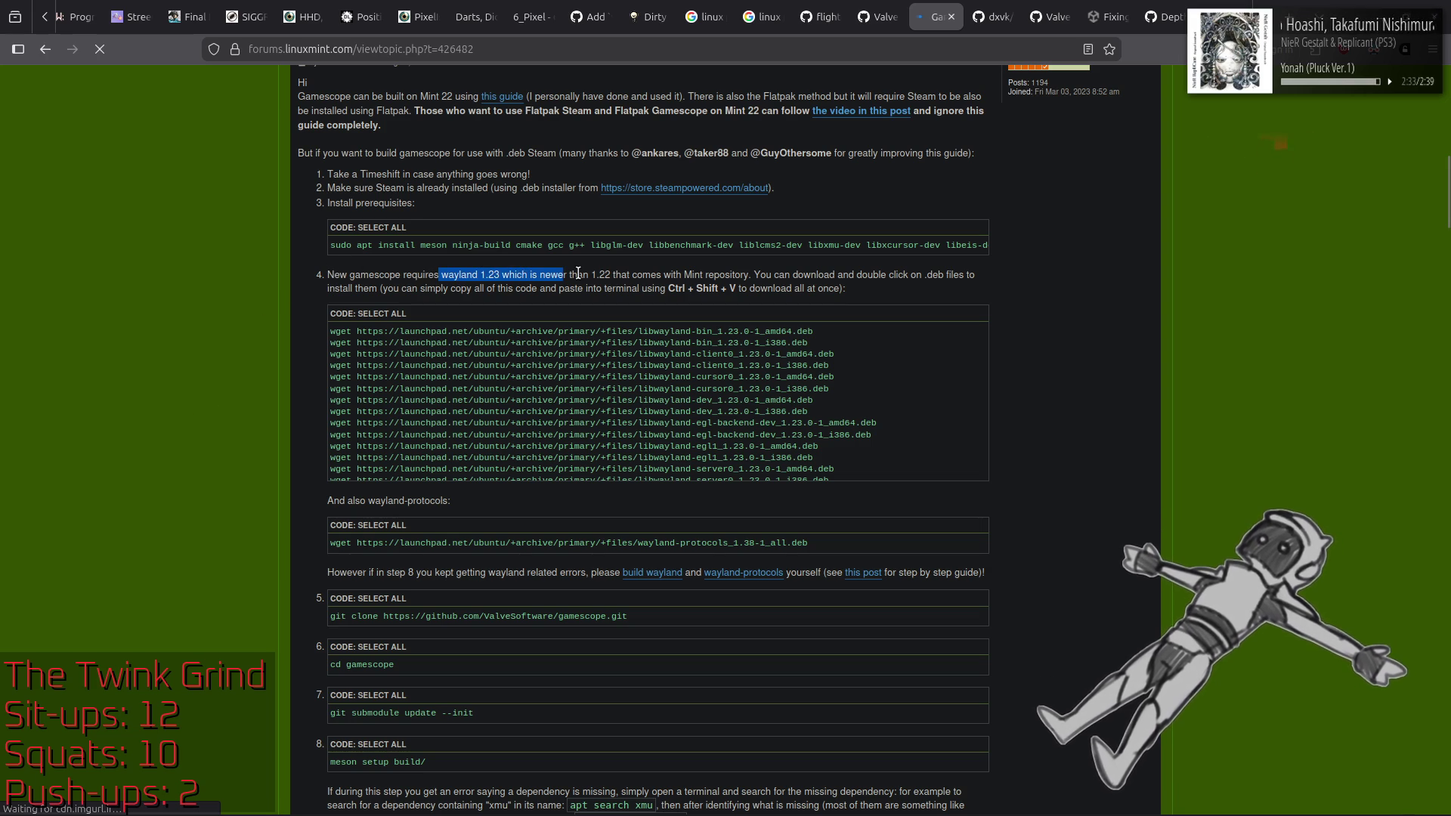
left_click(921, 279)
left_click_drag(434, 276, 621, 274)
left_click(558, 288)
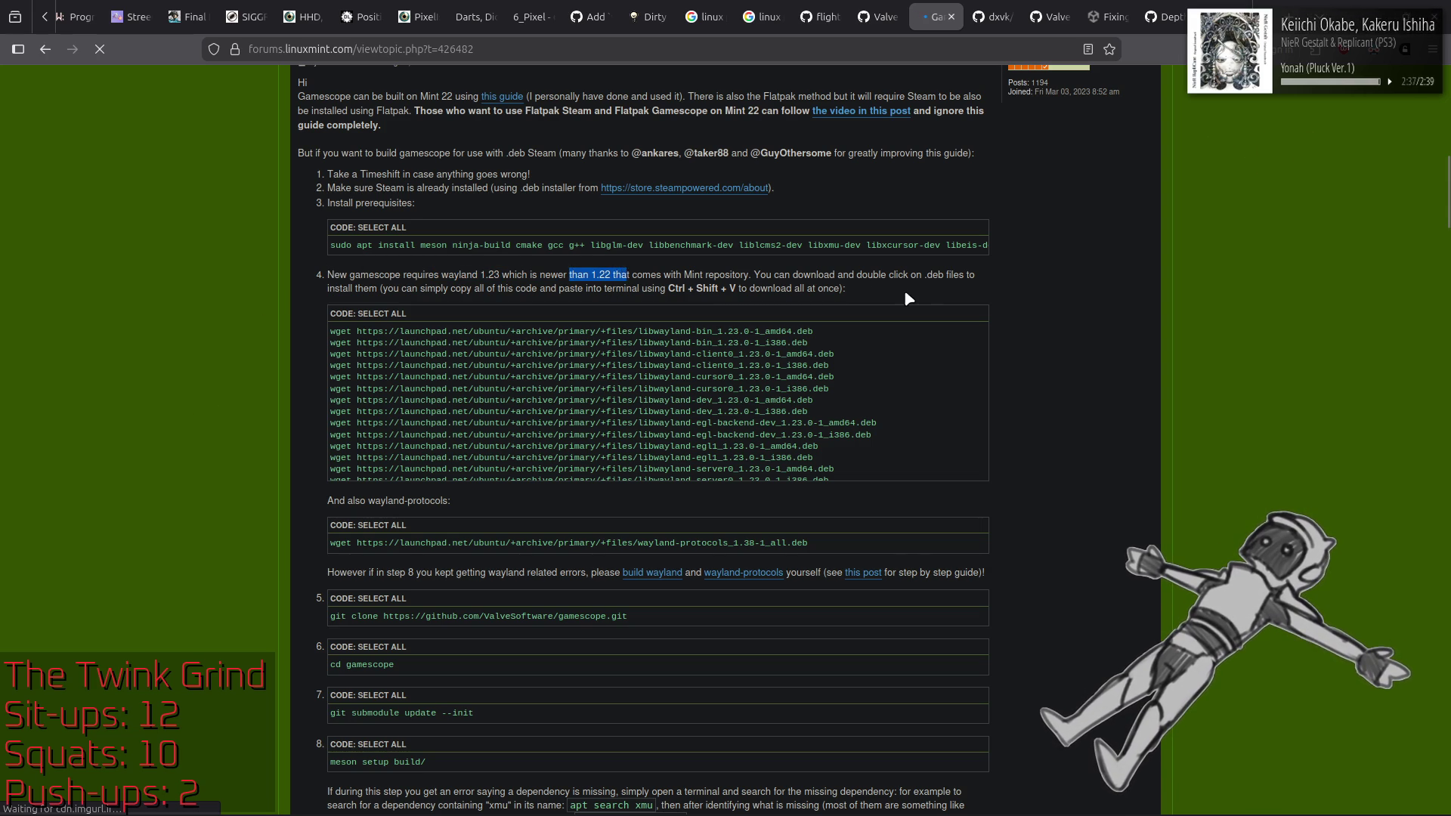
left_click(905, 291)
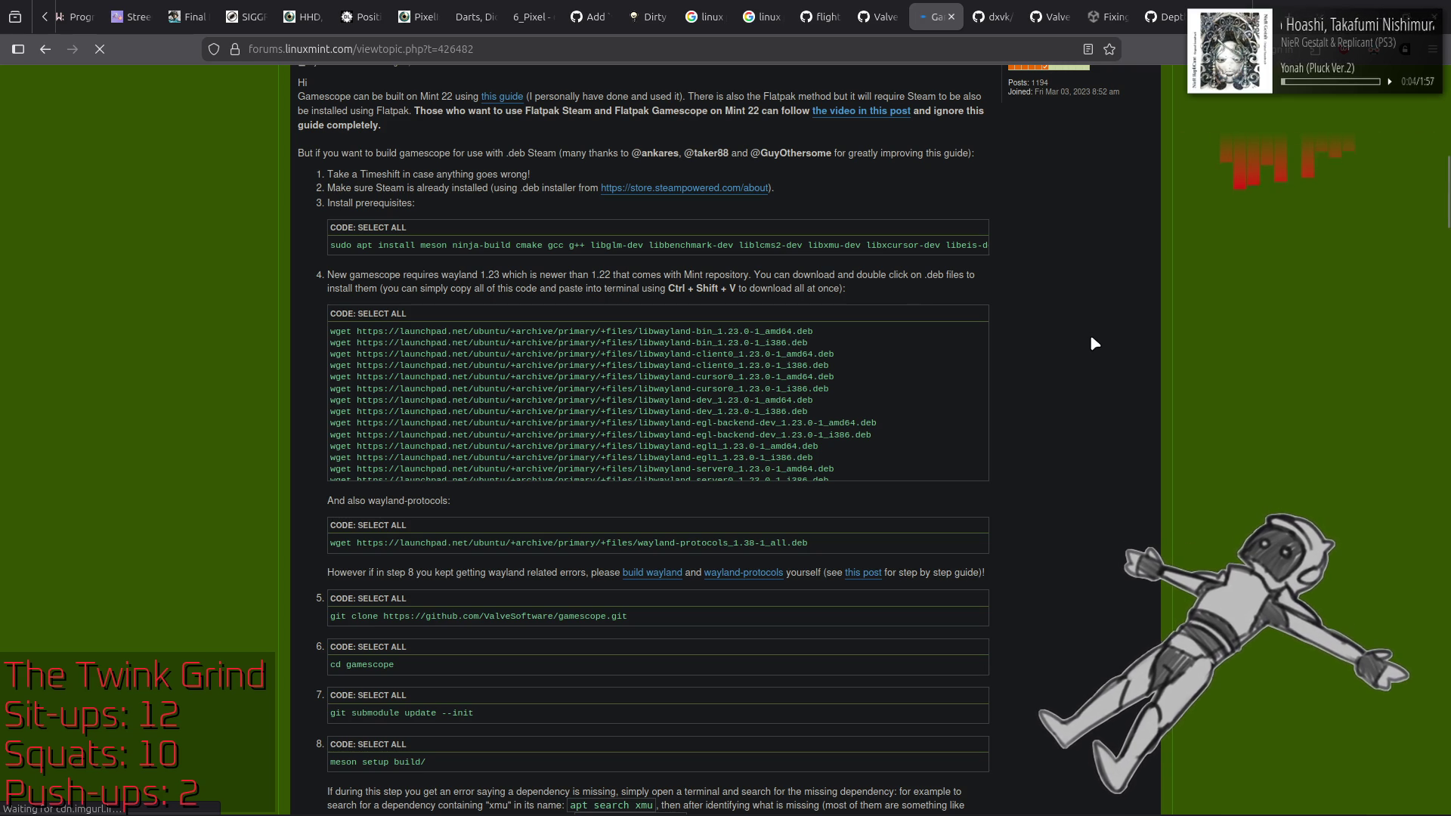
Step: Scroll through the remaining replies to the thread's end and go back to the Google results
scroll(1091, 337, "down", 4)
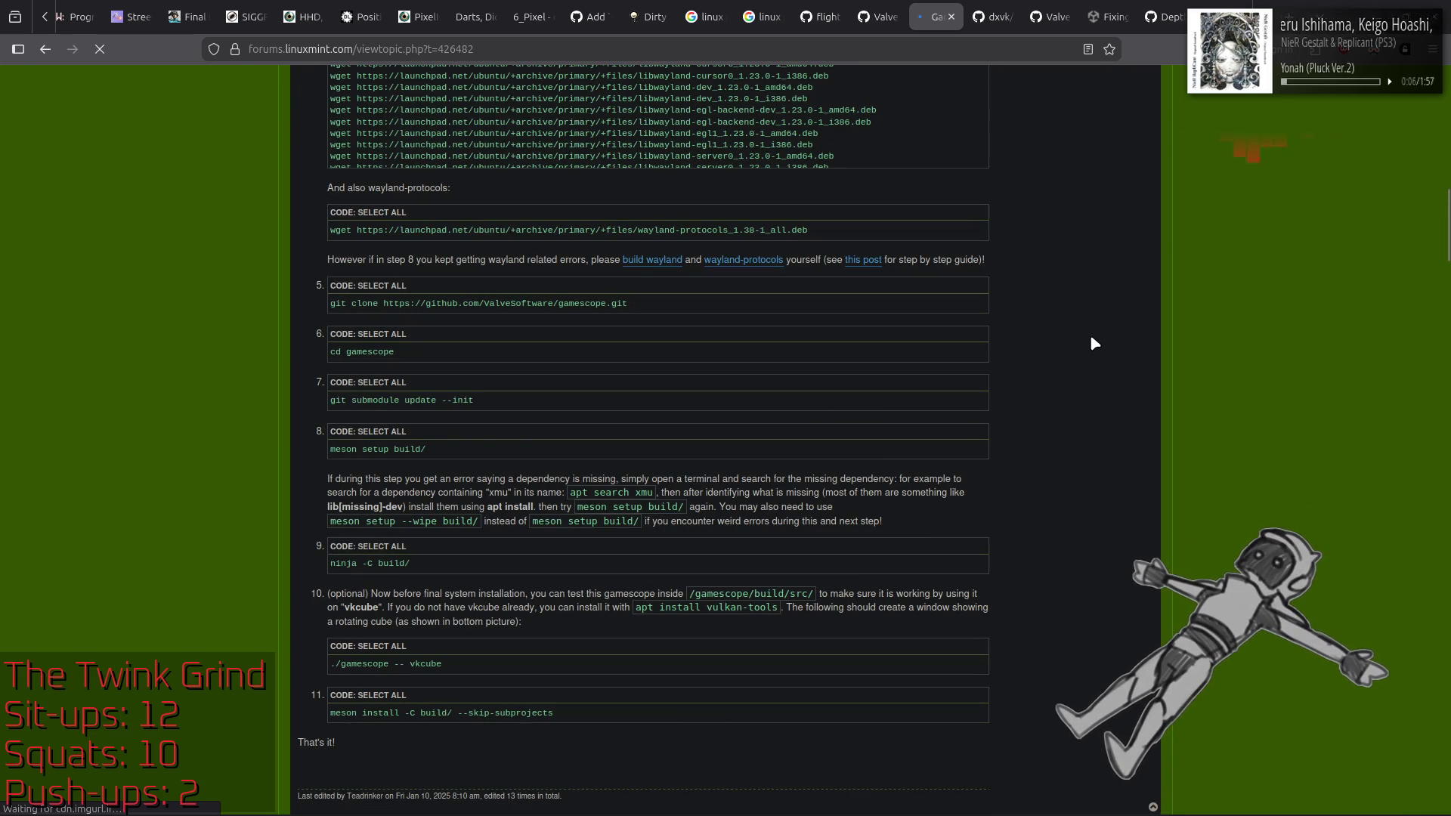
scroll(1093, 337, "down", 7)
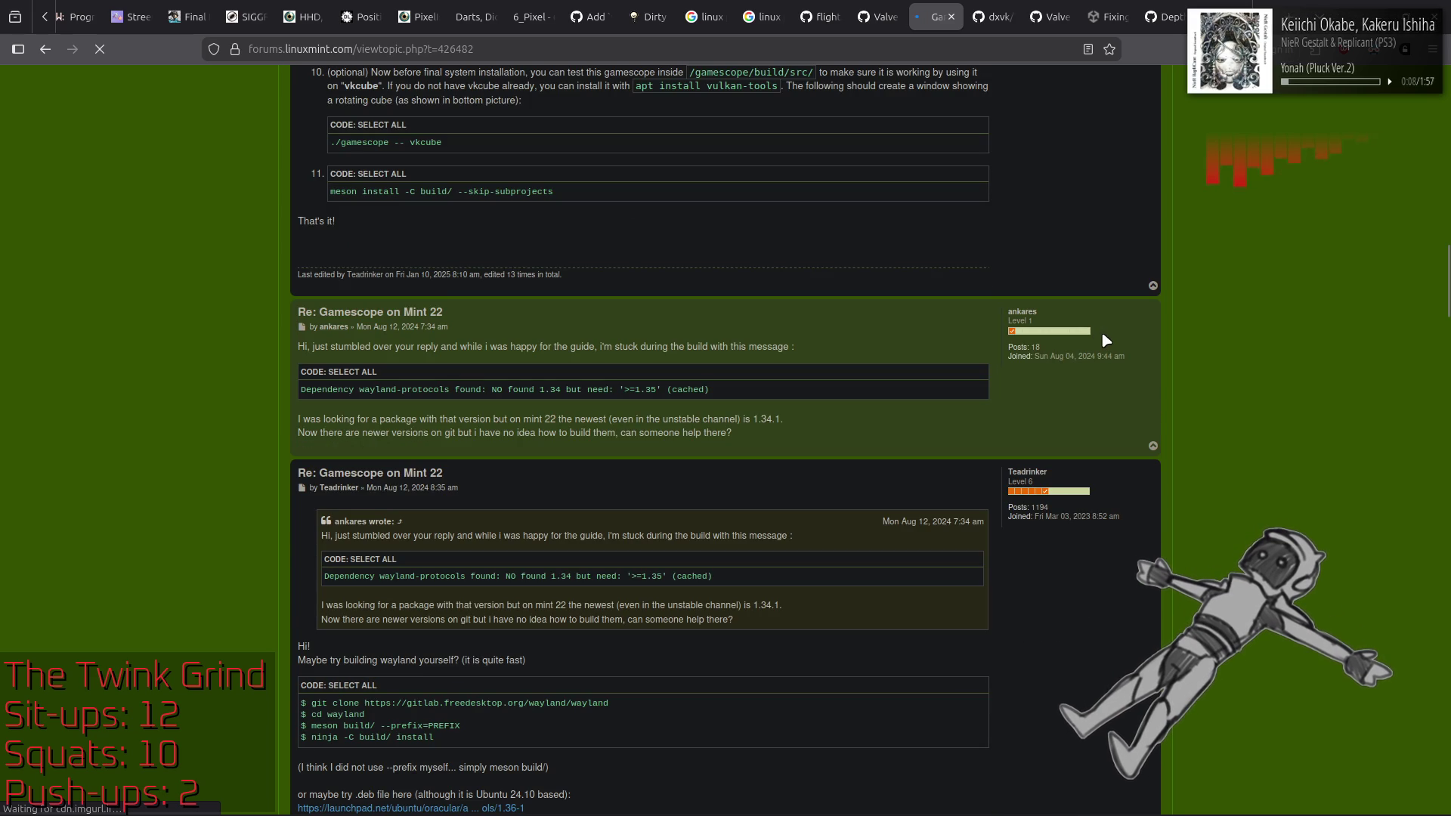
scroll(852, 455, "down", 4)
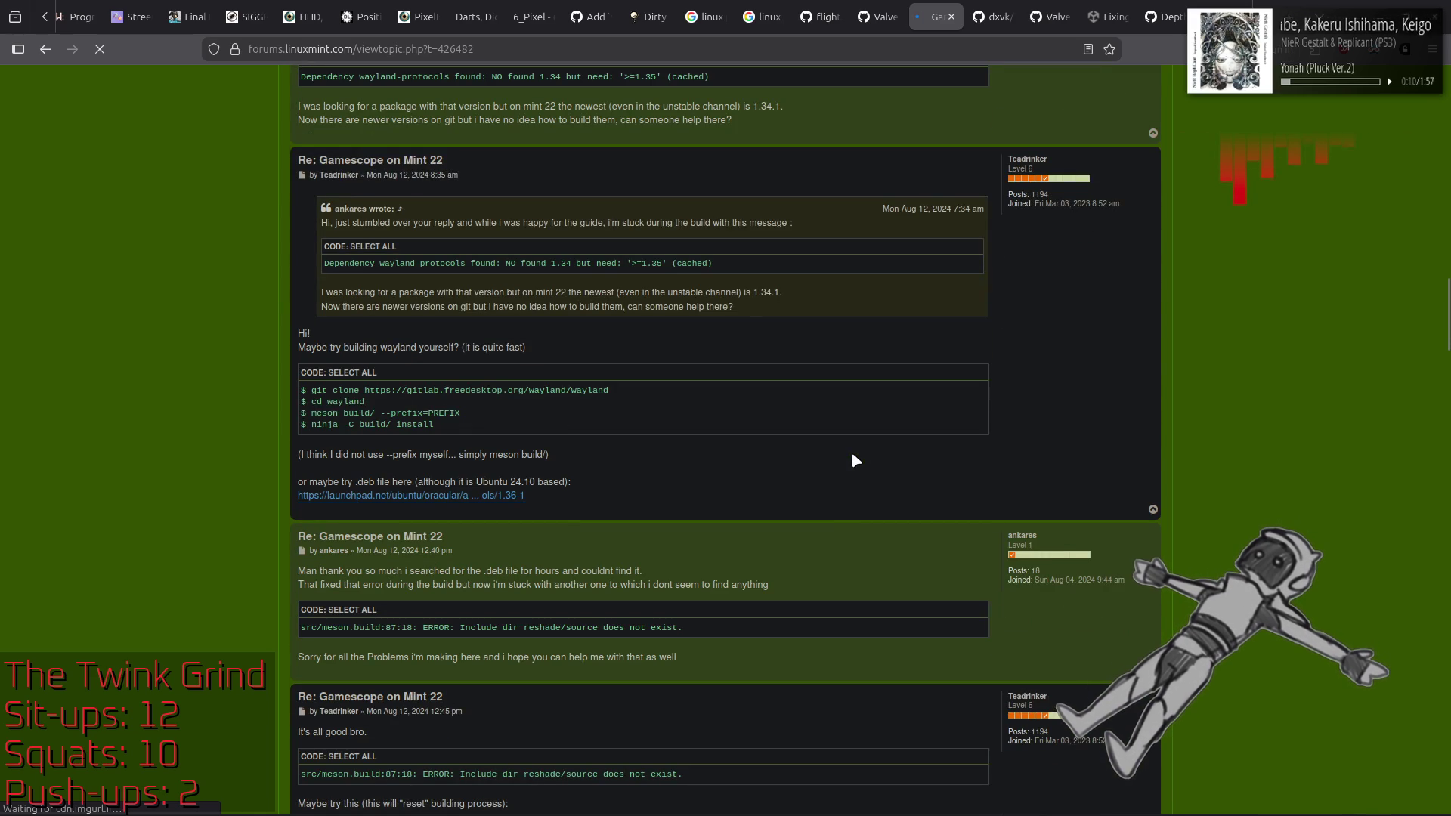
scroll(853, 454, "down", 7)
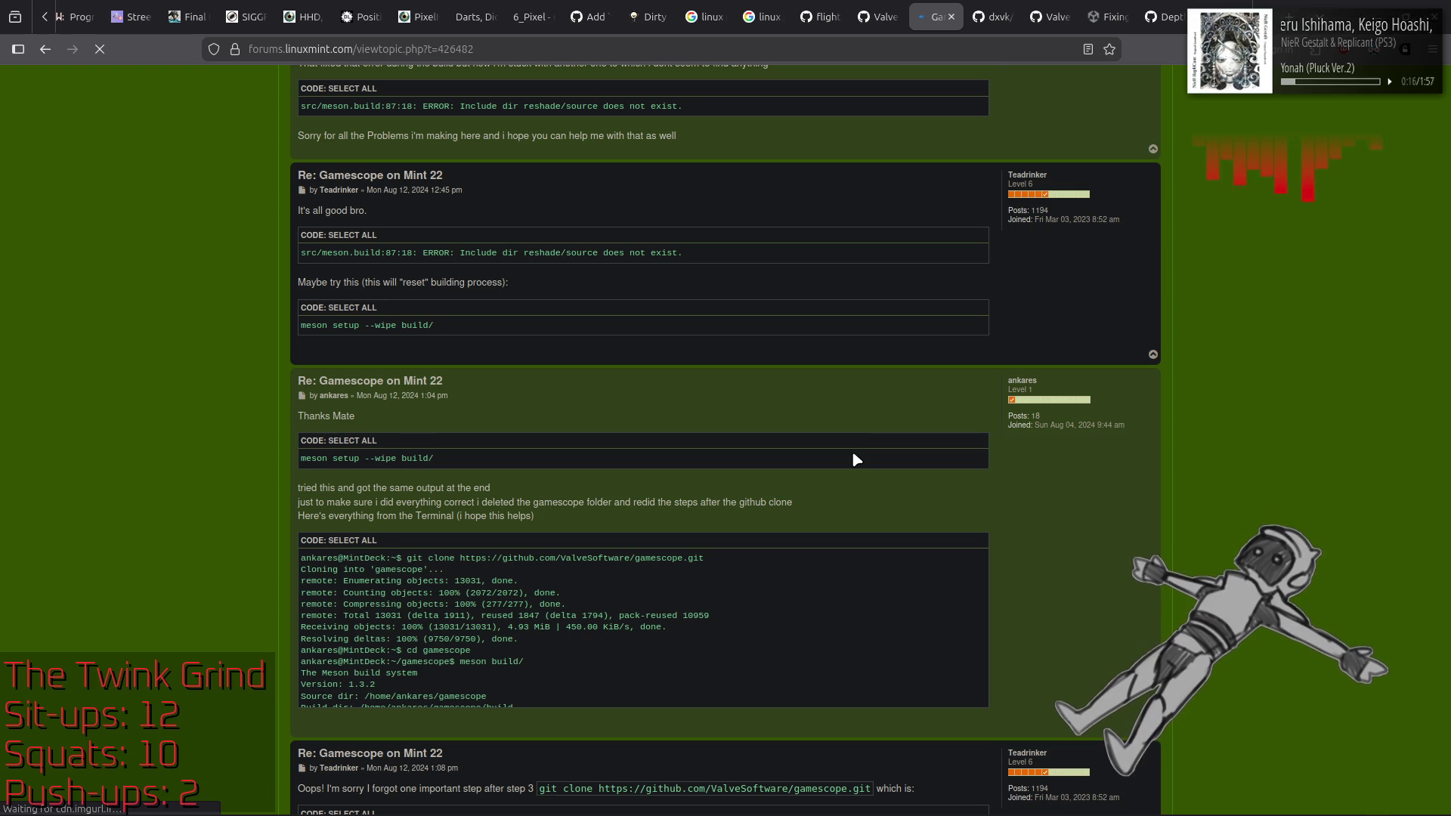
scroll(853, 454, "down", 15)
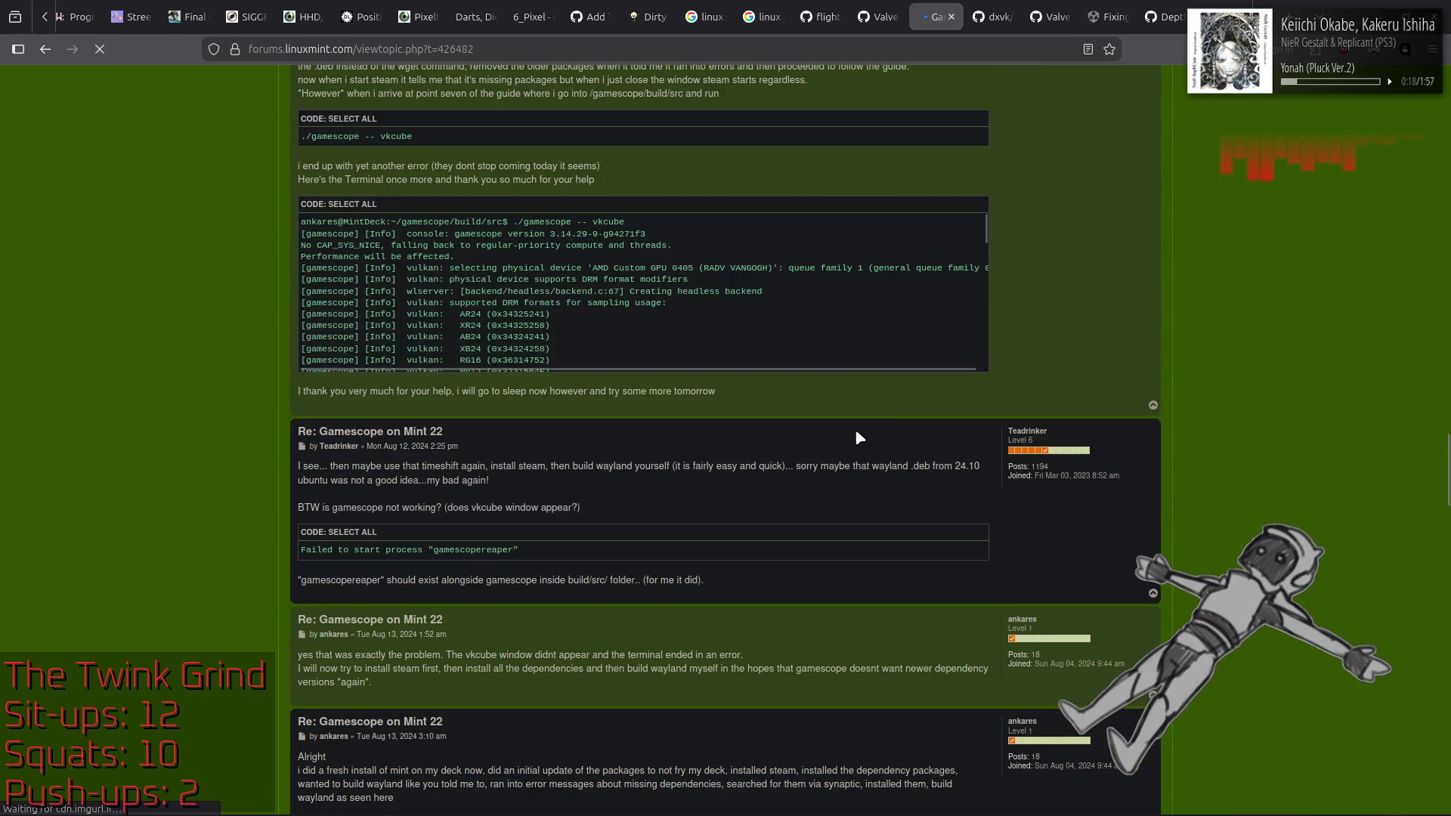
scroll(858, 434, "down", 15)
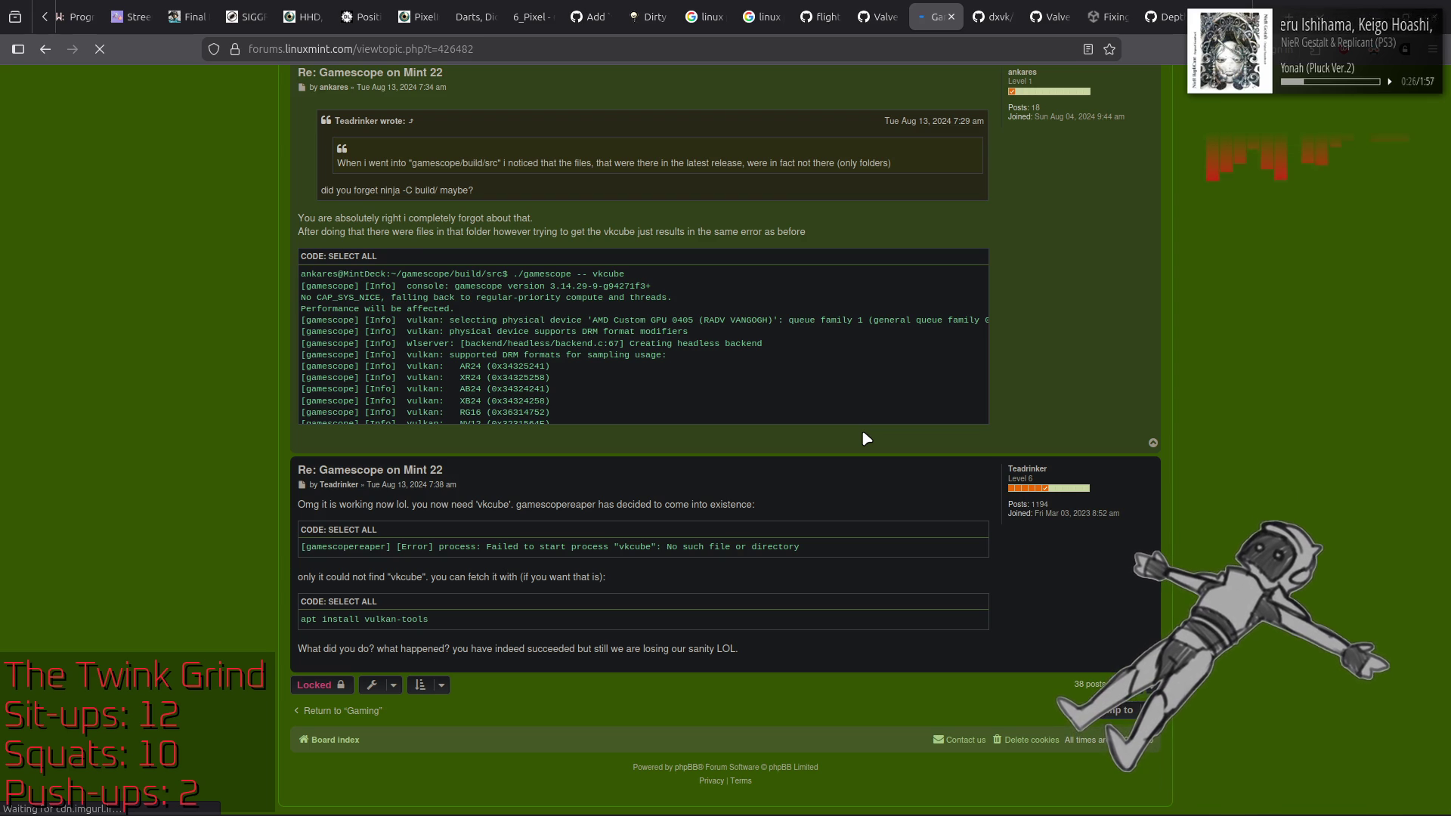
key("alt+Left")
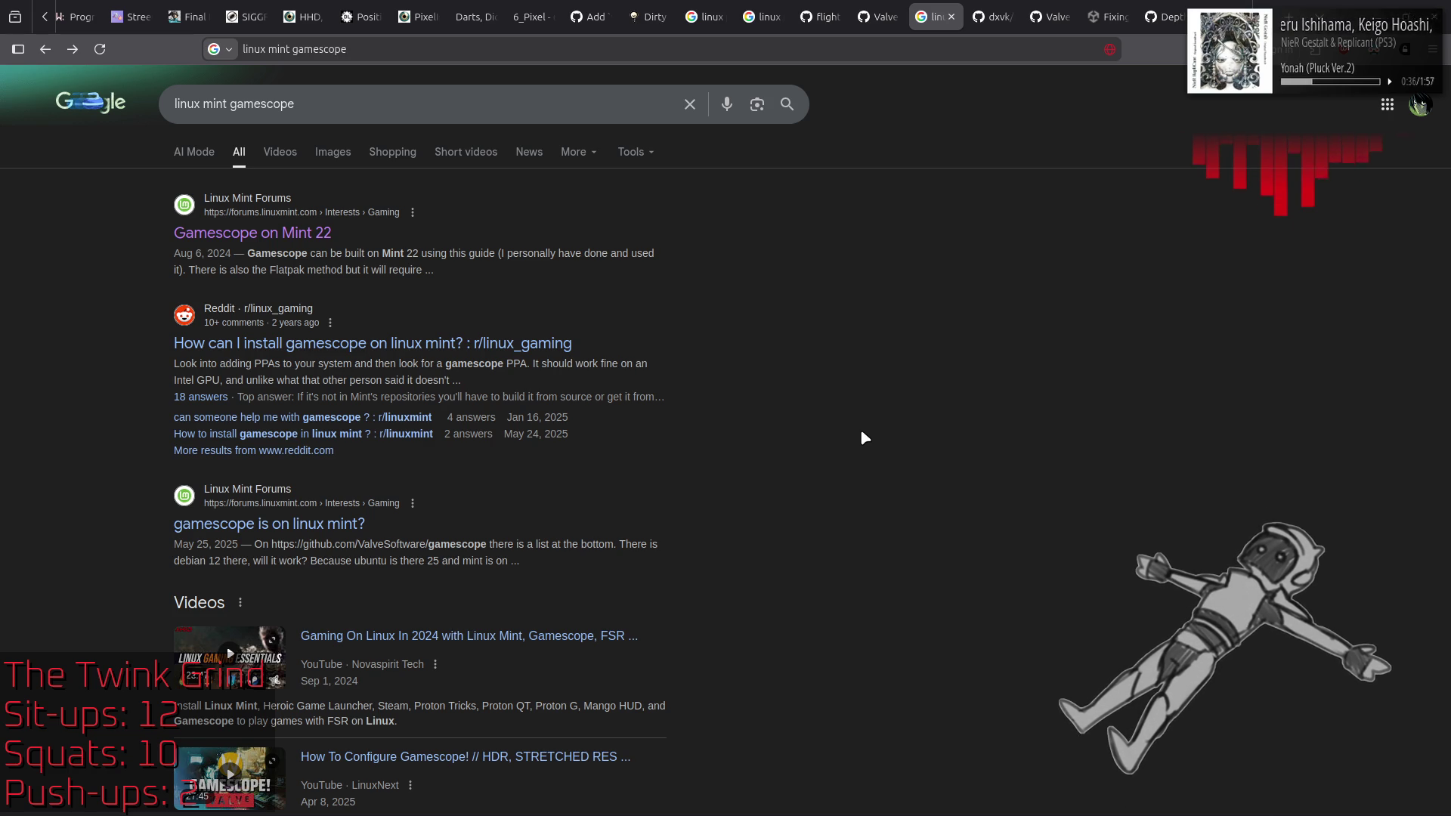
Step: Open the Reddit gamescope-on-Mint thread and highlight the comment's Wayland mode requirement
left_click(543, 344)
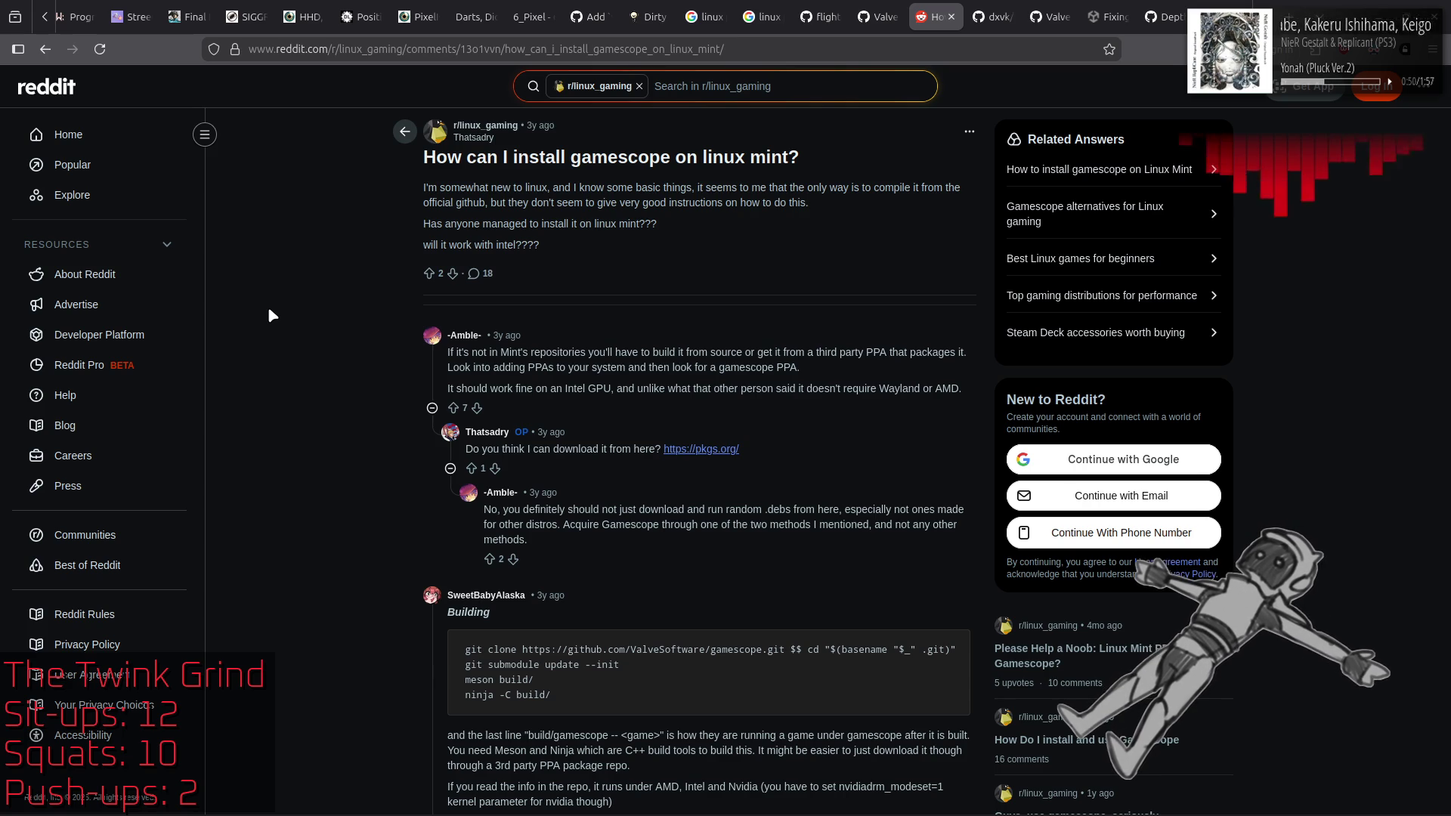
scroll(269, 310, "down", 3)
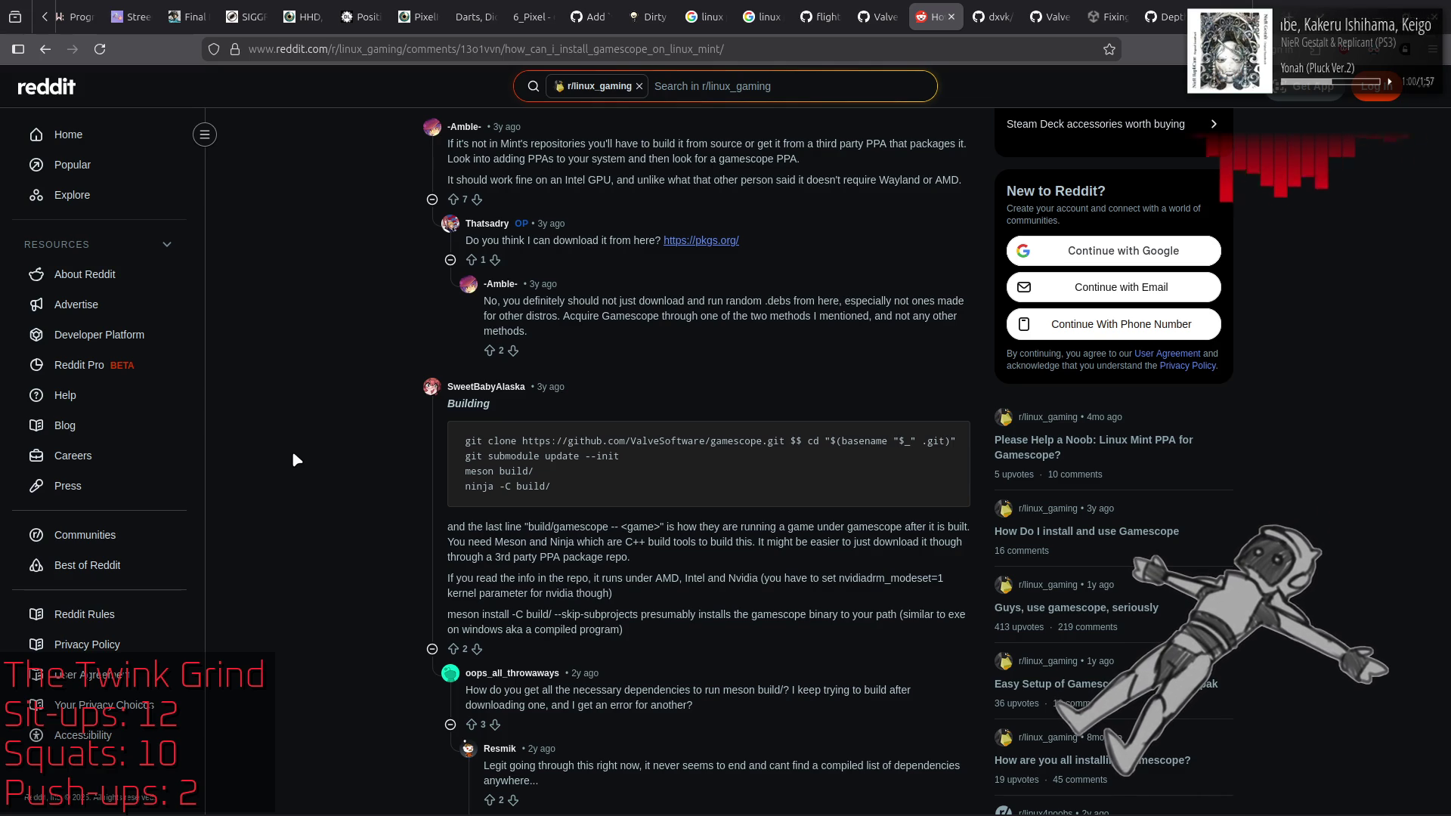
scroll(521, 469, "down", 1)
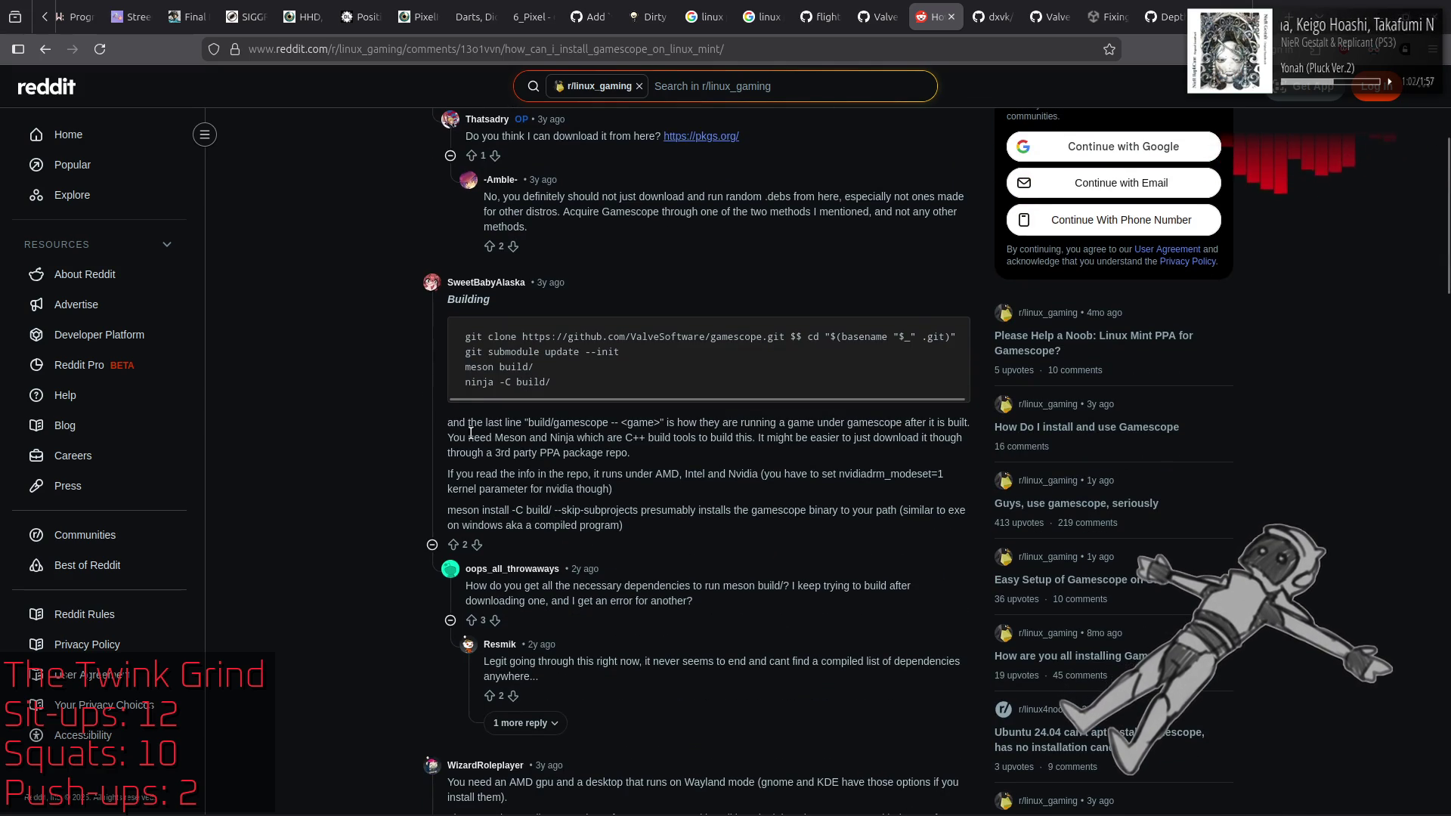
scroll(756, 404, "right", 1)
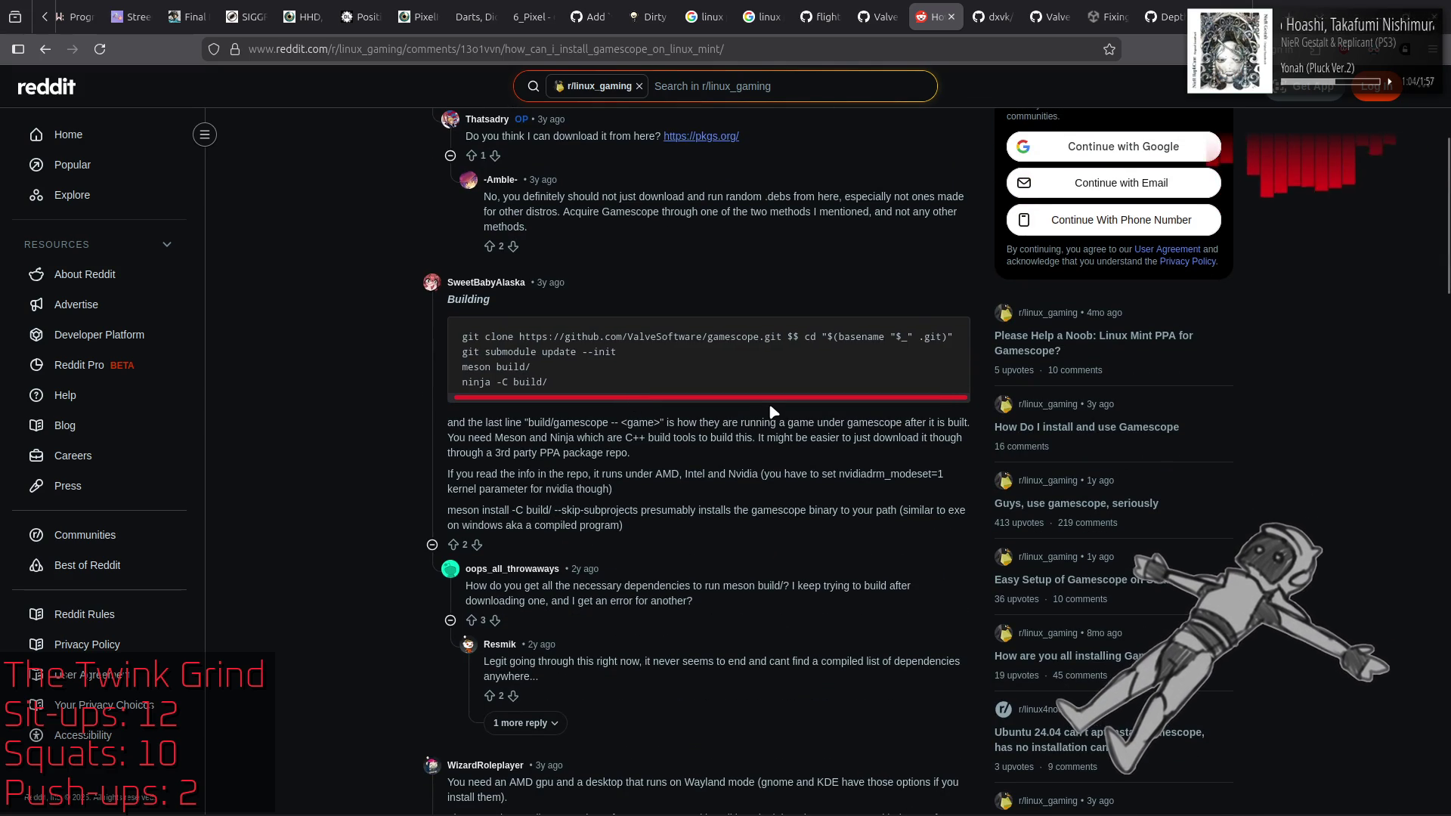
scroll(574, 393, "left", 1)
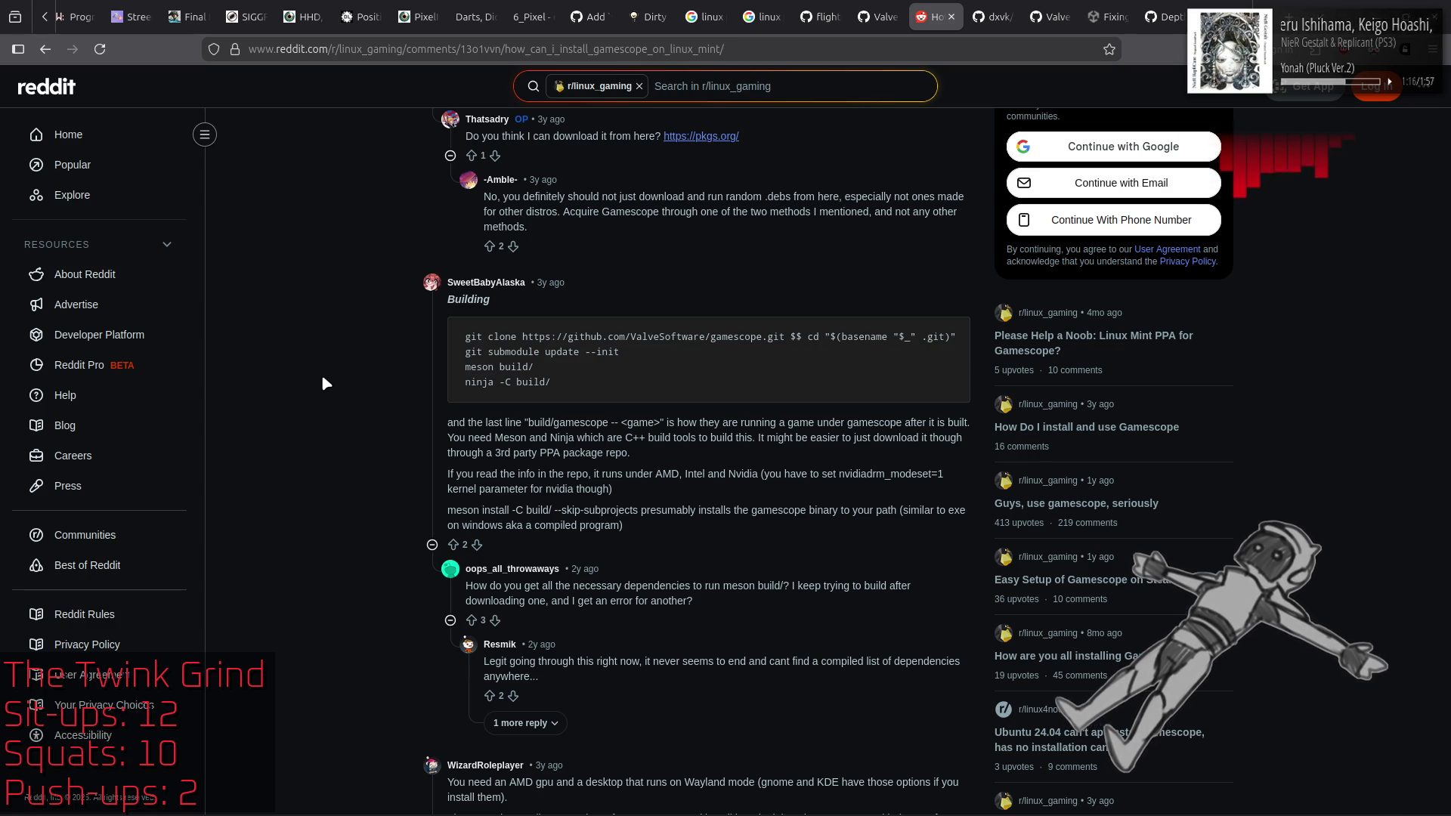
scroll(323, 382, "down", 3)
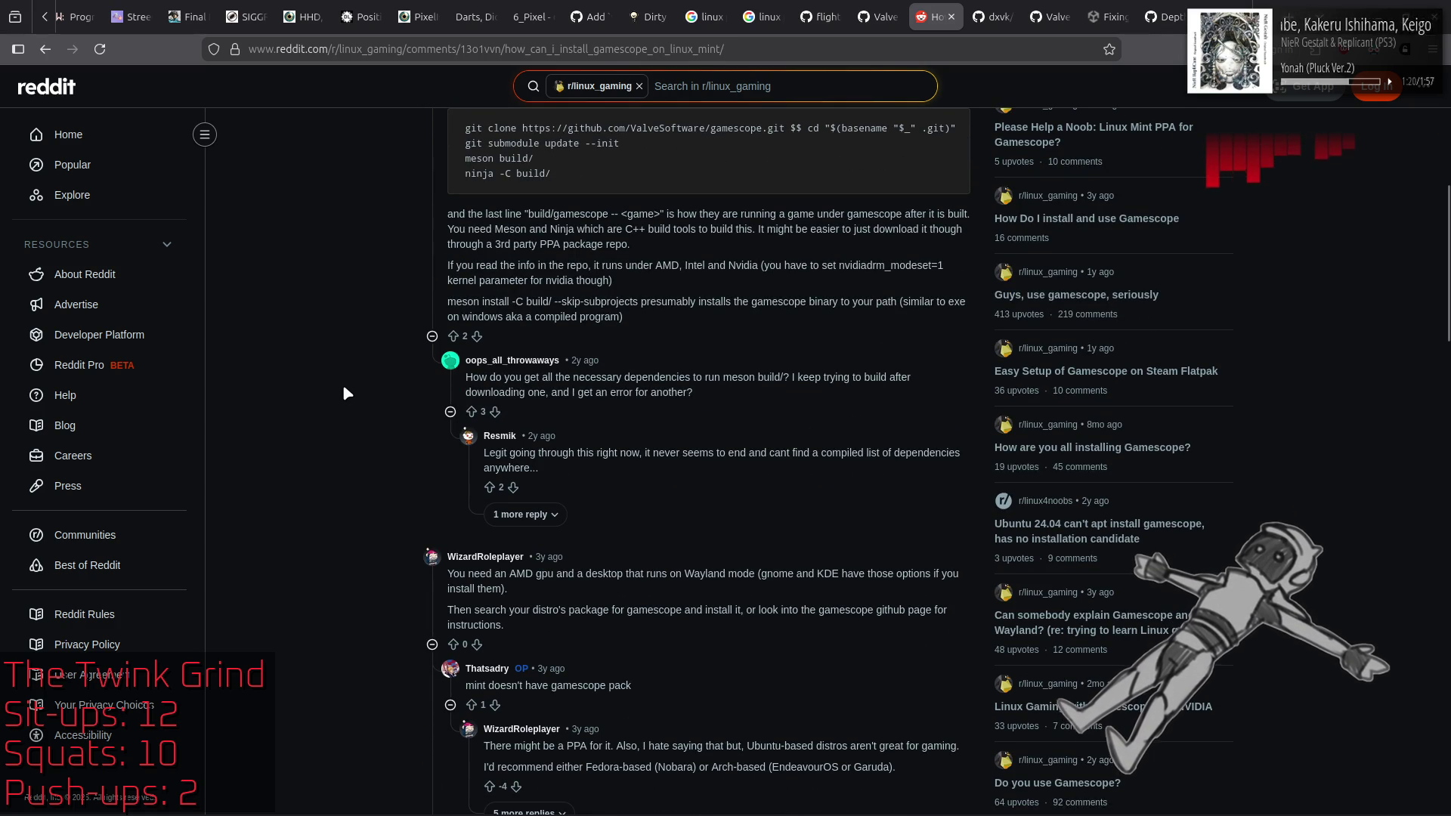
left_click_drag(629, 574, 761, 574)
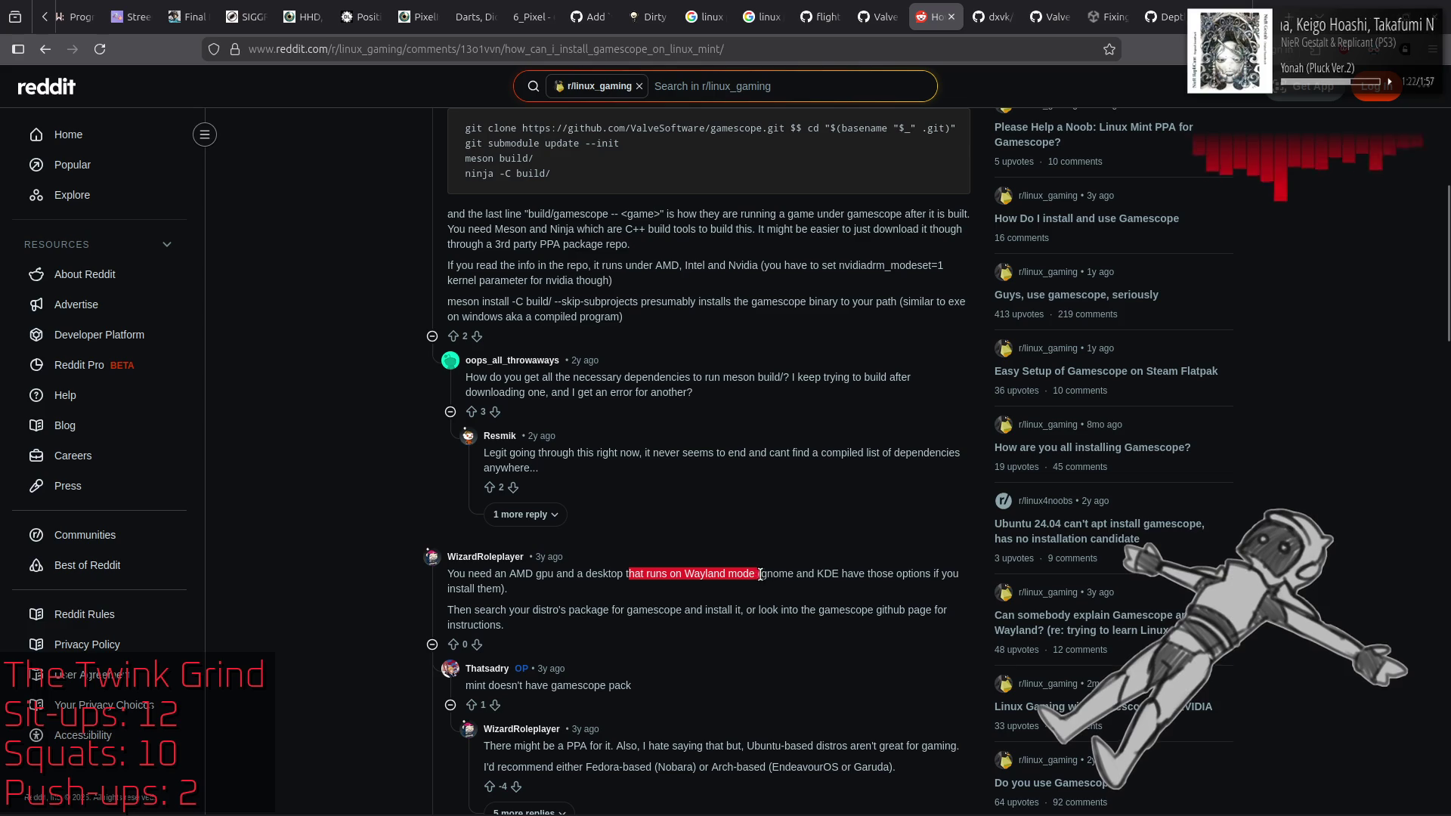
left_click(274, 451)
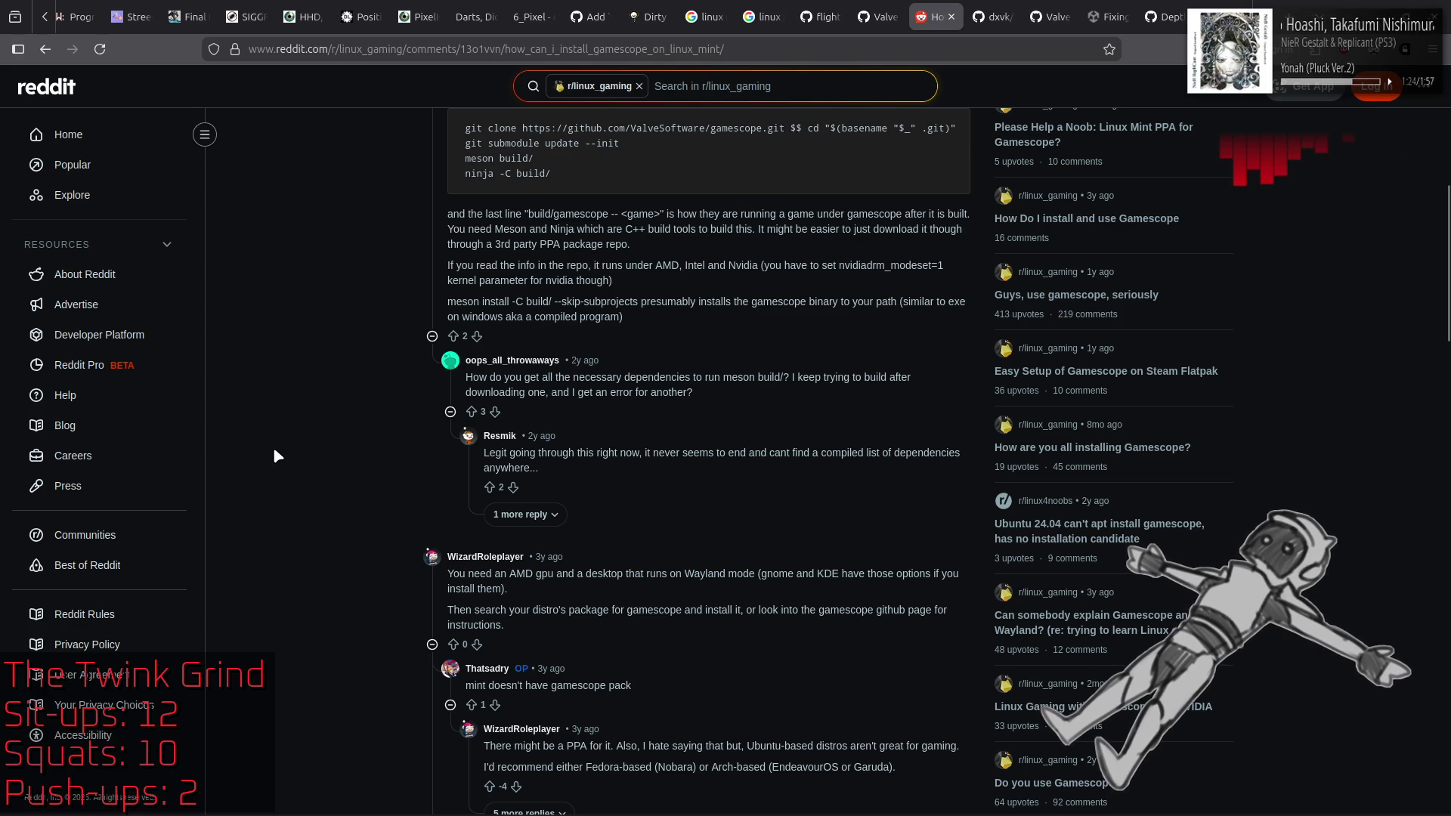
Step: Highlight replies saying gamescope works on X11, then bring up the GitHub README's Building section
scroll(274, 450, "down", 4)
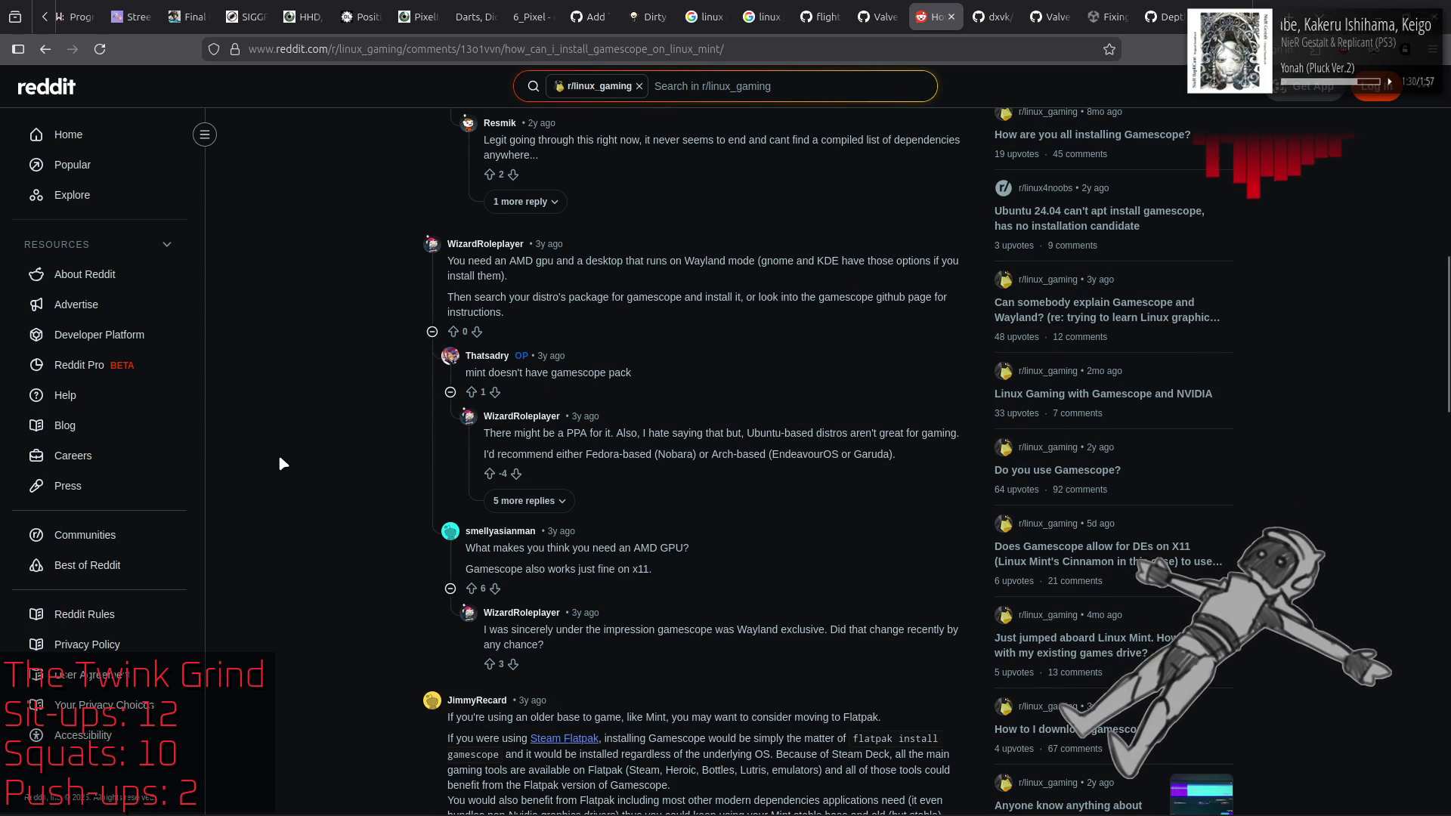
scroll(278, 455, "down", 2)
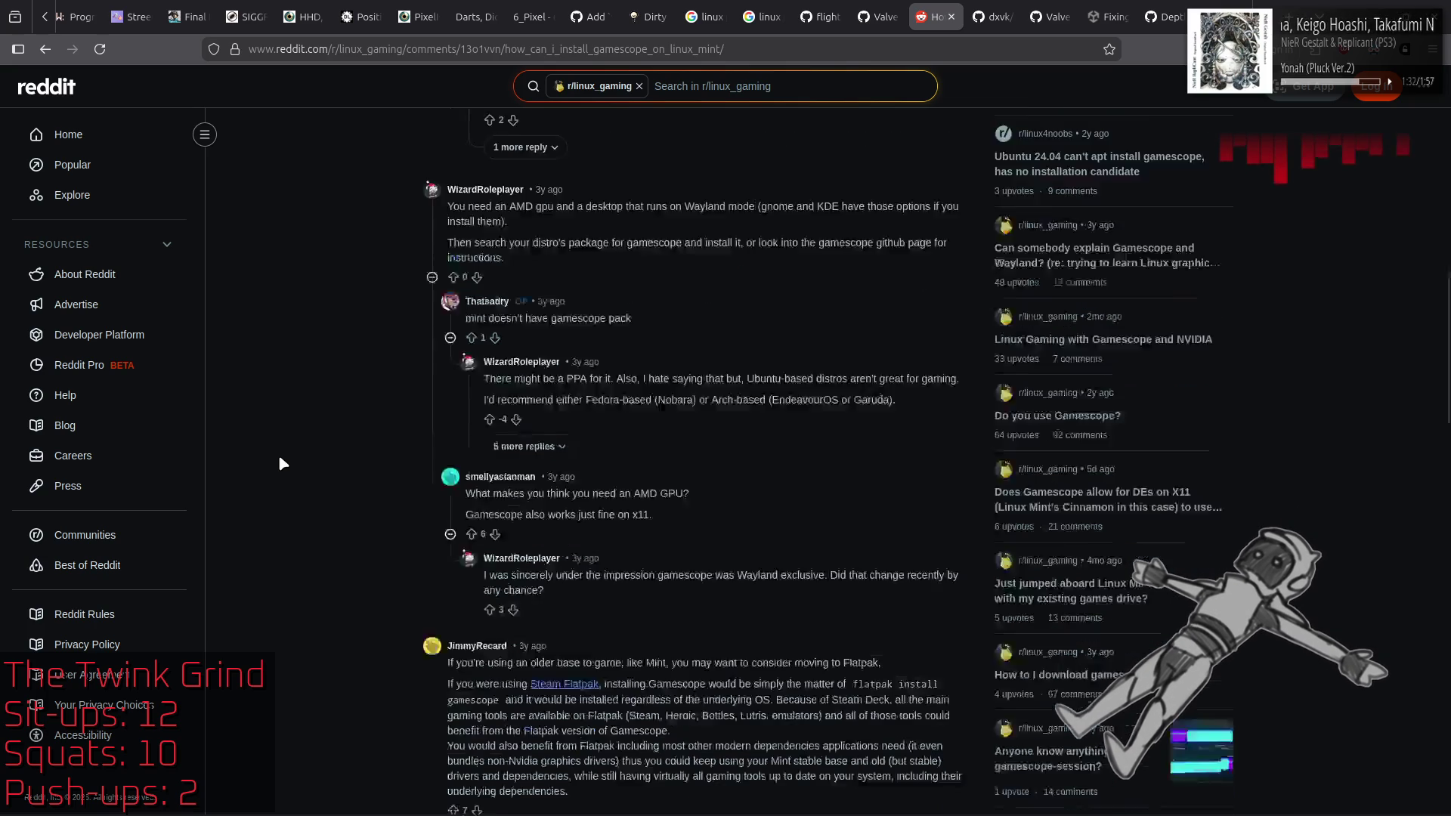
mouse_move(494, 464)
left_mouse_down()
mouse_move(688, 466)
mouse_move(647, 555)
left_mouse_up()
left_click(333, 535)
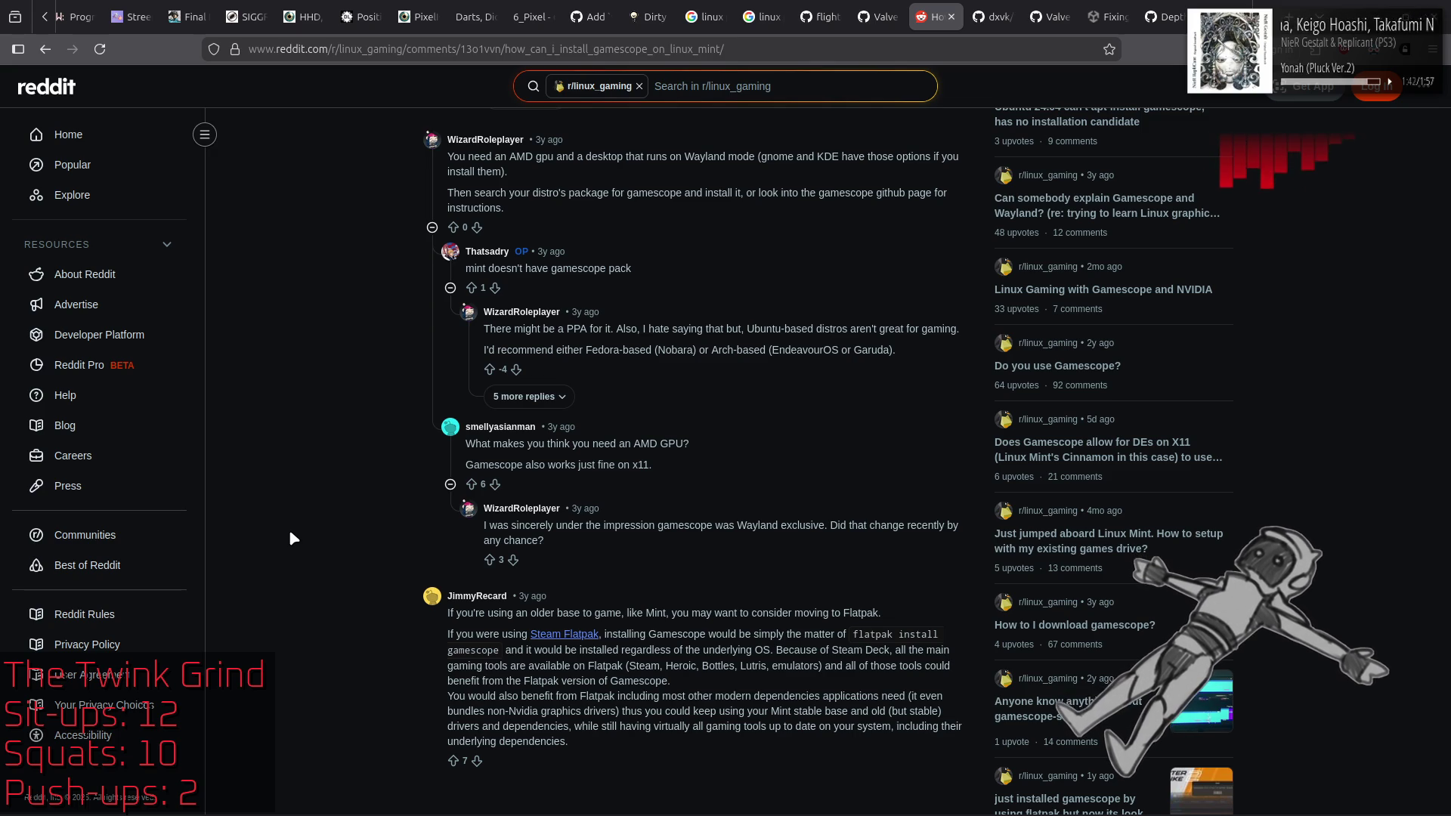
scroll(288, 529, "up", 5)
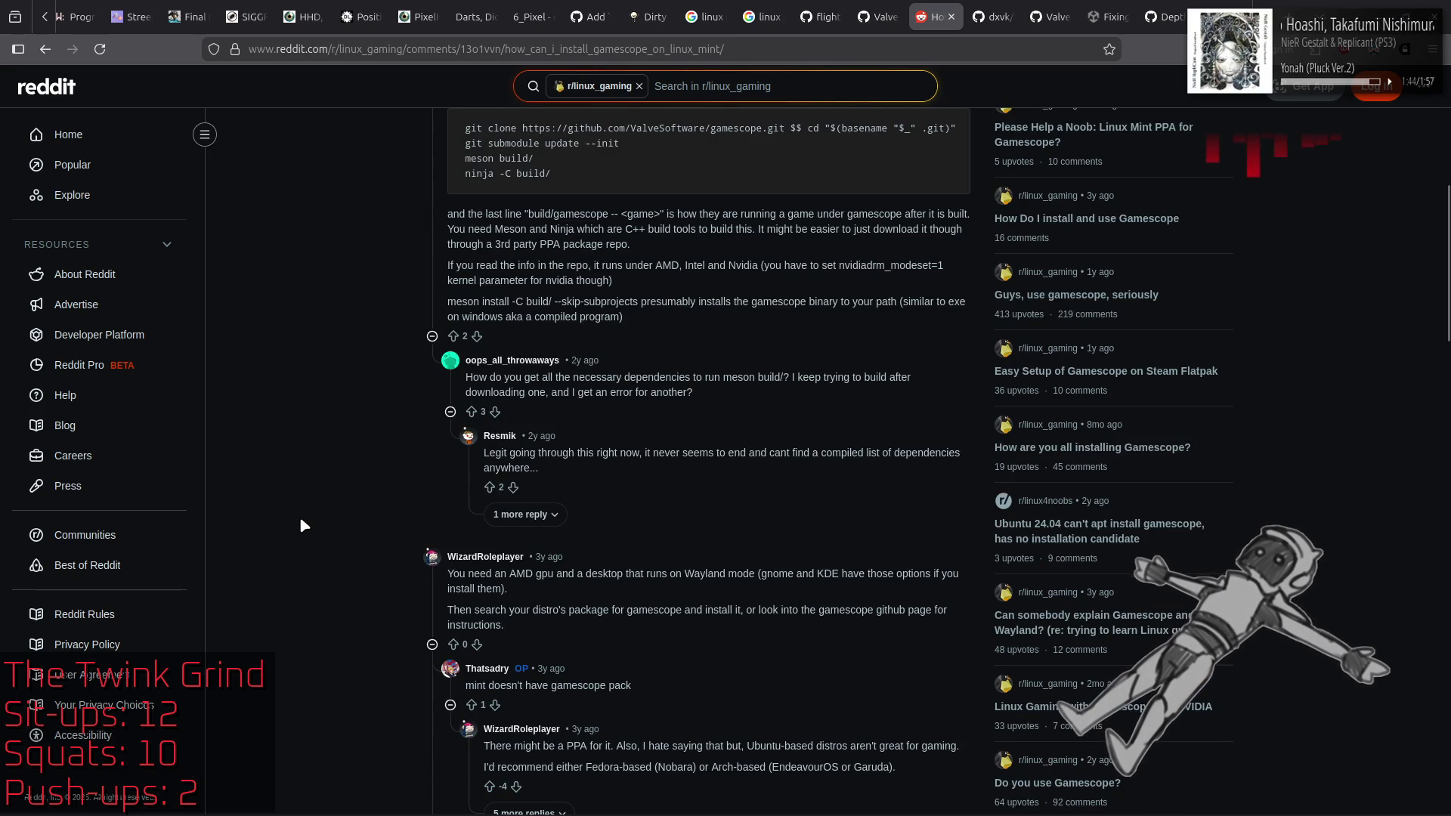
scroll(317, 499, "up", 5)
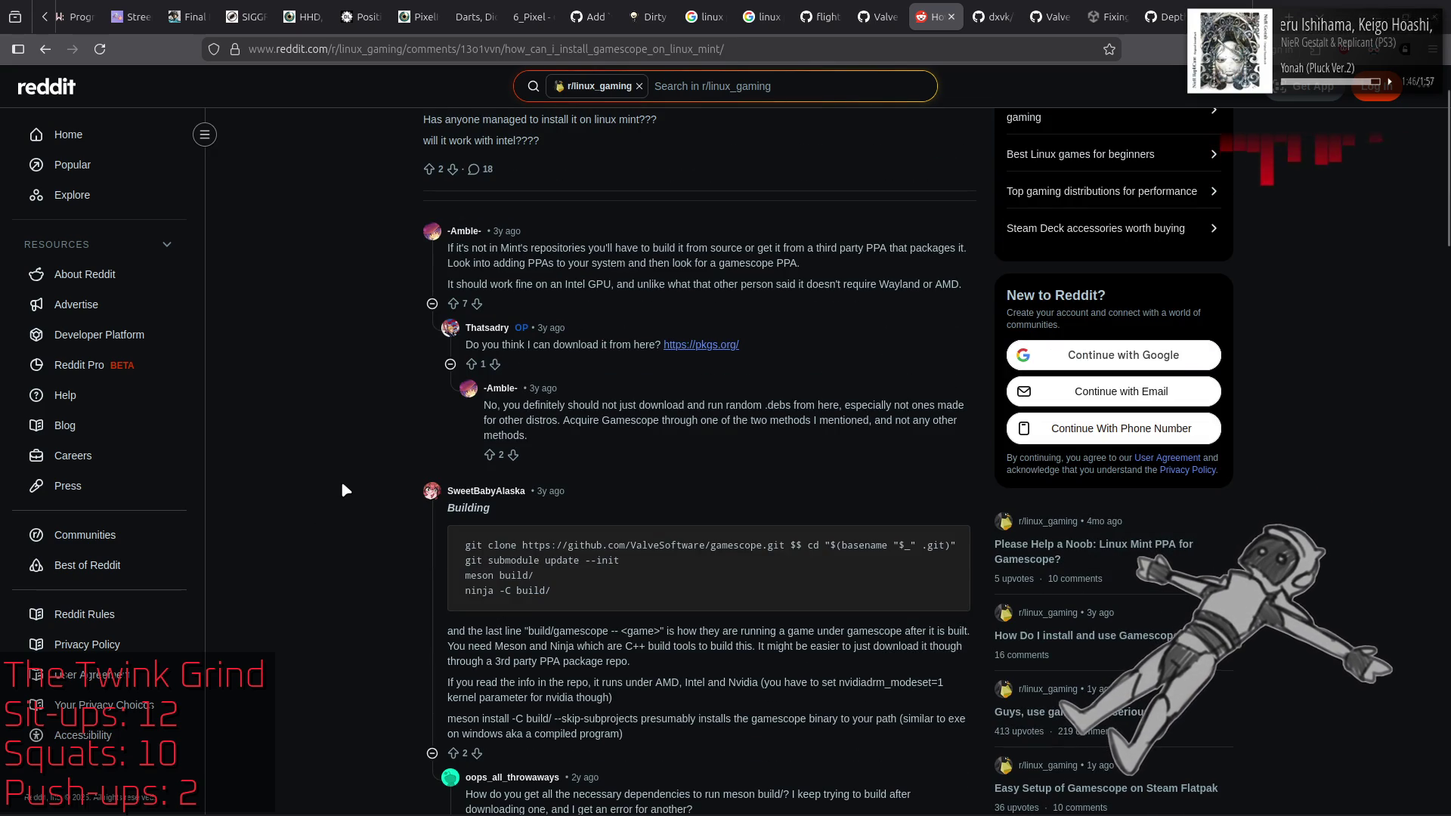
left_click(877, 16)
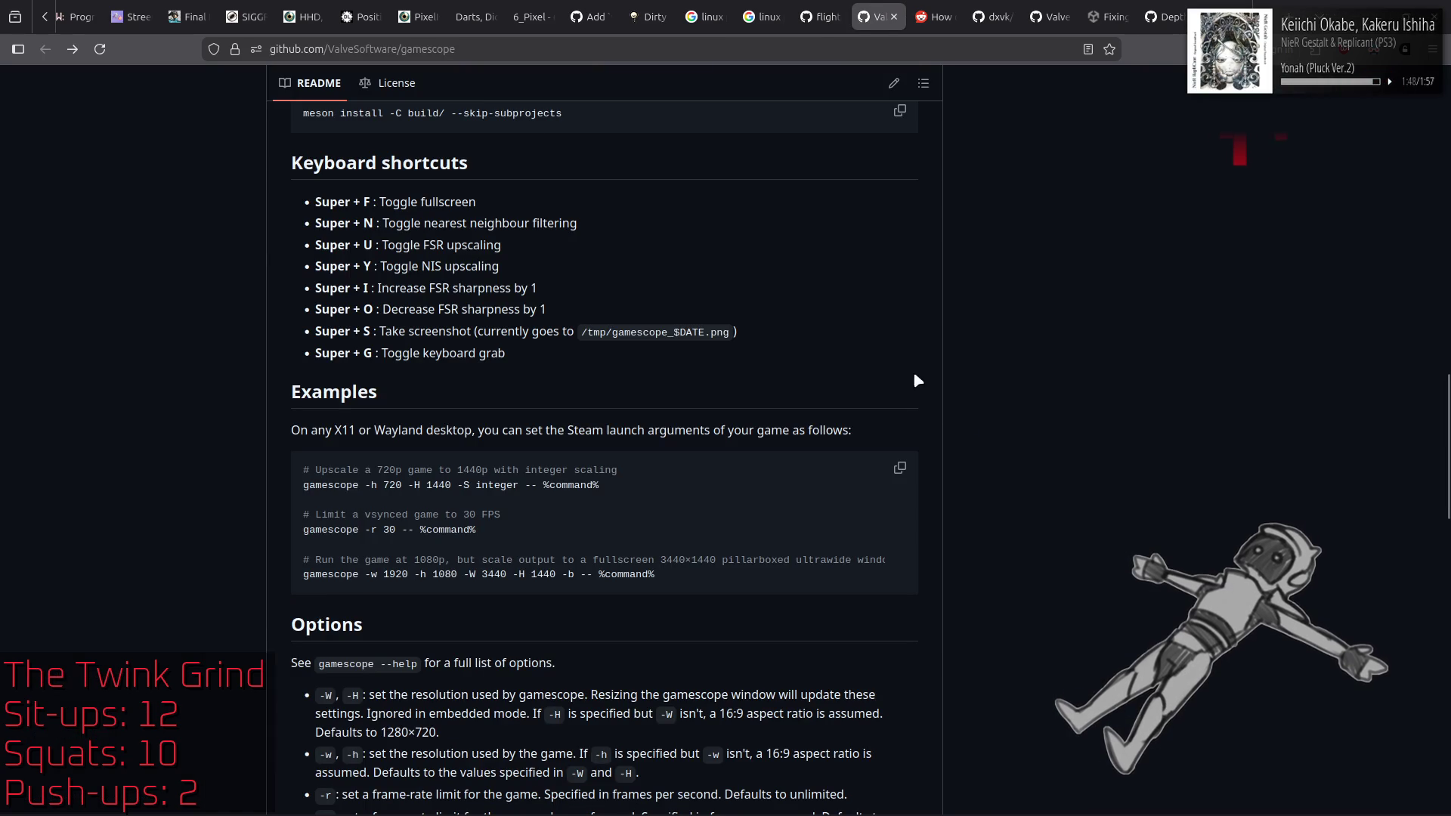
scroll(970, 418, "up", 5)
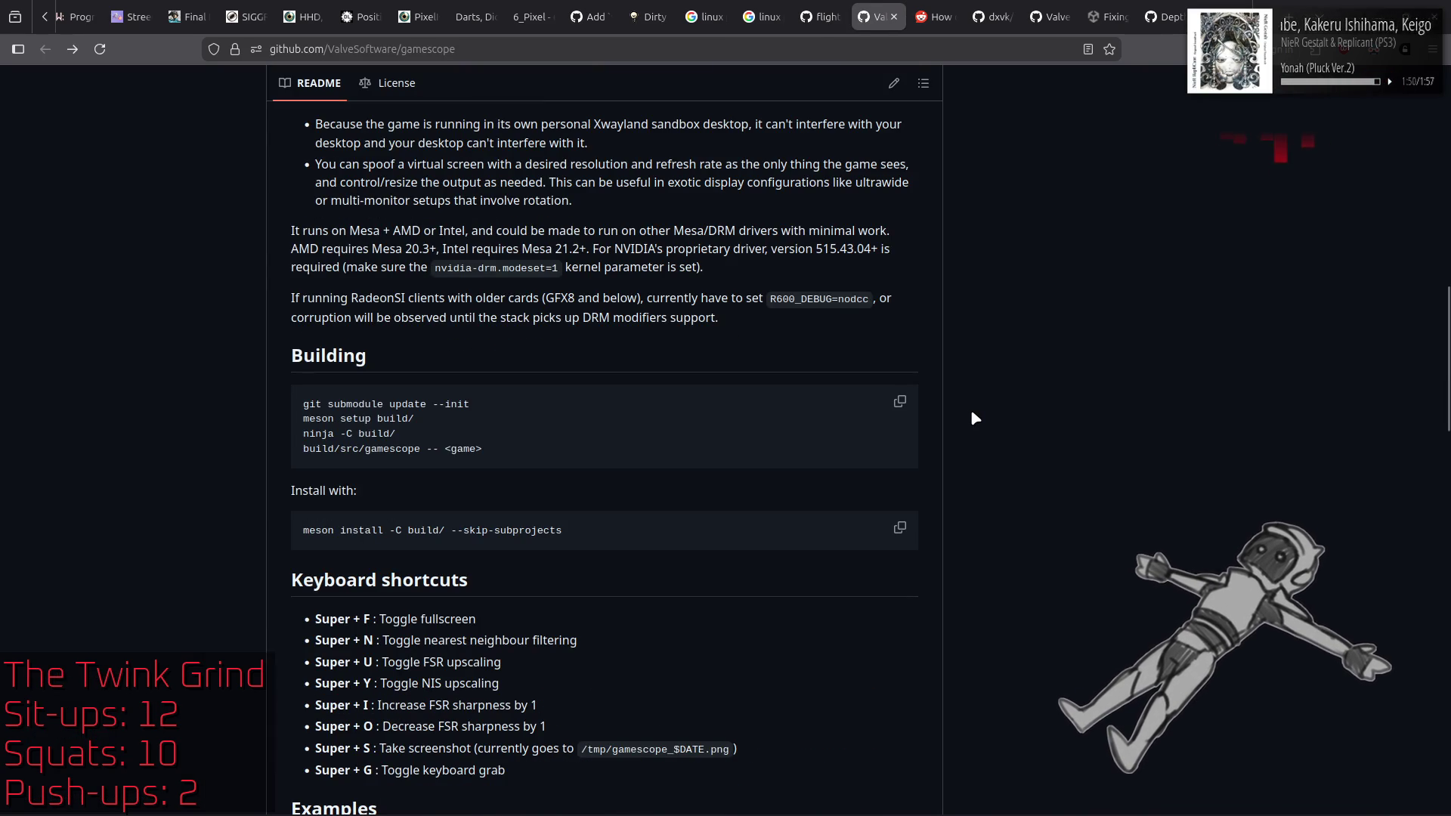